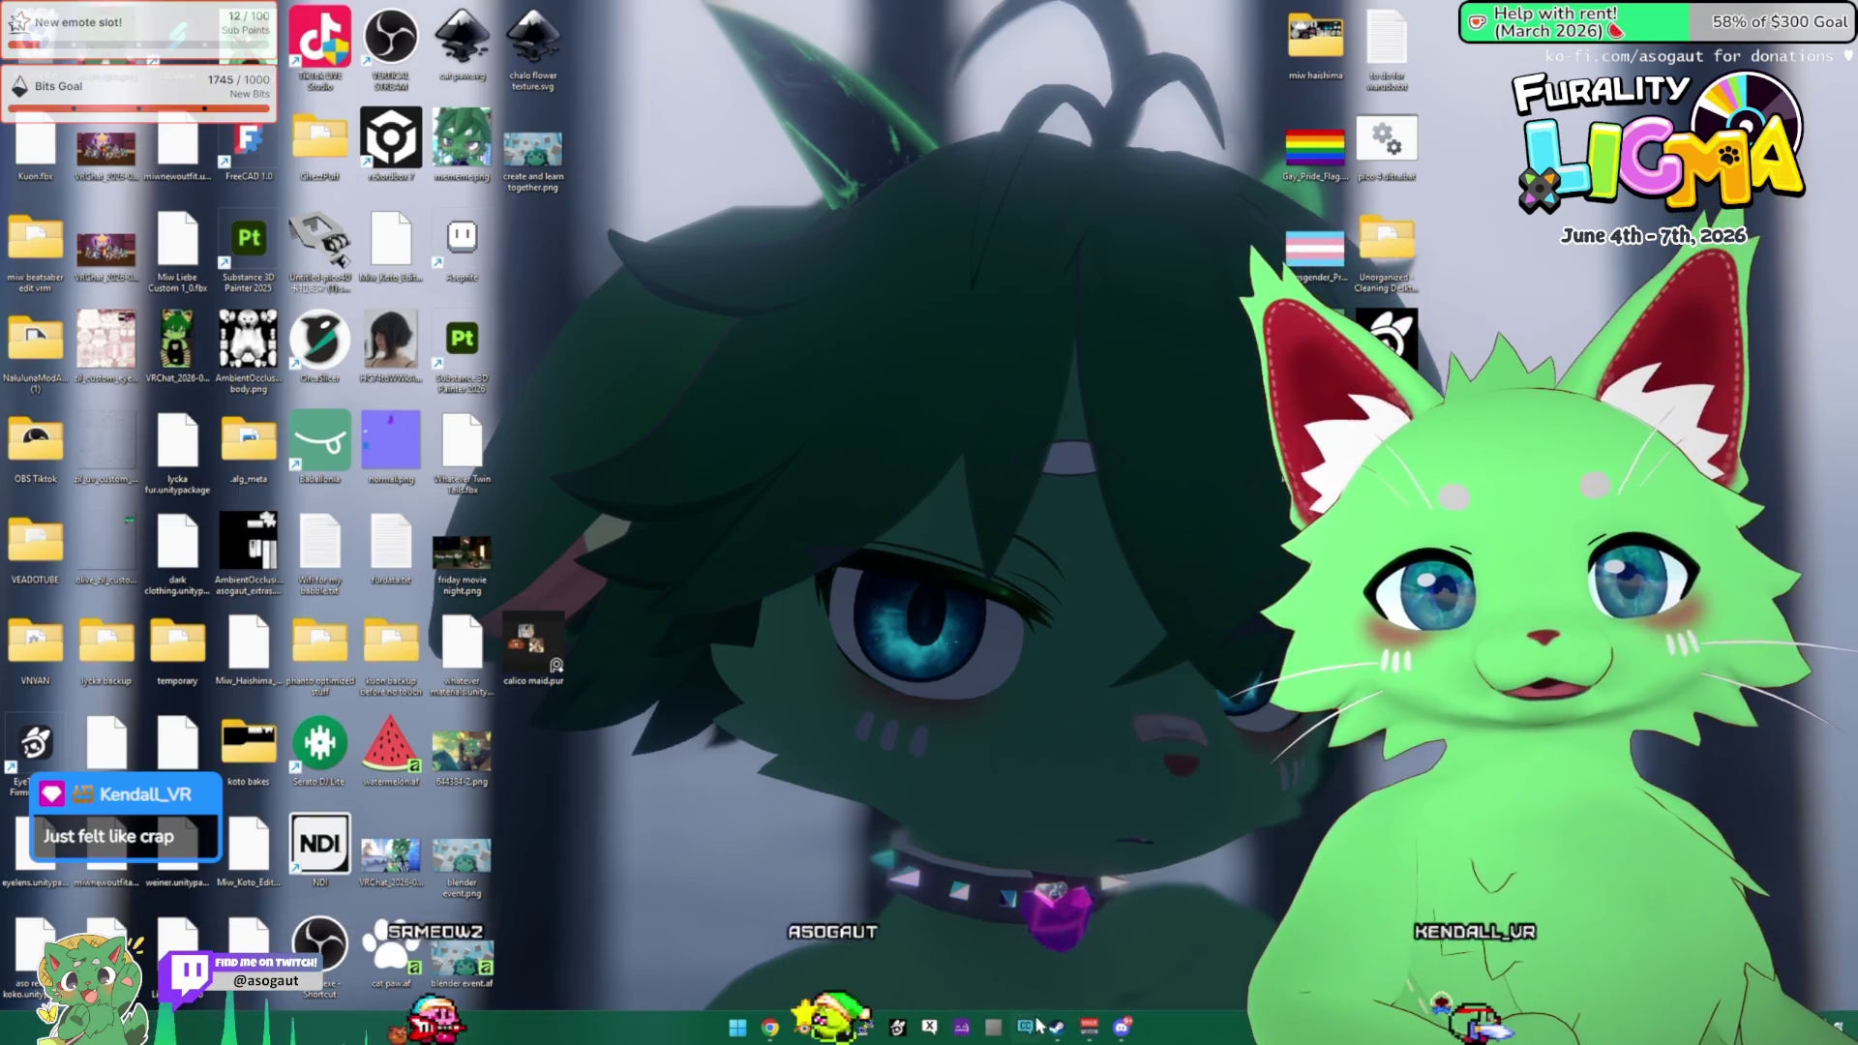
Search 'el' in Creator Companion and open the El Alba World project in Unity.
left_click(1038, 1022)
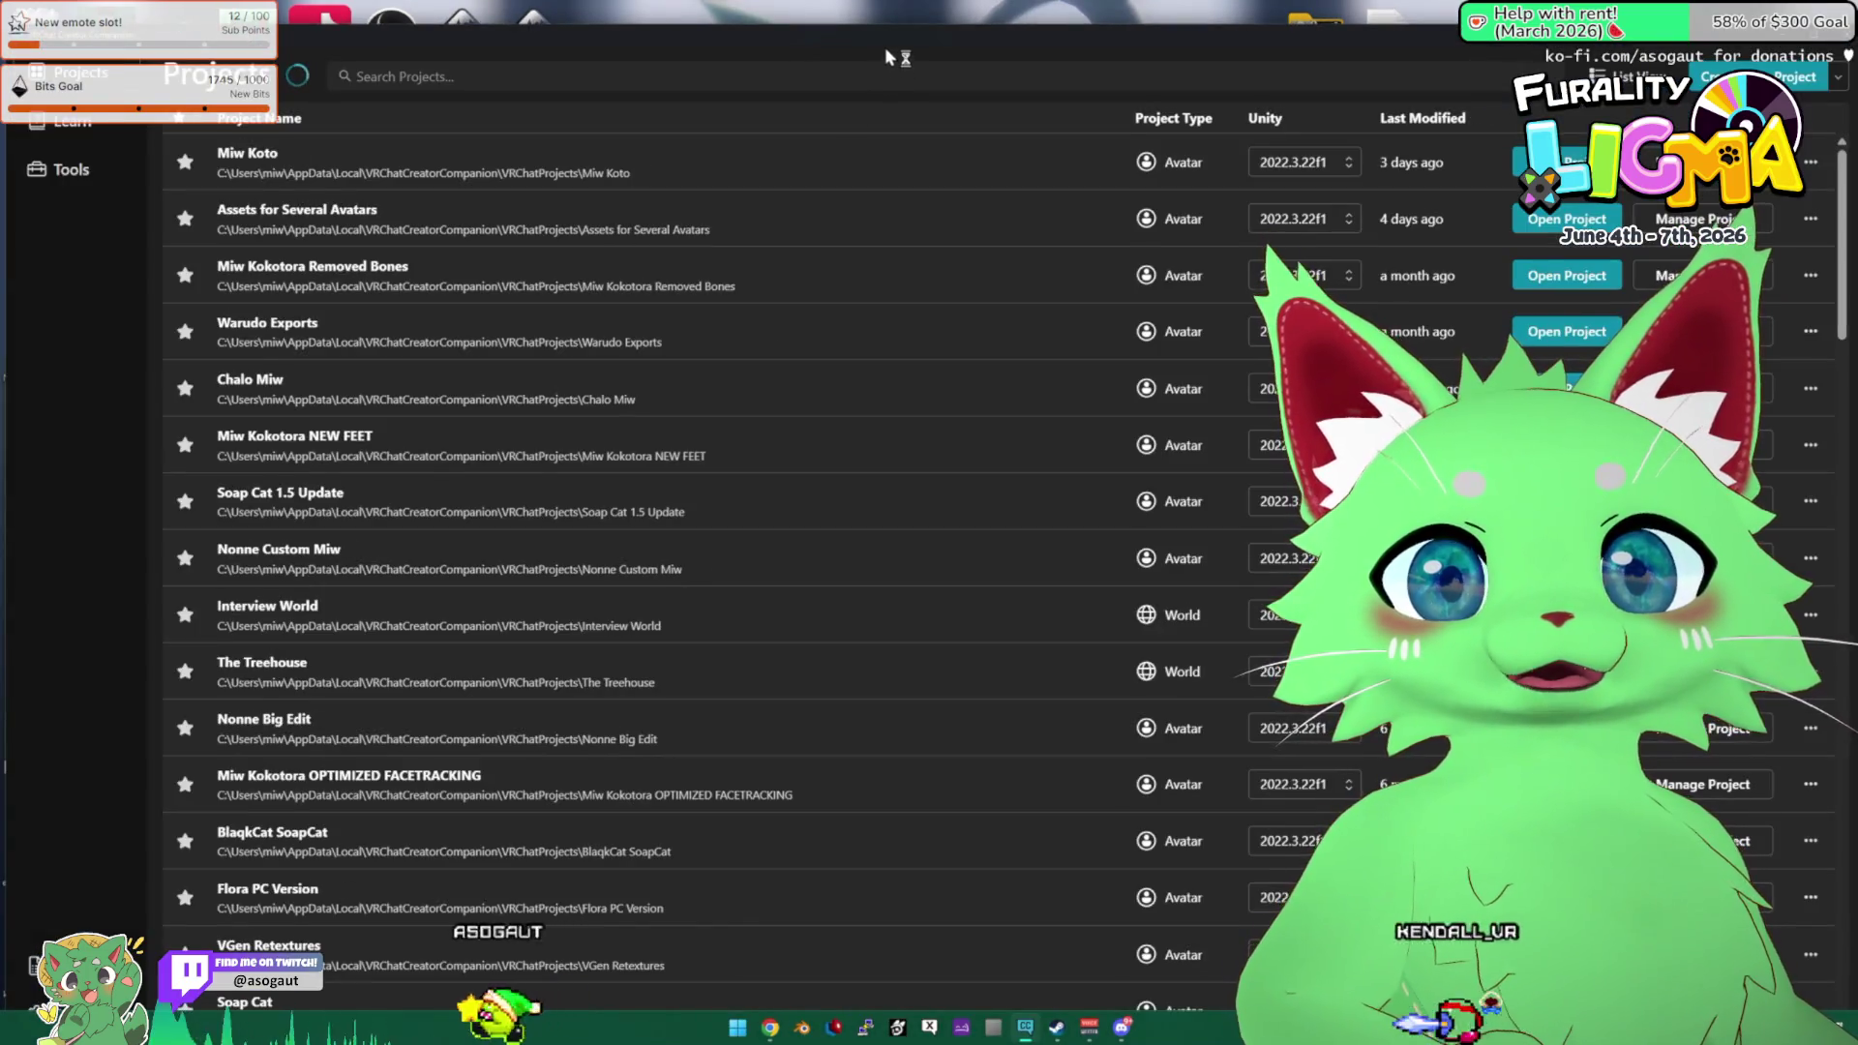
left_click(891, 82)
type("el")
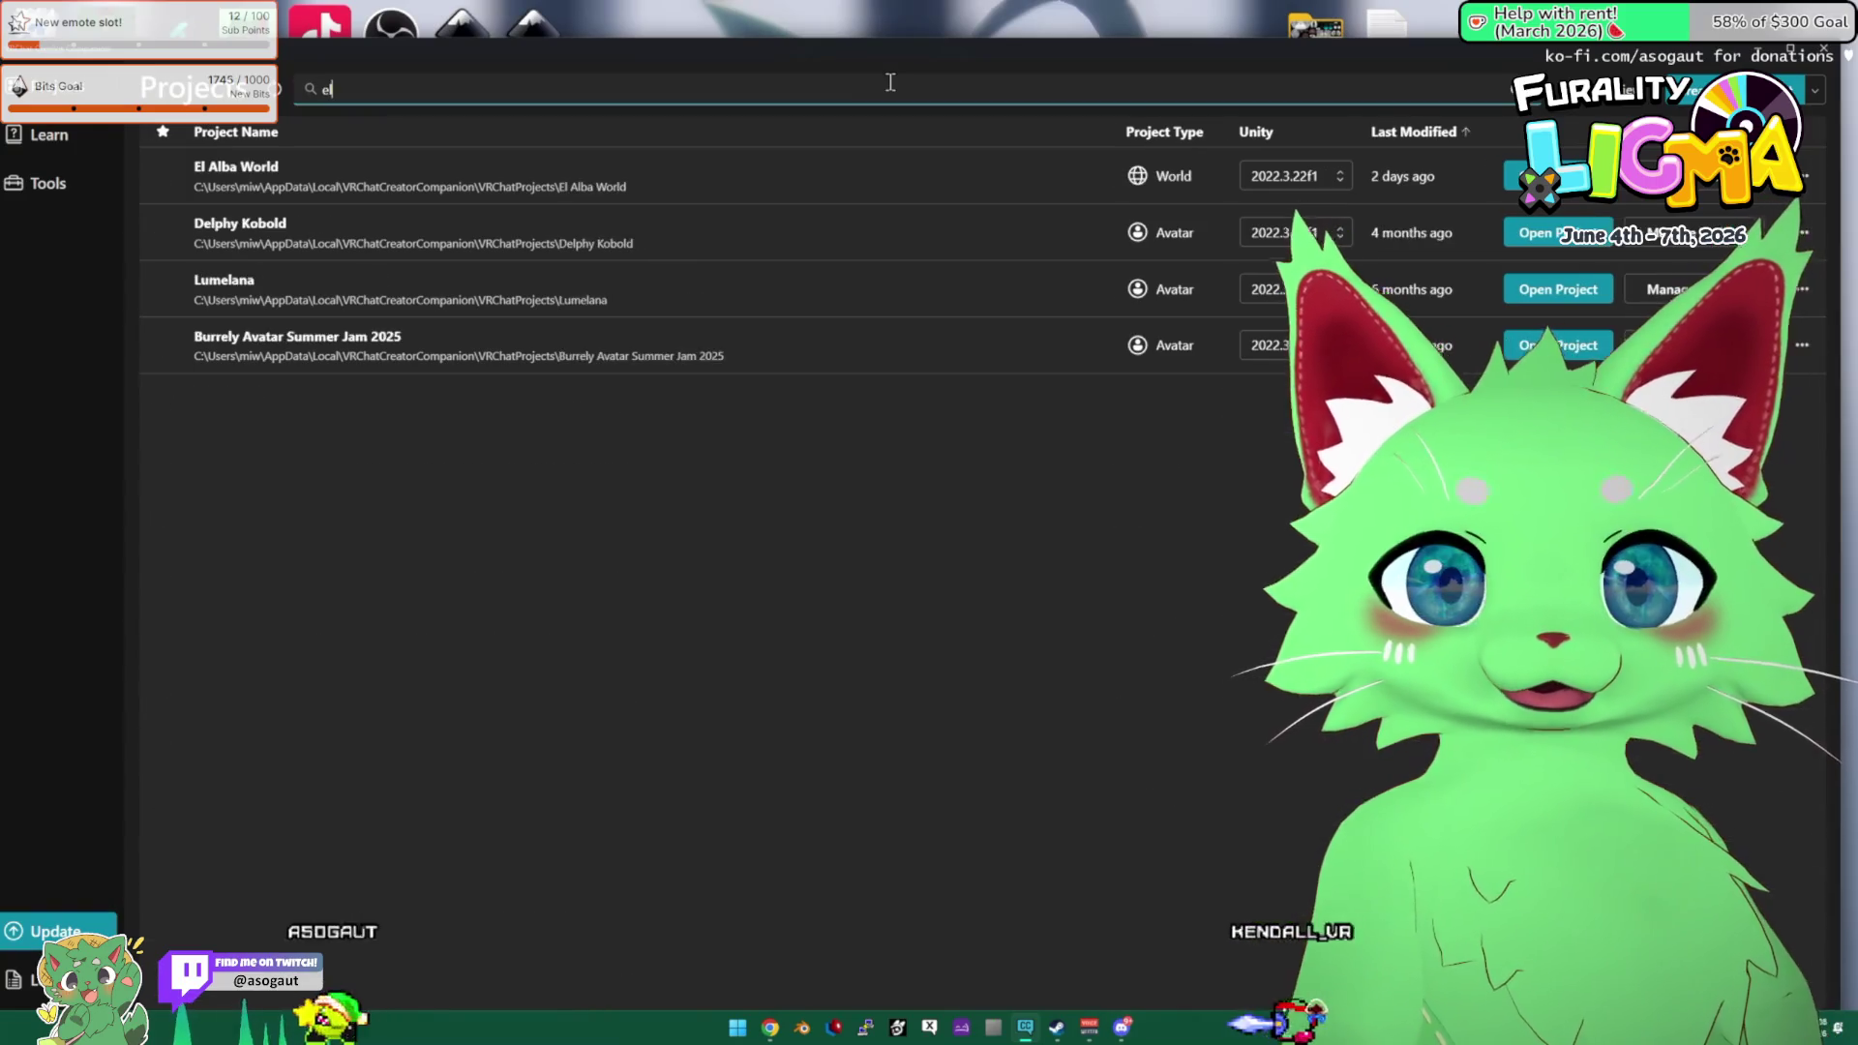
left_click(1538, 175)
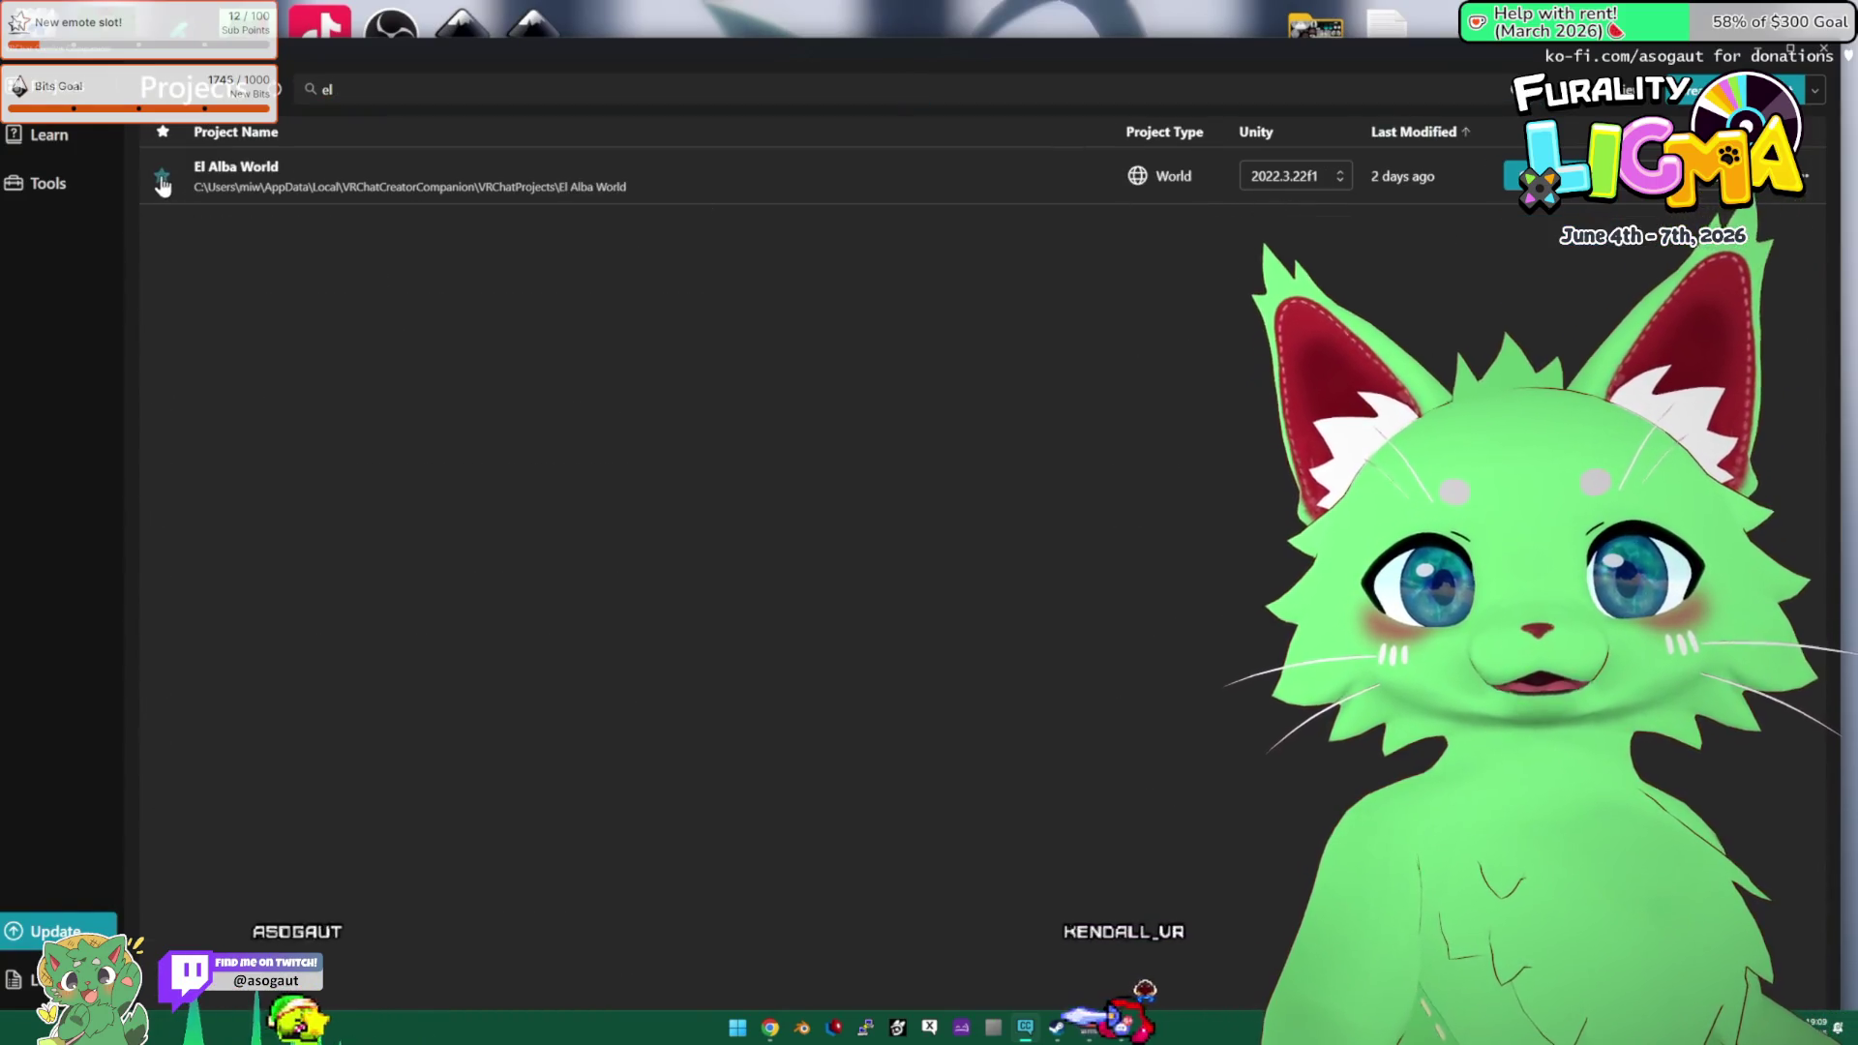
left_click(1753, 47)
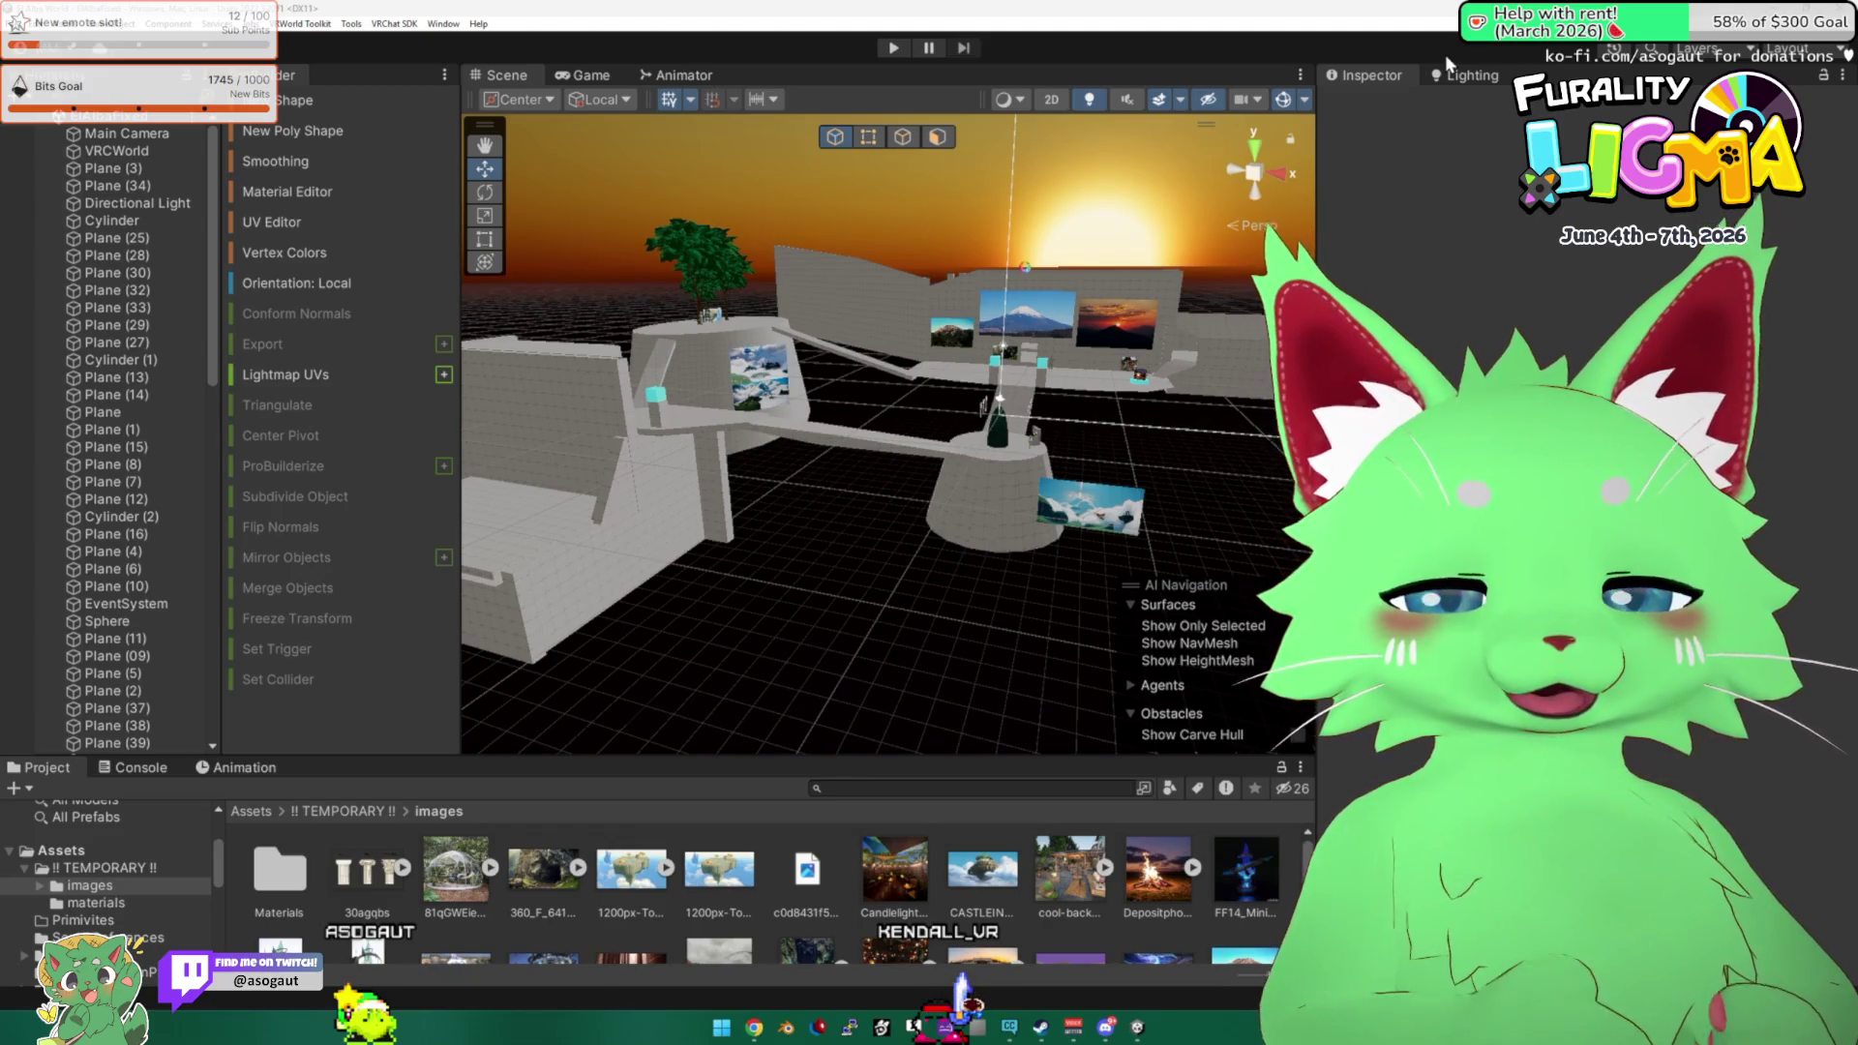
Bring up Windows search to look for PureRef.
key("super")
Launch PureRef by searching 'pure' and open the el alba world mood board.
type("pure")
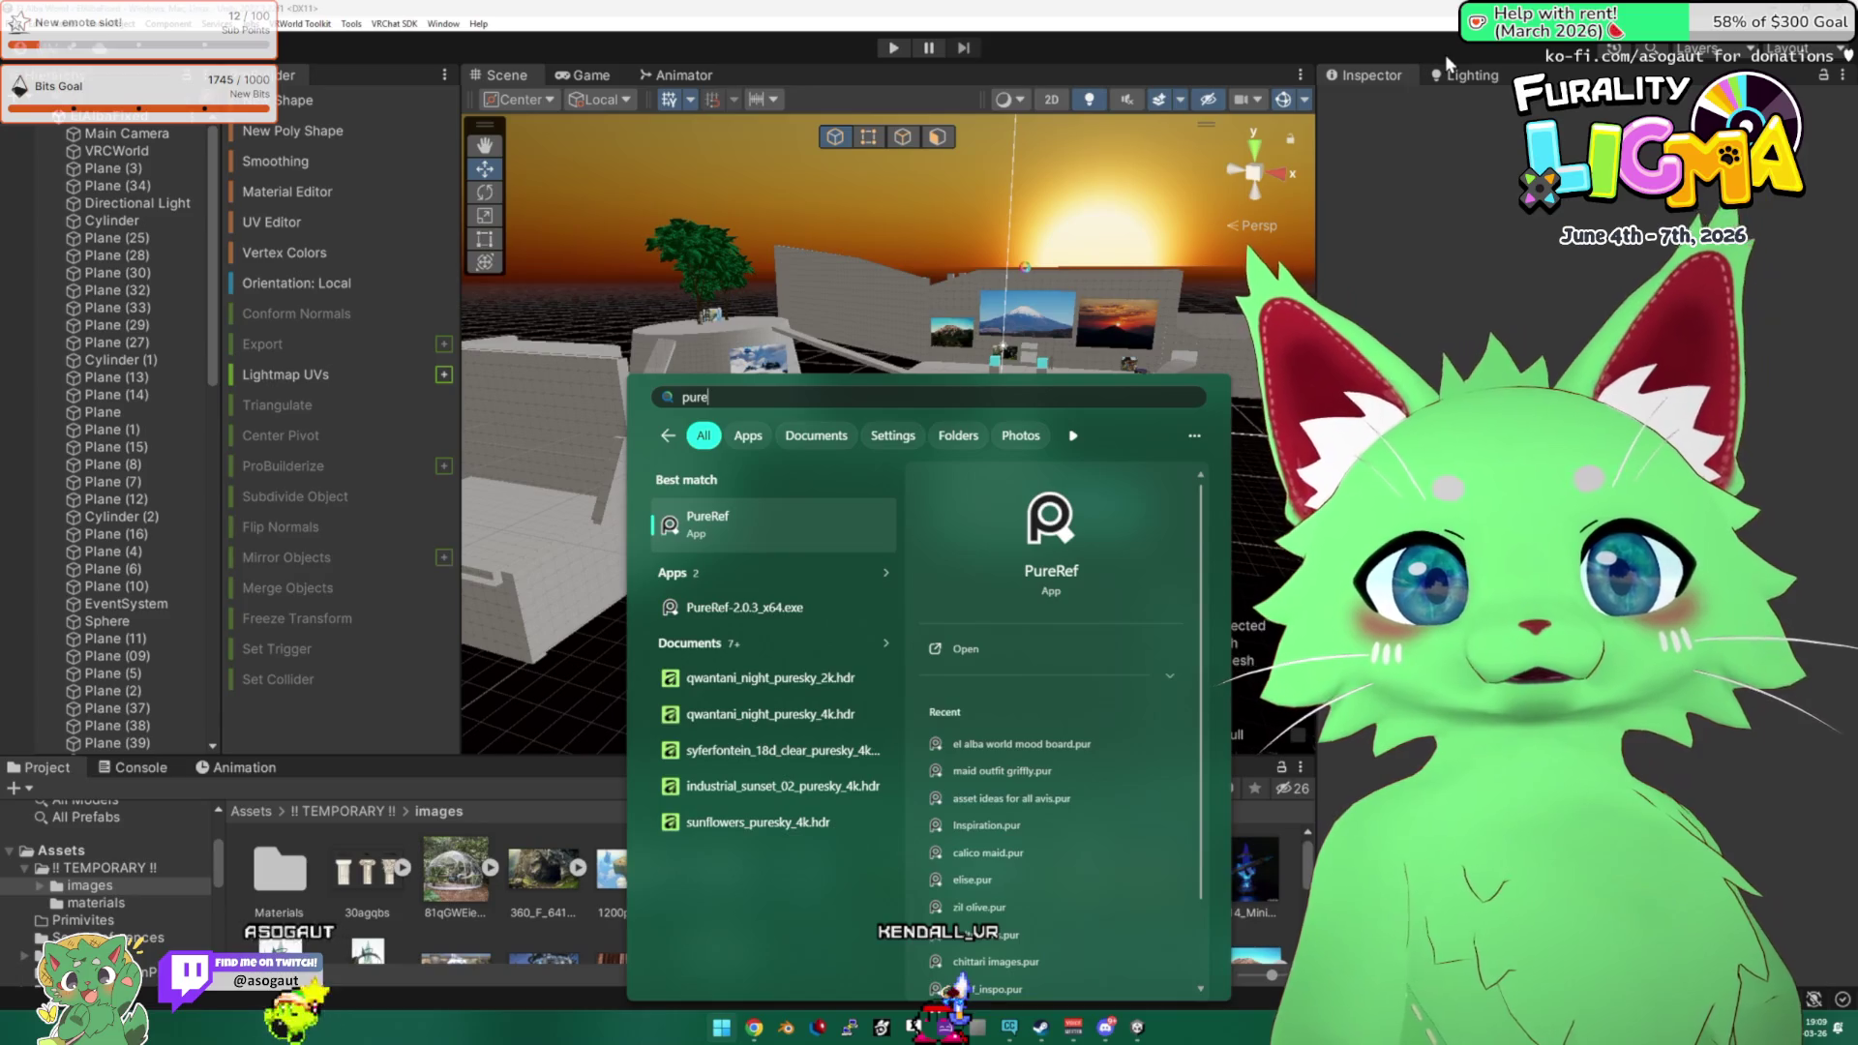
key("Return")
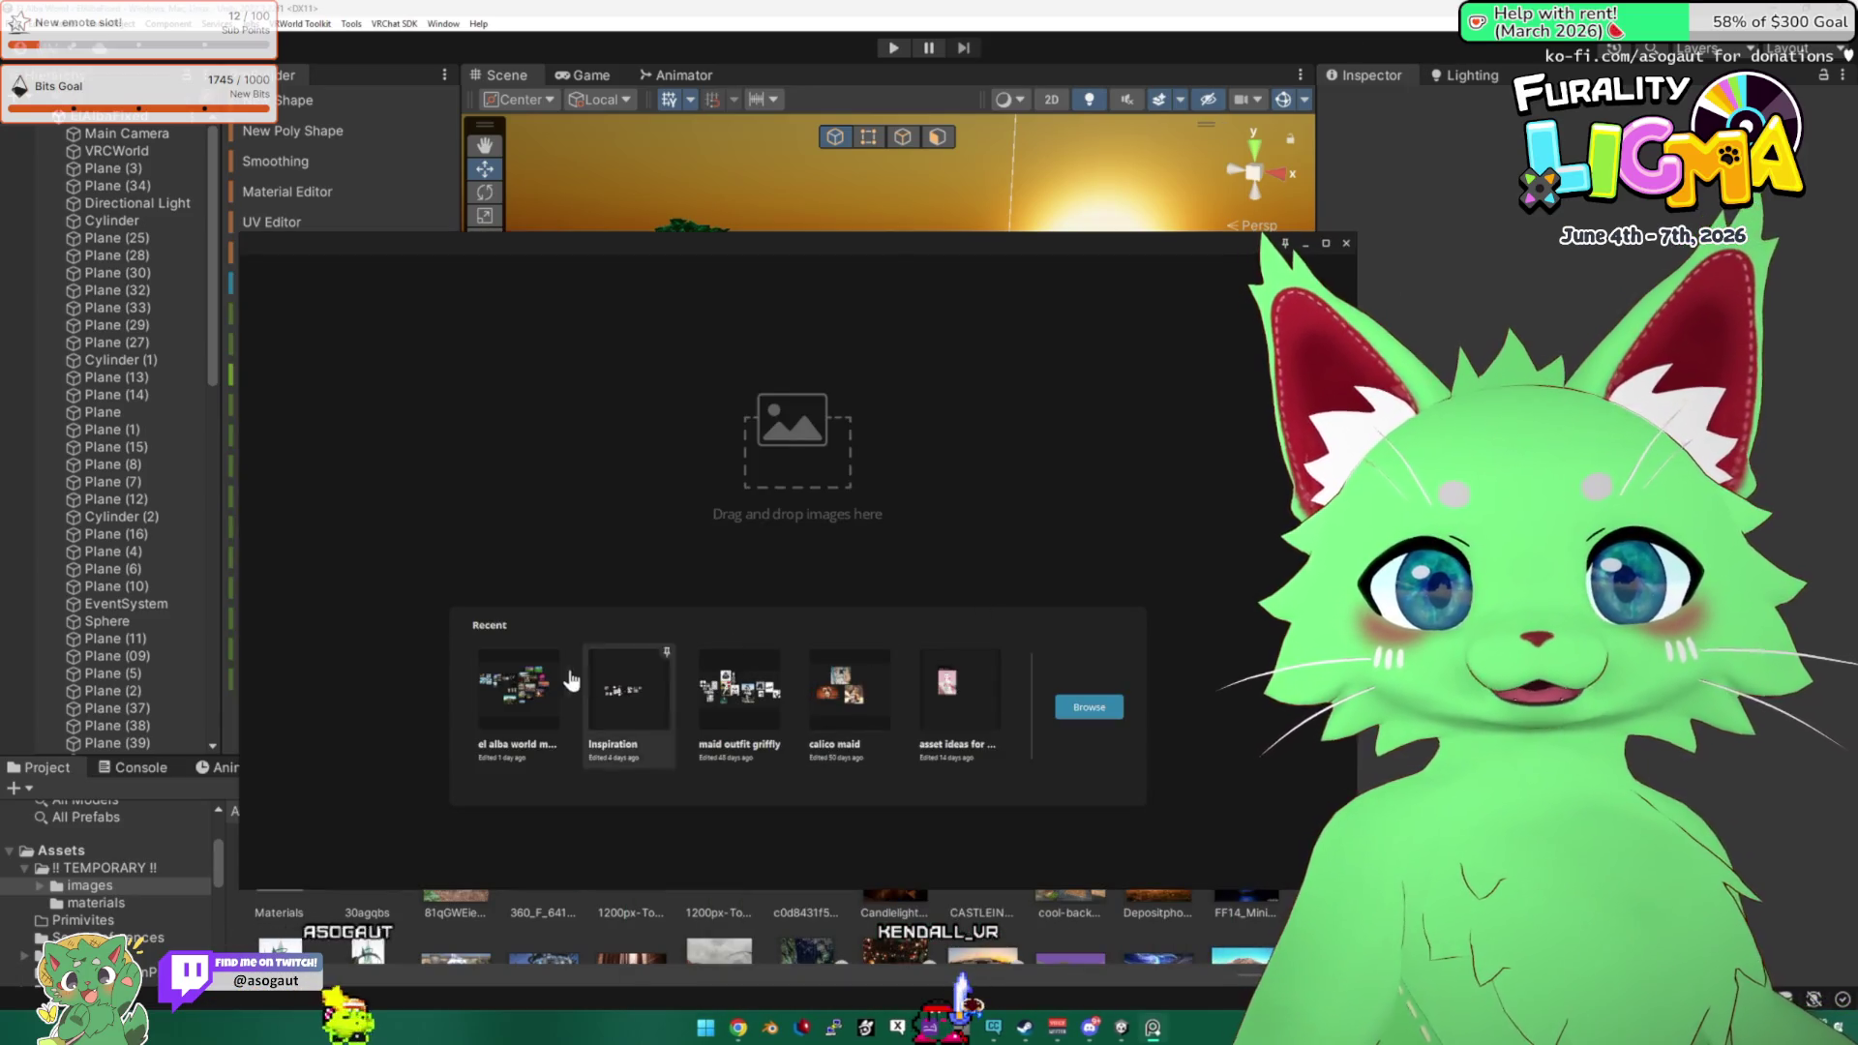
left_click(518, 689)
Move the green mountain photo beside the snowy peak image, then hide PureRef.
scroll(954, 509, "down", 5)
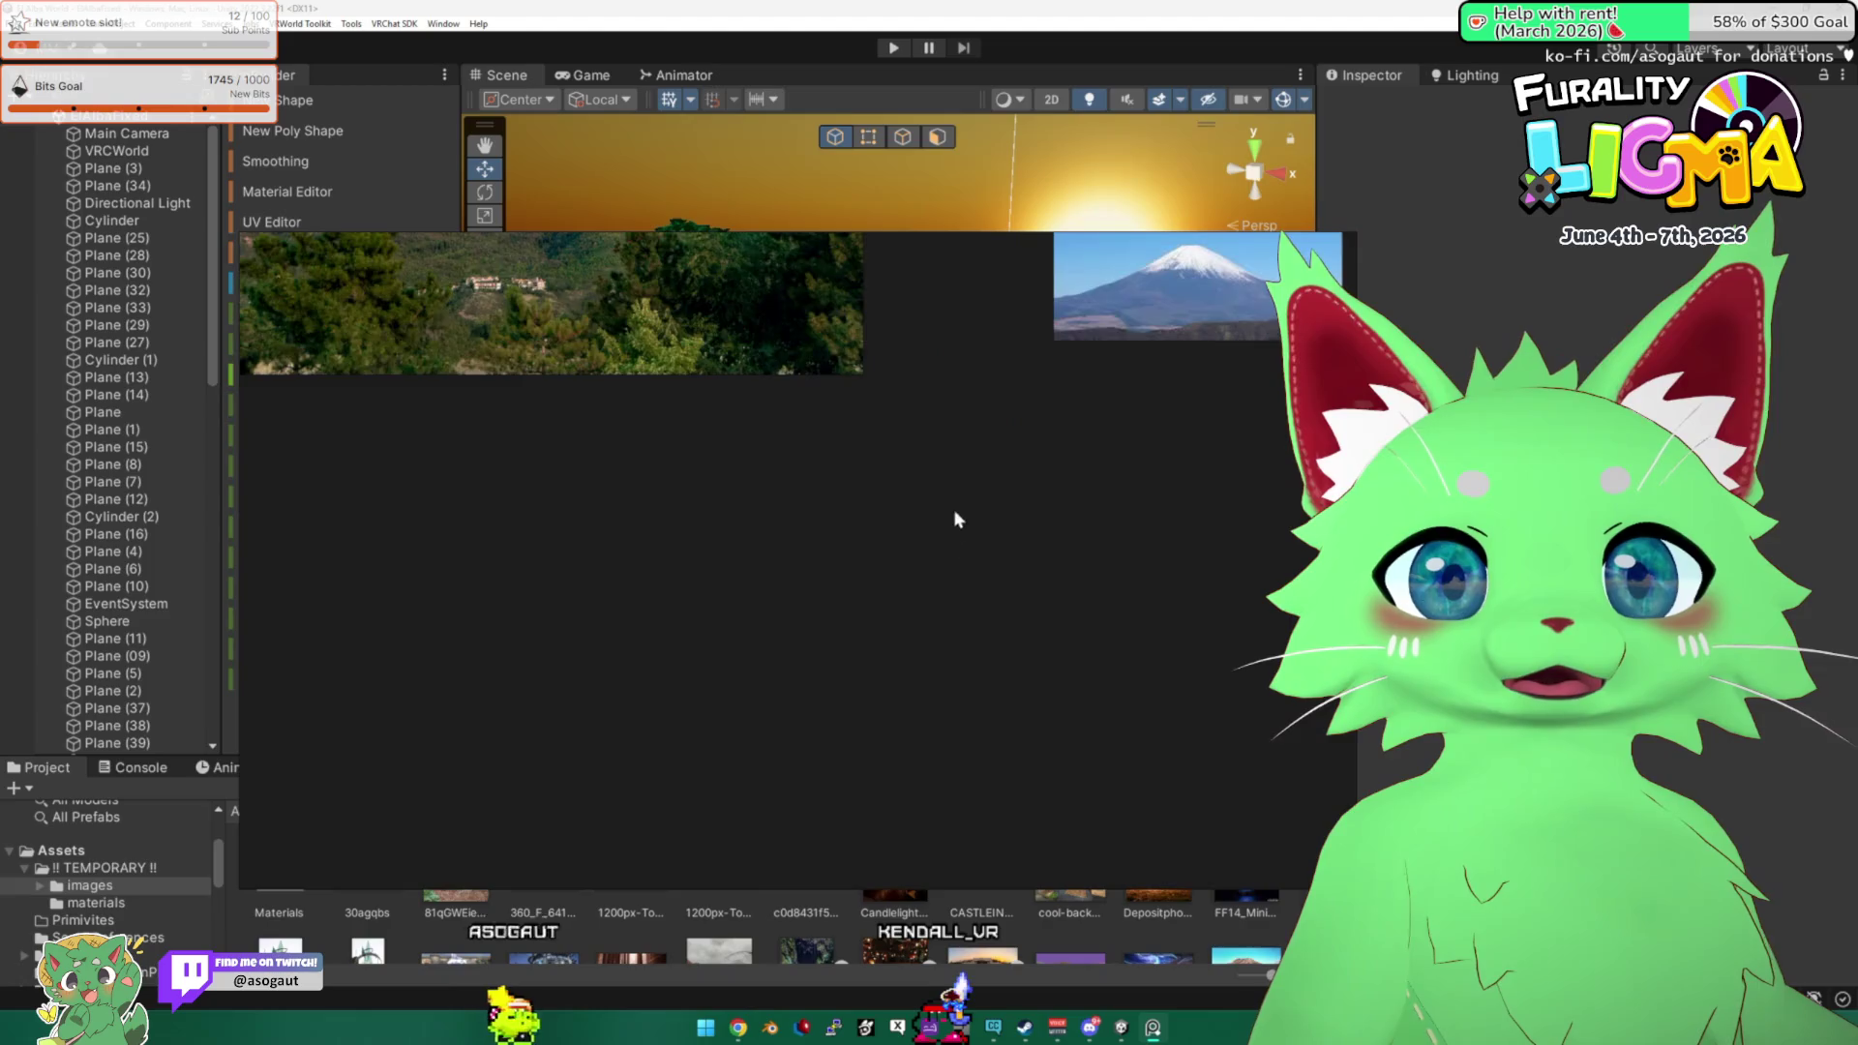
left_click_drag(759, 569, 945, 618)
left_click(841, 584)
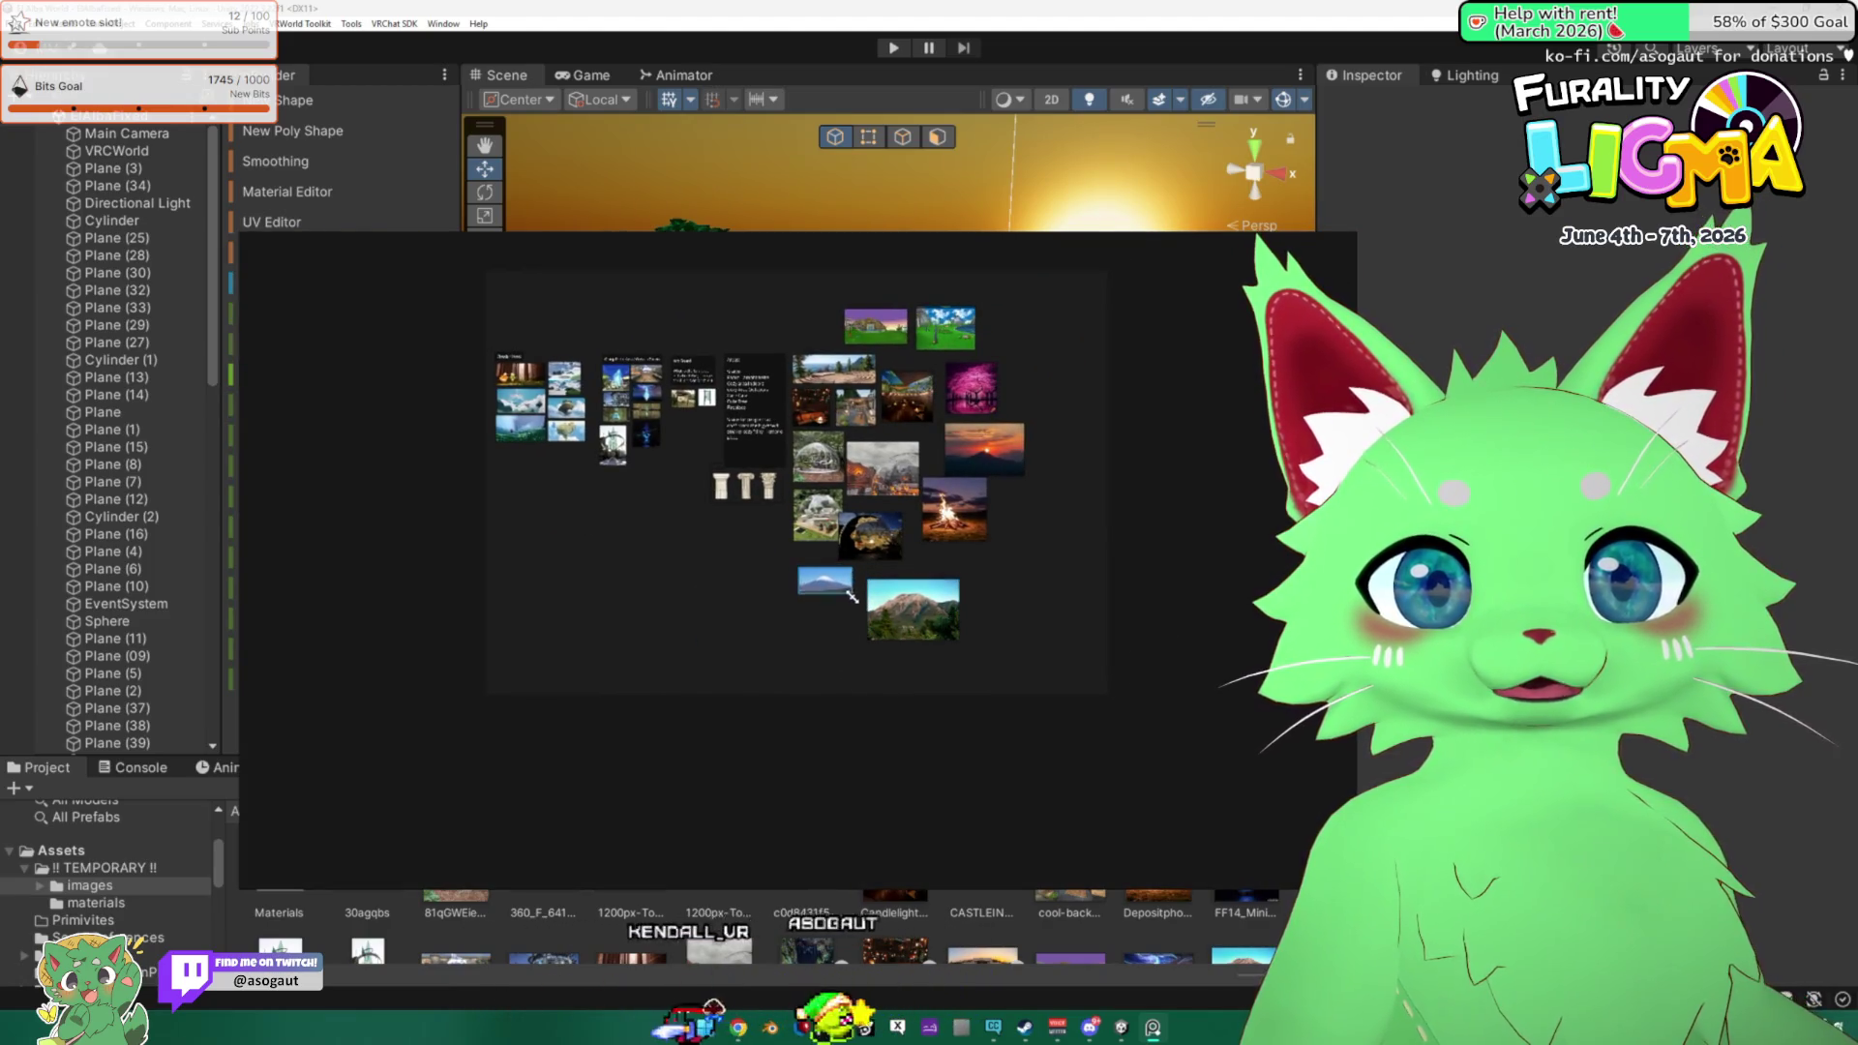
scroll(857, 585, "up", 3)
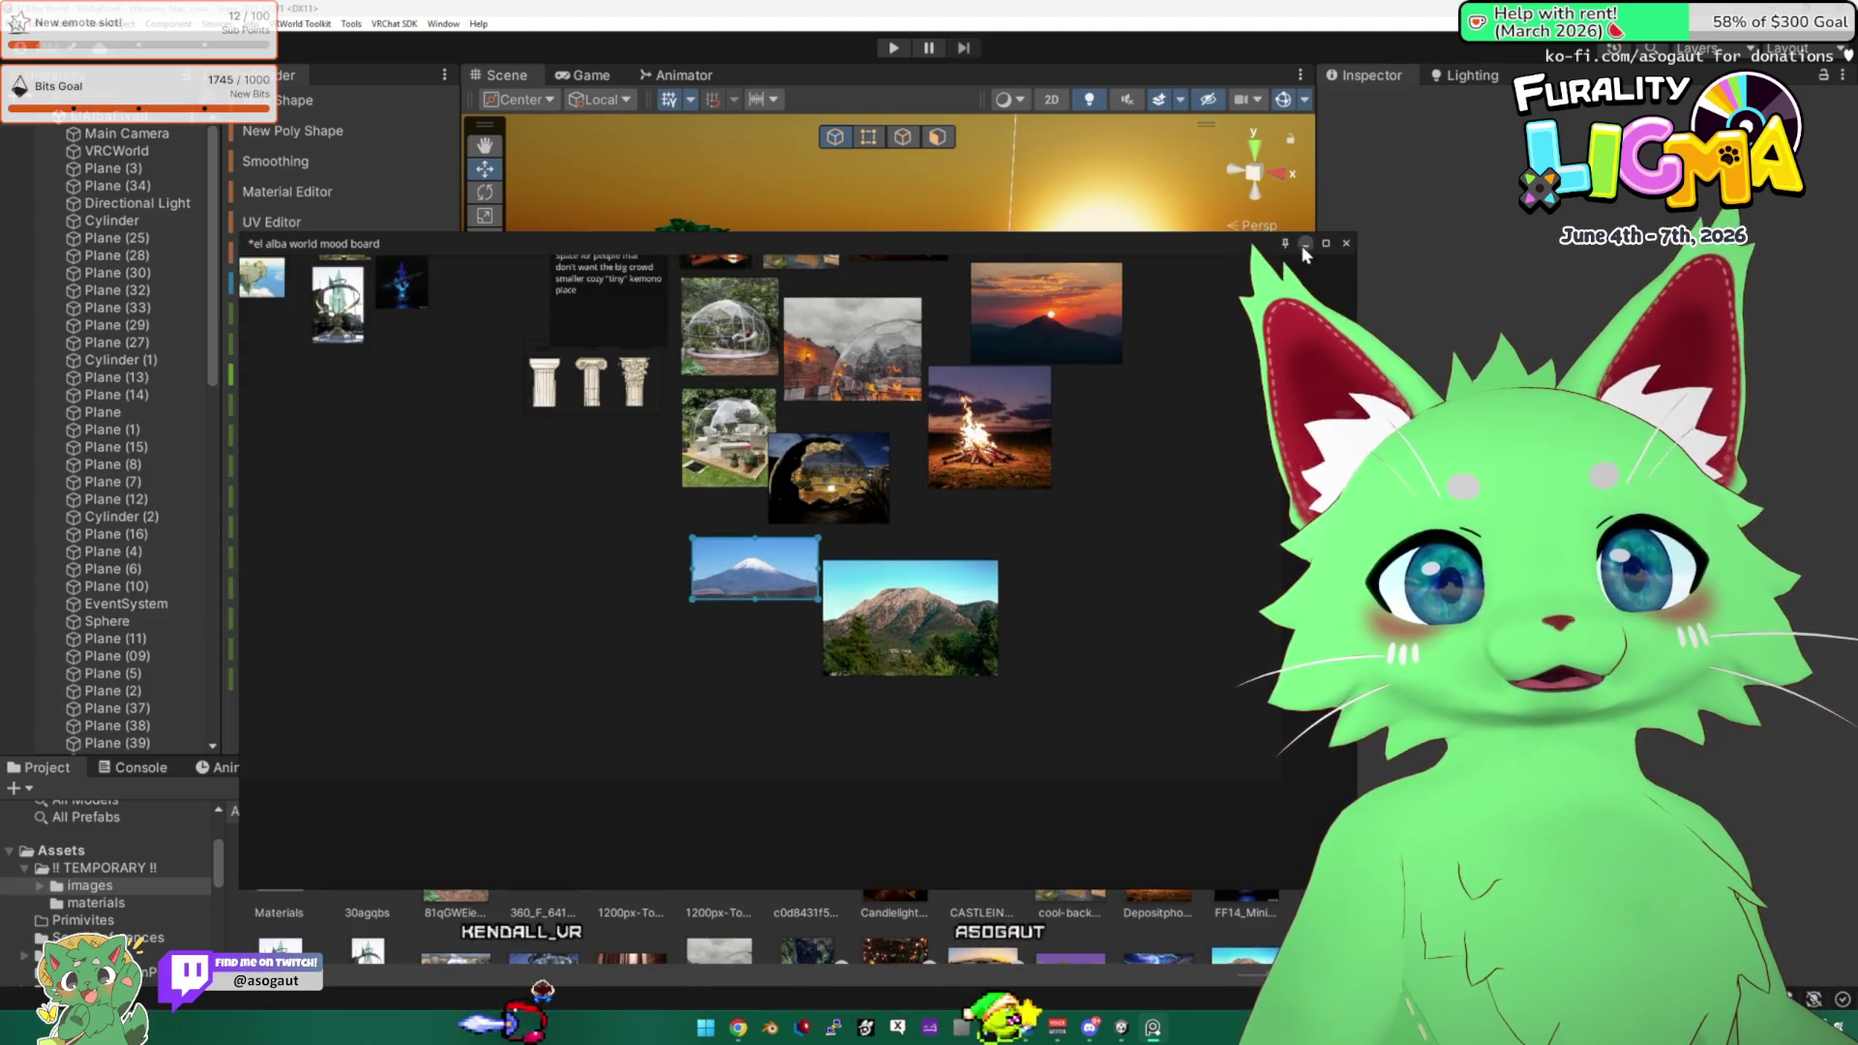
key("alt+Tab")
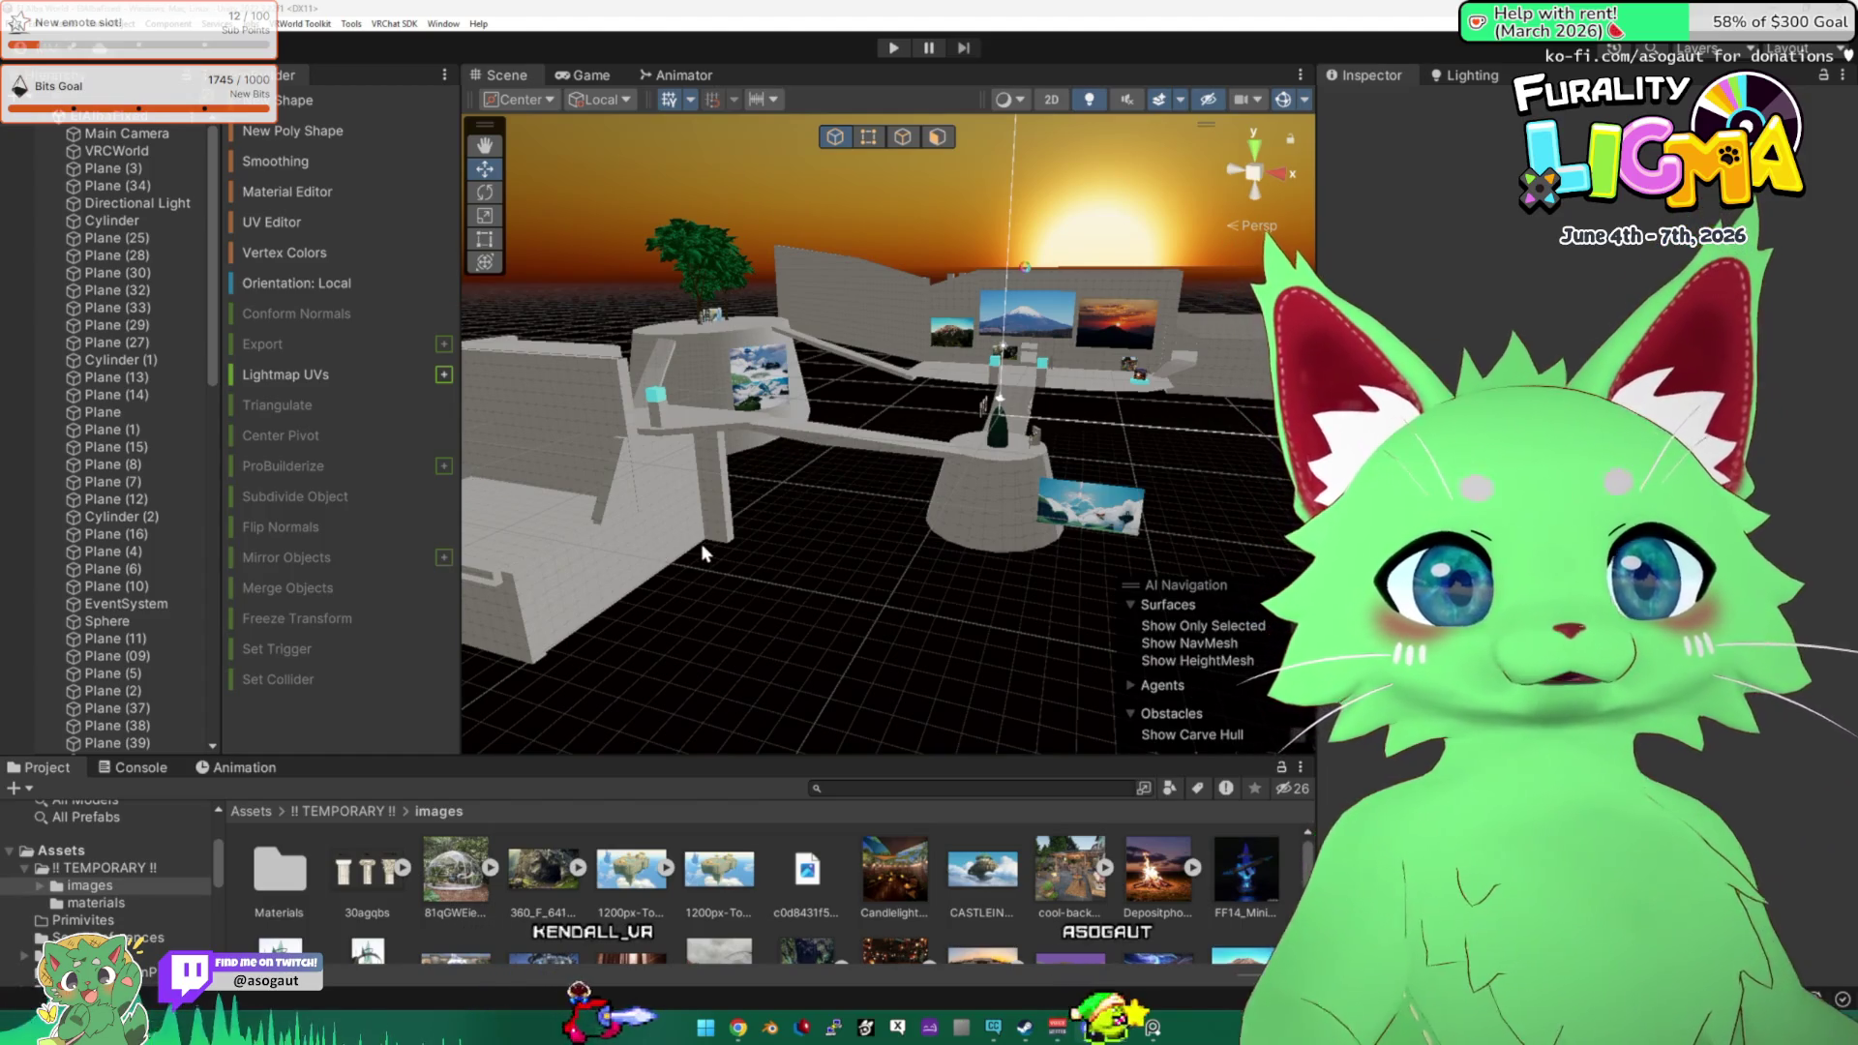
mouse_move(923, 460)
left_mouse_down()
mouse_move(953, 444)
mouse_move(677, 361)
mouse_move(535, 403)
mouse_move(774, 483)
left_mouse_up()
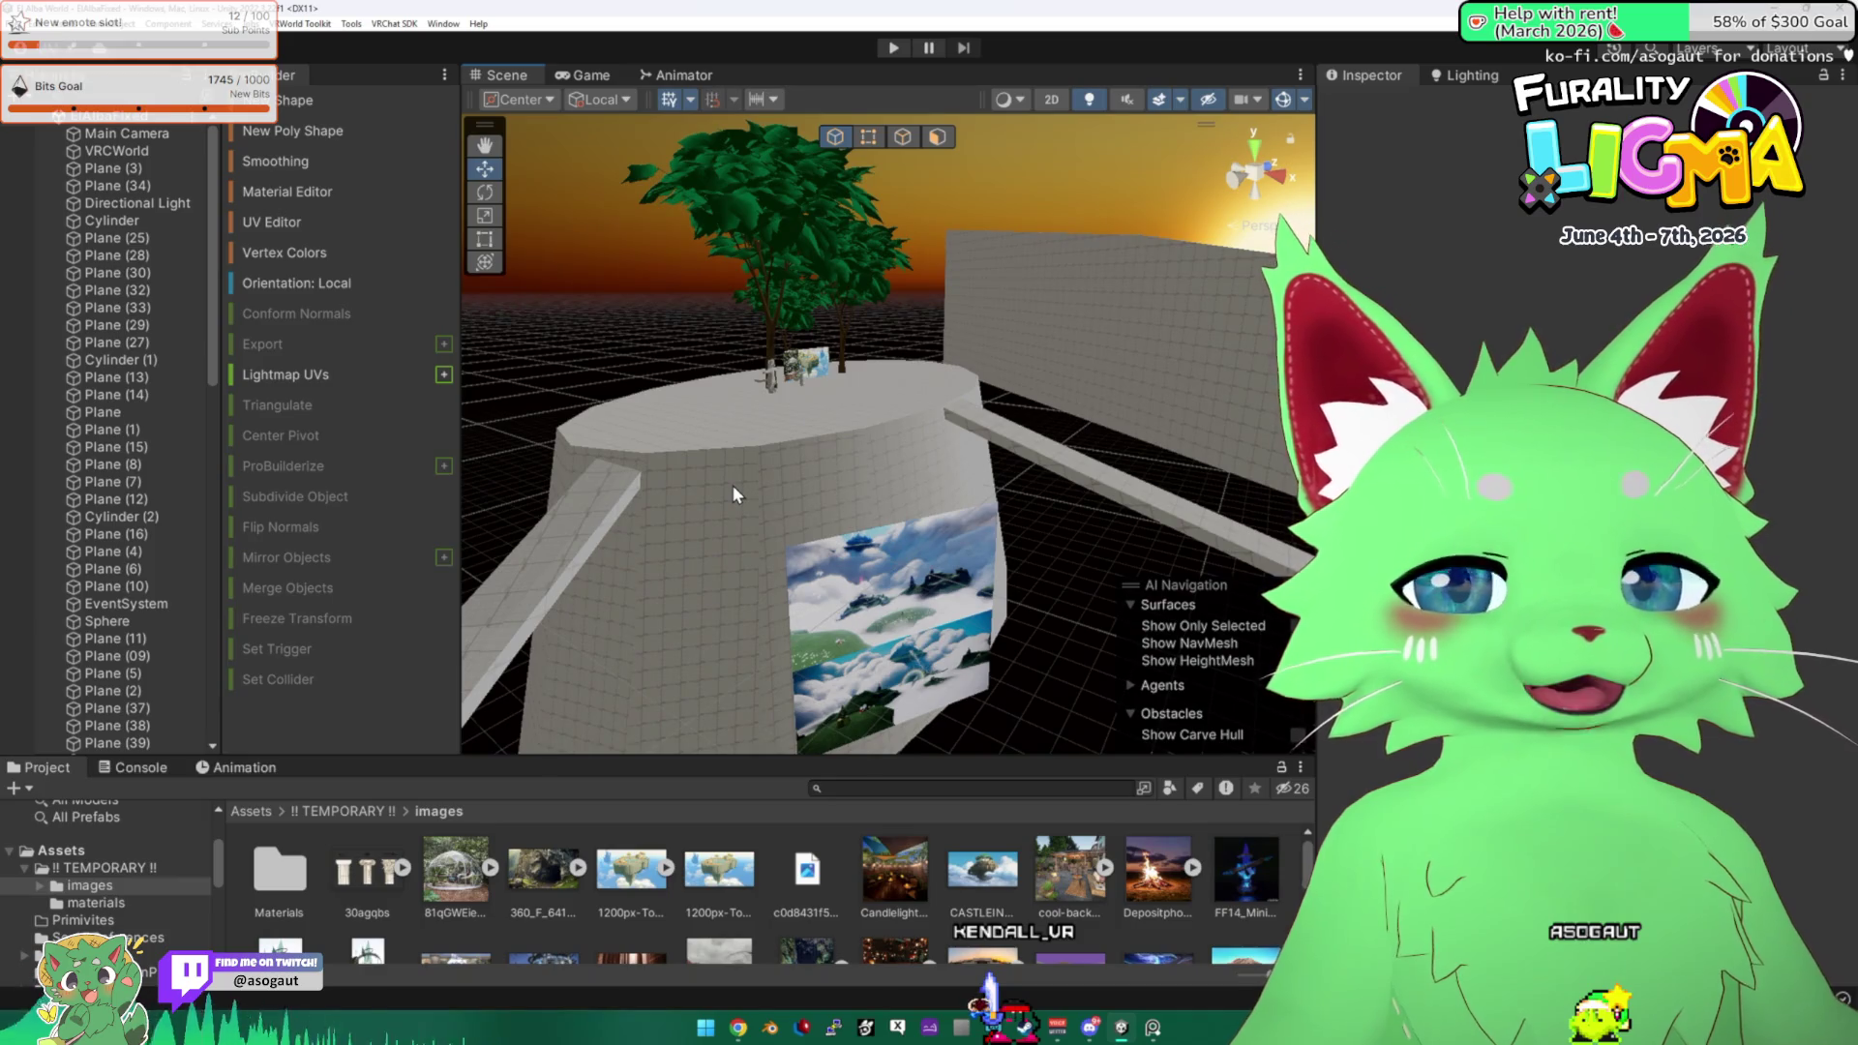
Orbit the Scene view down toward the round tree platform and curved wall.
mouse_move(786, 472)
left_mouse_down()
mouse_move(660, 339)
mouse_move(937, 493)
mouse_move(1190, 405)
mouse_move(1452, 377)
left_mouse_up()
mouse_move(1307, 387)
left_mouse_down()
mouse_move(677, 445)
mouse_move(1044, 489)
left_mouse_up()
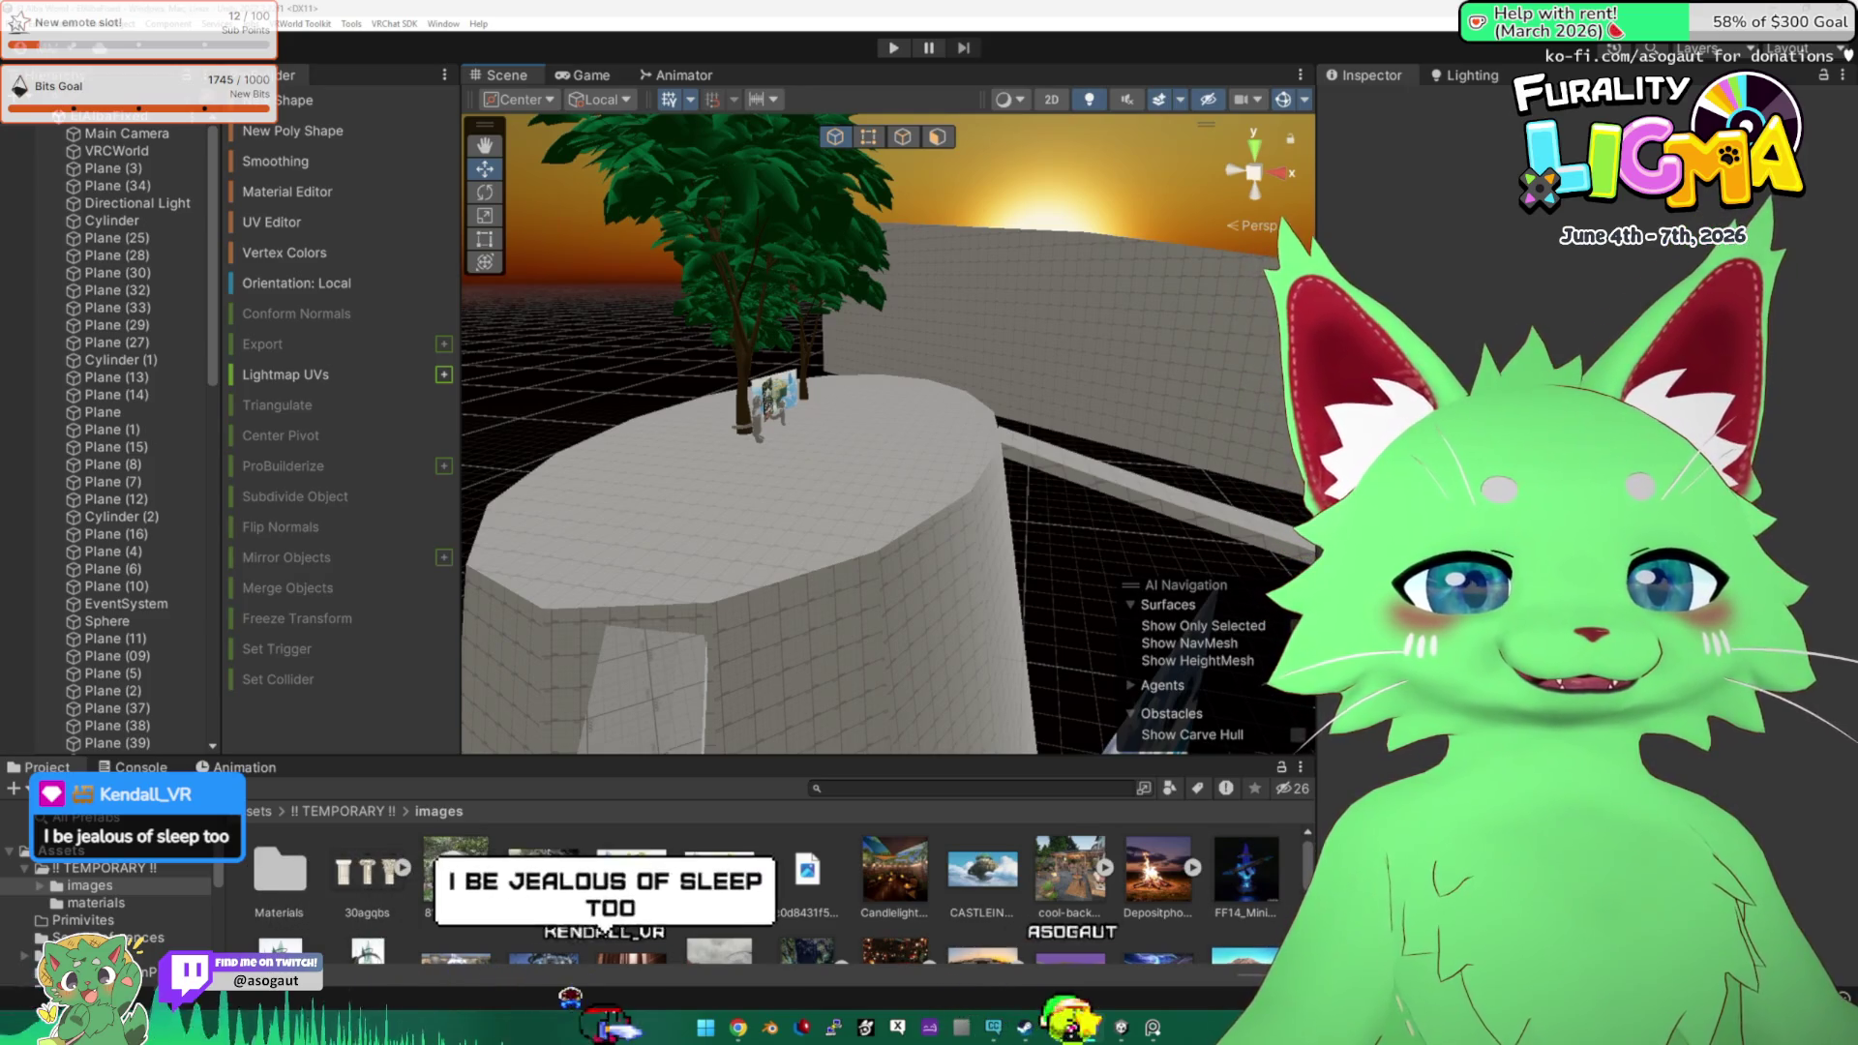
key("alt+Tab")
Maximize the Discord window and switch to the #art-by-others channel.
left_click_drag(1323, 136, 1737, 115)
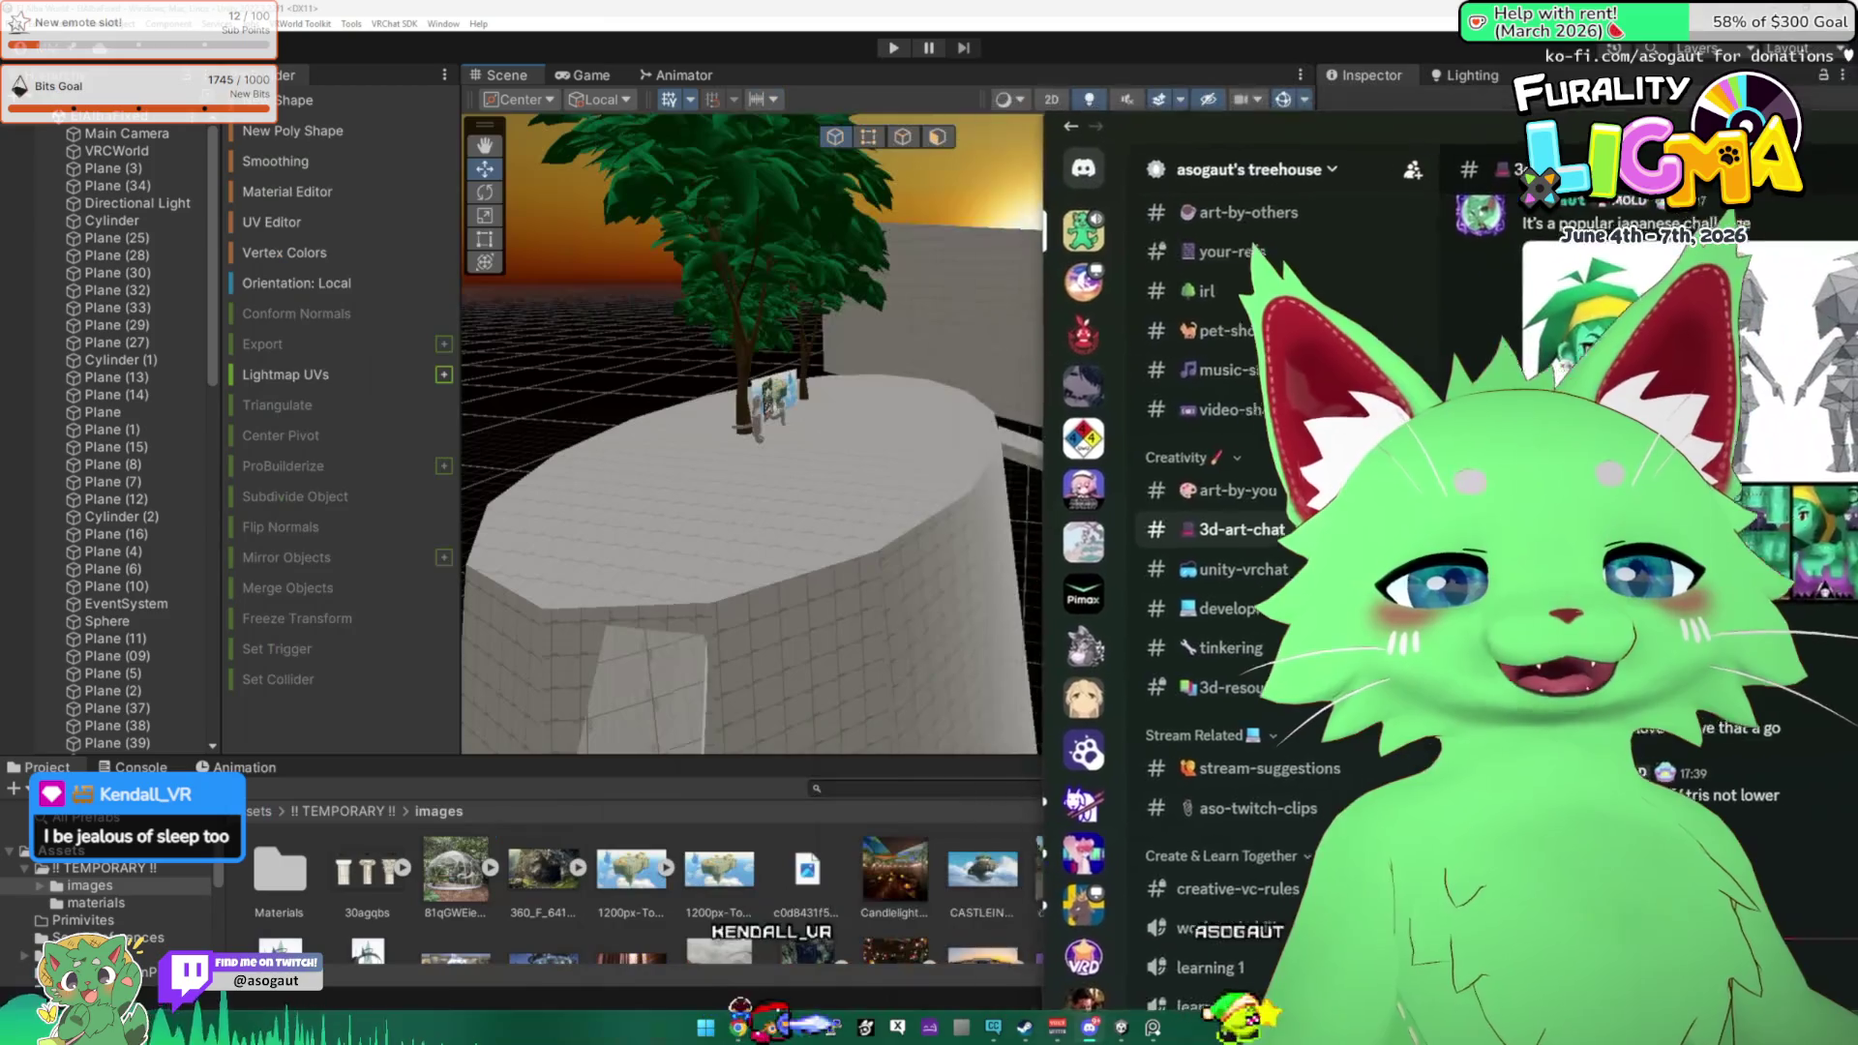
key("alt+Tab")
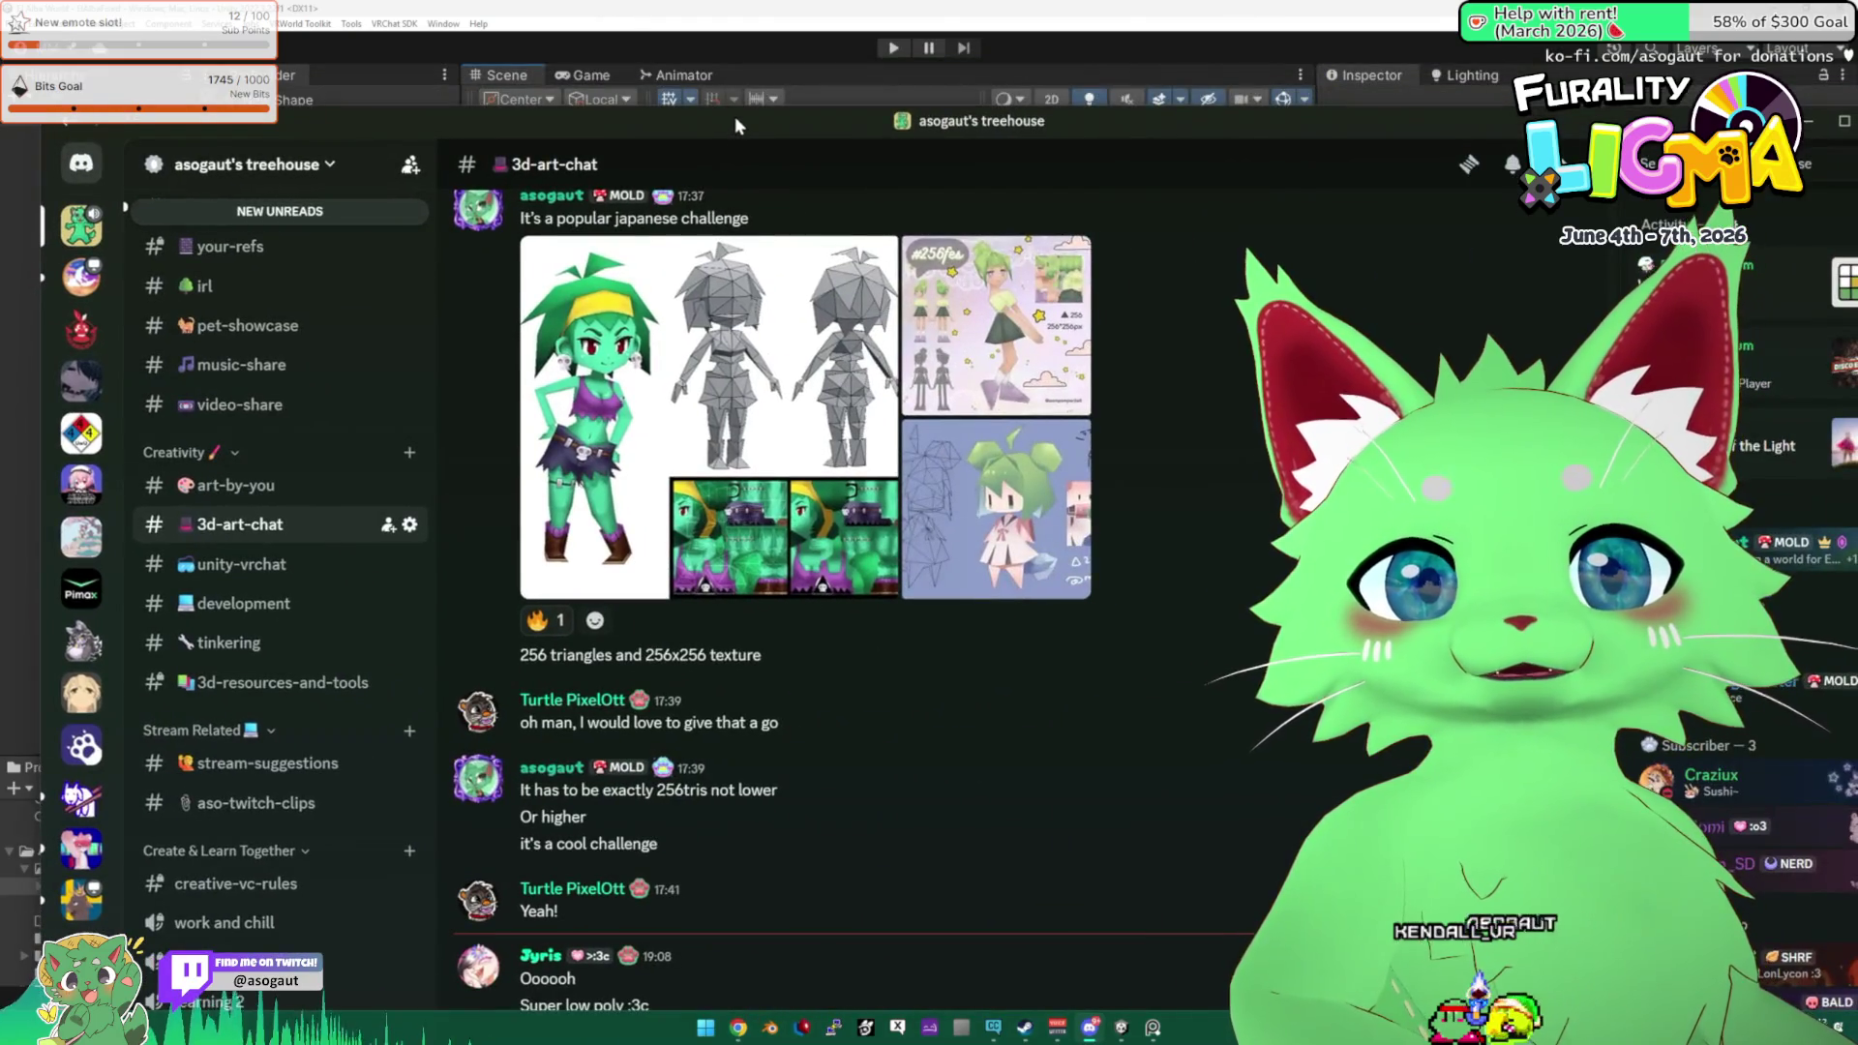
double_click(734, 107)
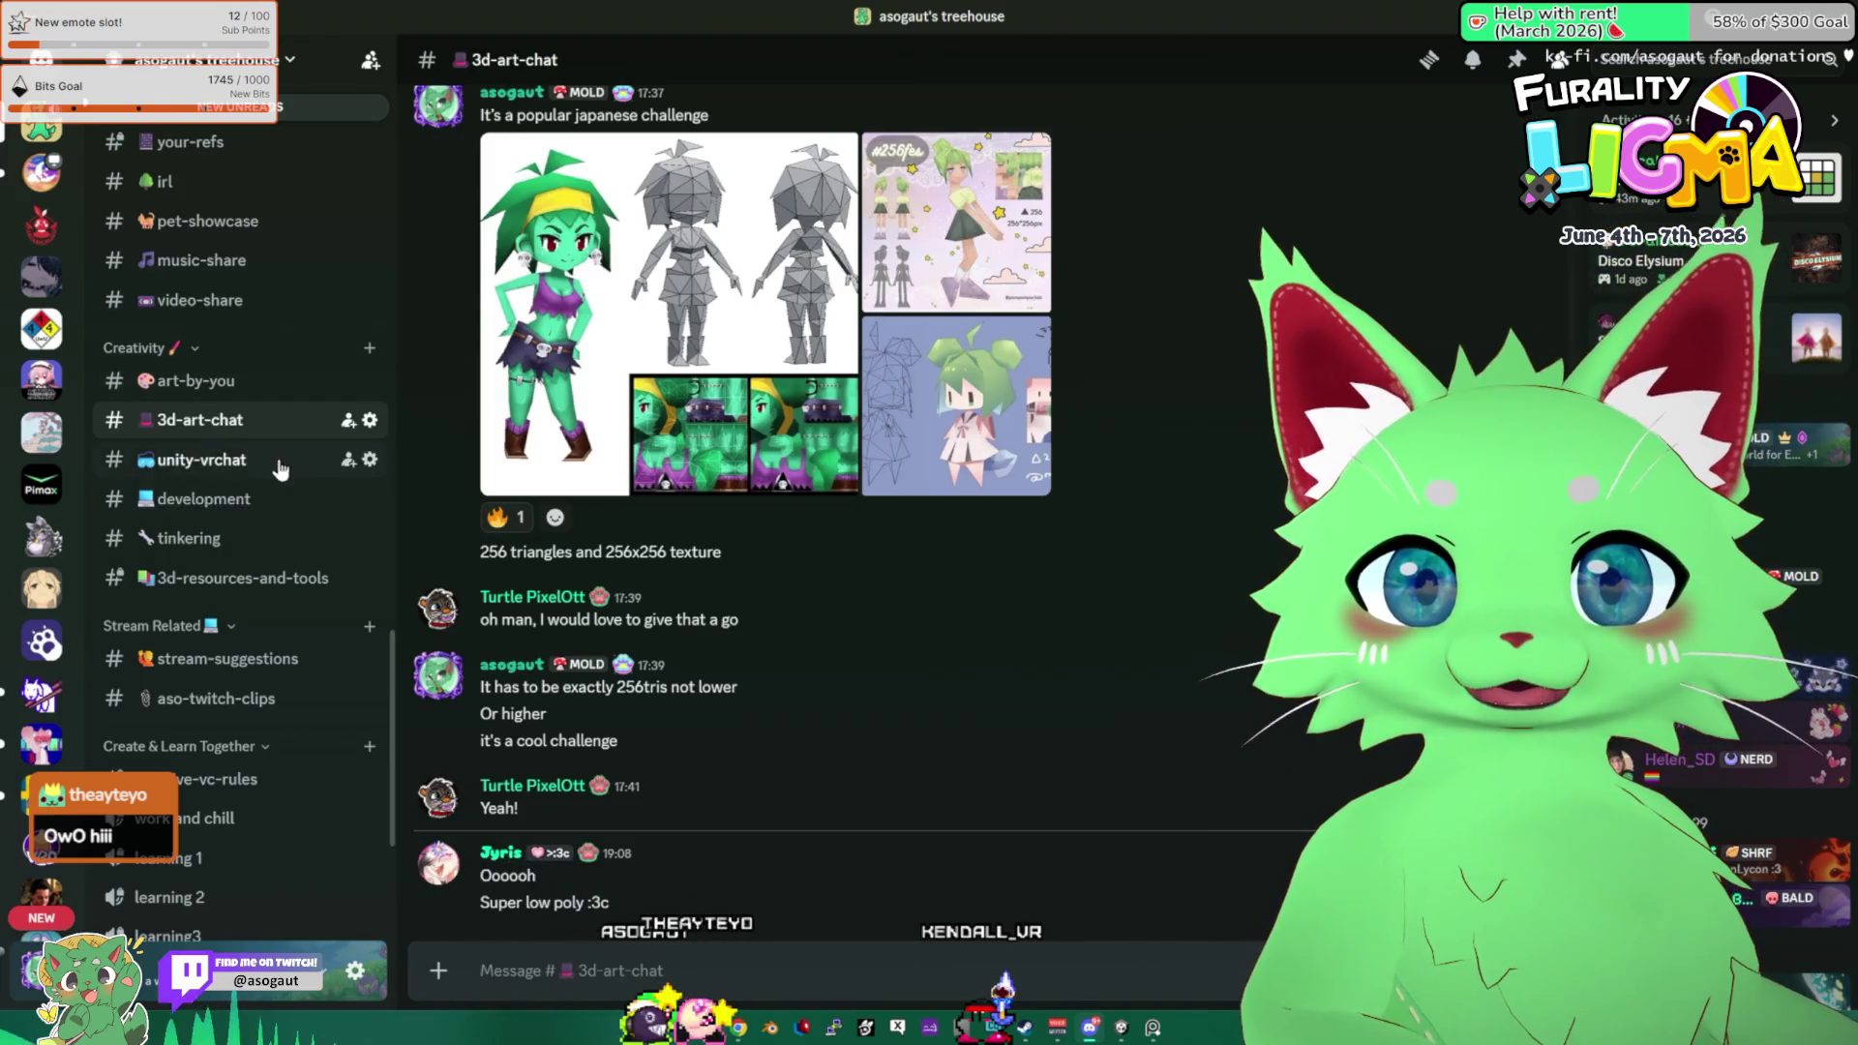
scroll(279, 464, "up", 8)
scroll(280, 449, "down", 5)
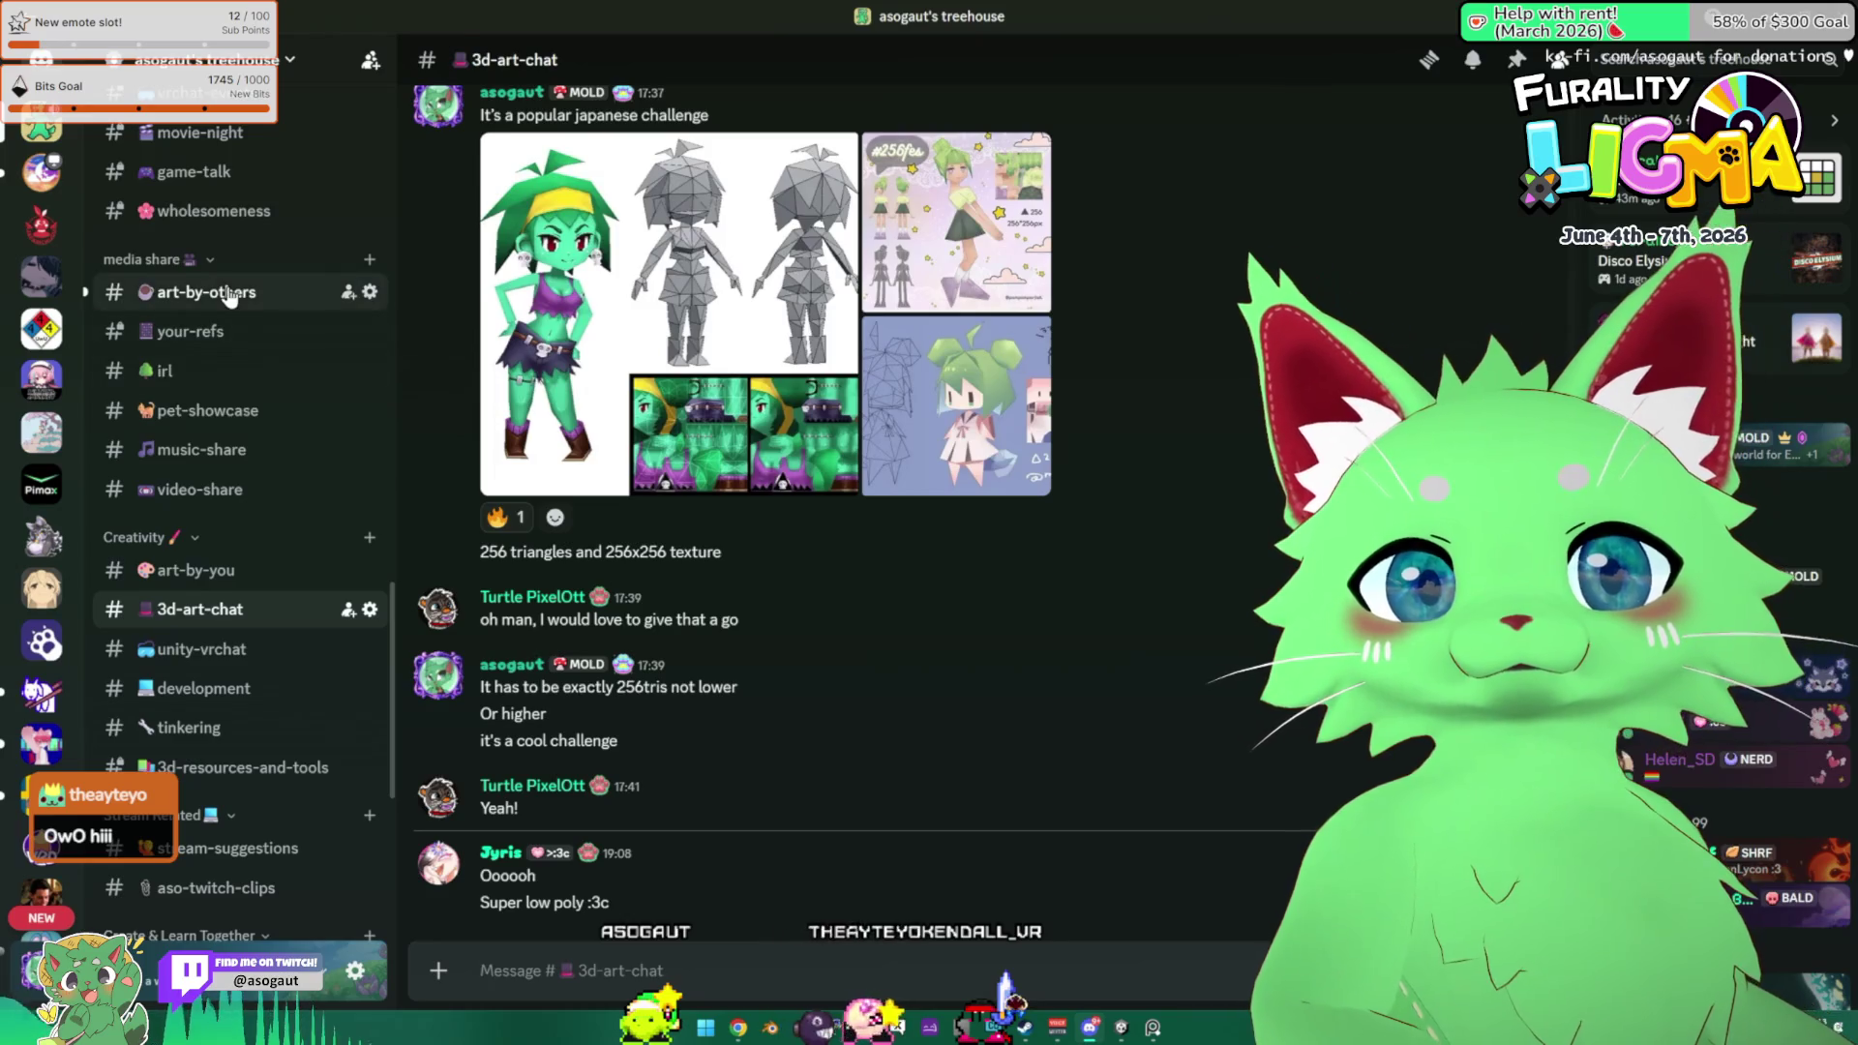
left_click(229, 293)
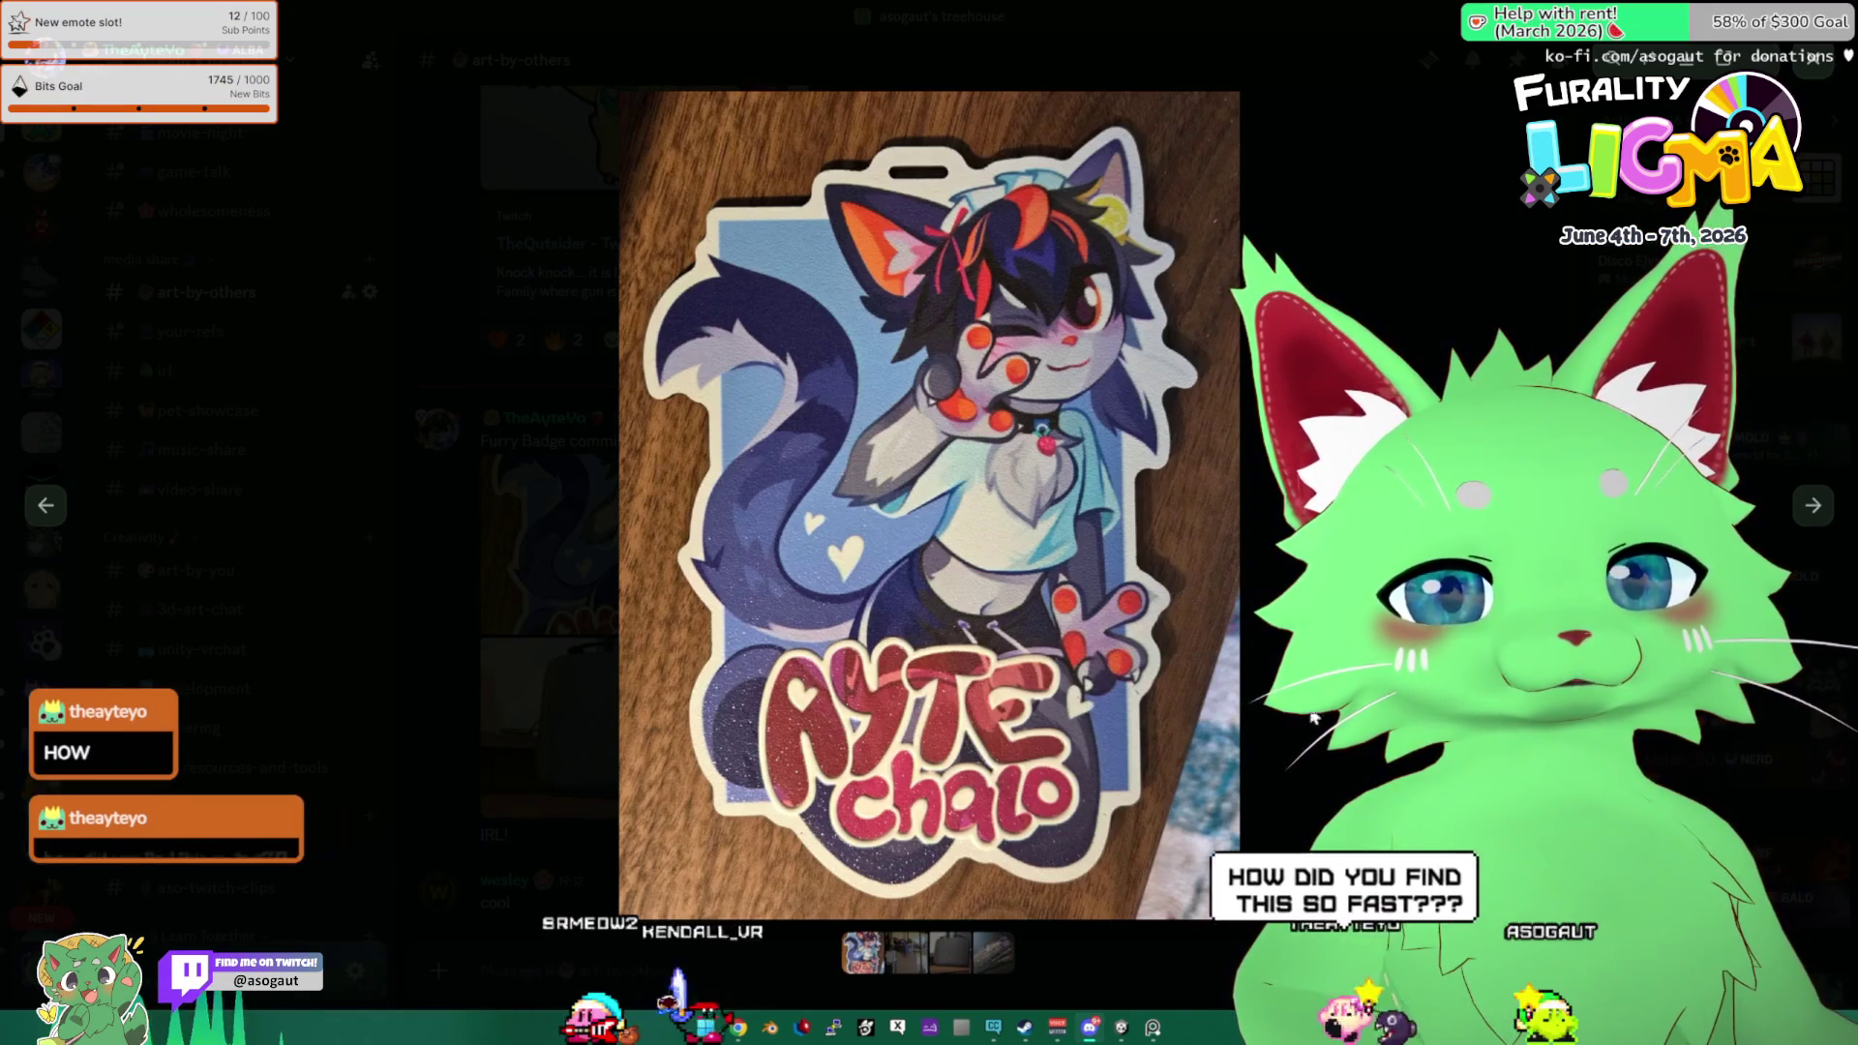
View the badge commission photo full-screen, zooming in and out and stepping to the next photo.
key("Escape")
left_click(868, 598)
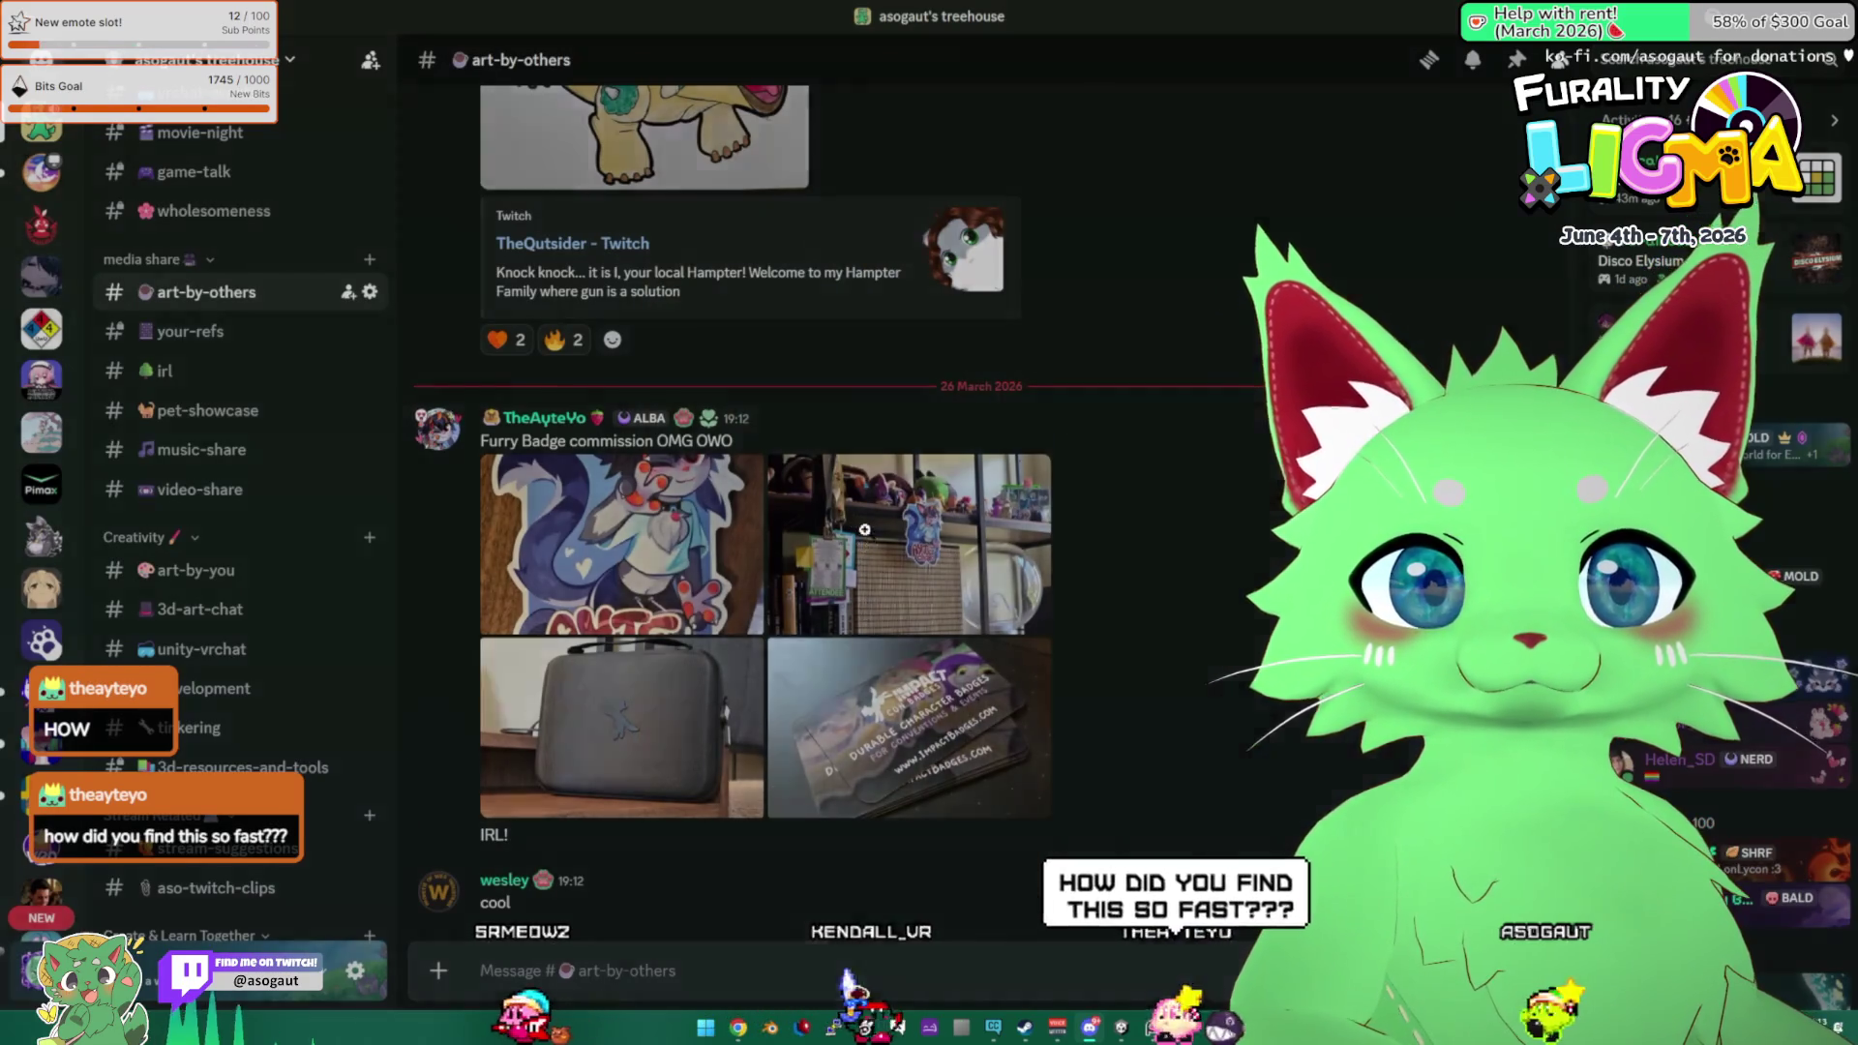
left_click(1070, 490)
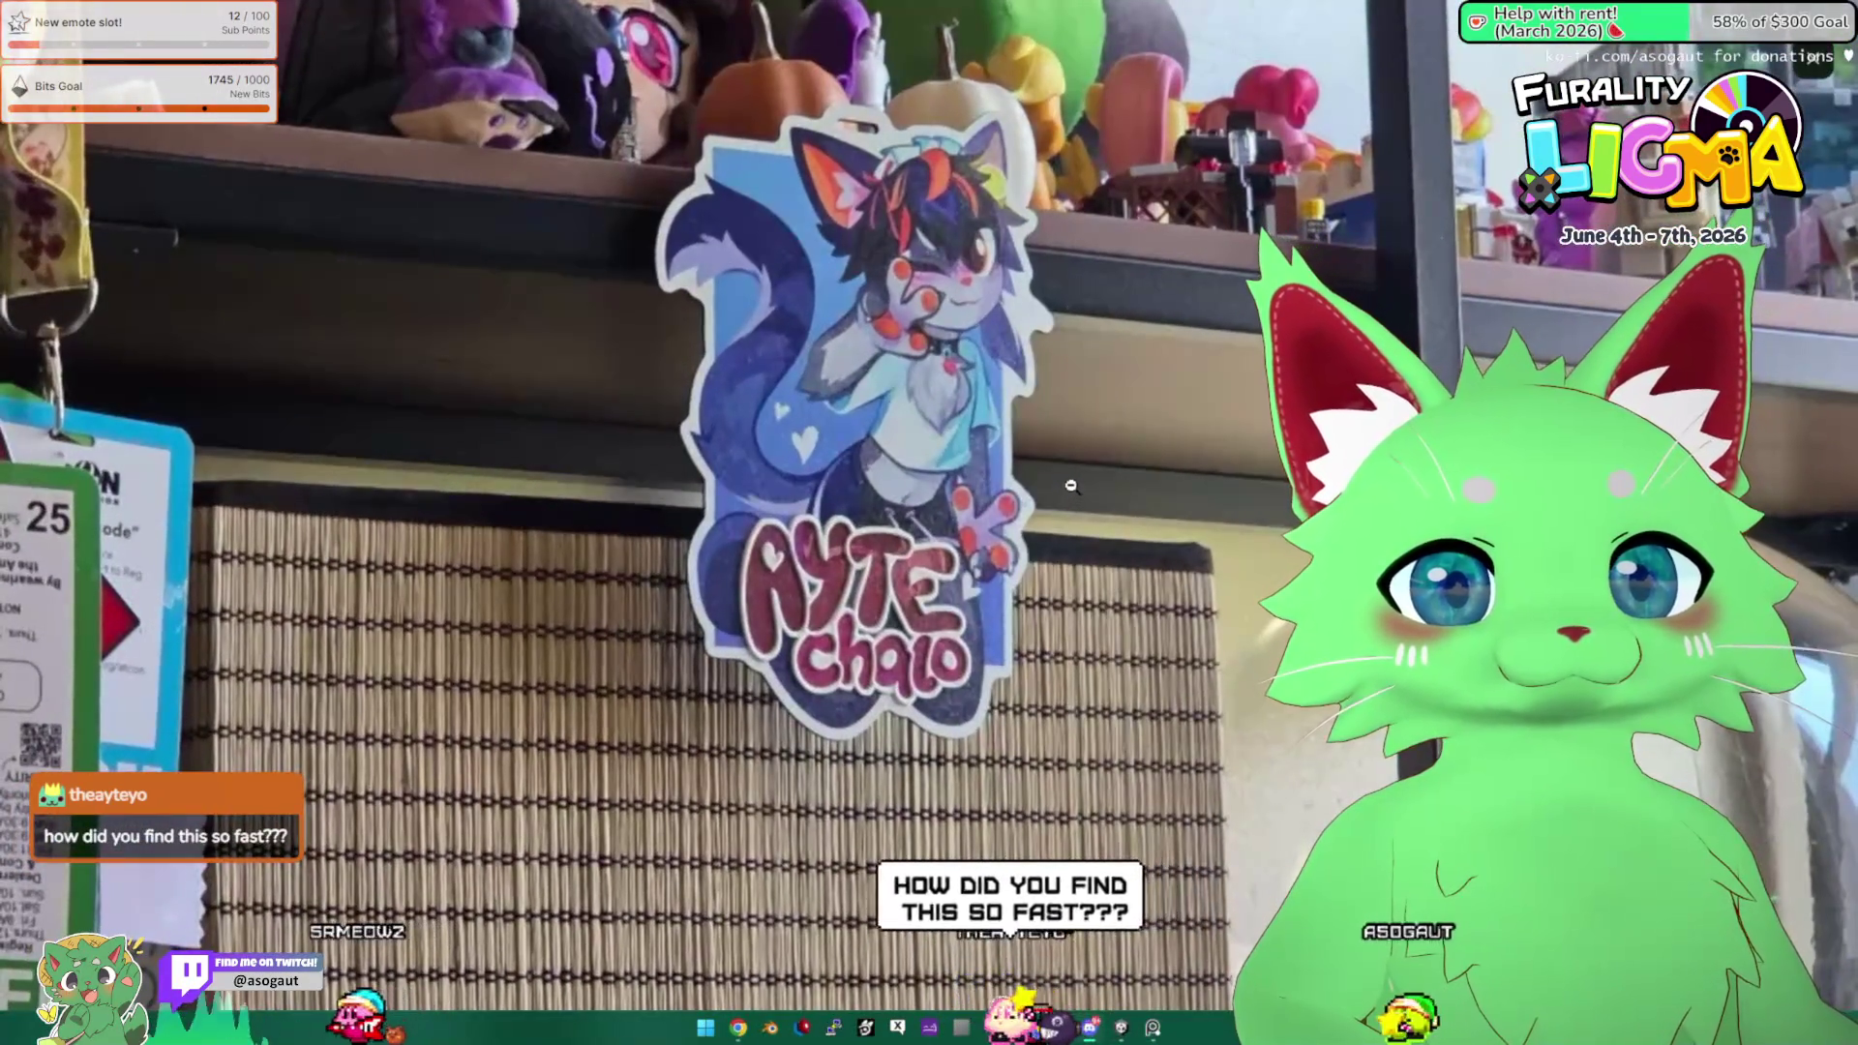
left_click(1064, 491)
key("Right")
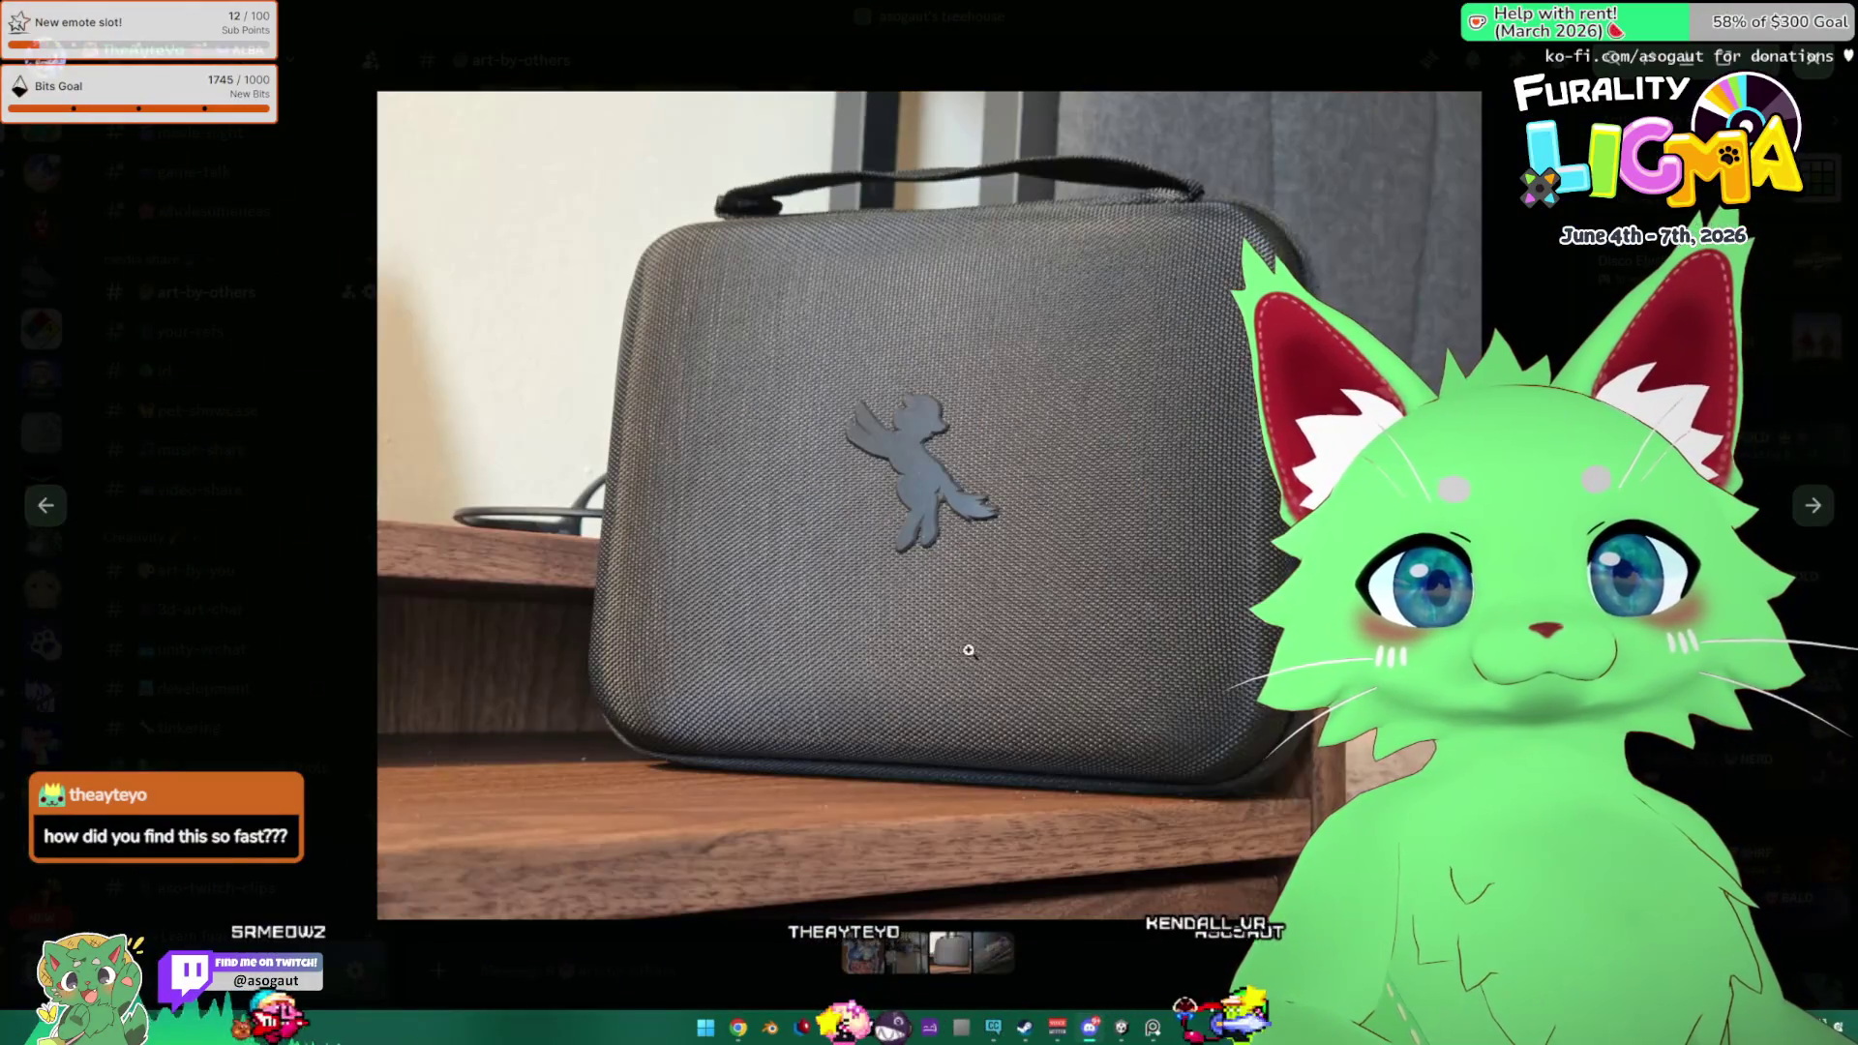
key("Escape")
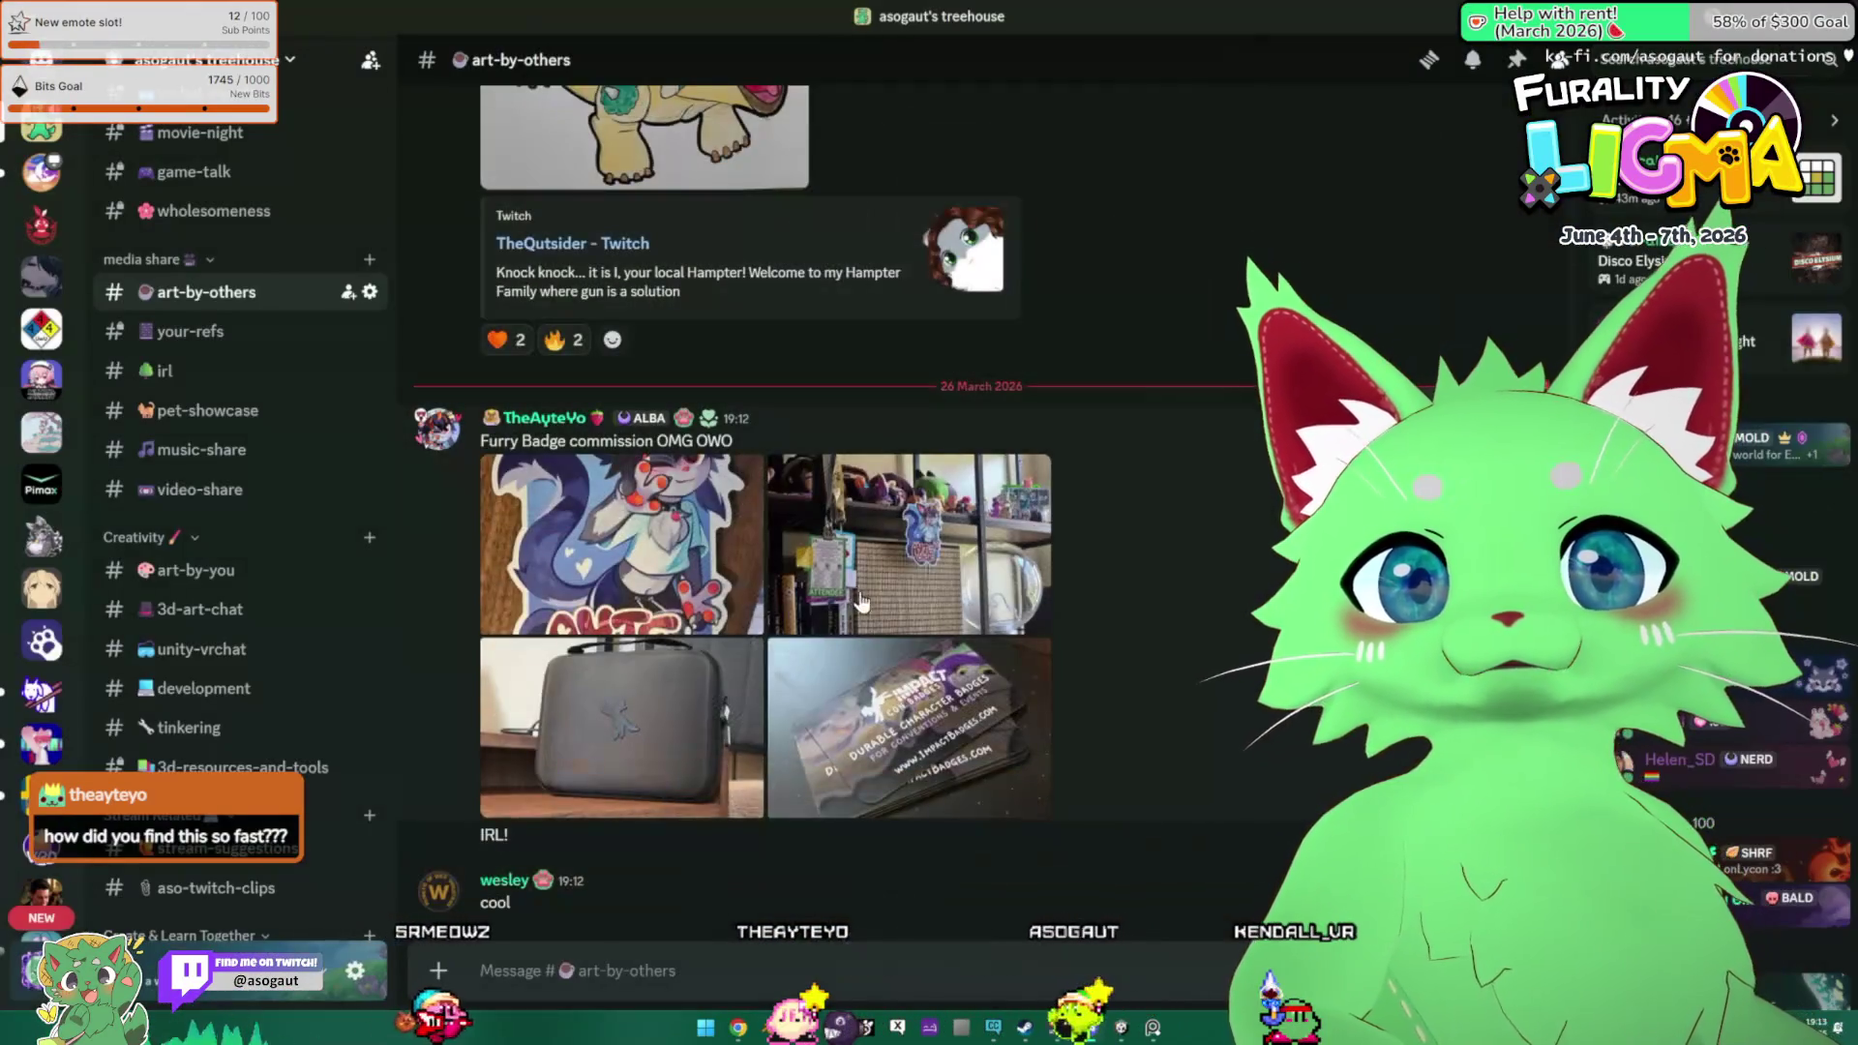
Enlarge the badge artwork, grey case and badge company card photos in turn, then close them.
left_click(680, 505)
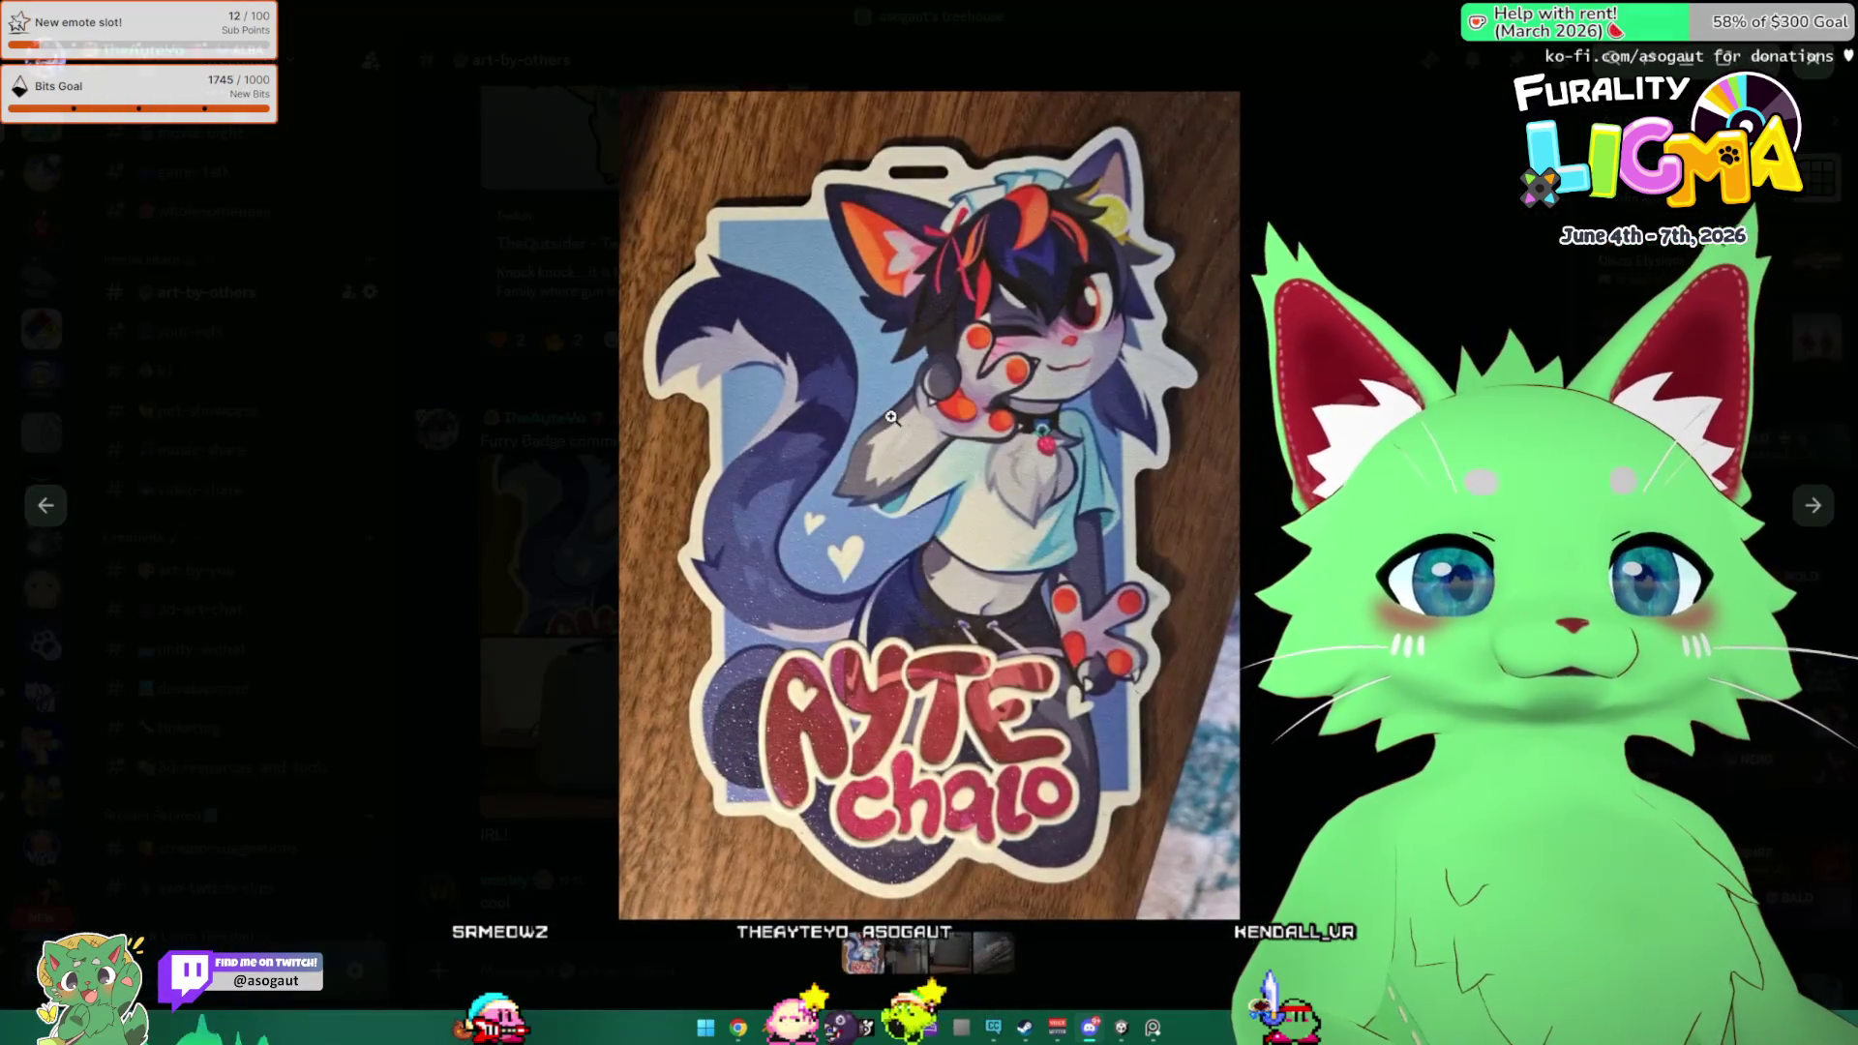
left_click(875, 439)
left_click(875, 439)
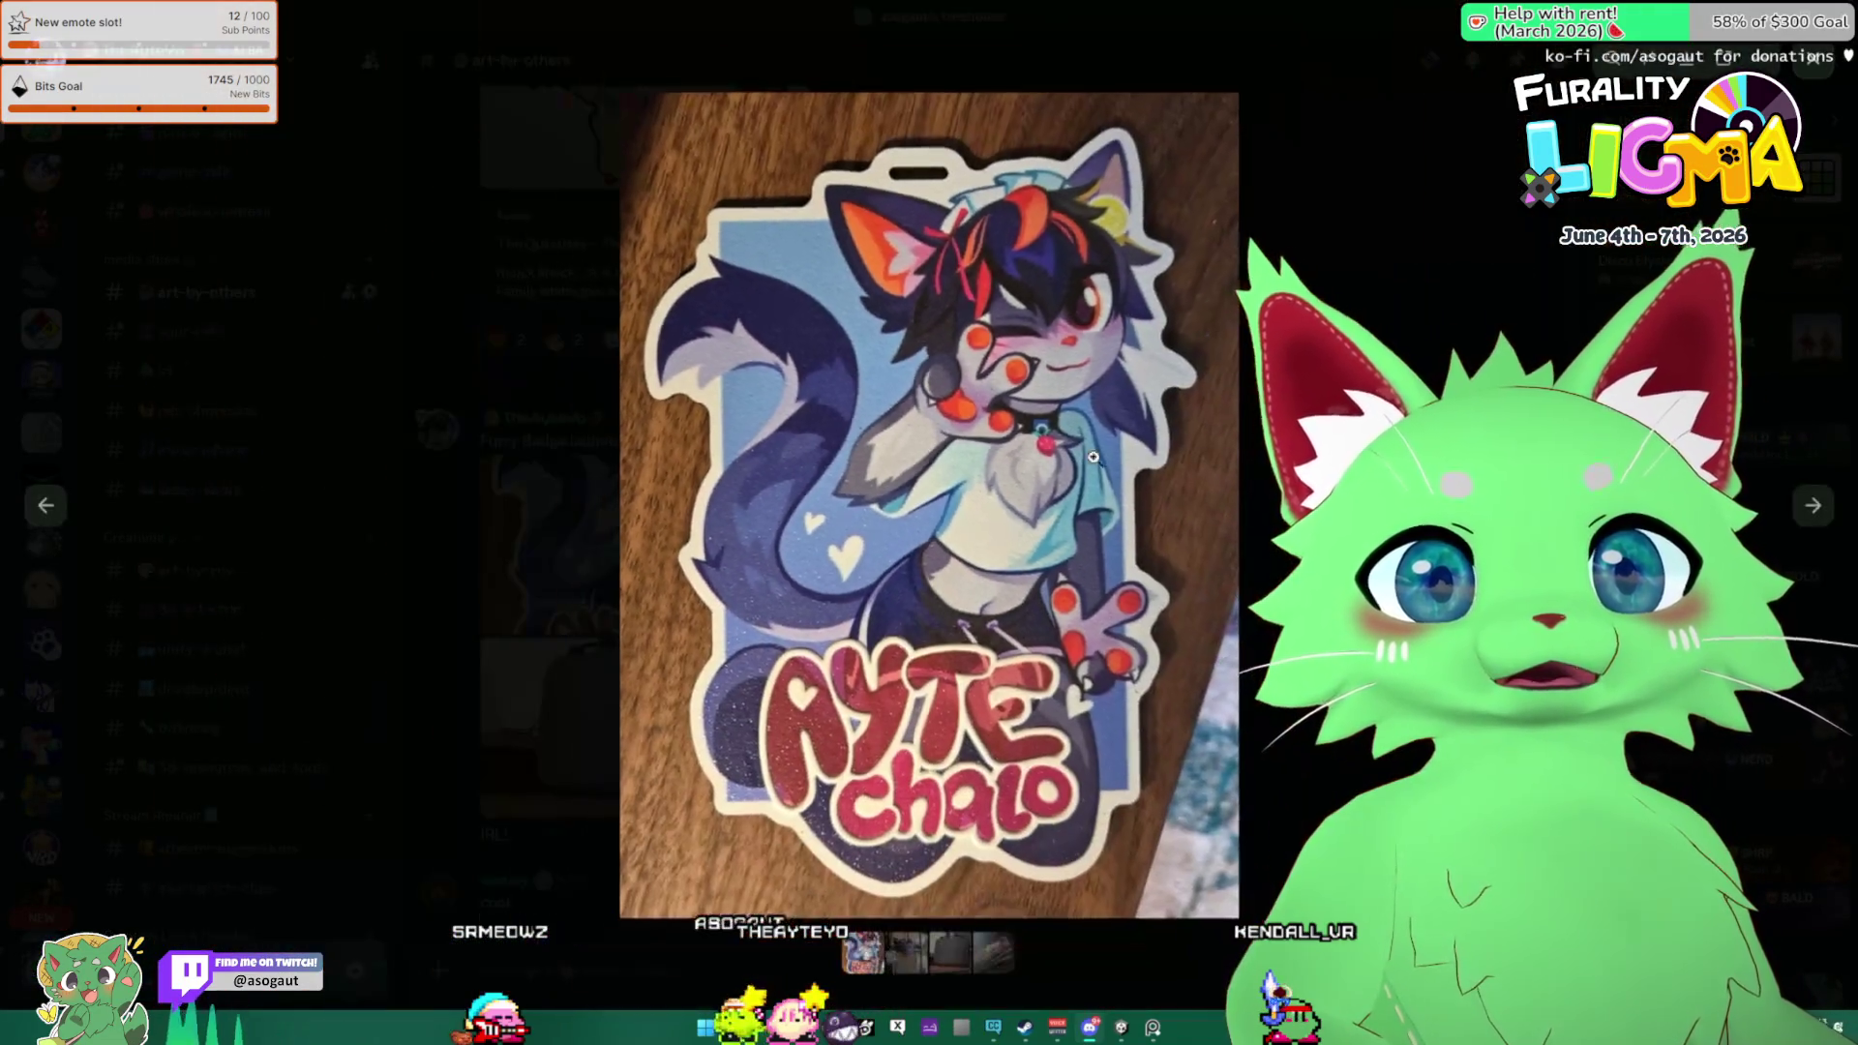
key("Escape")
left_click(683, 732)
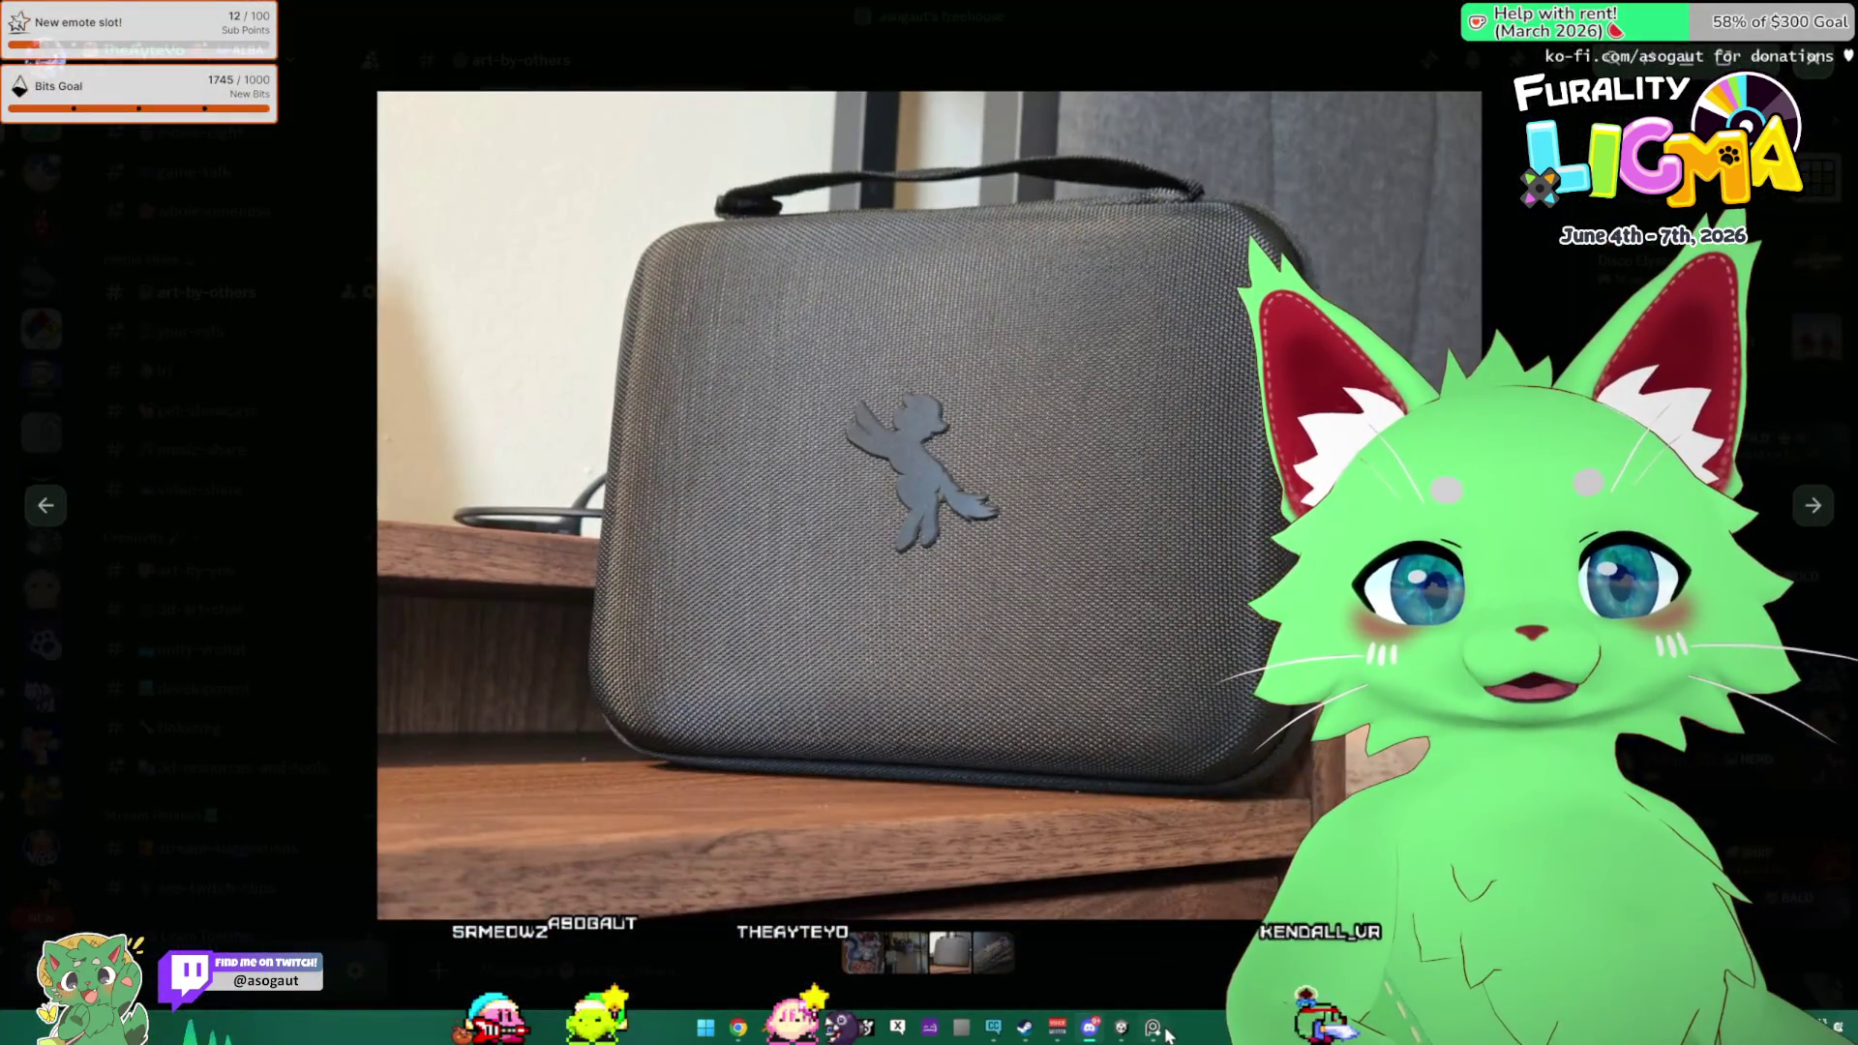
key("Escape")
left_click(967, 697)
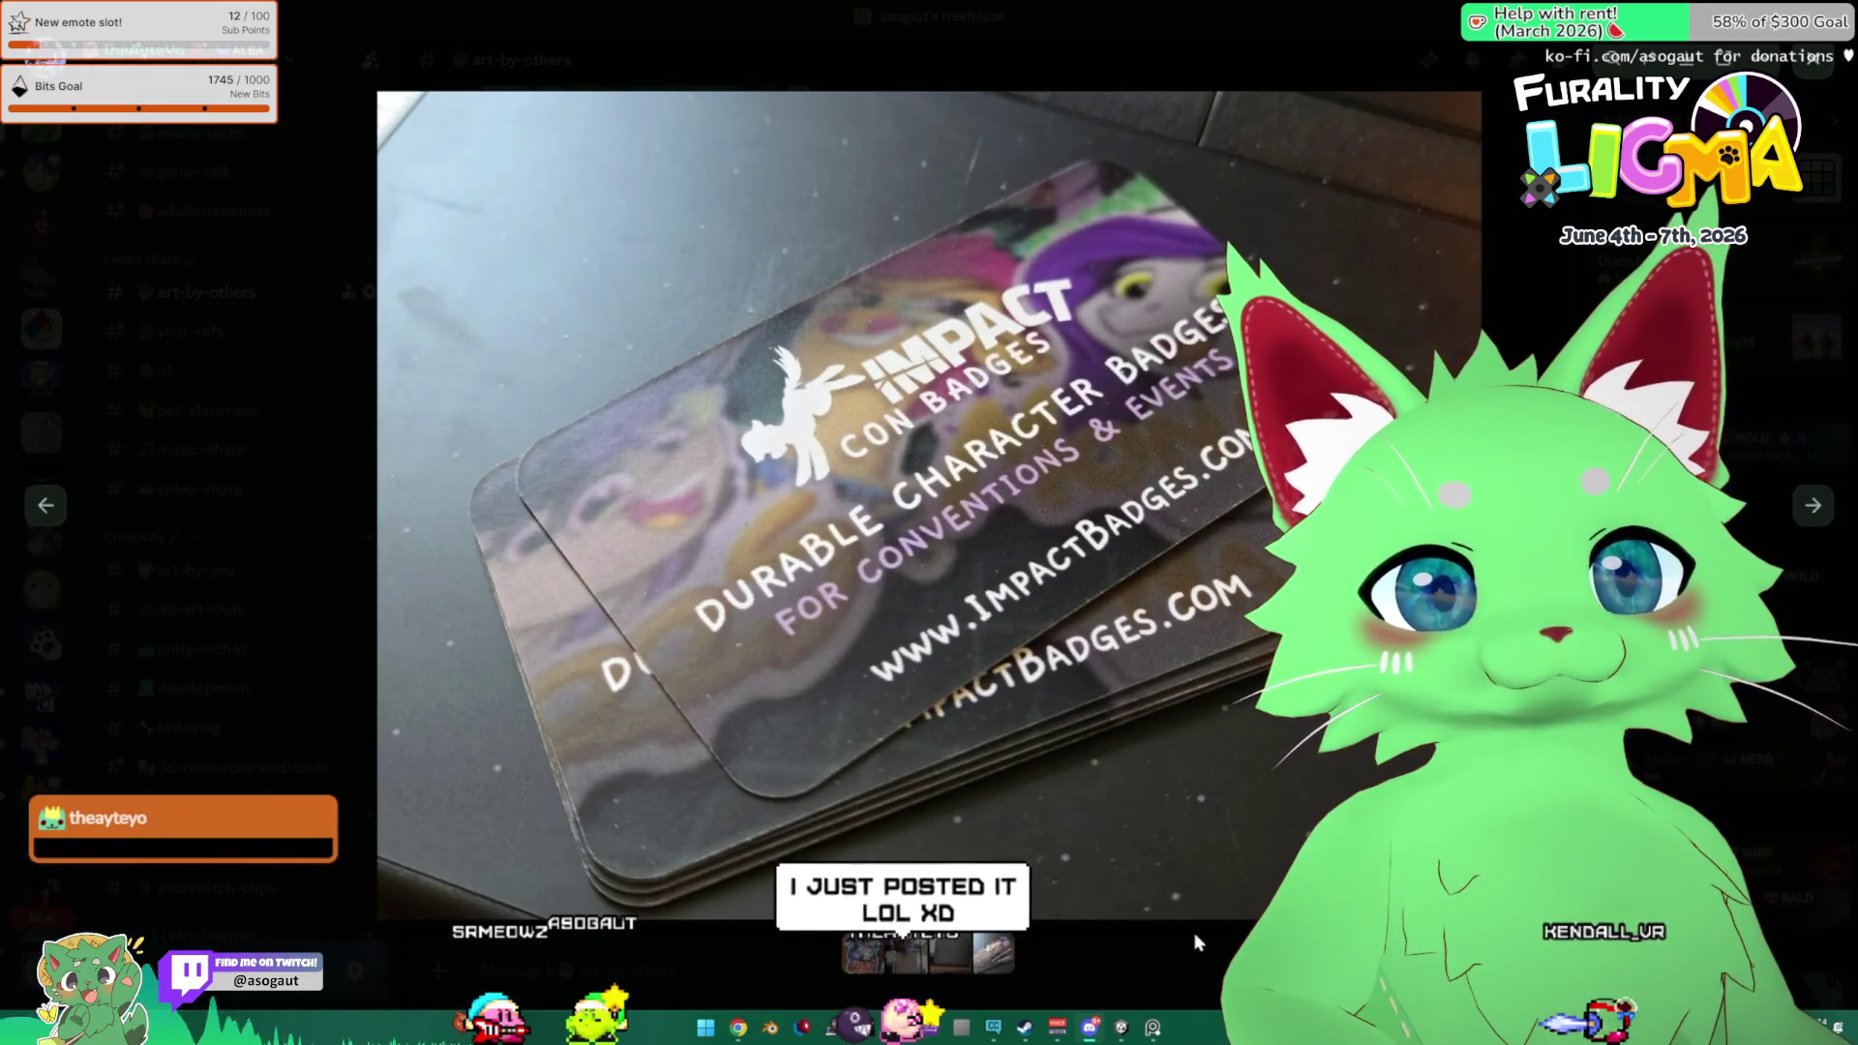
key("Escape")
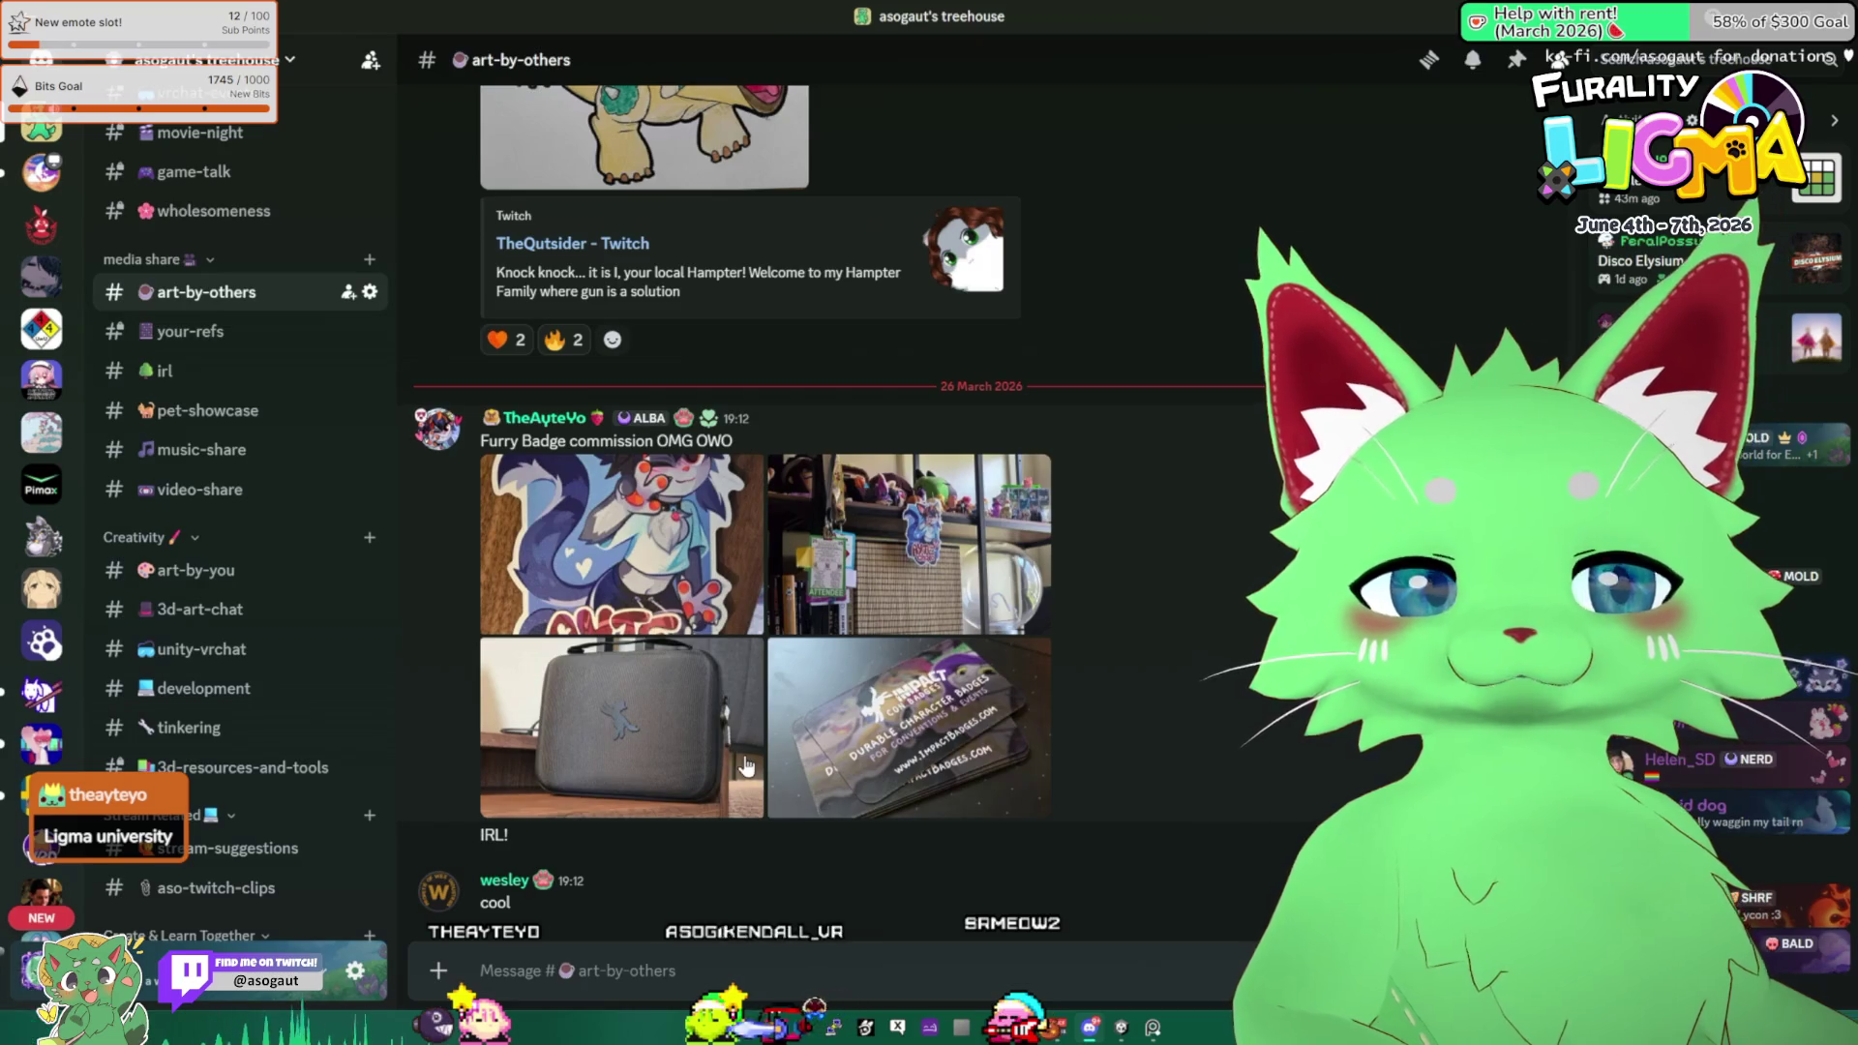
Switch to #3d-art-chat to read the 256-triangle low-poly challenge discussion.
scroll(288, 592, "down", 2)
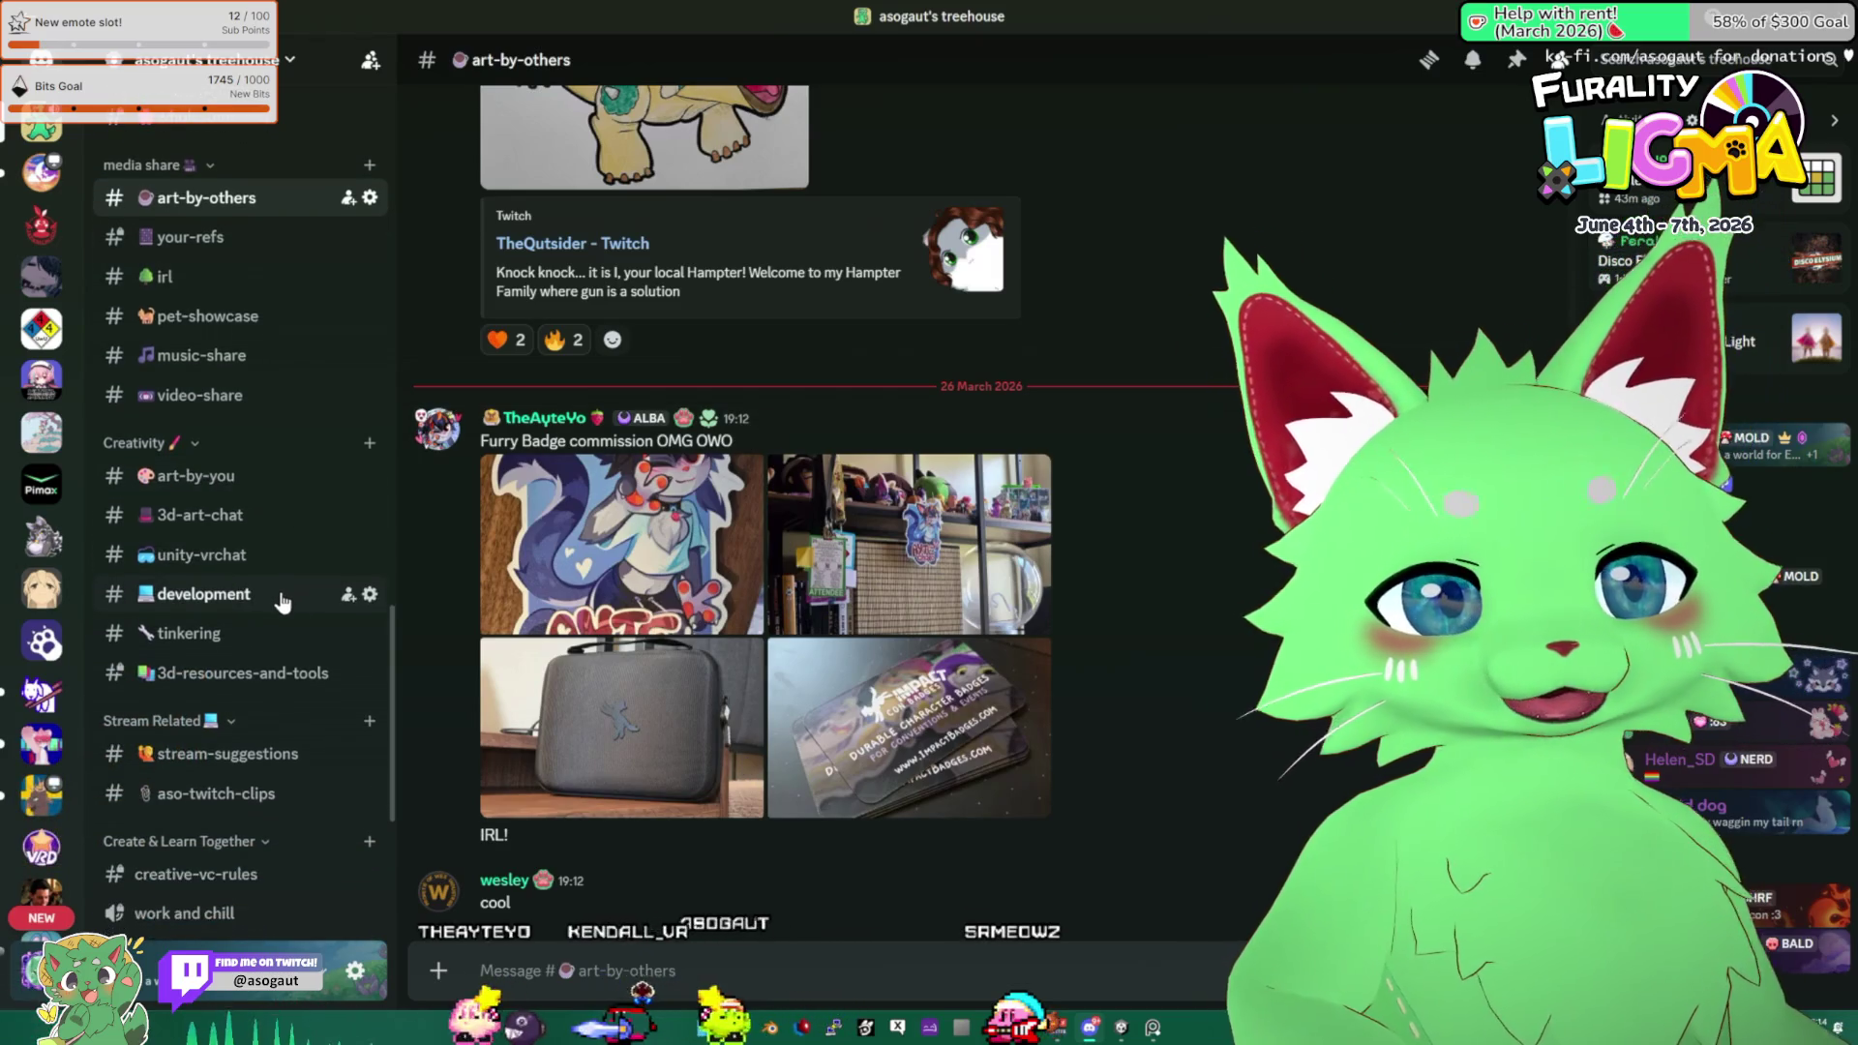
scroll(270, 619, "up", 4)
left_click(251, 713)
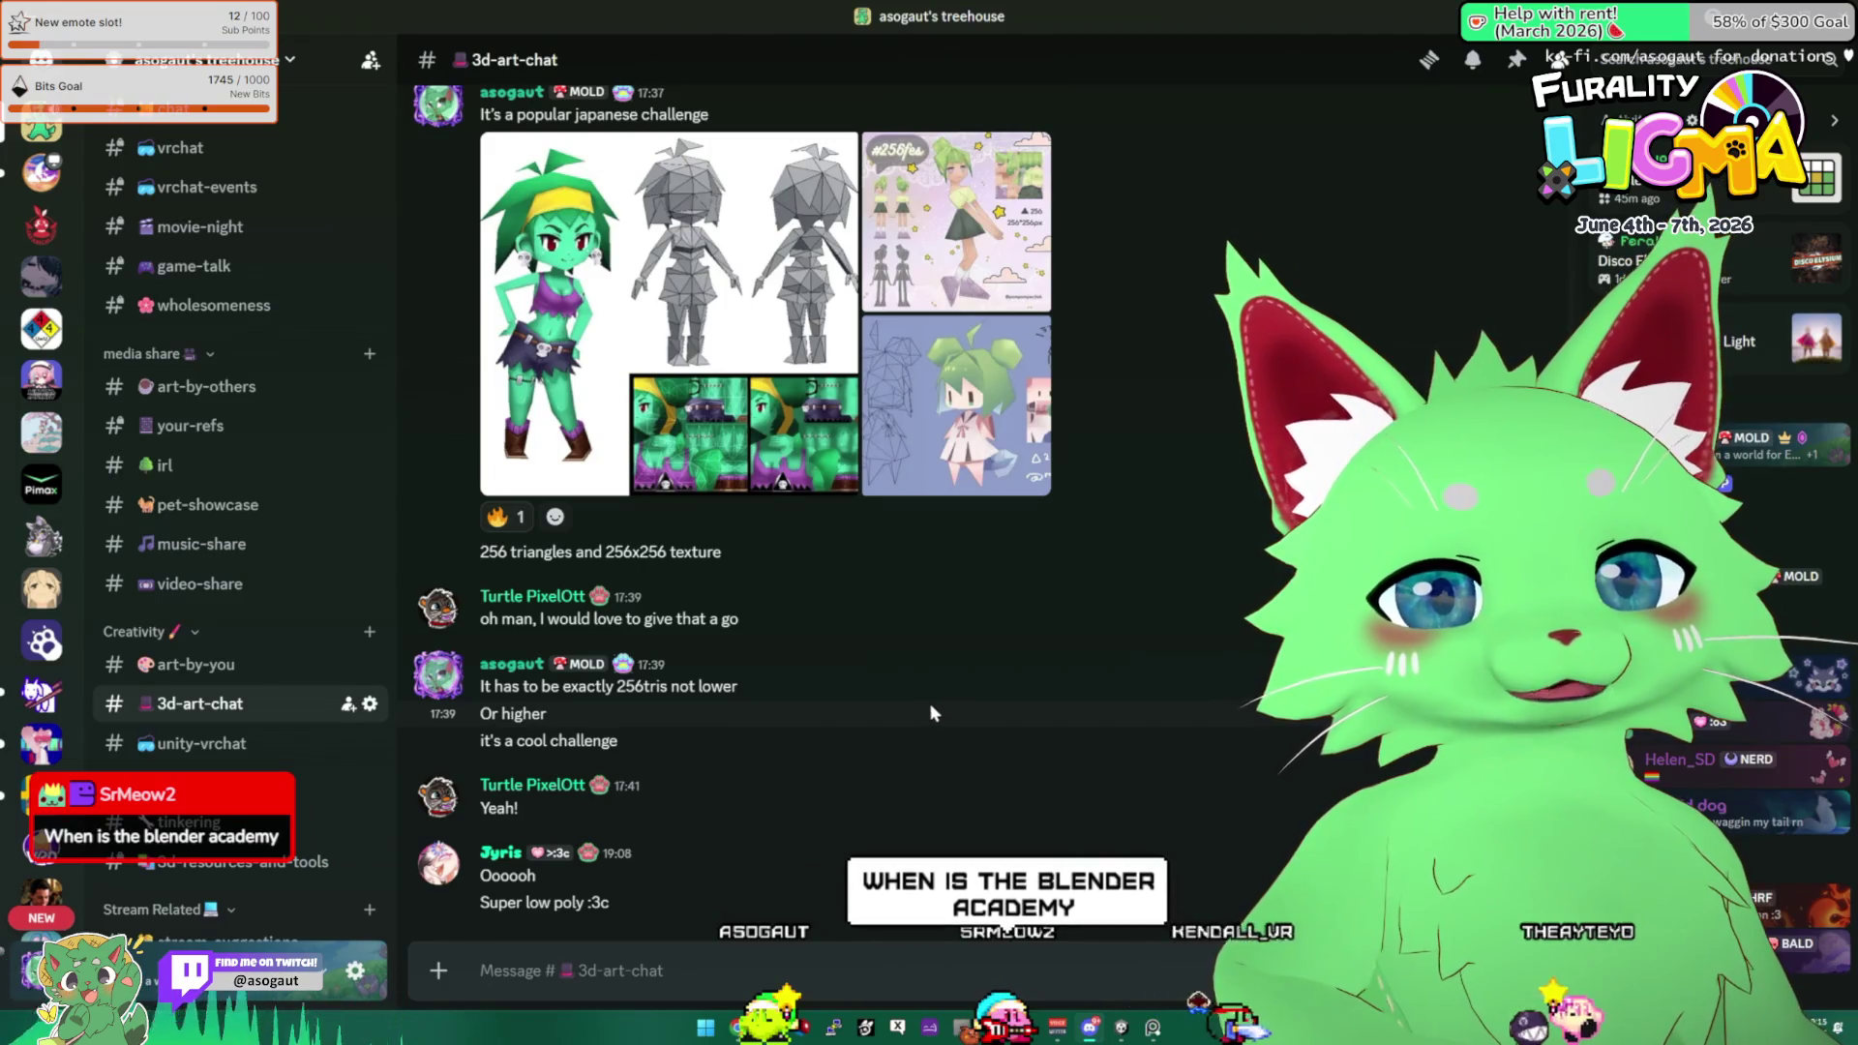
scroll(269, 323, "up", 5)
scroll(269, 323, "up", 8)
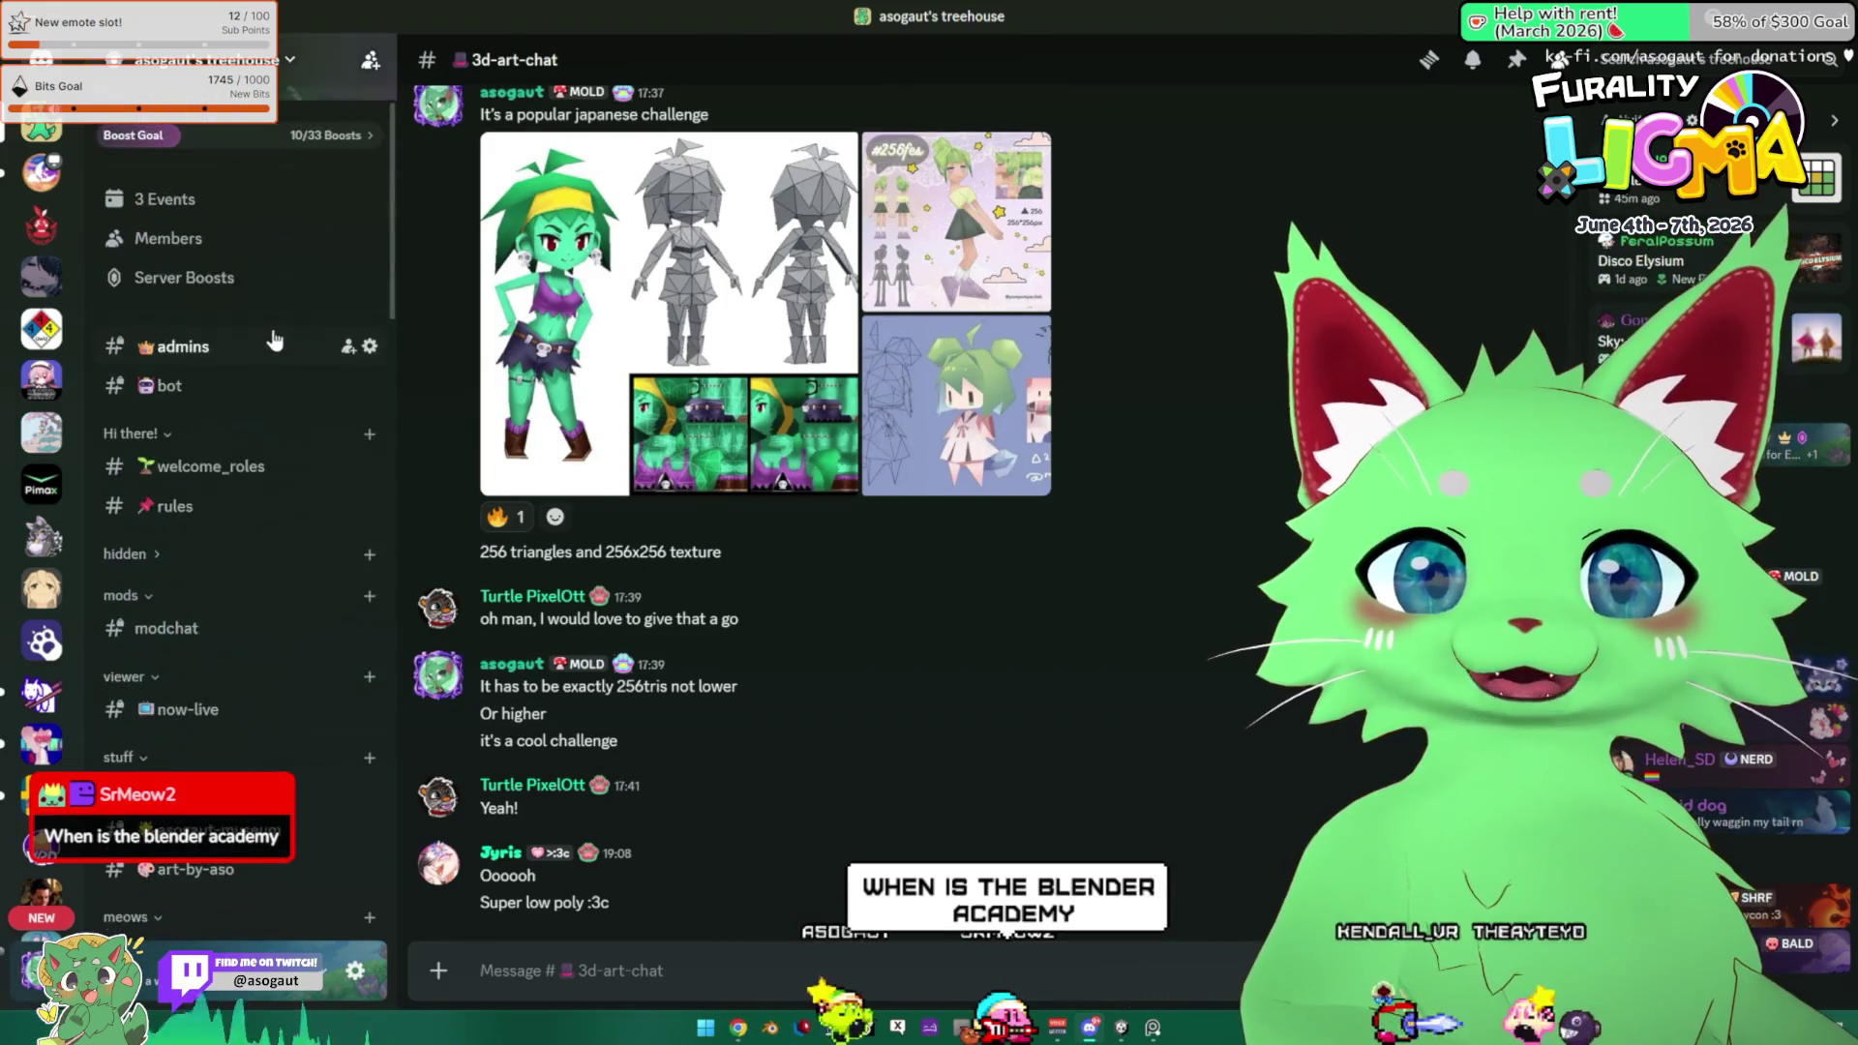
left_click(245, 276)
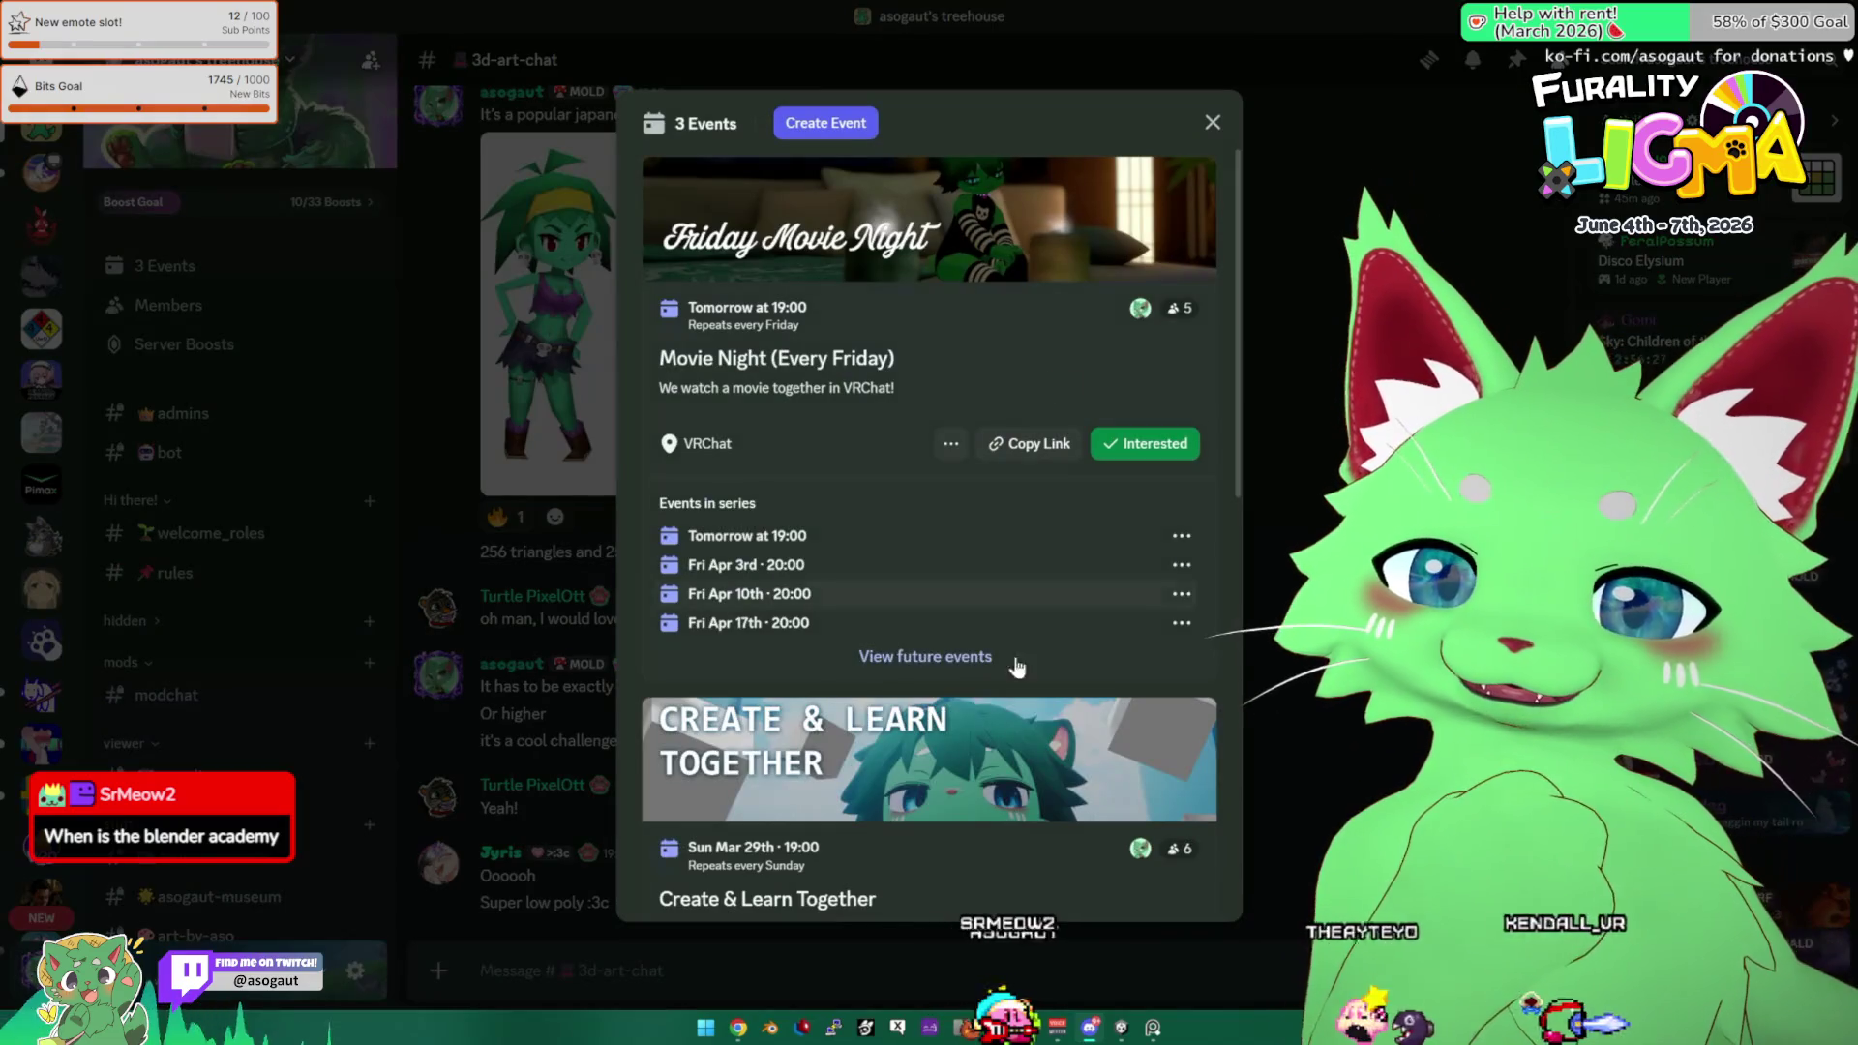
scroll(947, 684, "down", 2)
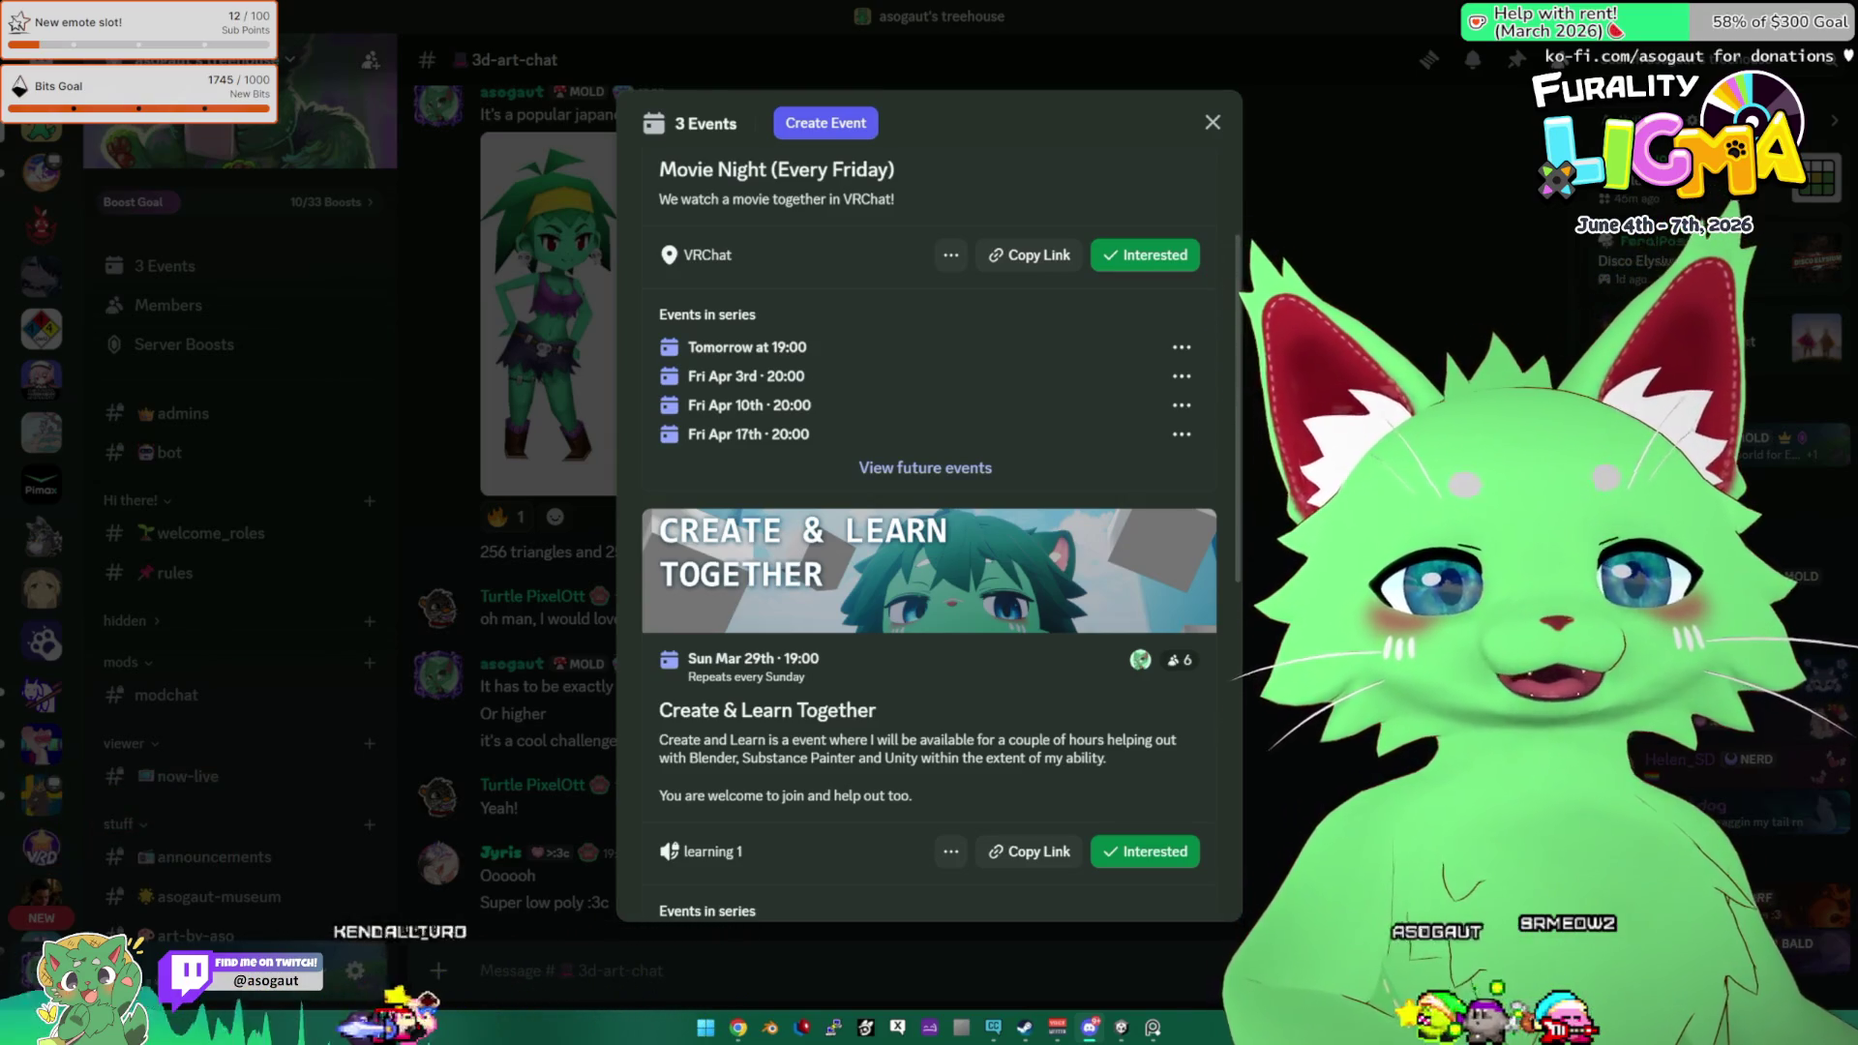
key("Escape")
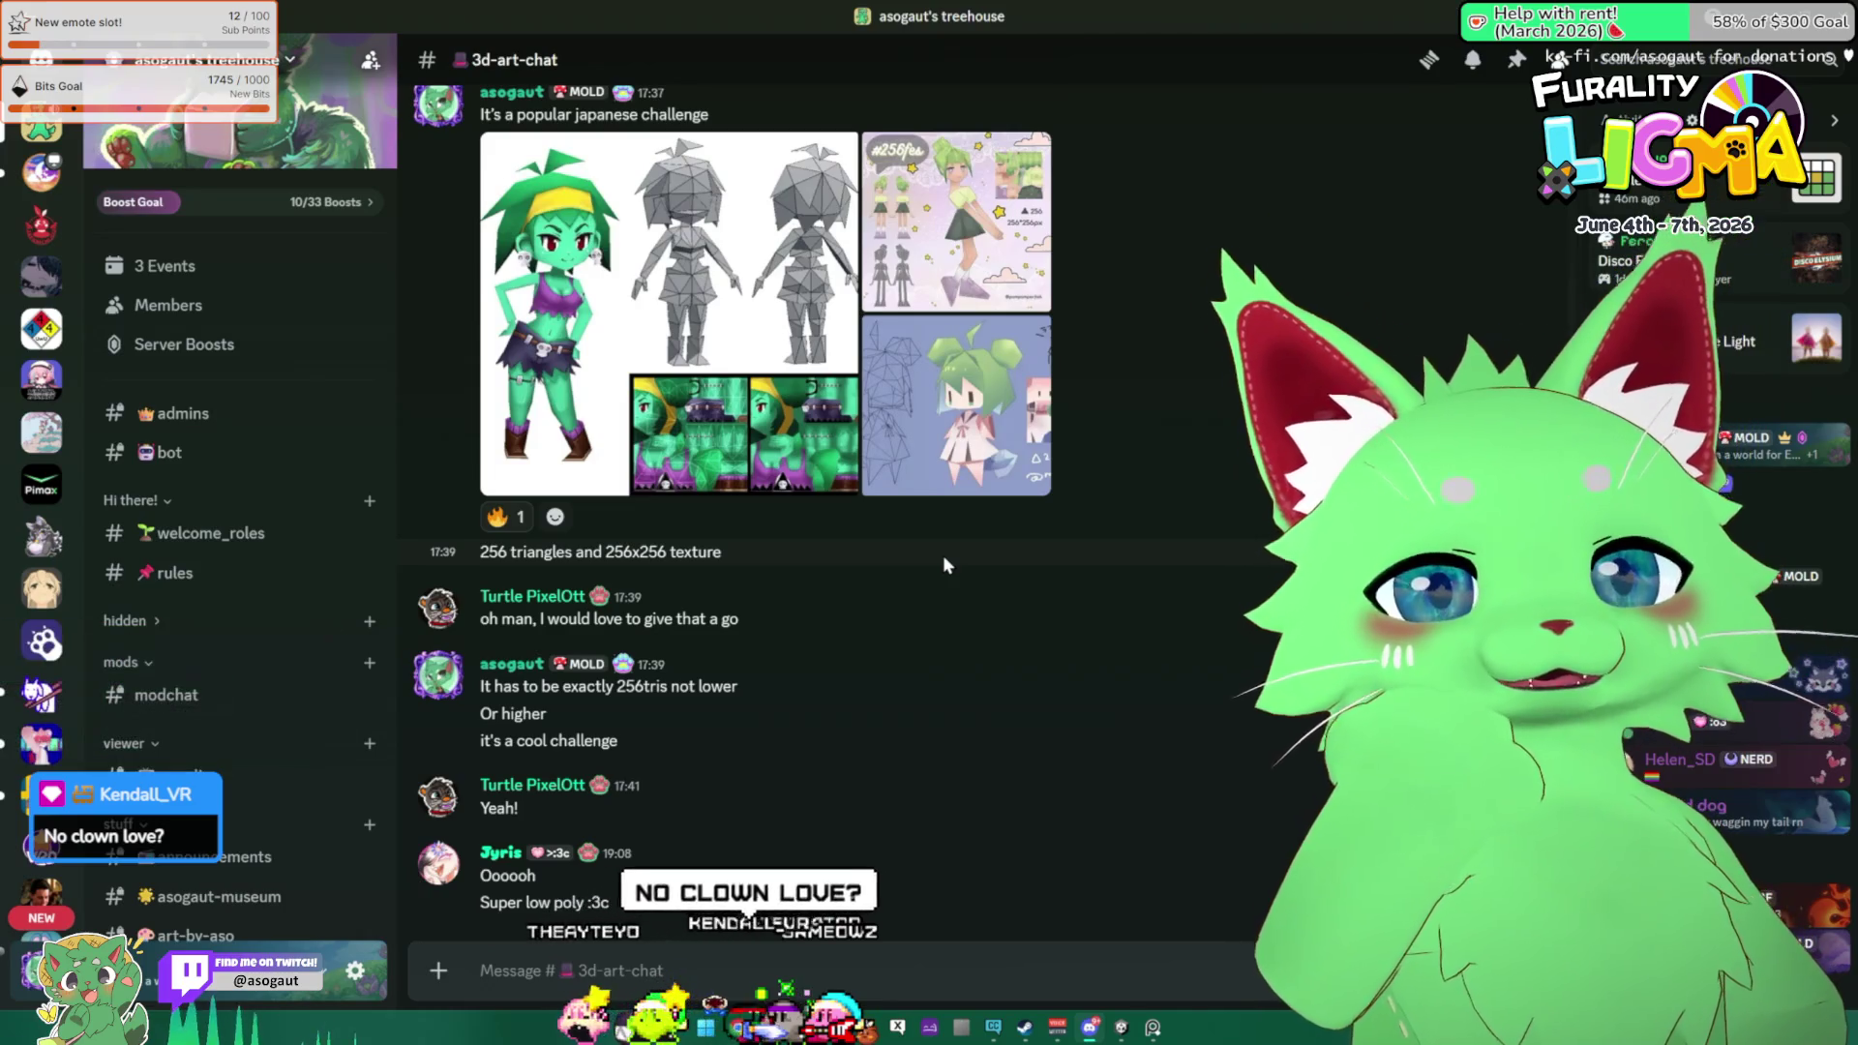
left_click(631, 268)
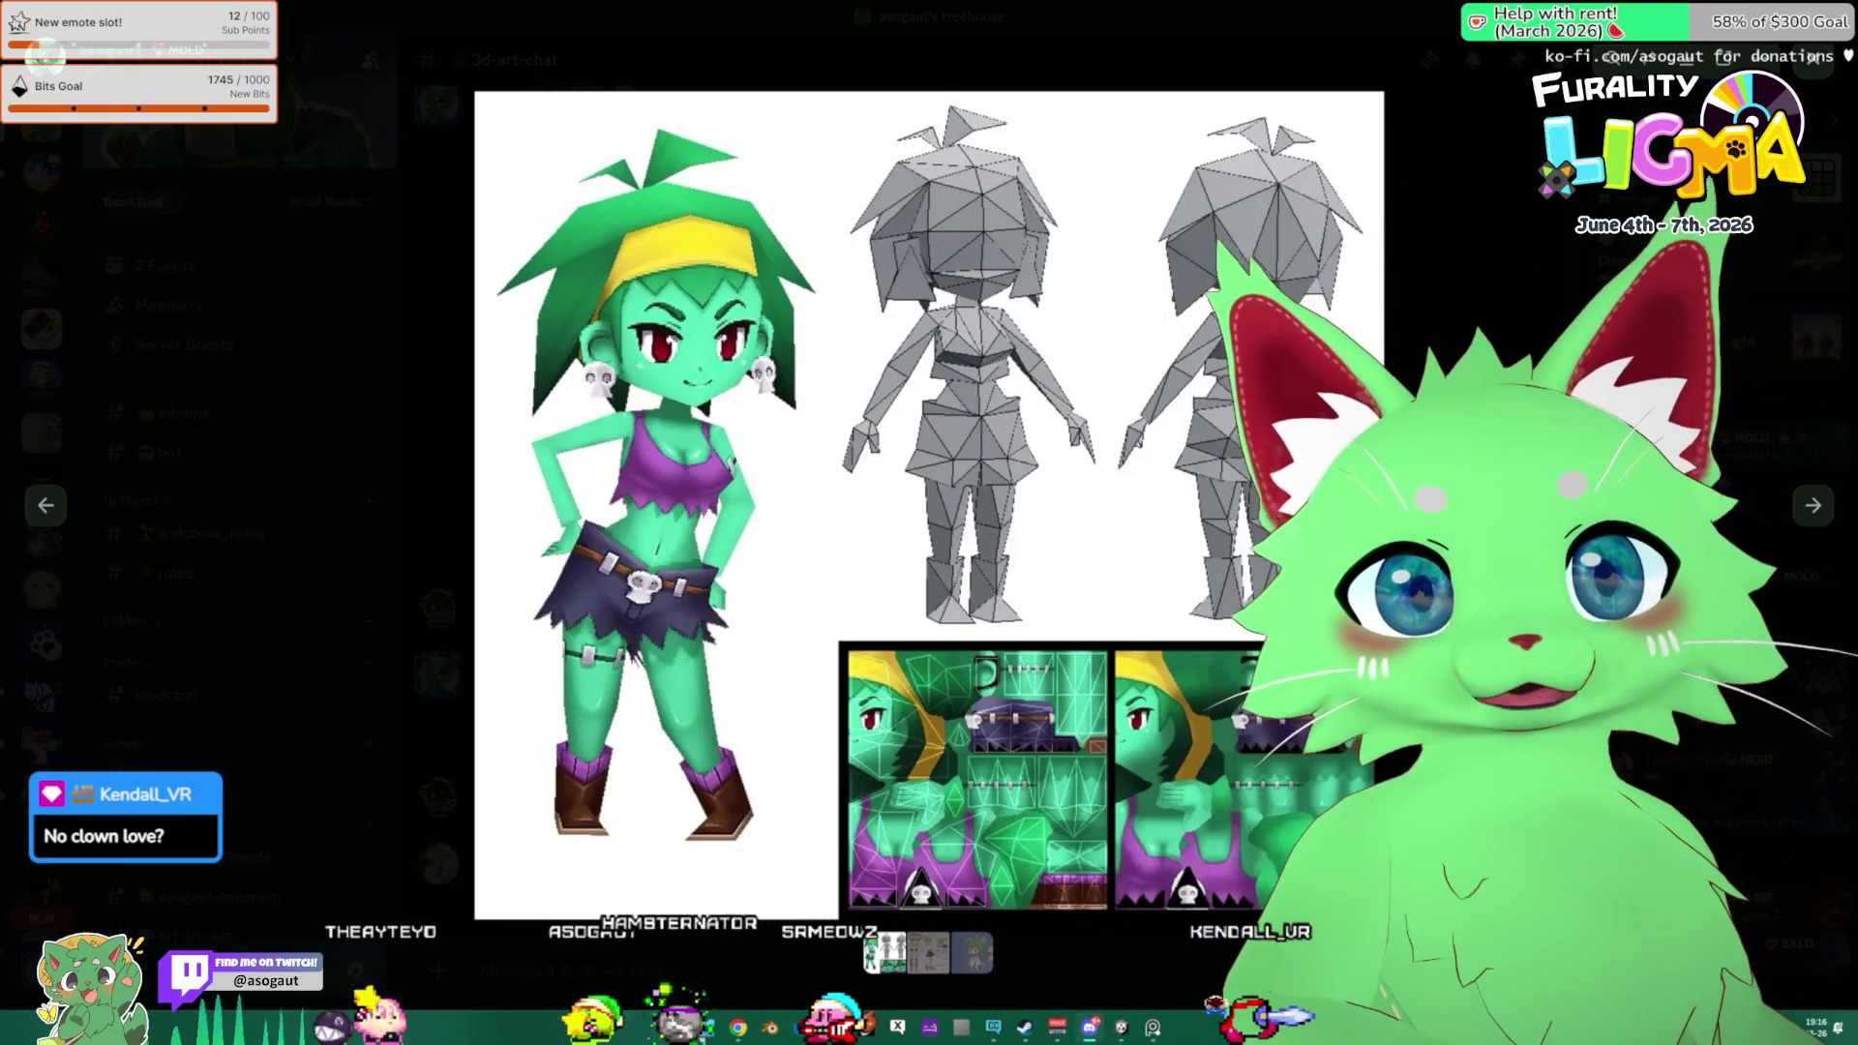
Close the image, scroll back through earlier 3d-art-chat messages, and open the 3 Events list.
key("Escape")
scroll(1072, 599, "up", 6)
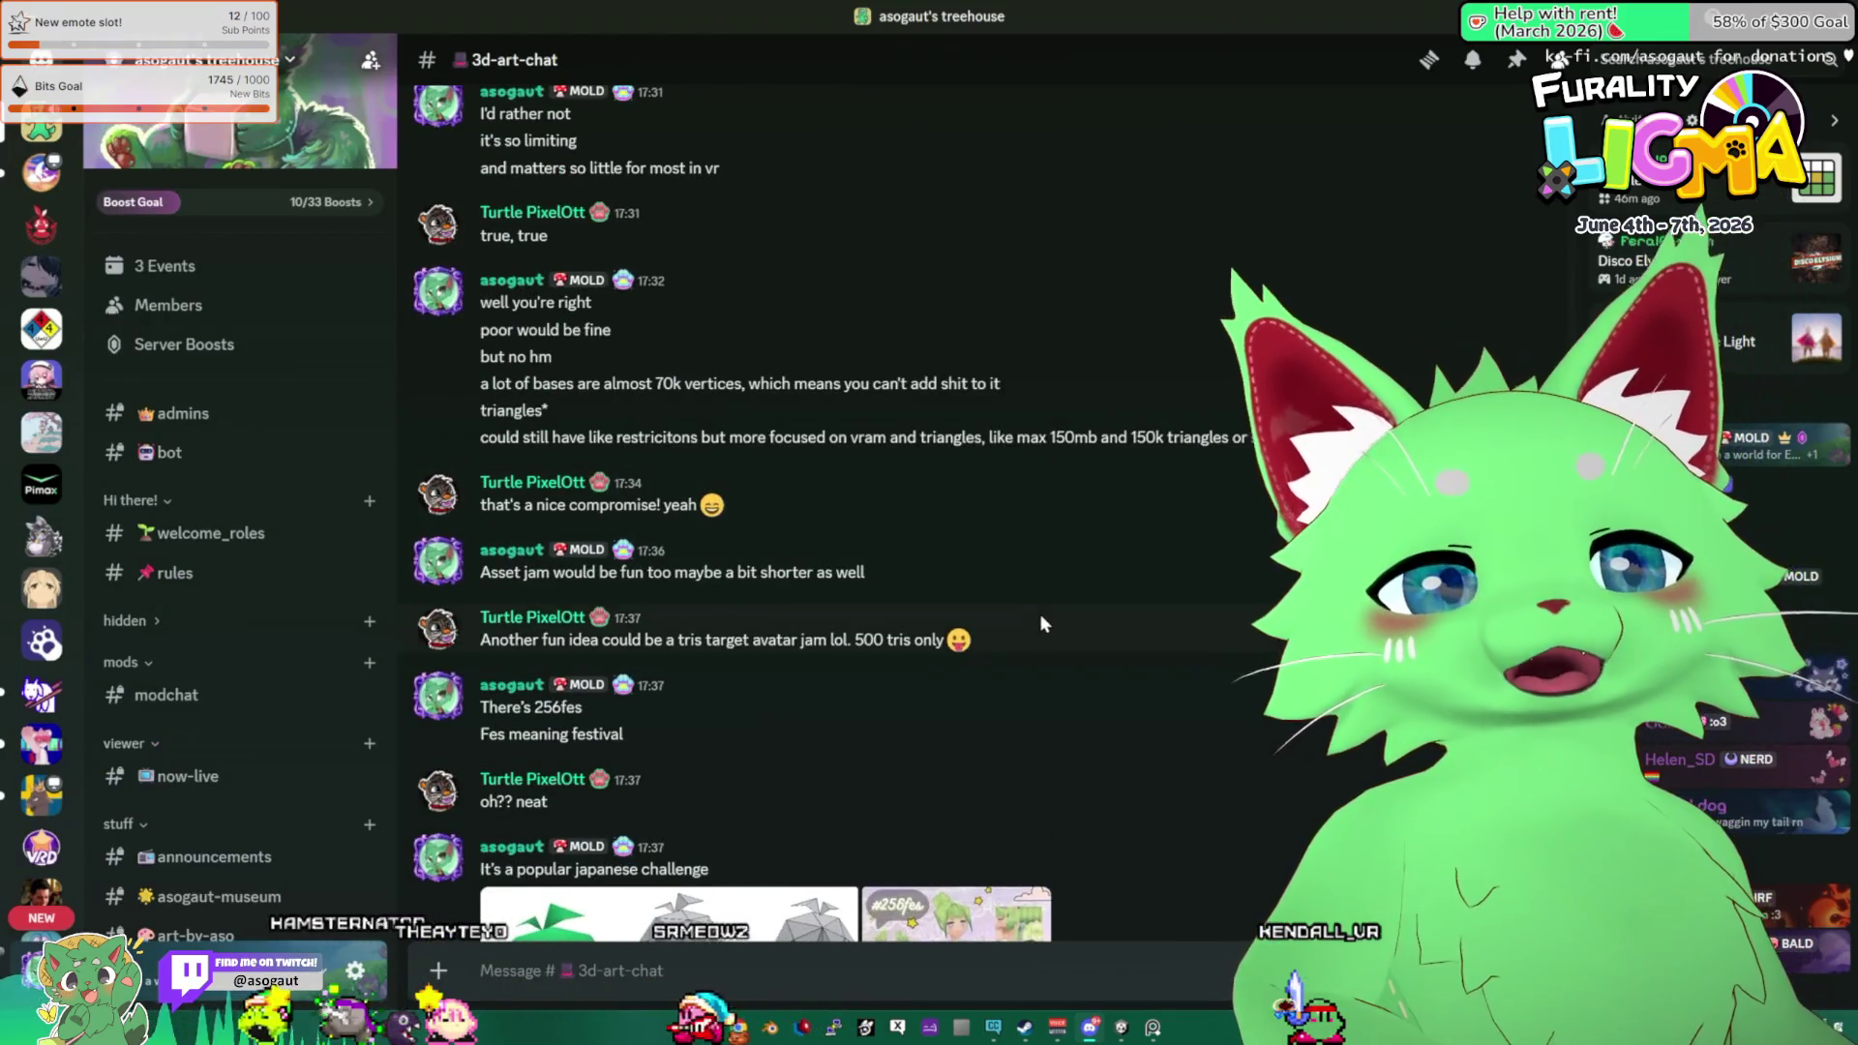
scroll(1039, 610, "up", 1)
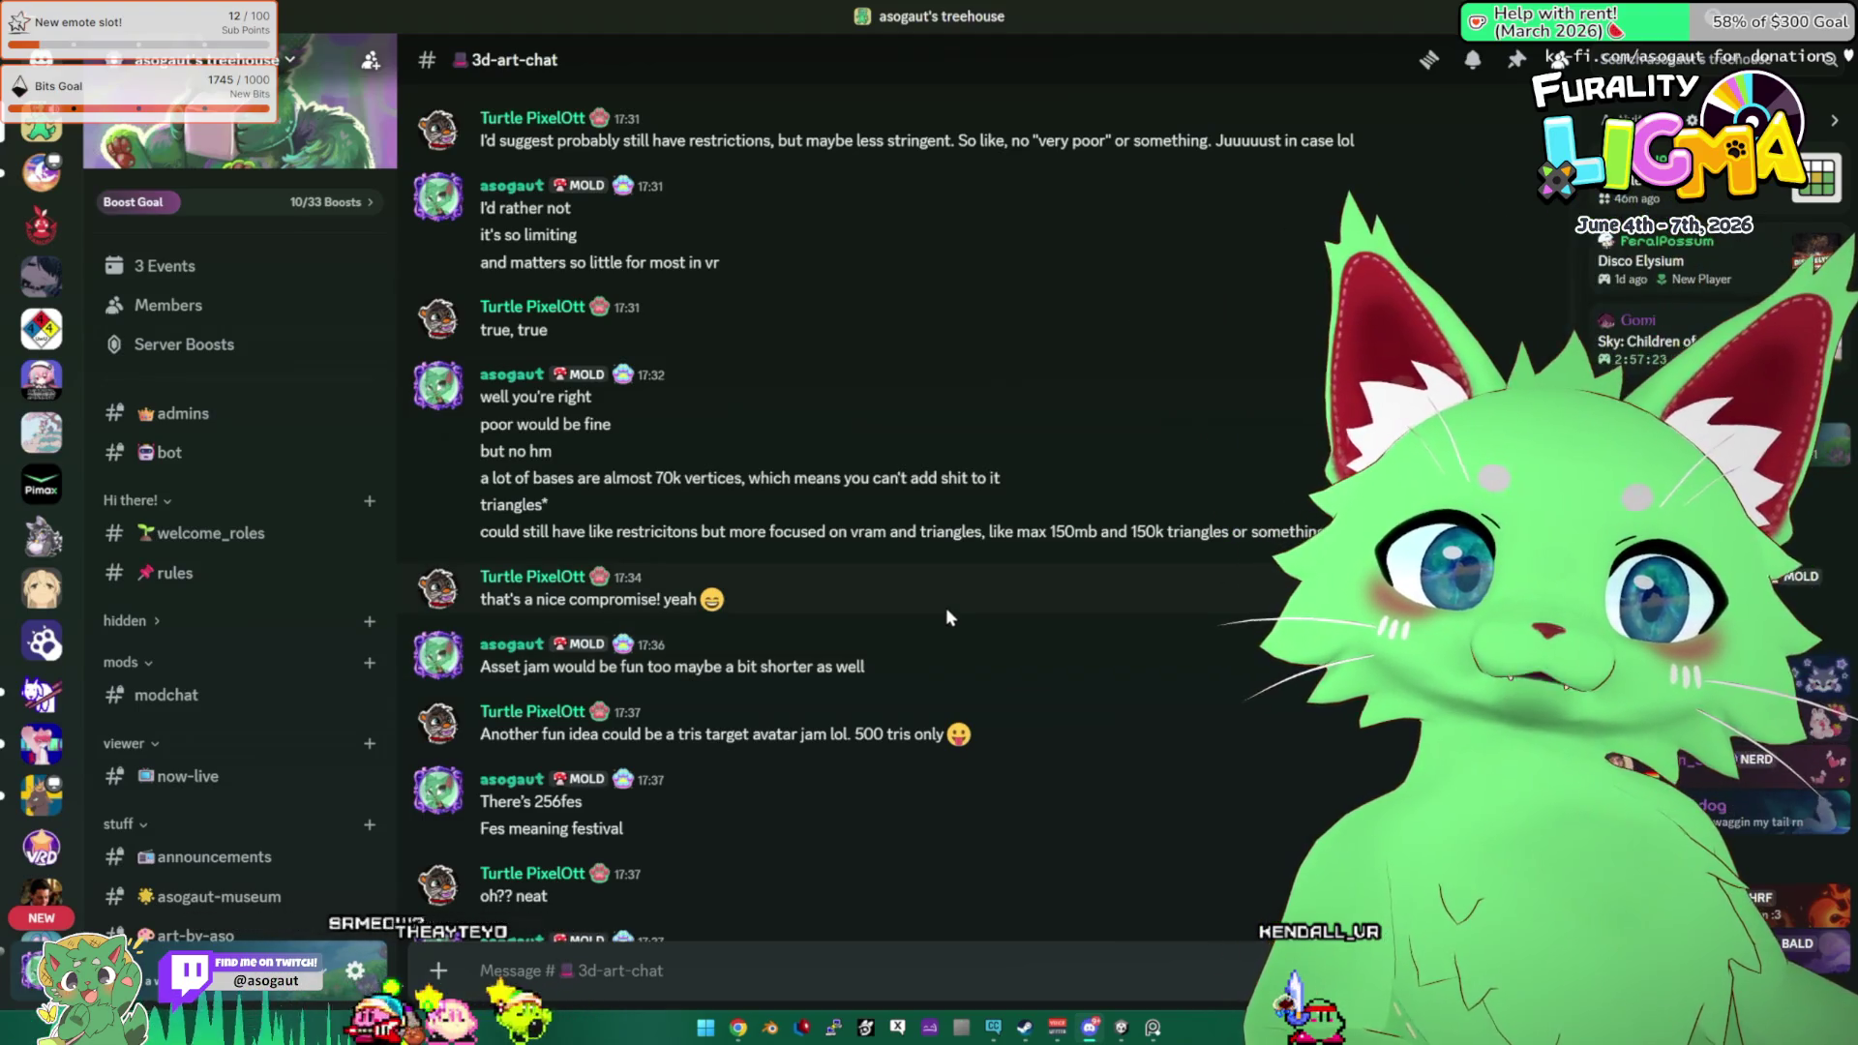
scroll(946, 616, "up", 3)
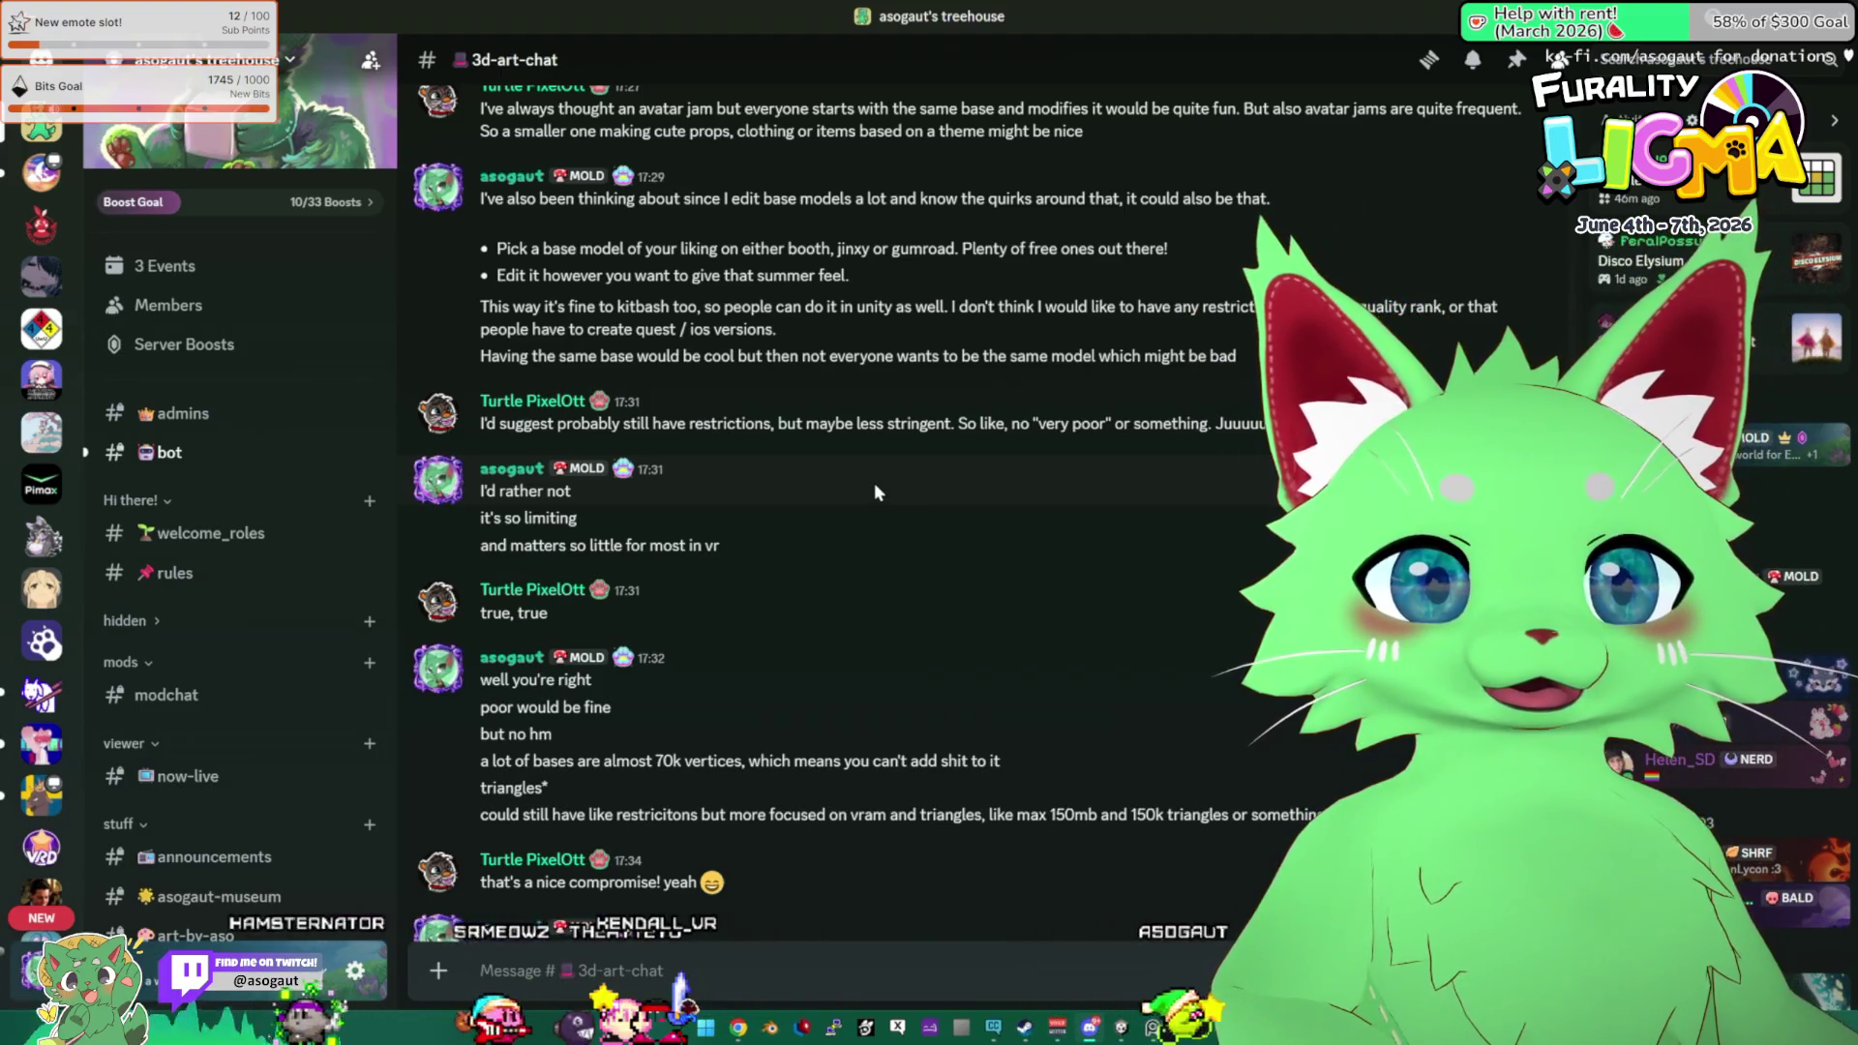
scroll(863, 476, "down", 3)
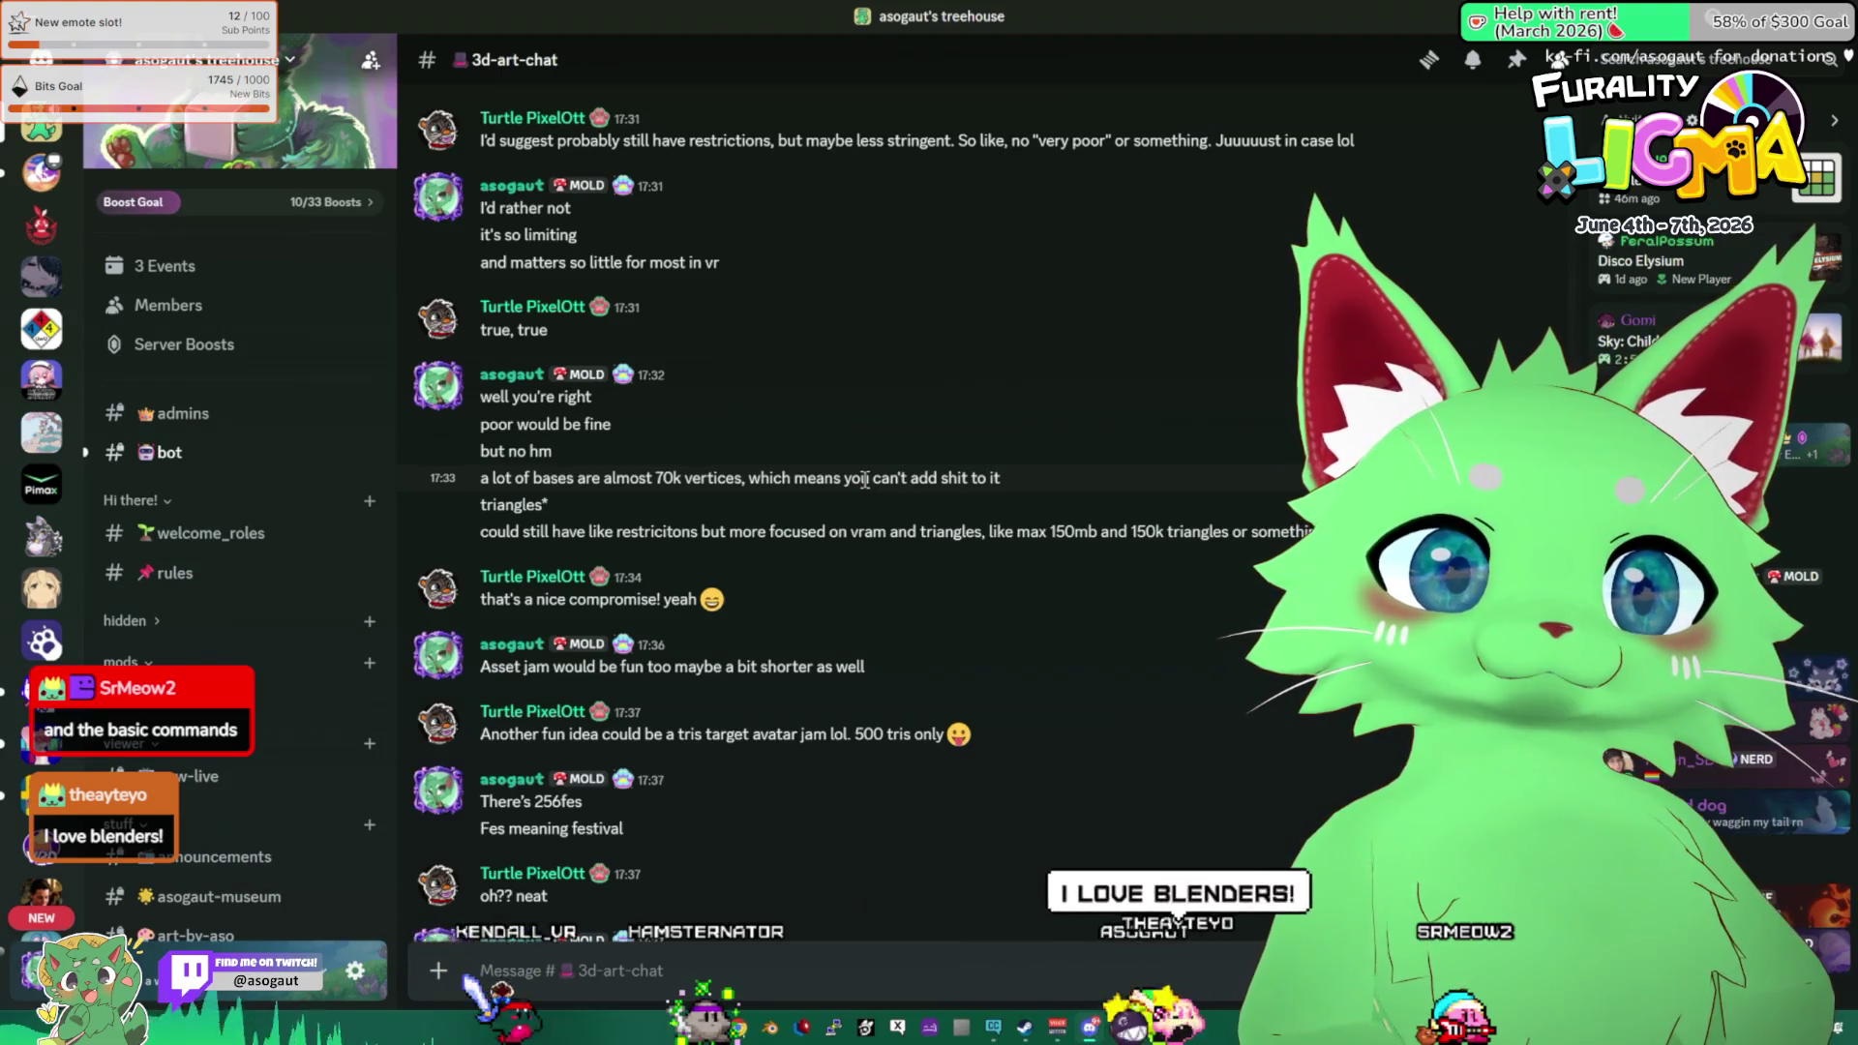
left_click(163, 265)
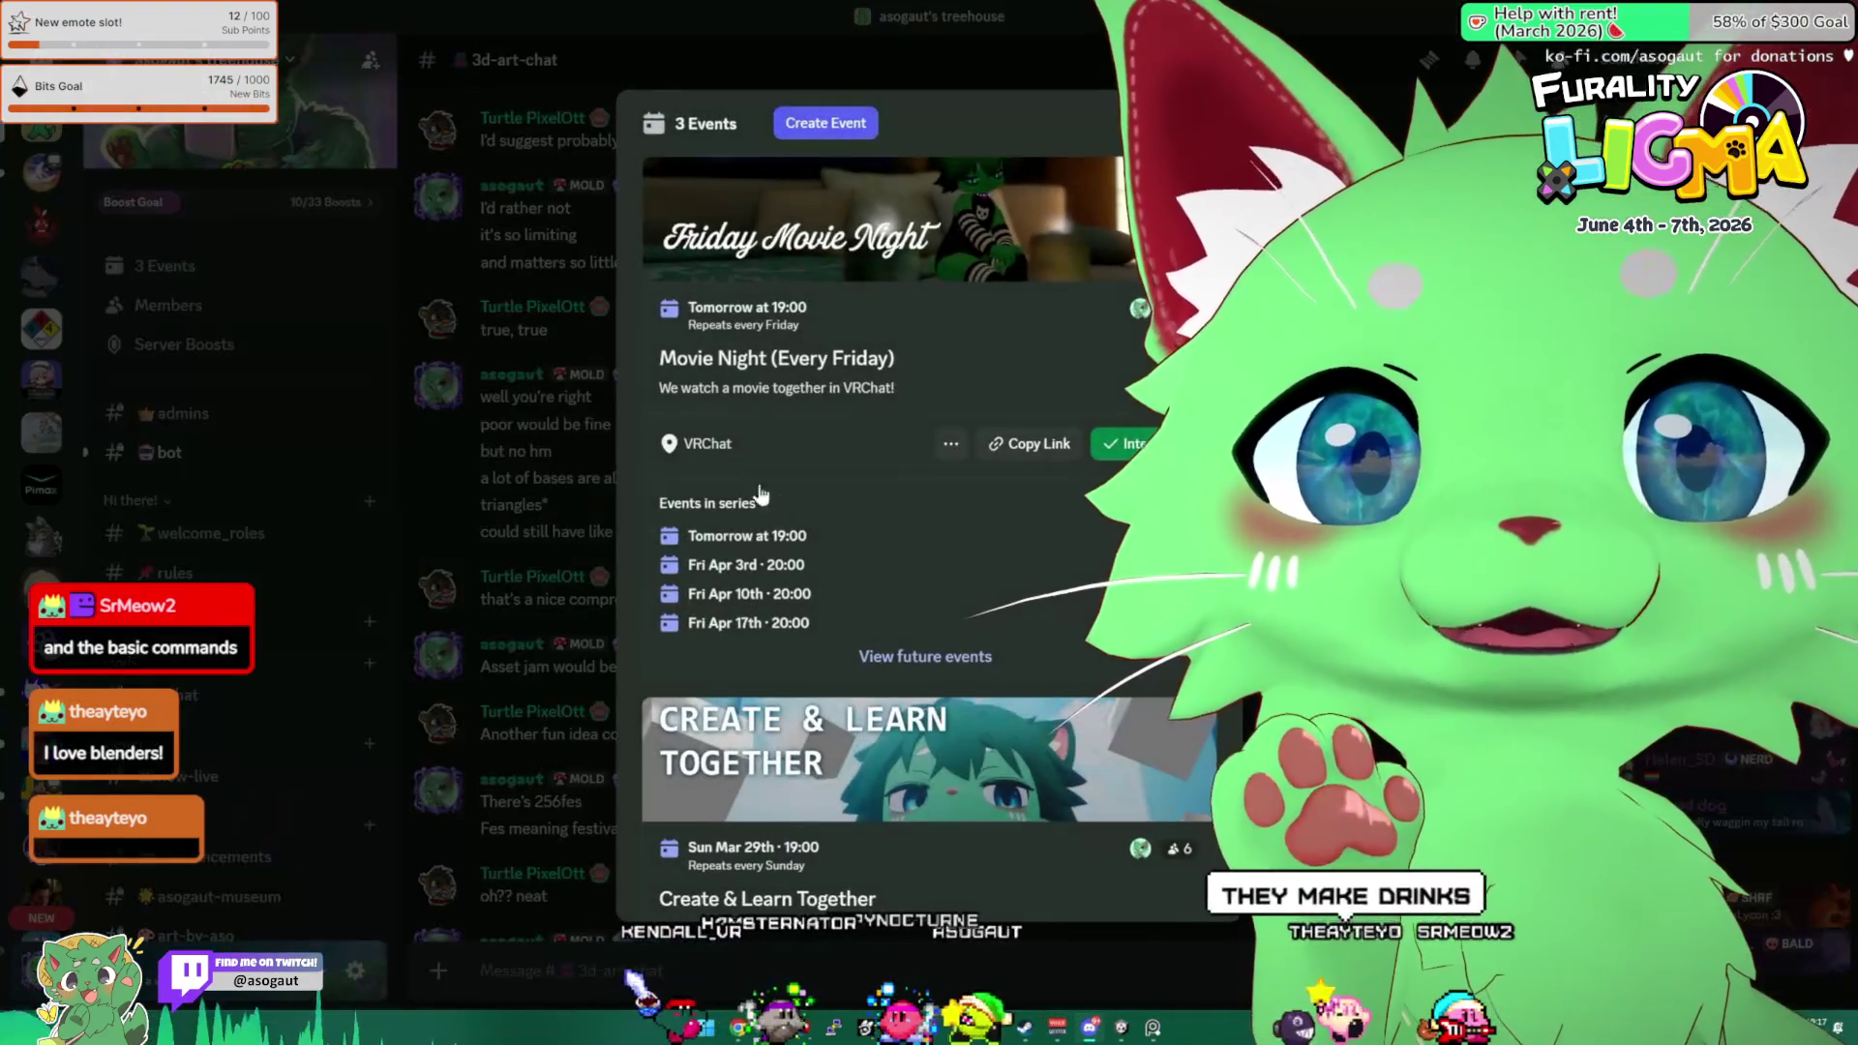
scroll(890, 641, "down", 3)
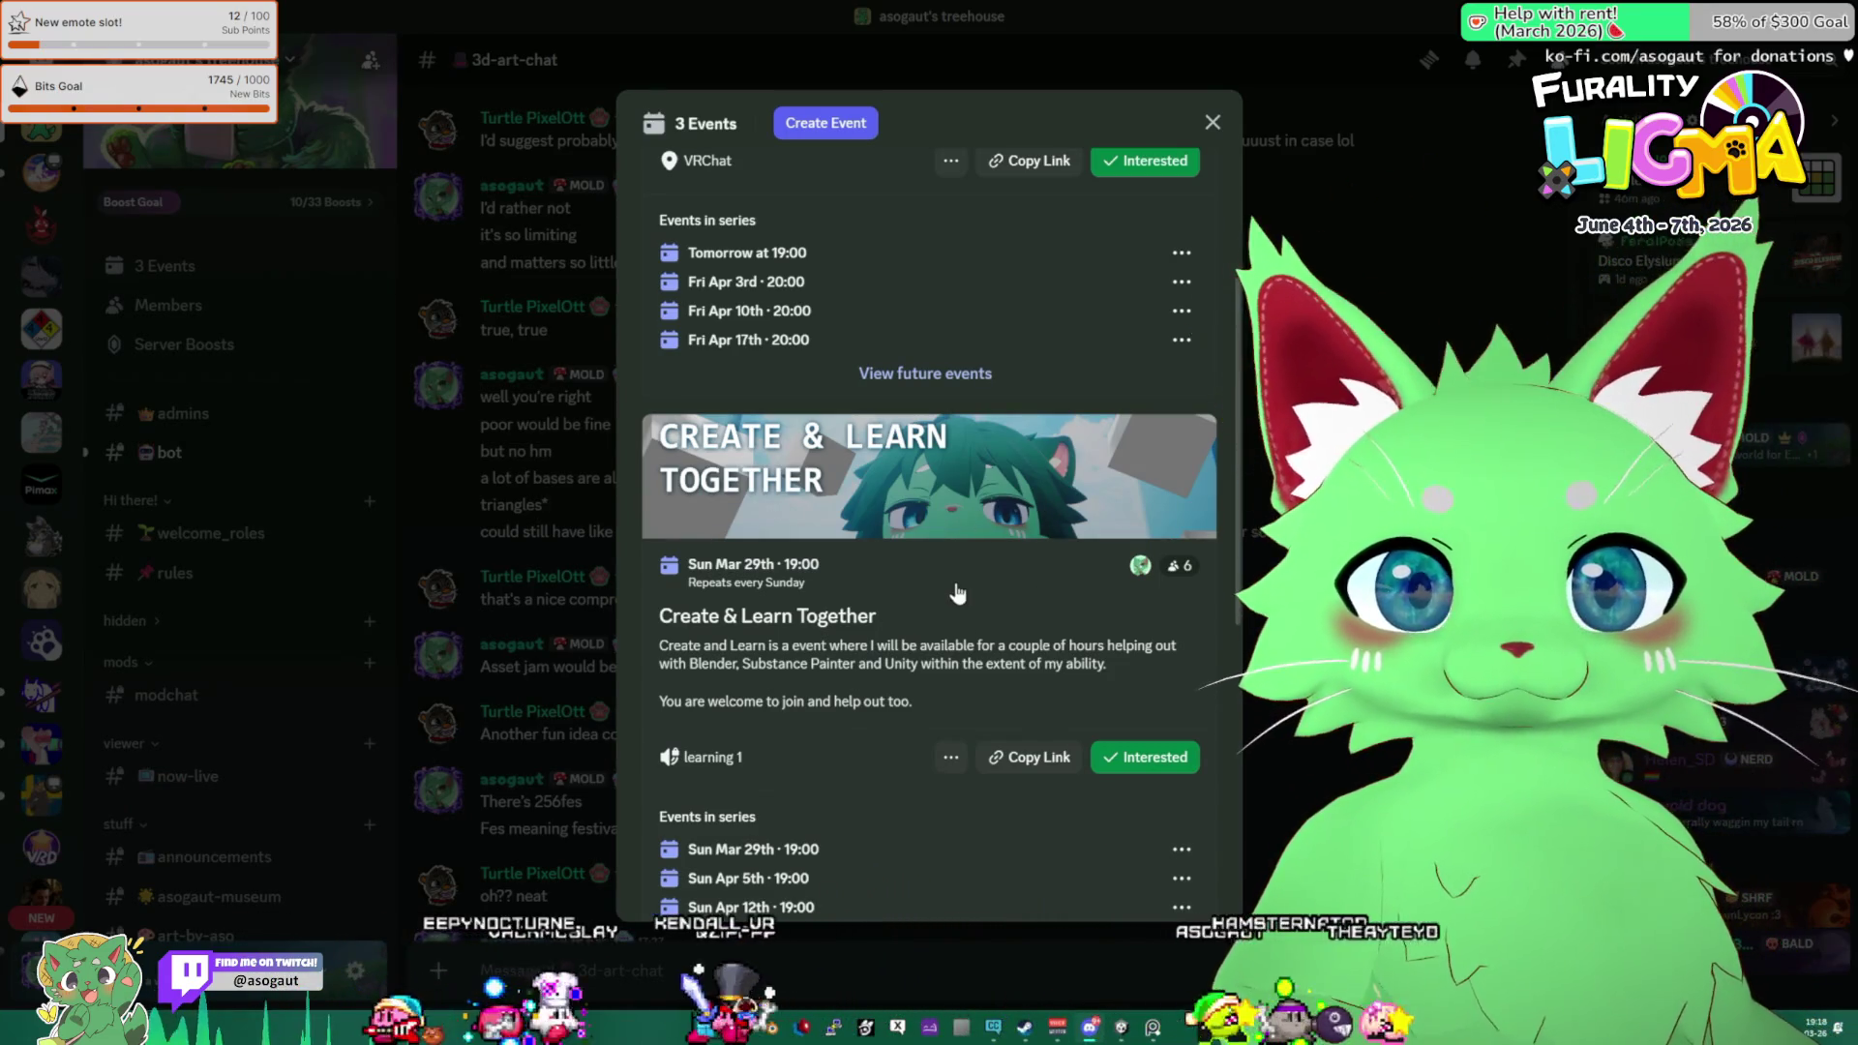
Check the Create & Learn Together event's interested members and Event Info, then close both event windows.
left_click(1176, 565)
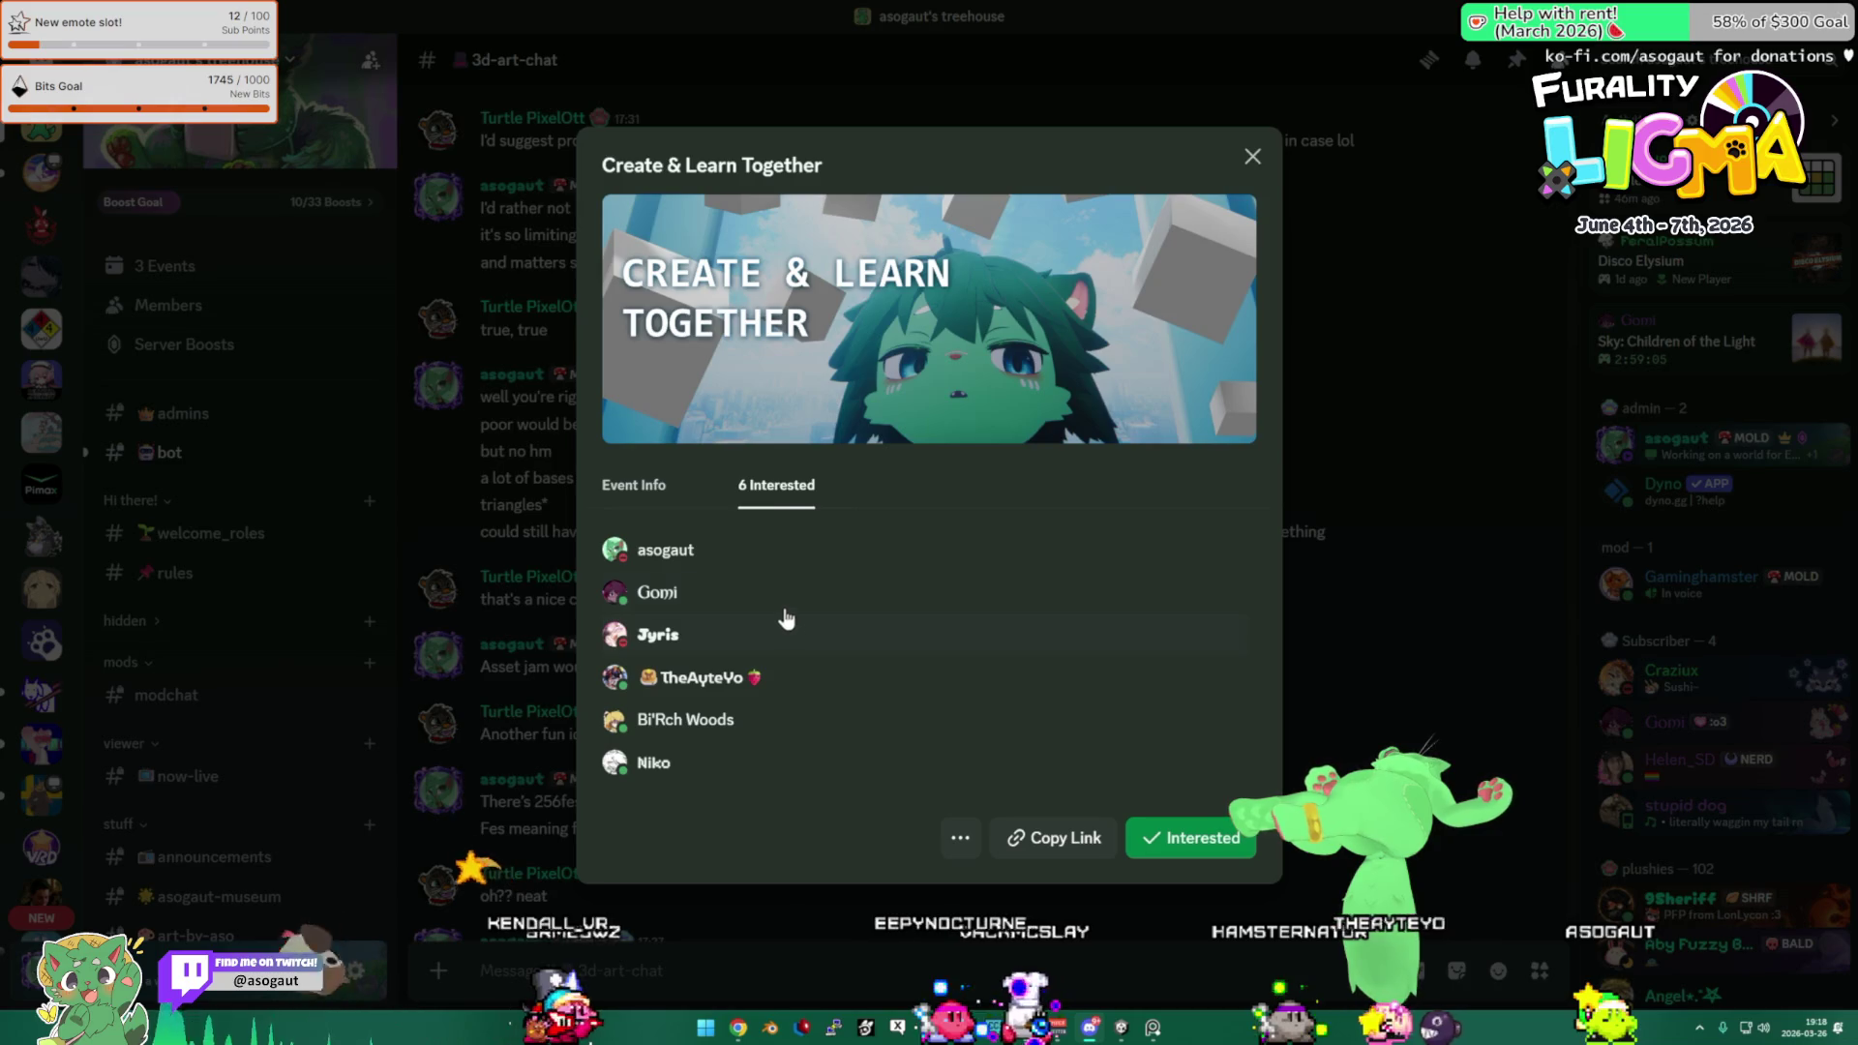
left_click(655, 491)
scroll(878, 625, "down", 1)
scroll(878, 625, "up", 1)
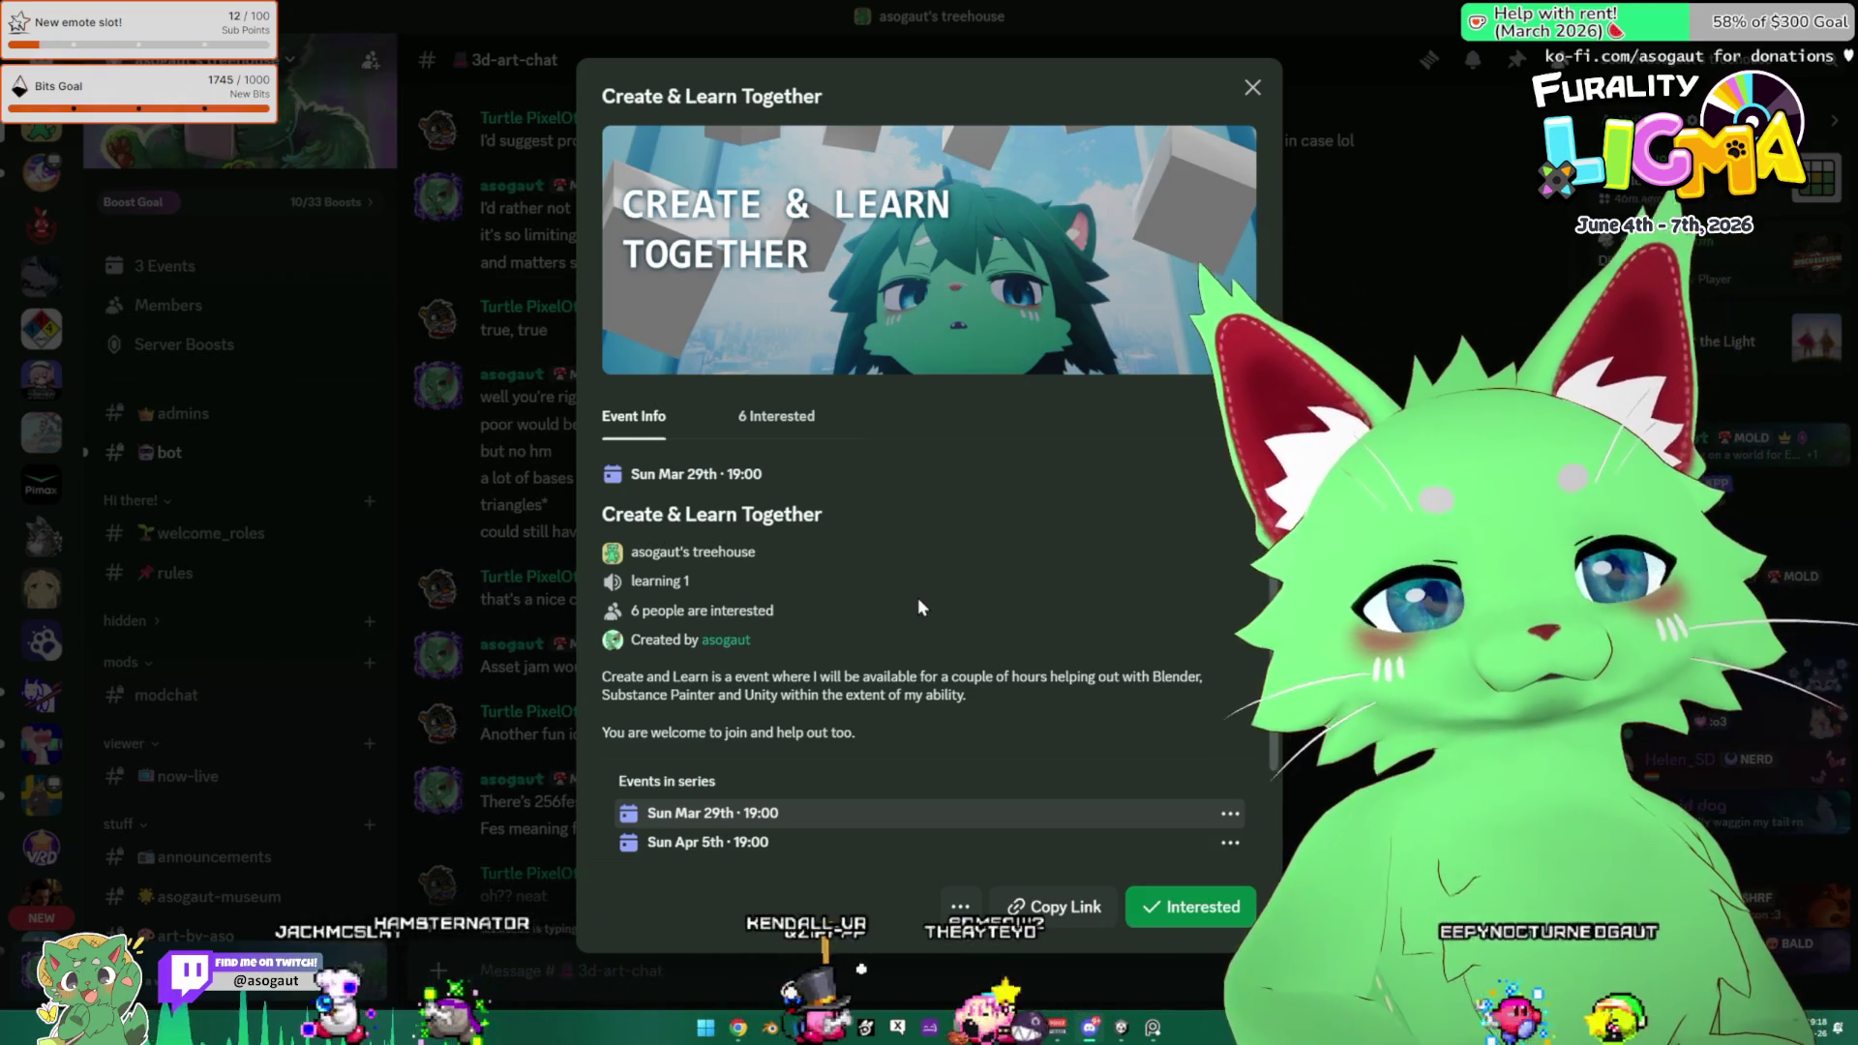
key("Escape")
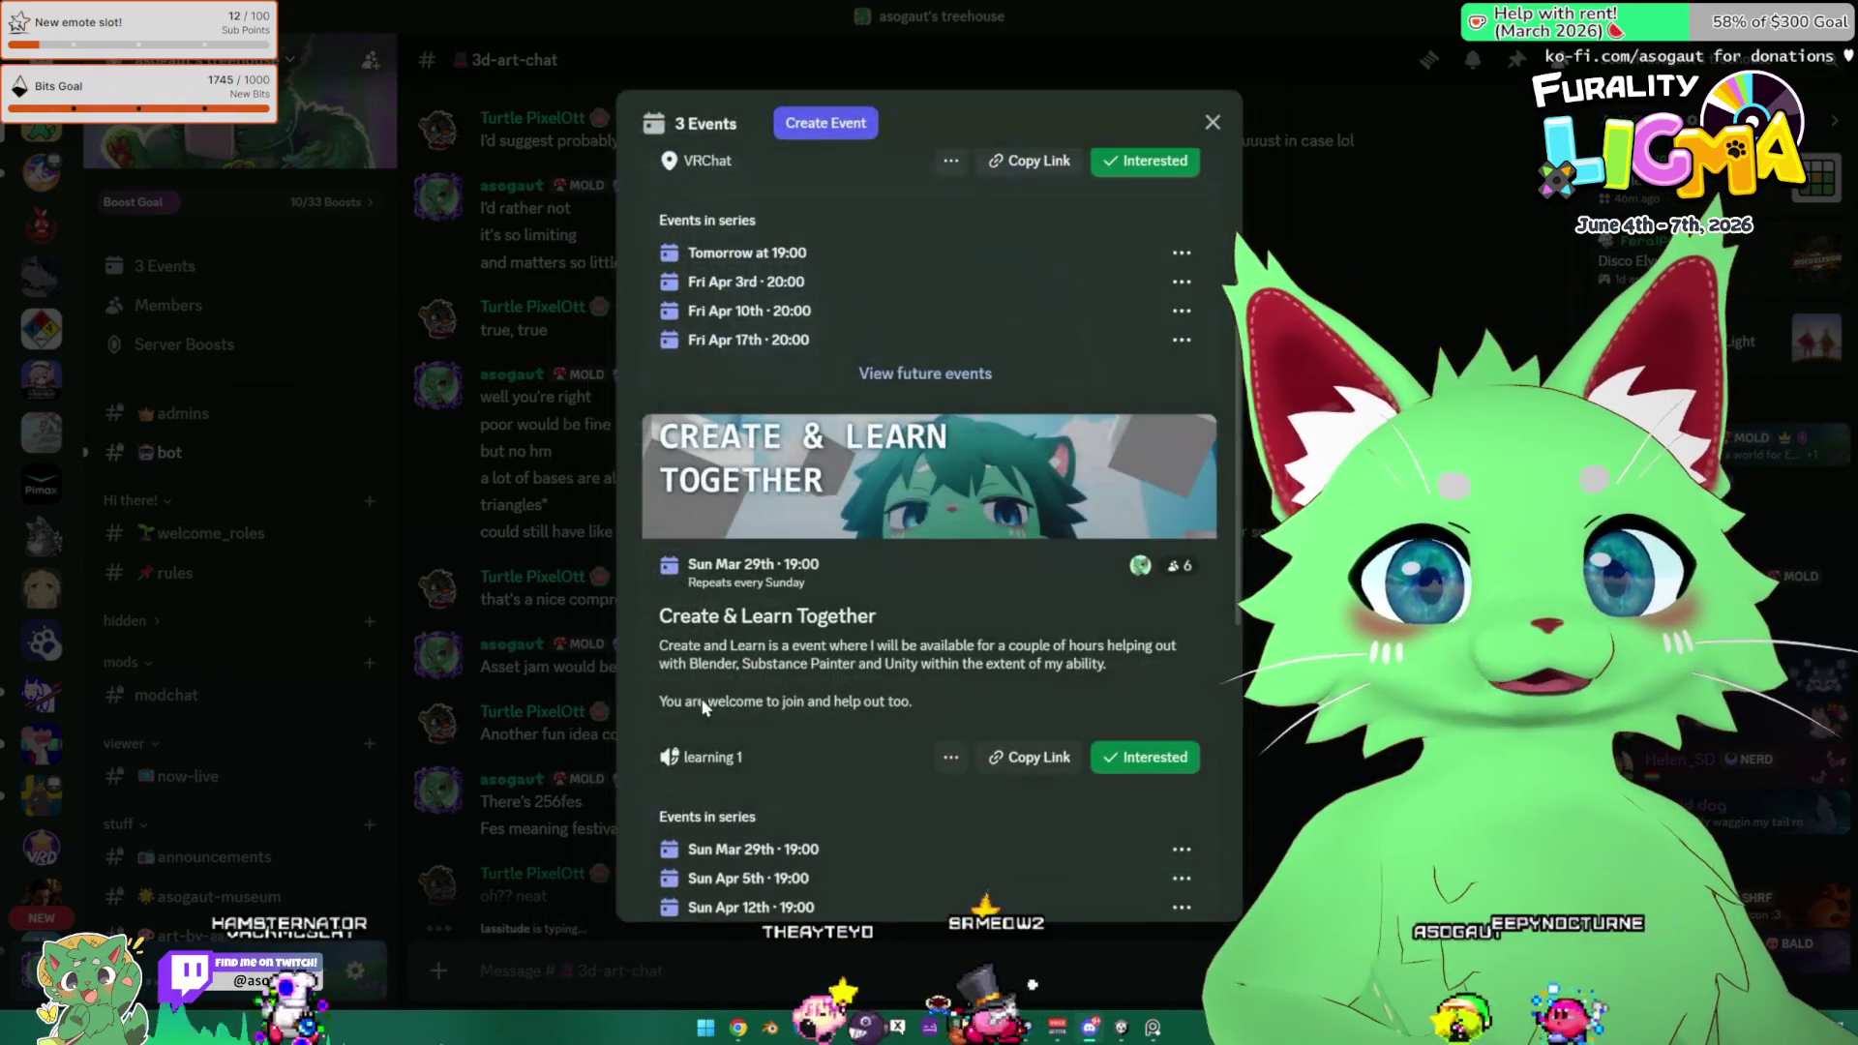
key("Escape")
scroll(312, 681, "down", 15)
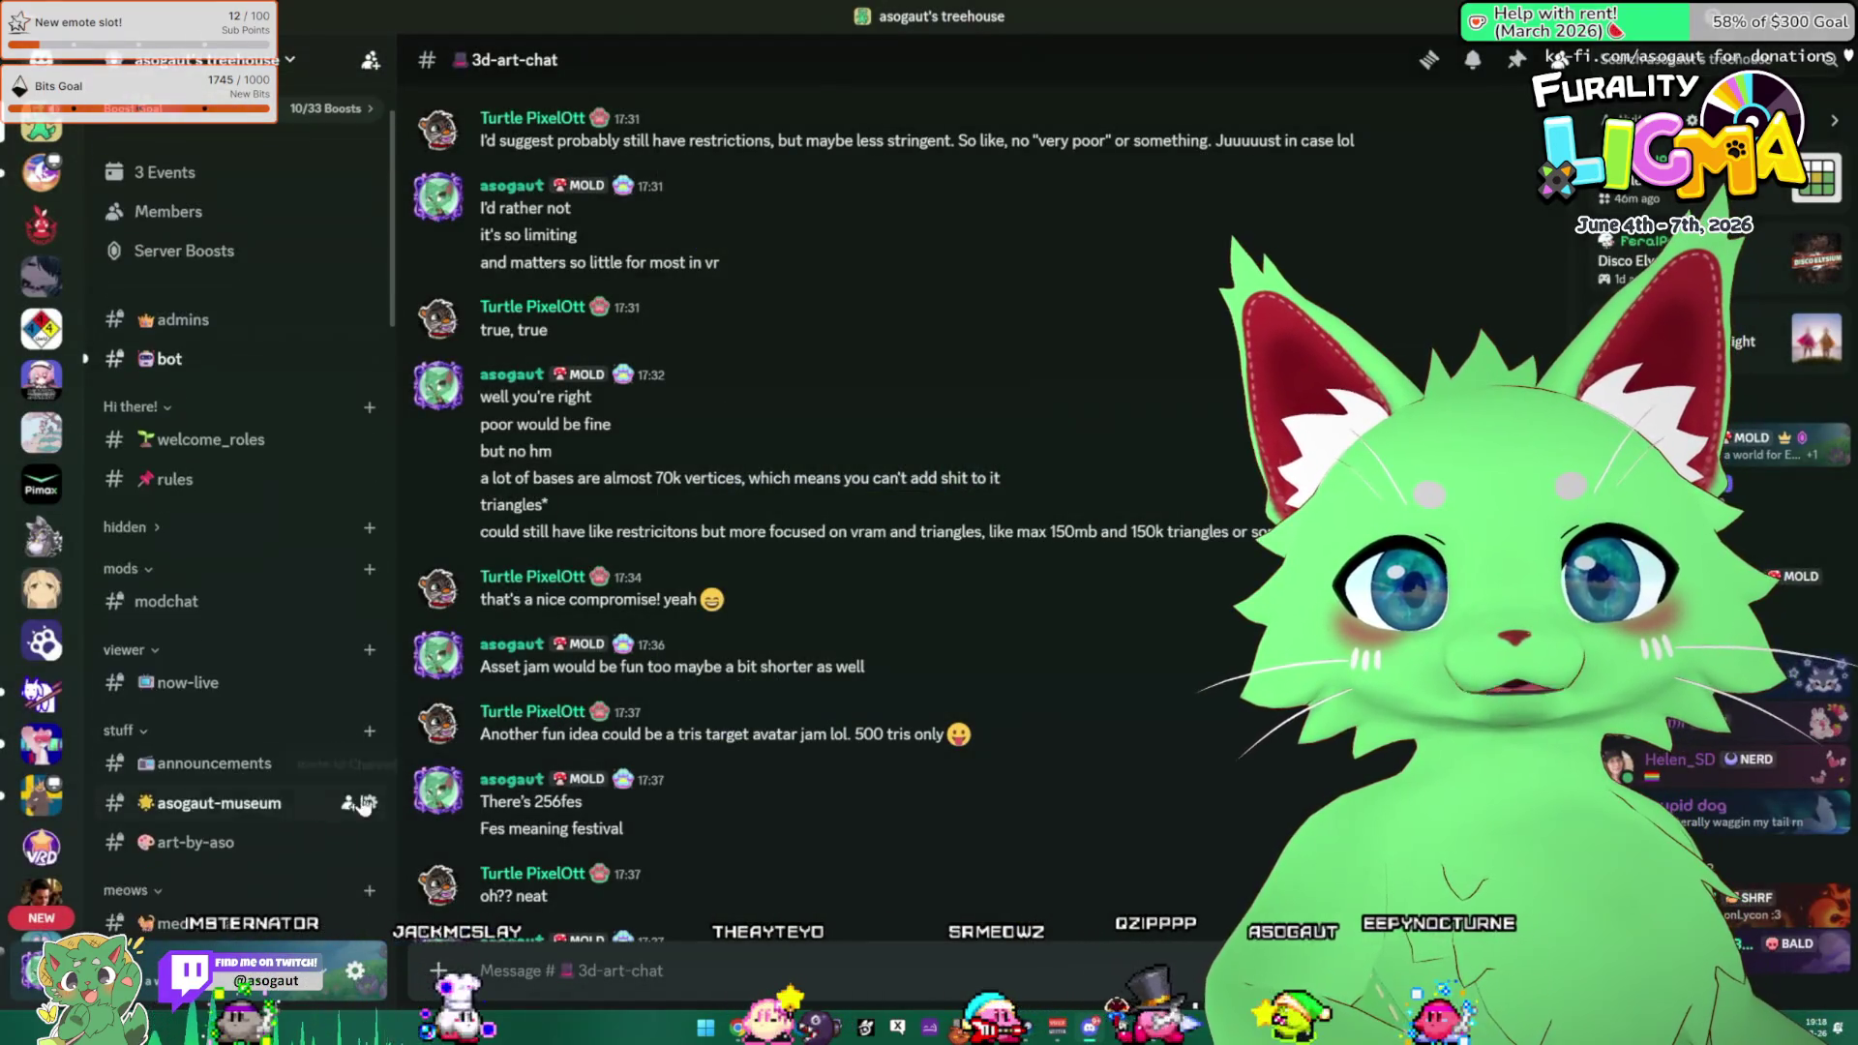
Open the #vrchat channel and view the green cat watermelon picture enlarged, then close it.
scroll(247, 619, "down", 9)
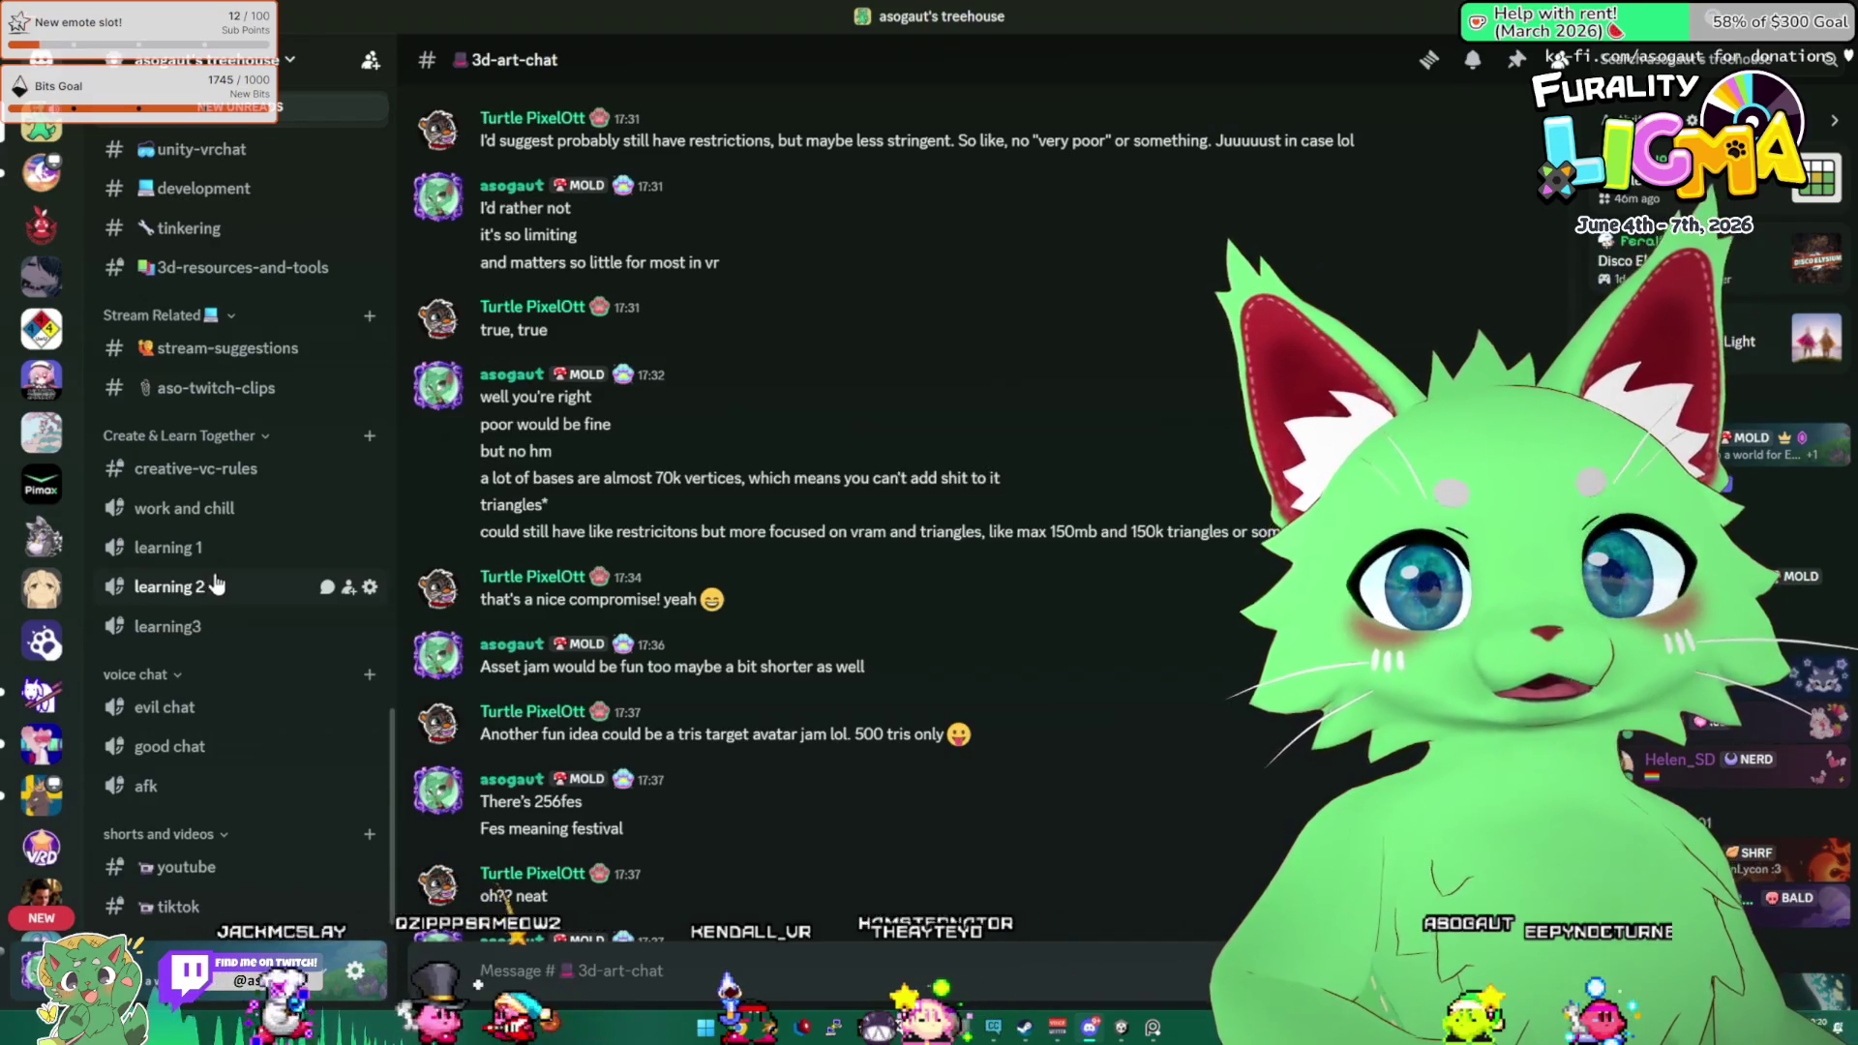
scroll(215, 584, "up", 20)
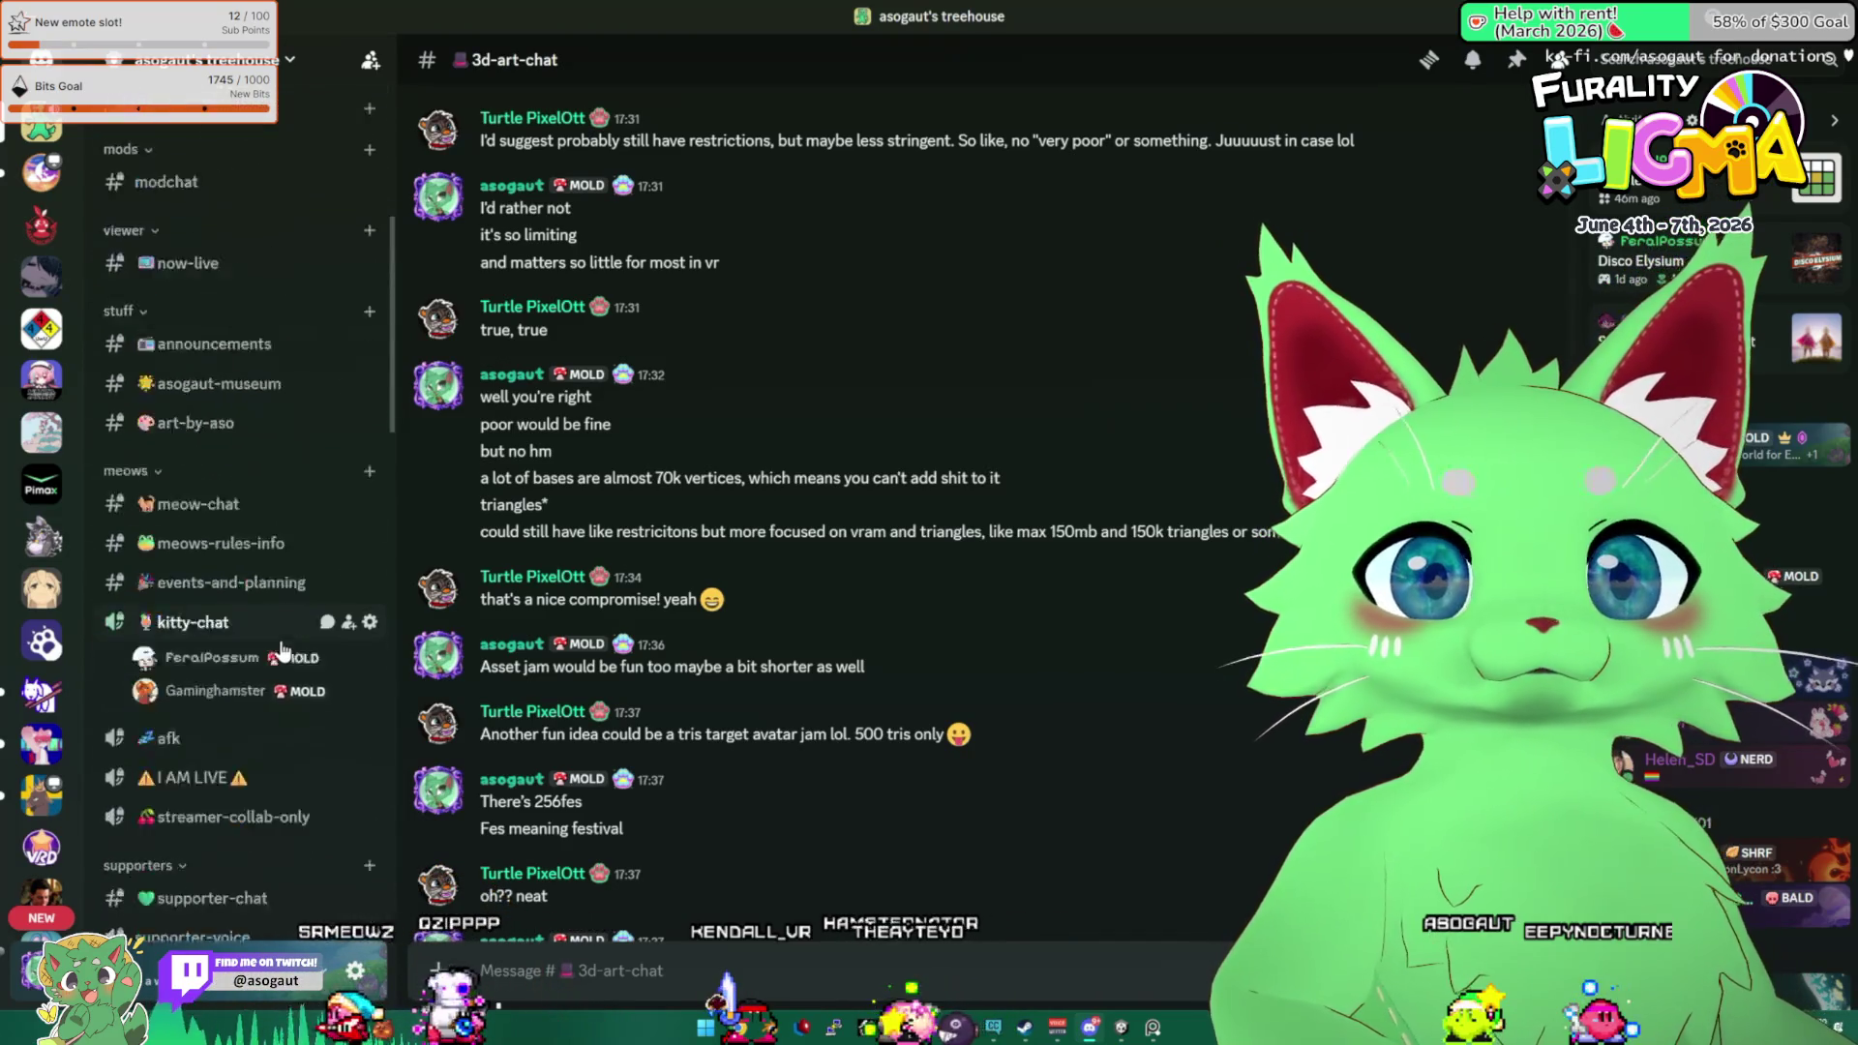
scroll(283, 650, "down", 15)
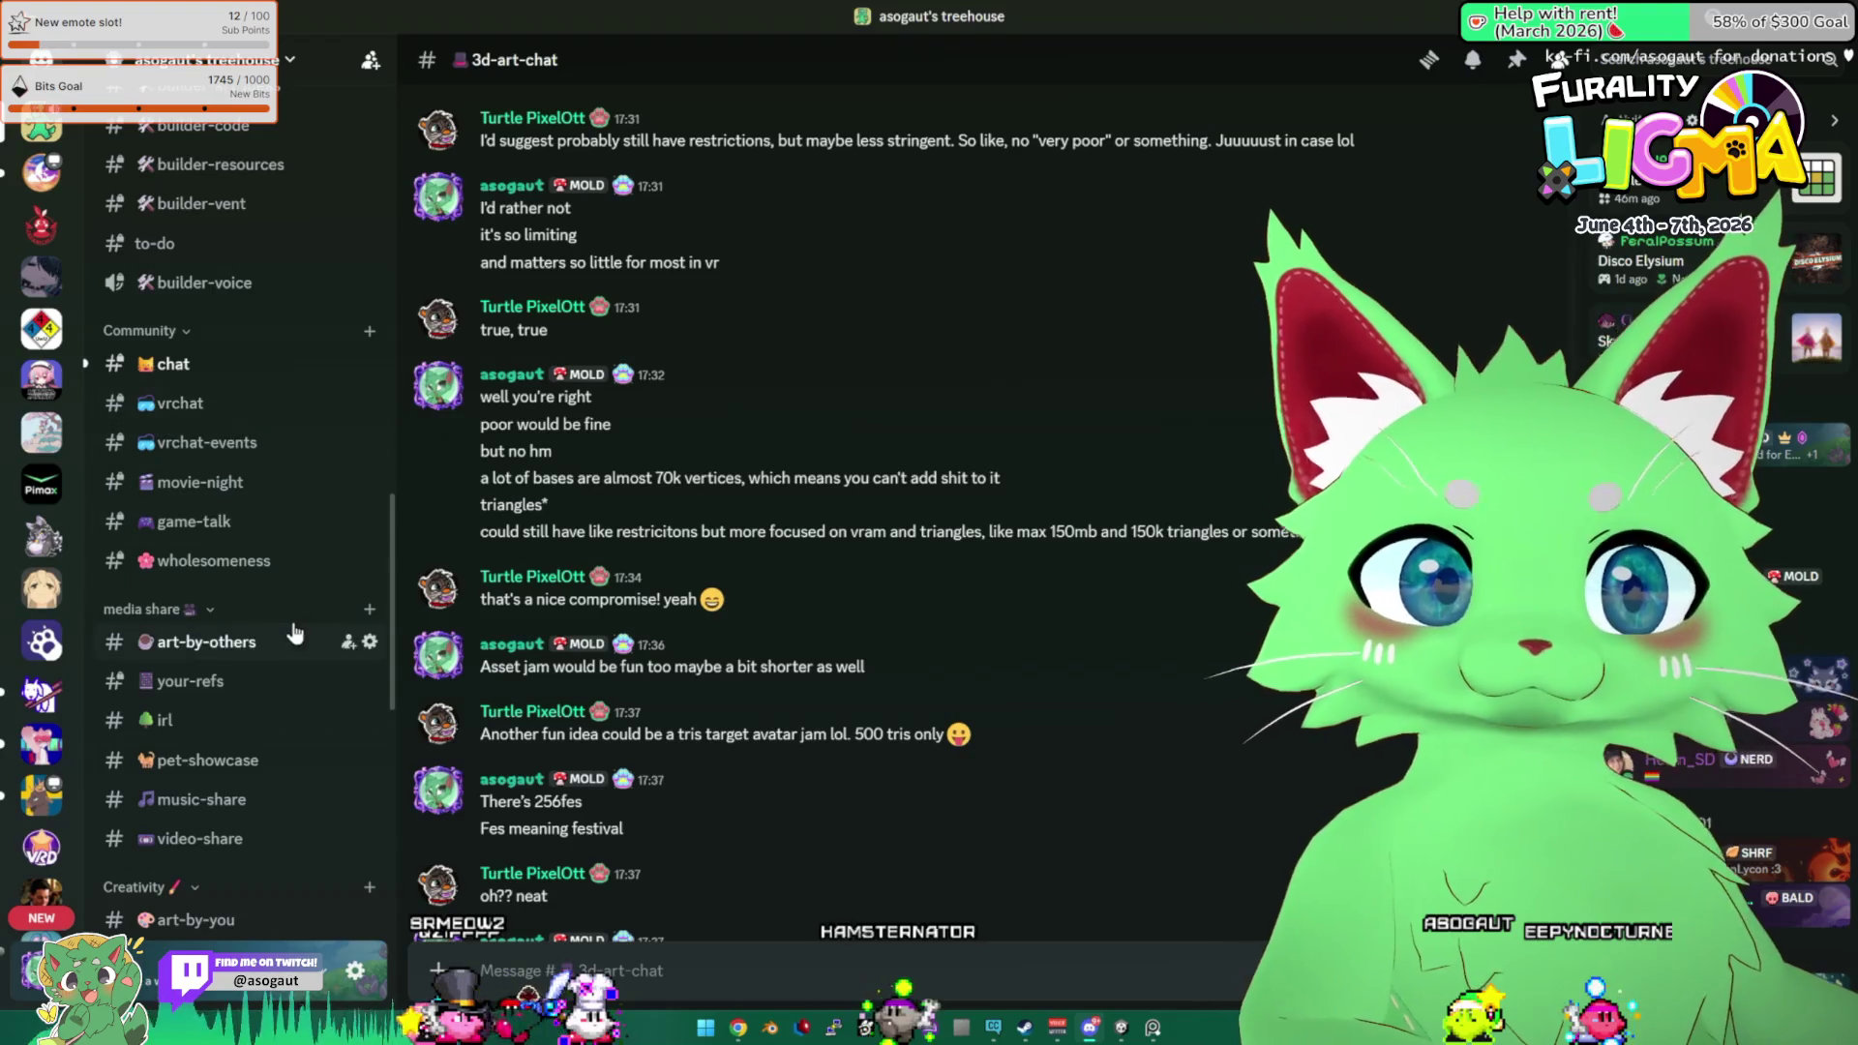
left_click(234, 418)
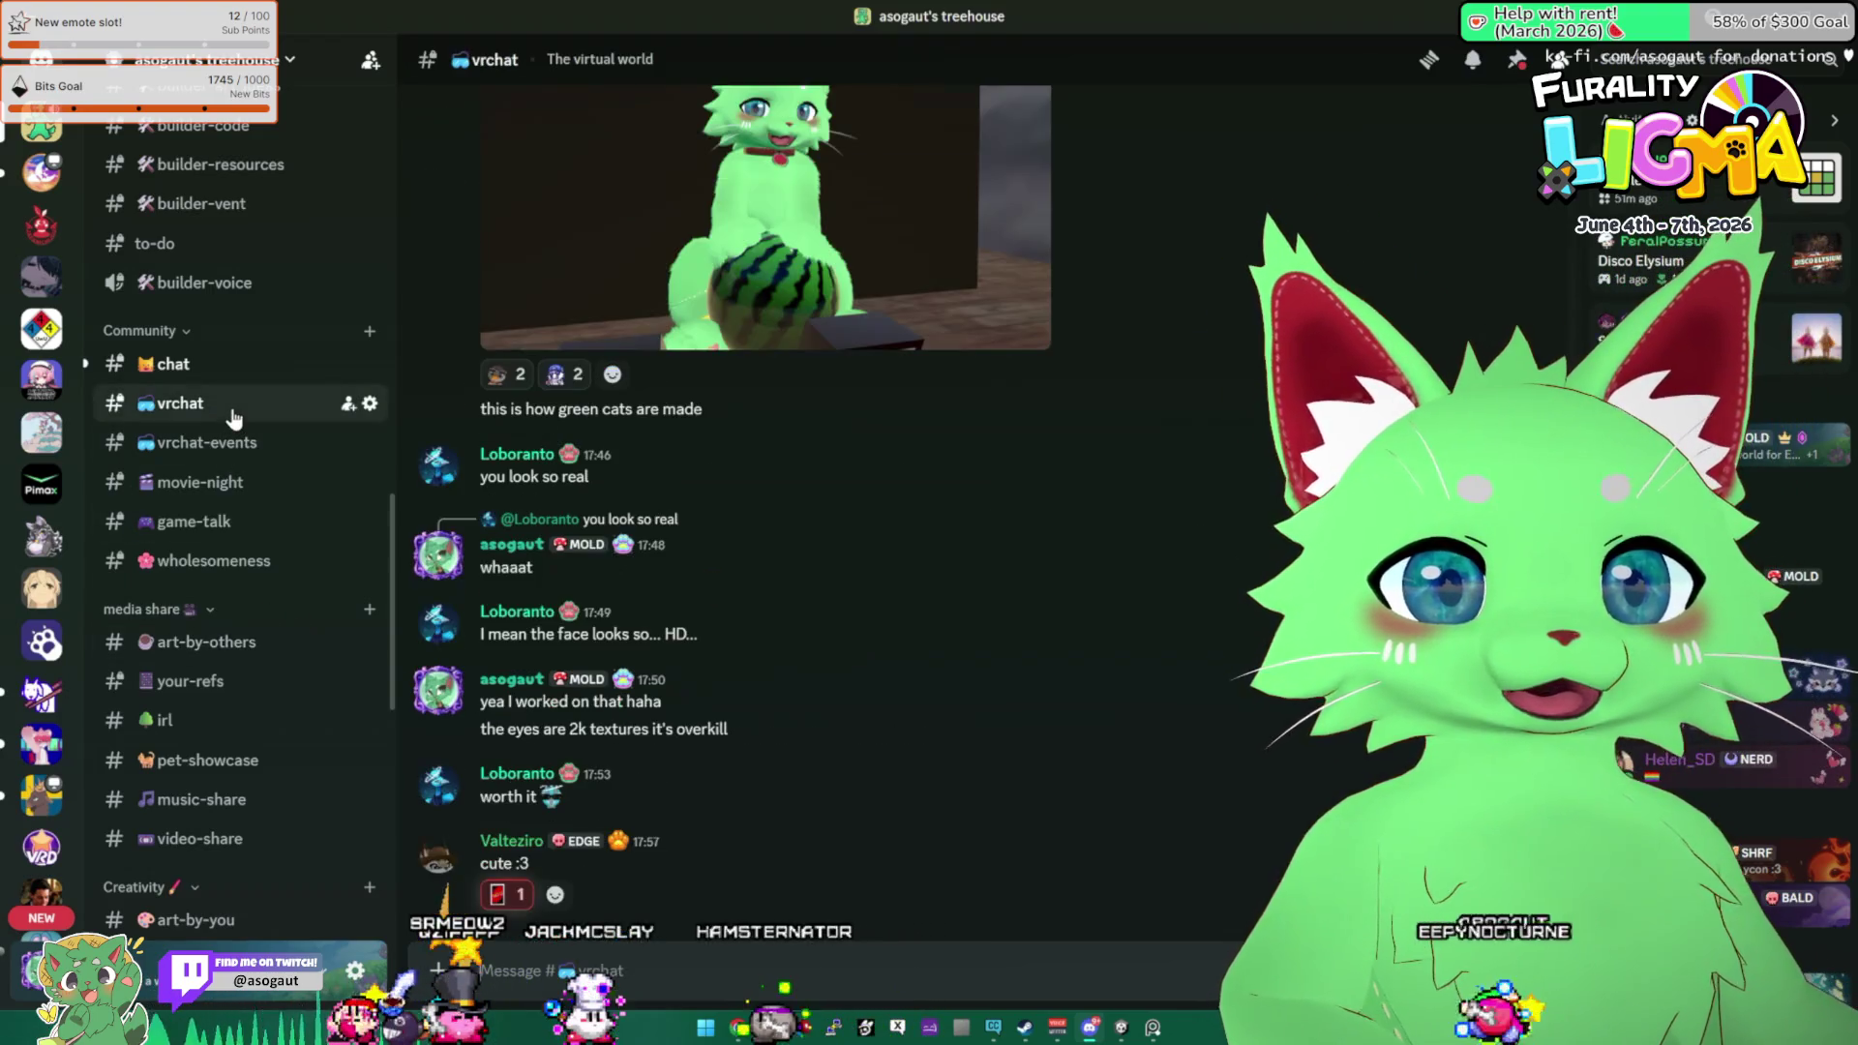
scroll(856, 561, "up", 3)
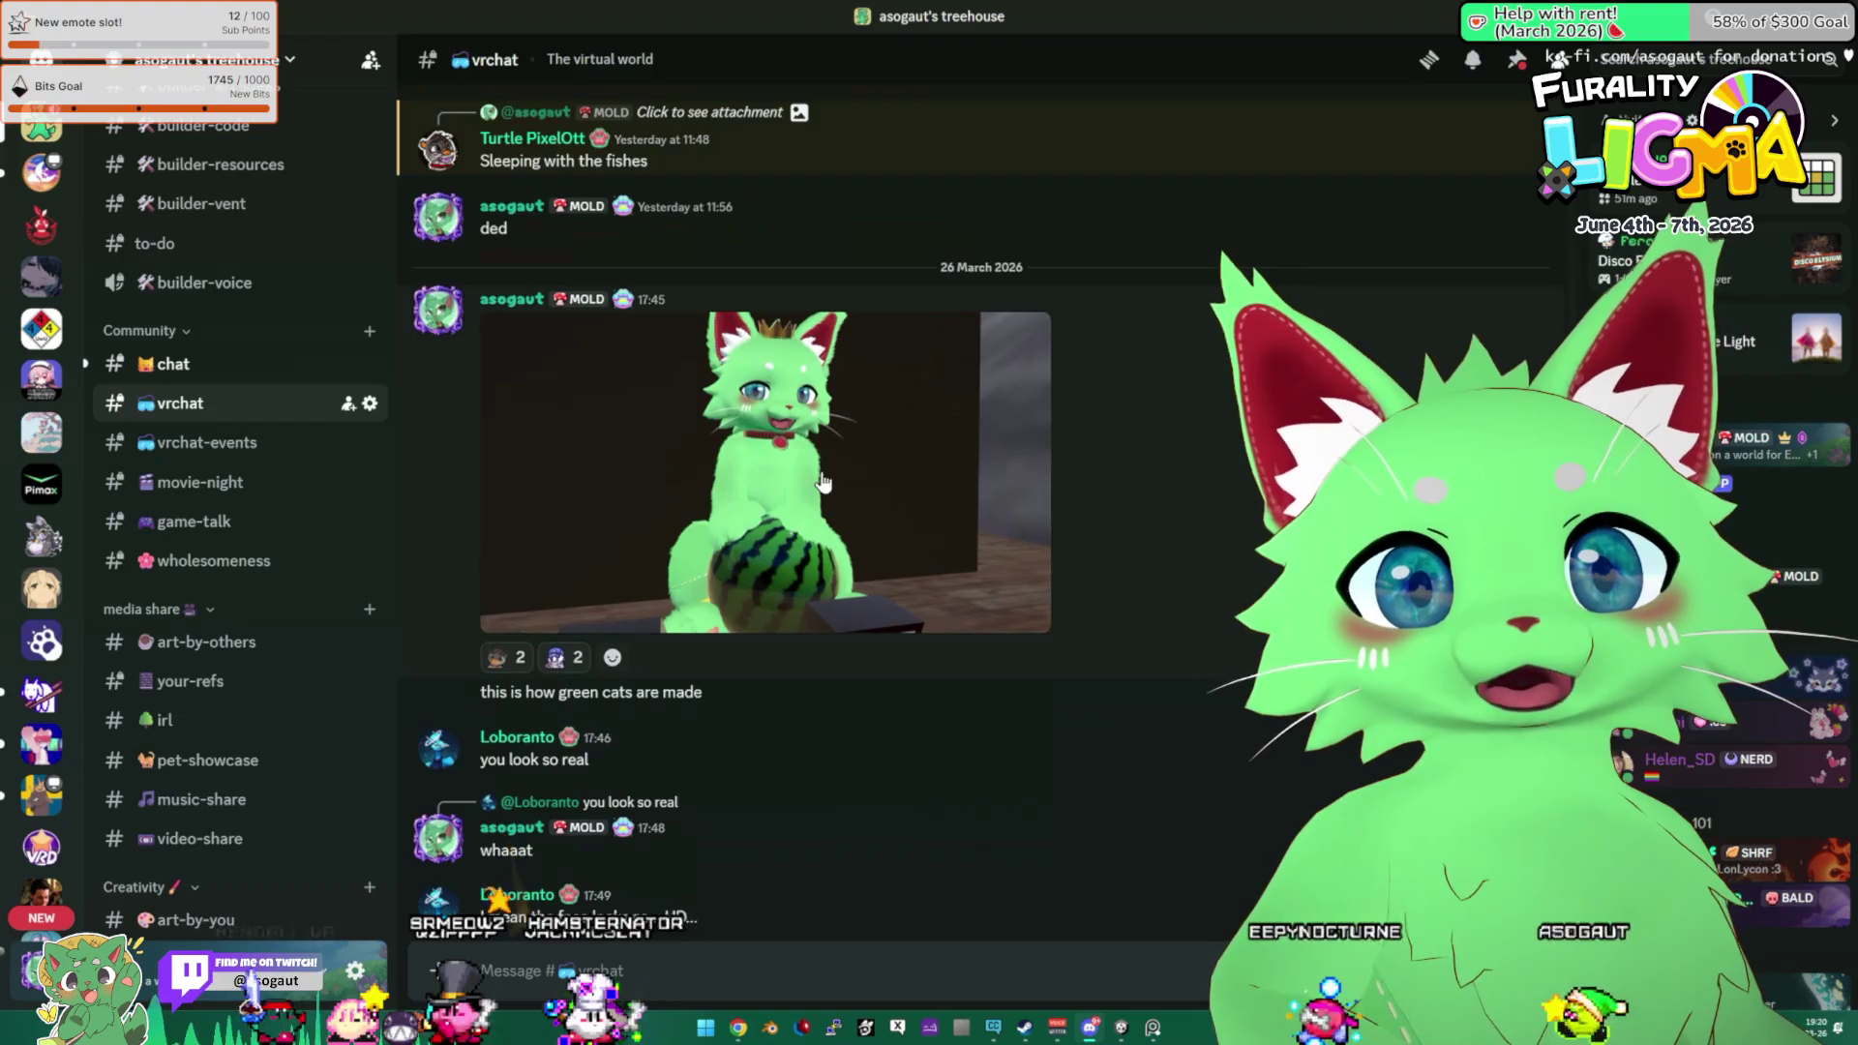
left_click(900, 568)
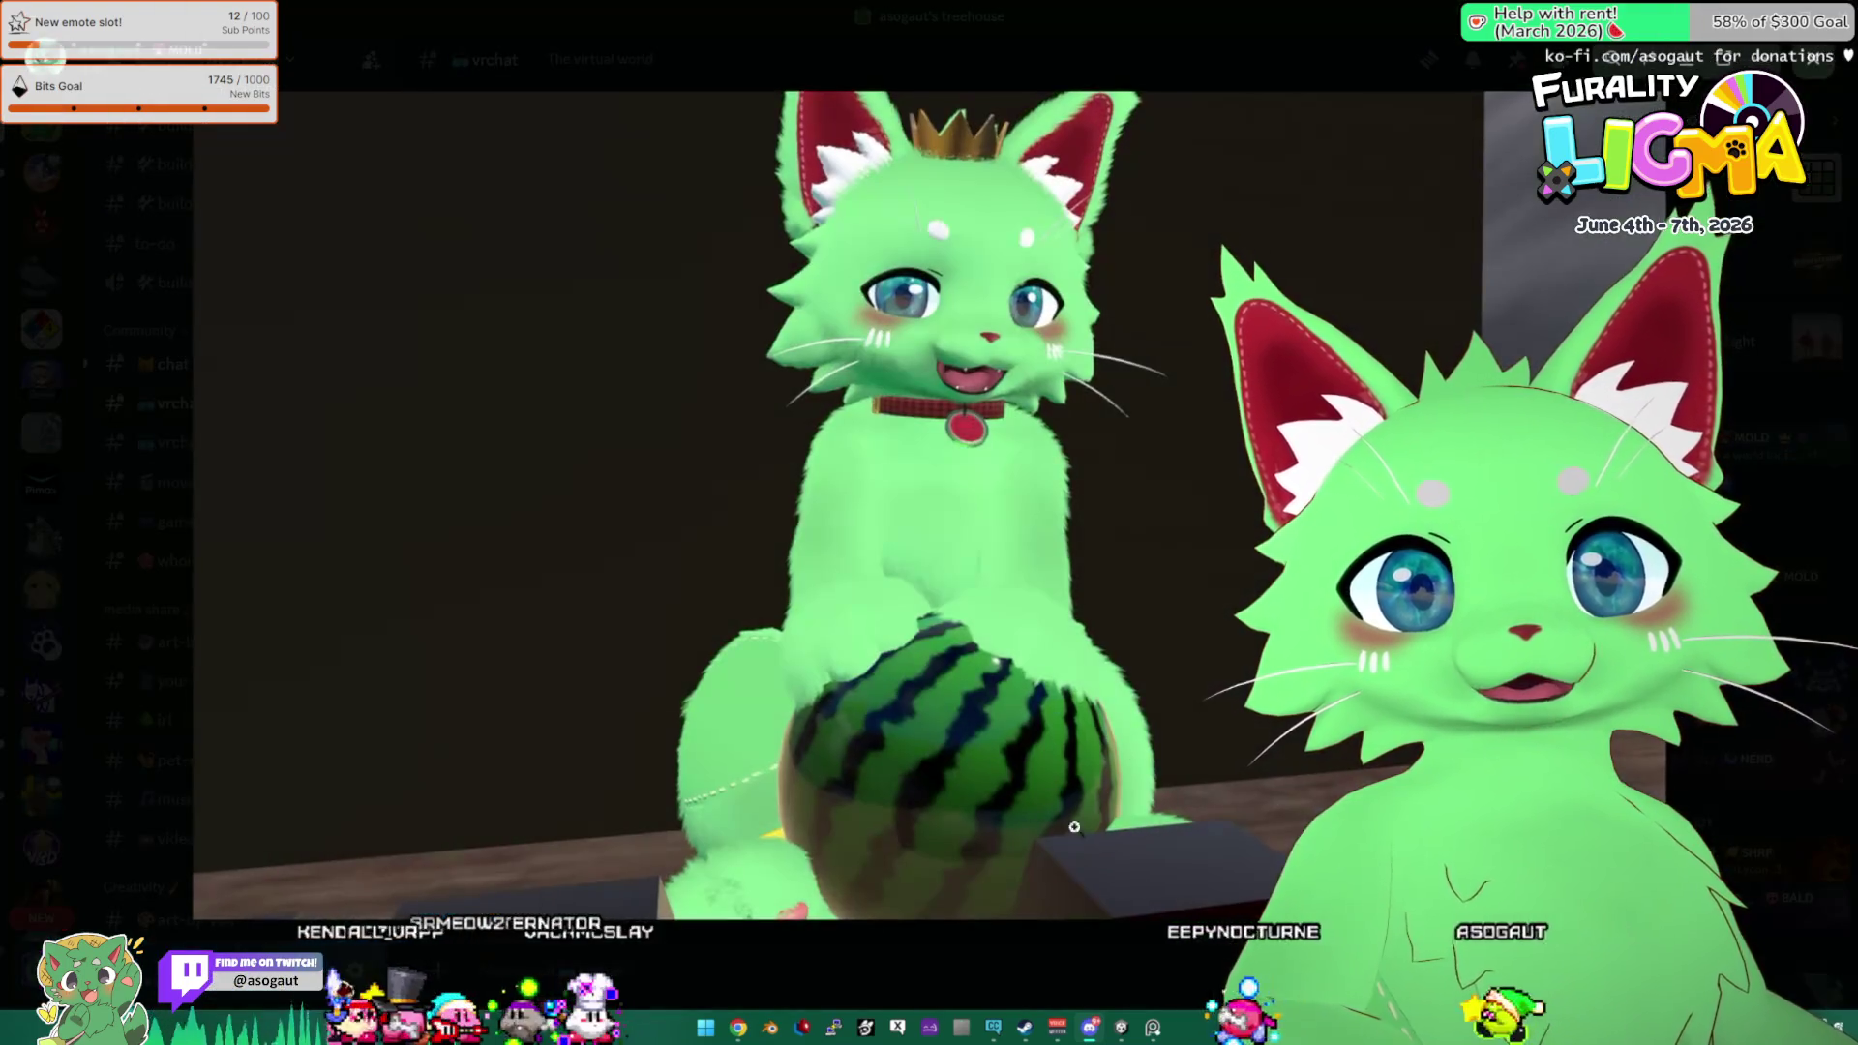
left_click(1092, 973)
scroll(707, 646, "down", 4)
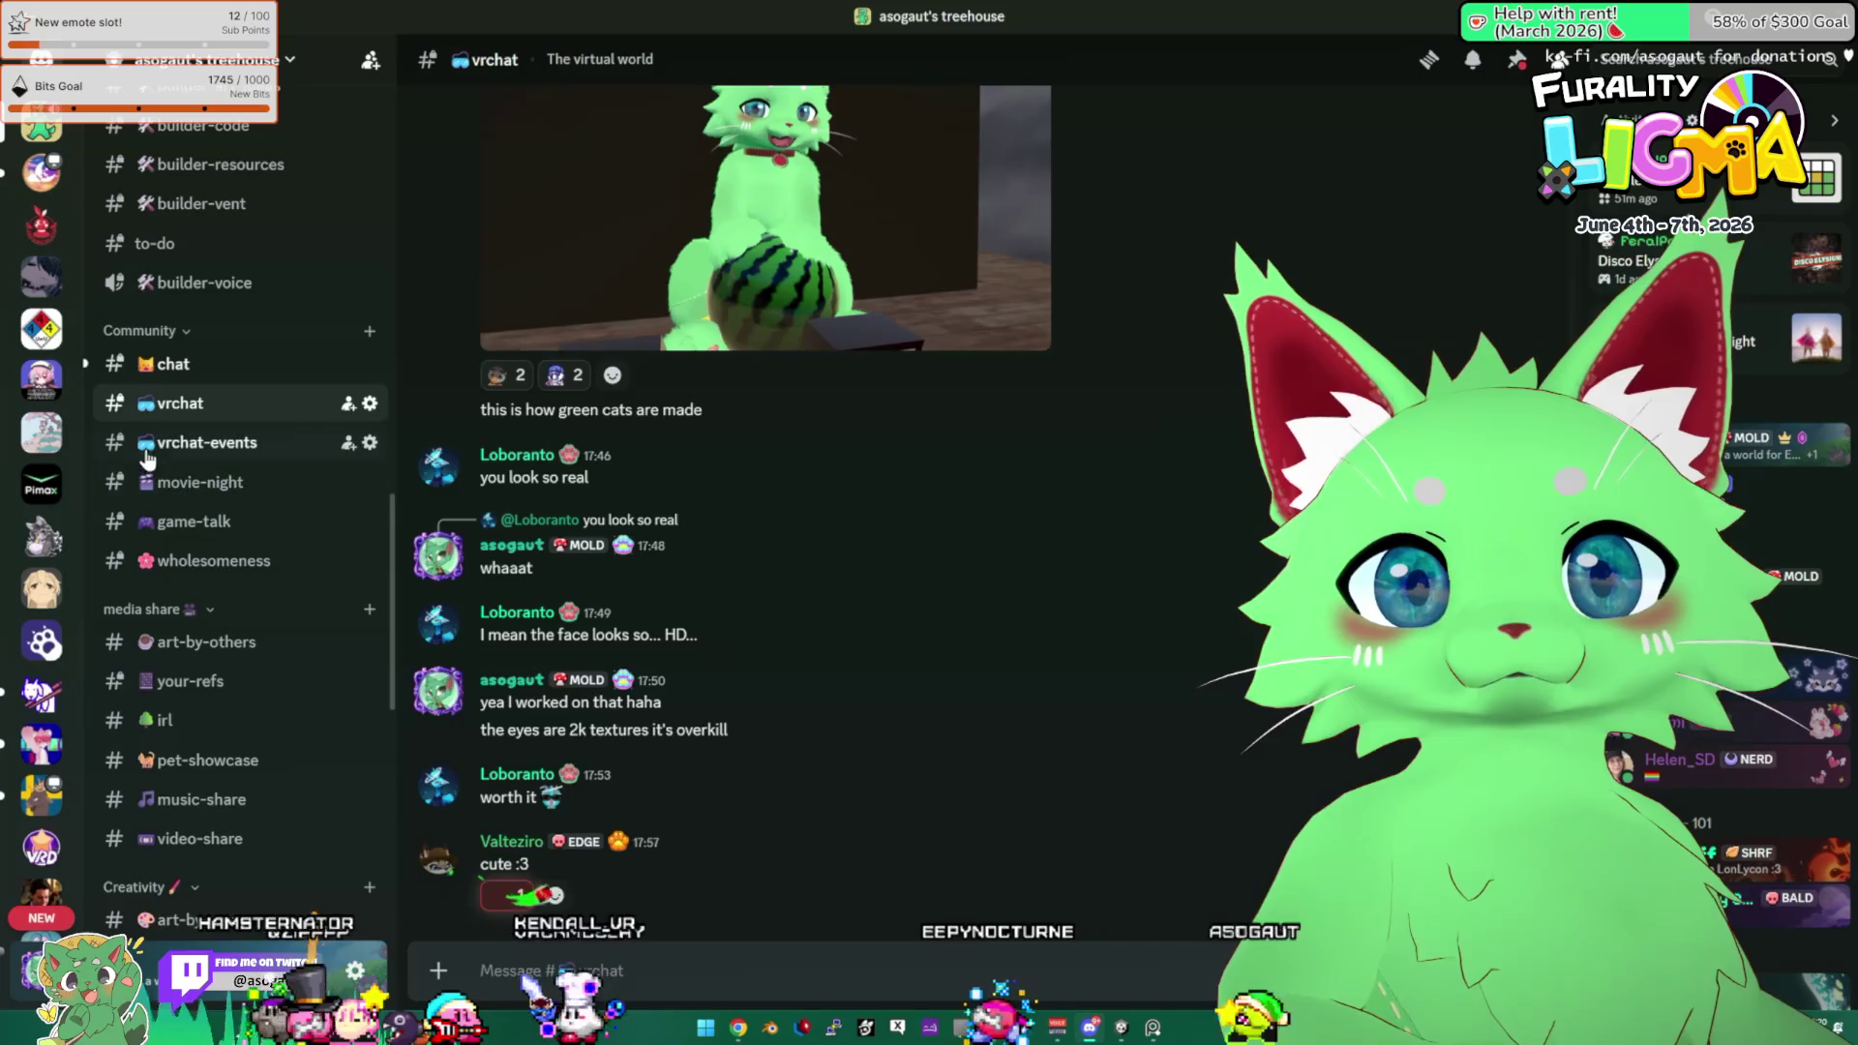
Switch to #3d-art-chat and scroll to the 17:37 post with the 256fes low-poly challenge images.
scroll(284, 634, "down", 2)
scroll(284, 633, "down", 2)
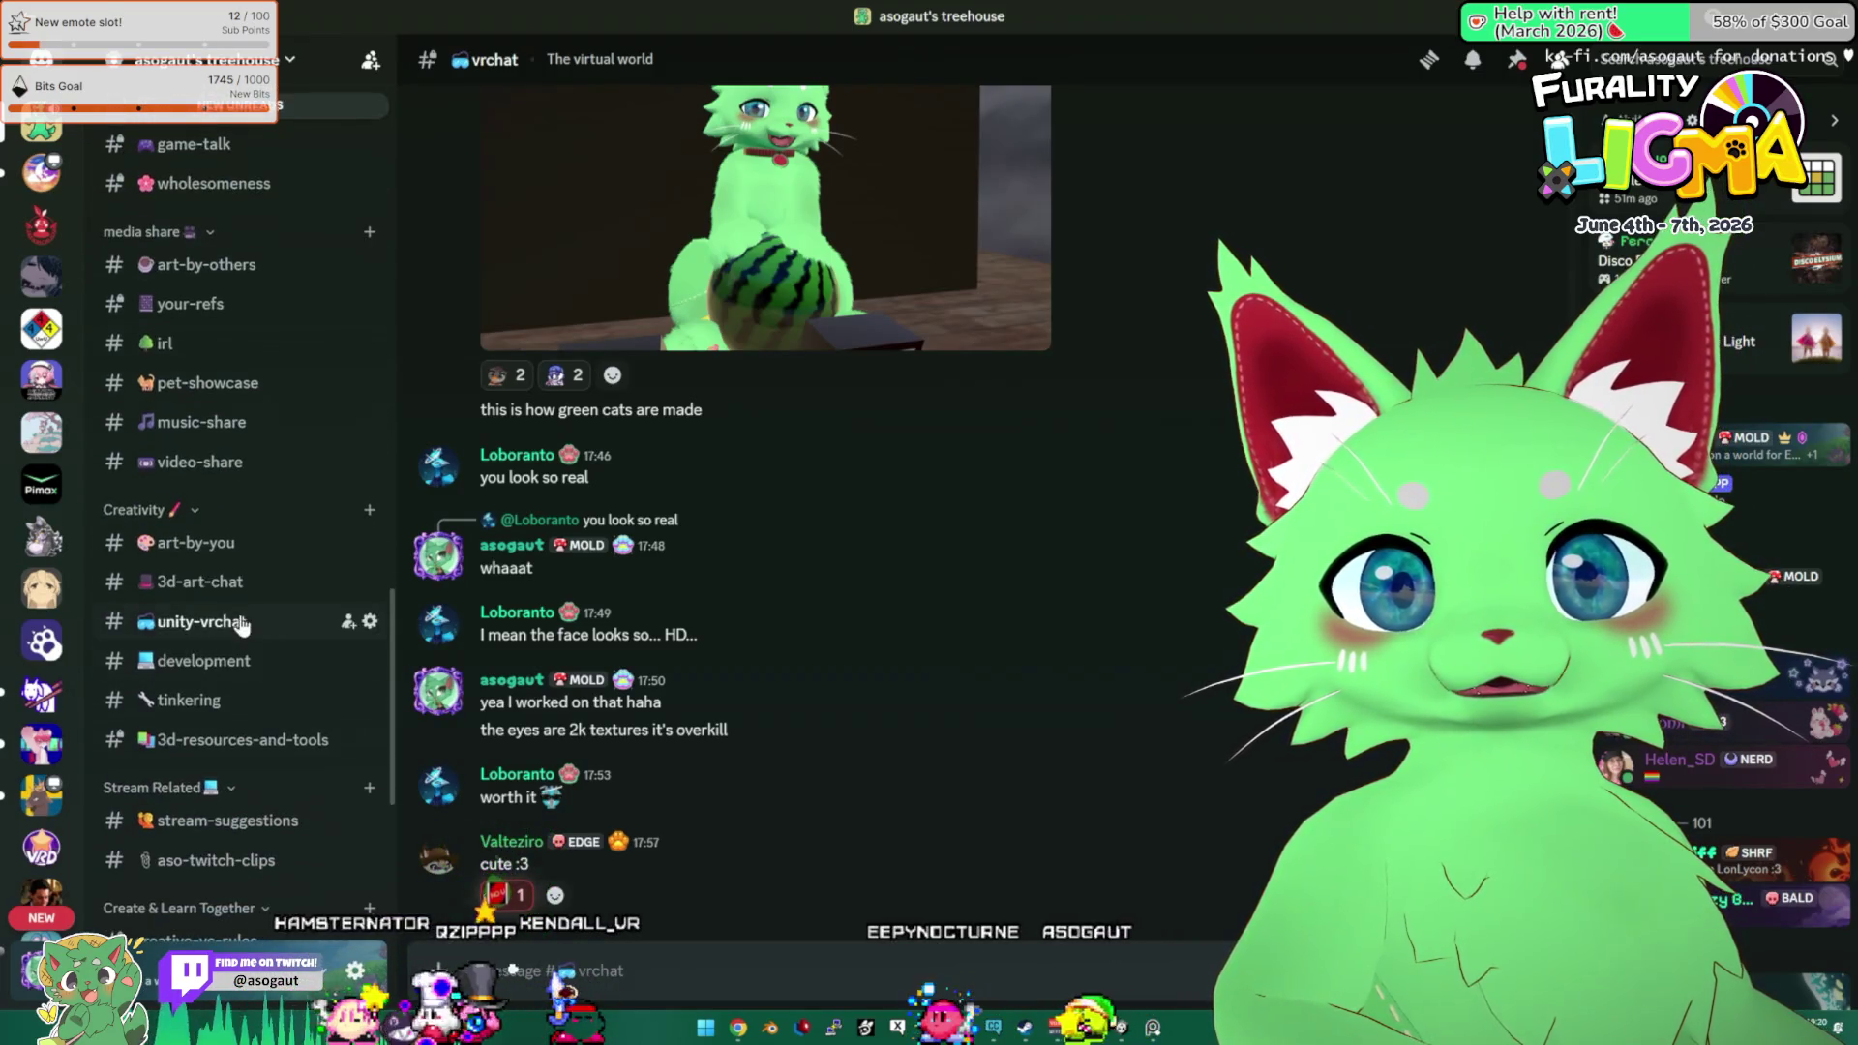
left_click(200, 581)
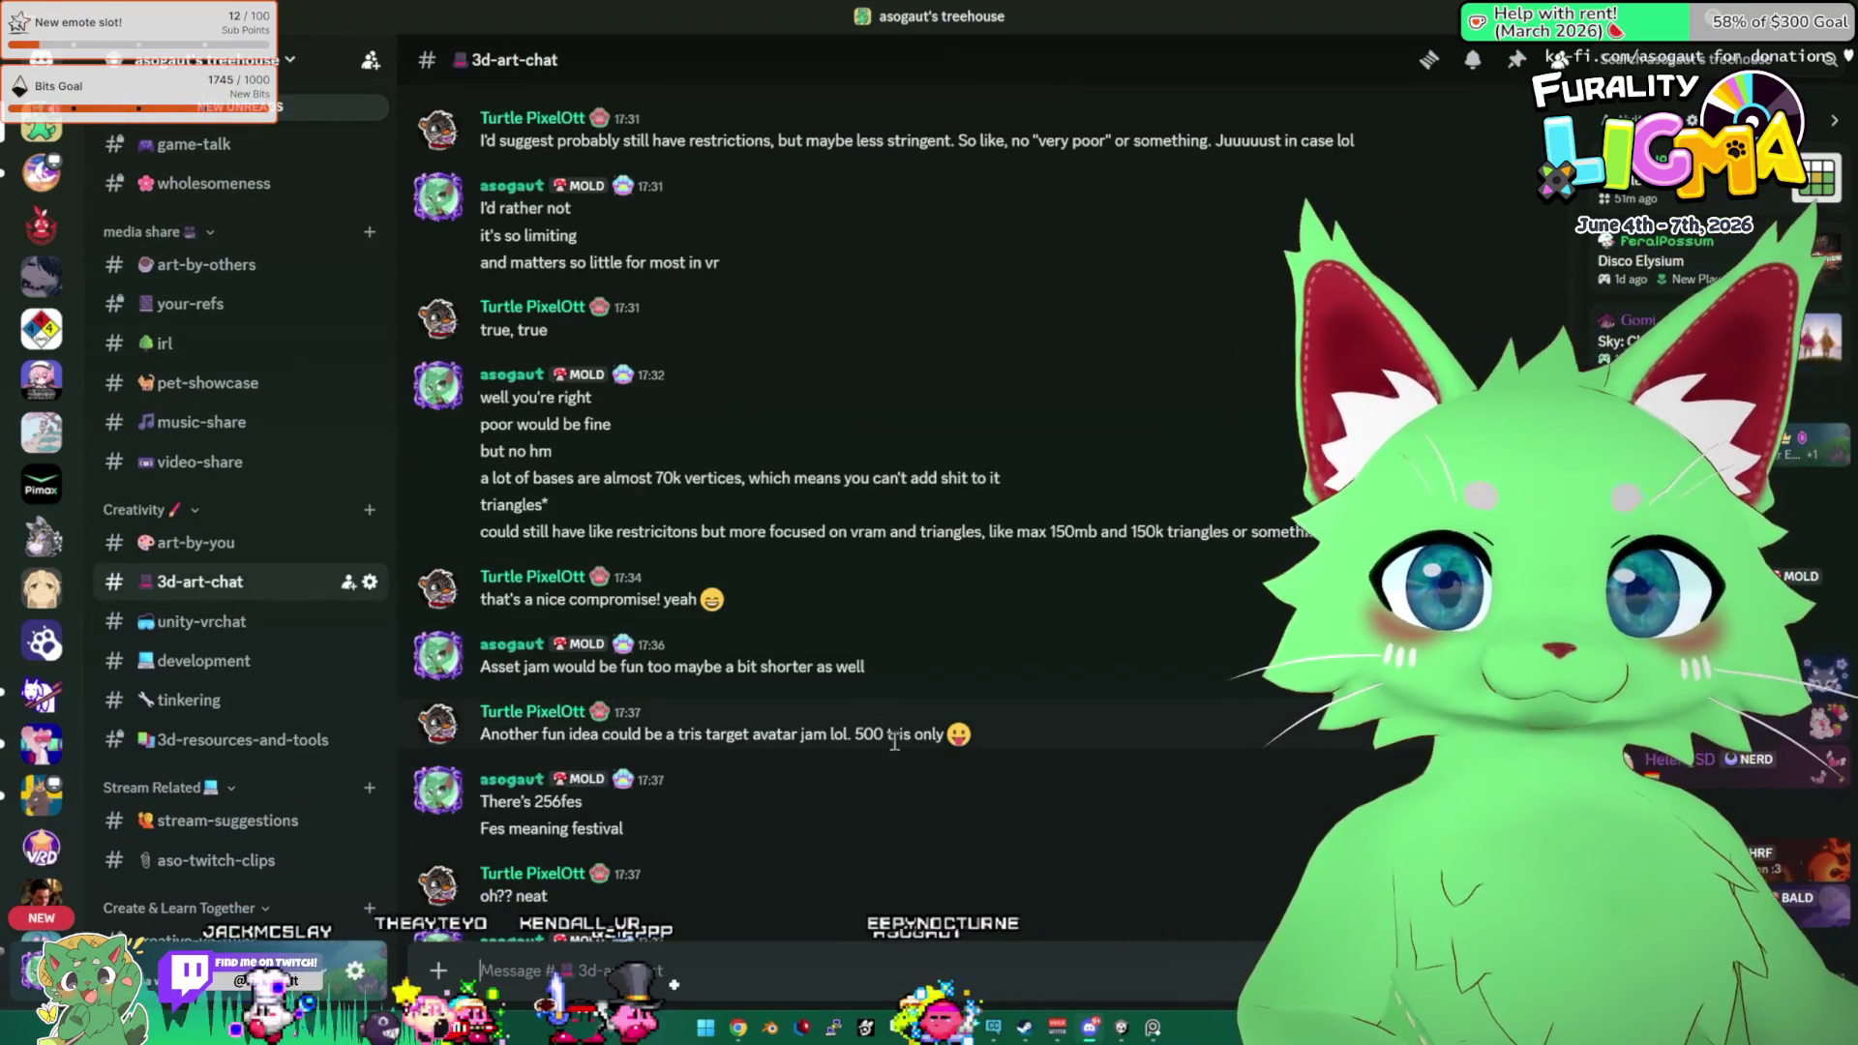
scroll(972, 779, "down", 8)
scroll(654, 682, "up", 4)
scroll(654, 682, "up", 10)
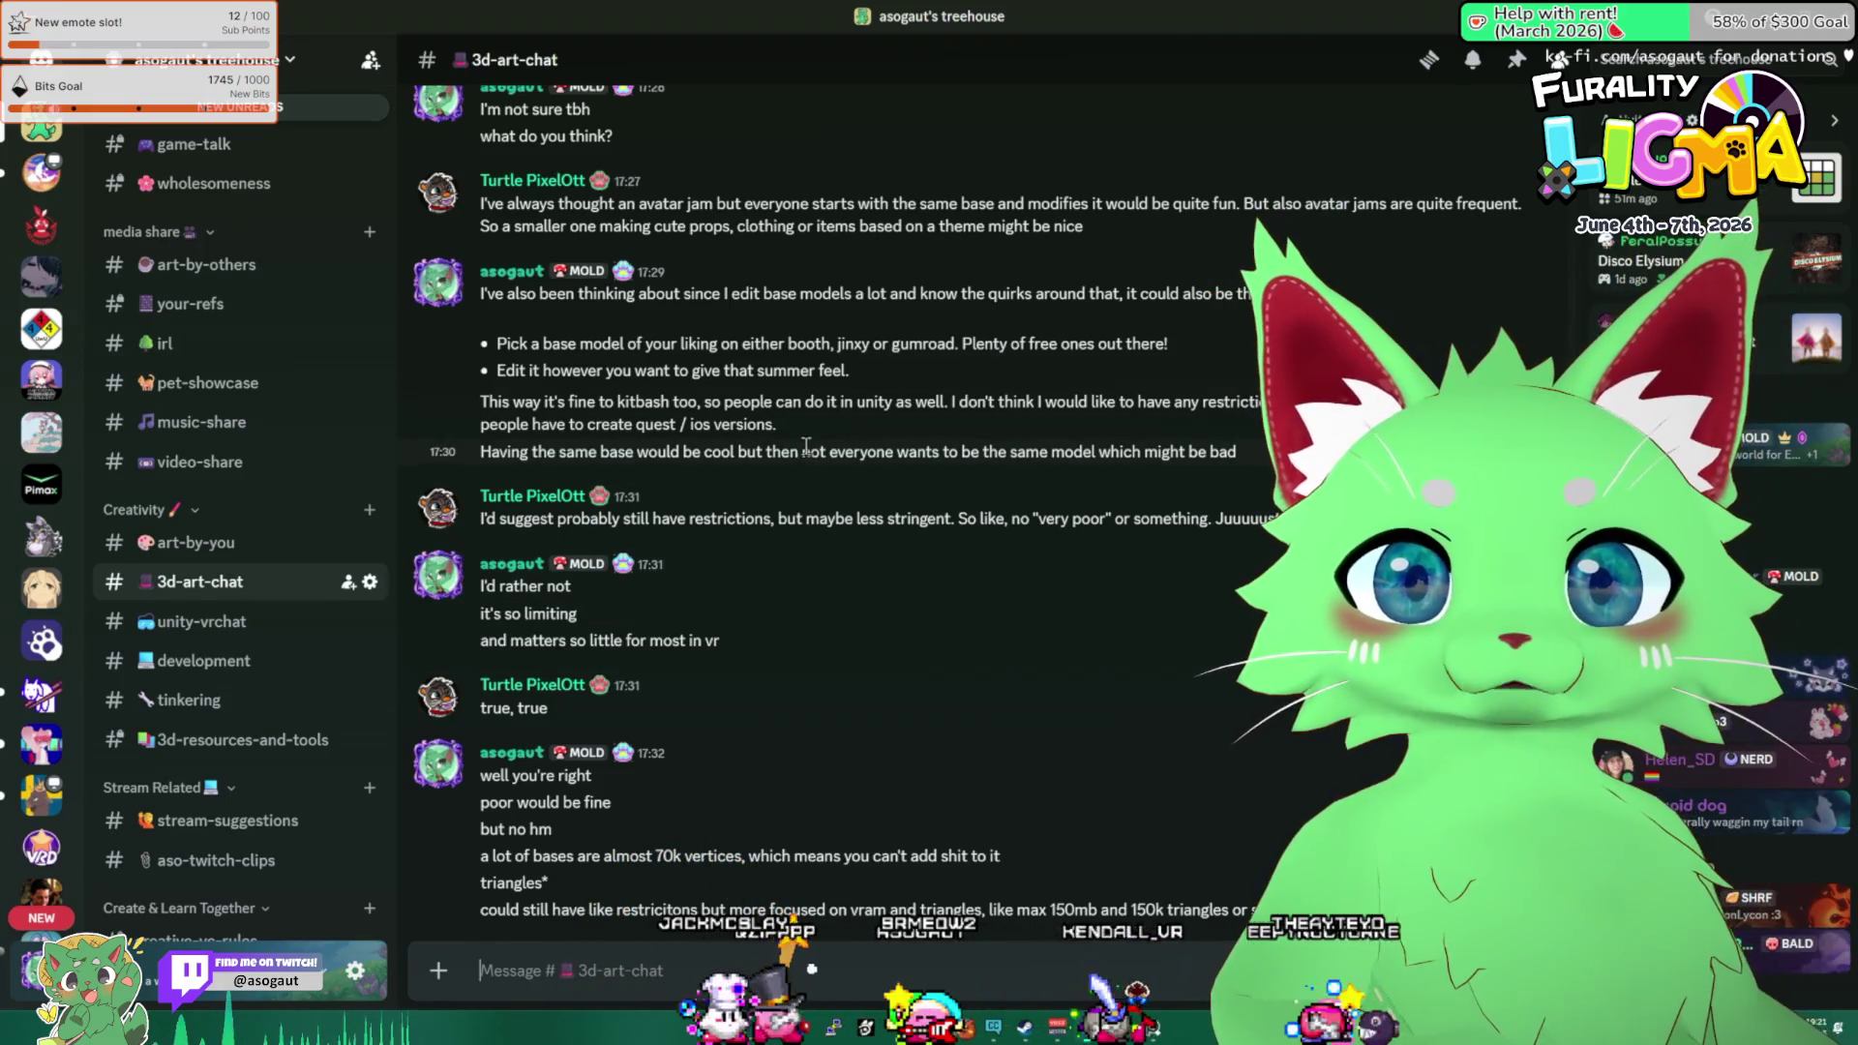
scroll(820, 466, "down", 10)
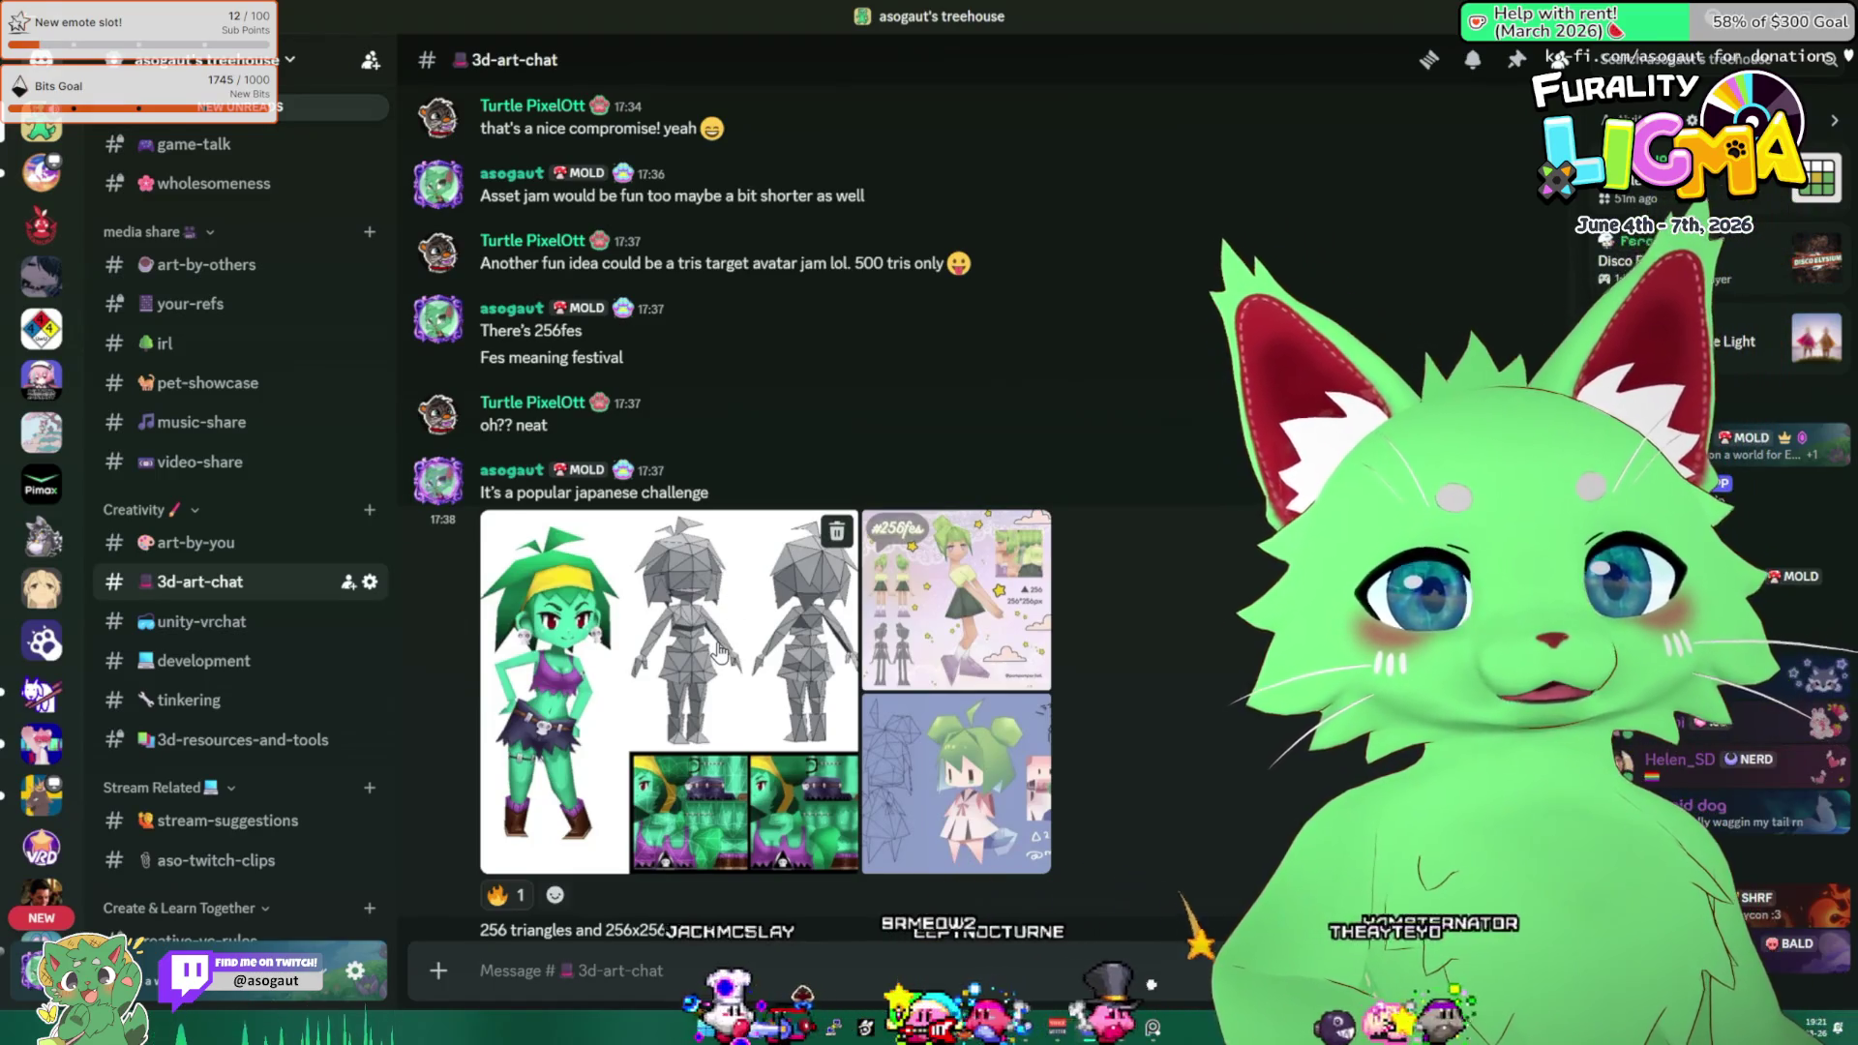
Enlarge the low-poly model sheet, then step to the #256fes challenge reference image.
left_click(718, 653)
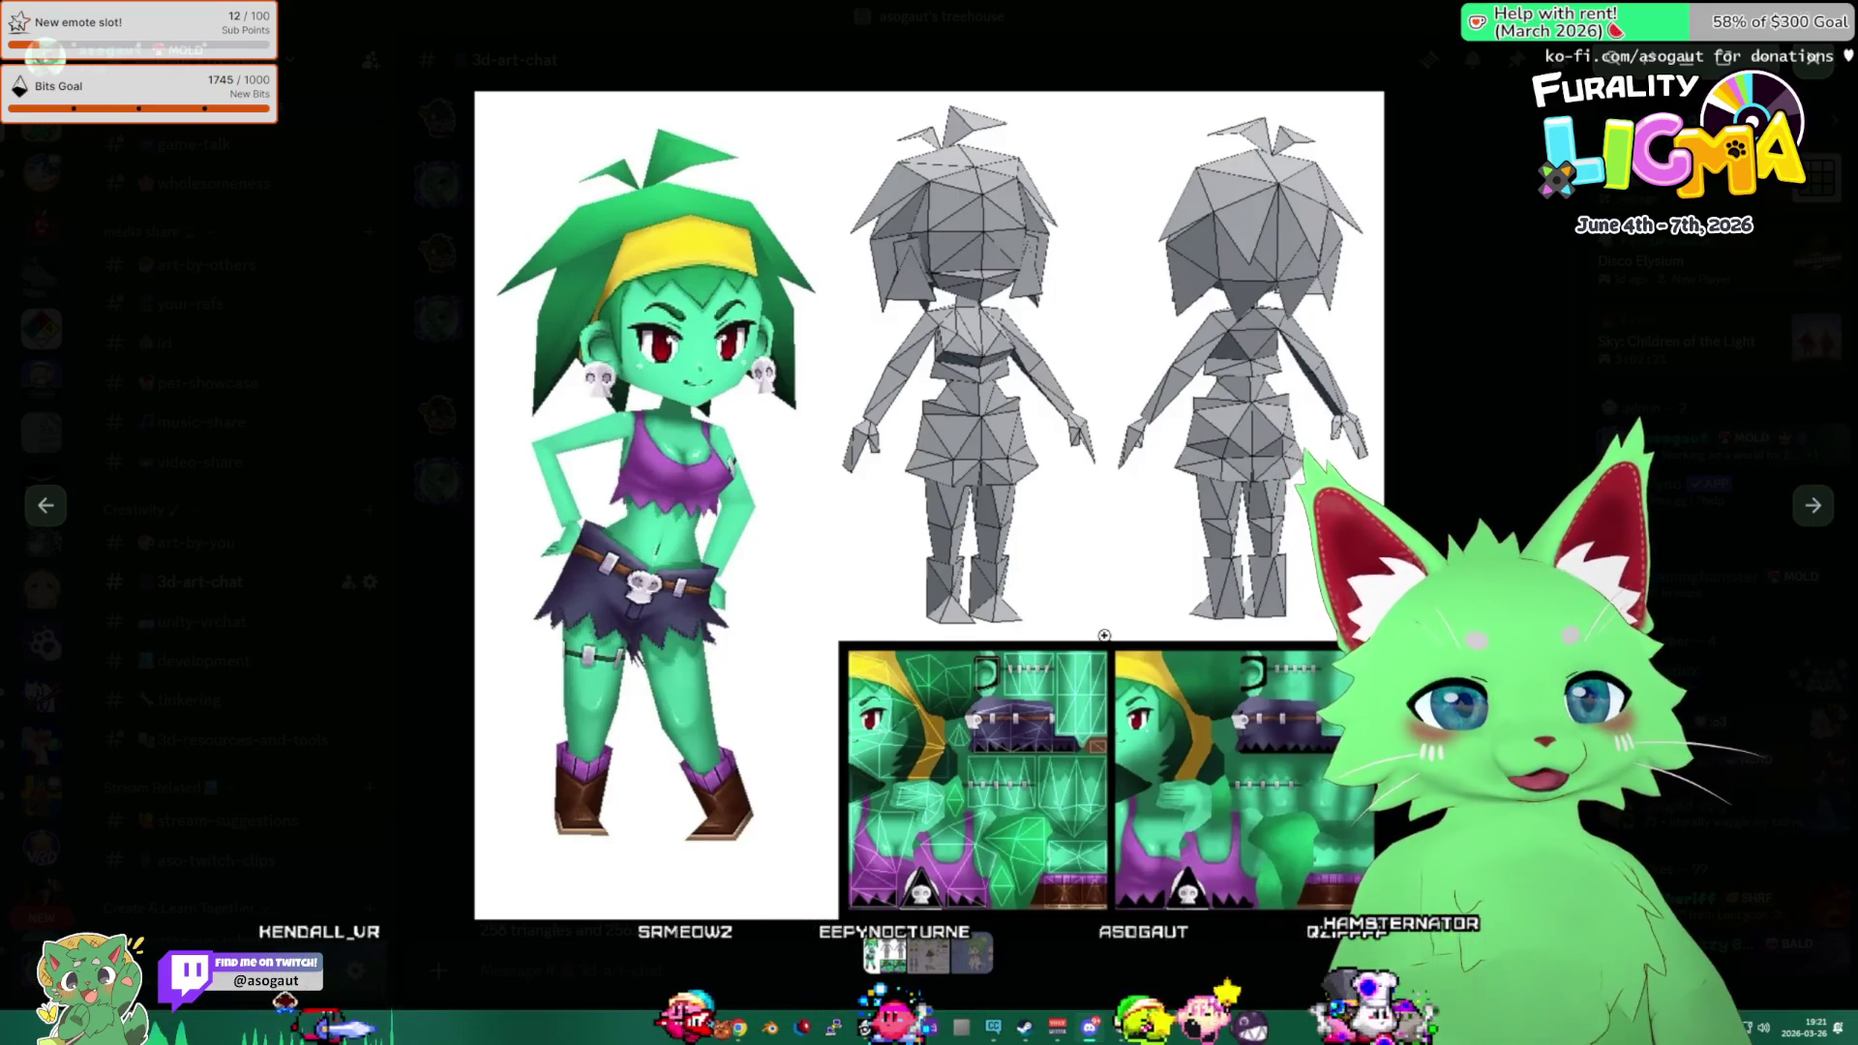
key("Left")
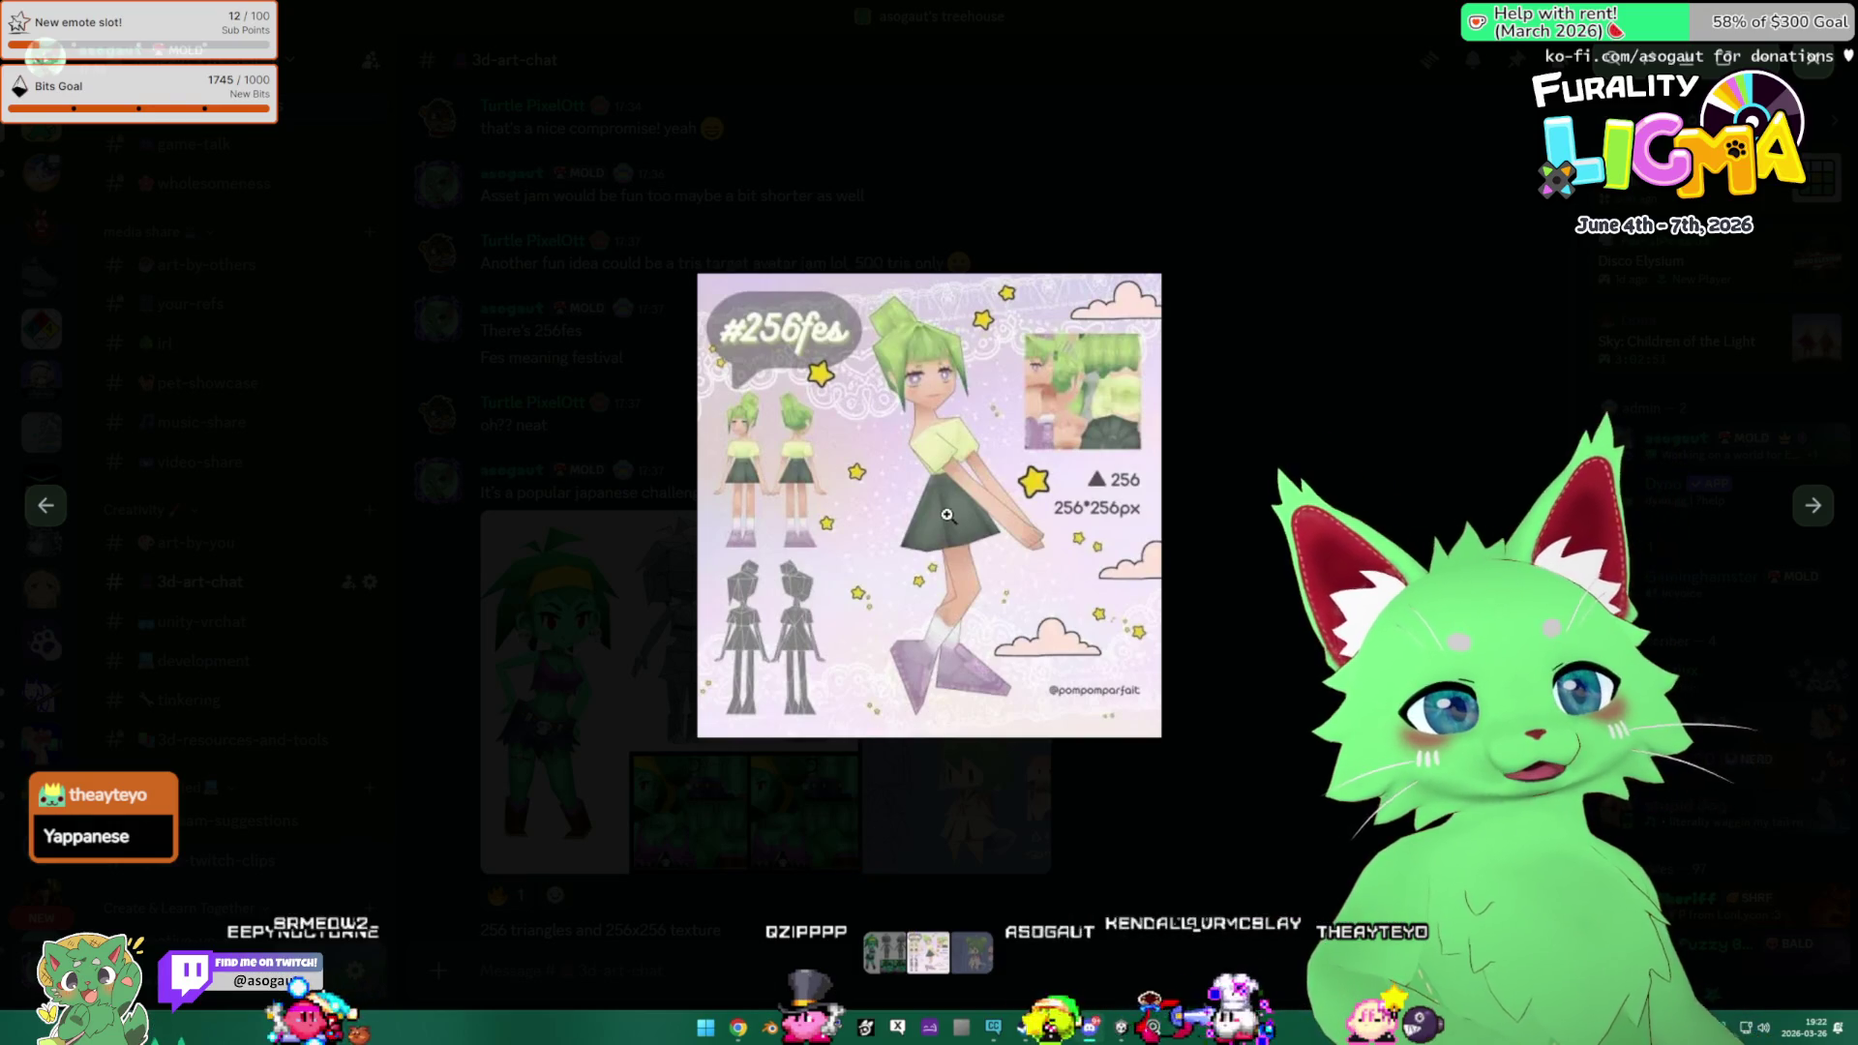
View the last chibi image, then close the viewer back to 3d-art-chat.
key("Right")
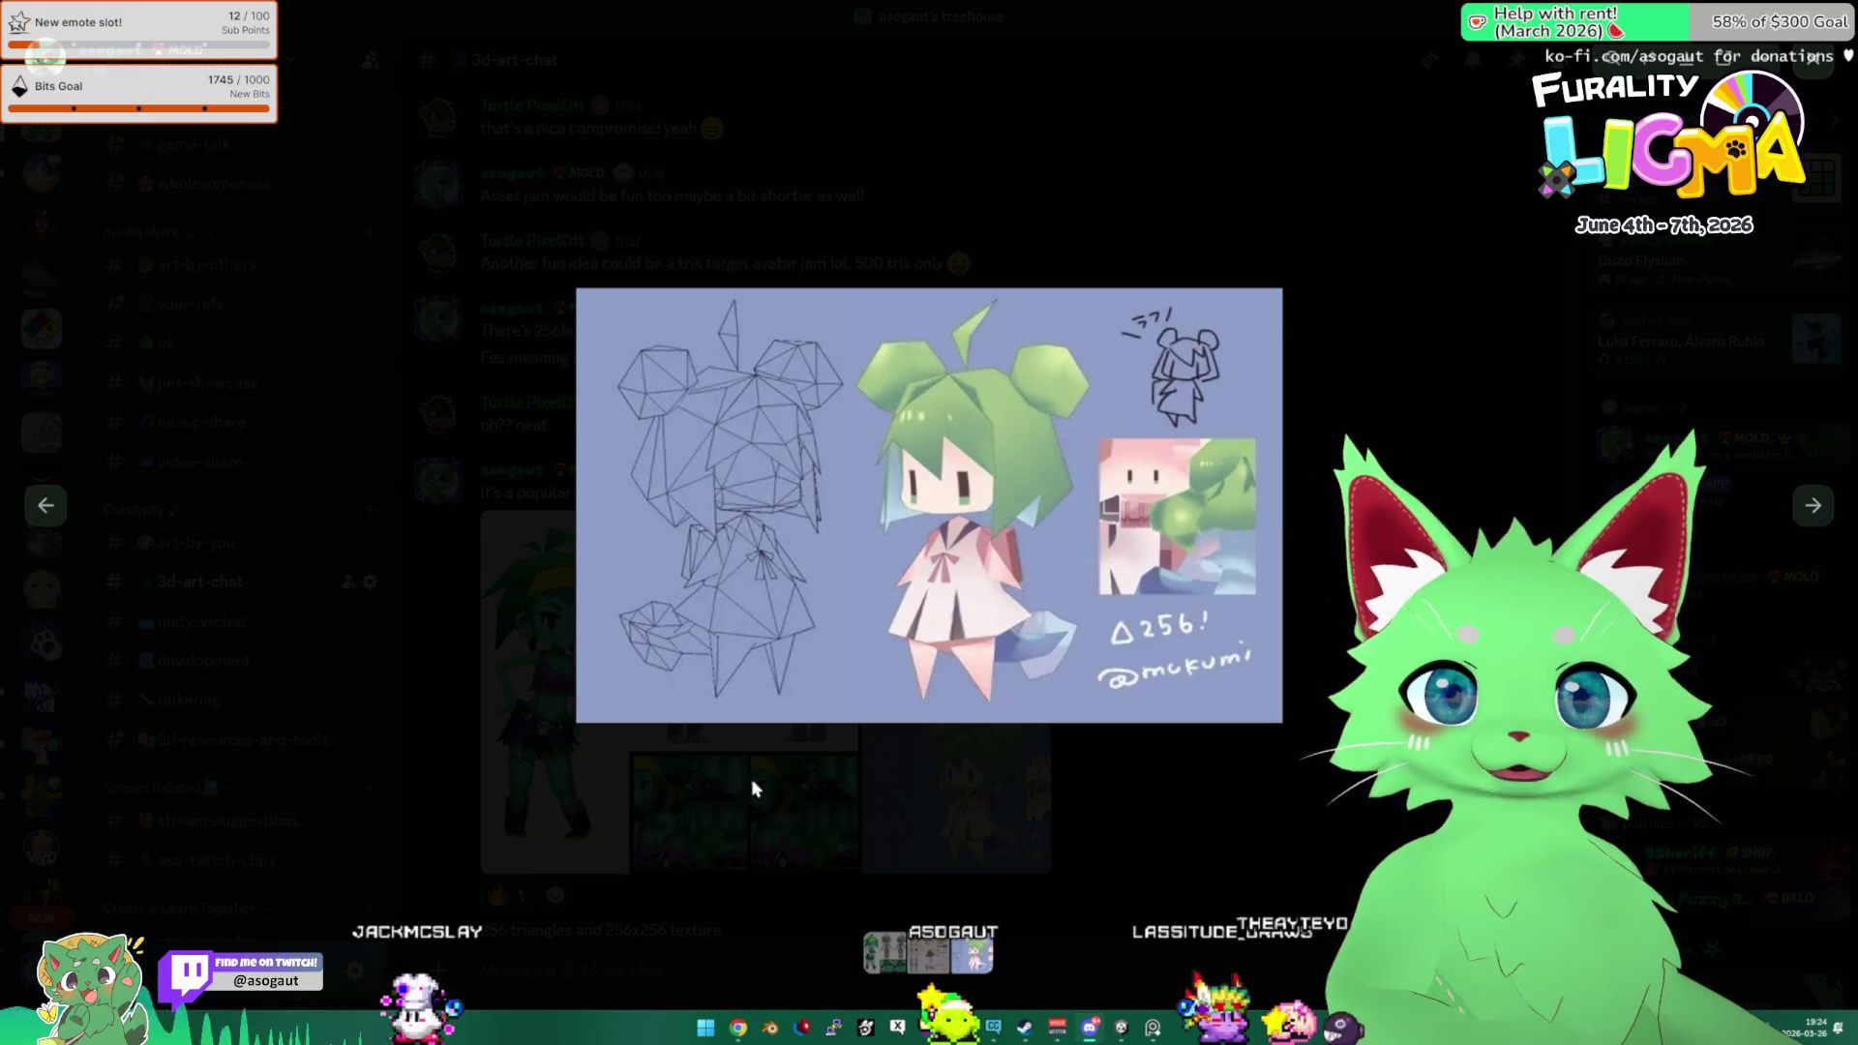
left_click(1082, 827)
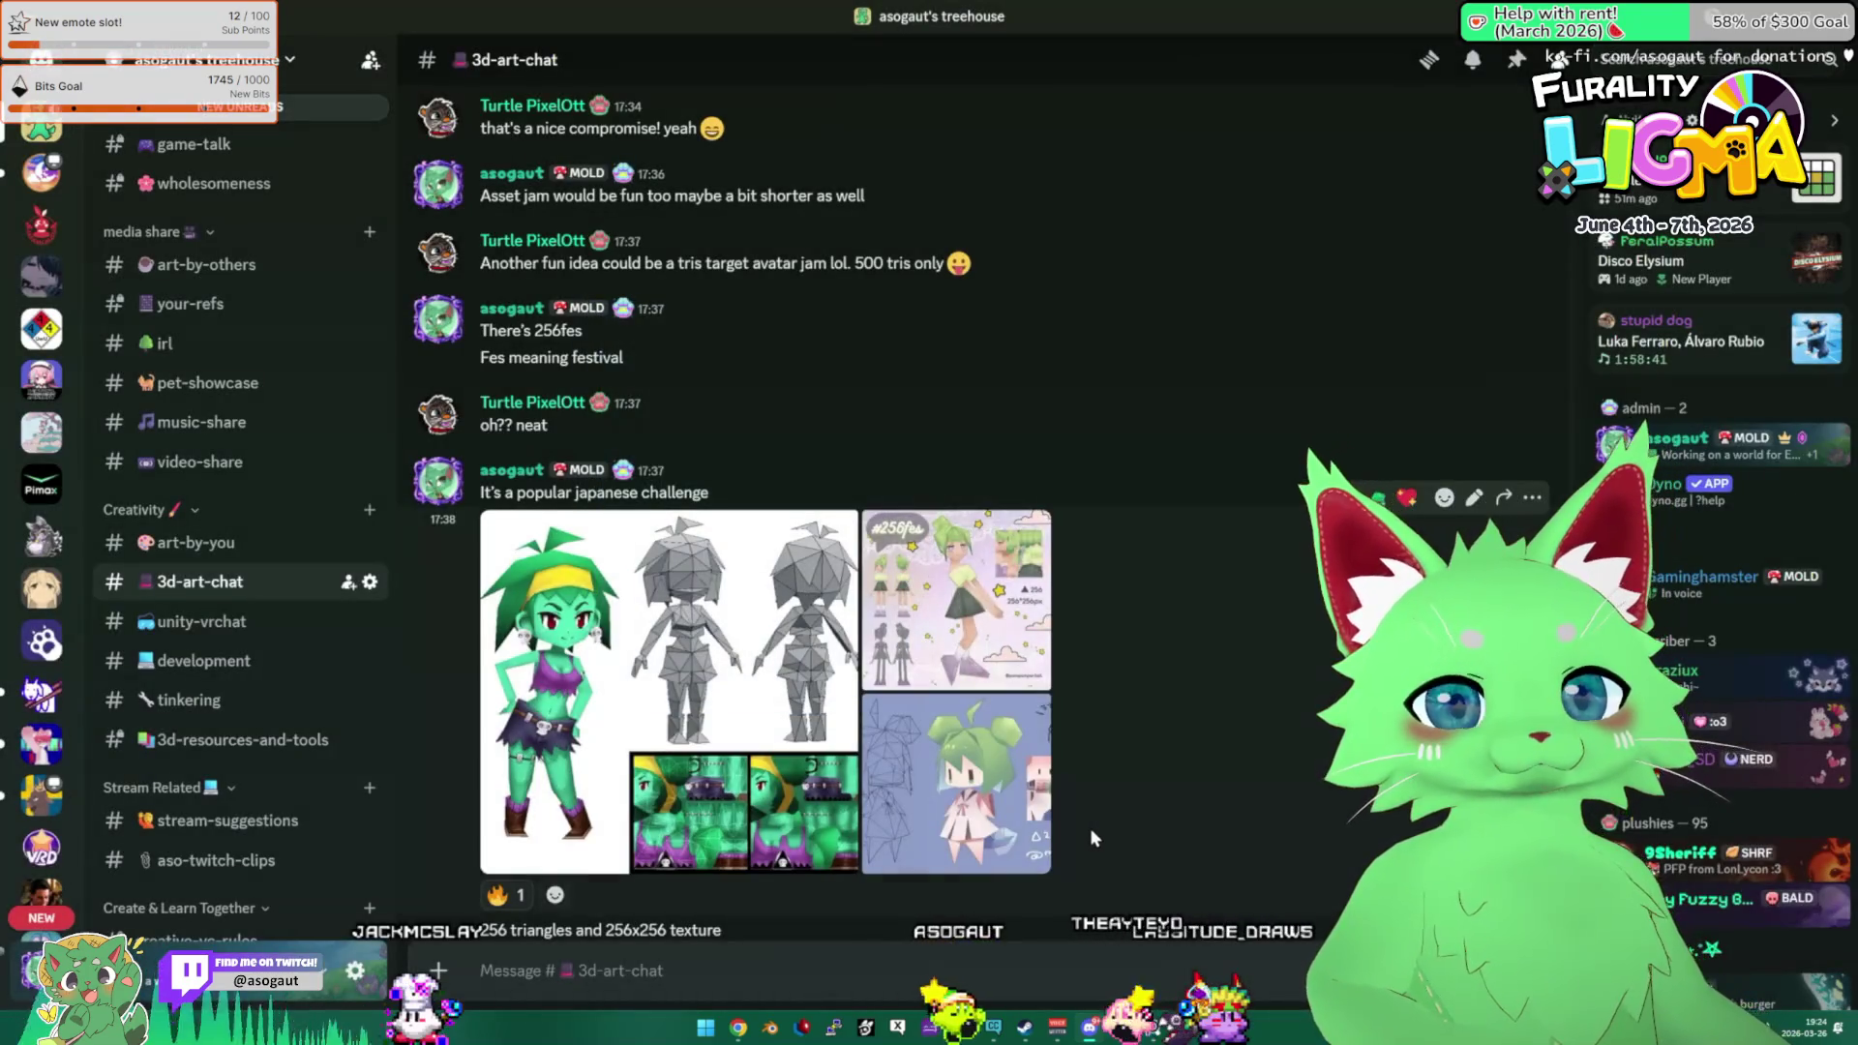
Check the system notifications and calendar panel, then dismiss it.
left_click(1801, 1027)
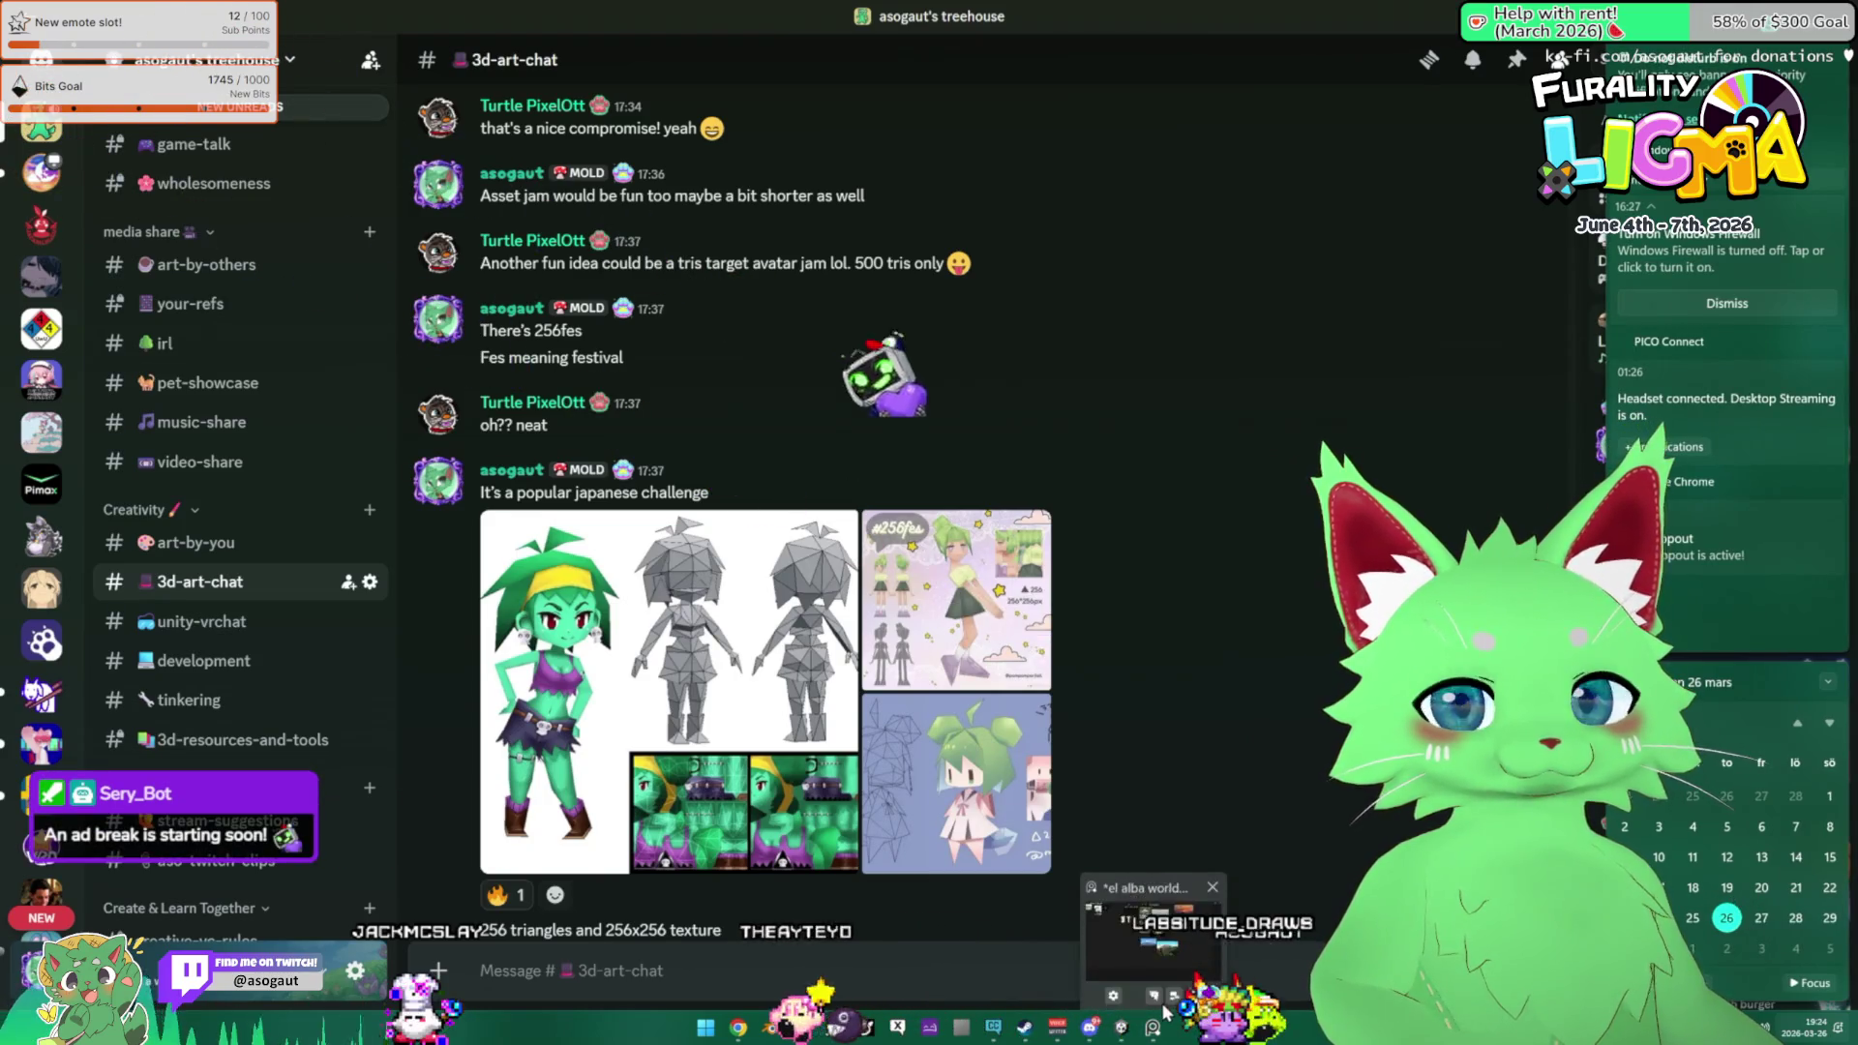
left_click(994, 969)
scroll(1101, 781, "down", 4)
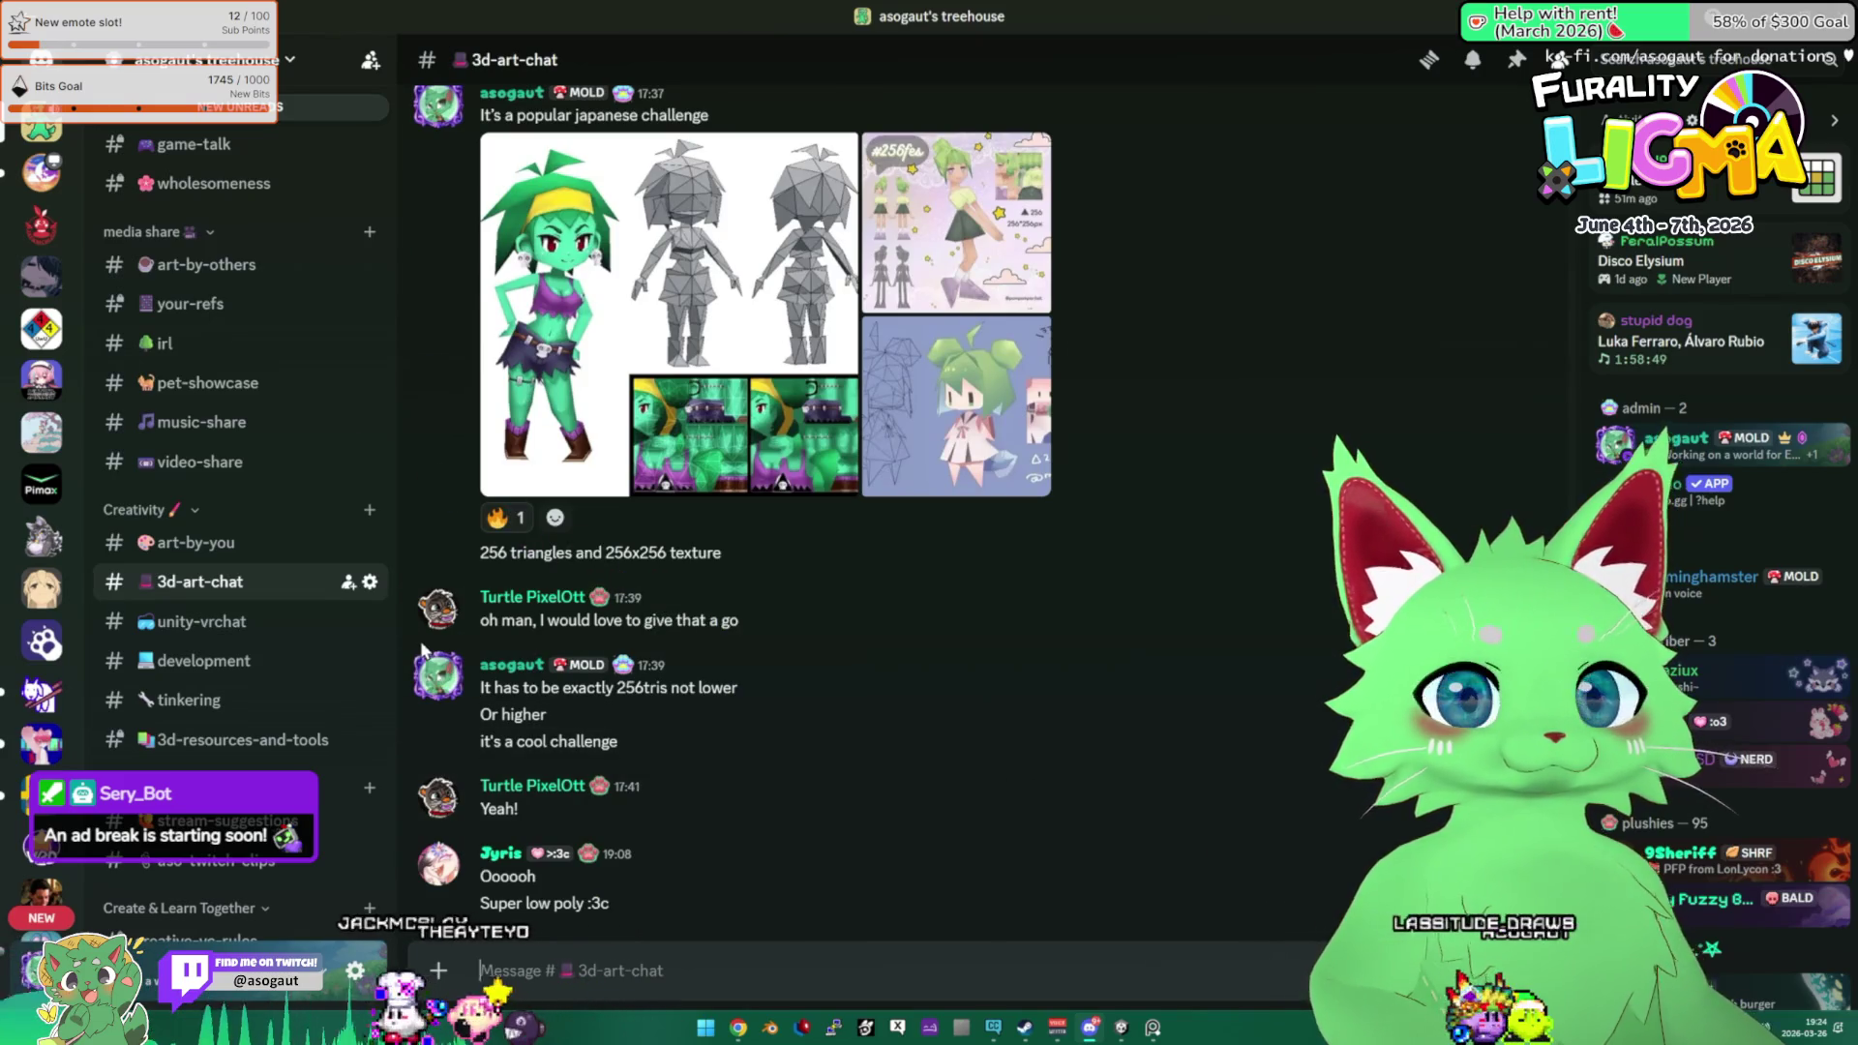
scroll(308, 640, "up", 5)
Post 'welcome meow!' in #chat and minimize Discord back to Unity.
left_click(175, 552)
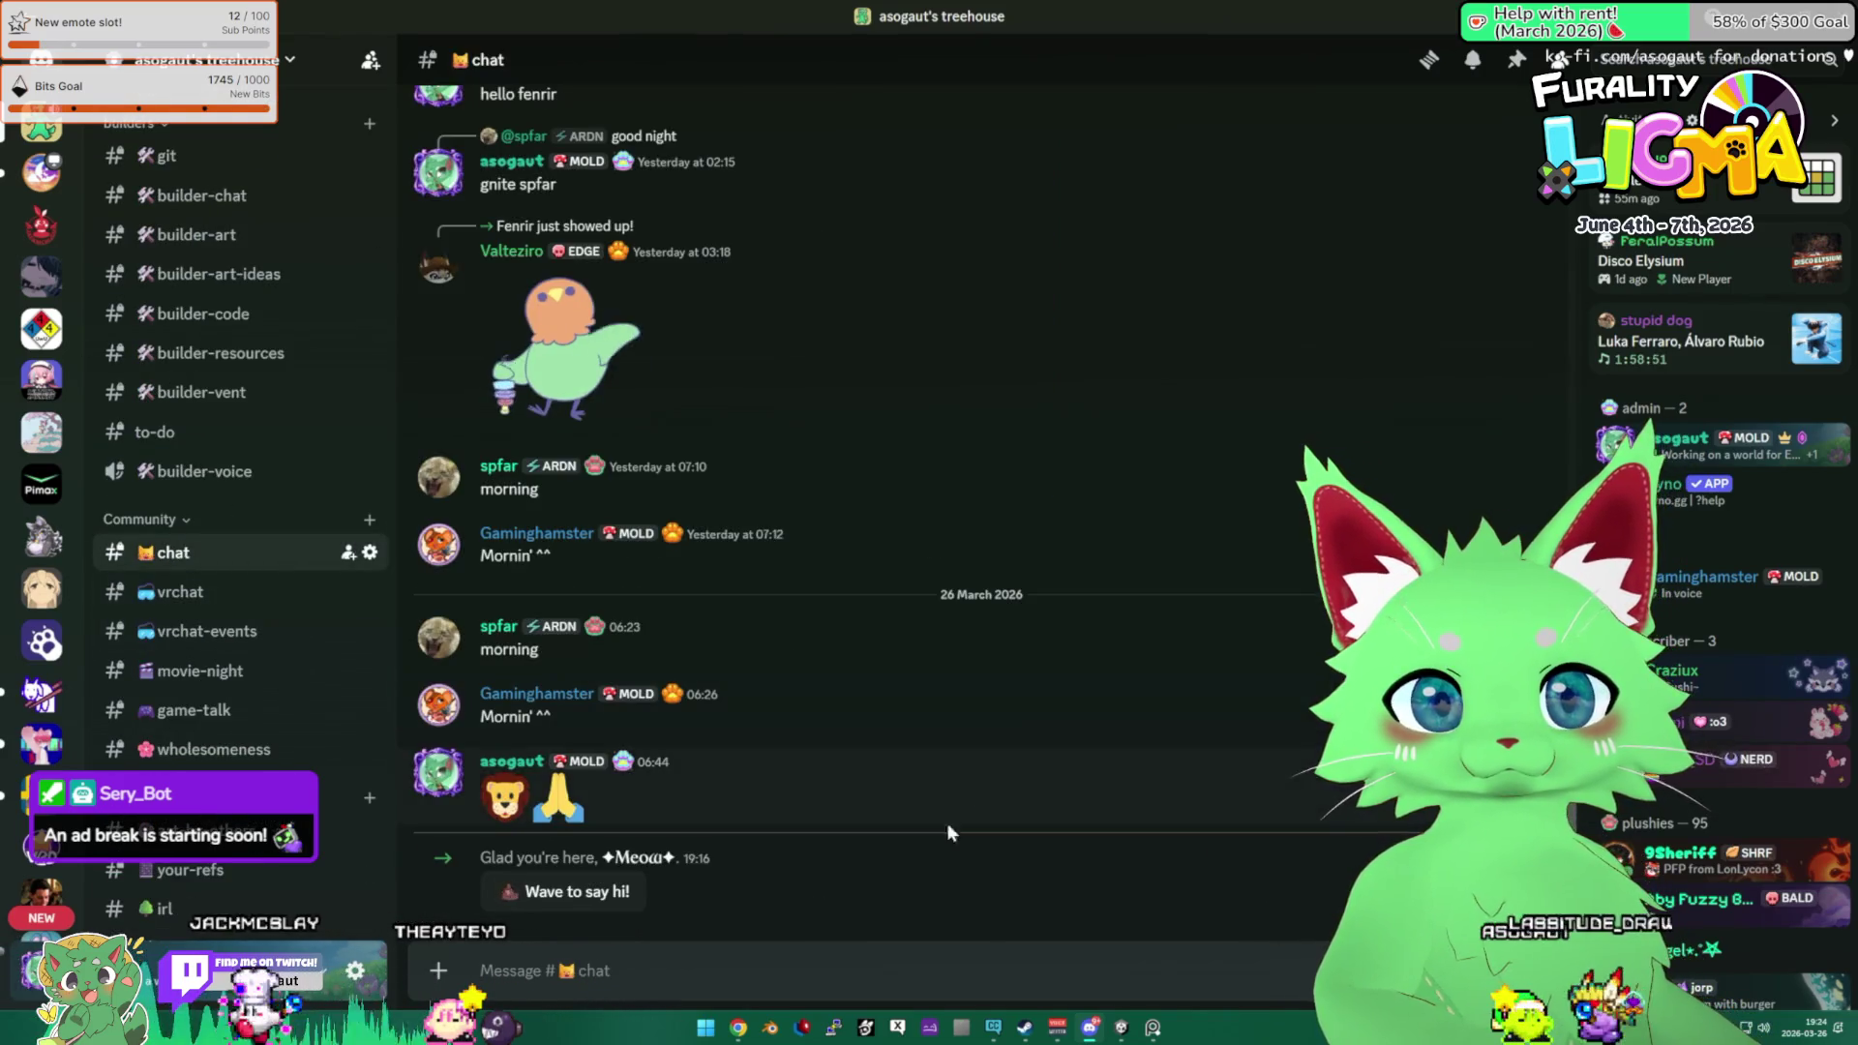
type("welcome meow!")
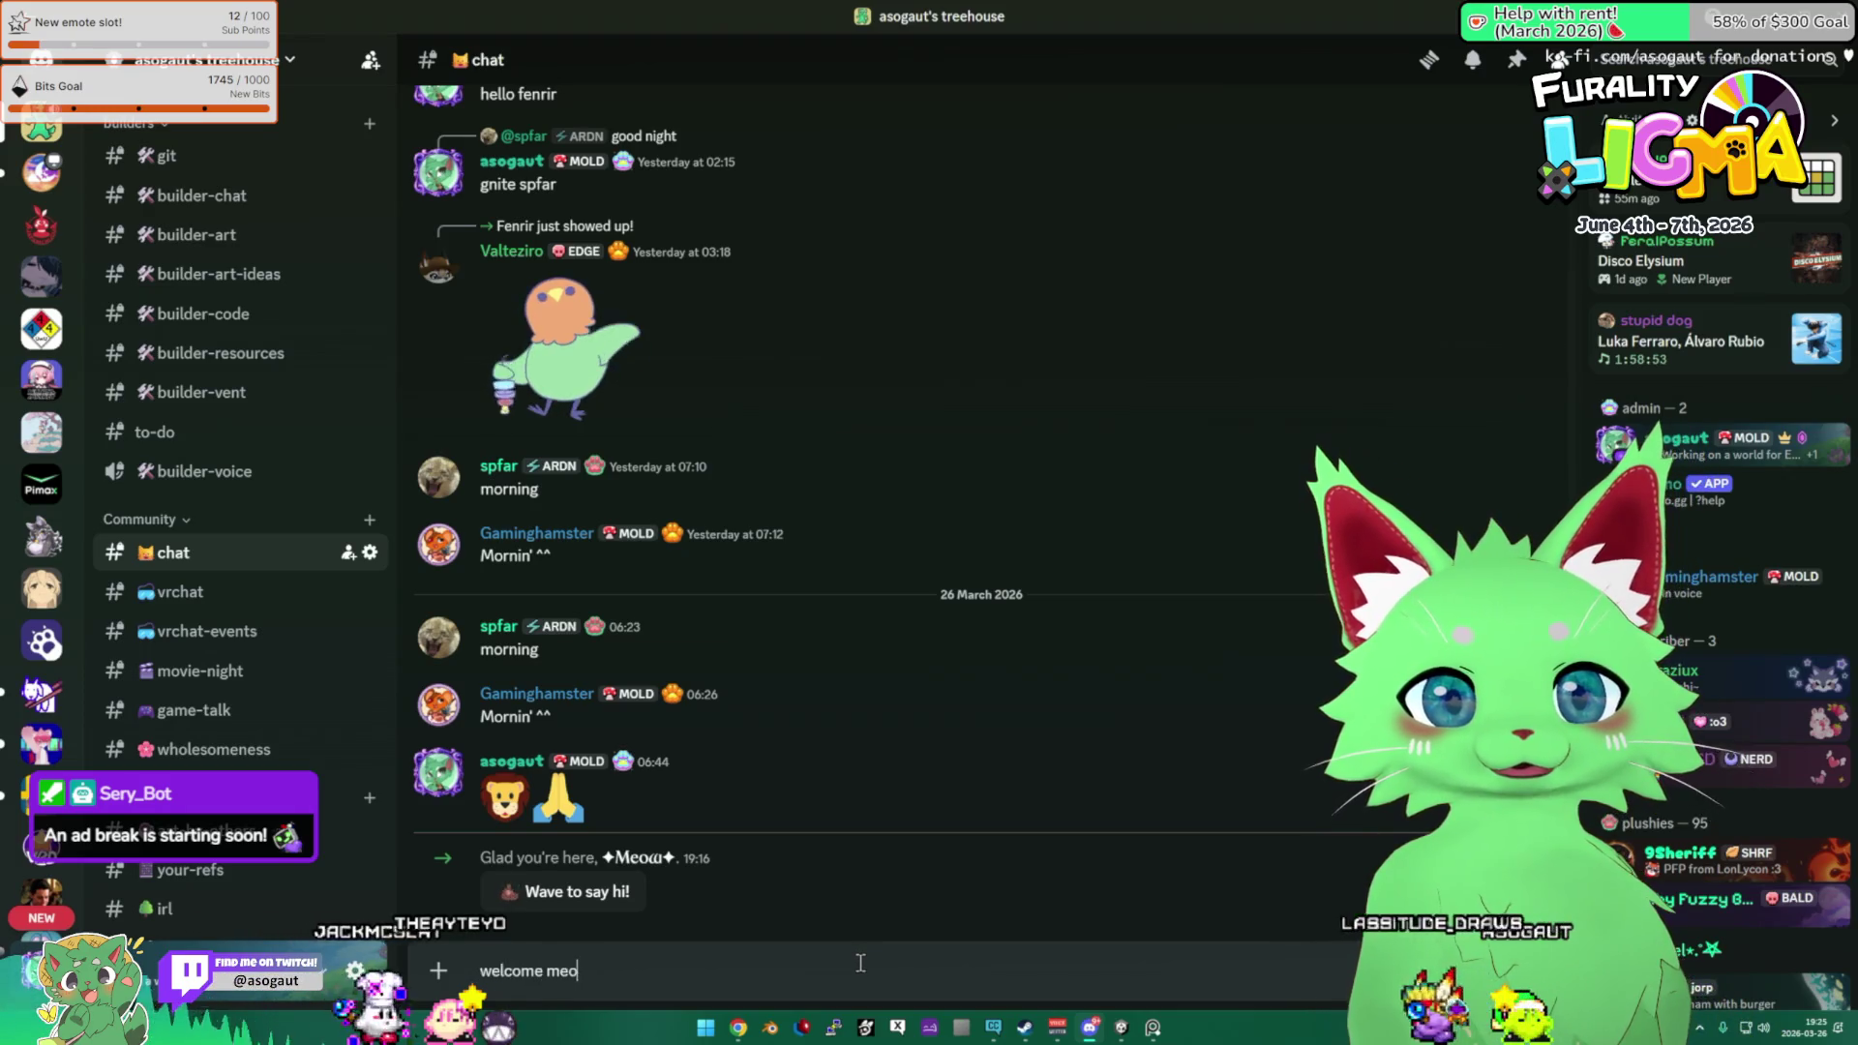
key("Return")
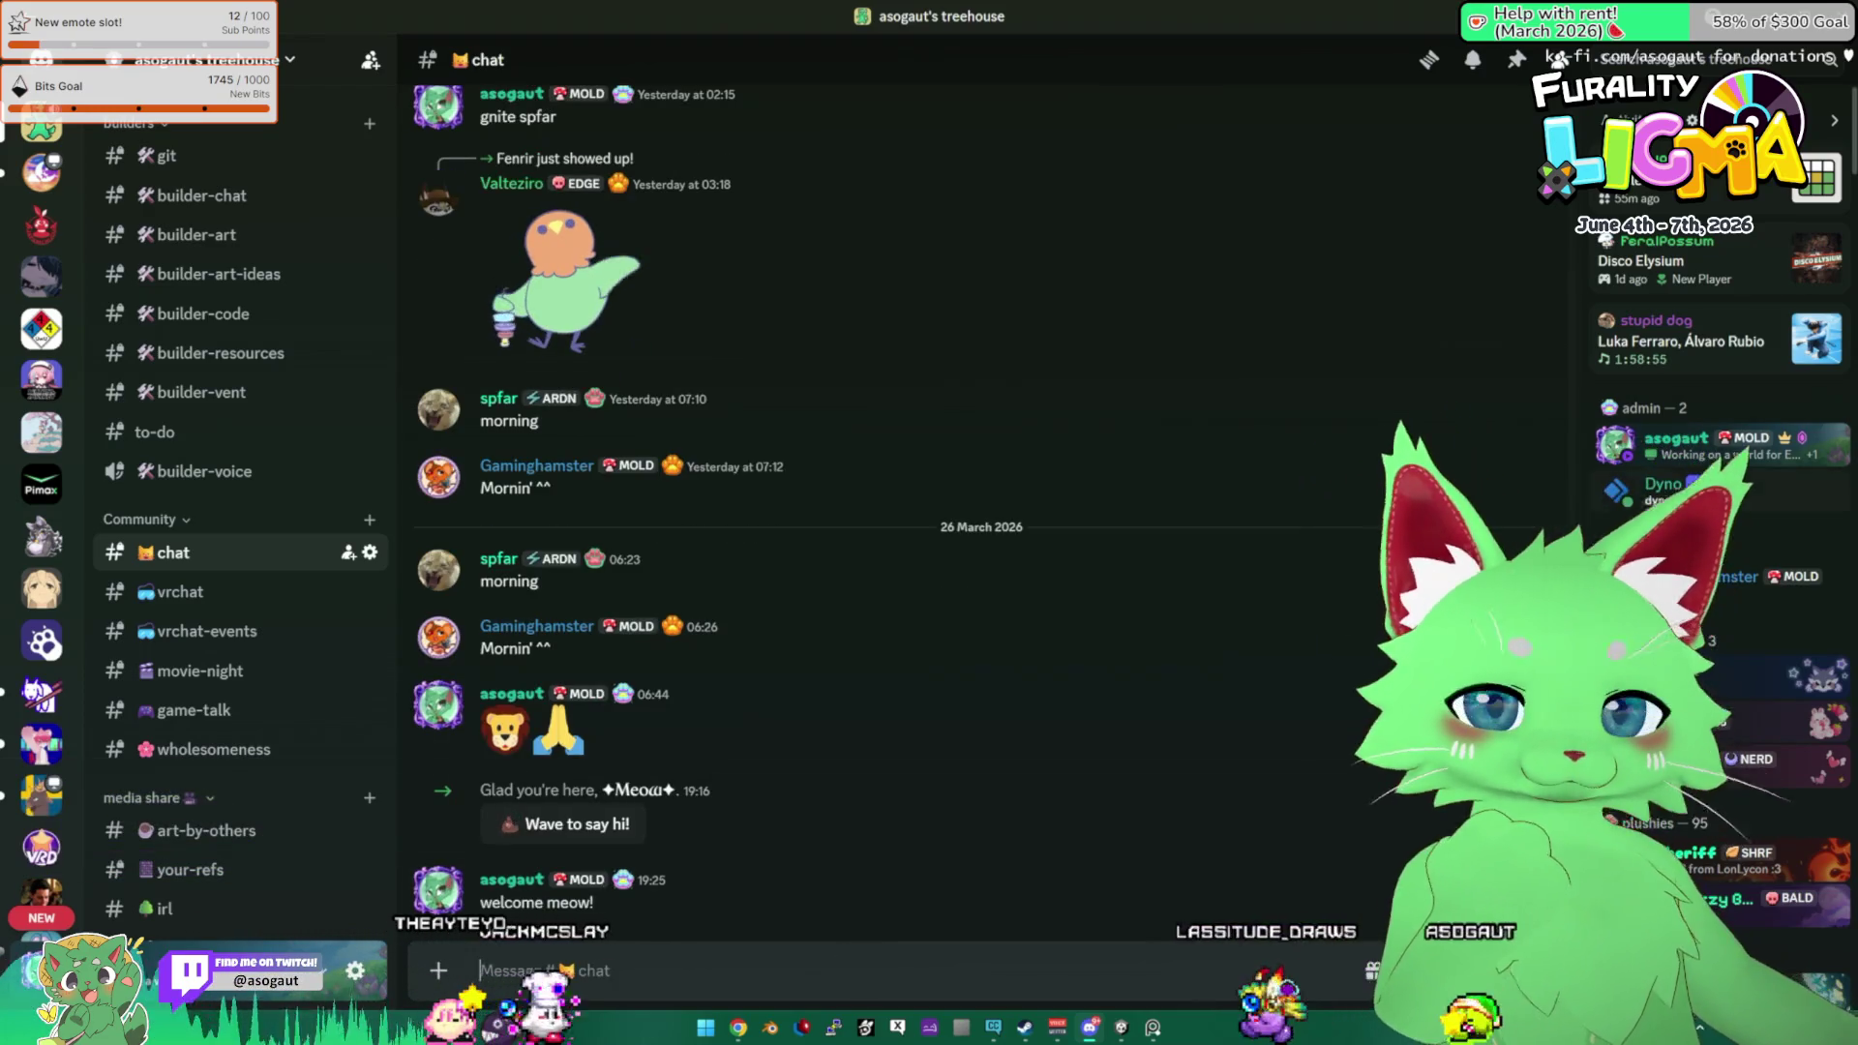
key("super+Down")
key("super+Down")
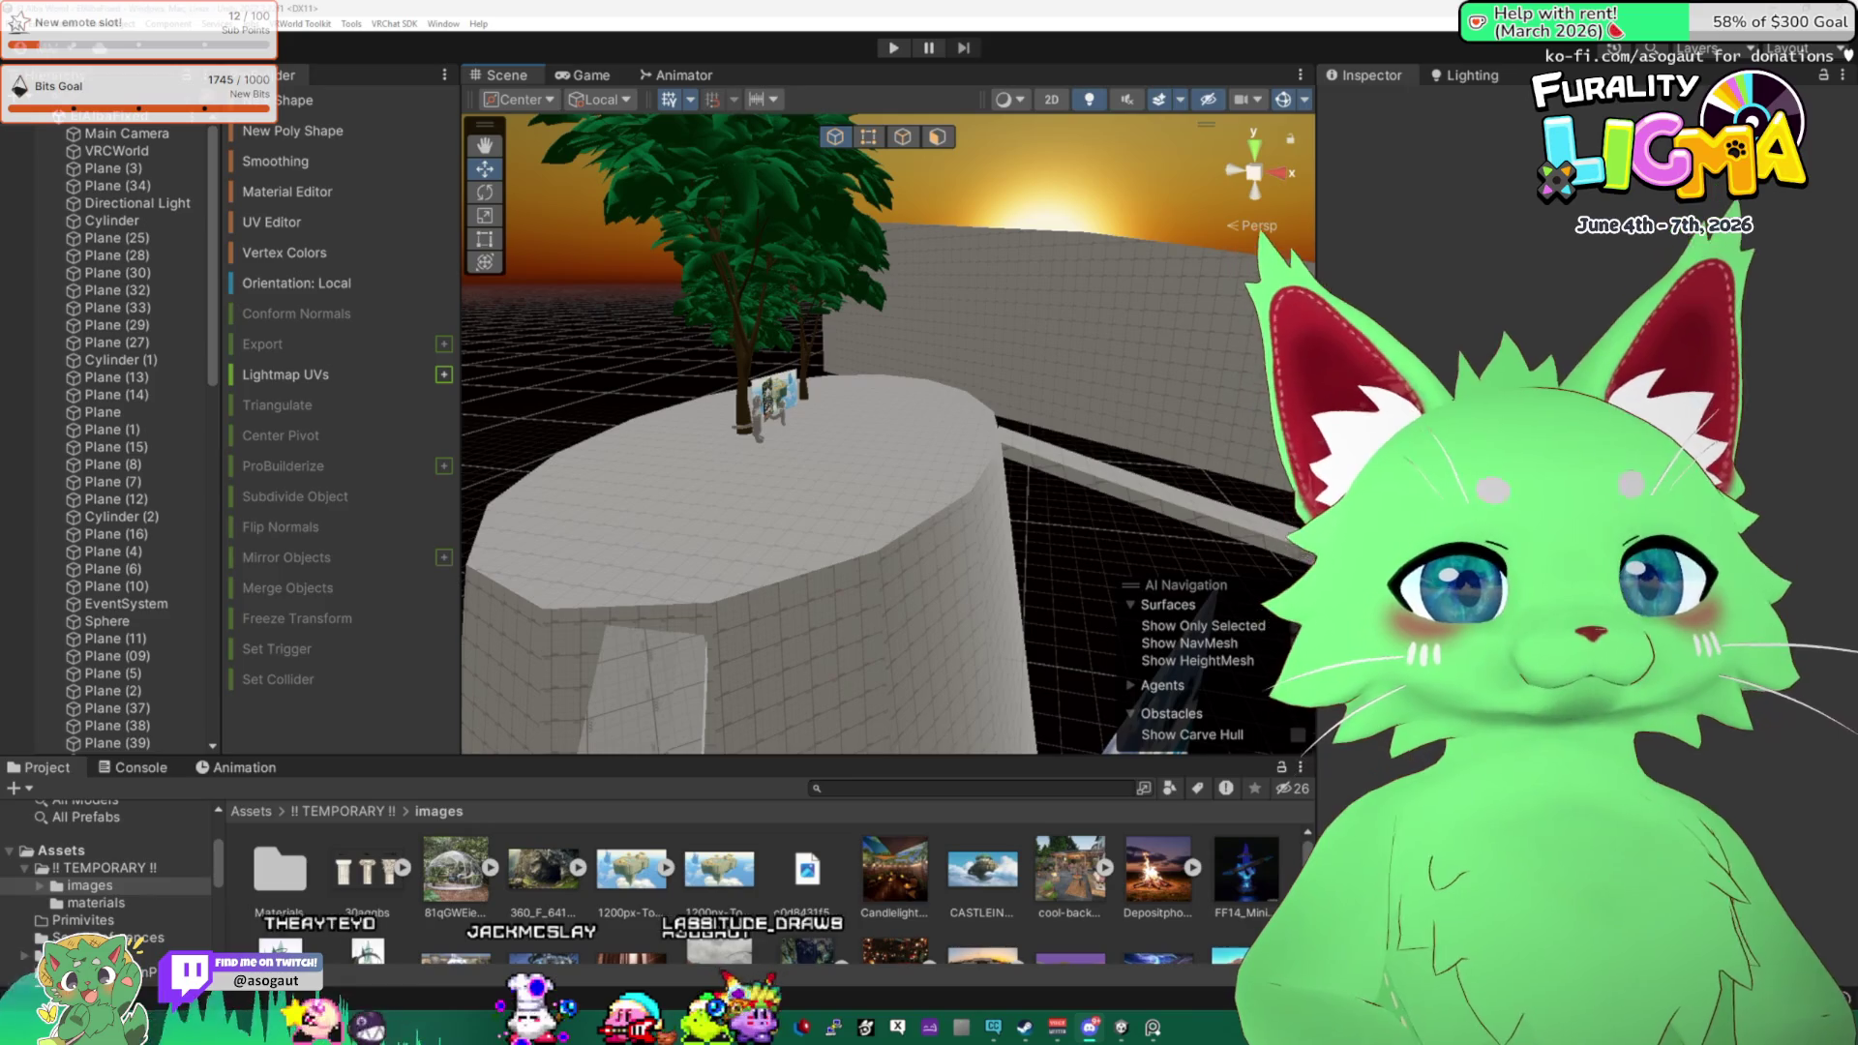
Google 'reactive png discord' and open the FugiTech Discord Reactive site at reactive.fugi.tech.
key("alt+Tab")
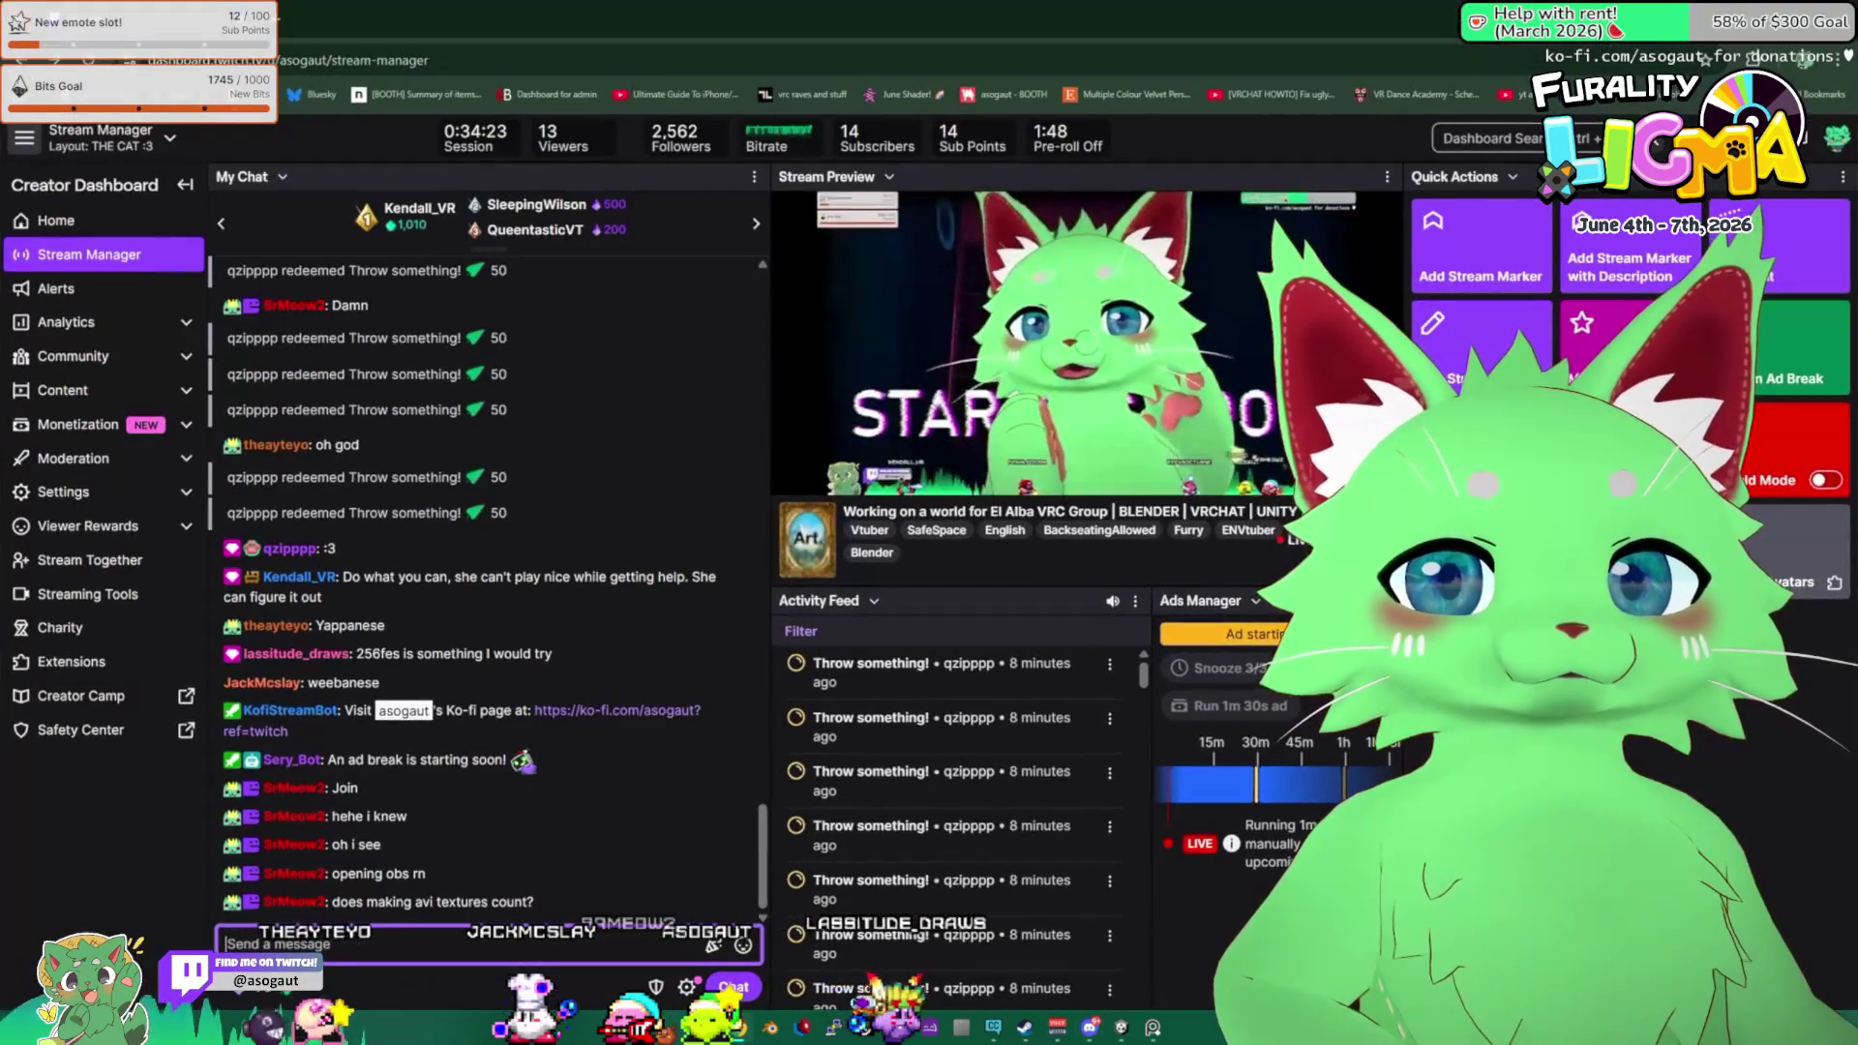
key("ctrl+t")
type("reactiv")
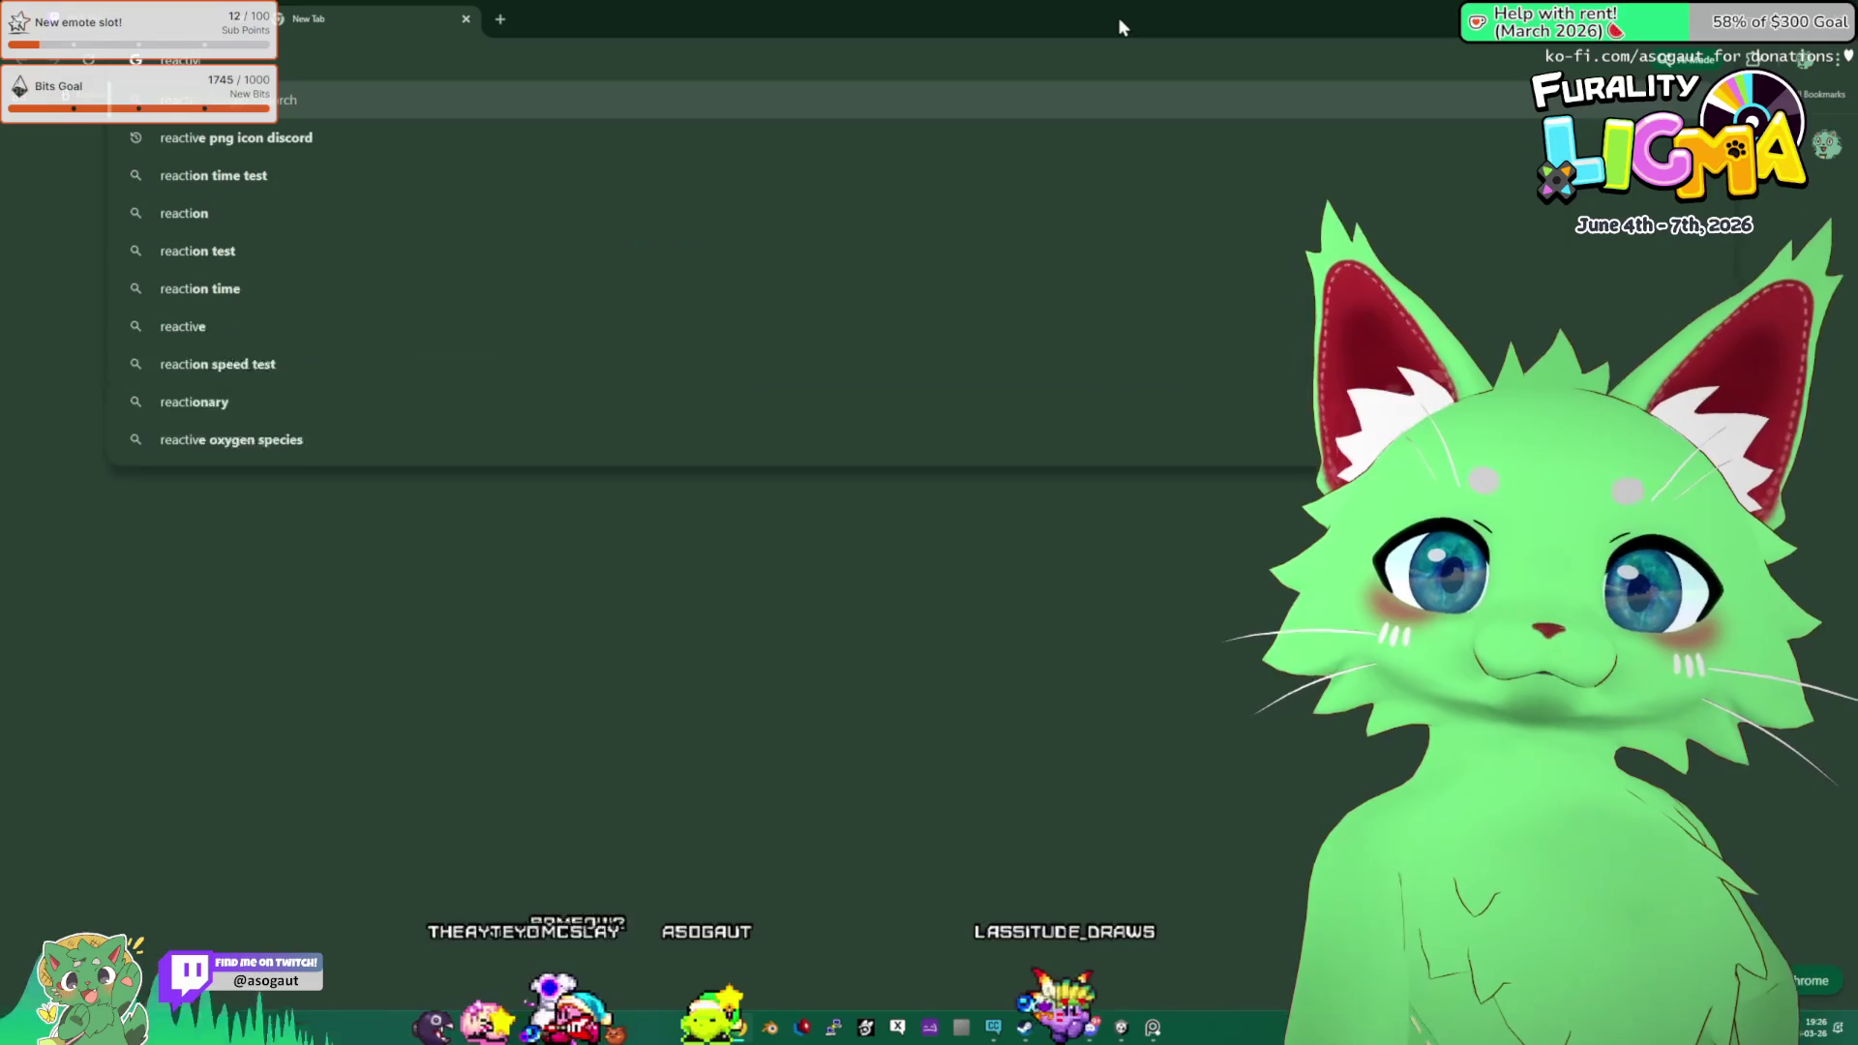
type("e png discord")
key("Return")
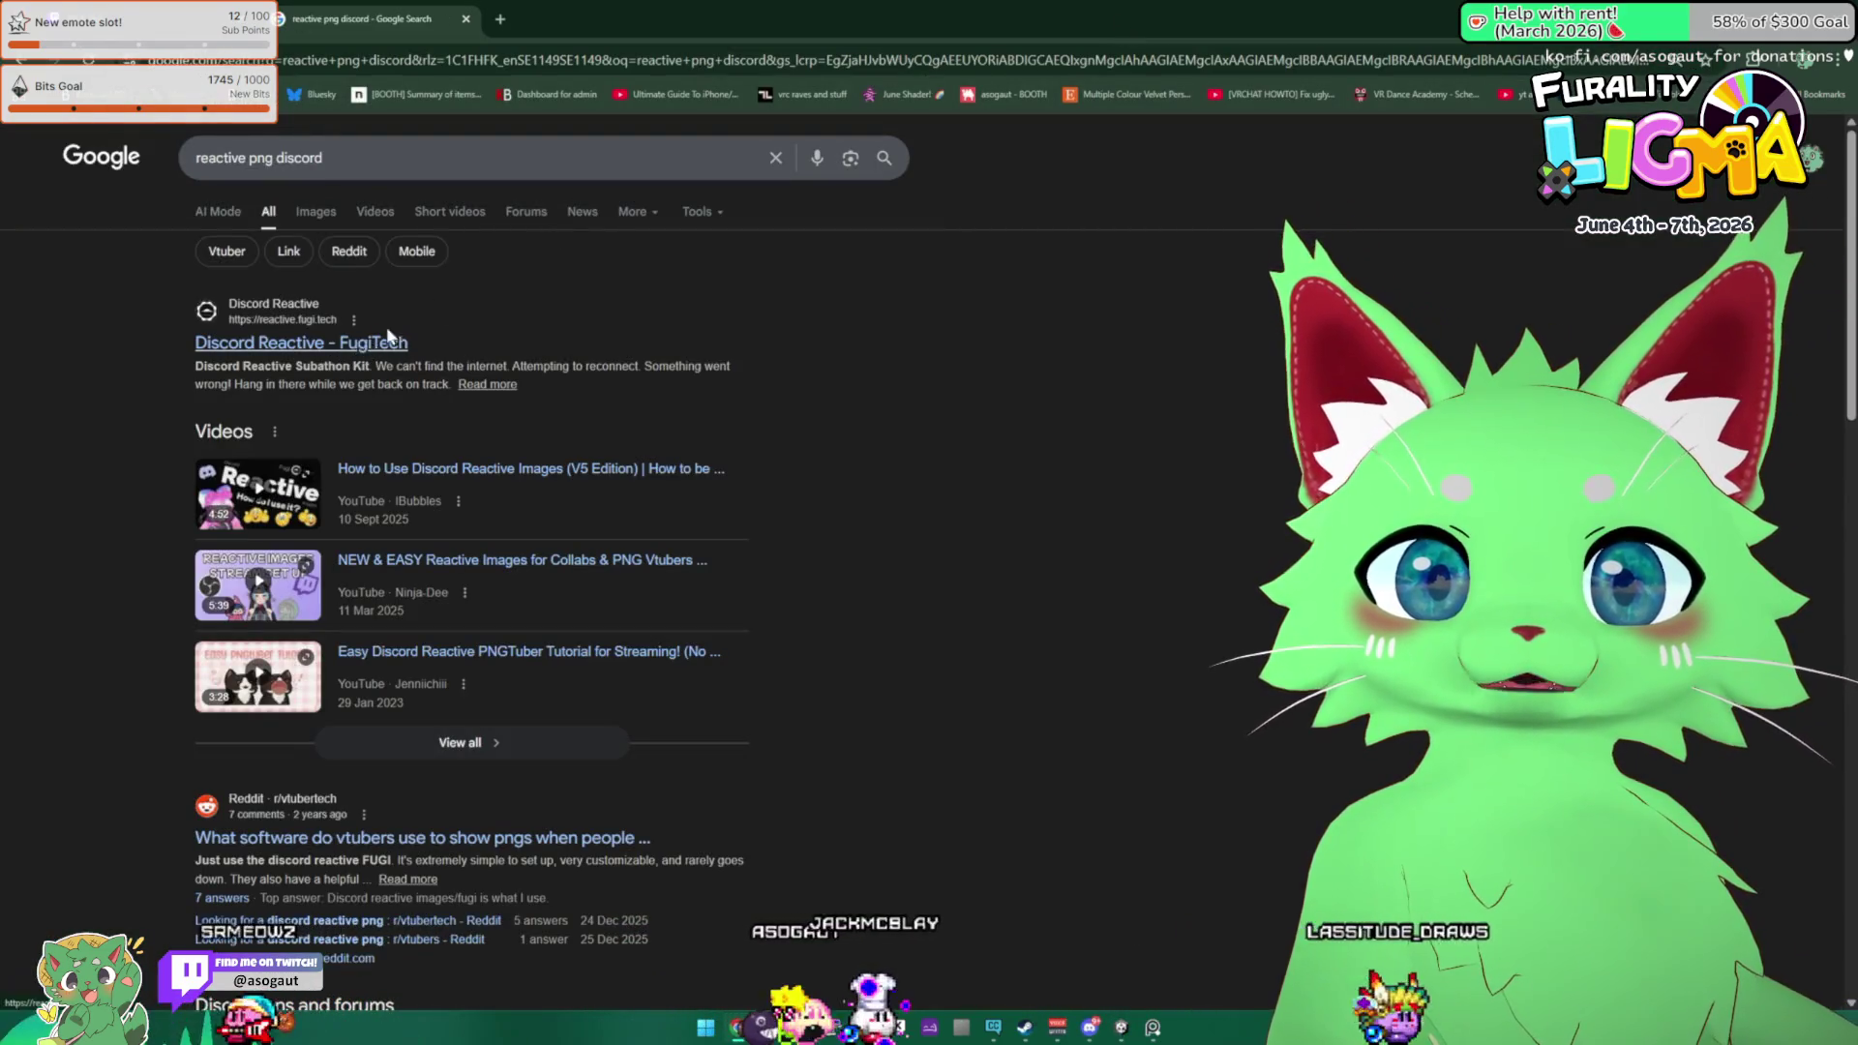
left_click(380, 339)
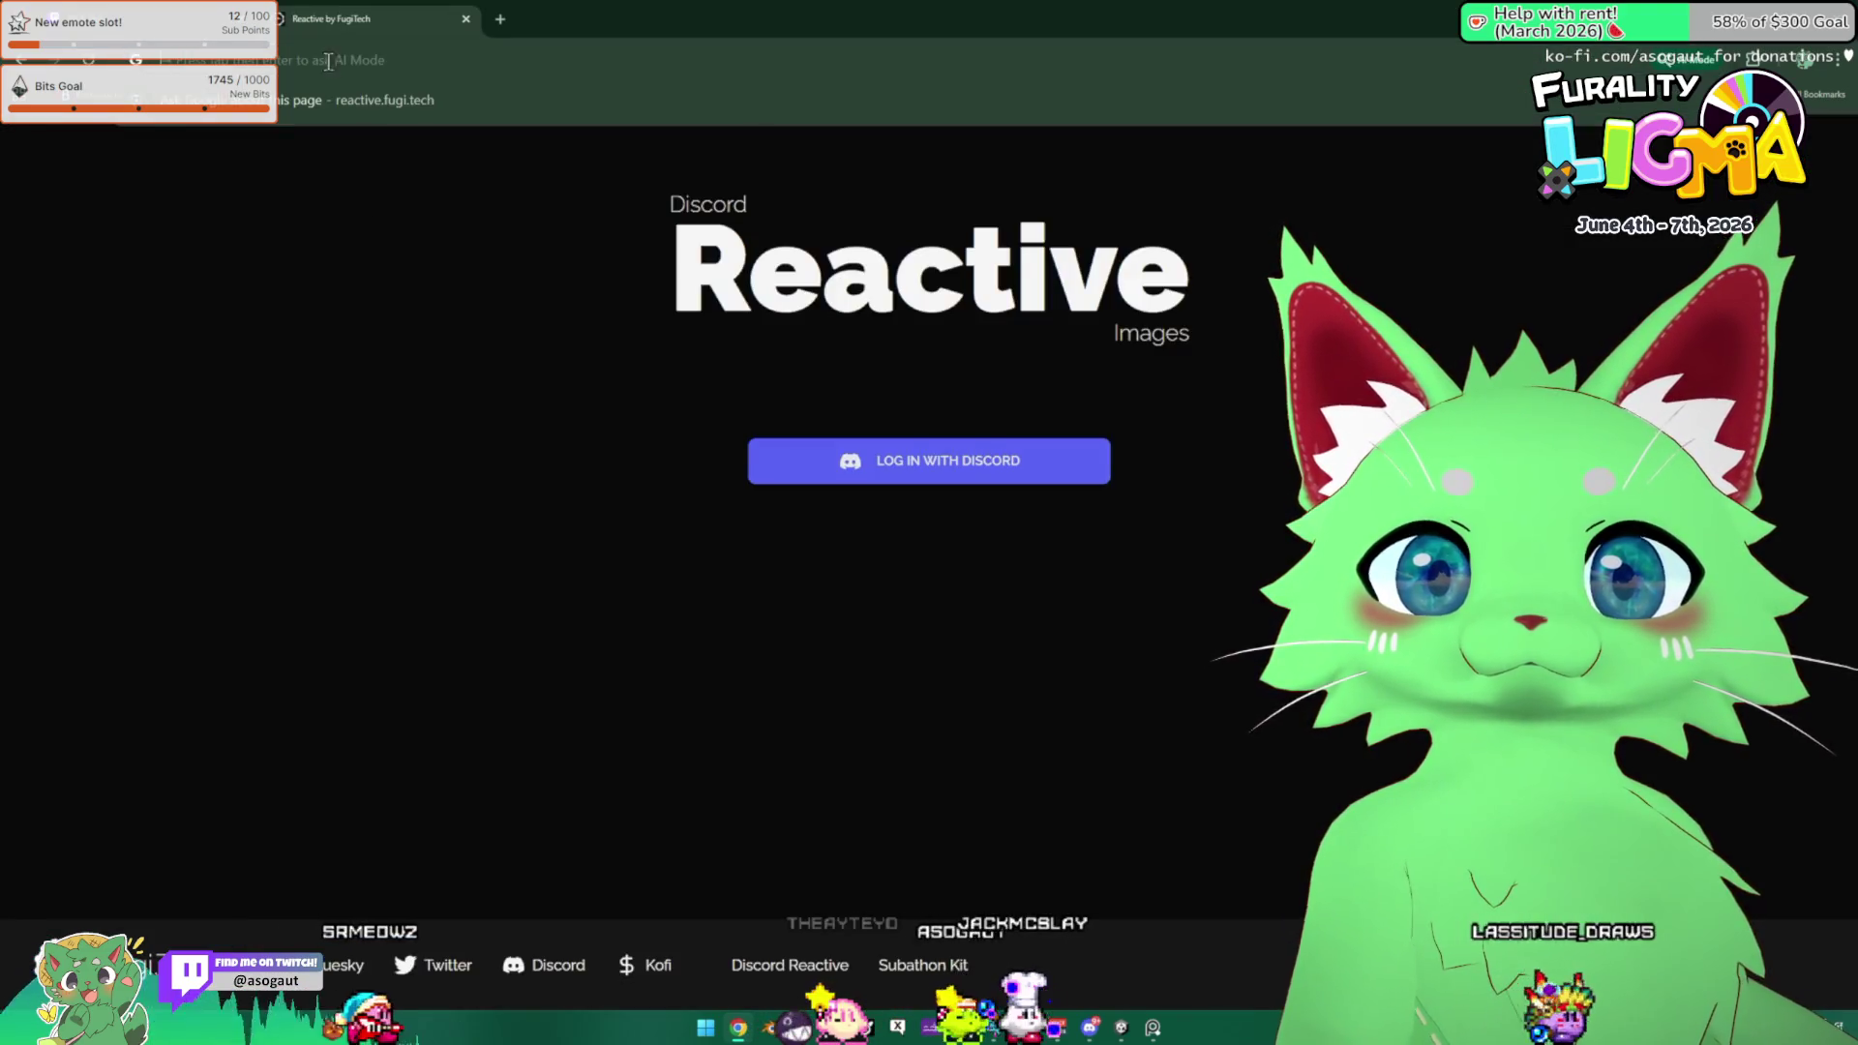
key("alt+Tab")
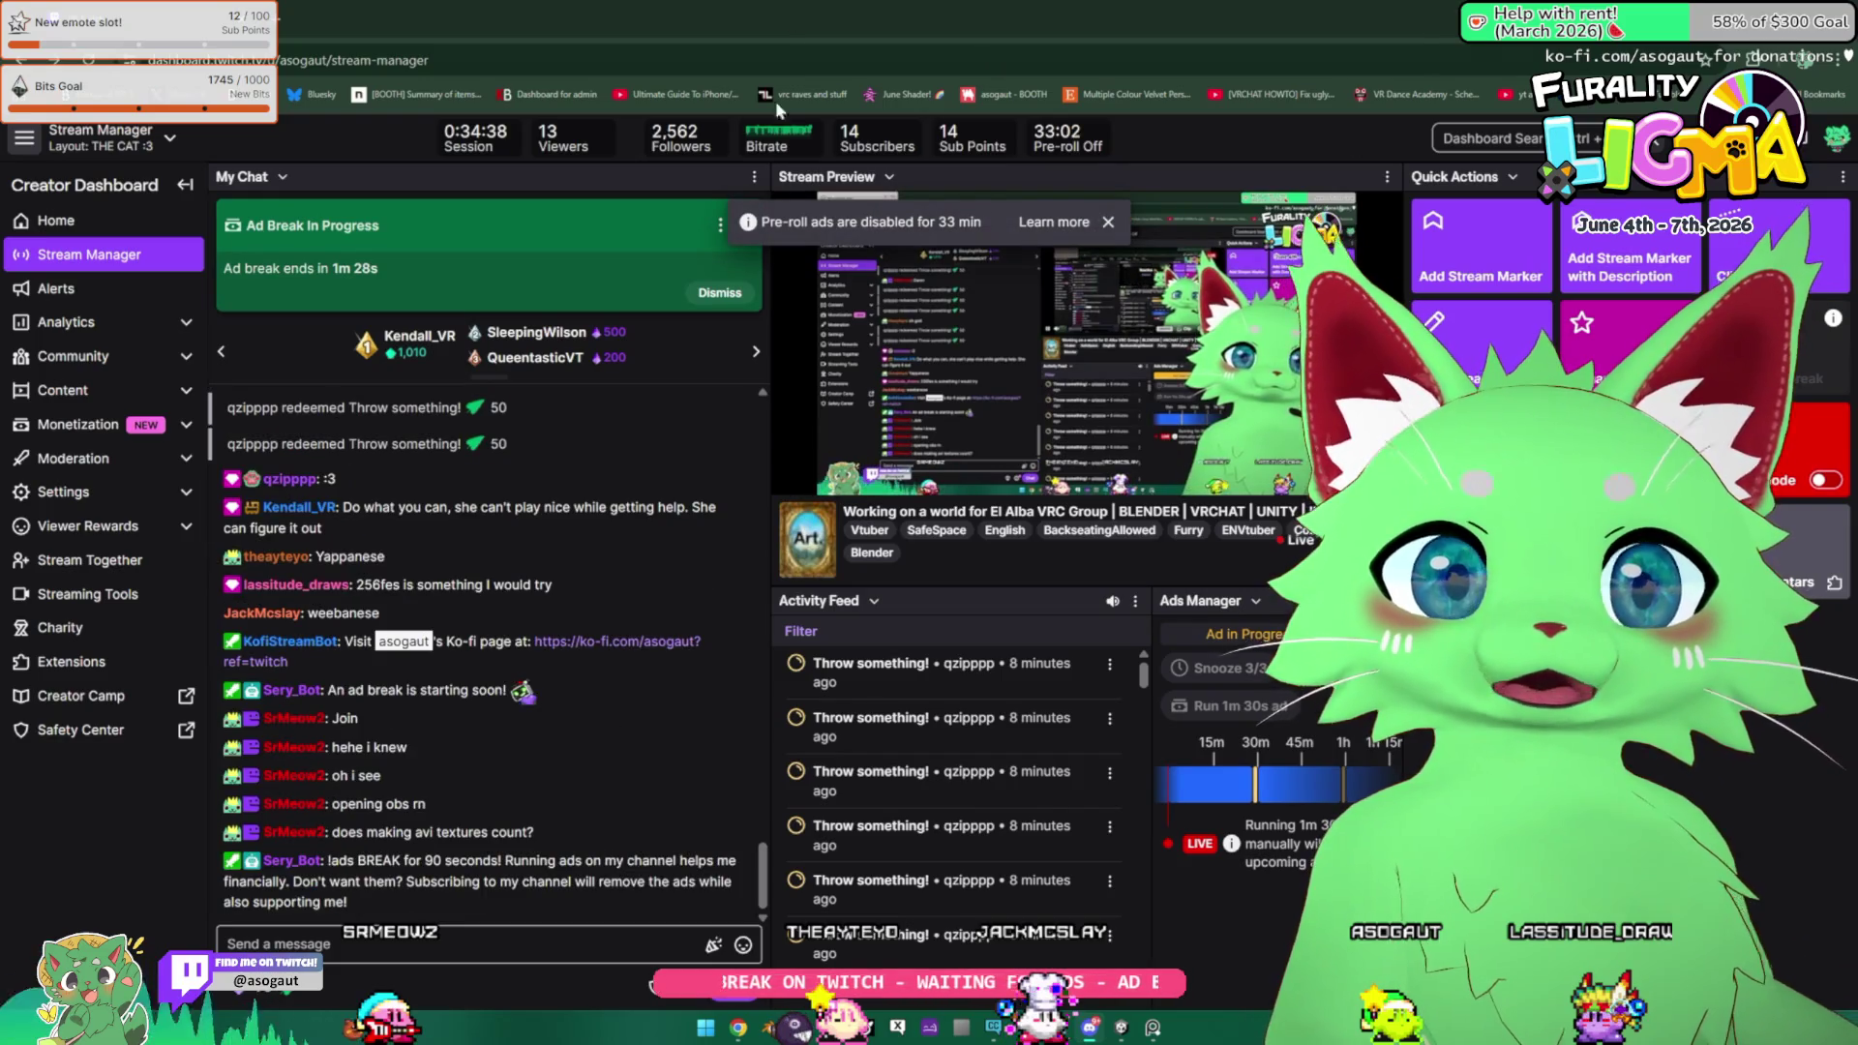
Open a chatter's viewer card from My Chat in the Creator Dashboard.
left_click(310, 834)
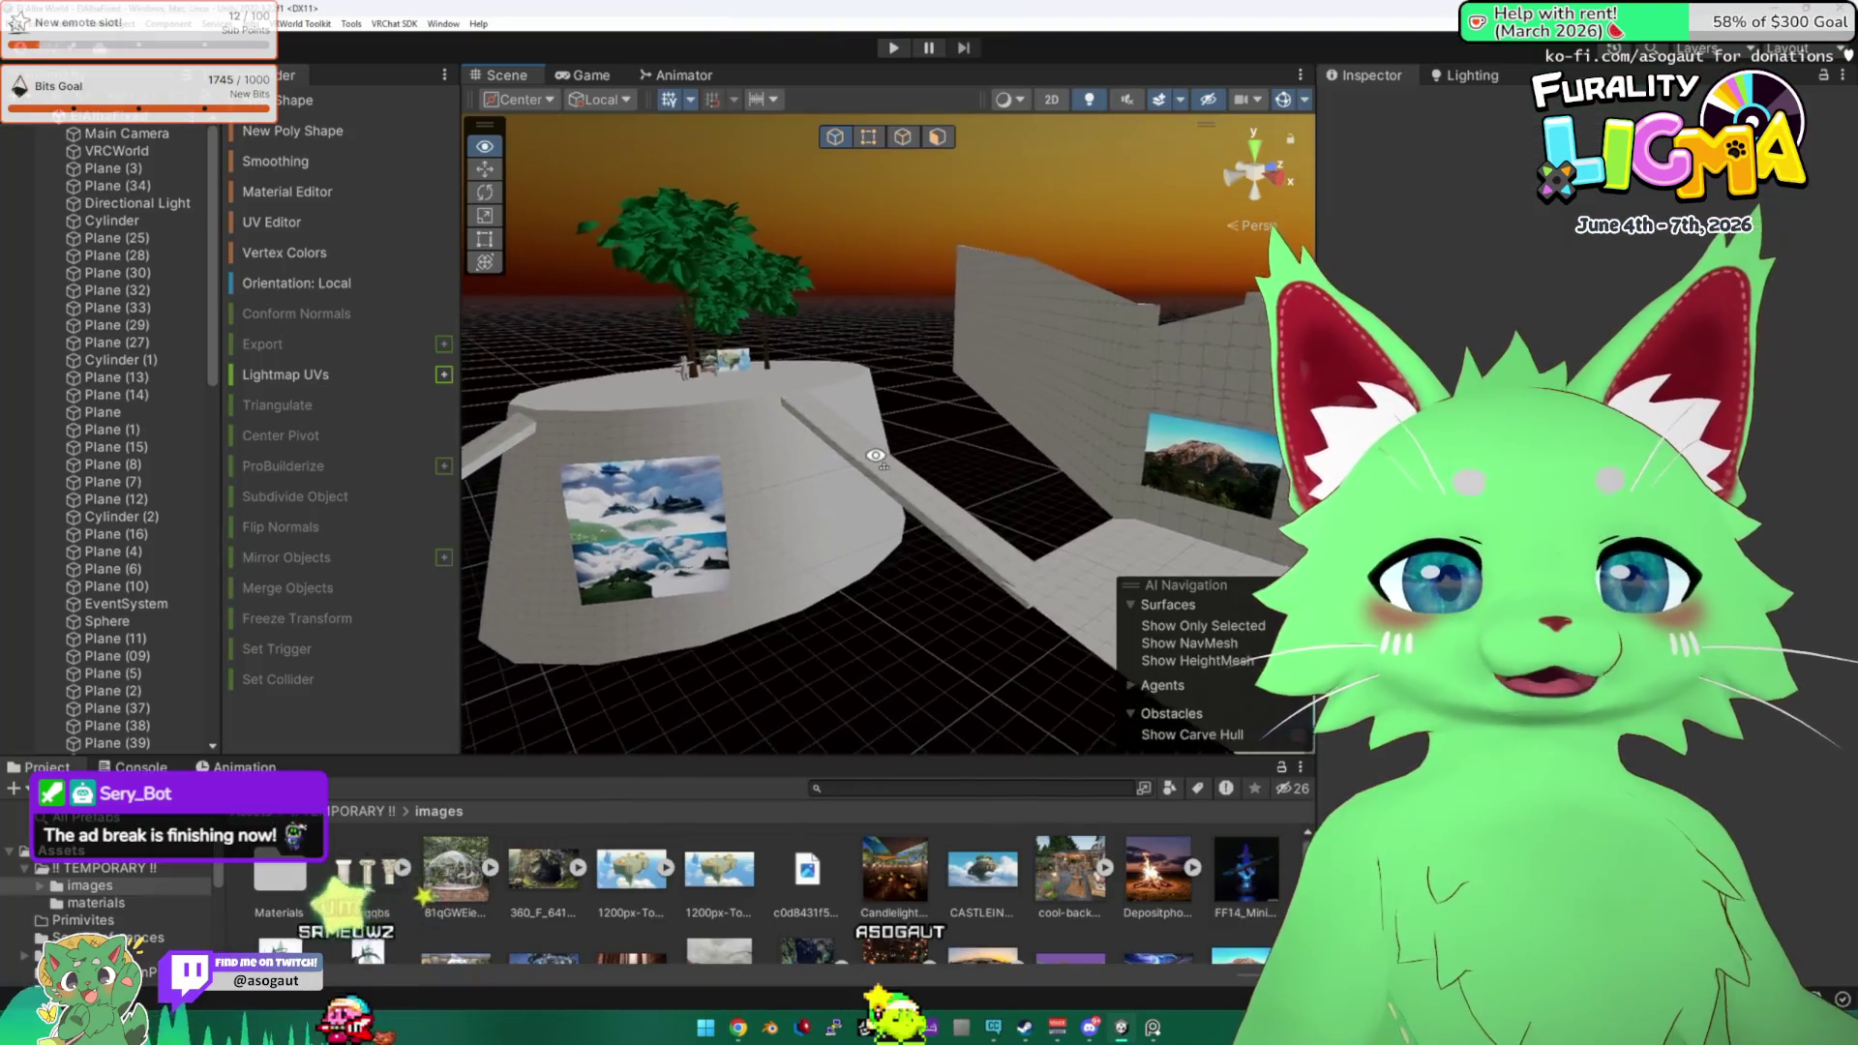
left_click_drag(904, 445, 906, 448)
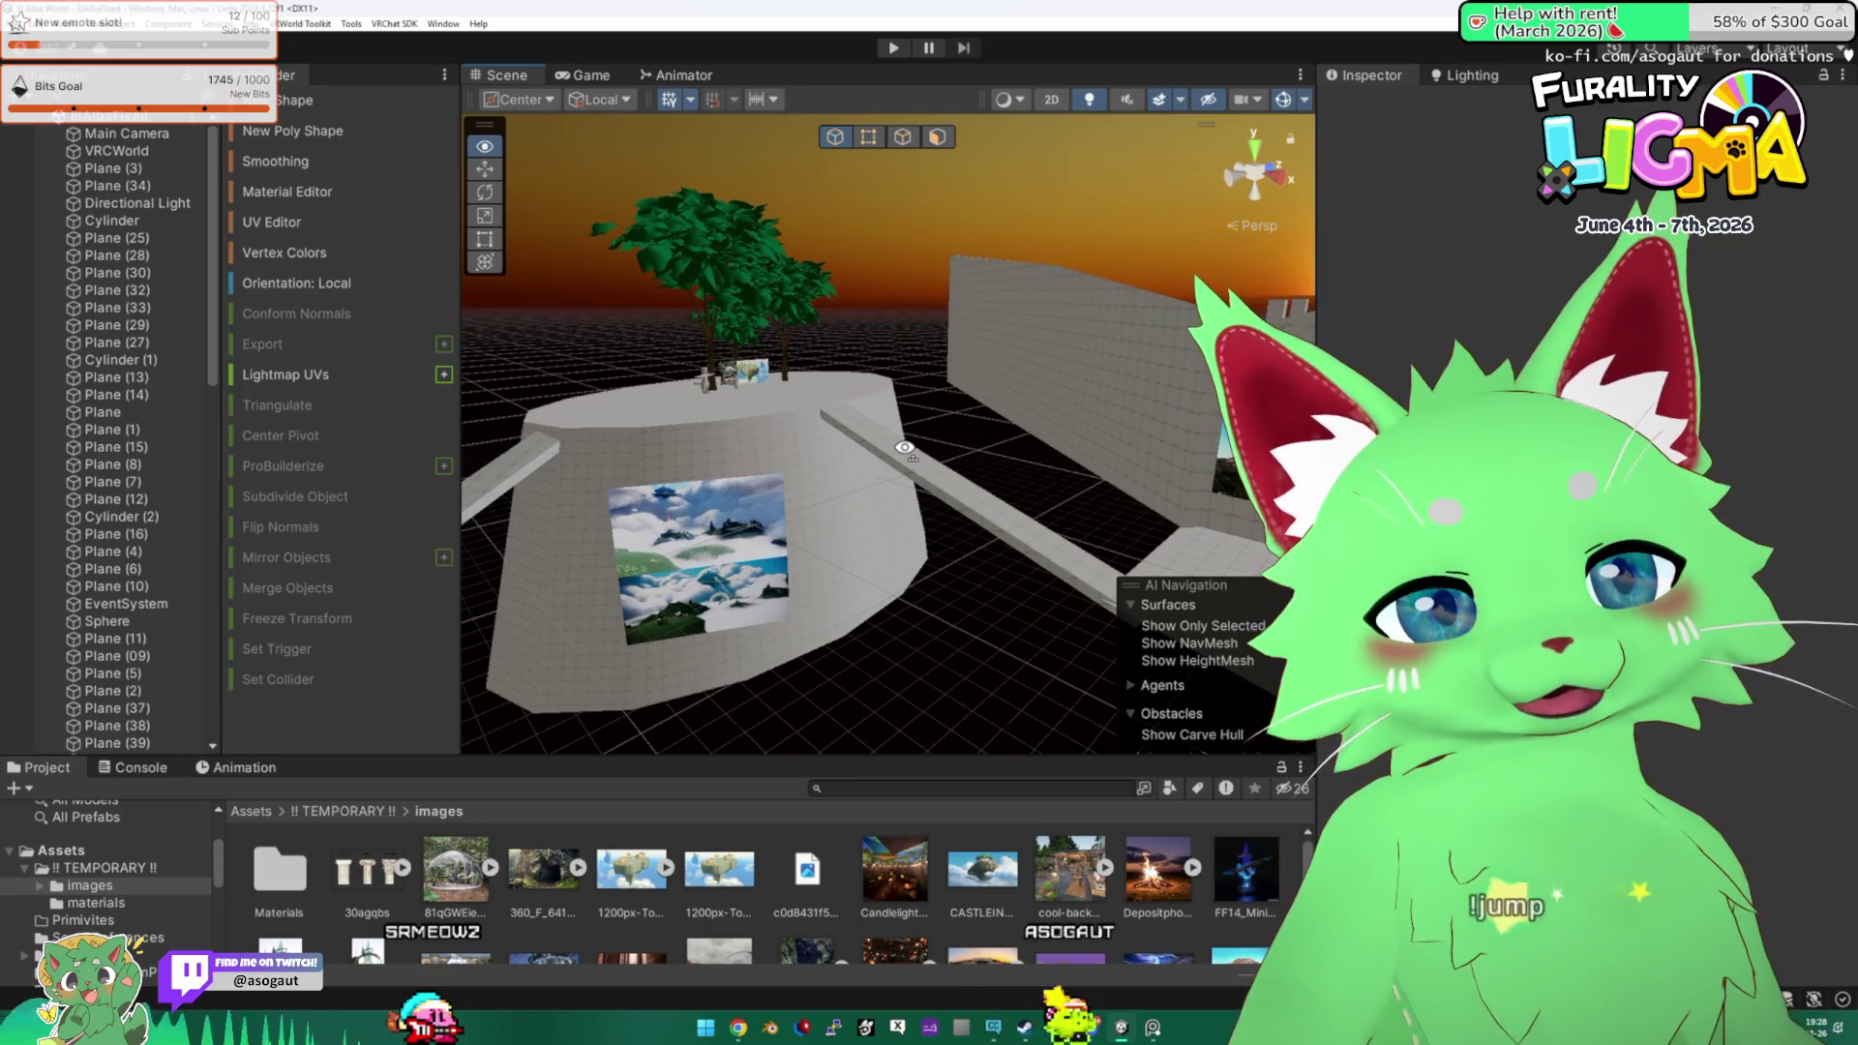
left_click_drag(904, 447, 903, 449)
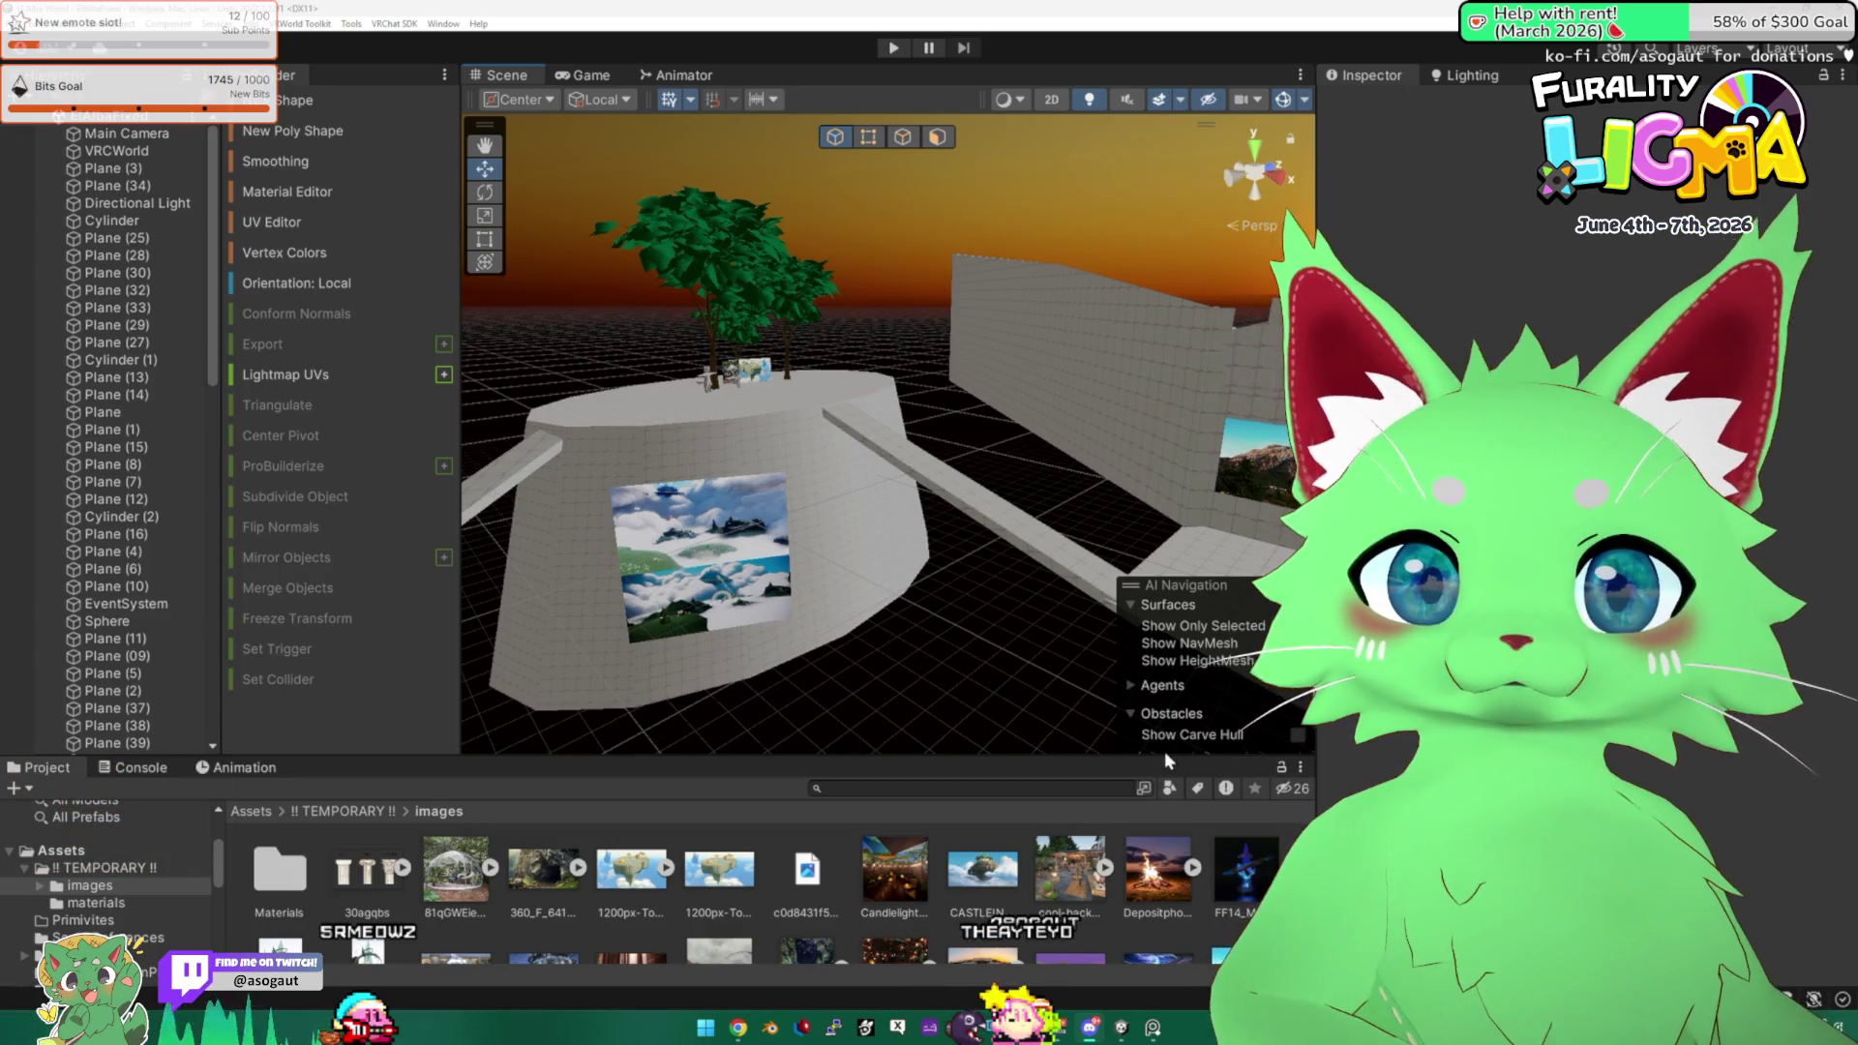
key("alt+Tab")
Add a 'Yugenki Input' text note to the board and move it up and left.
scroll(1013, 706, "down", 3)
scroll(967, 667, "up", 5)
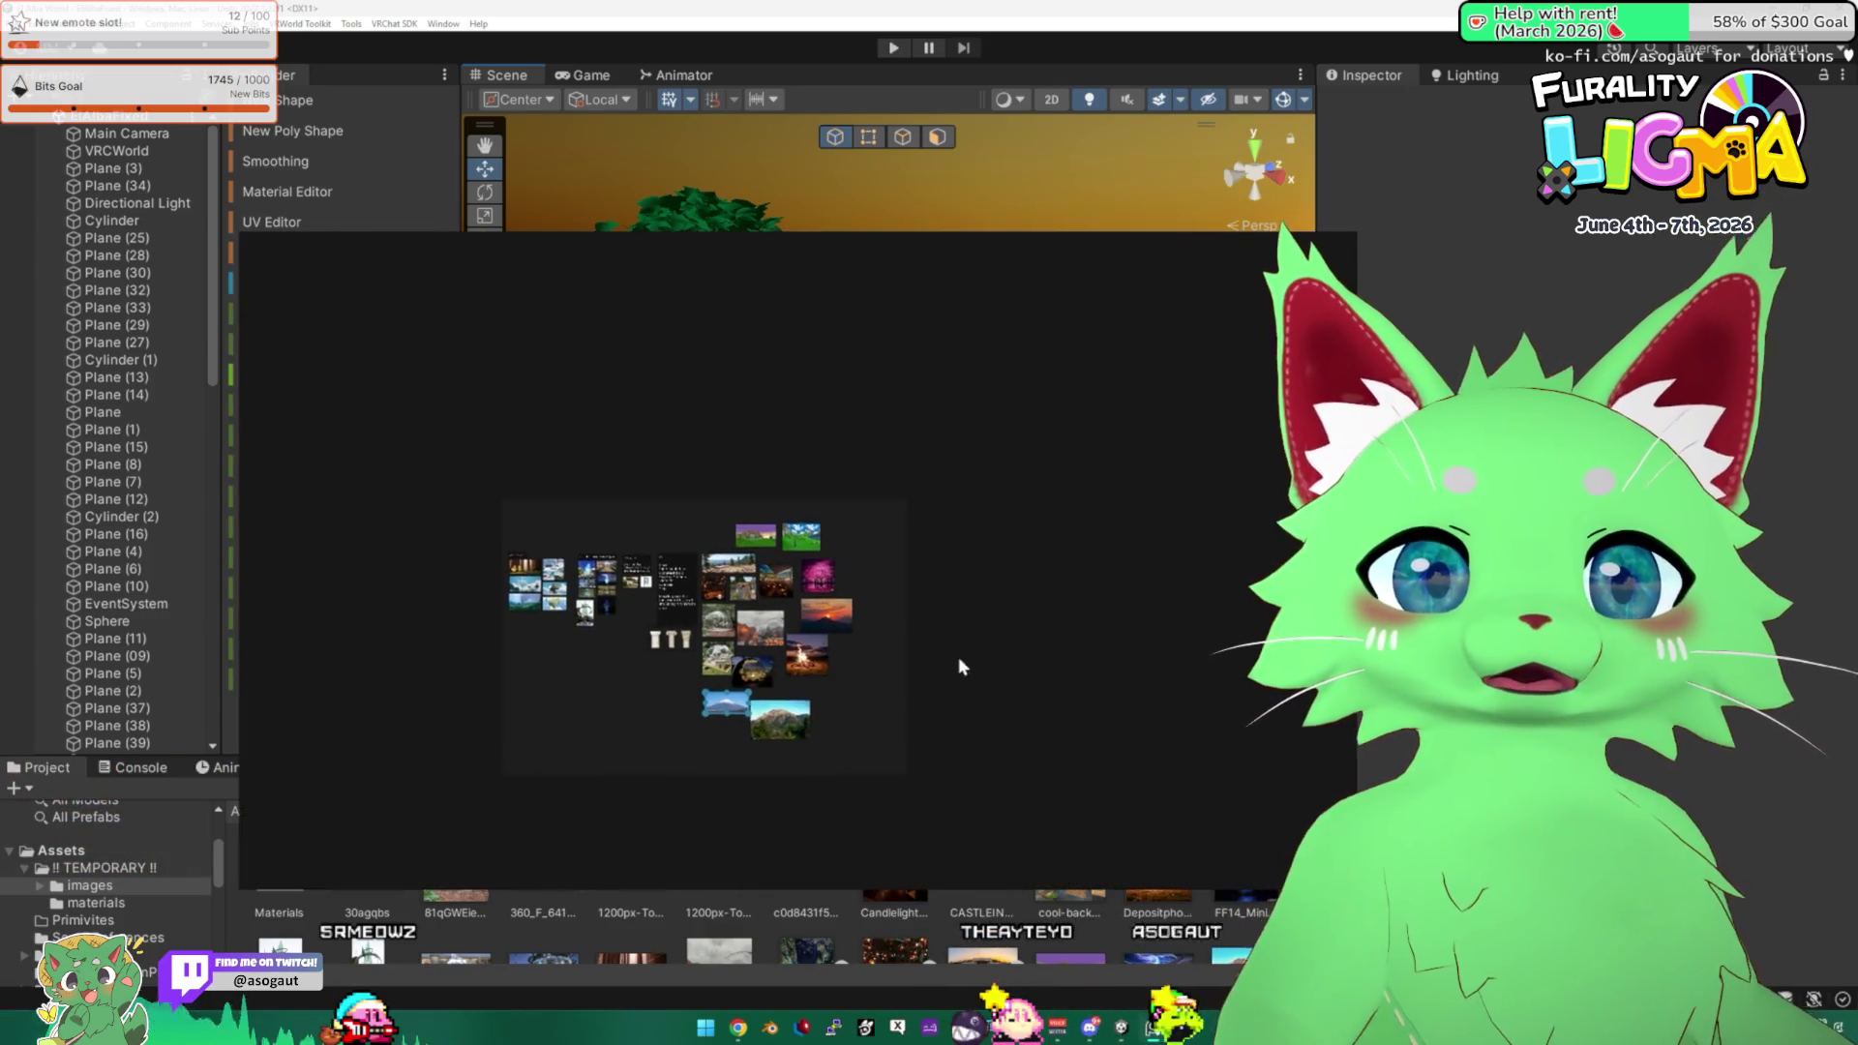
double_click(786, 507)
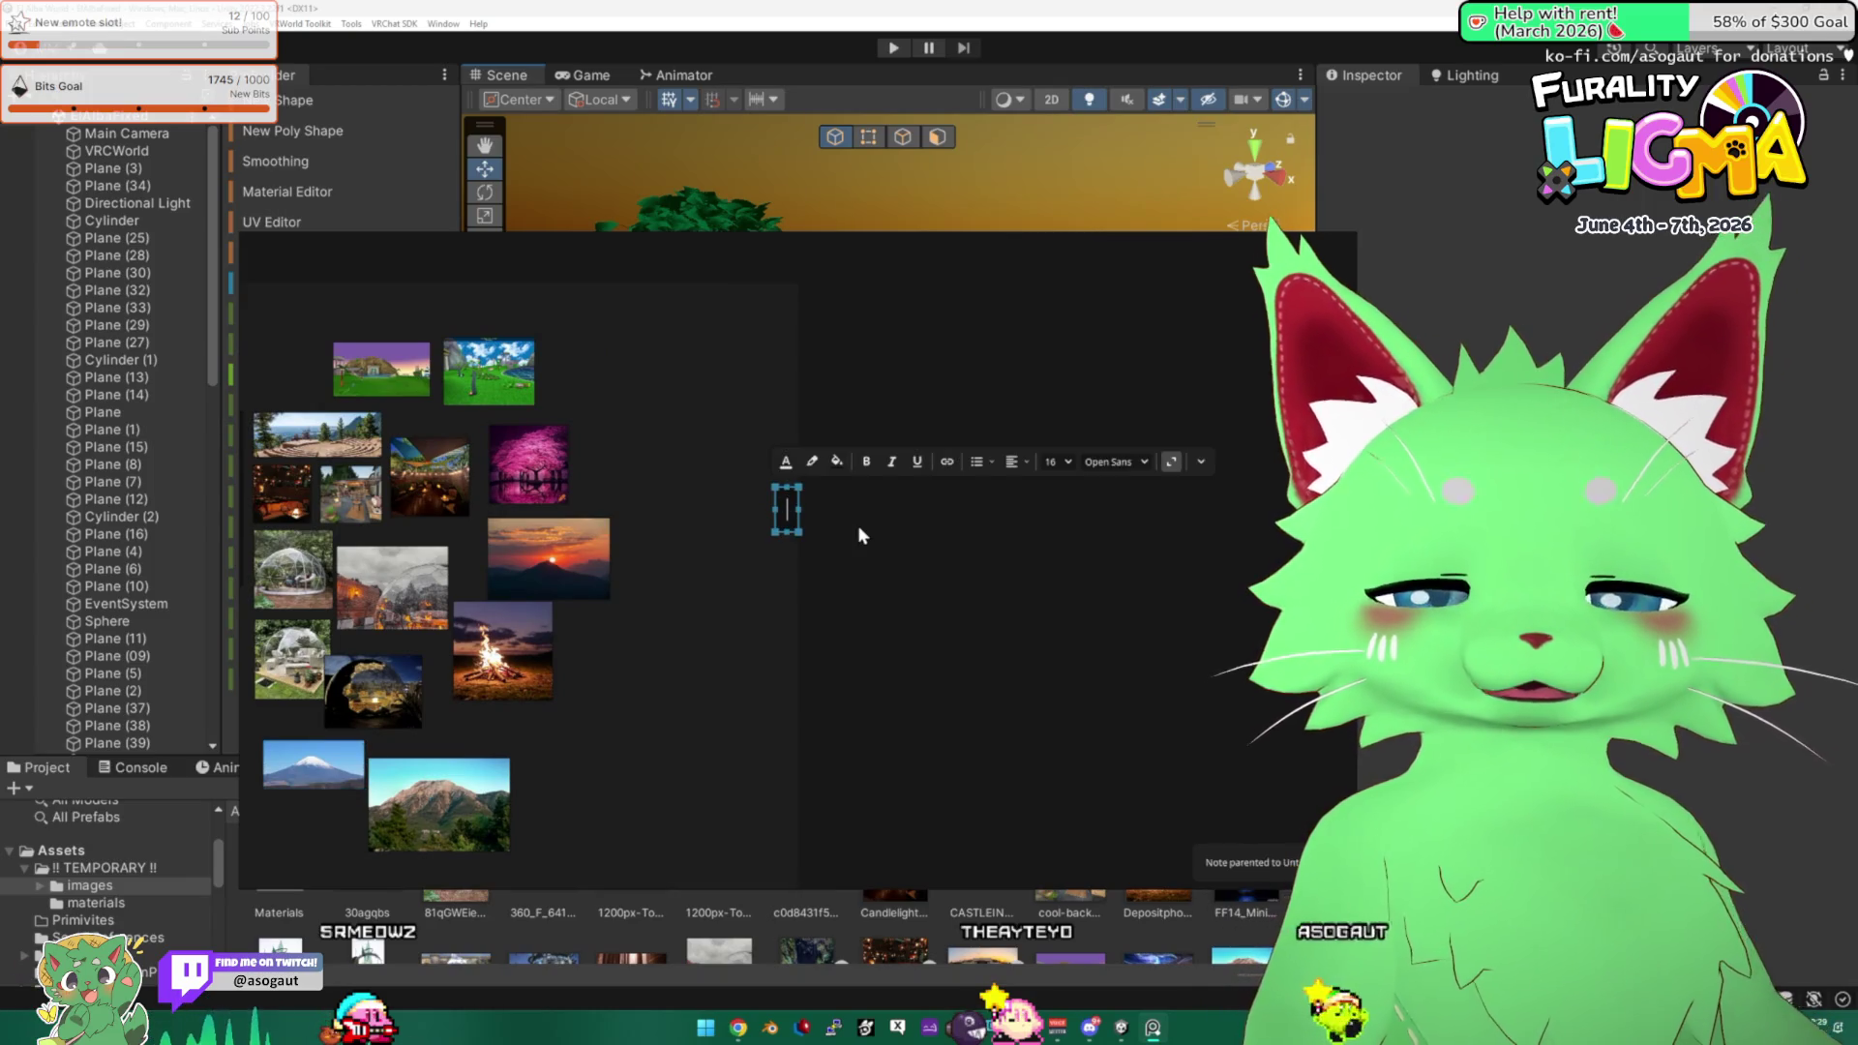
type("Yugenki Input")
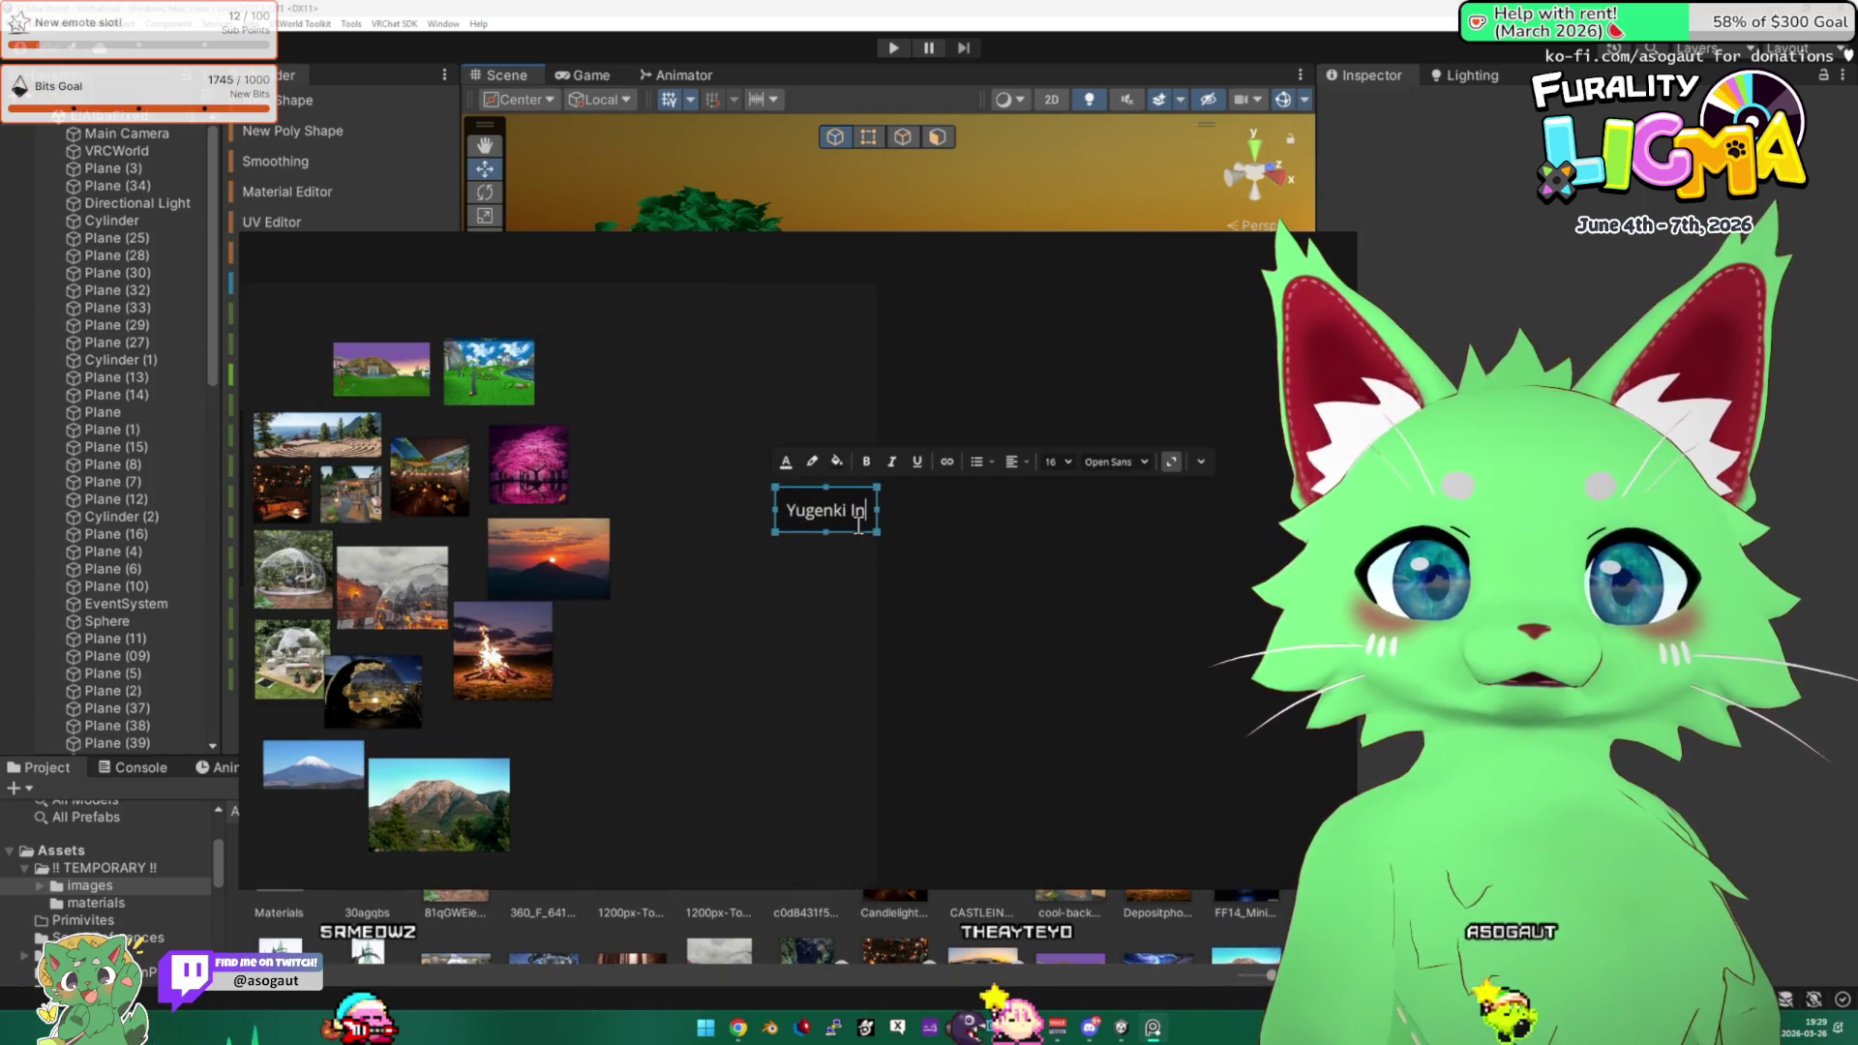
key("Escape")
mouse_move(834, 532)
left_mouse_down()
mouse_move(789, 379)
mouse_move(924, 532)
mouse_move(900, 501)
left_mouse_up()
Paste the world layout map below the title and enlarge it.
left_click(802, 433)
key("ctrl+v")
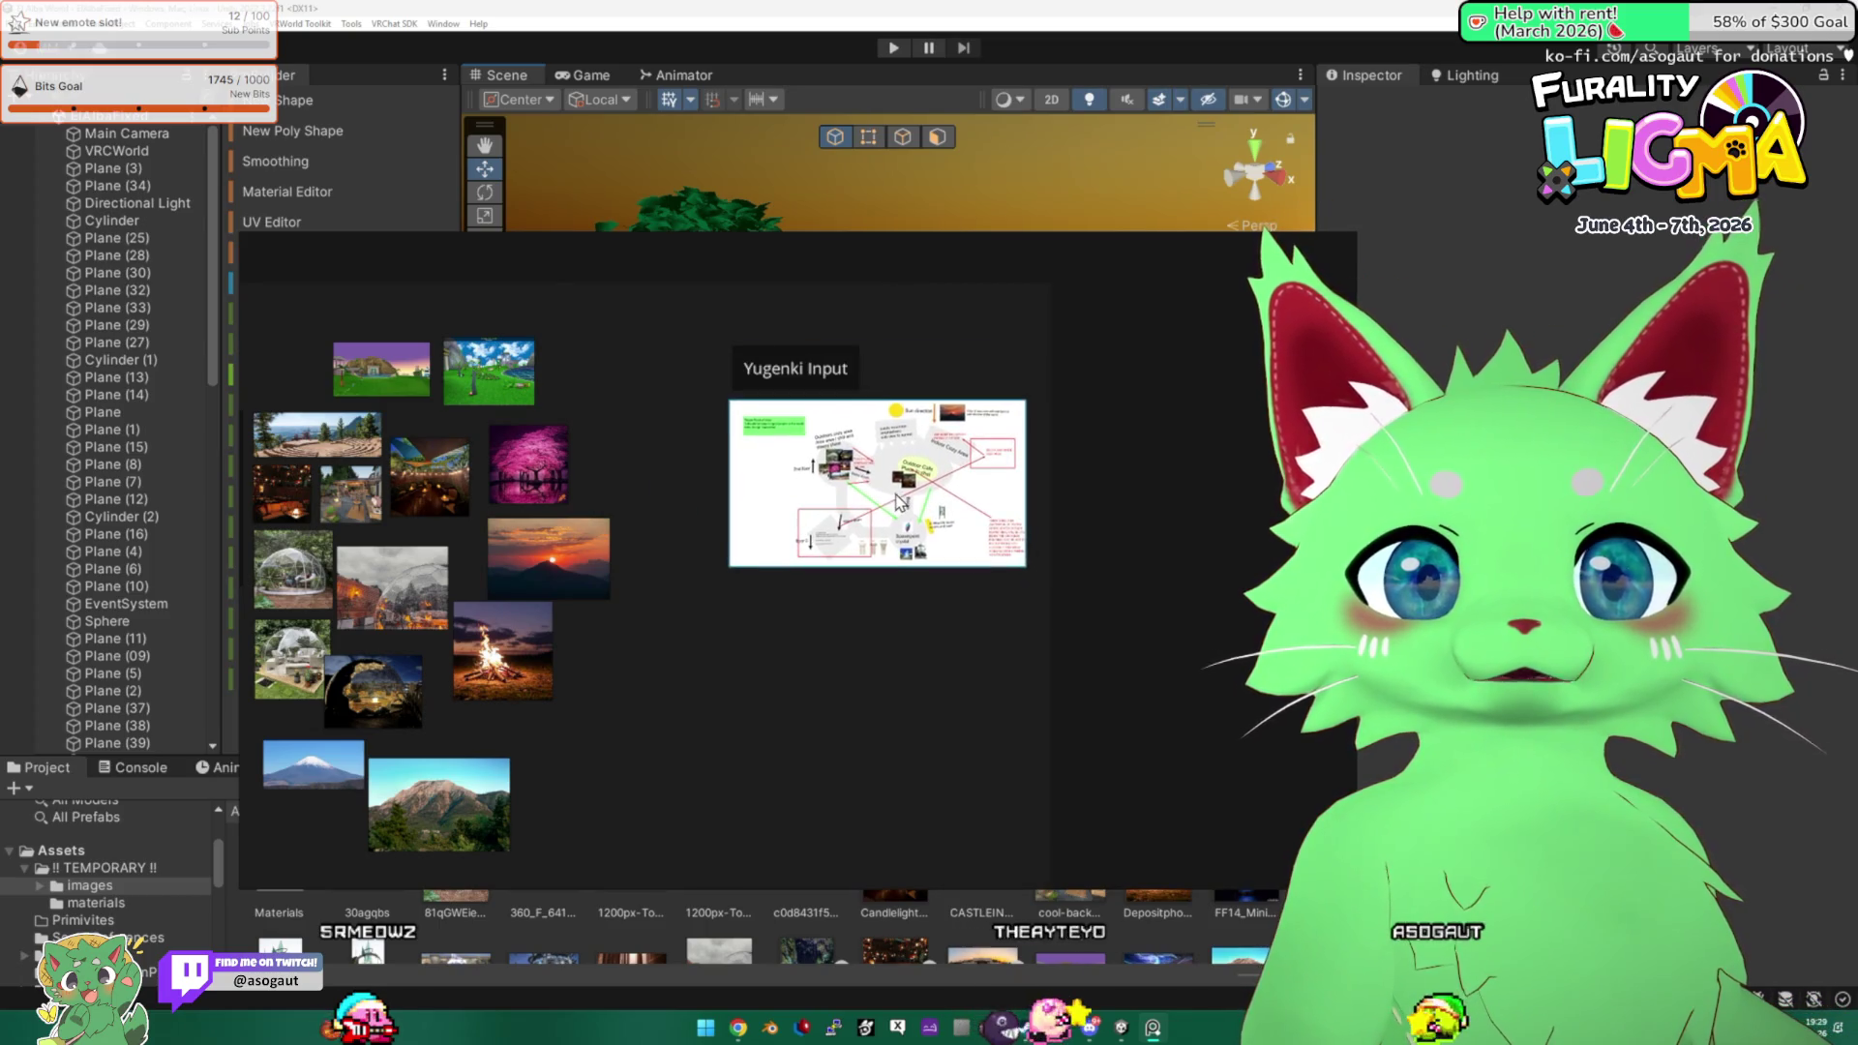
left_click_drag(1024, 568, 1119, 619)
left_click(994, 661)
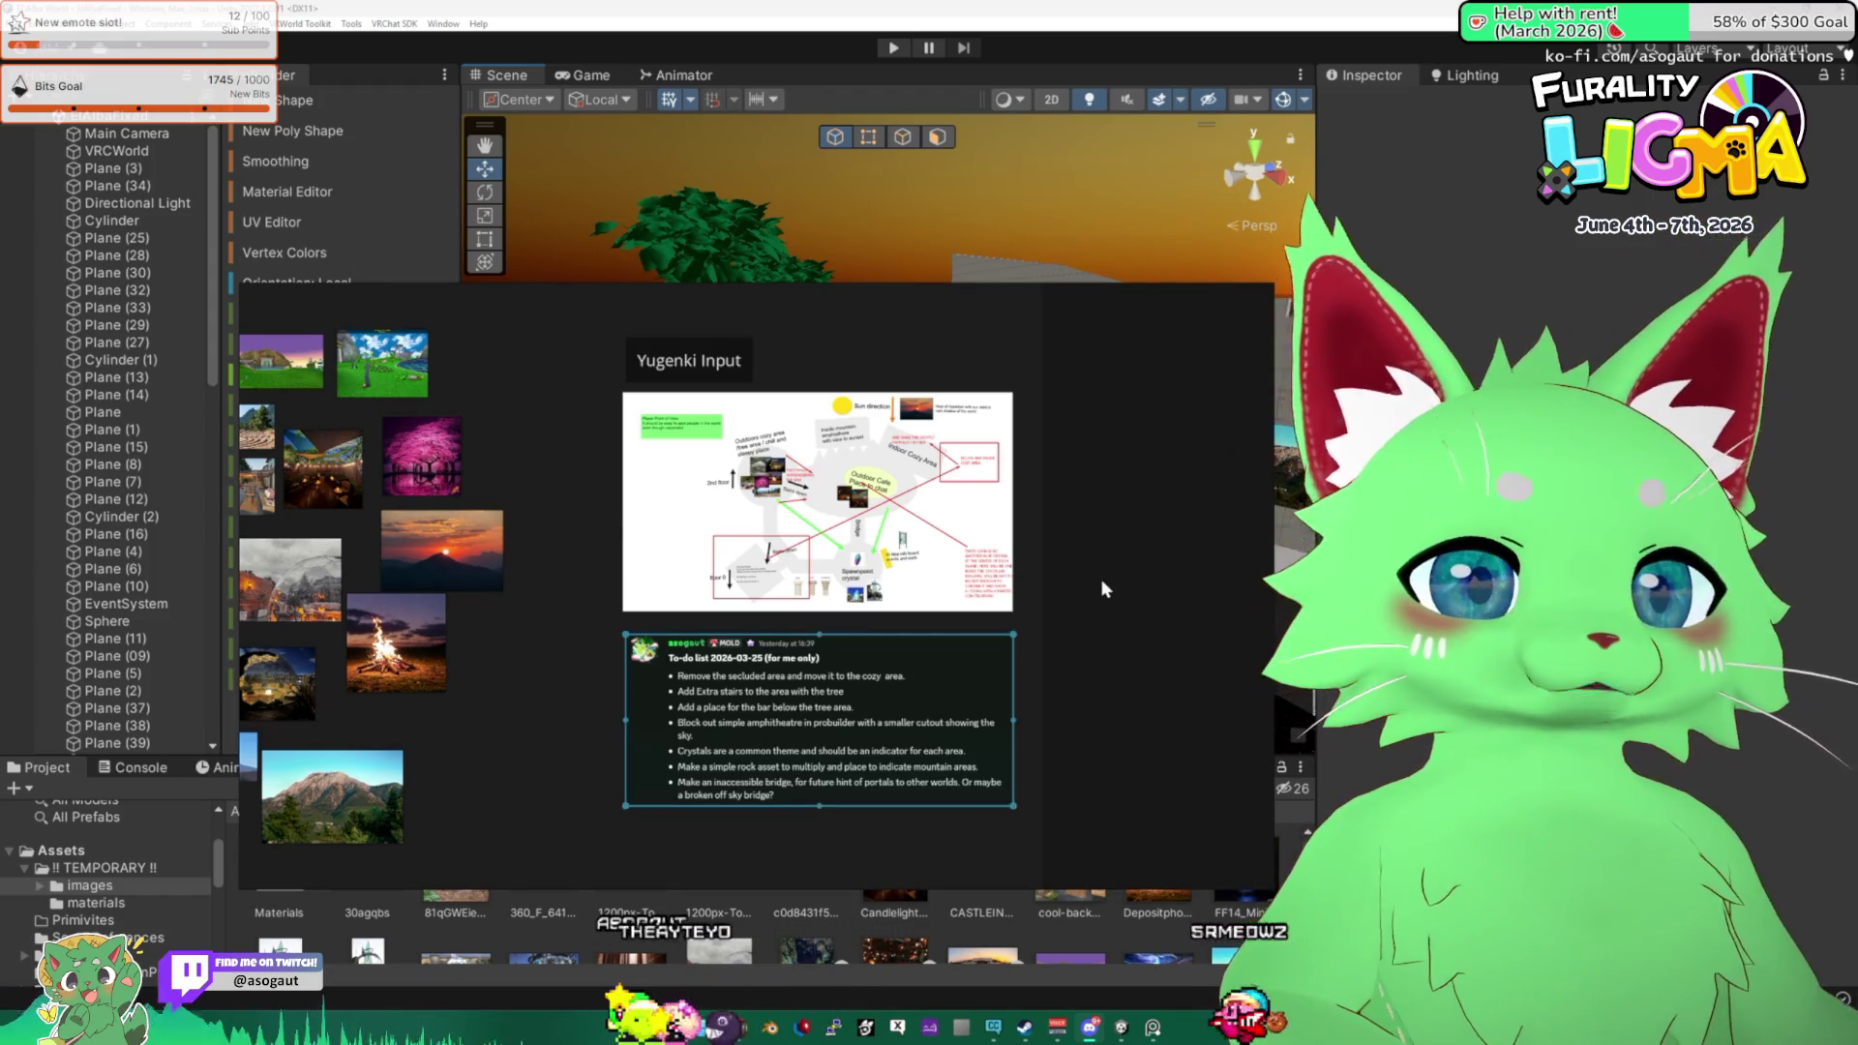
Make the mood board window taller, shift it right, and save the board.
mouse_move(1014, 293)
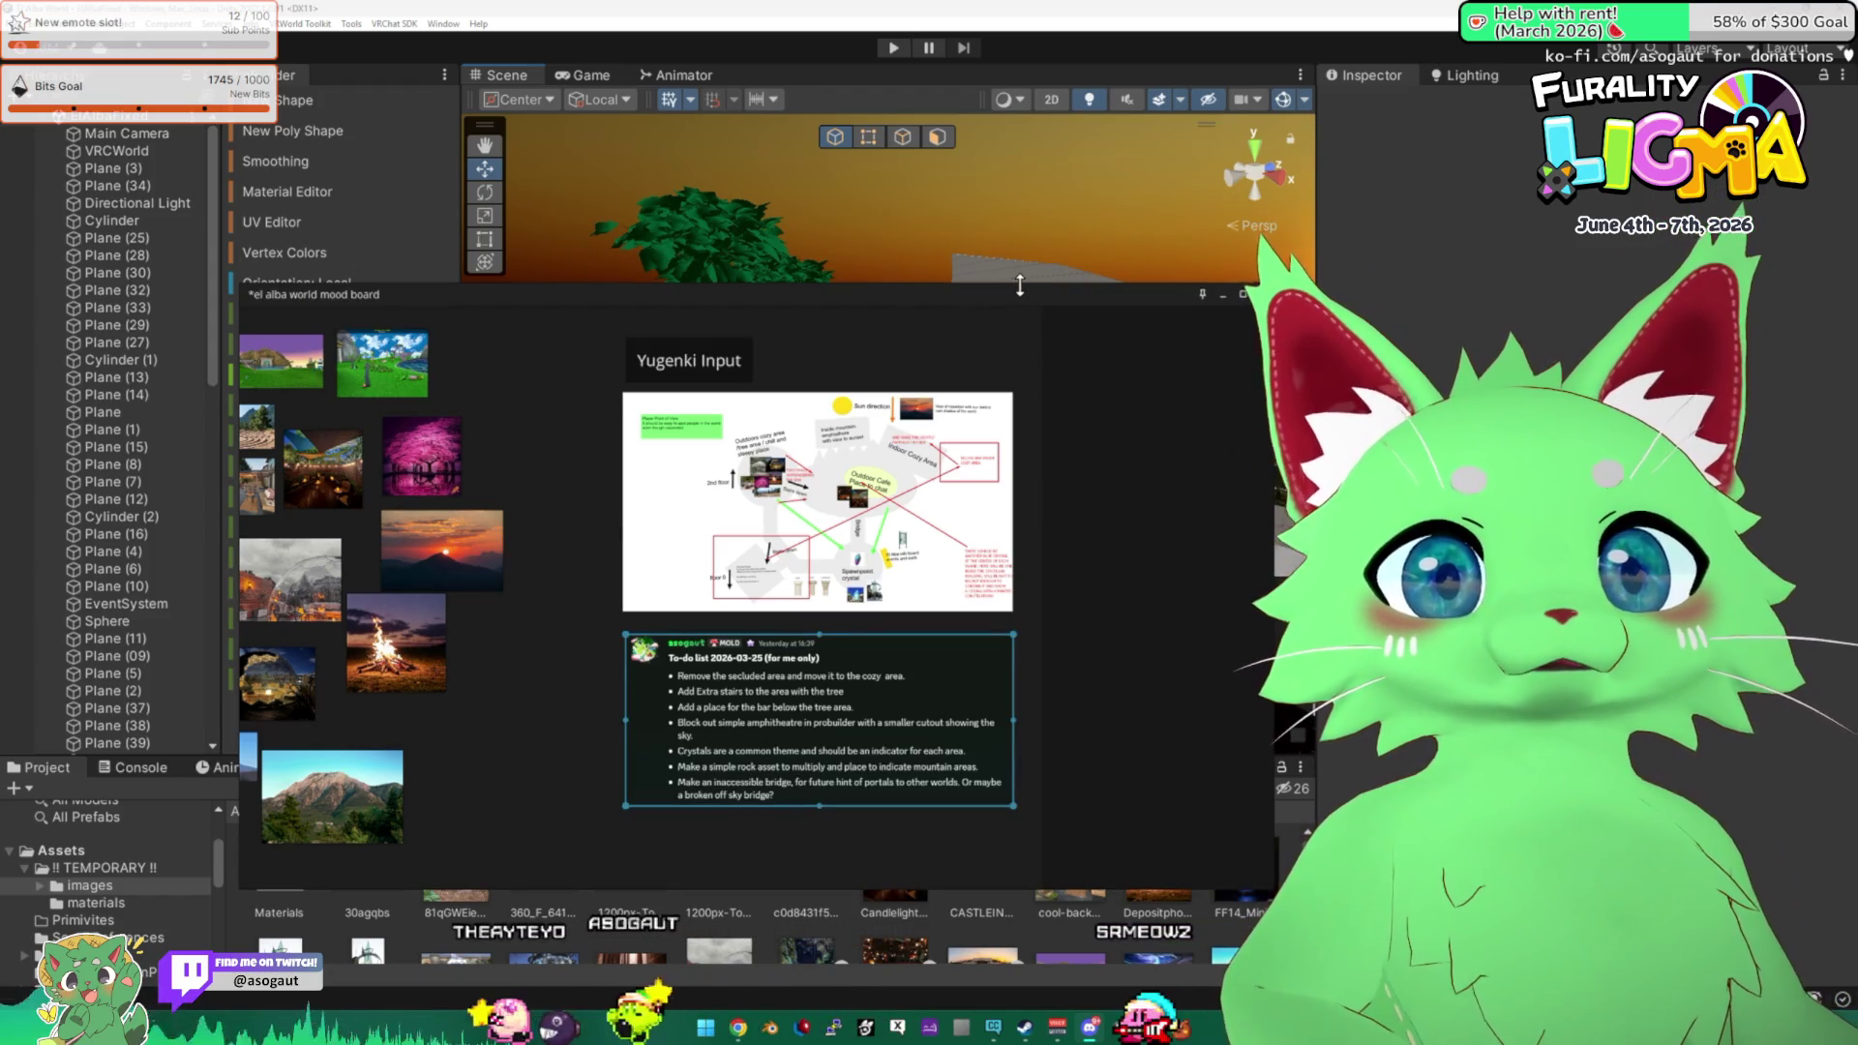
left_click_drag(1018, 288, 1024, 235)
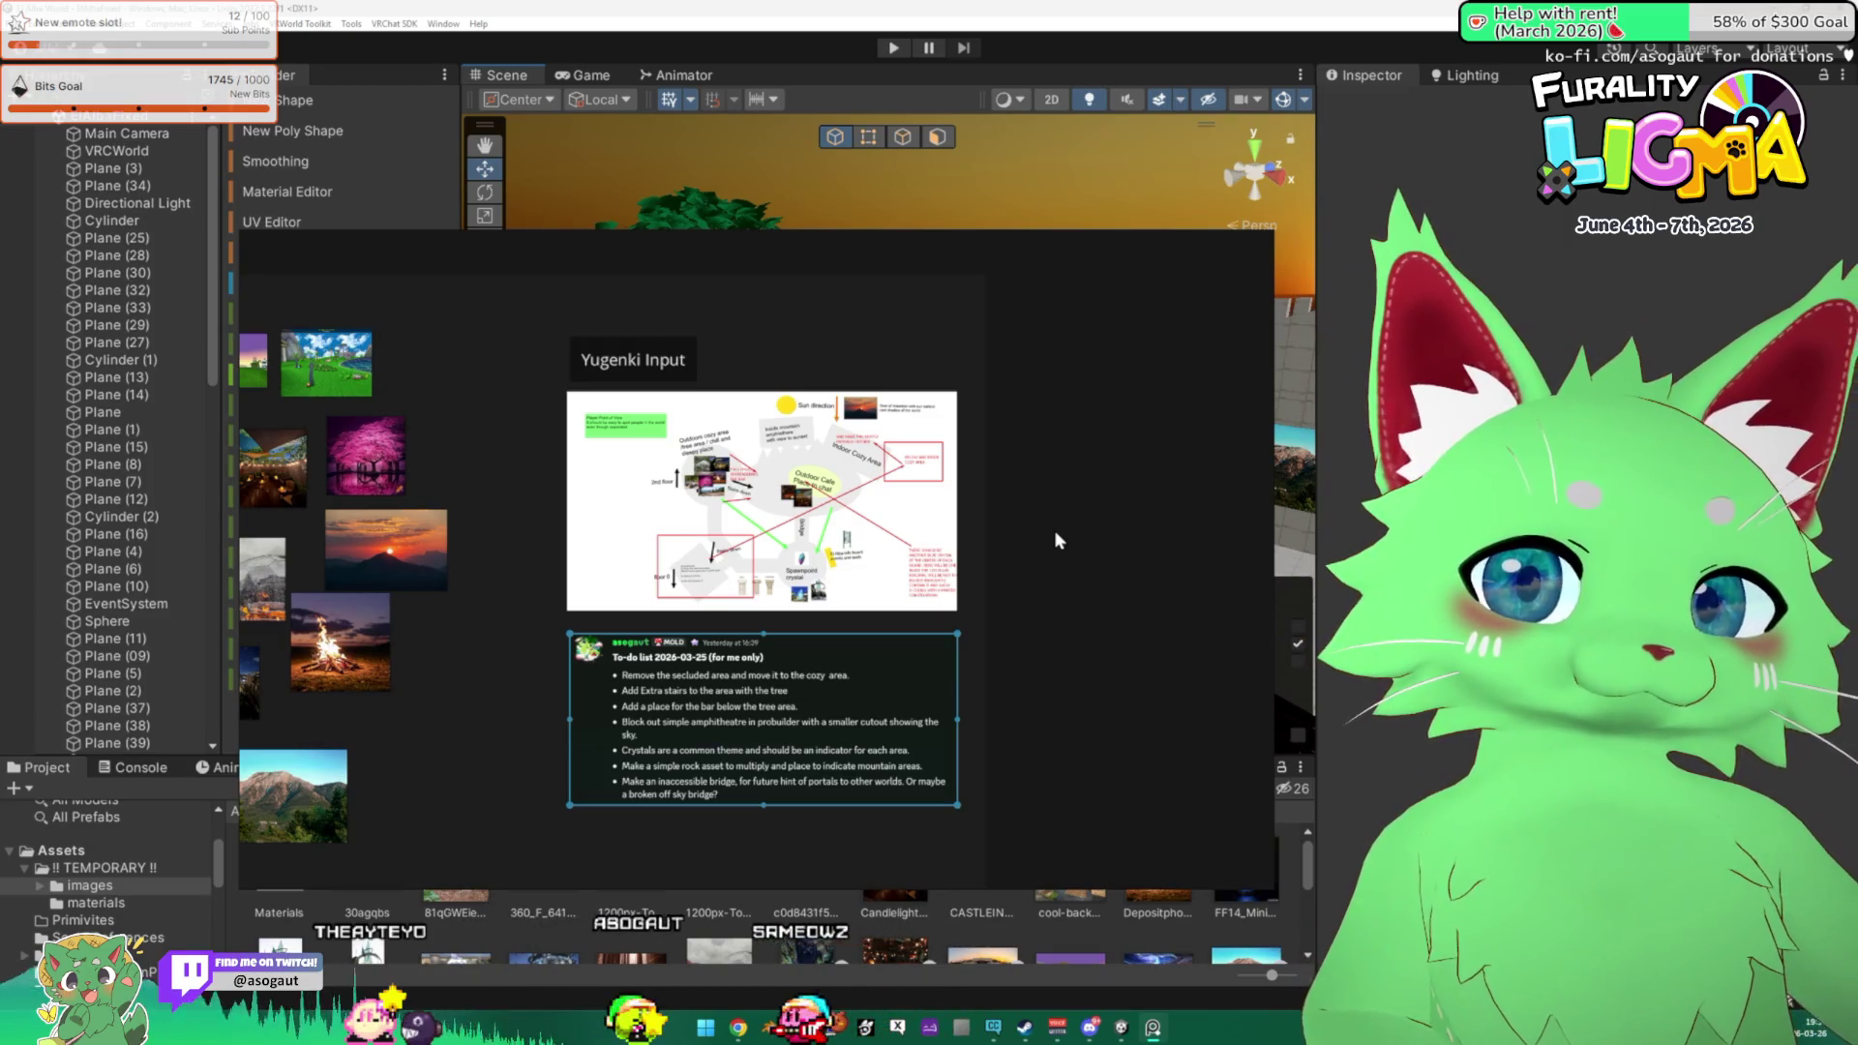
scroll(1054, 530, "up", 3)
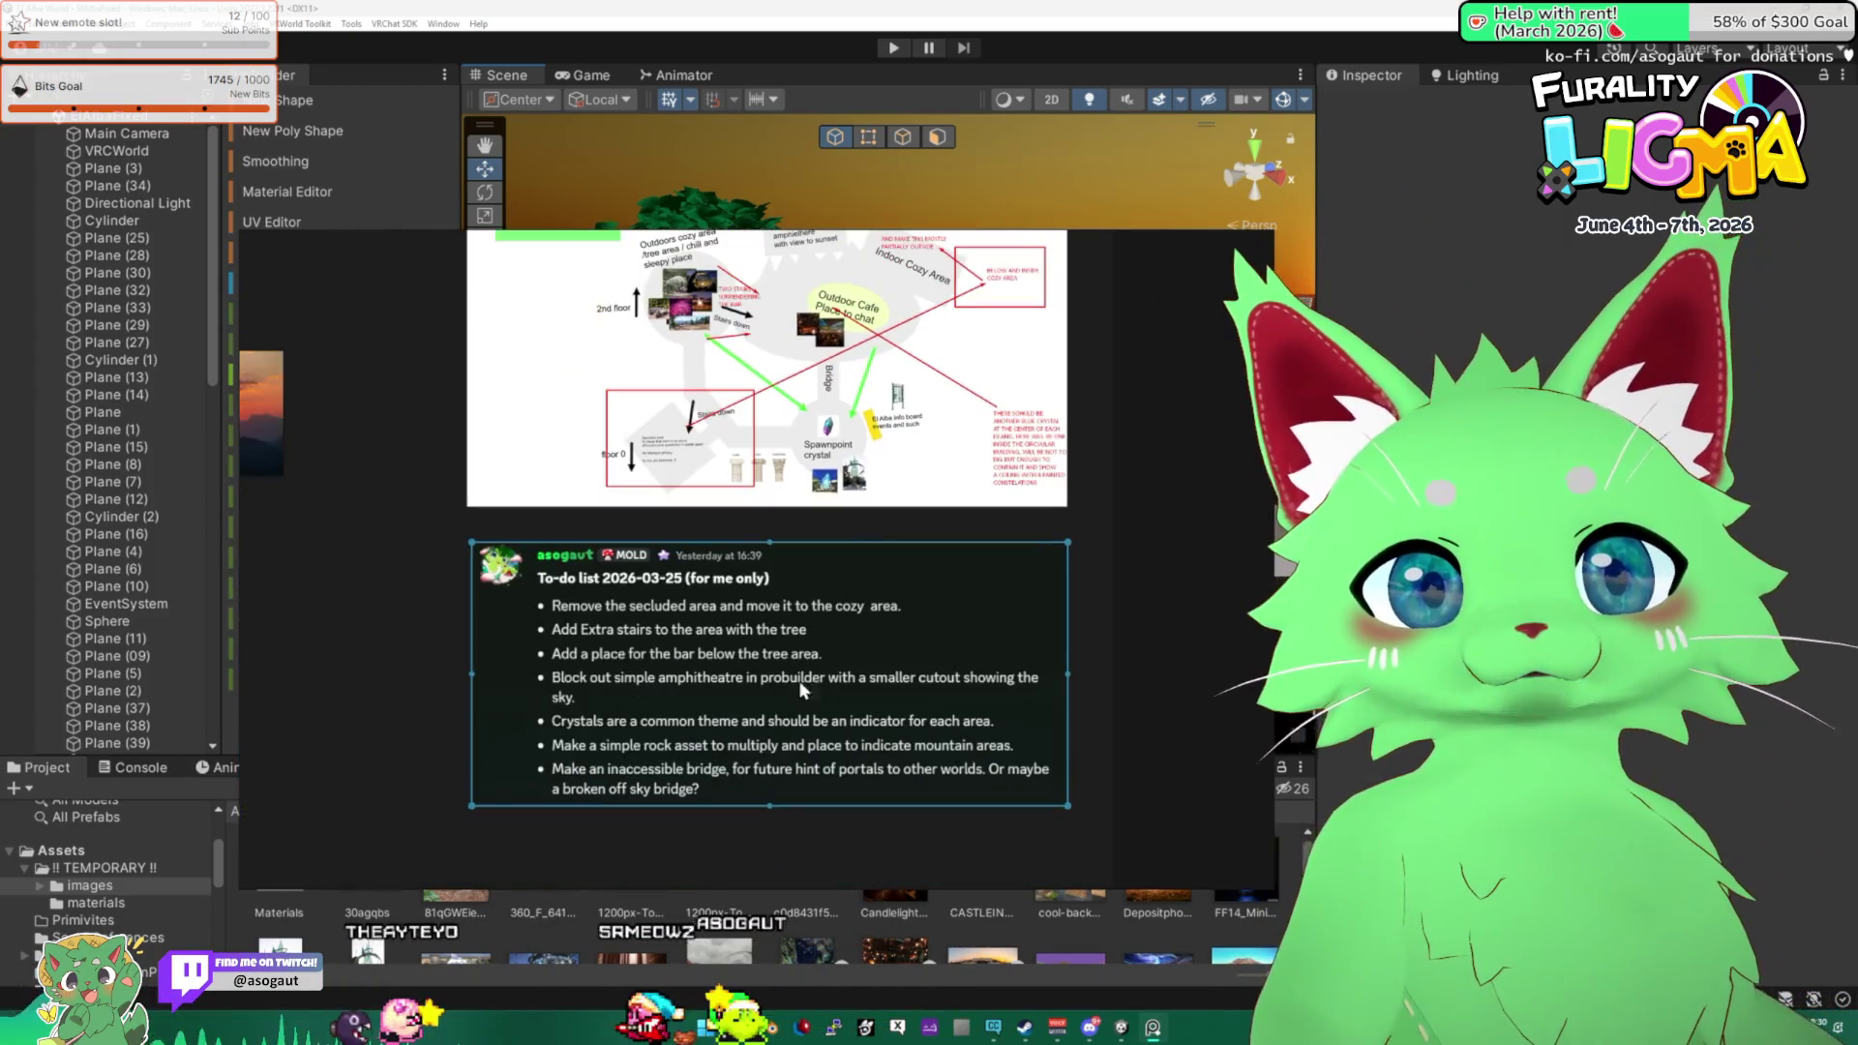
left_click_drag(458, 516, 830, 526)
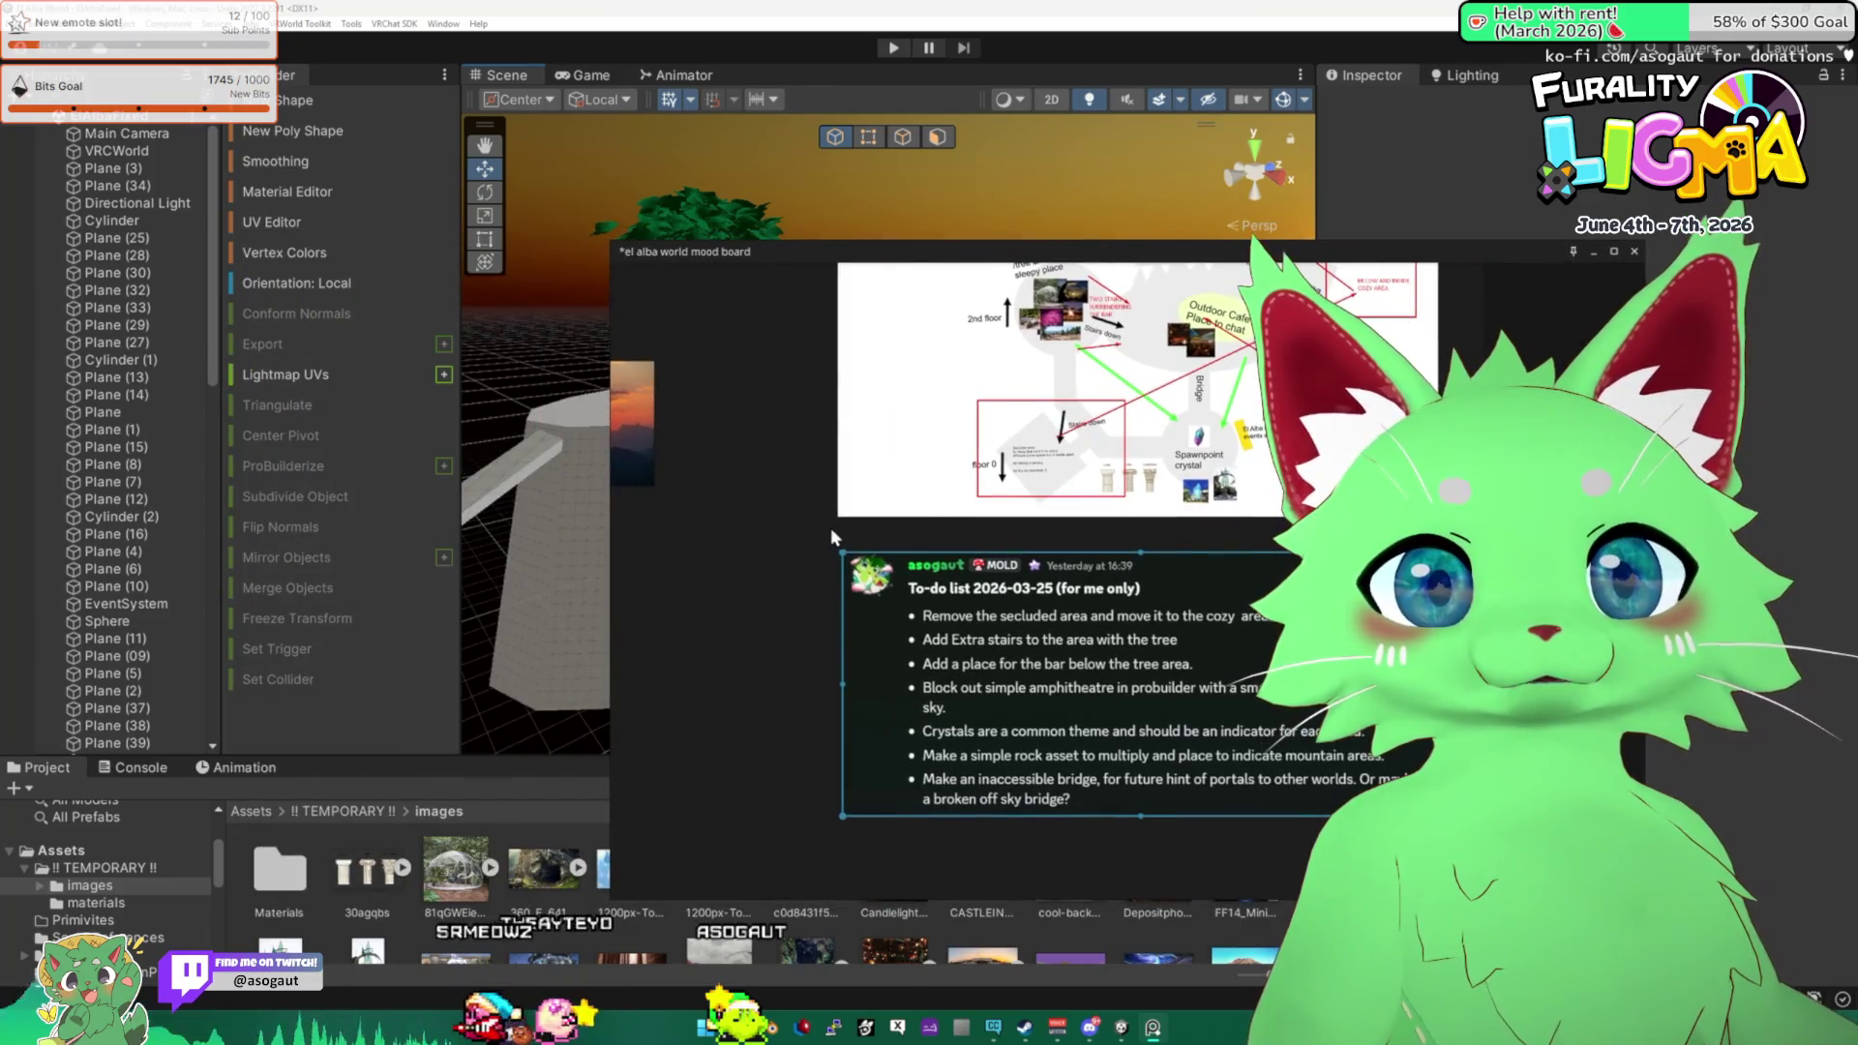
key("ctrl+s")
Review the to-do list and map, nudging the map slightly left, then return to Unity.
left_click(1034, 646)
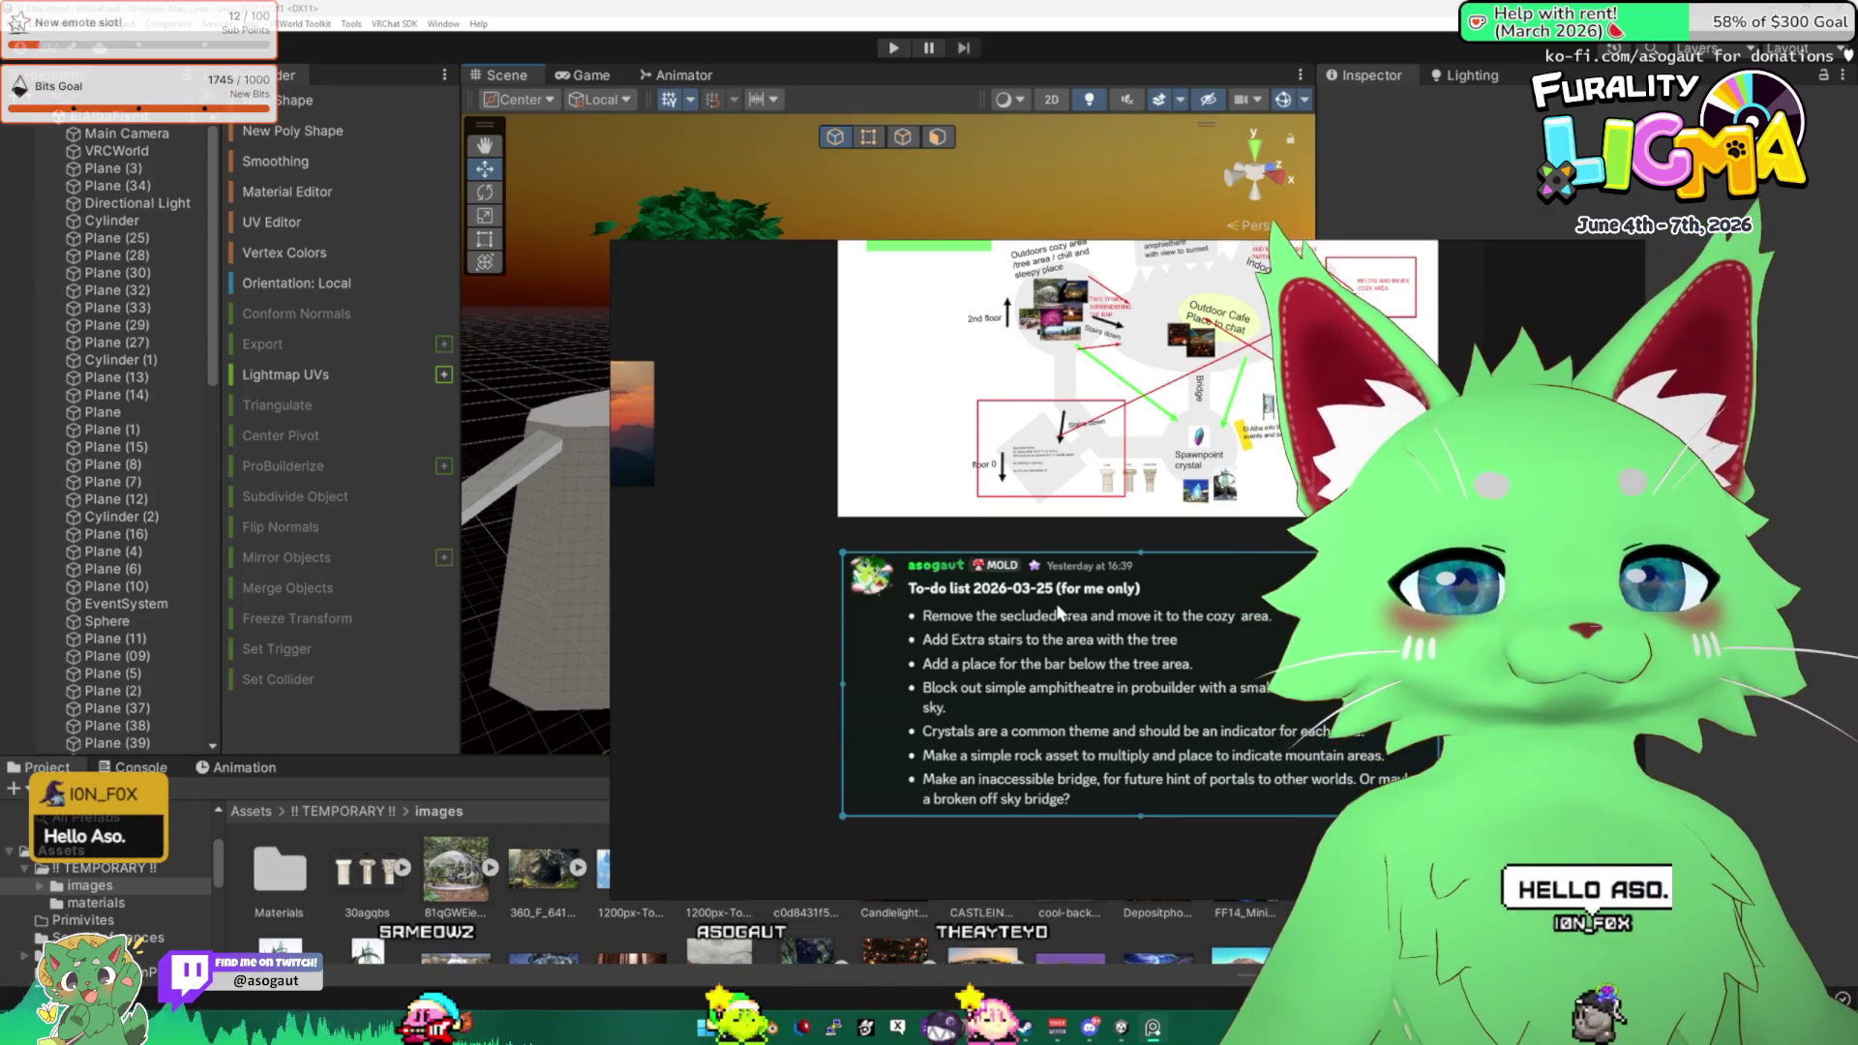
scroll(1059, 612, "up", 3)
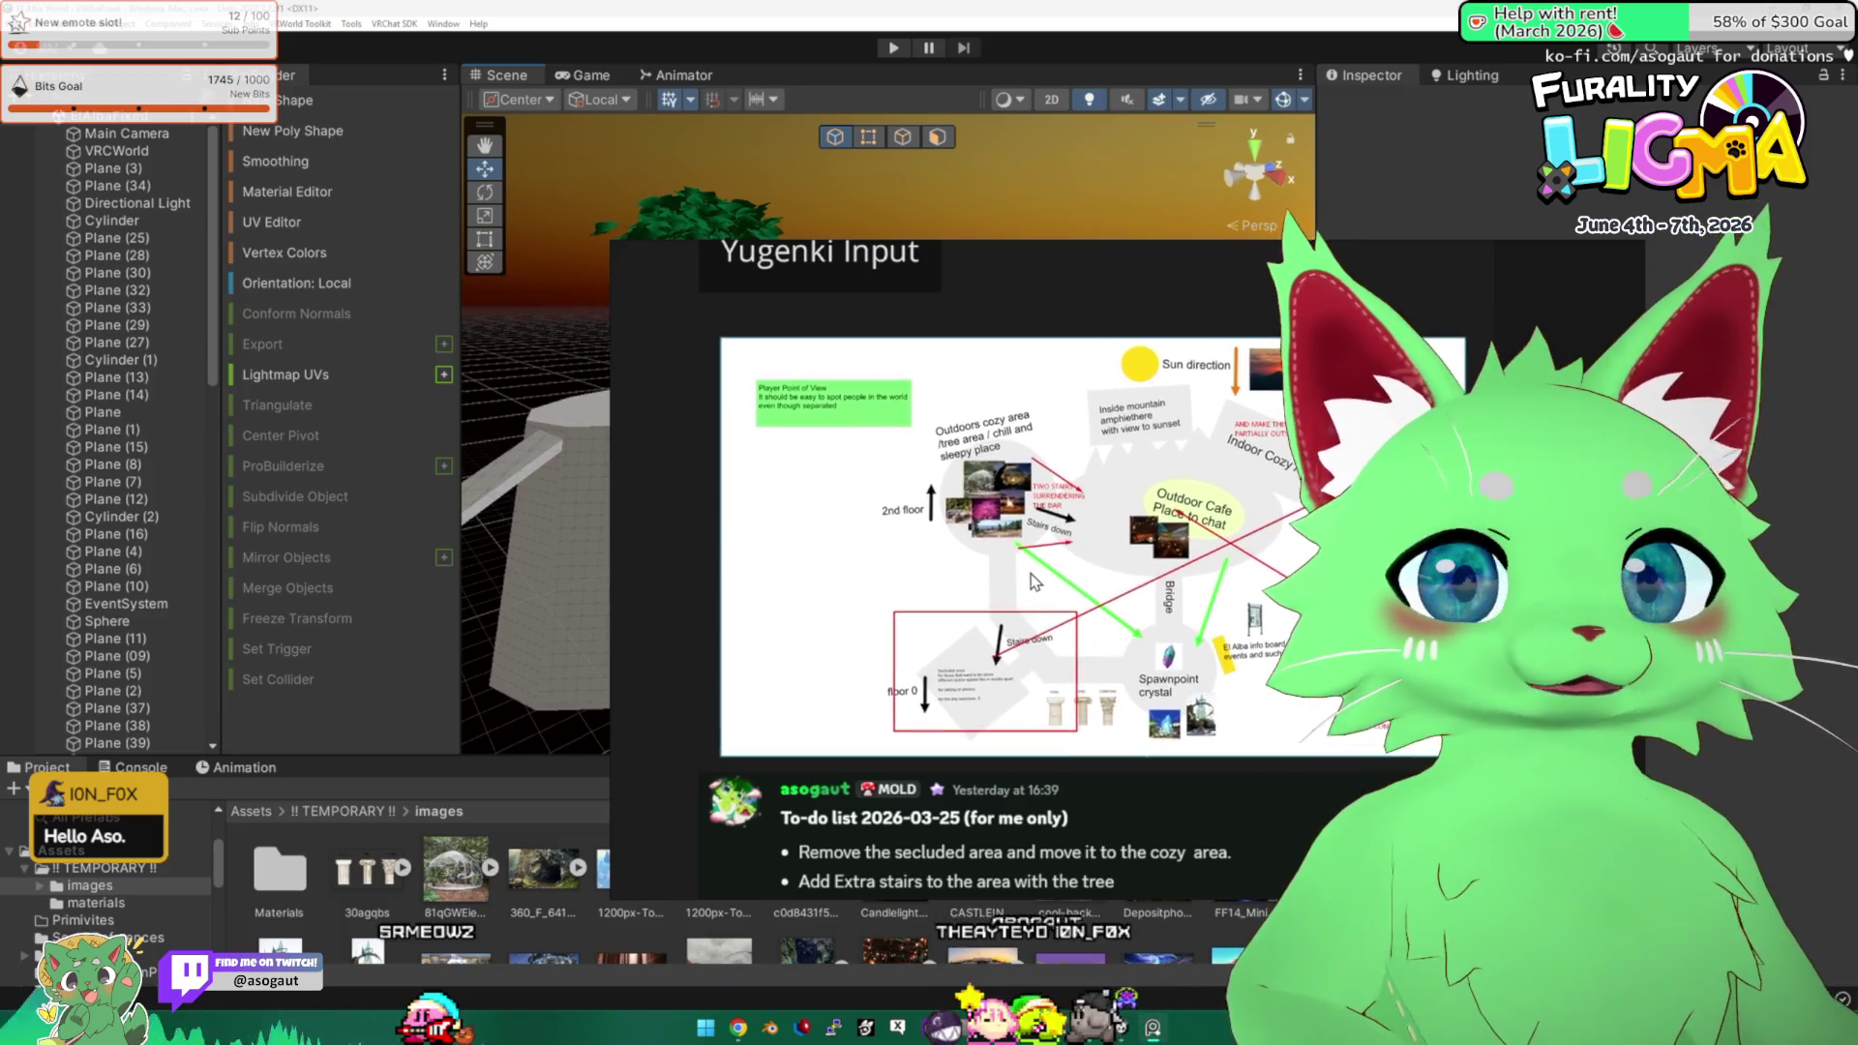
left_click_drag(1035, 580, 1015, 576)
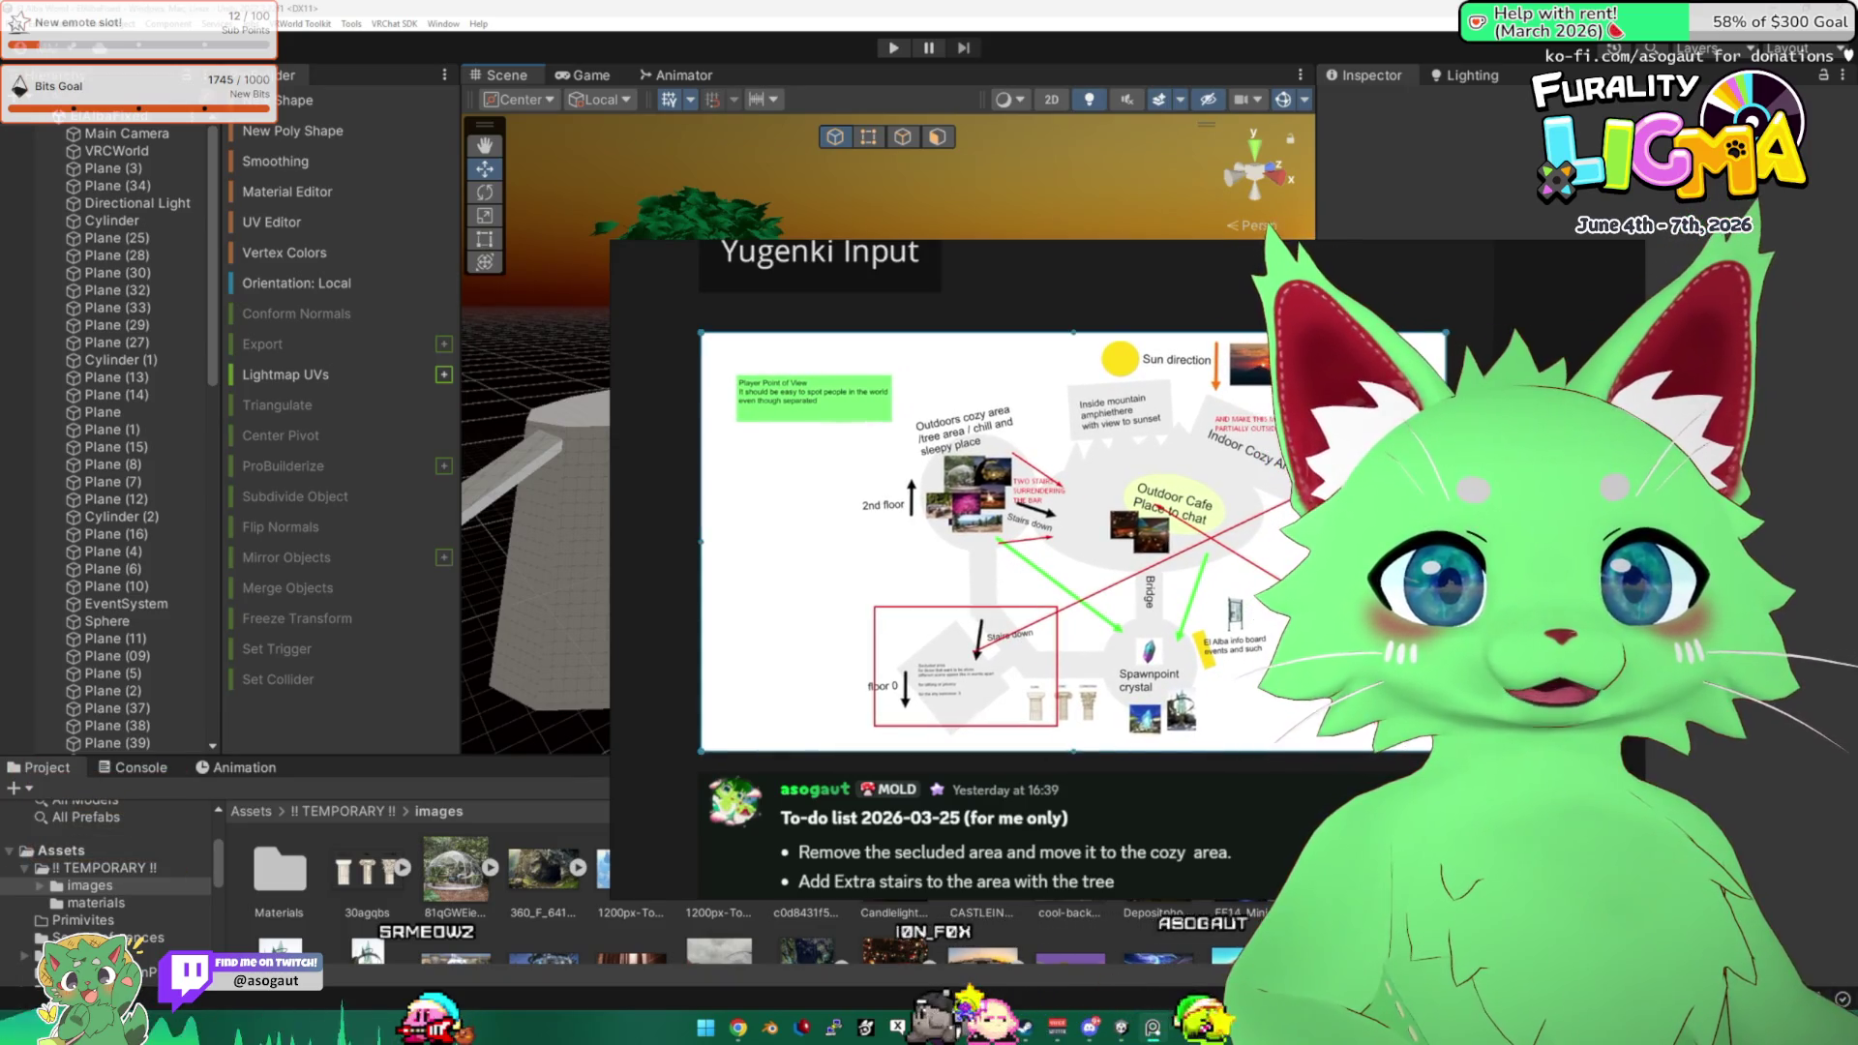
scroll(1186, 689, "up", 3)
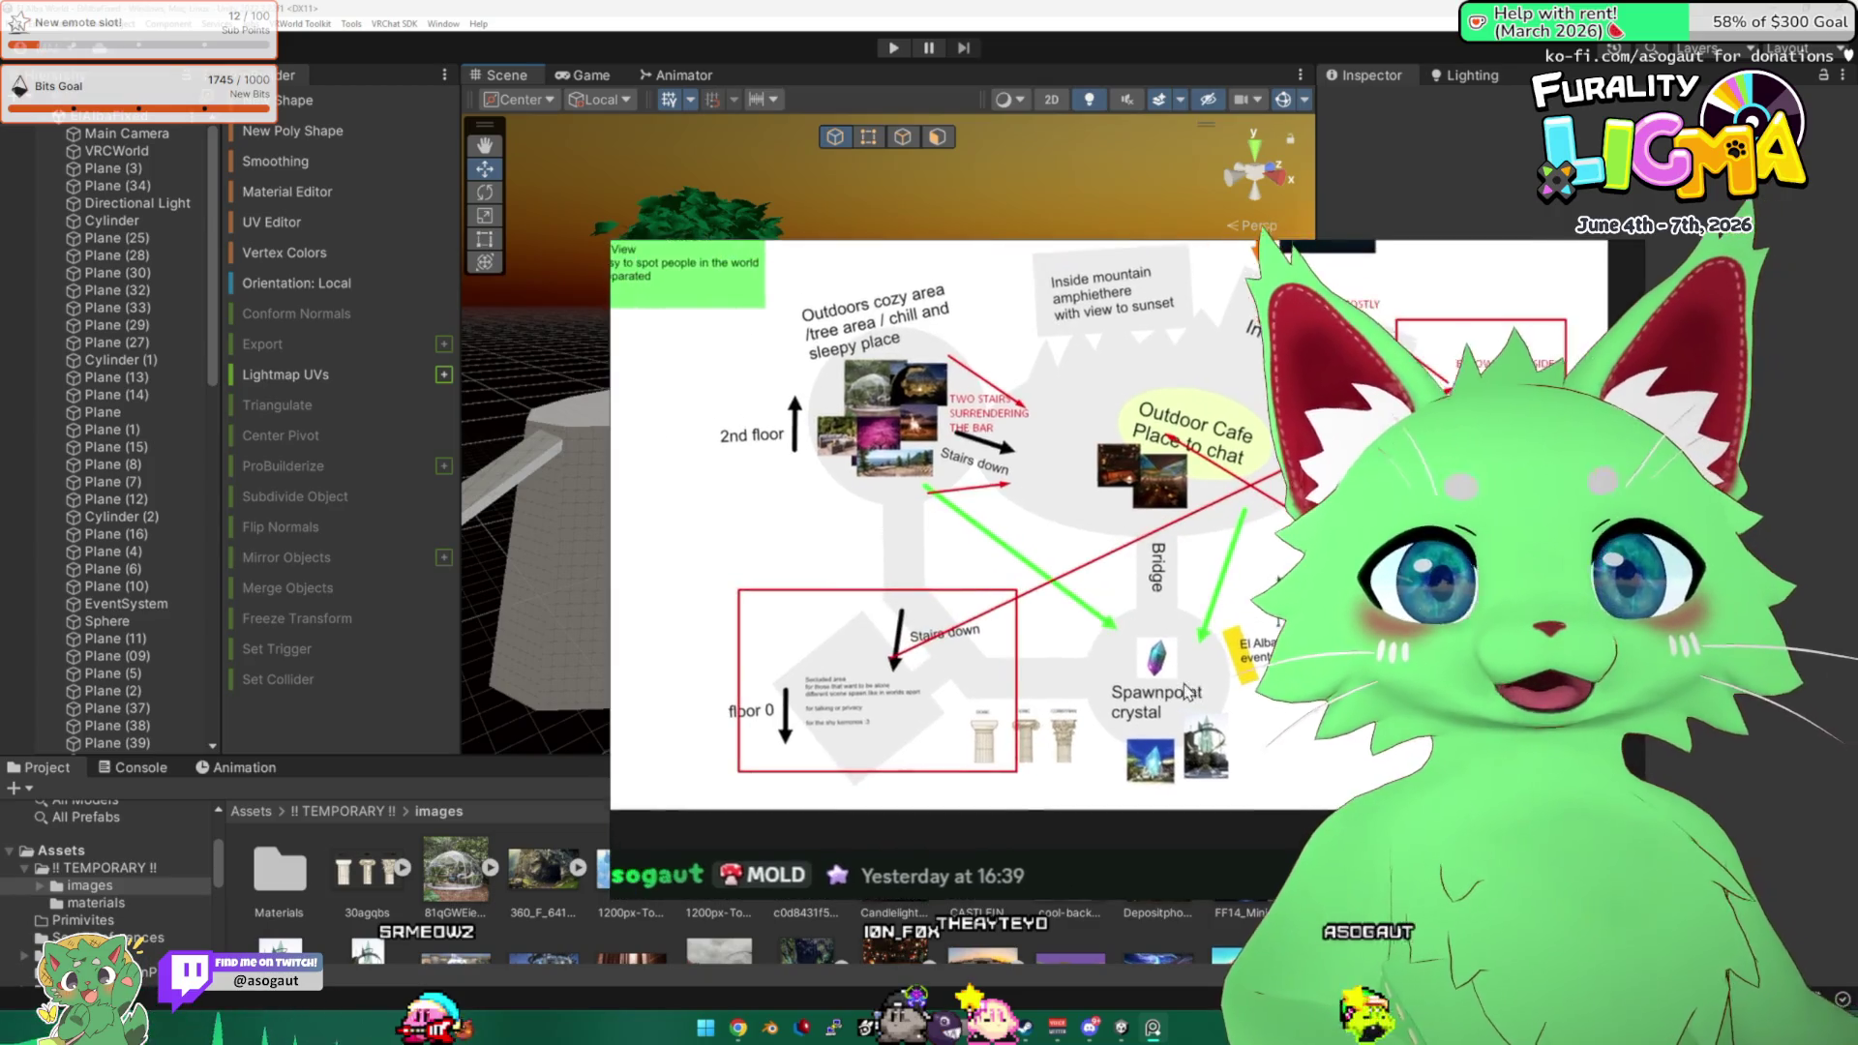
scroll(1186, 689, "down", 3)
scroll(1188, 532, "up", 2)
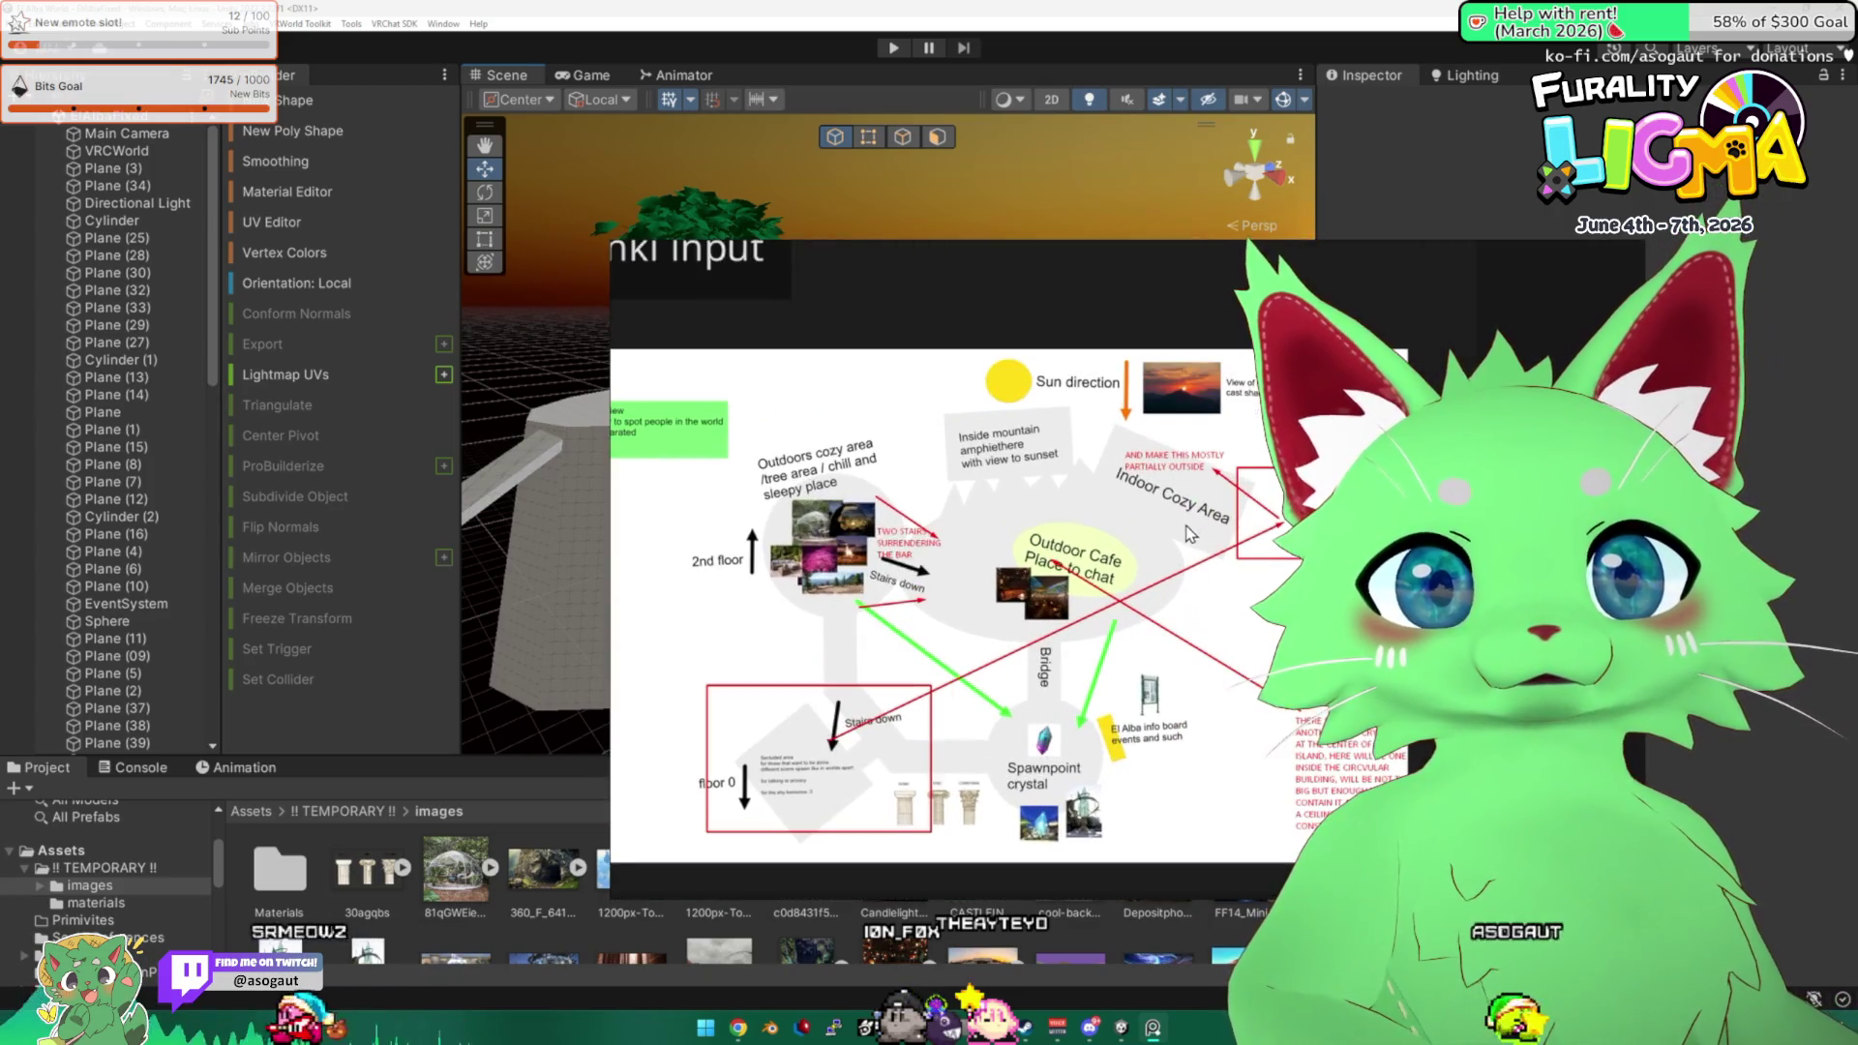
left_click(1066, 18)
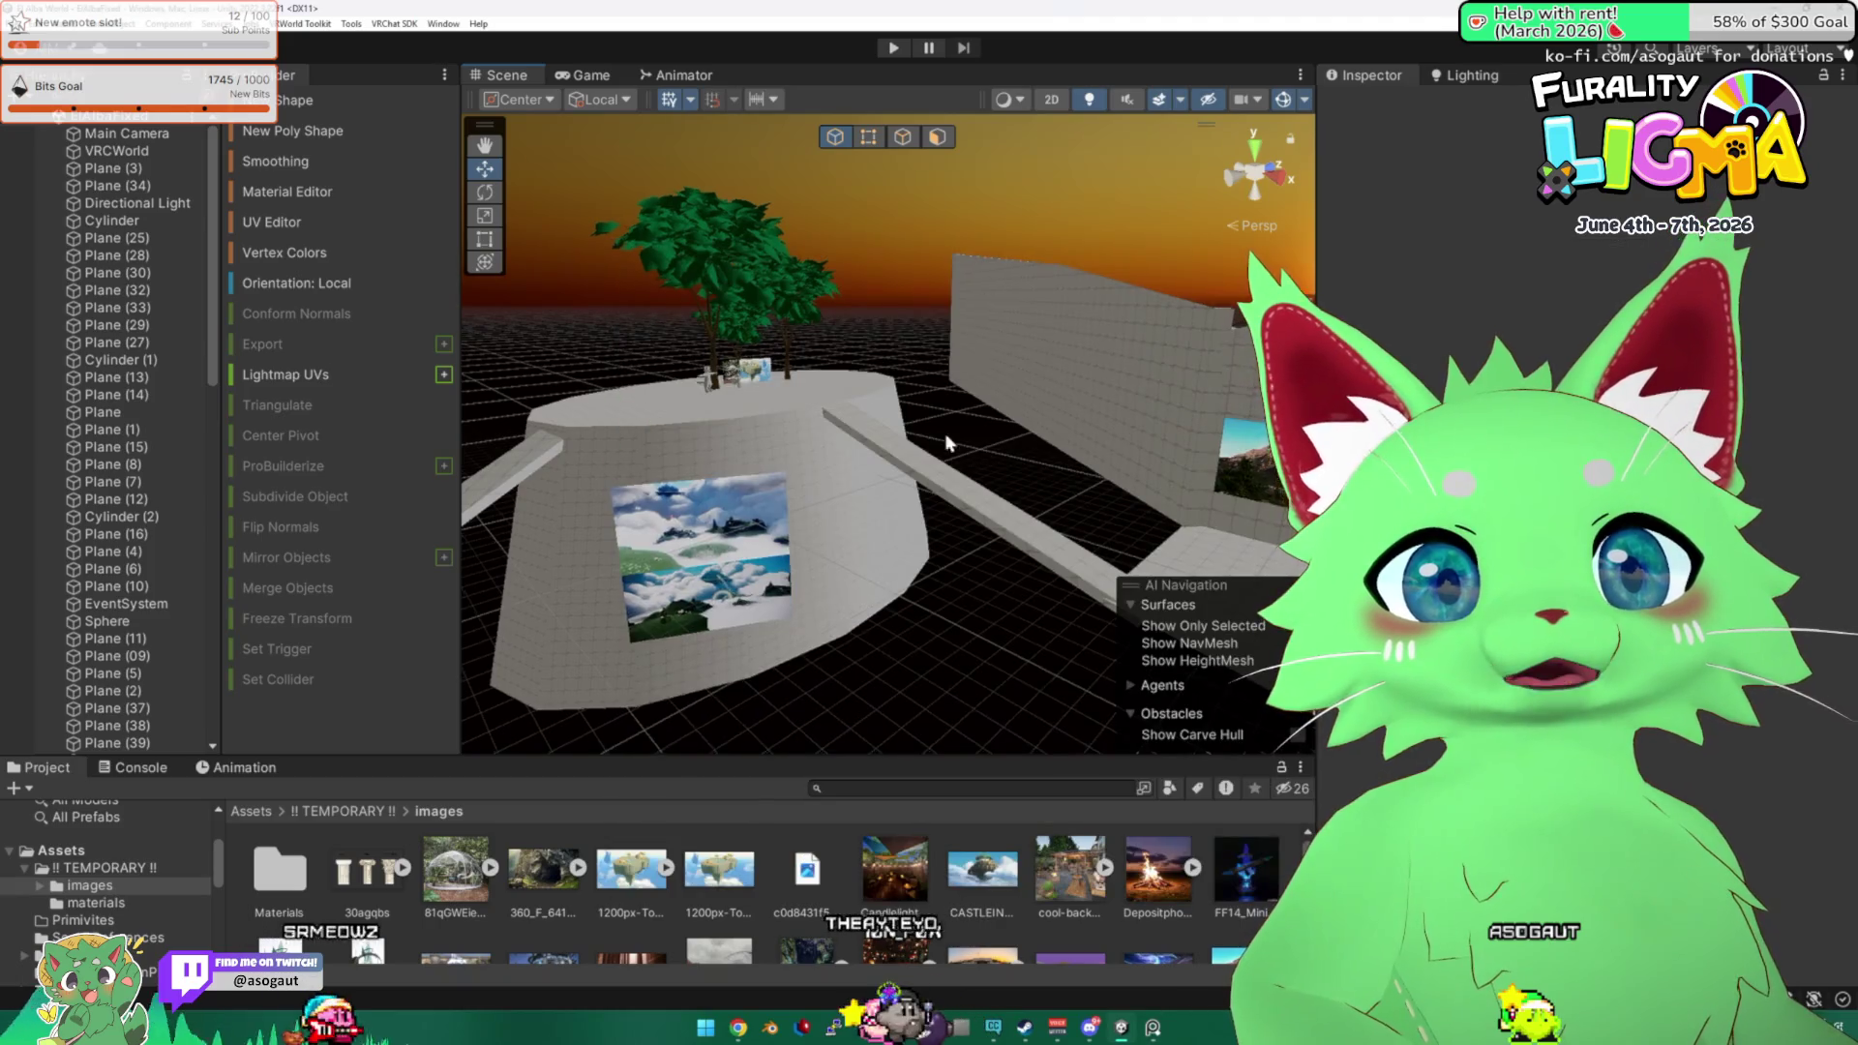
Navigate from the images folder up to Assets/Scenes and open the ElAlbaFixed scene.
left_click_drag(735, 425, 980, 474)
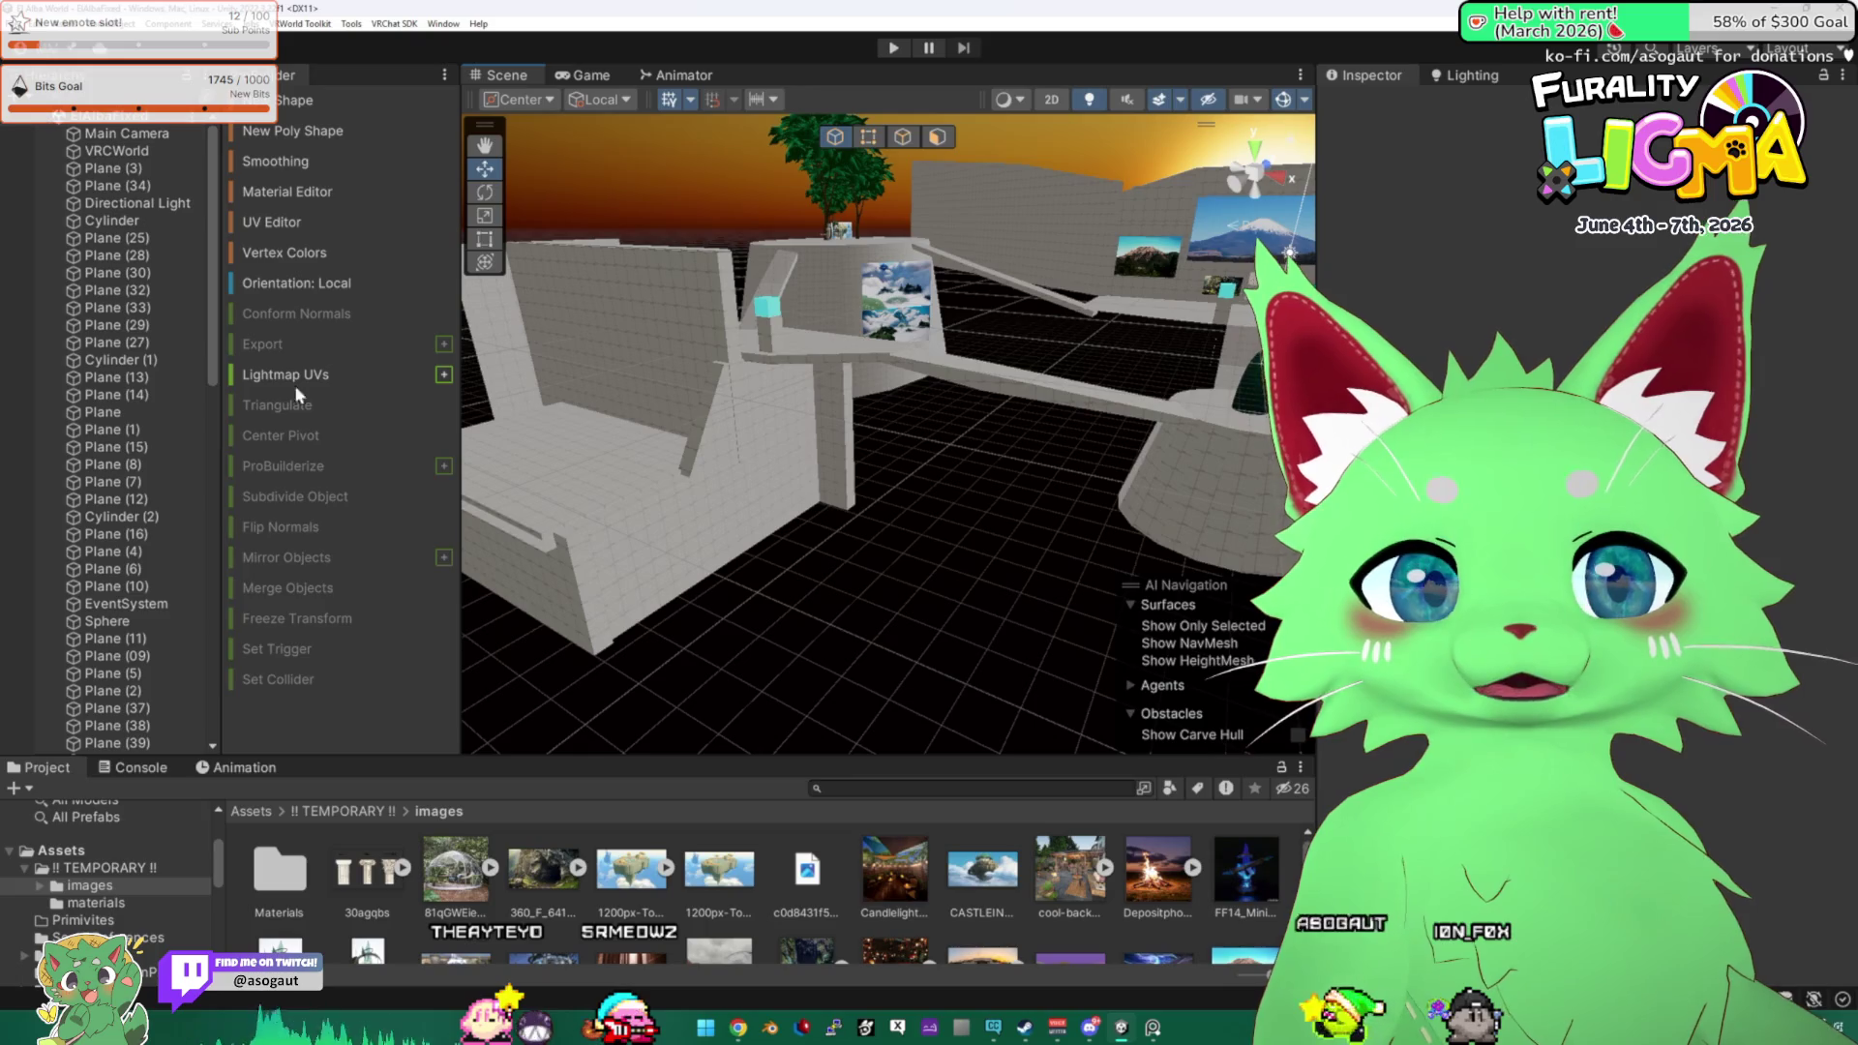
left_click(309, 808)
left_click(248, 813)
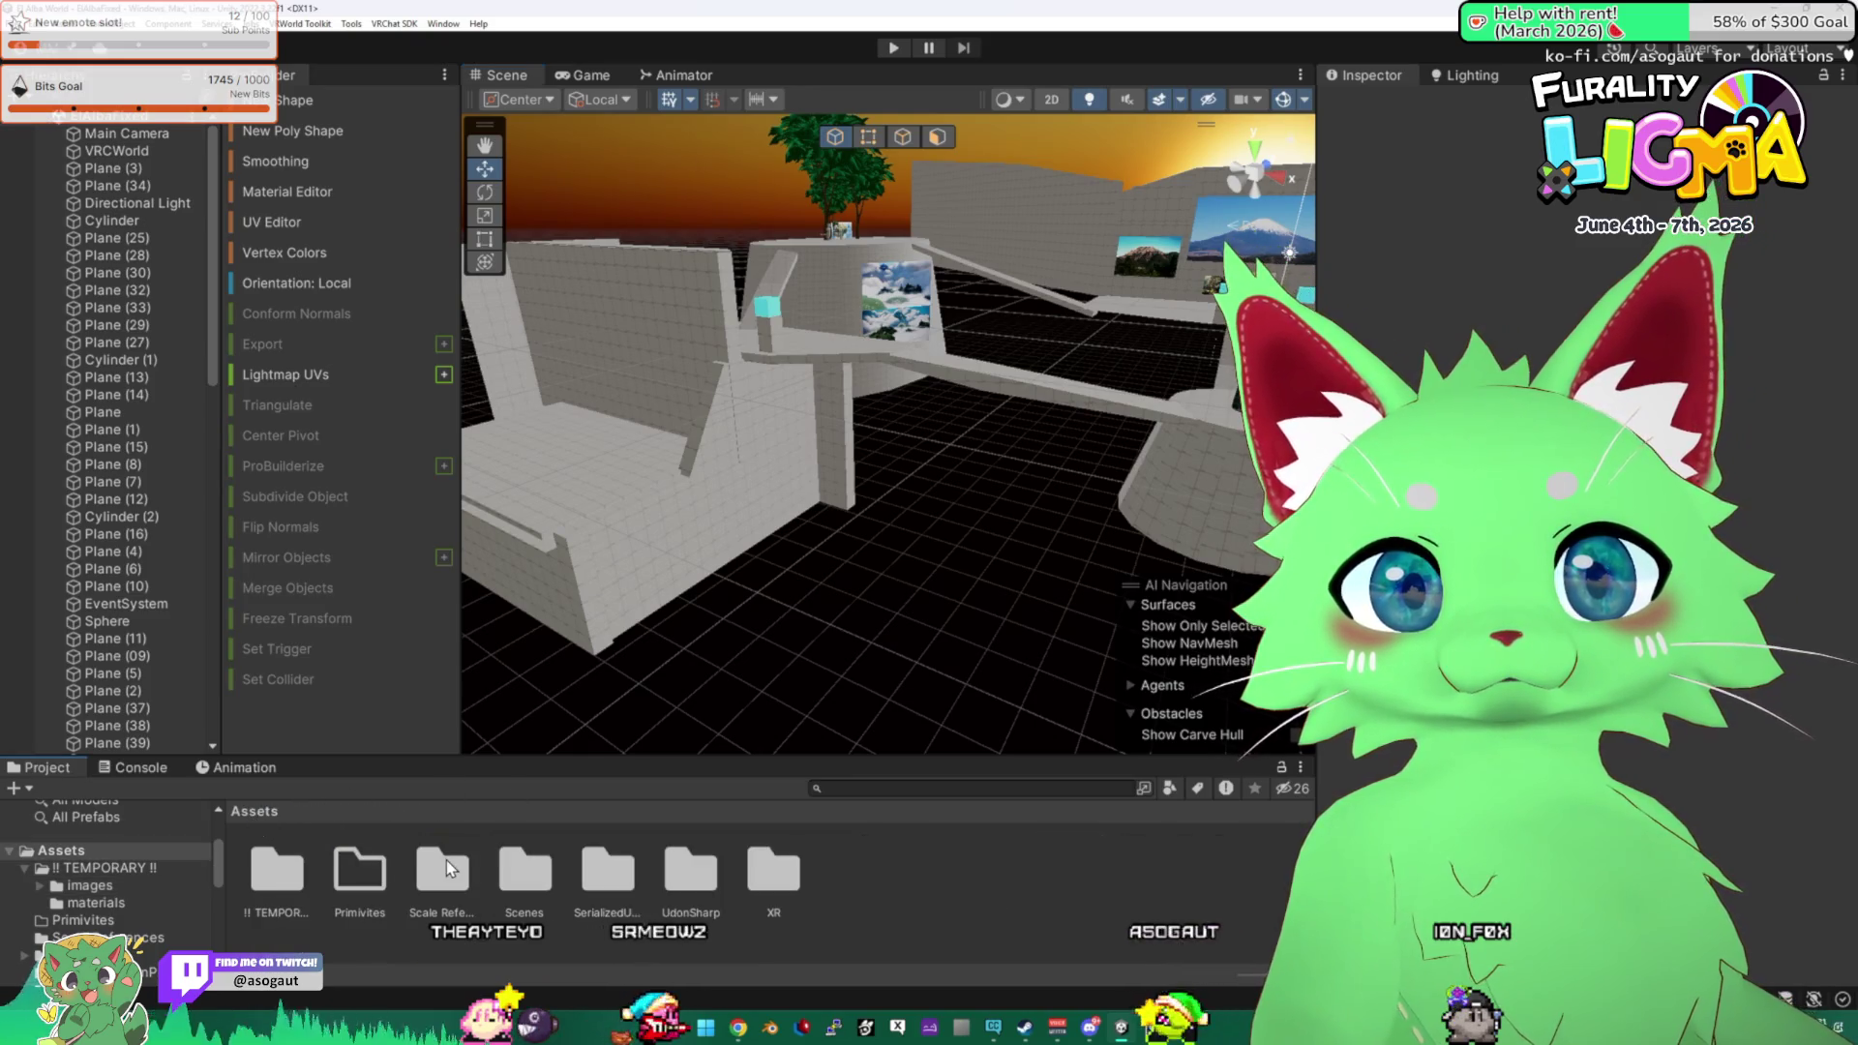
double_click(555, 881)
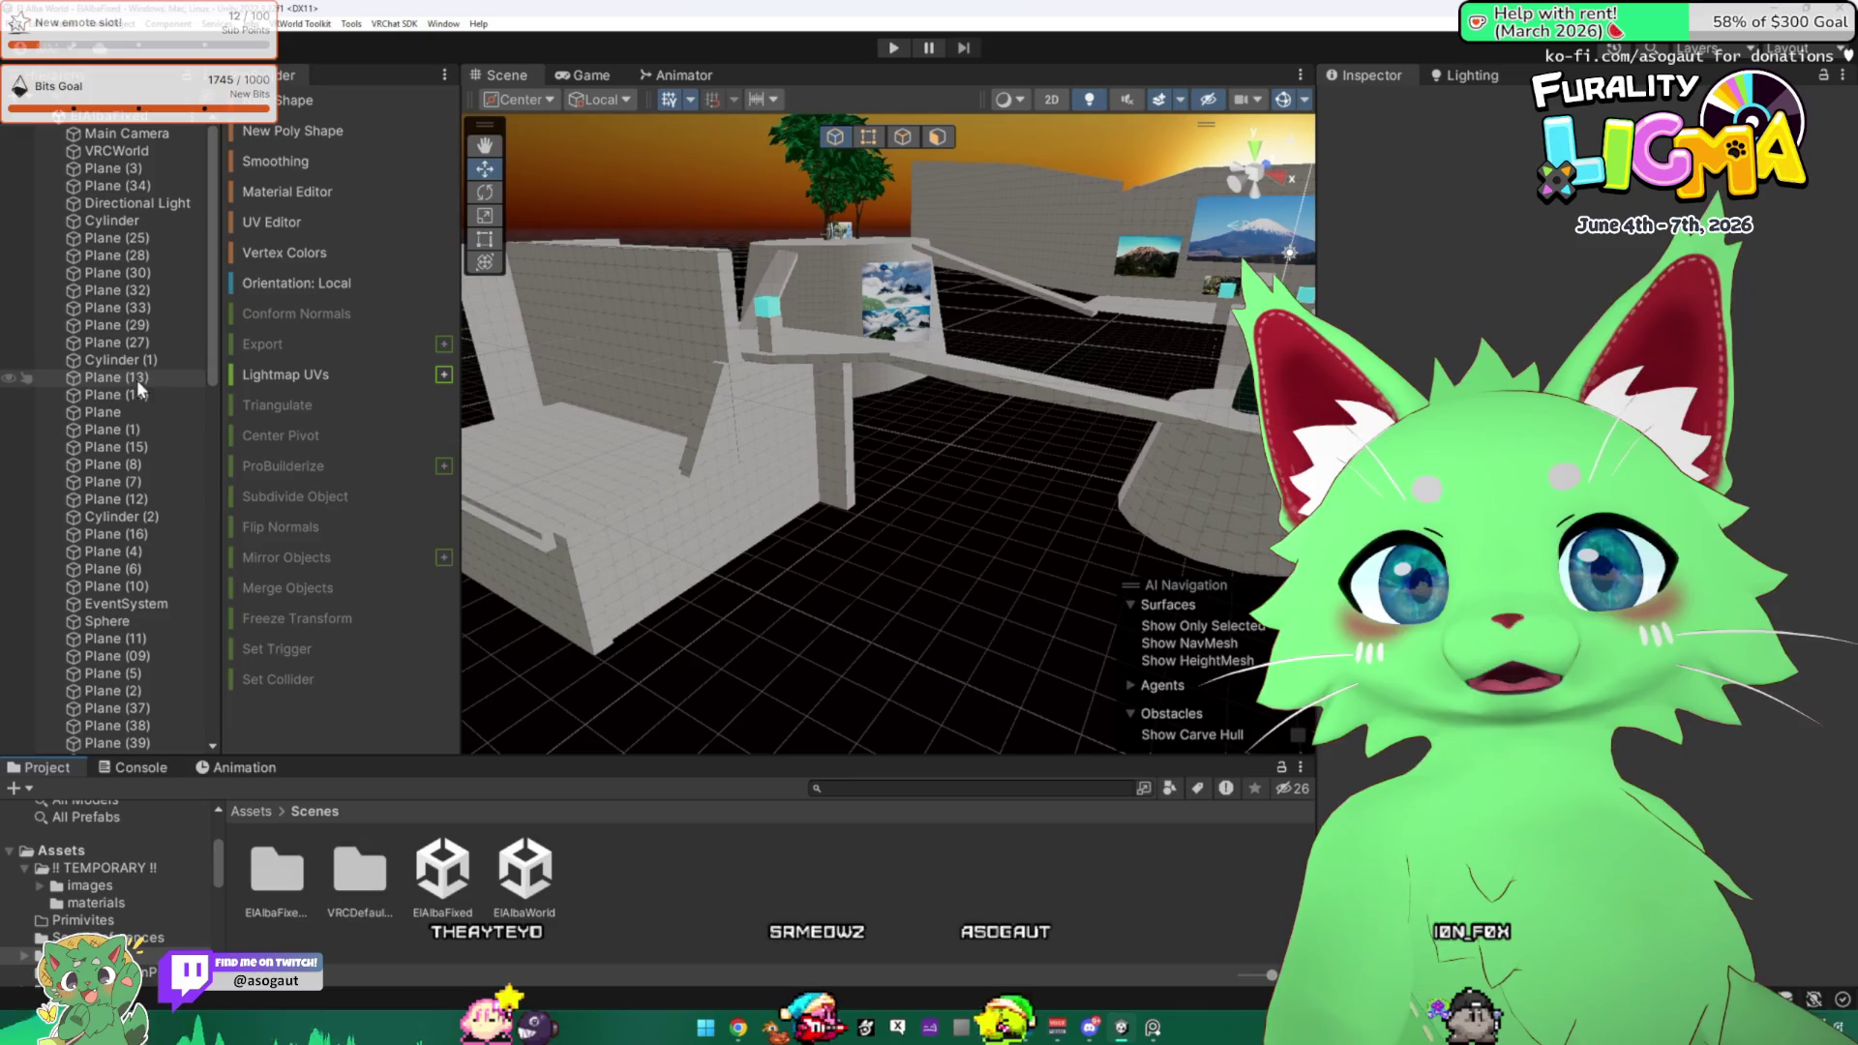
double_click(463, 876)
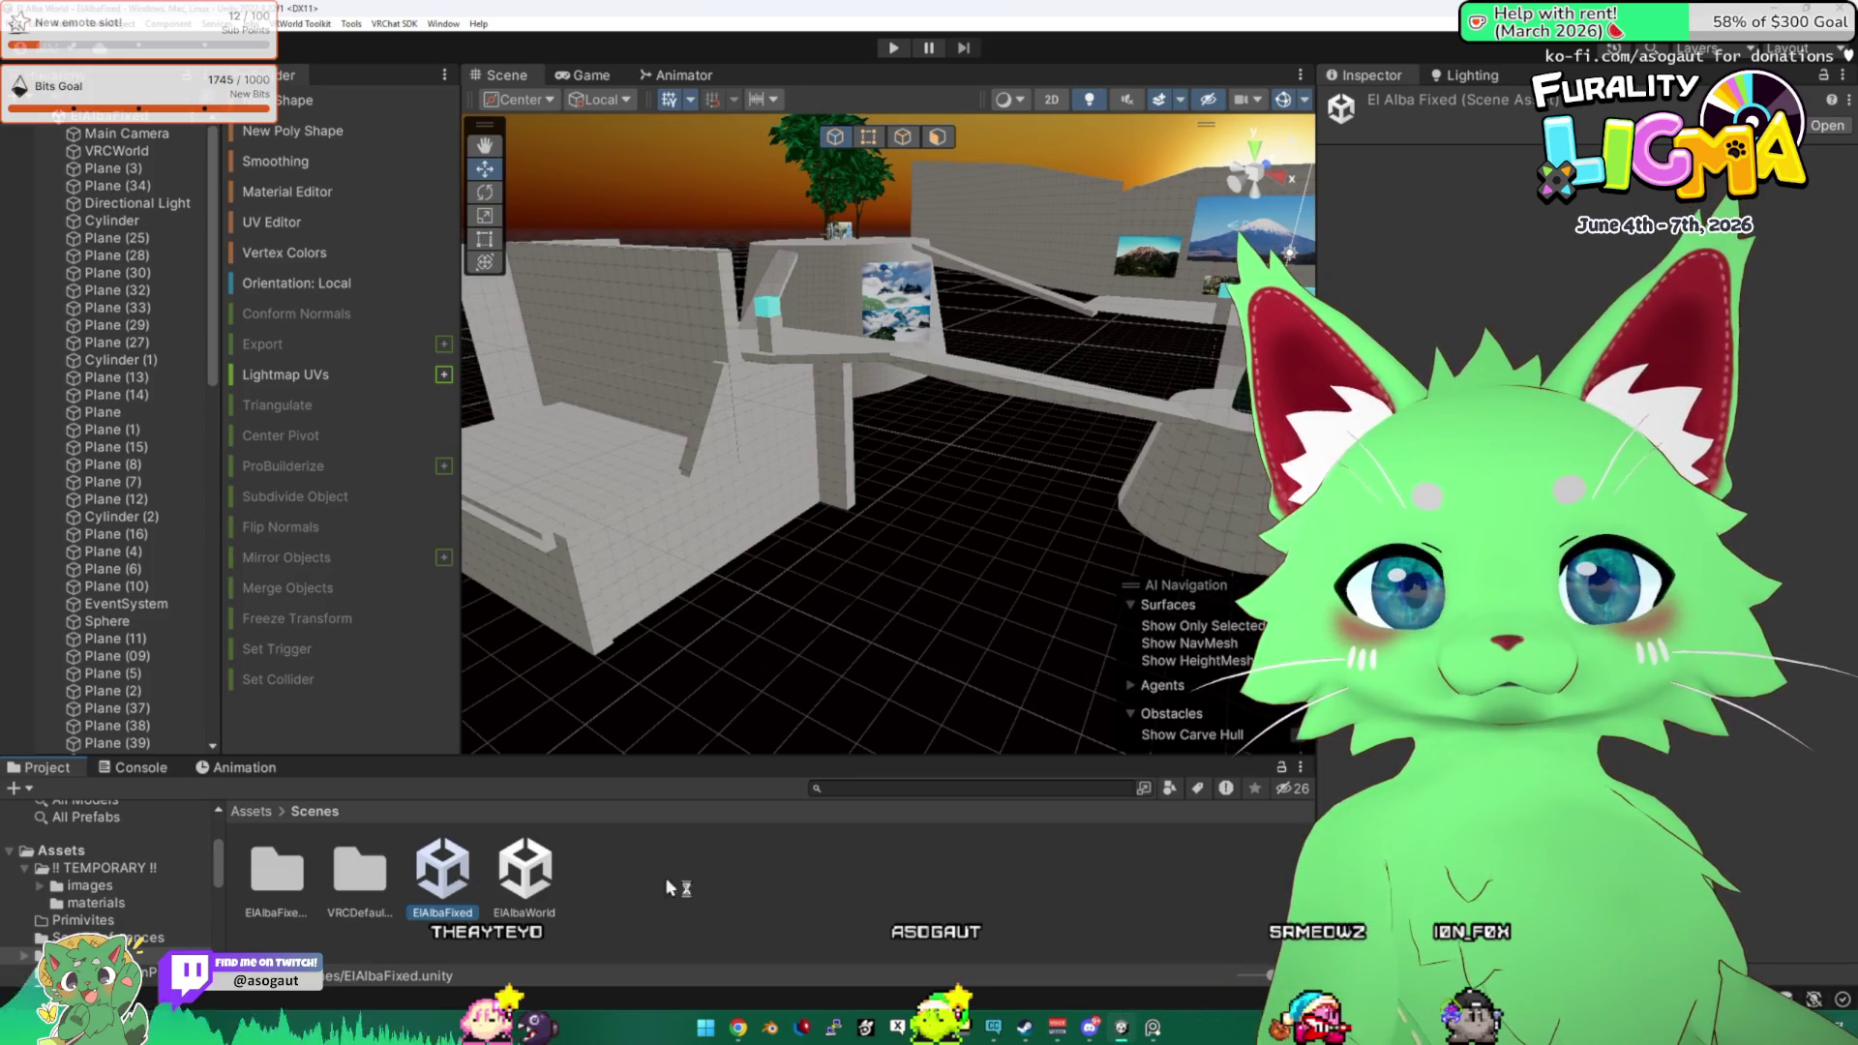
Create a new 'Old Versions' folder inside Scenes.
left_click(713, 883)
right_click(711, 884)
mouse_move(793, 418)
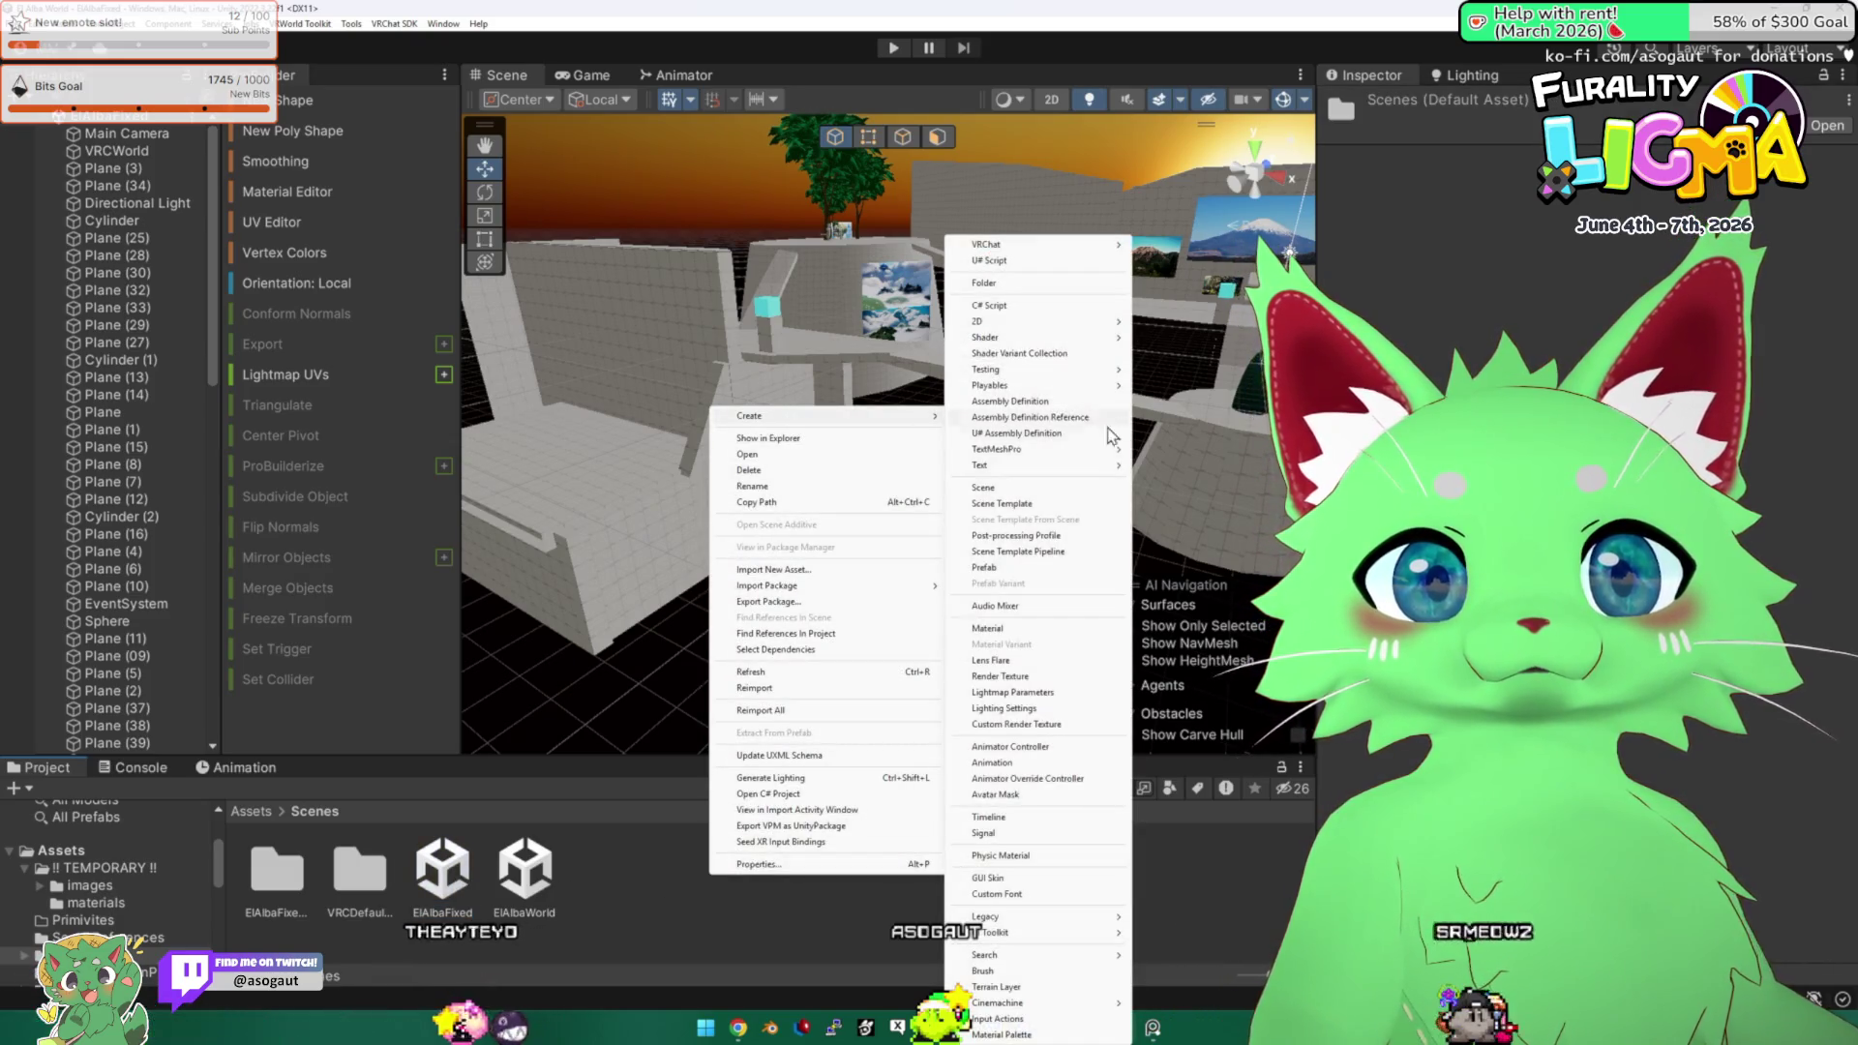
left_click(1018, 284)
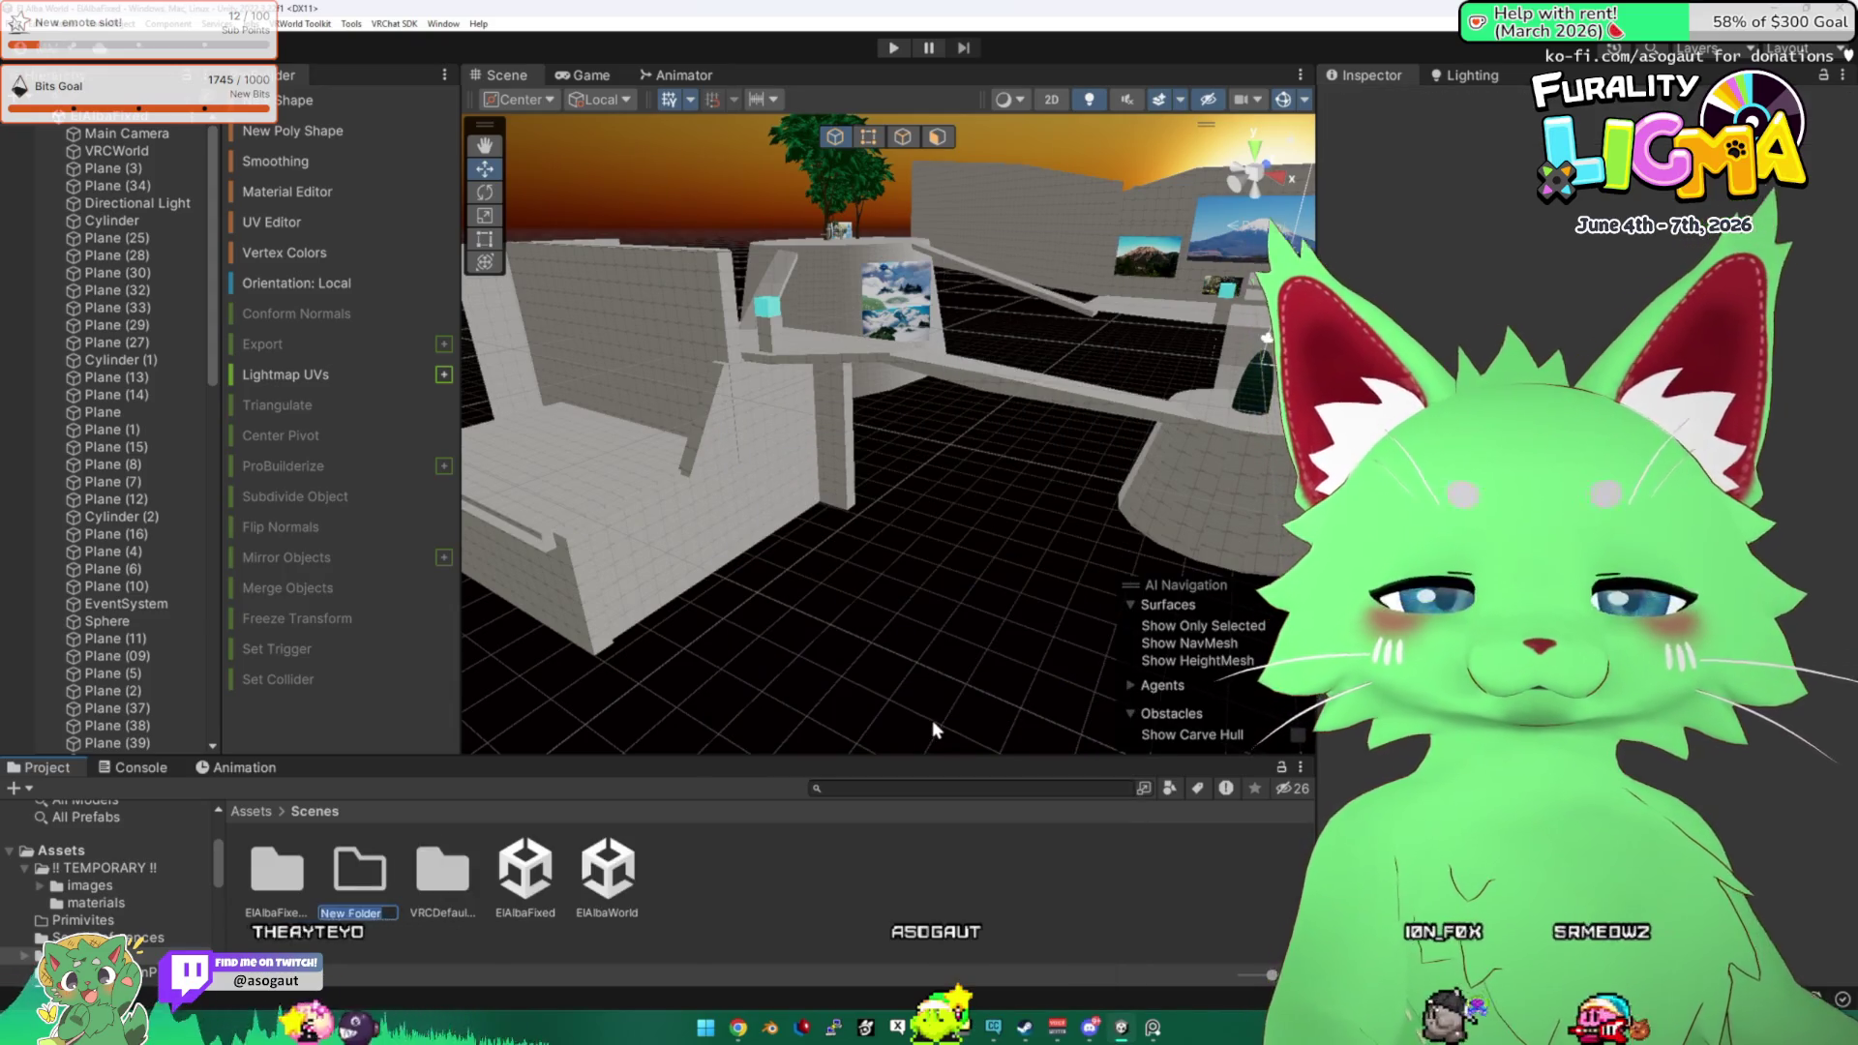
type("Old Versions")
key("Return")
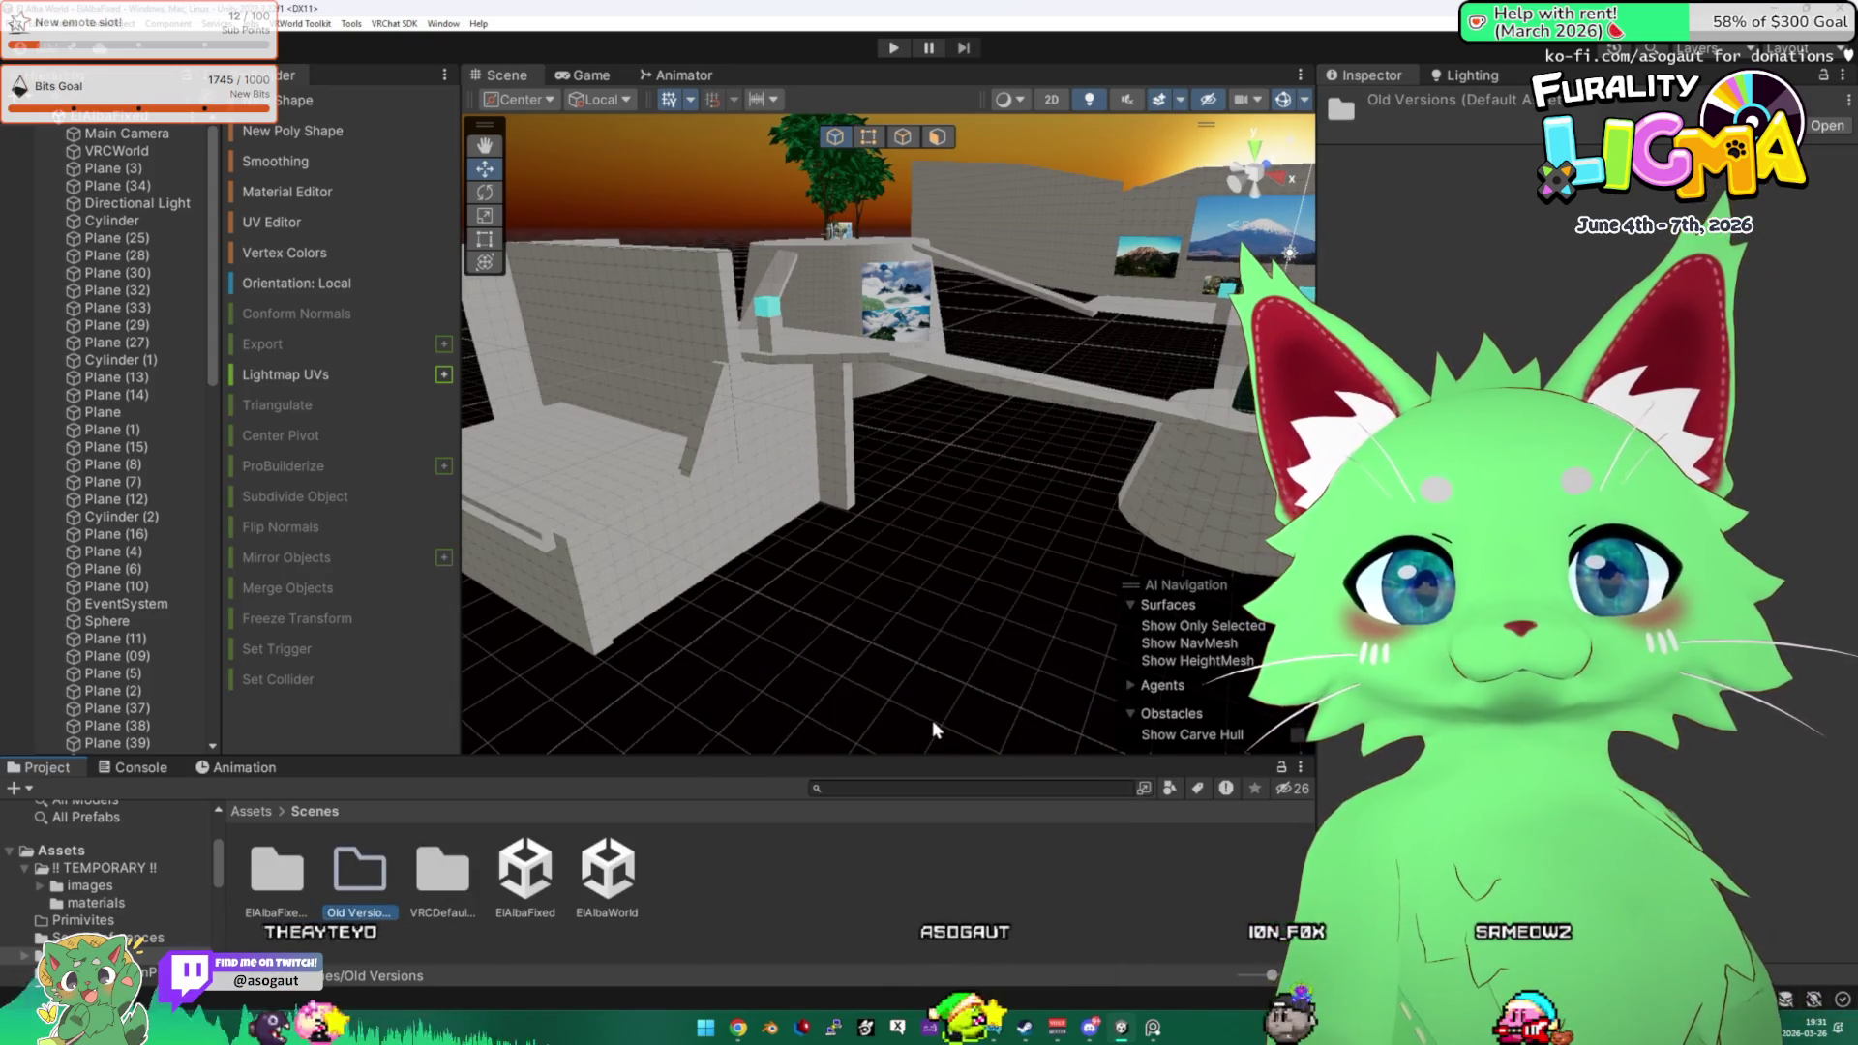
Move the ElAlbaWorld scene into Old Versions and check the folder.
left_click_drag(606, 870, 358, 875)
double_click(359, 871)
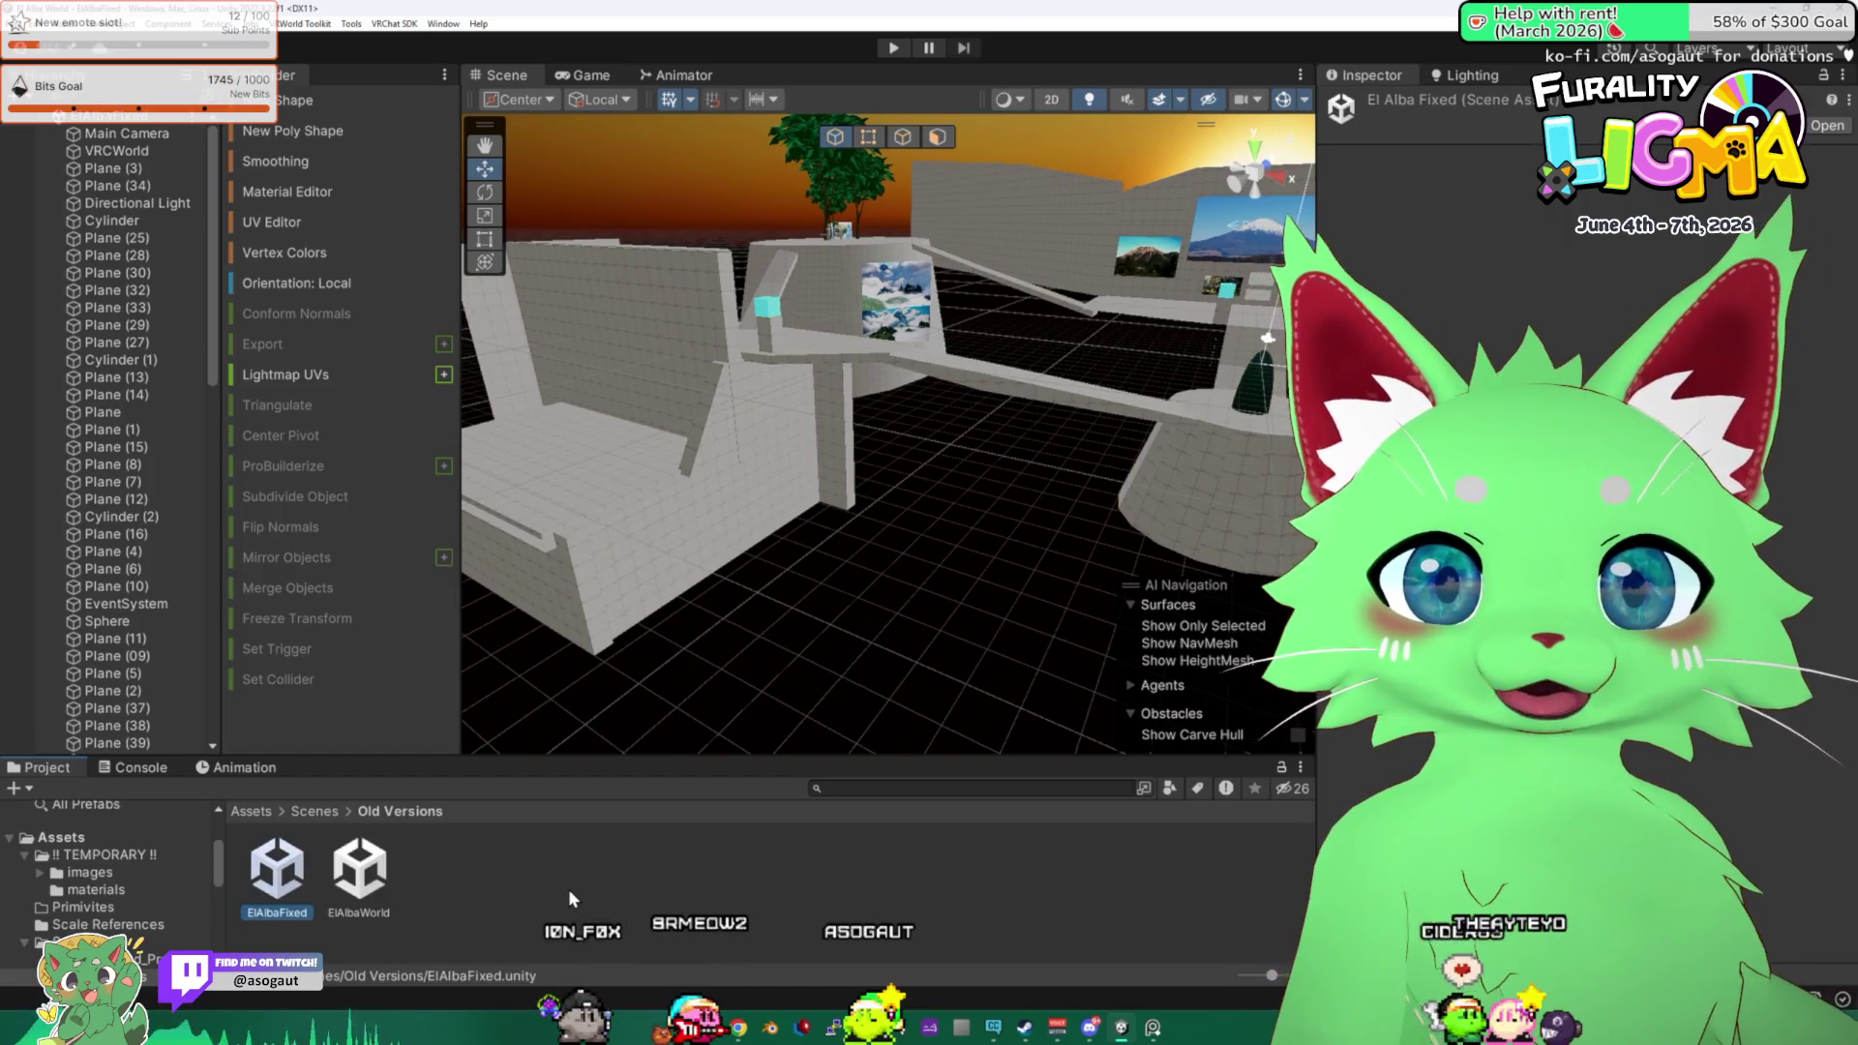
left_click(334, 813)
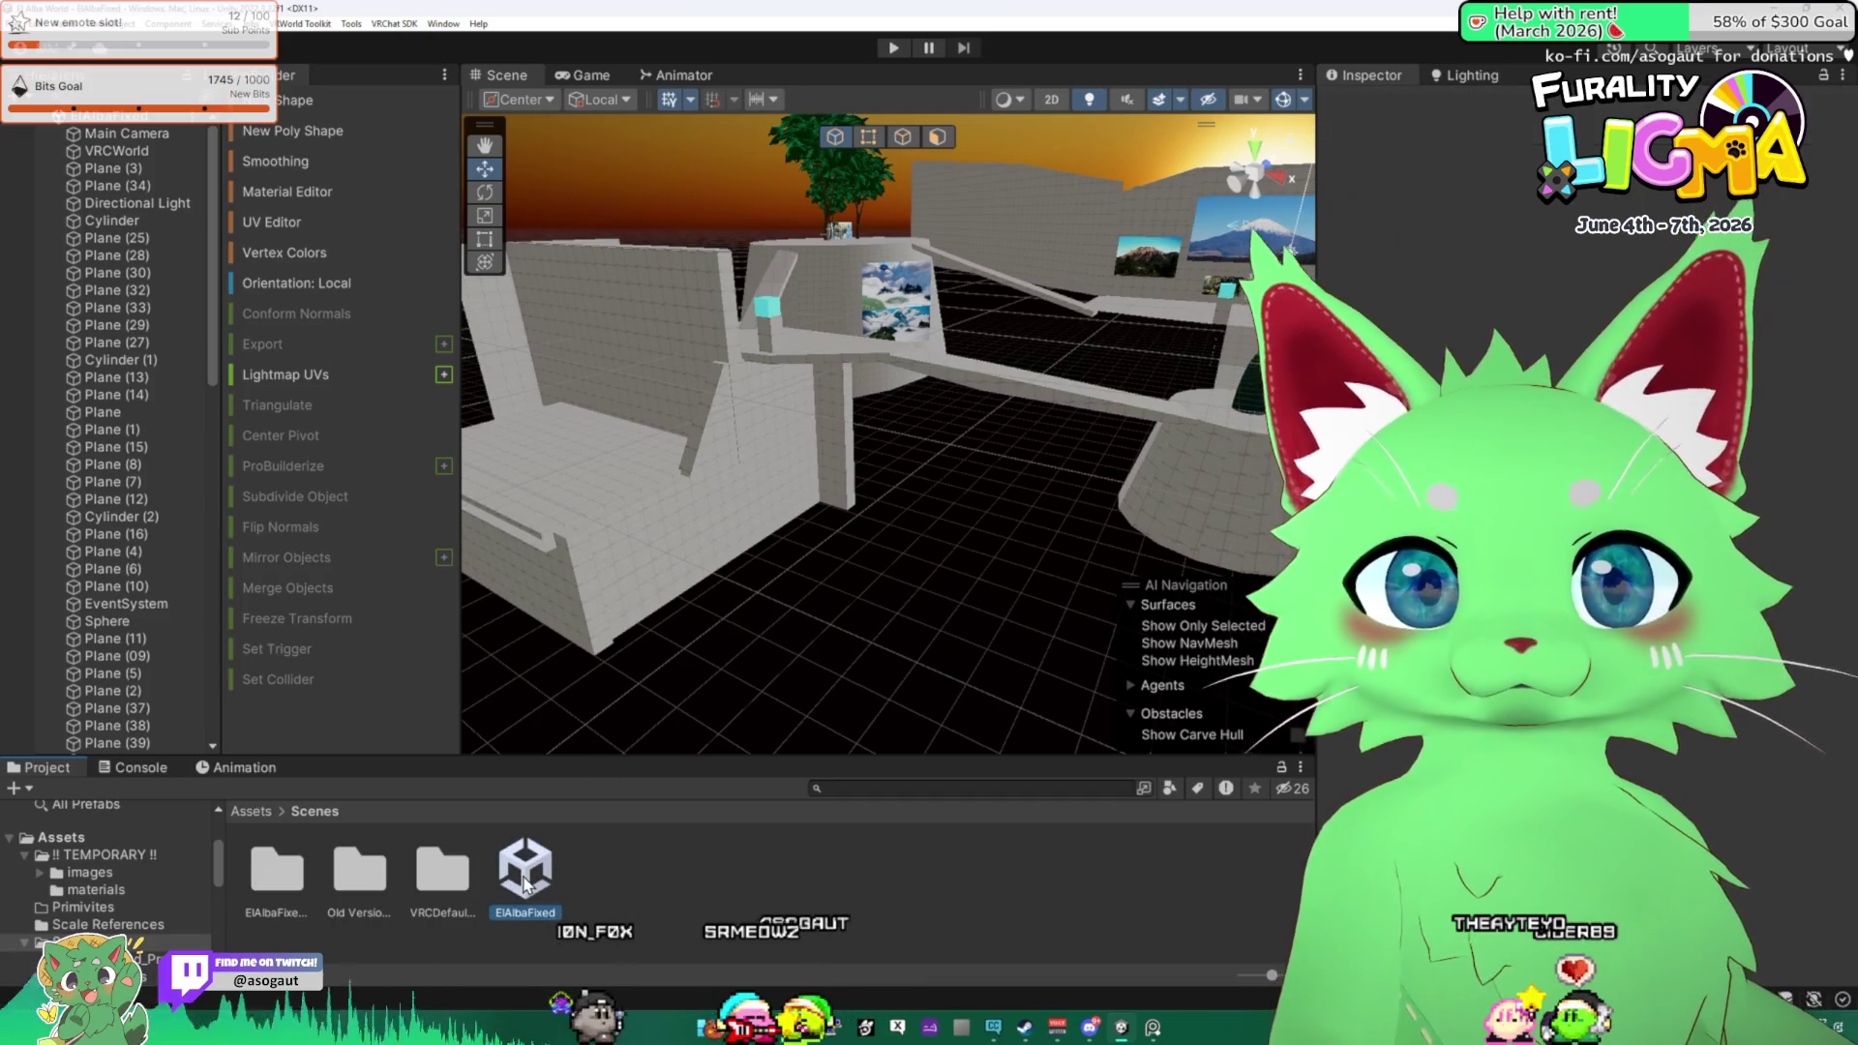
Rename the archived scene in Old Versions to ElAlbaWorld.old.
double_click(366, 905)
left_click(363, 900)
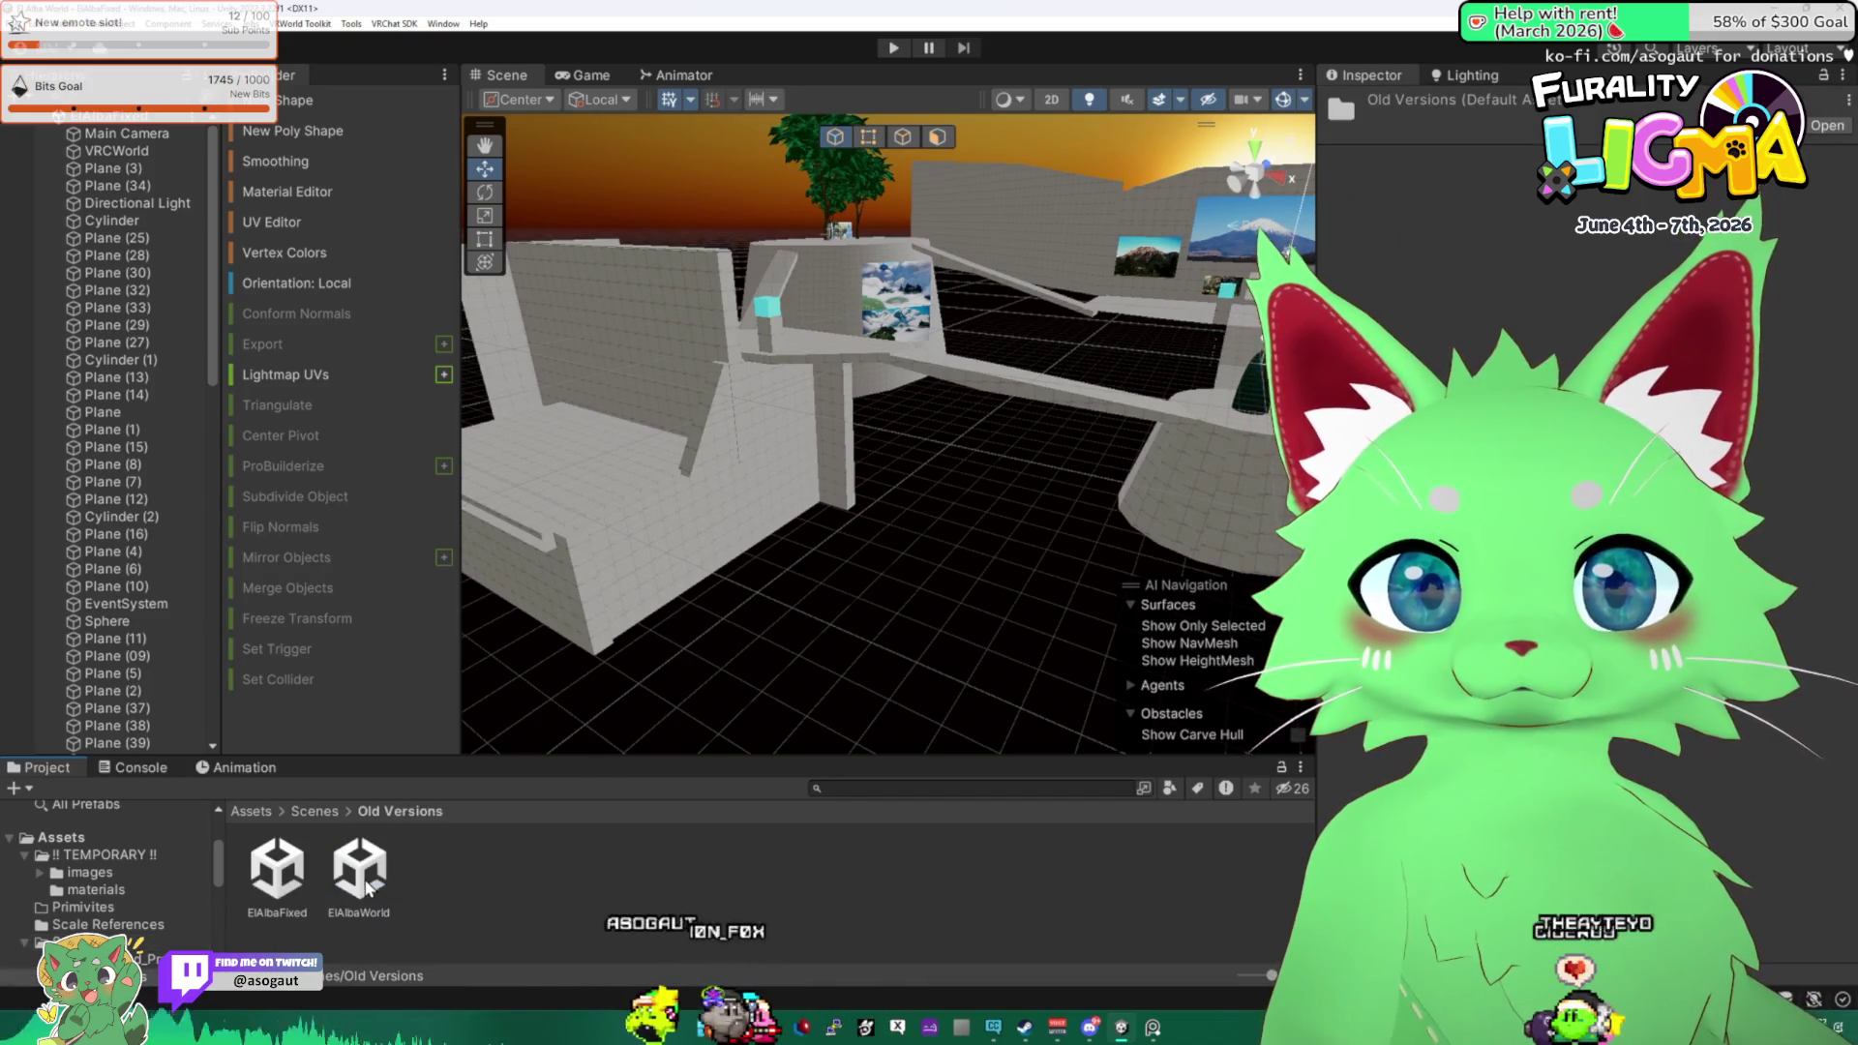
key("F2")
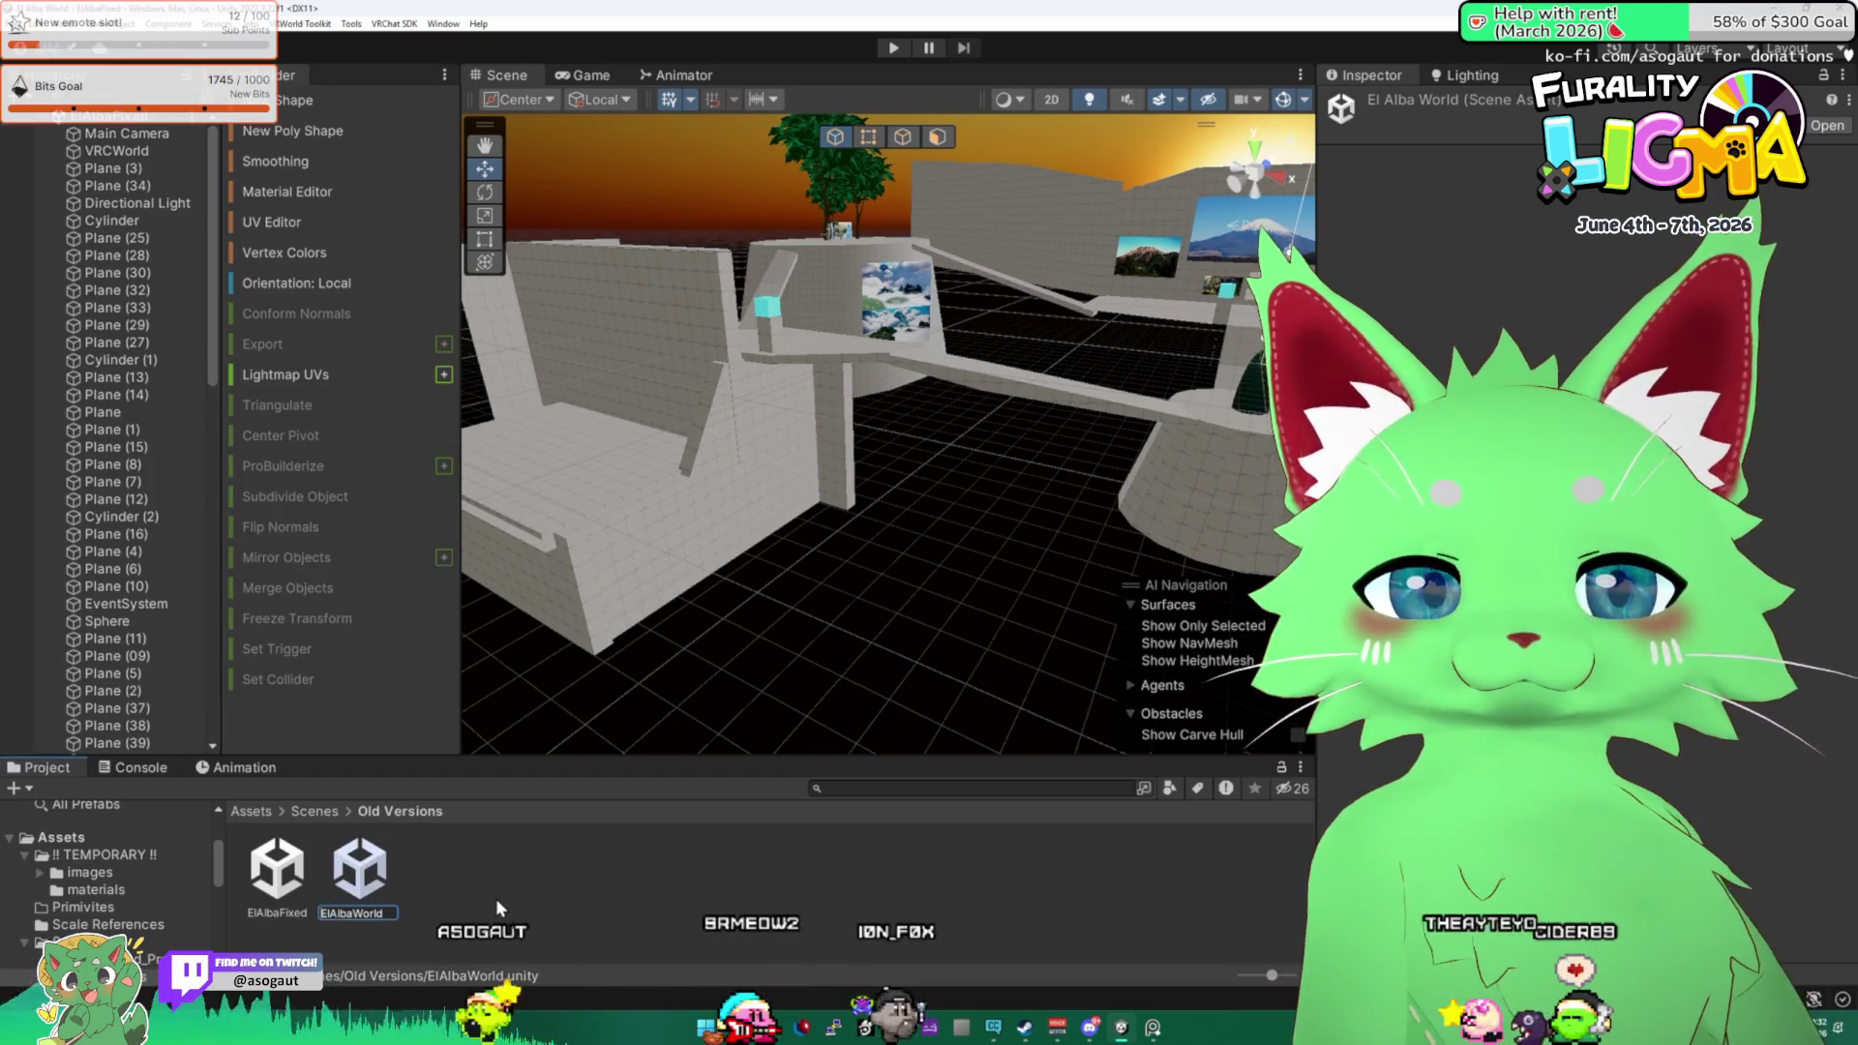
type(".old")
key("Return")
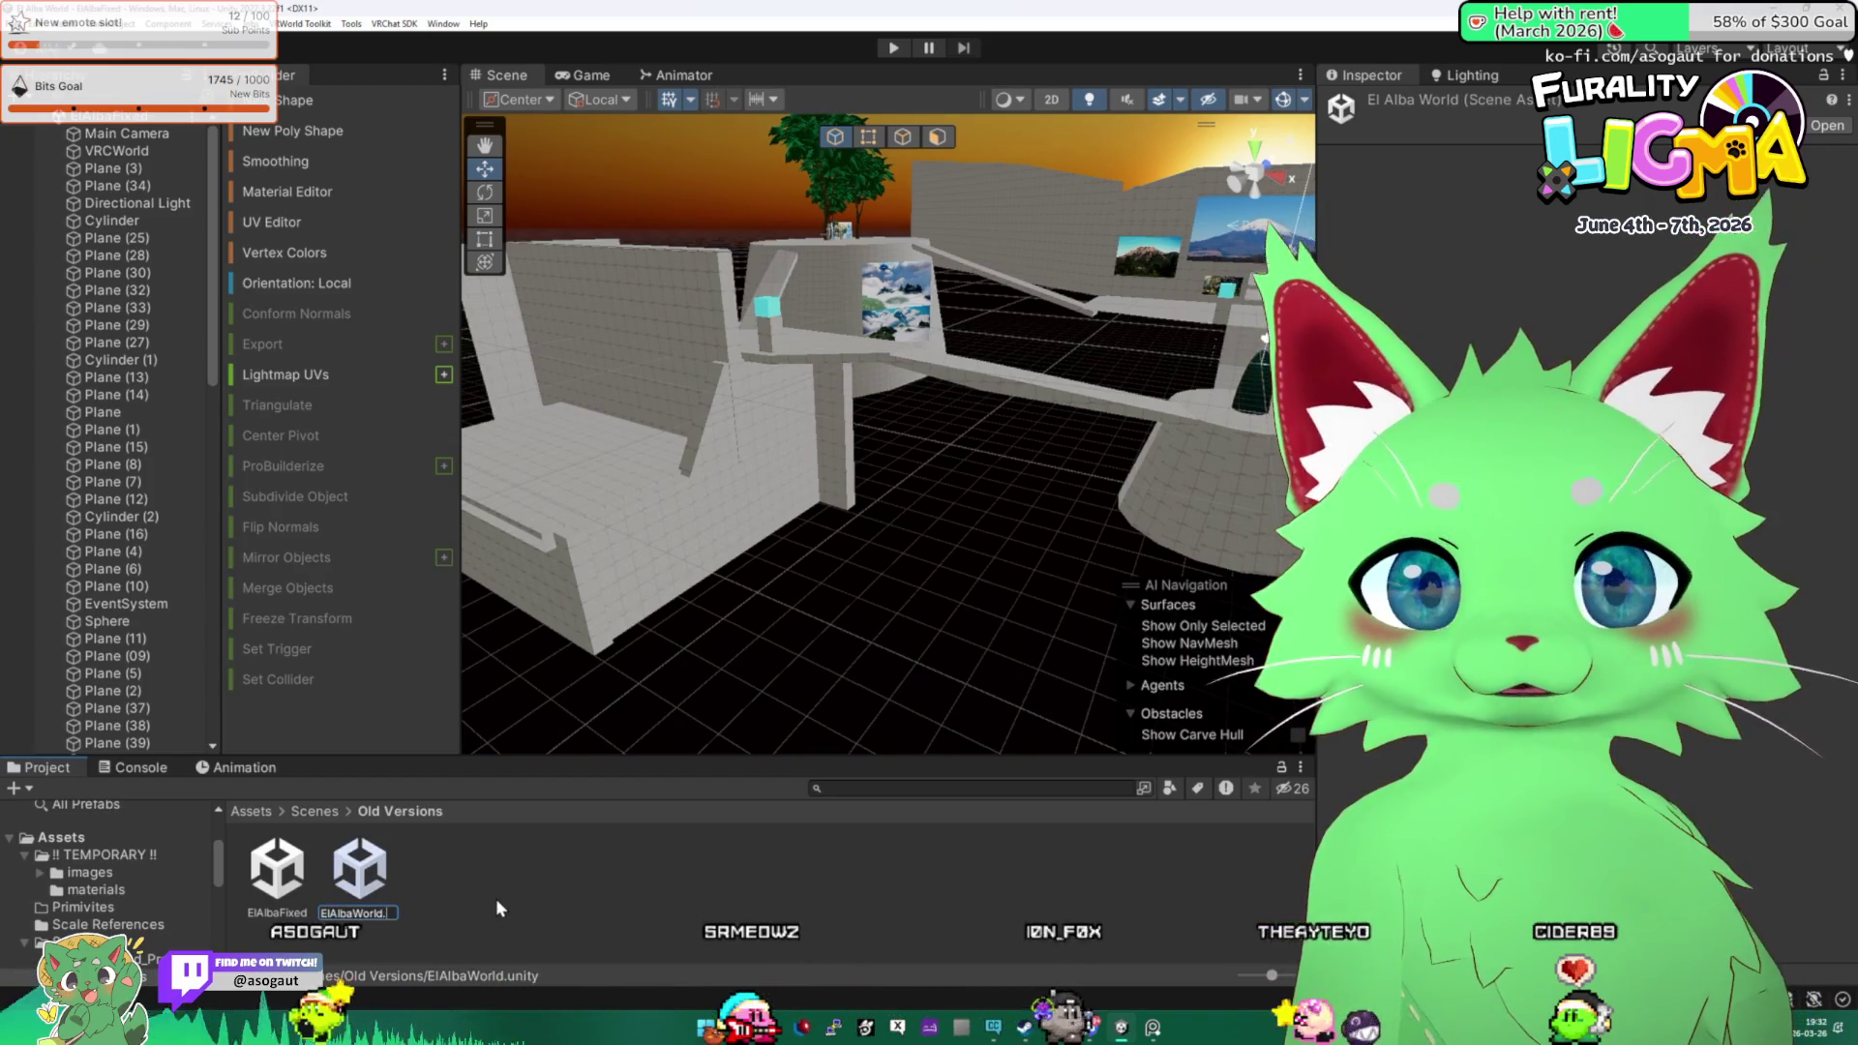
left_click(300, 871)
Rename the ElAlbaFixed scene asset in the Scenes folder to ElAlbaWorldMain.
key("F2")
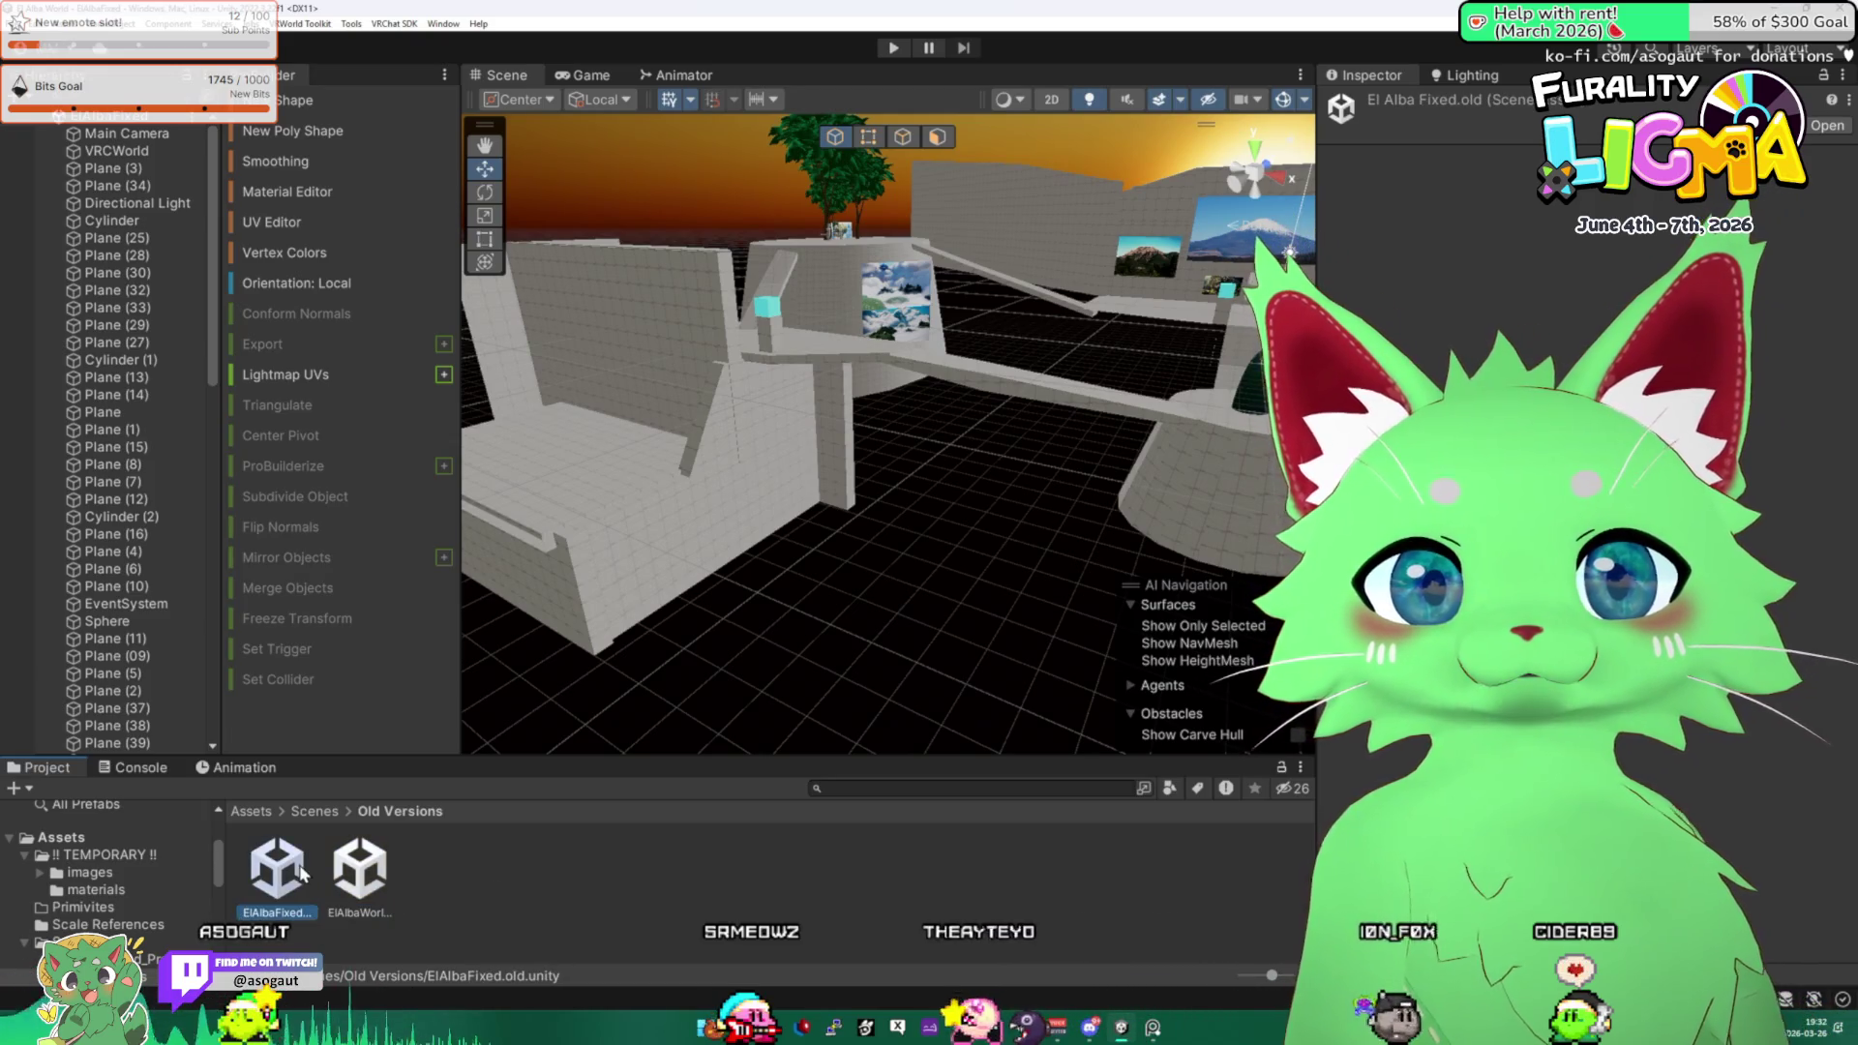
left_click(314, 810)
left_click(524, 871)
key("F2")
key("BackSpace")
key("BackSpace")
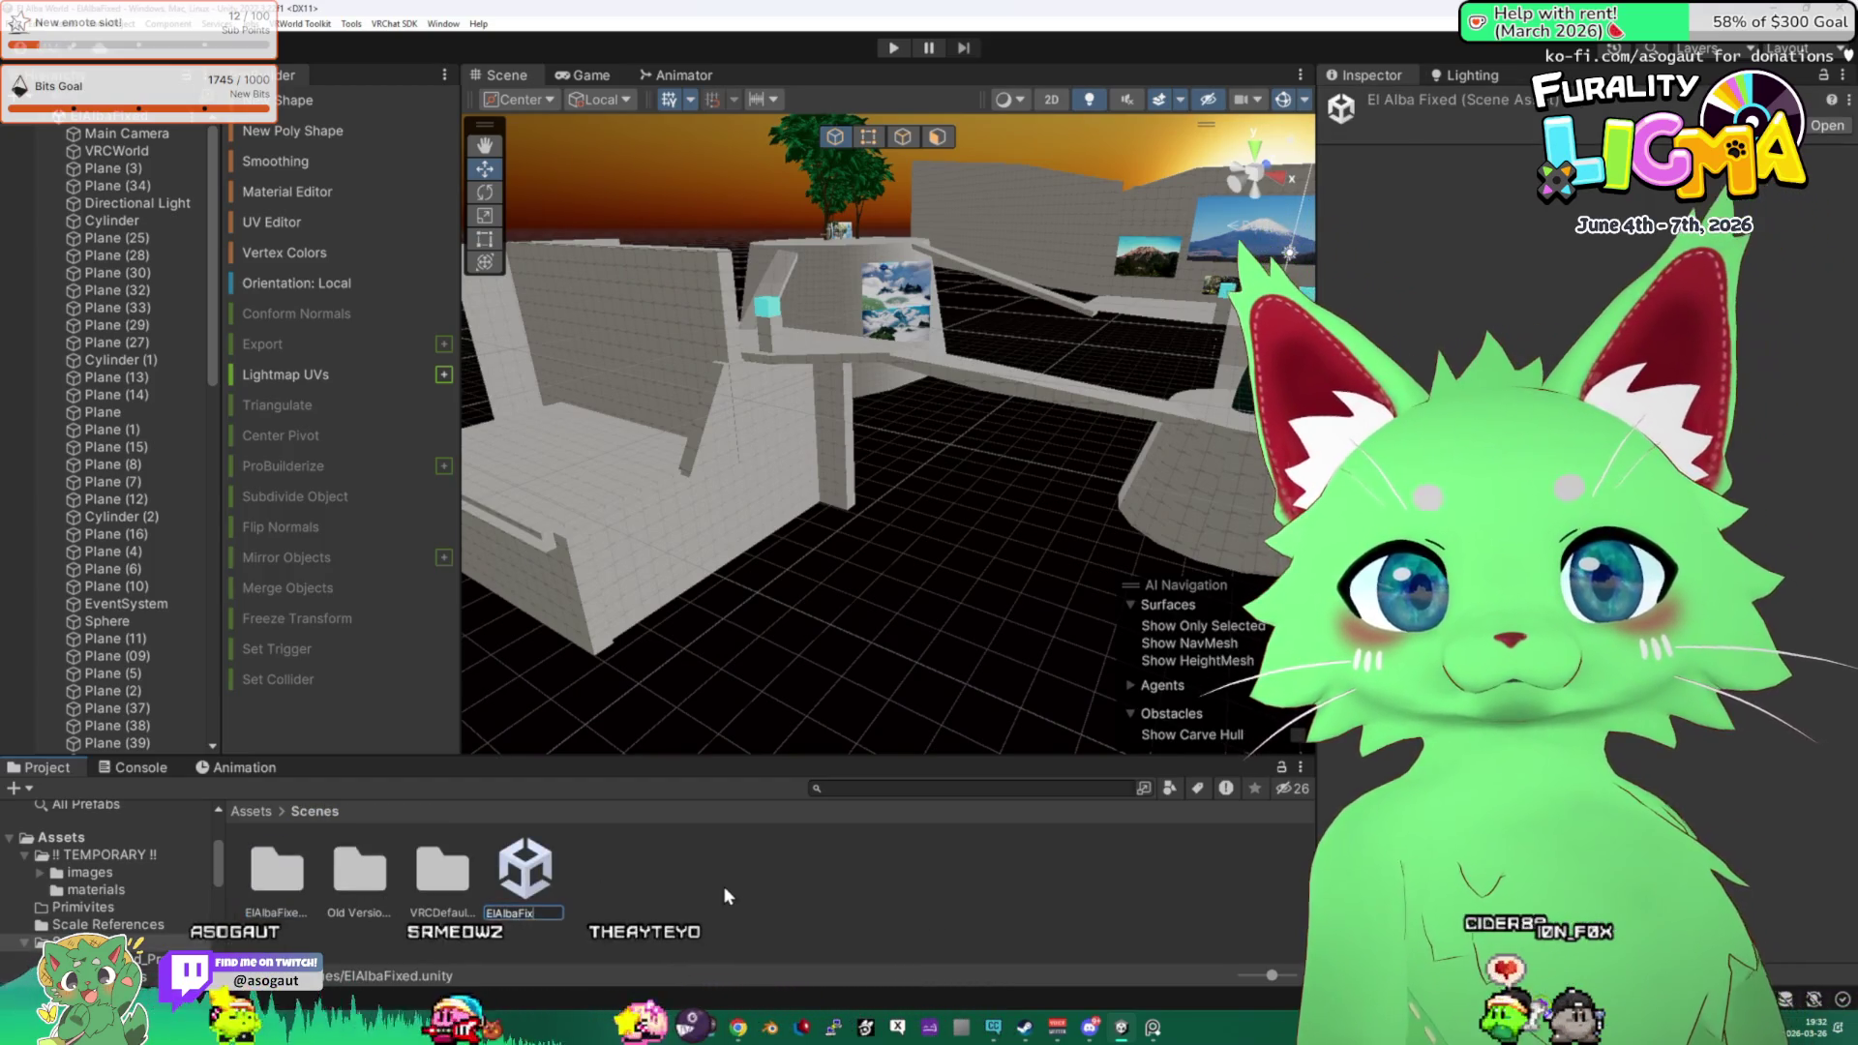
key("BackSpace")
key("BackSpace")
key("BackSpace")
type("WorldMain")
key("Return")
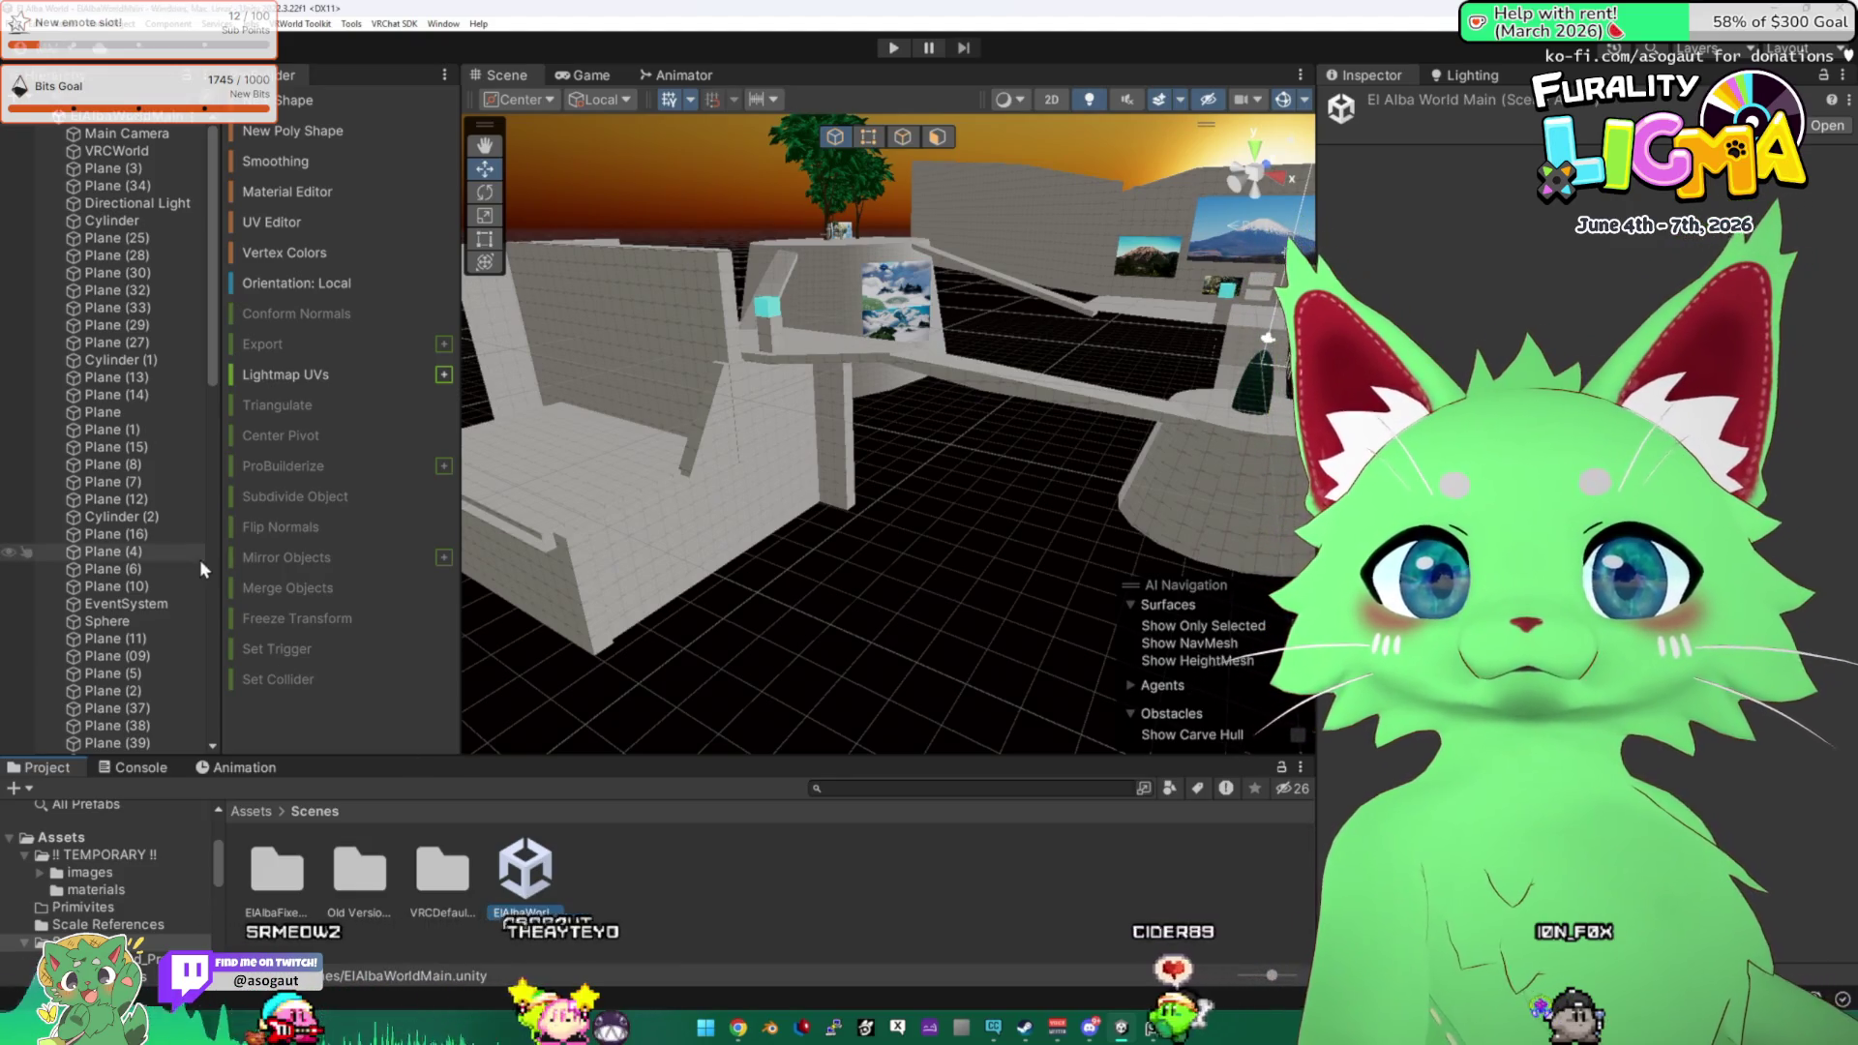
left_click_drag(460, 503, 500, 503)
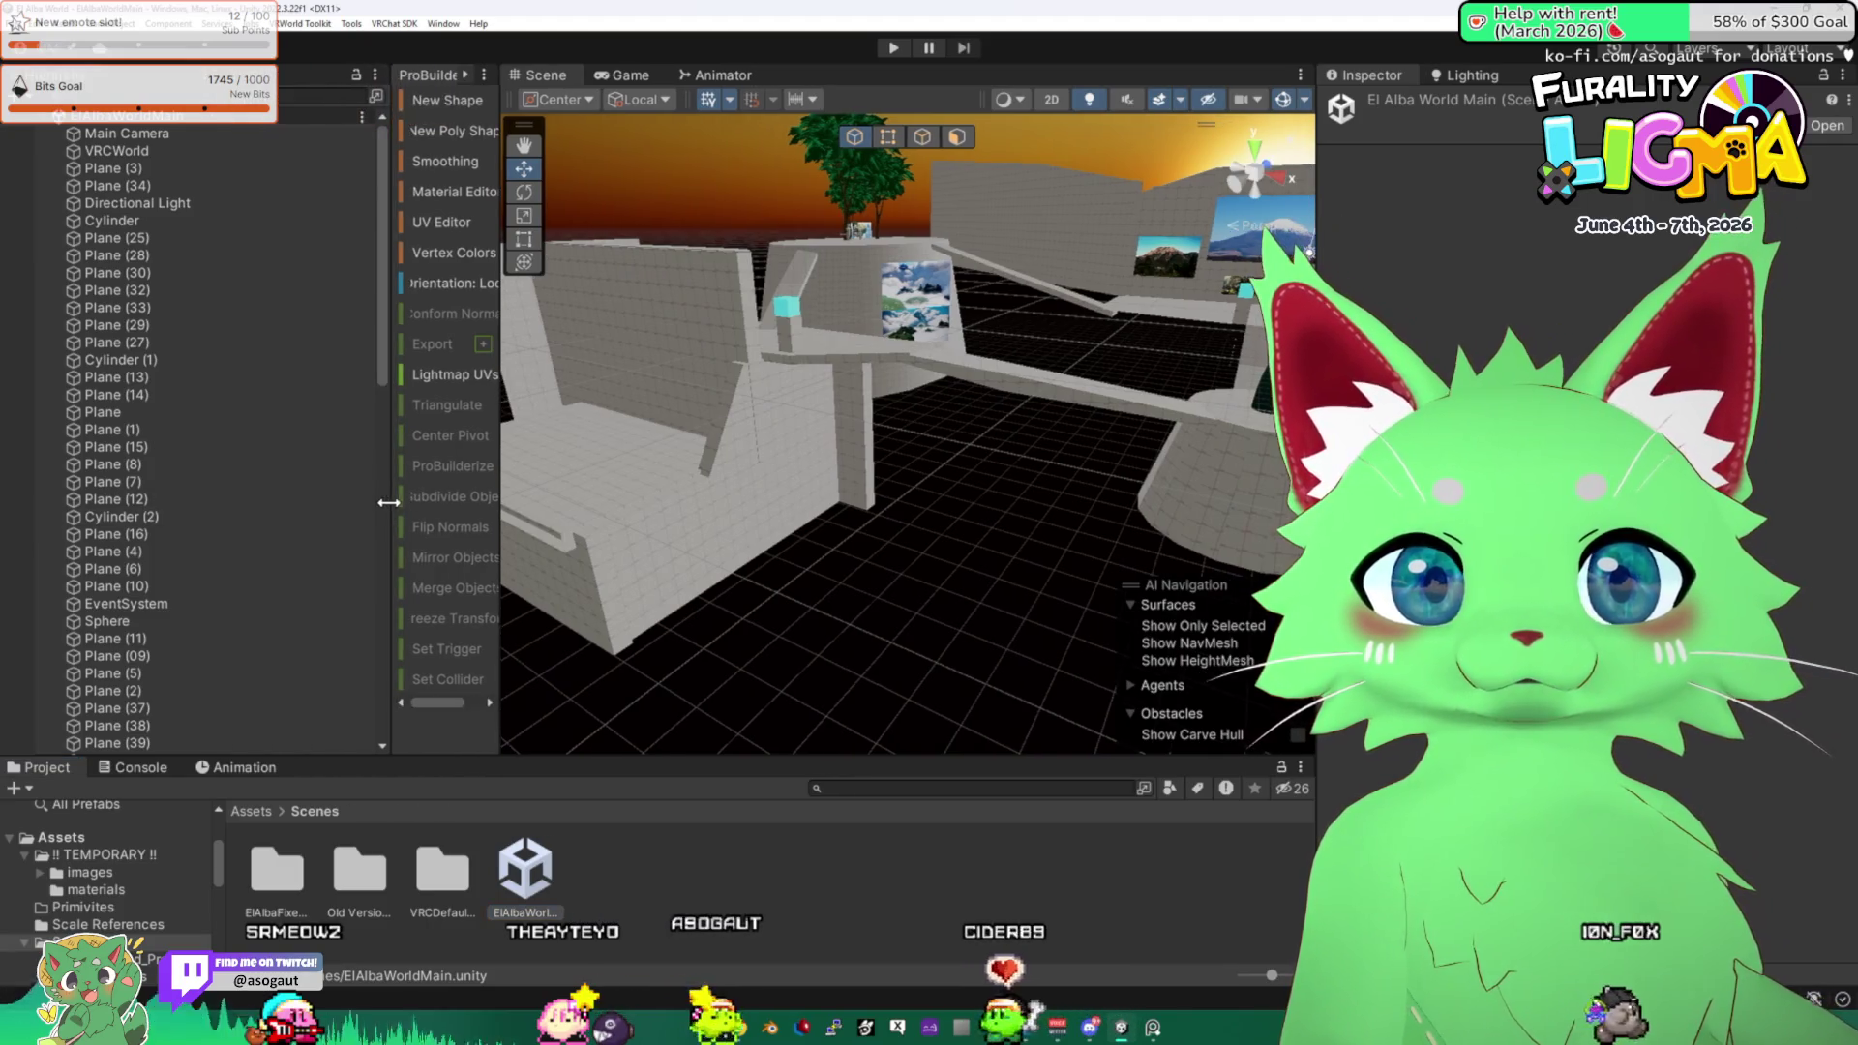
Widen the Hierarchy and ProBuilder panels, then orbit around the tree-topped tower.
left_click_drag(223, 503, 361, 503)
left_click_drag(500, 503, 675, 503)
left_click_drag(361, 503, 300, 504)
mouse_move(696, 455)
left_mouse_down()
mouse_move(658, 445)
mouse_move(902, 441)
mouse_move(550, 403)
mouse_move(518, 430)
mouse_move(510, 379)
mouse_move(583, 371)
left_mouse_up()
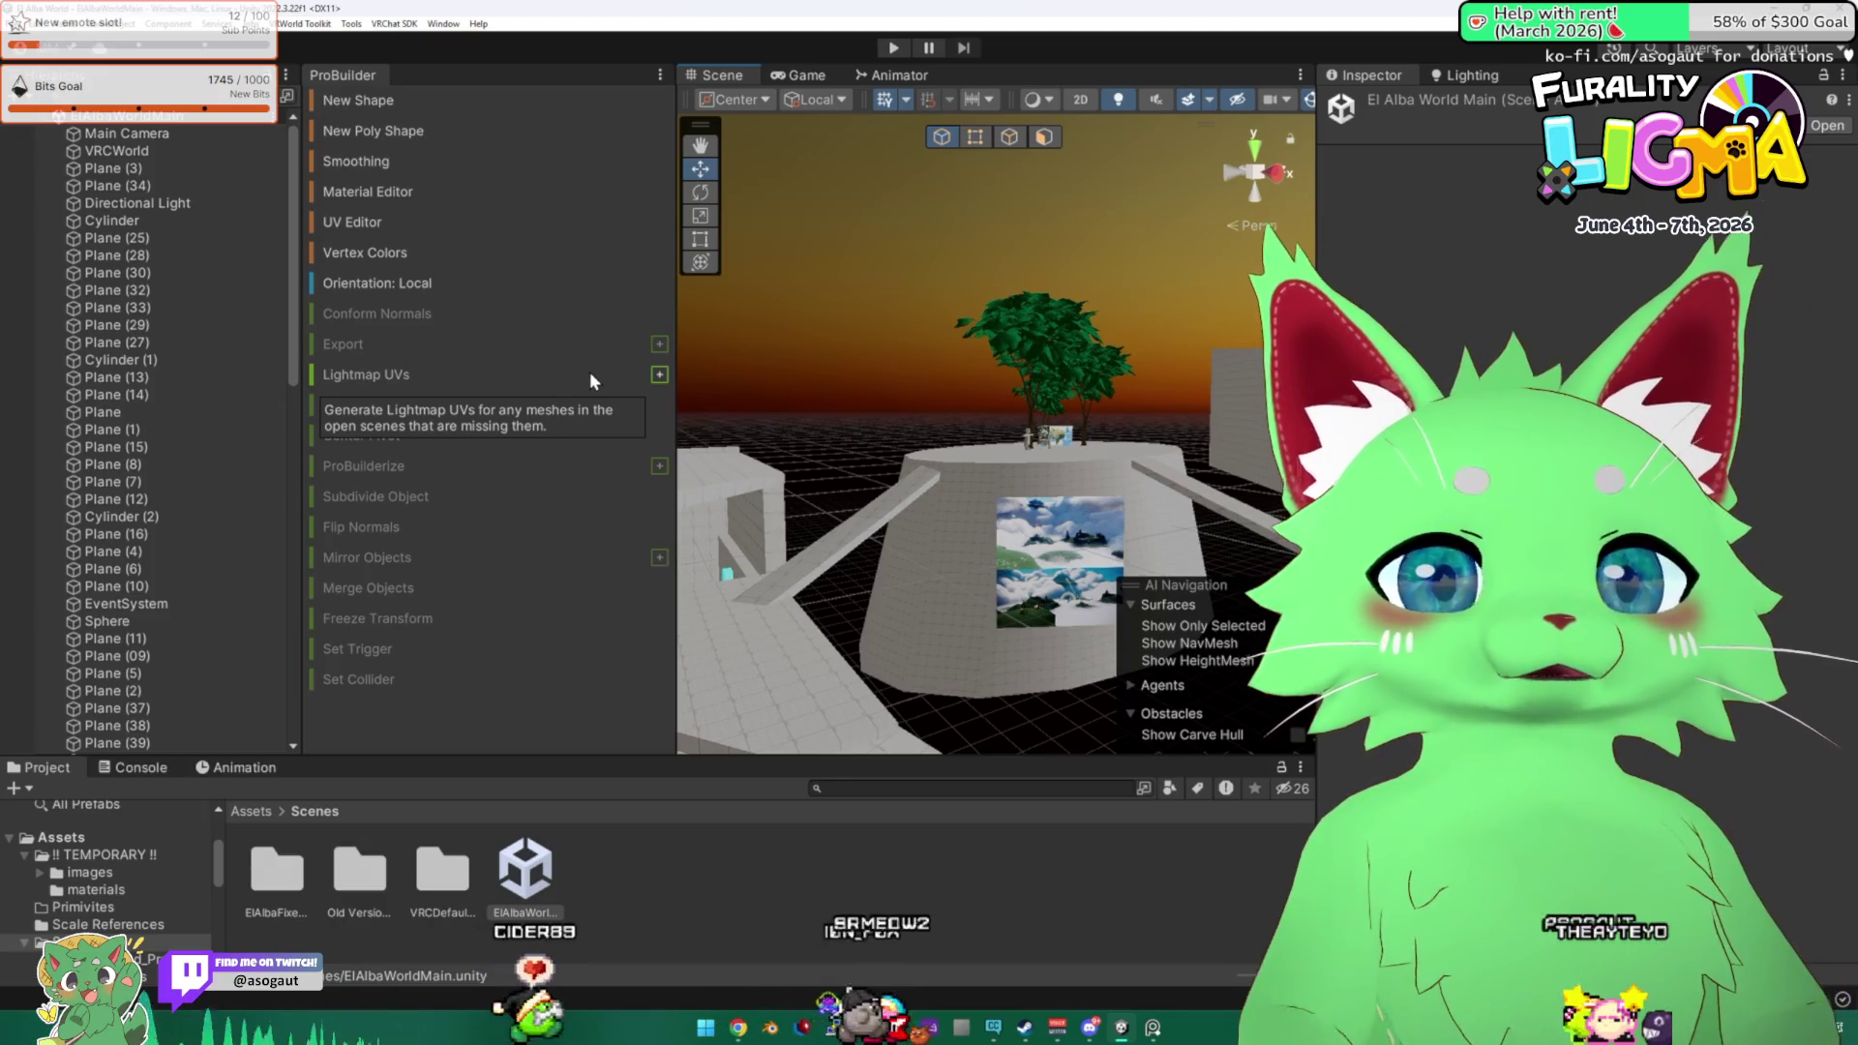
mouse_move(772, 356)
left_mouse_down()
mouse_move(1148, 445)
mouse_move(1398, 476)
mouse_move(829, 440)
mouse_move(910, 430)
mouse_move(926, 482)
mouse_move(1394, 445)
mouse_move(1785, 455)
left_mouse_up()
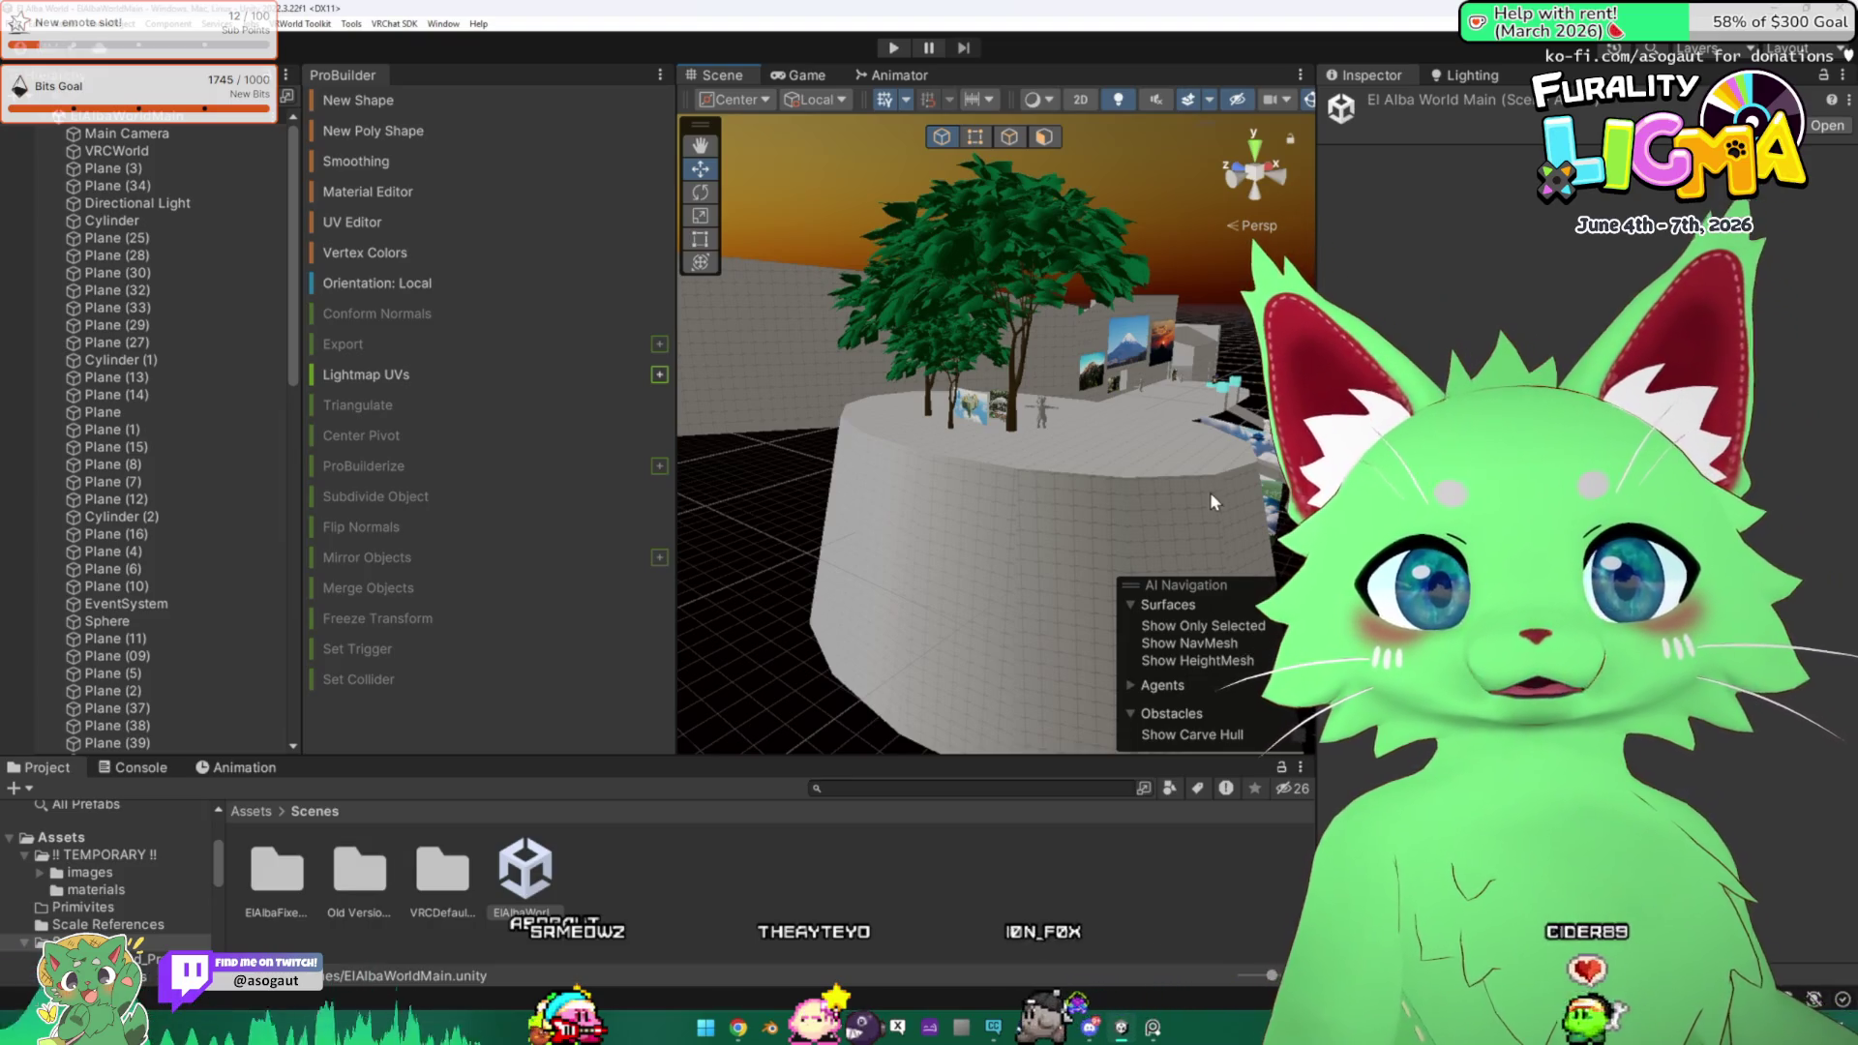
Enlarge the Scene view by narrowing the Inspector and orbit closer to the tower's trees.
left_click_drag(677, 544, 595, 552)
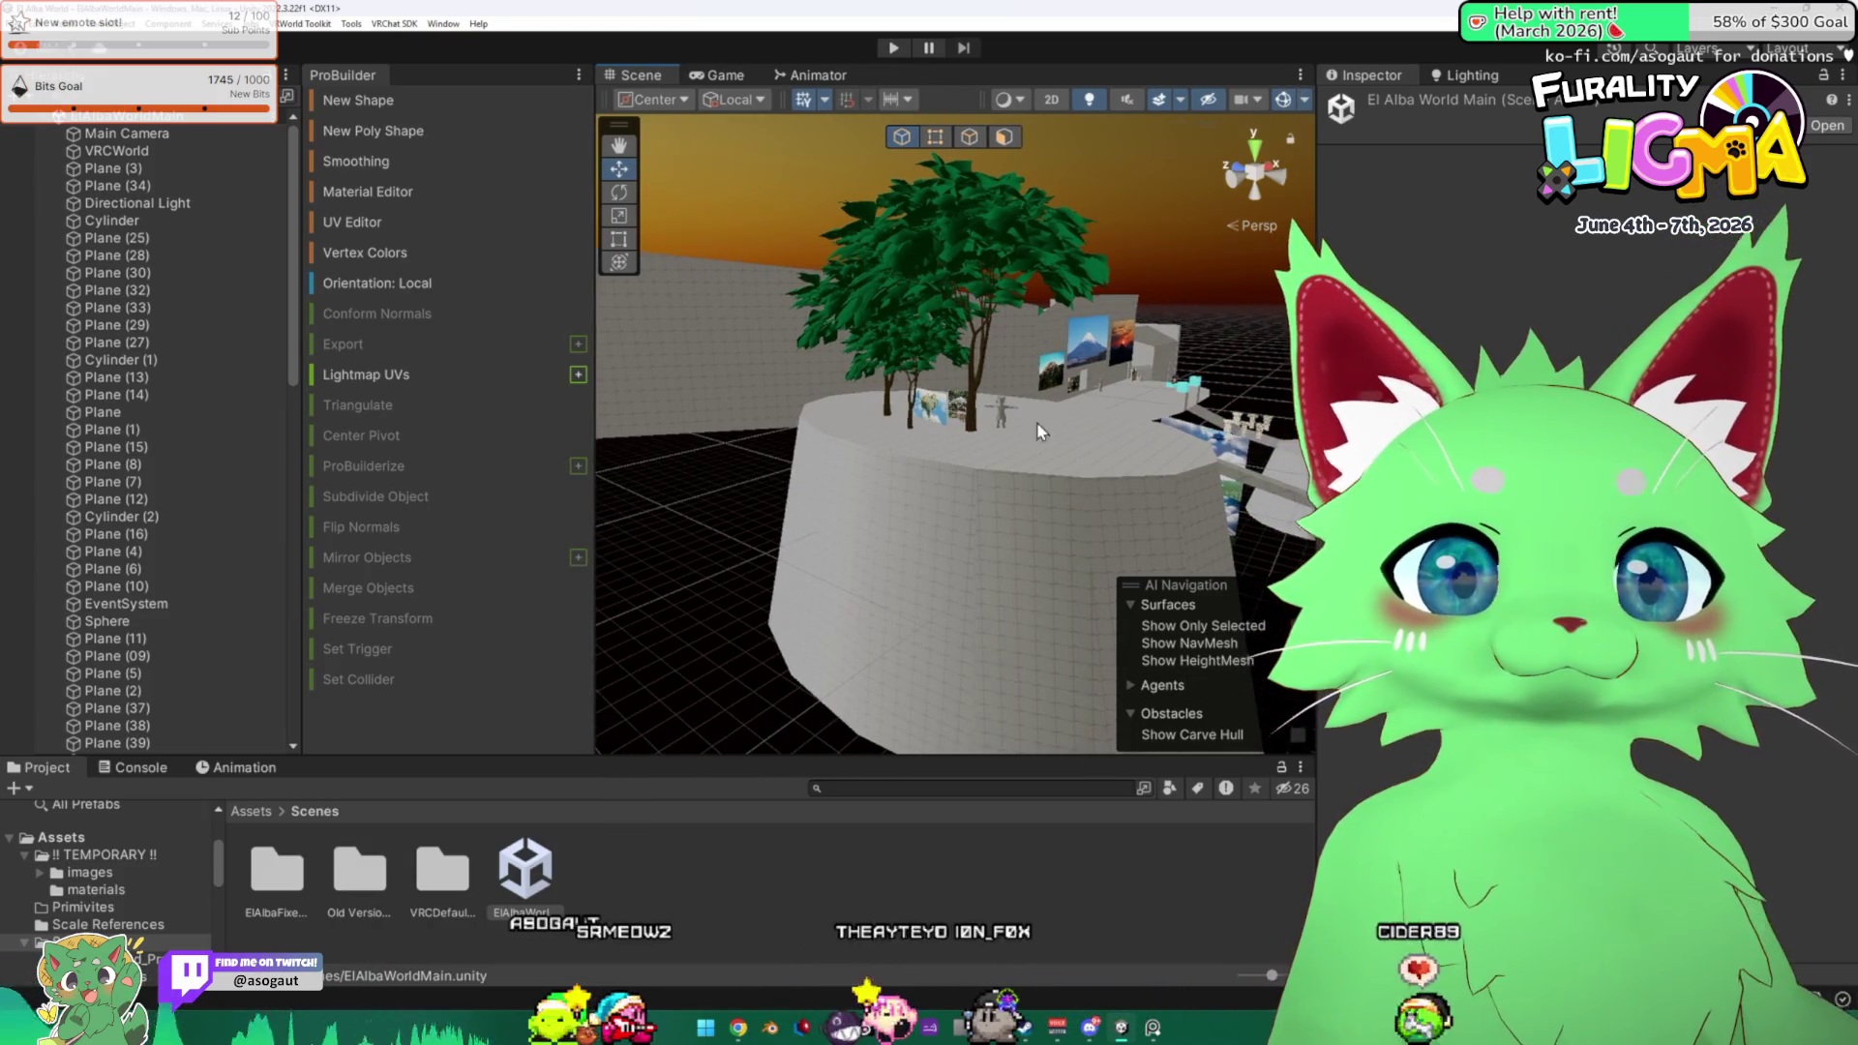
left_click_drag(1316, 387, 1718, 387)
mouse_move(1142, 387)
left_mouse_down()
mouse_move(1212, 351)
mouse_move(1129, 337)
mouse_move(914, 663)
left_mouse_up()
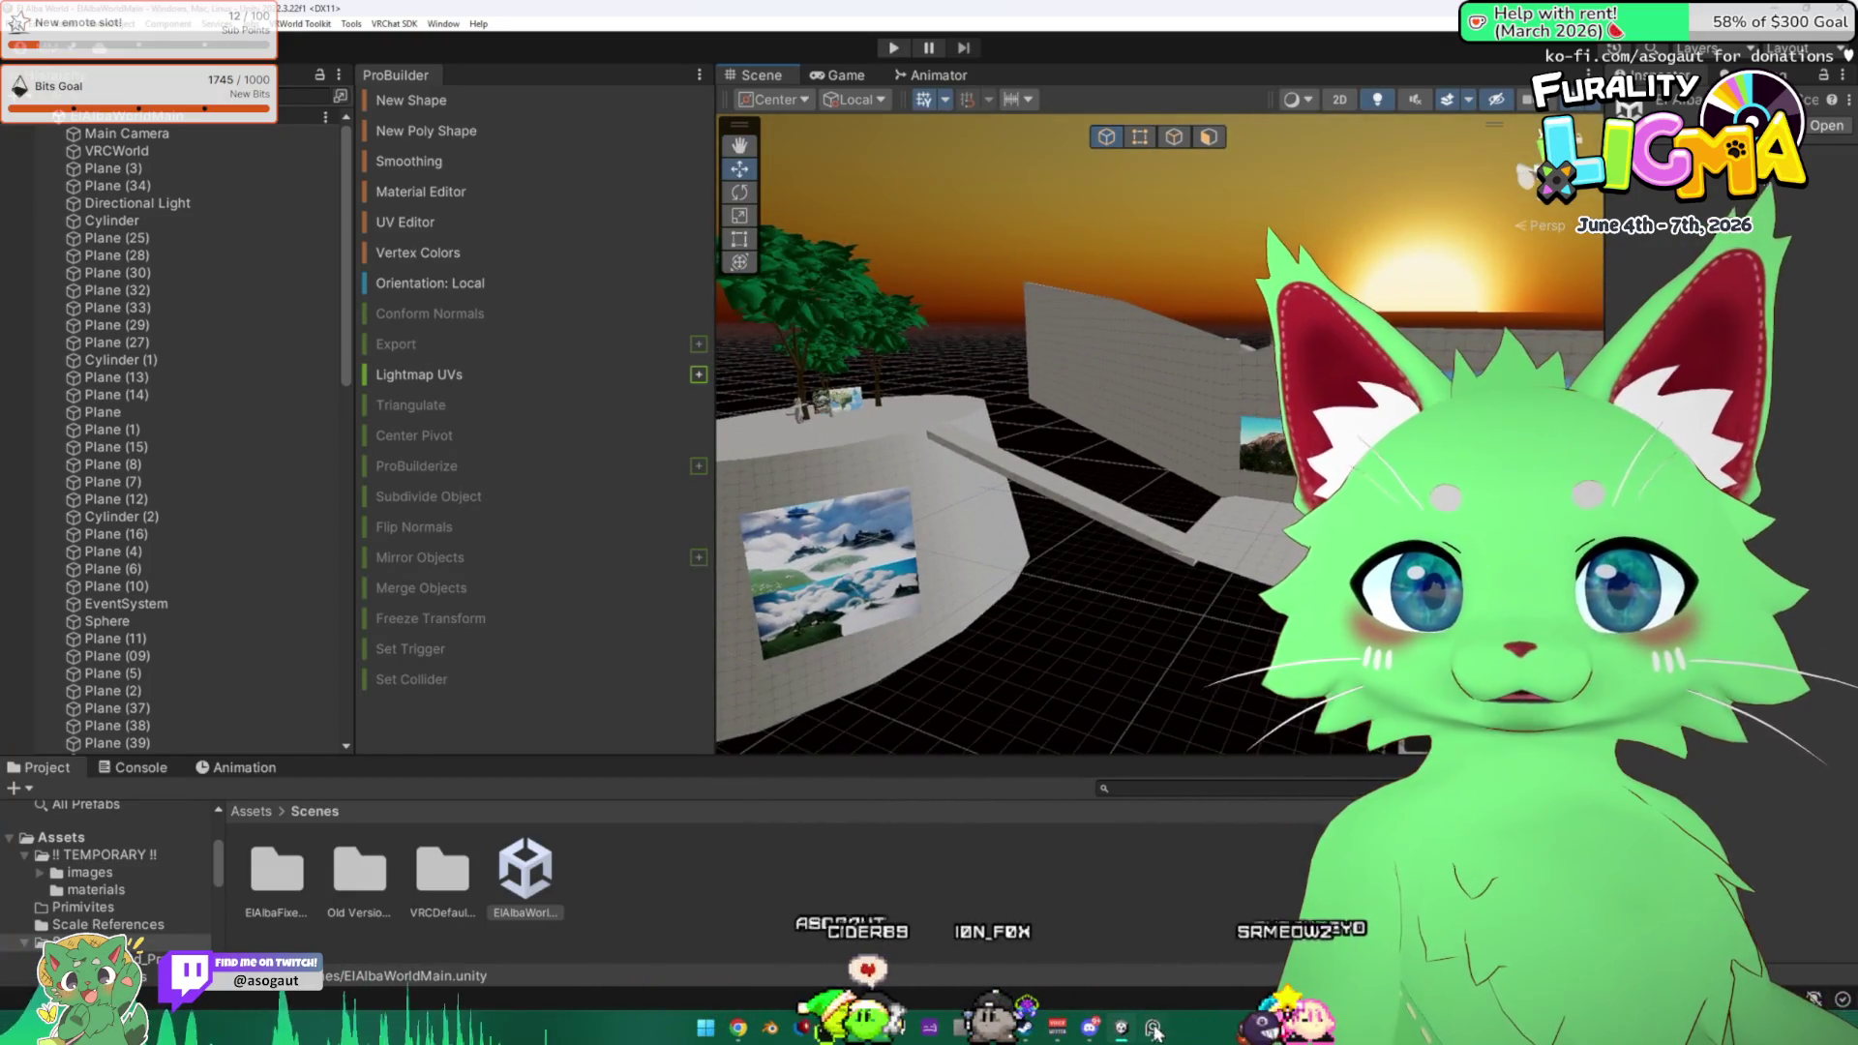
Compare the mood board's floor 0 plan with the scene and orbit to the secluded walled area.
key("alt+Tab")
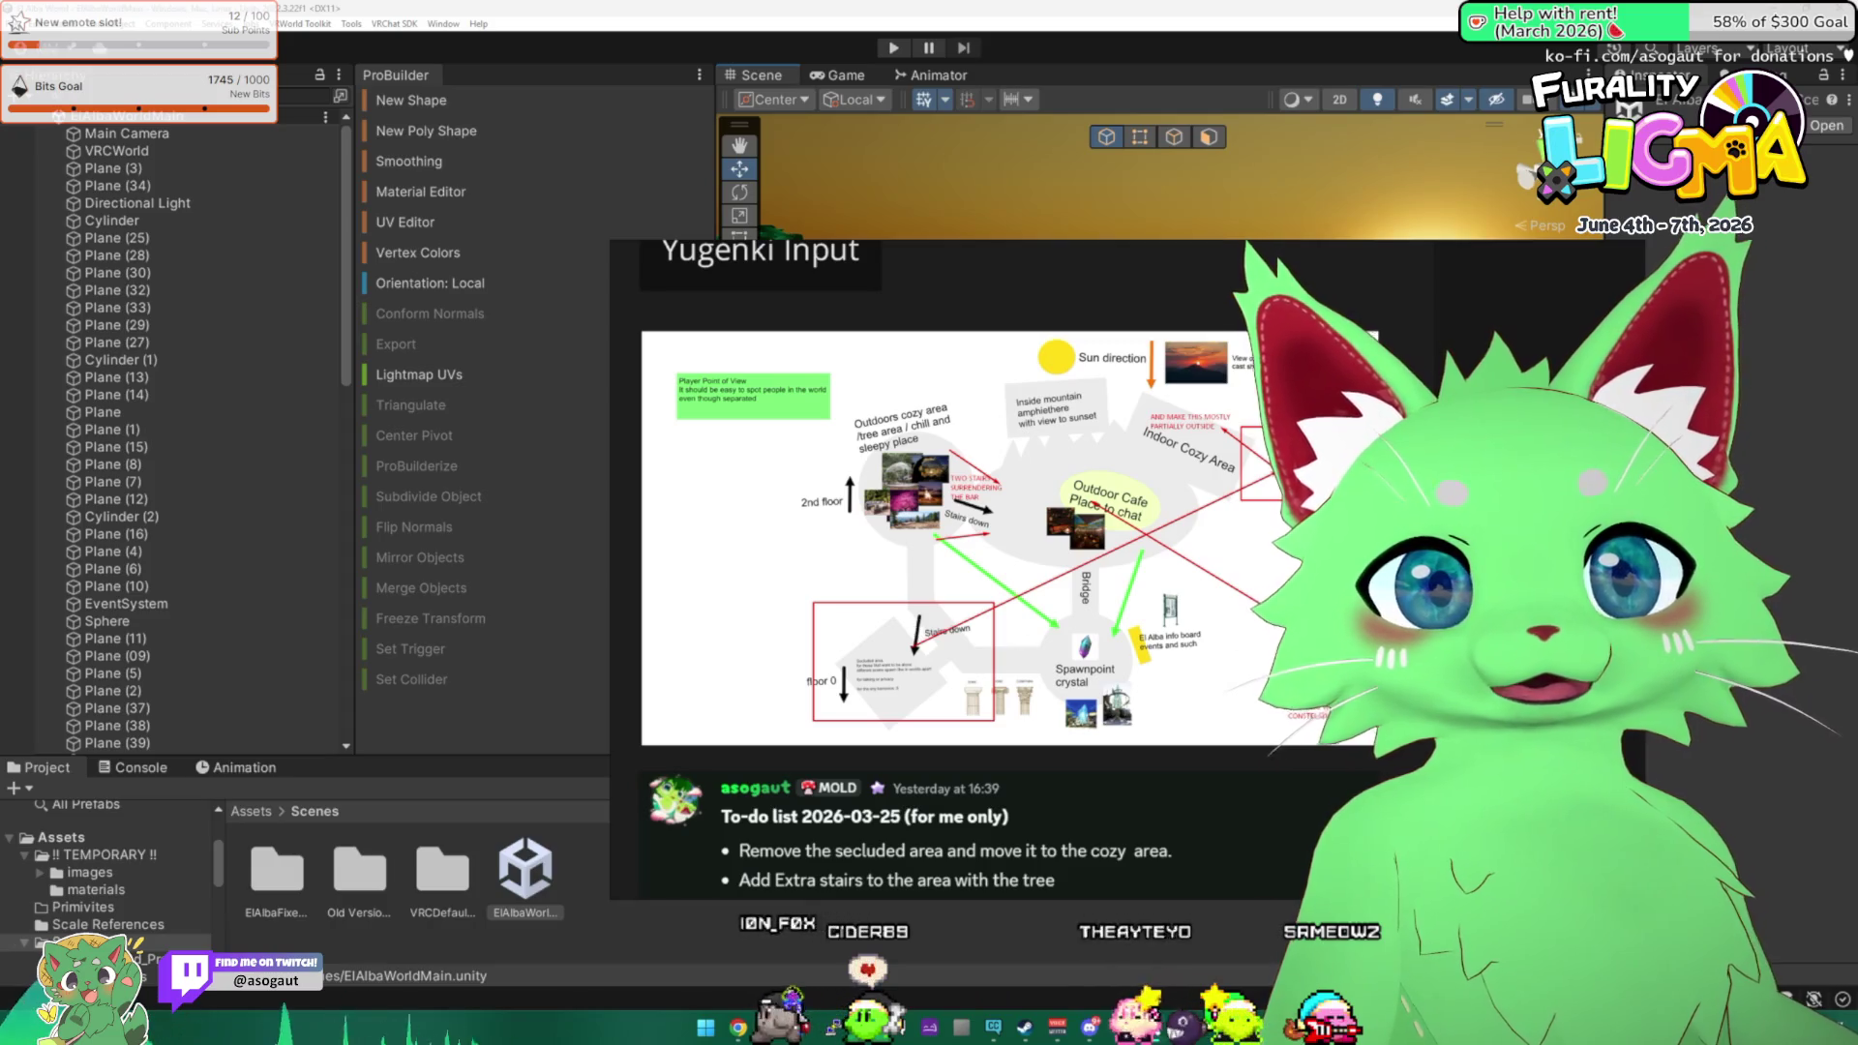
key("alt+Tab")
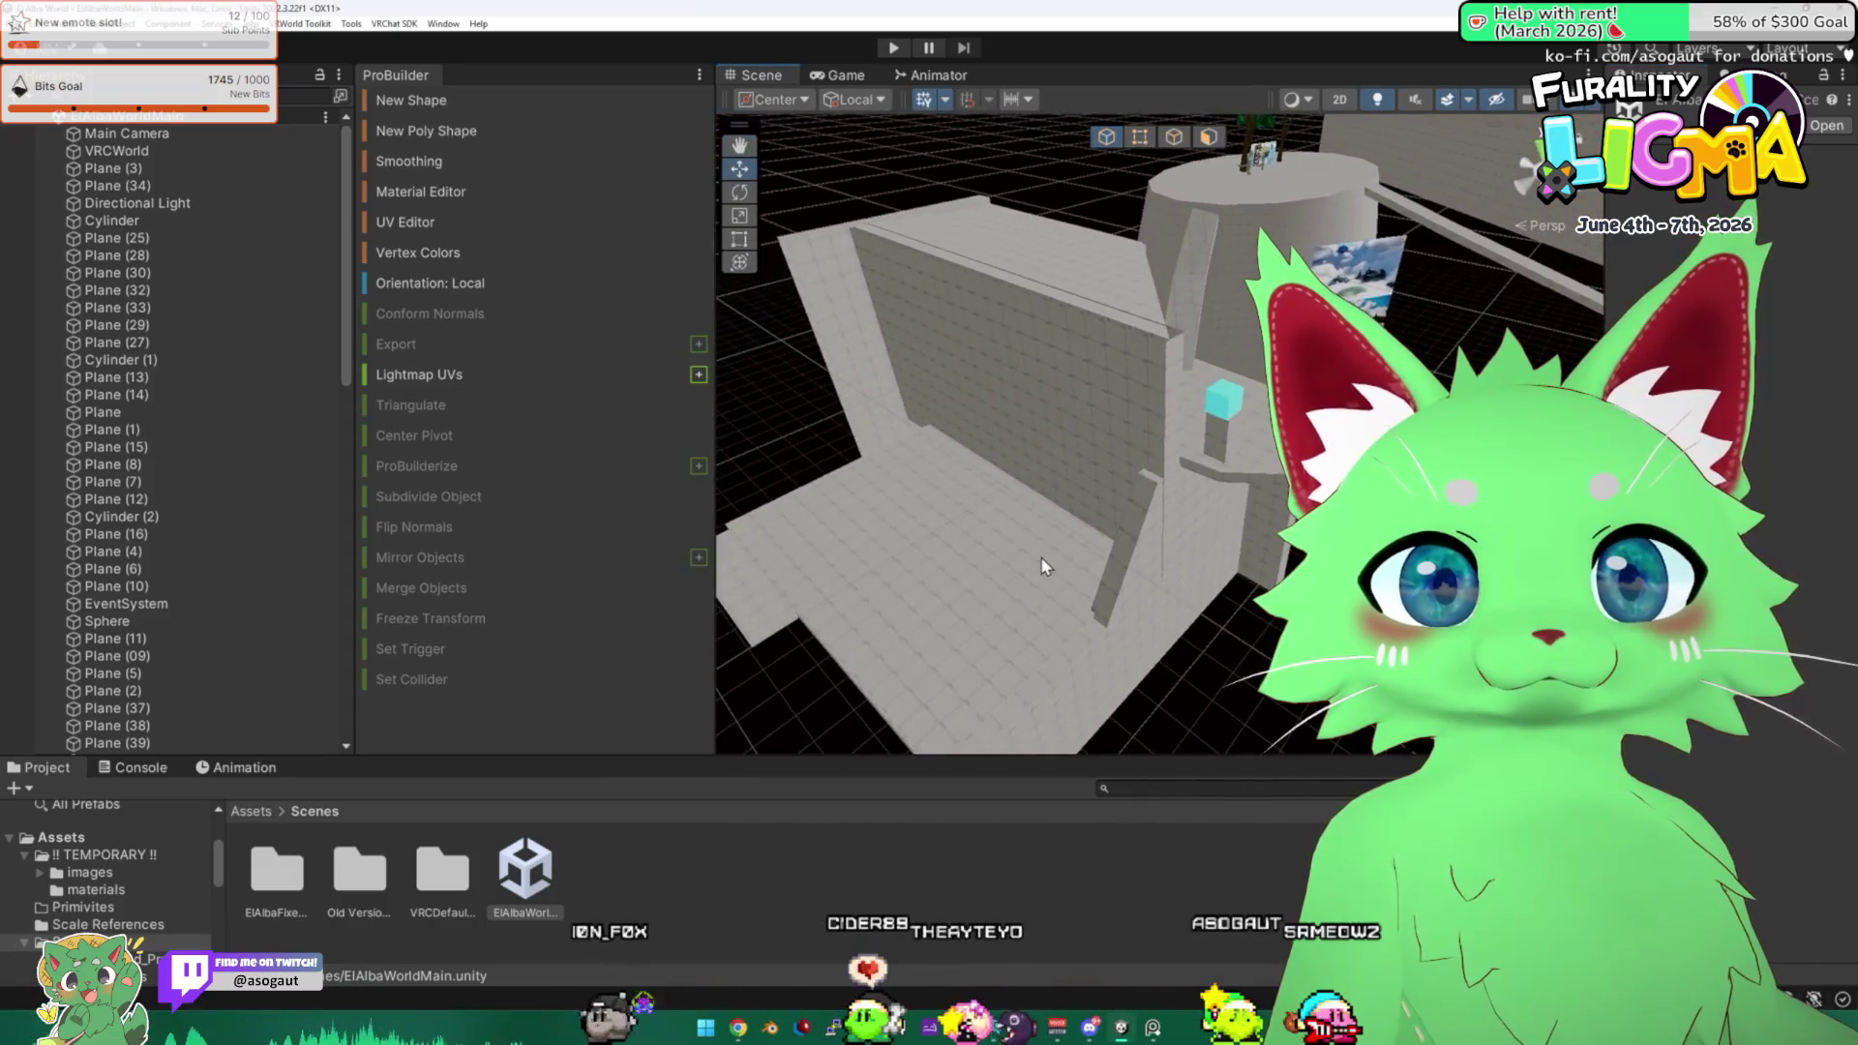
left_click(1041, 566)
key("alt+Tab")
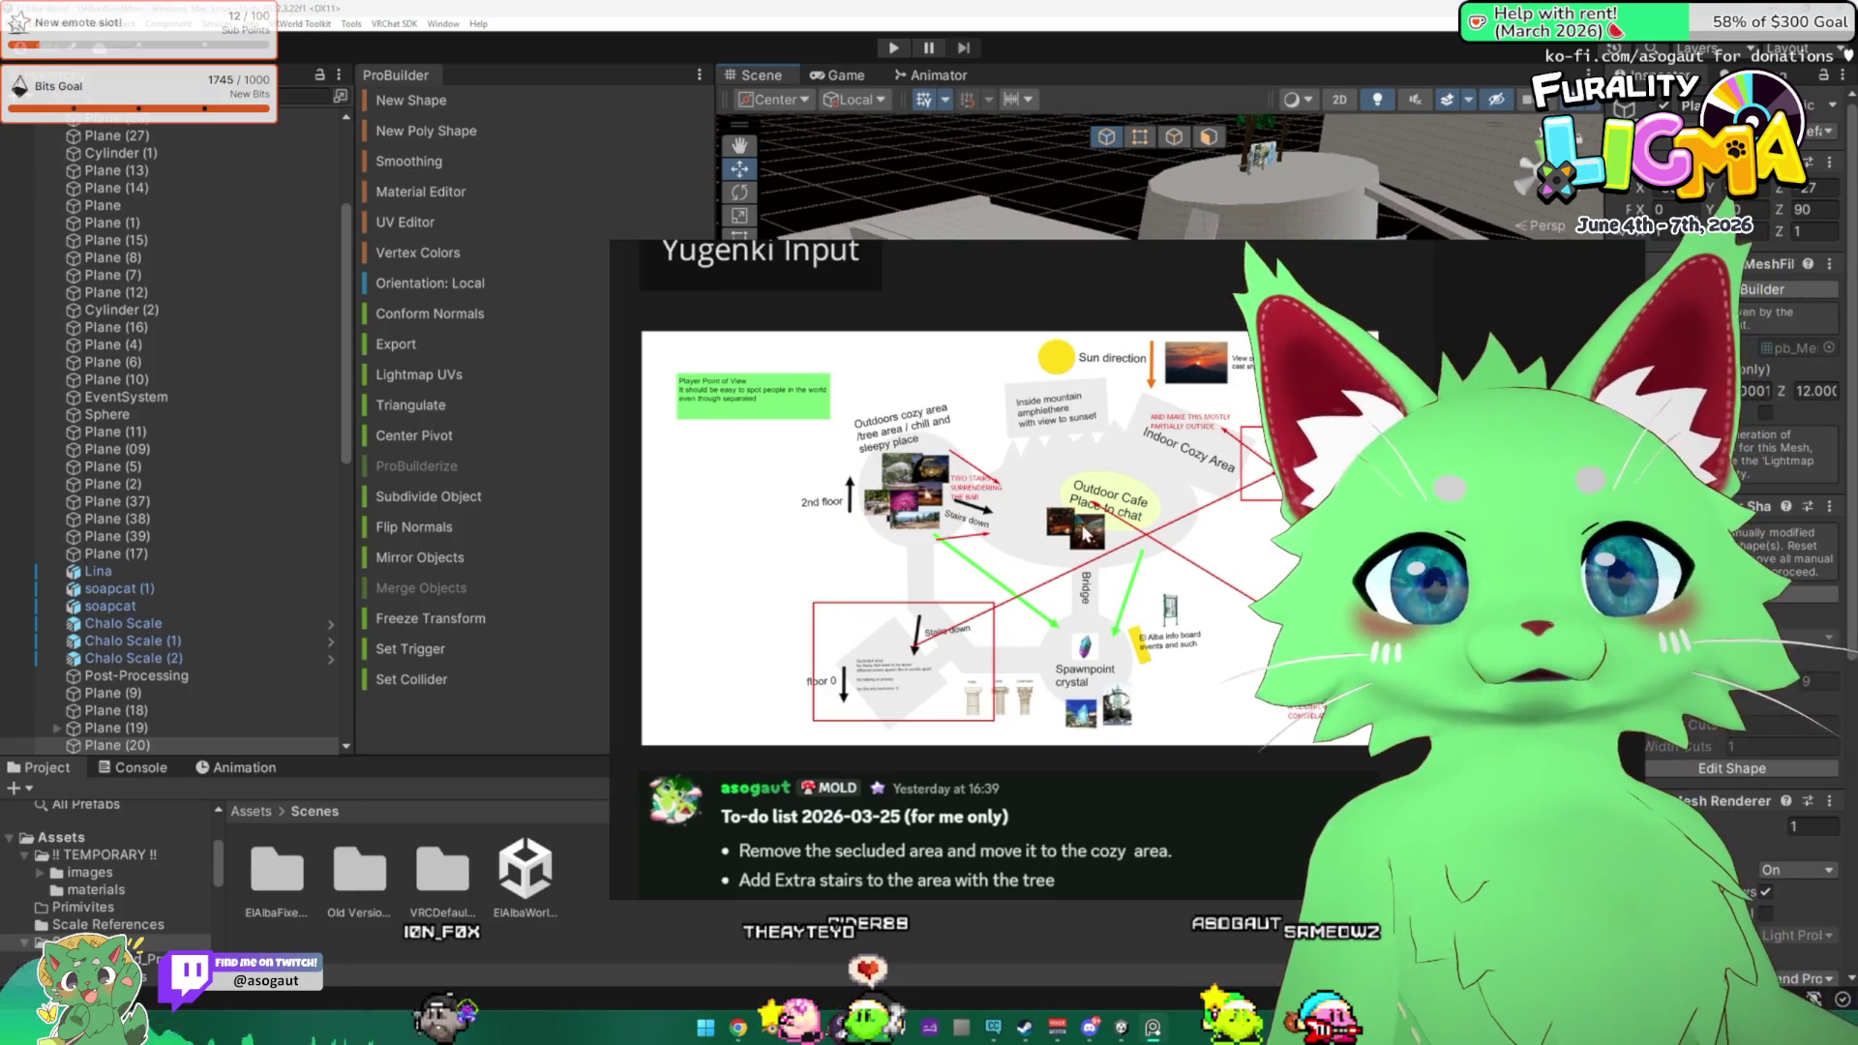
scroll(968, 493, "up", 5)
scroll(900, 579, "down", 2)
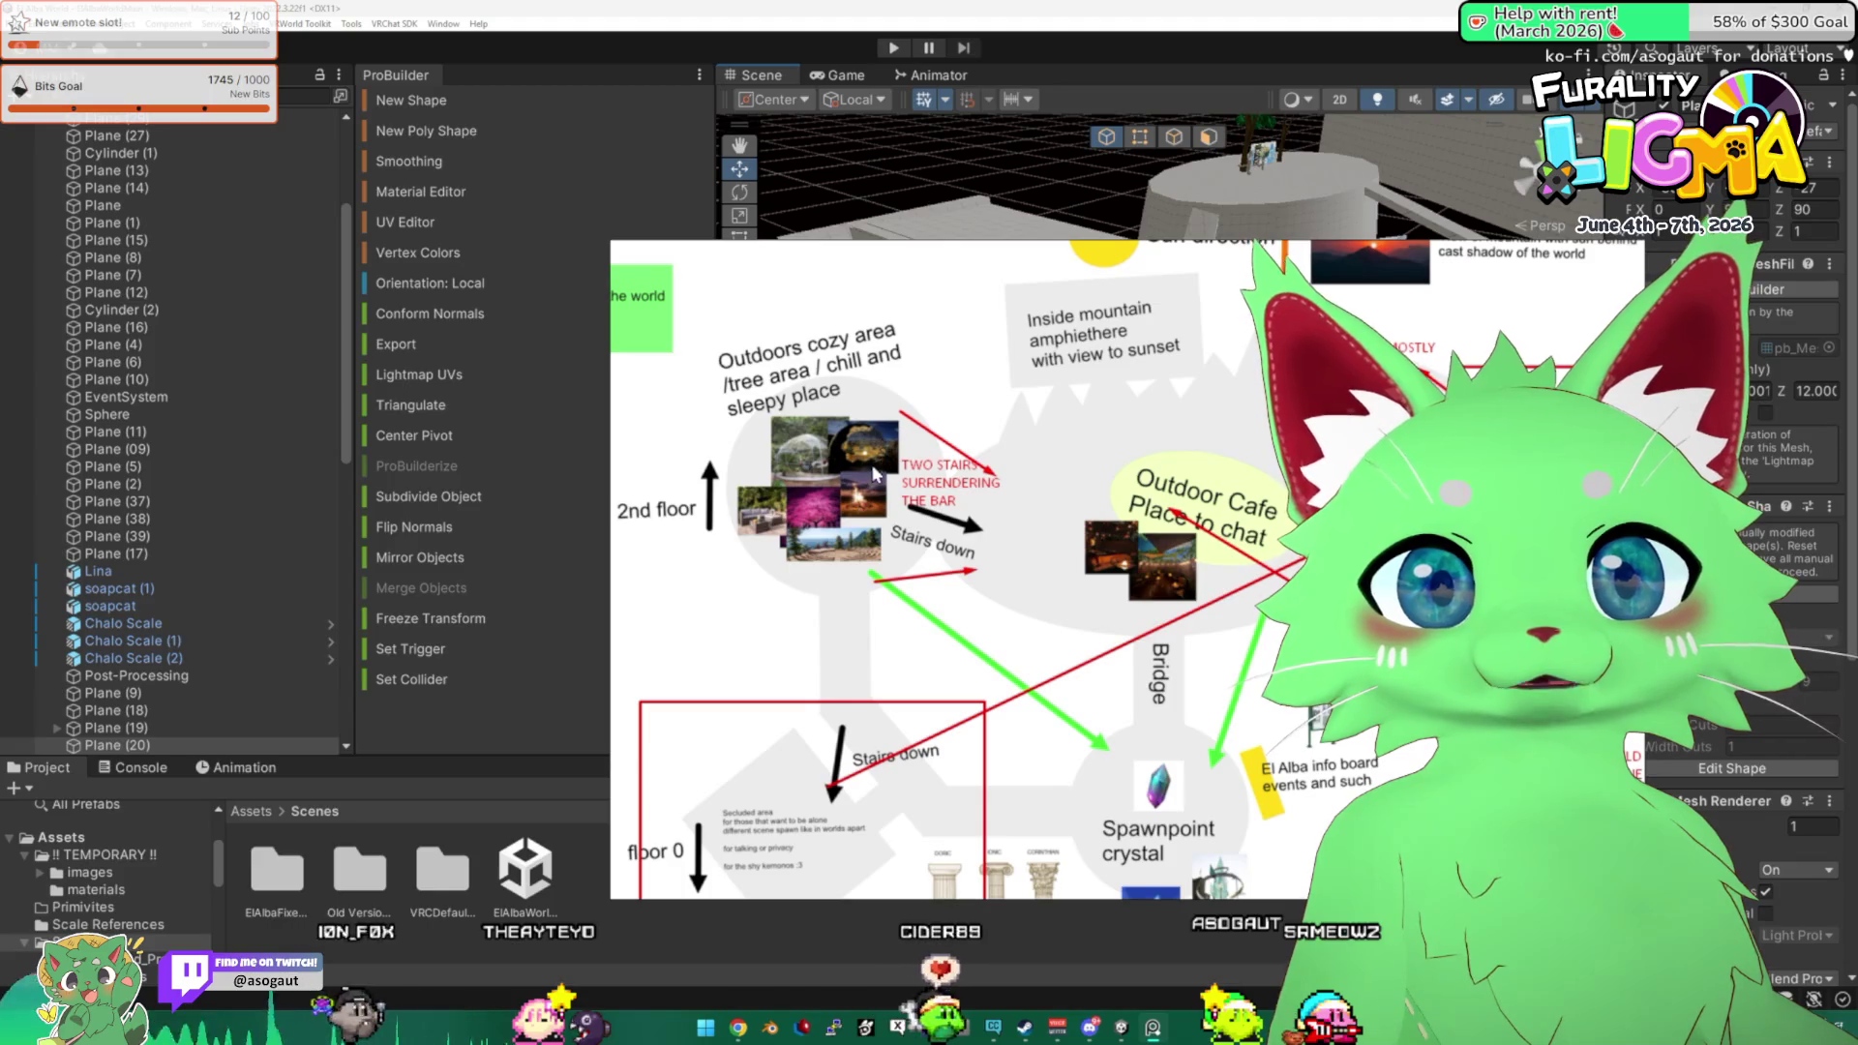
key("alt+Tab")
mouse_move(997, 525)
left_mouse_down()
mouse_move(1159, 502)
mouse_move(1114, 527)
left_mouse_up()
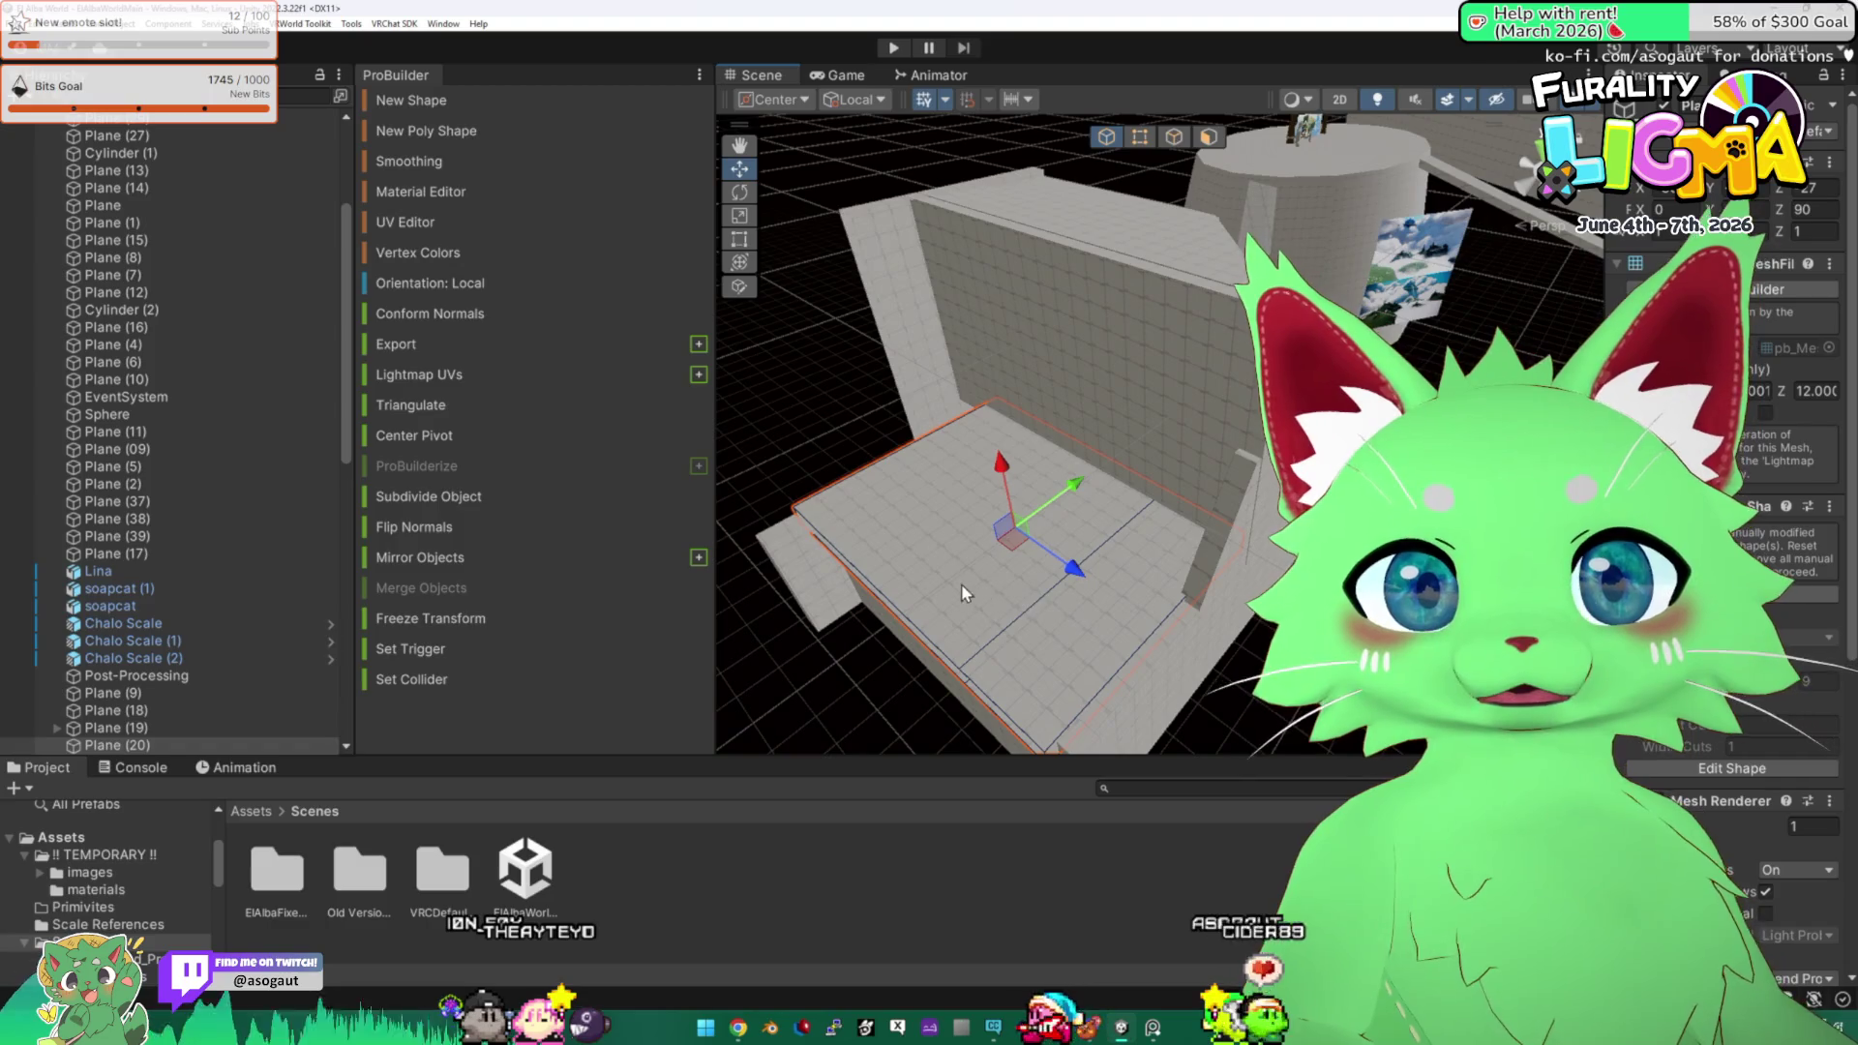
Delete the secluded area's floor planes, including Plane (20), Plane (9) and Plane (13).
left_click(850, 445)
left_click(884, 495)
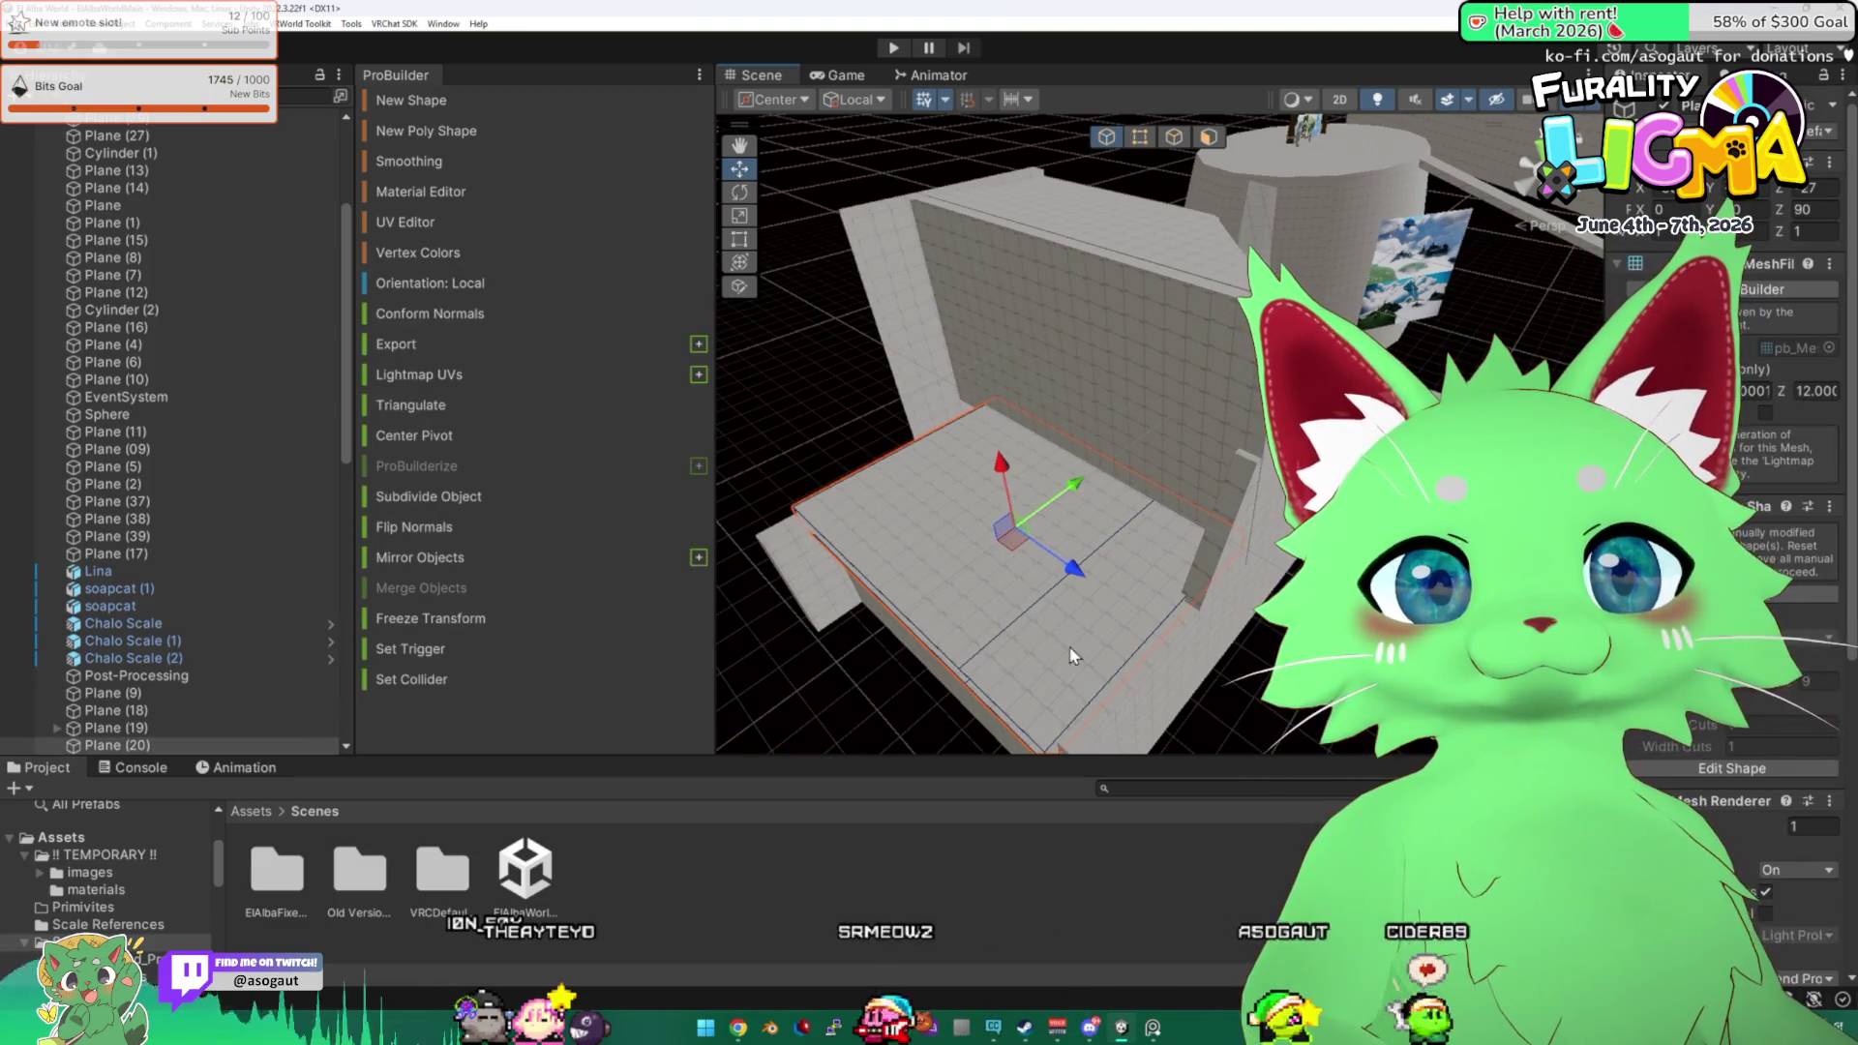
key("Delete")
left_click(1142, 689)
key("Delete")
left_click(971, 634)
key("Delete")
left_click(804, 531)
key("Delete")
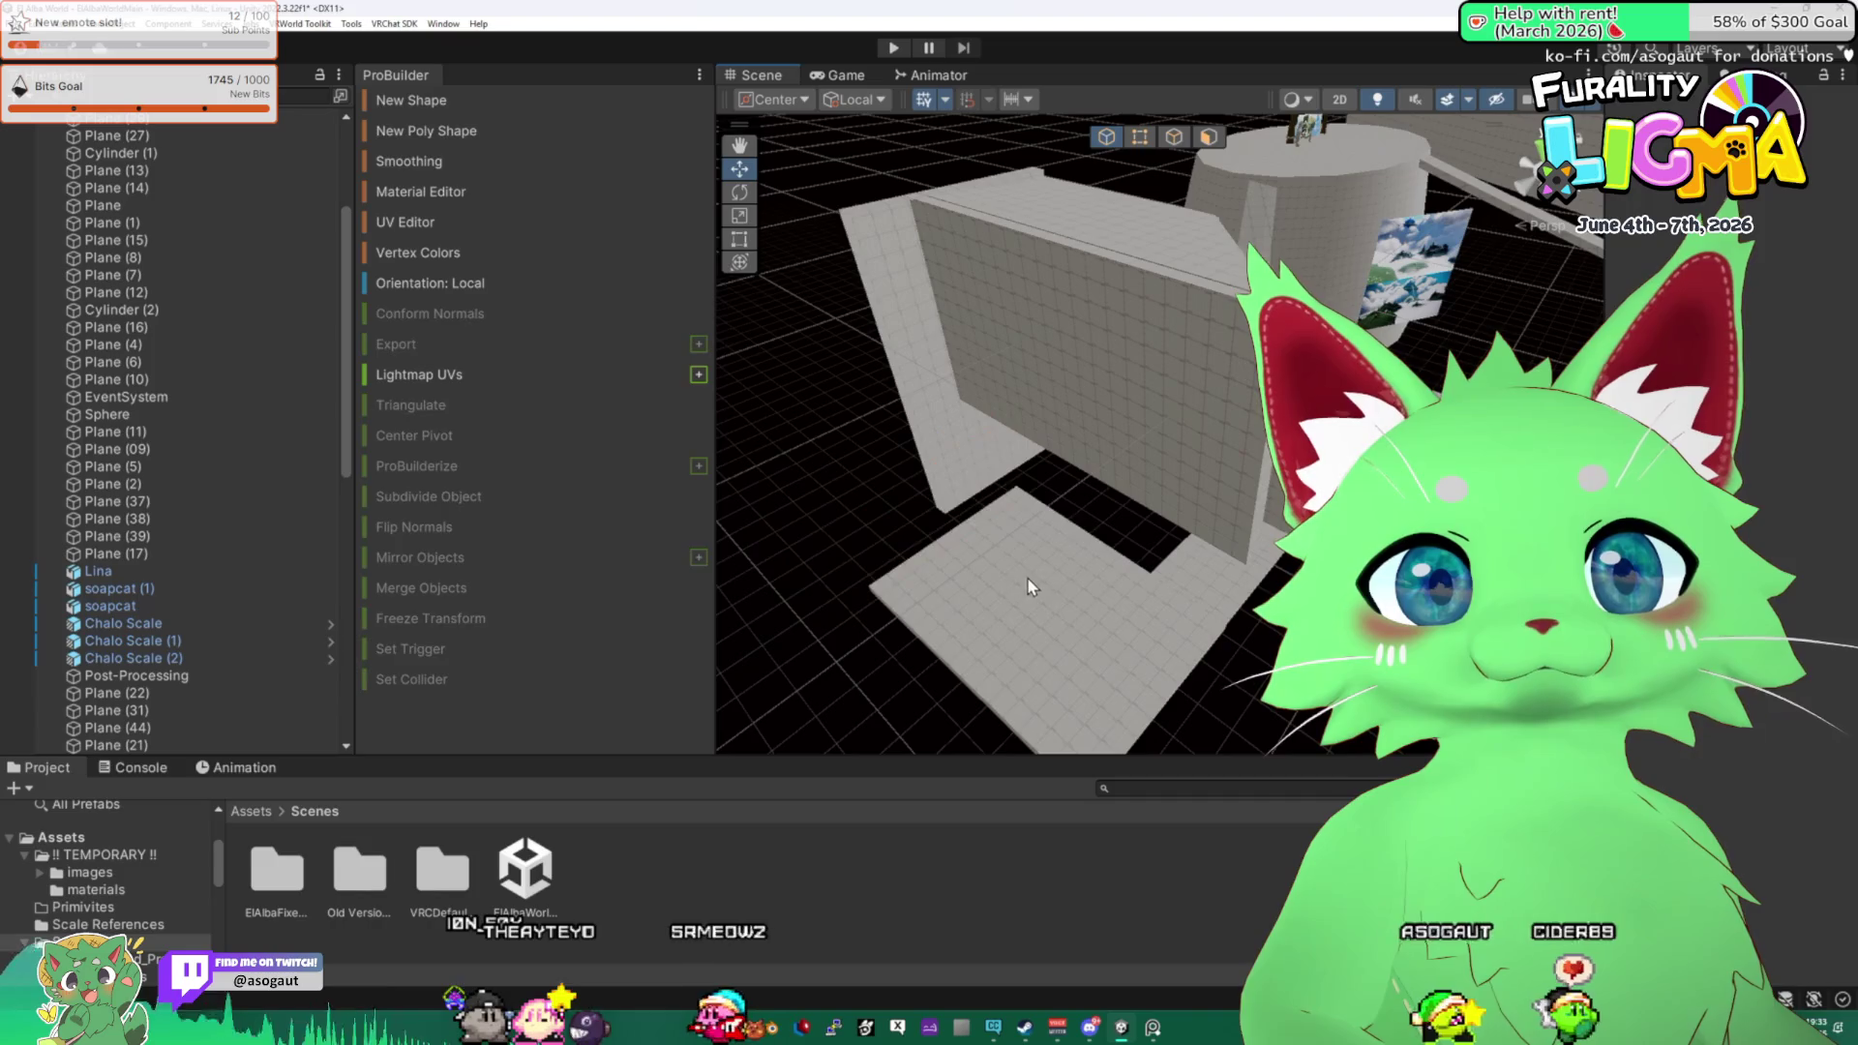
left_click(1026, 577)
key("Delete")
left_click(1208, 582)
key("Delete")
Delete the front wall Plane (22), the top slab, Plane (21) and tall wall Plane (44).
left_click(1078, 392)
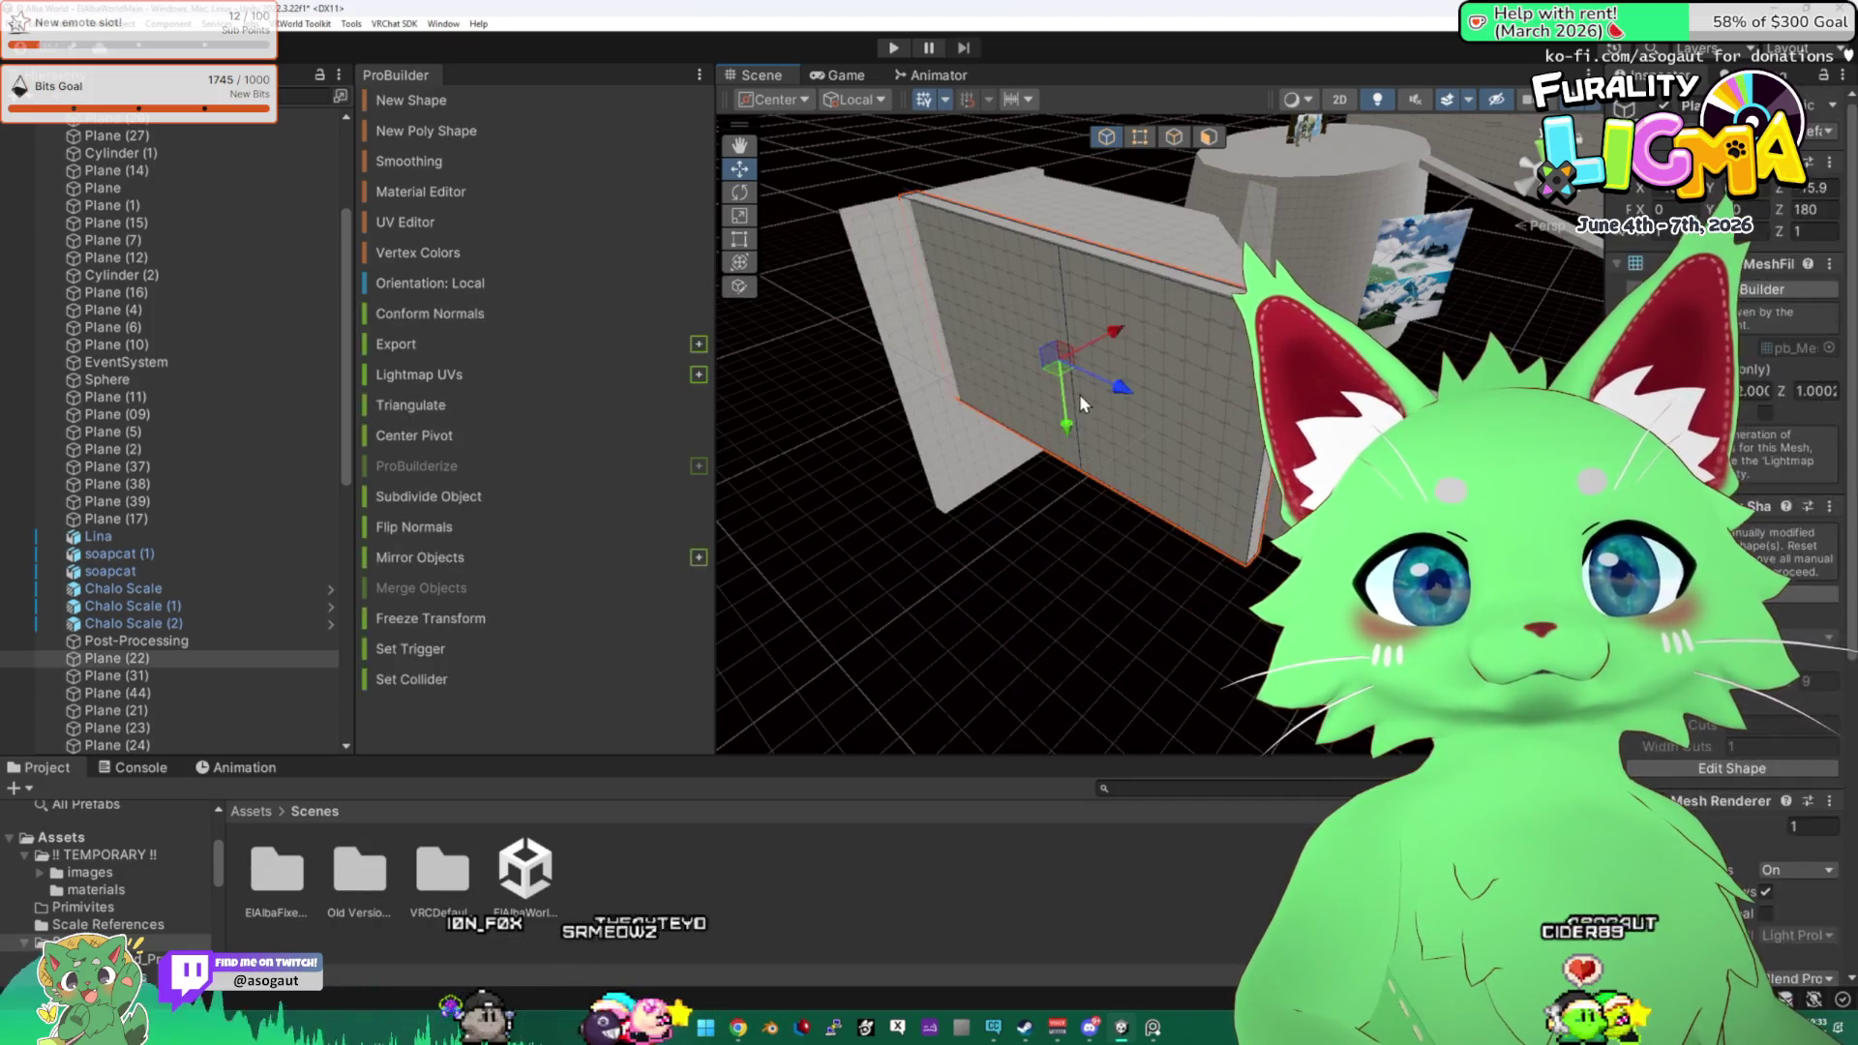
key("Delete")
left_click(1117, 259)
key("Delete")
left_click(971, 277)
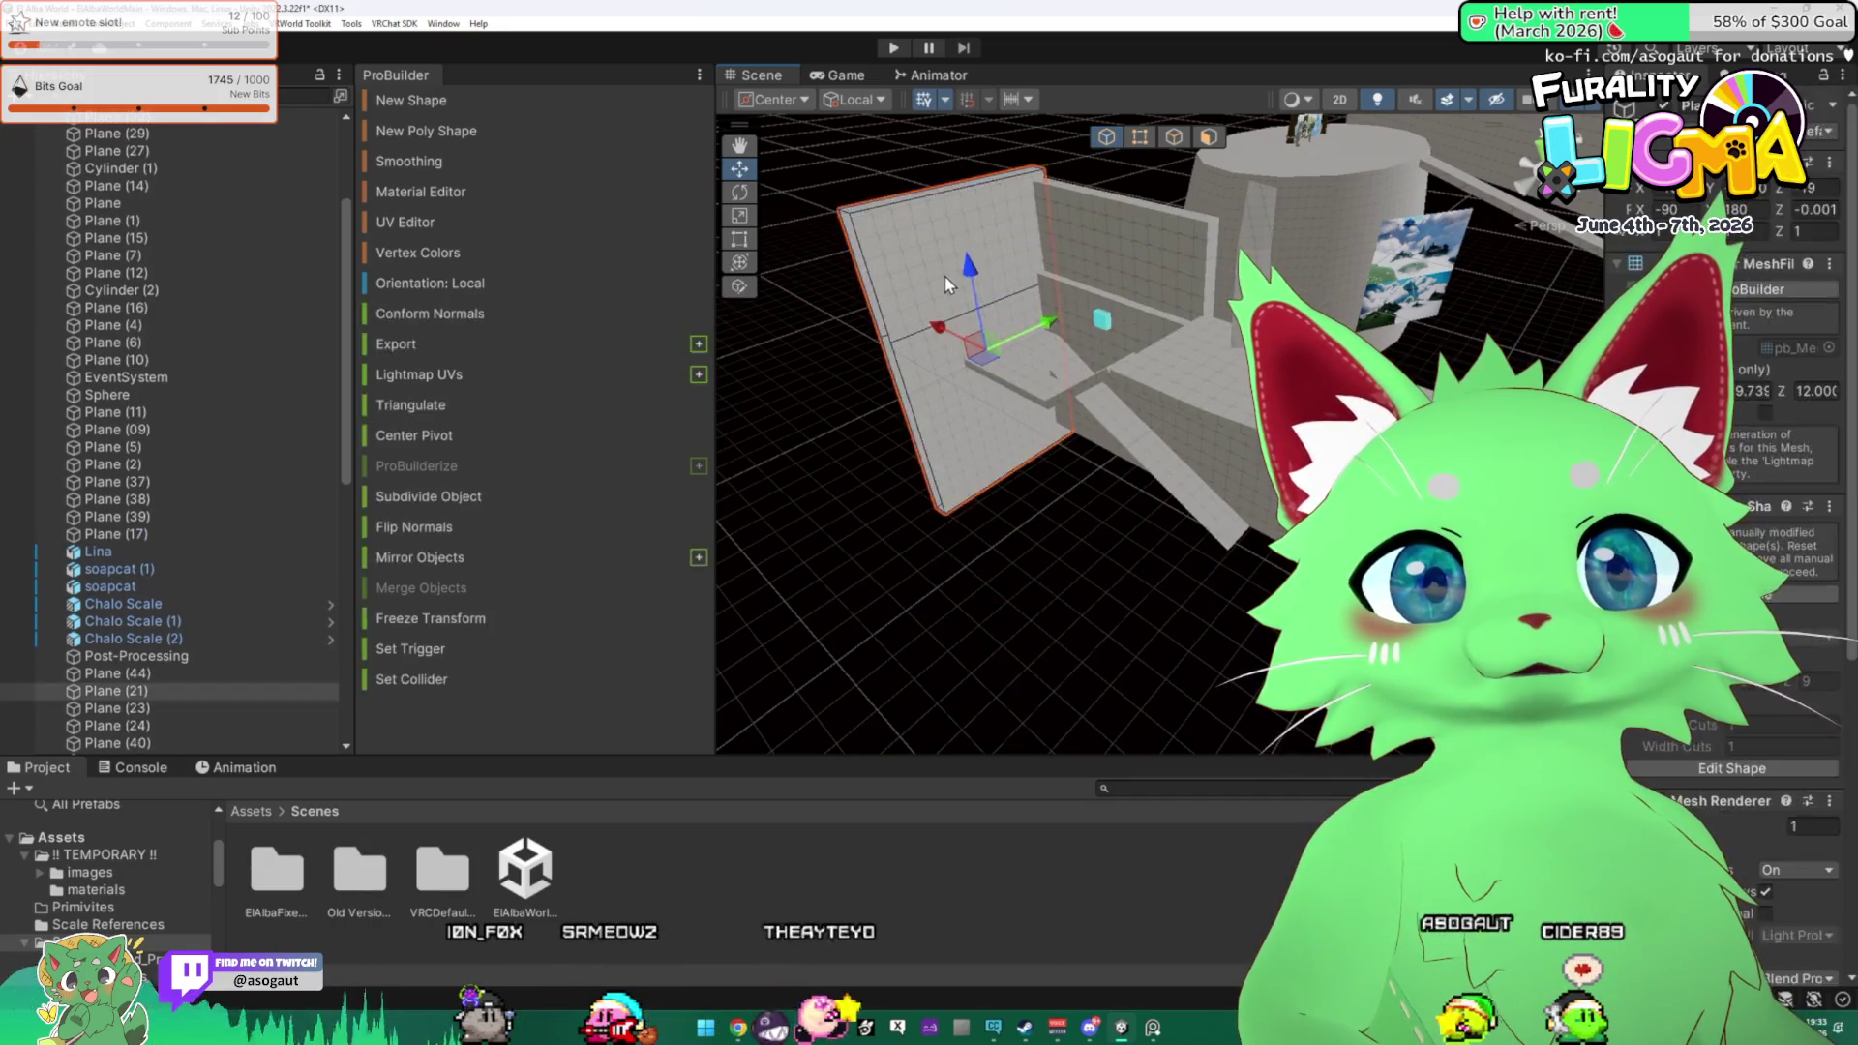
key("Delete")
left_click(1117, 250)
key("Delete")
Delete both ramp planes and the leftover wall planes, including Plane (09).
left_click(1142, 455)
key("Delete")
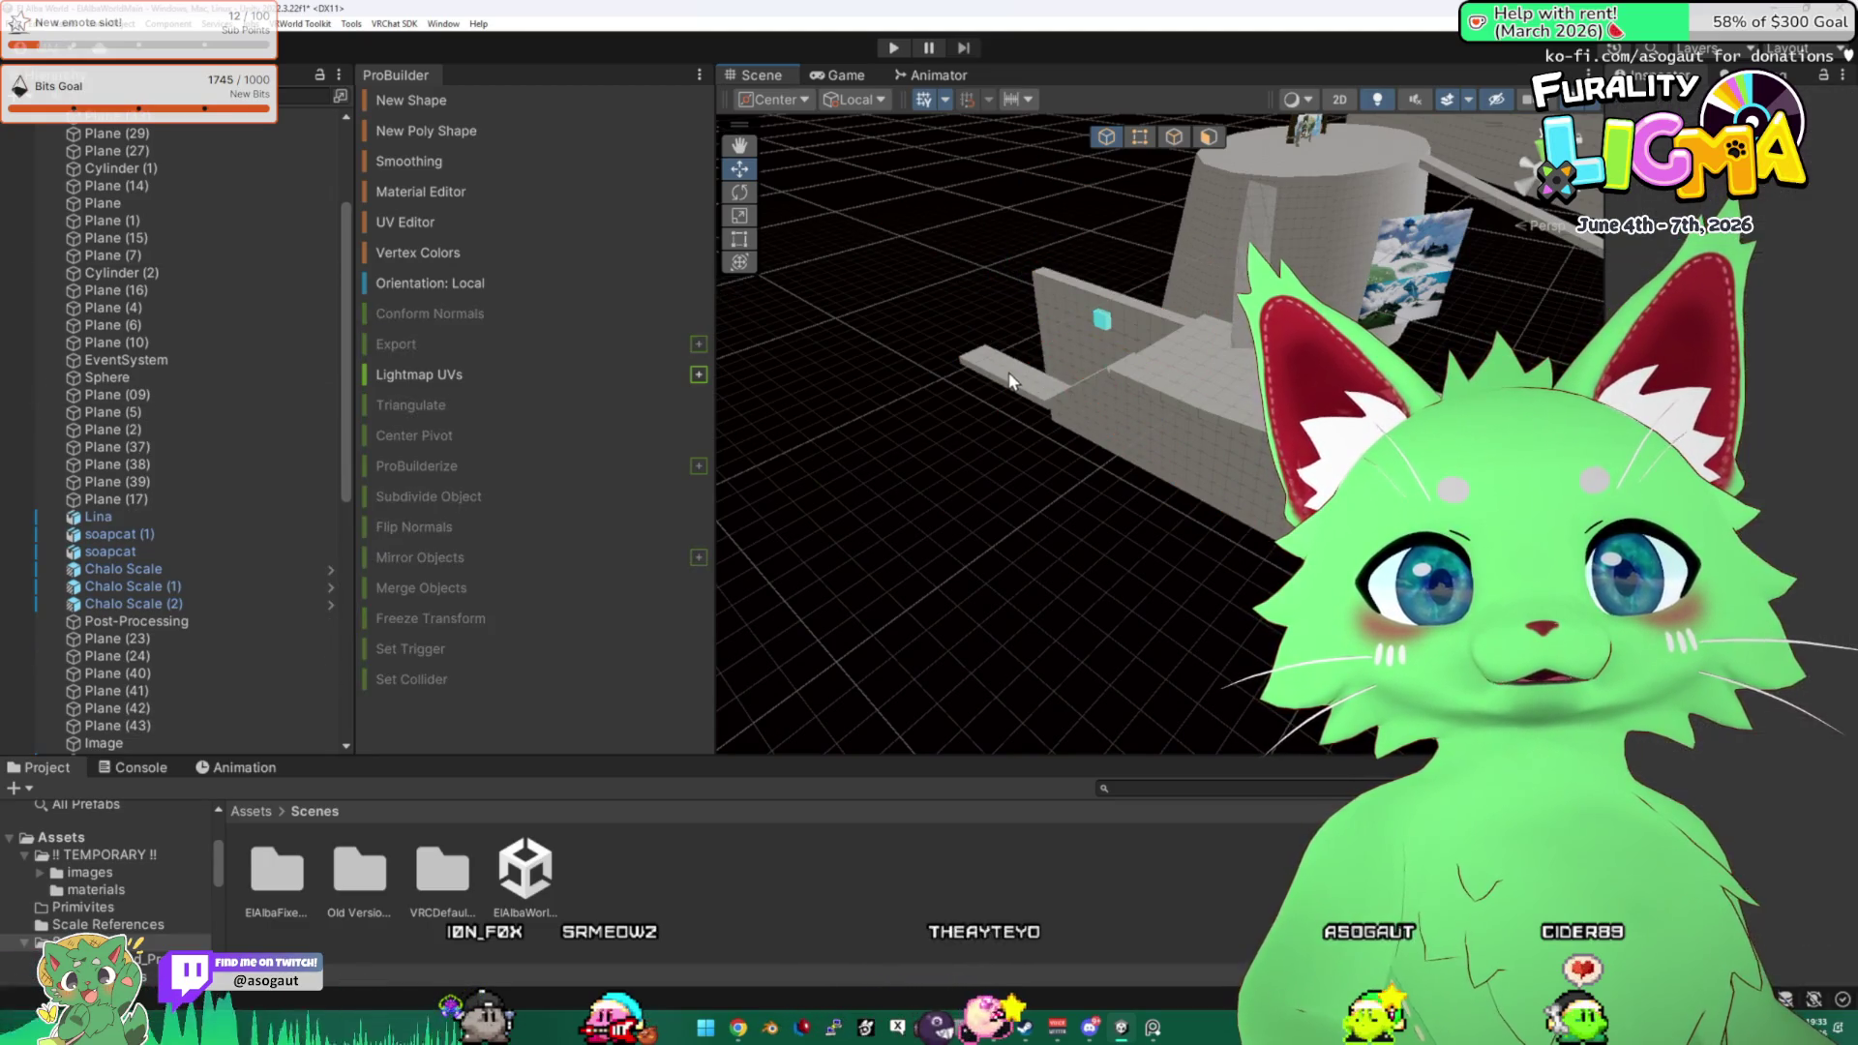
left_click(1083, 349)
key("Delete")
left_click(1111, 334)
key("Delete")
key("Delete")
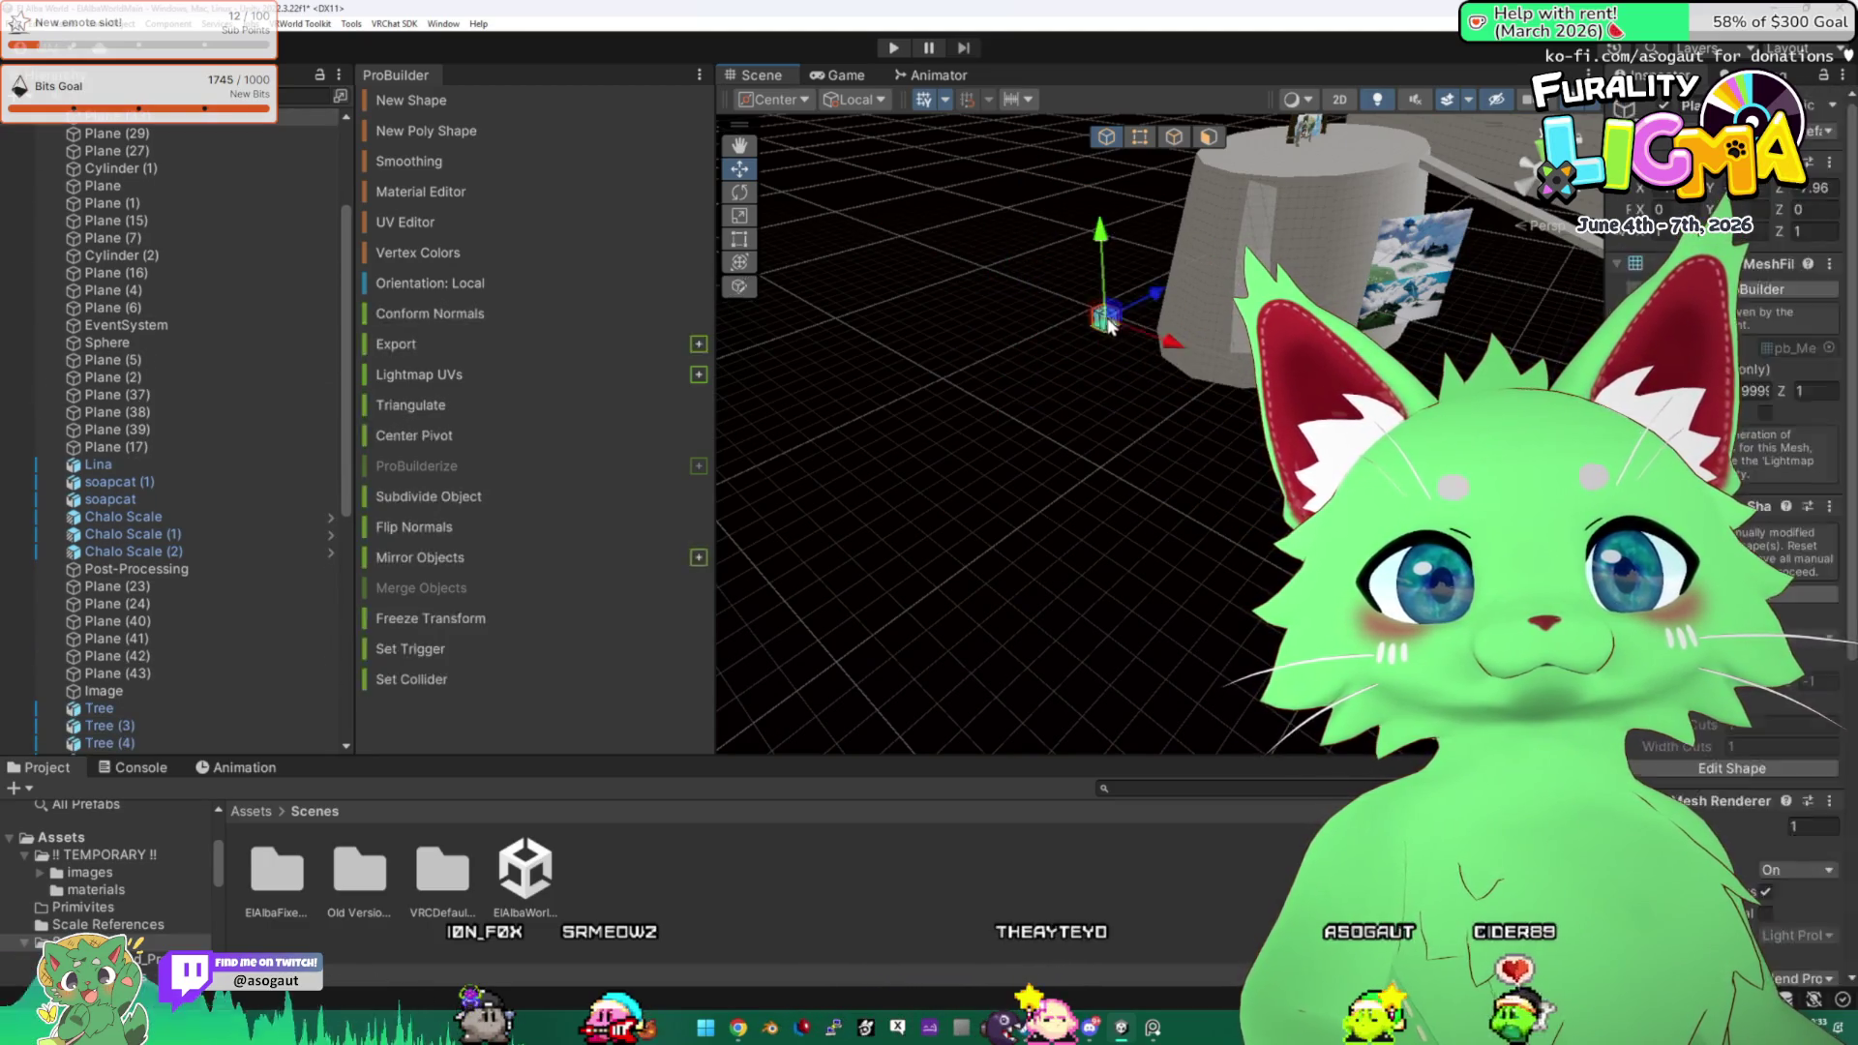
mouse_move(1165, 394)
left_mouse_down()
mouse_move(1182, 351)
mouse_move(1148, 409)
mouse_move(998, 480)
mouse_move(1096, 394)
mouse_move(1227, 427)
mouse_move(937, 561)
mouse_move(841, 290)
mouse_move(842, 153)
mouse_move(798, 340)
mouse_move(1064, 406)
mouse_move(565, 485)
mouse_move(845, 573)
left_mouse_up()
Delete Tree (7), Tree (5), Tree (4), Tree (3) and Tree (6), keeping Tree, Tree (1) and Tree (2).
left_click(108, 690)
key("Delete")
left_click(912, 377)
key("Delete")
left_click(913, 377)
key("Delete")
left_click(913, 378)
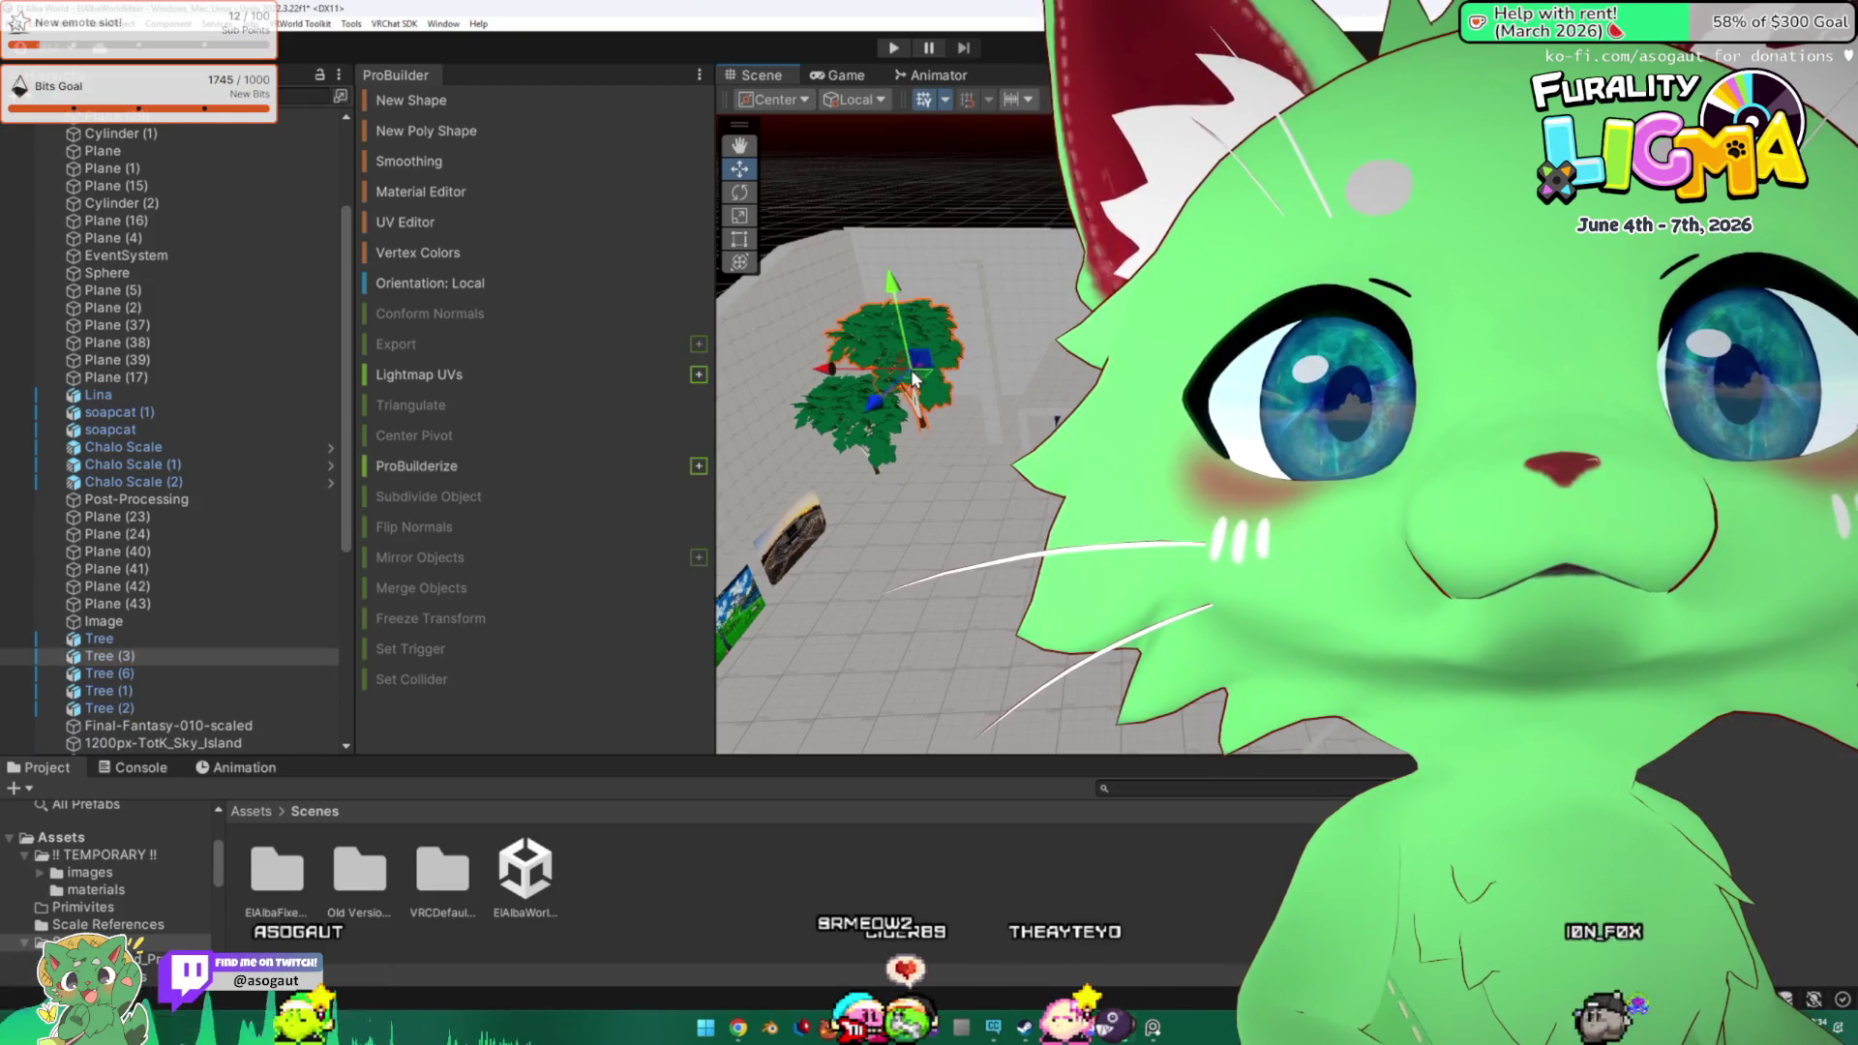
key("Delete")
left_click(912, 377)
key("Delete")
mouse_move(912, 377)
left_mouse_down()
mouse_move(1040, 514)
mouse_move(1018, 476)
mouse_move(939, 435)
left_mouse_up()
left_click(1023, 482)
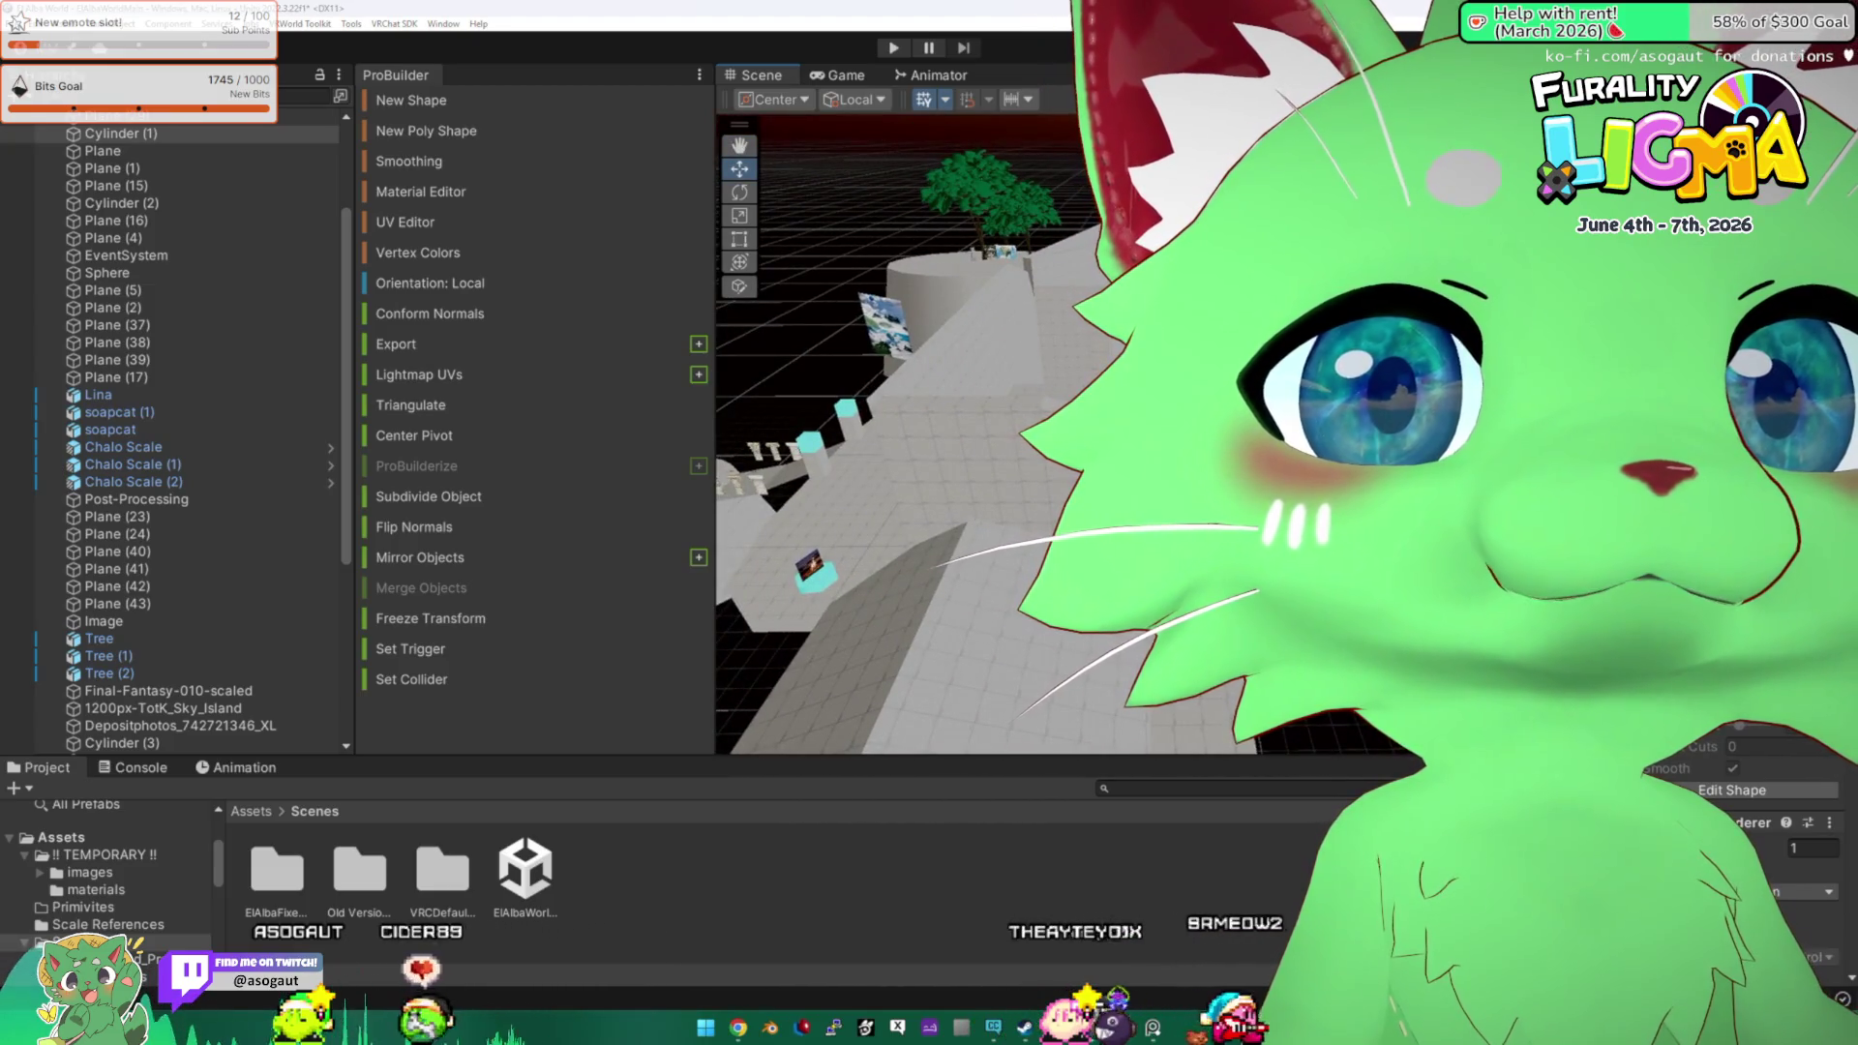
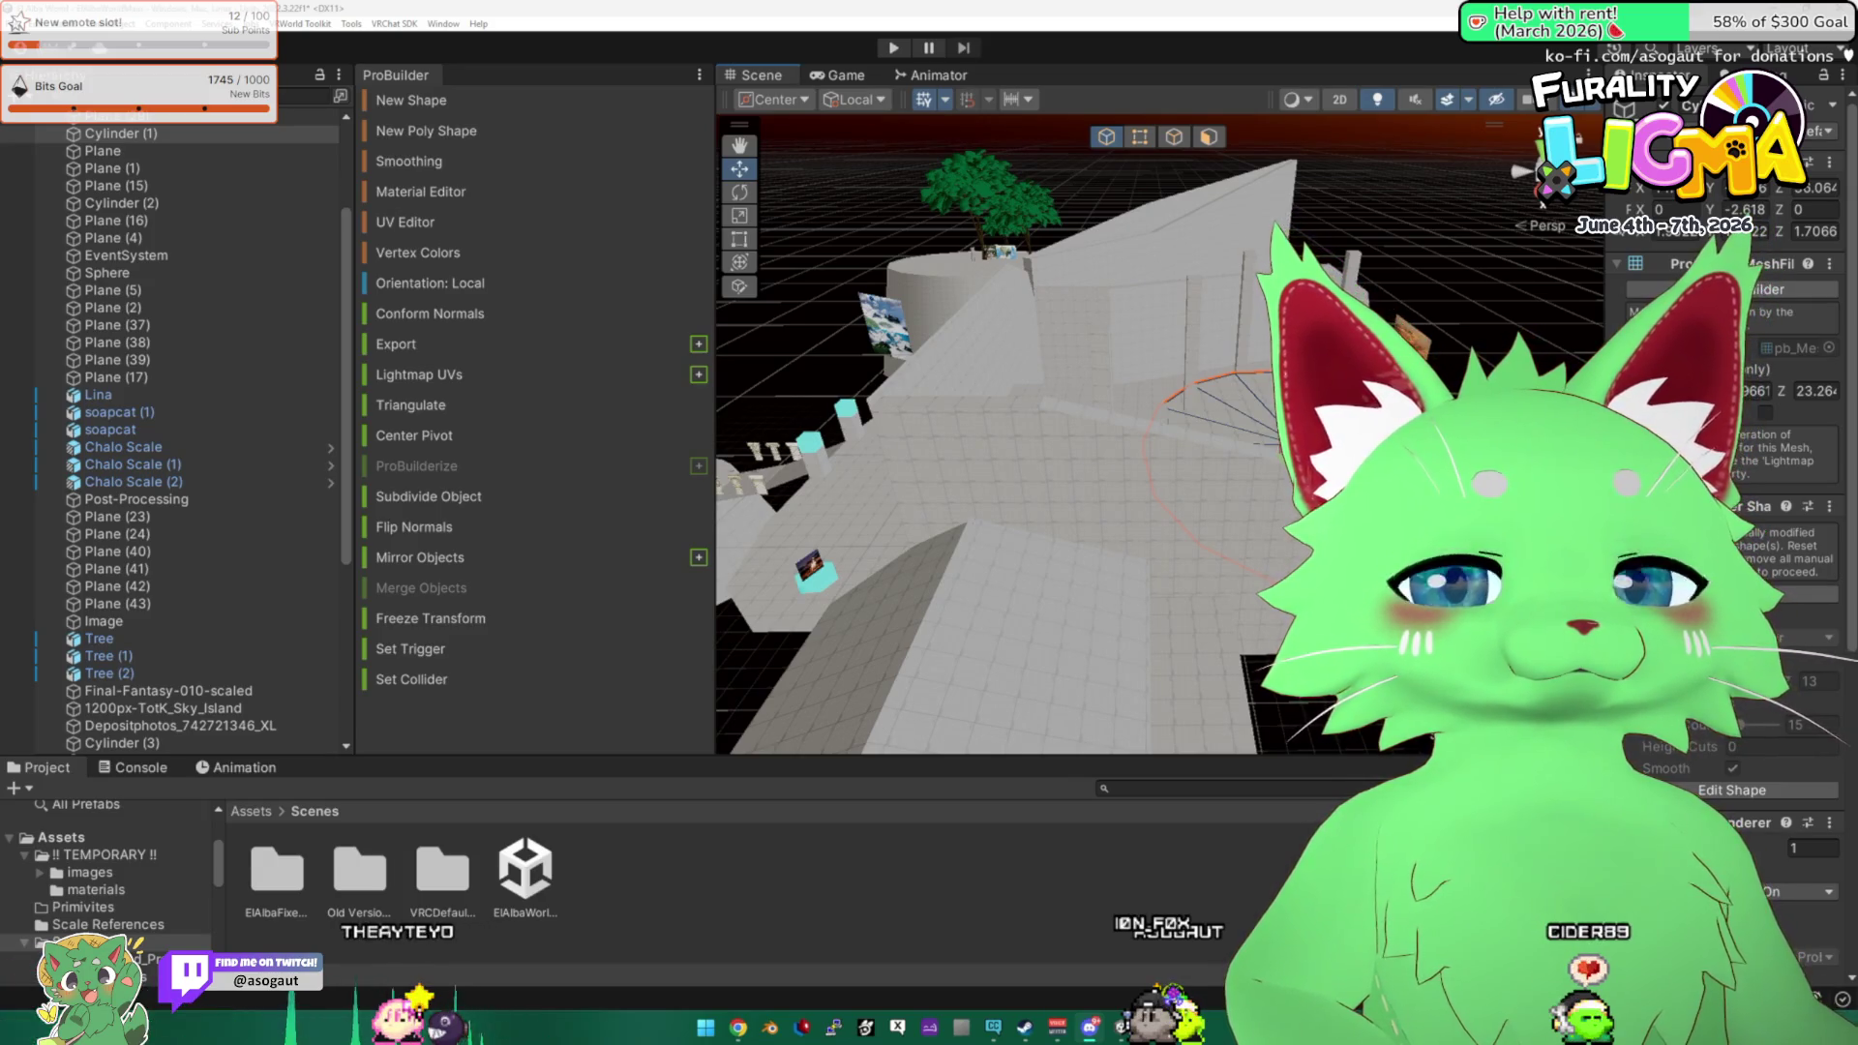
Delete the tree from the top of the cylinder platform.
mouse_move(1121, 481)
left_mouse_down()
mouse_move(1045, 472)
mouse_move(1226, 927)
left_mouse_up()
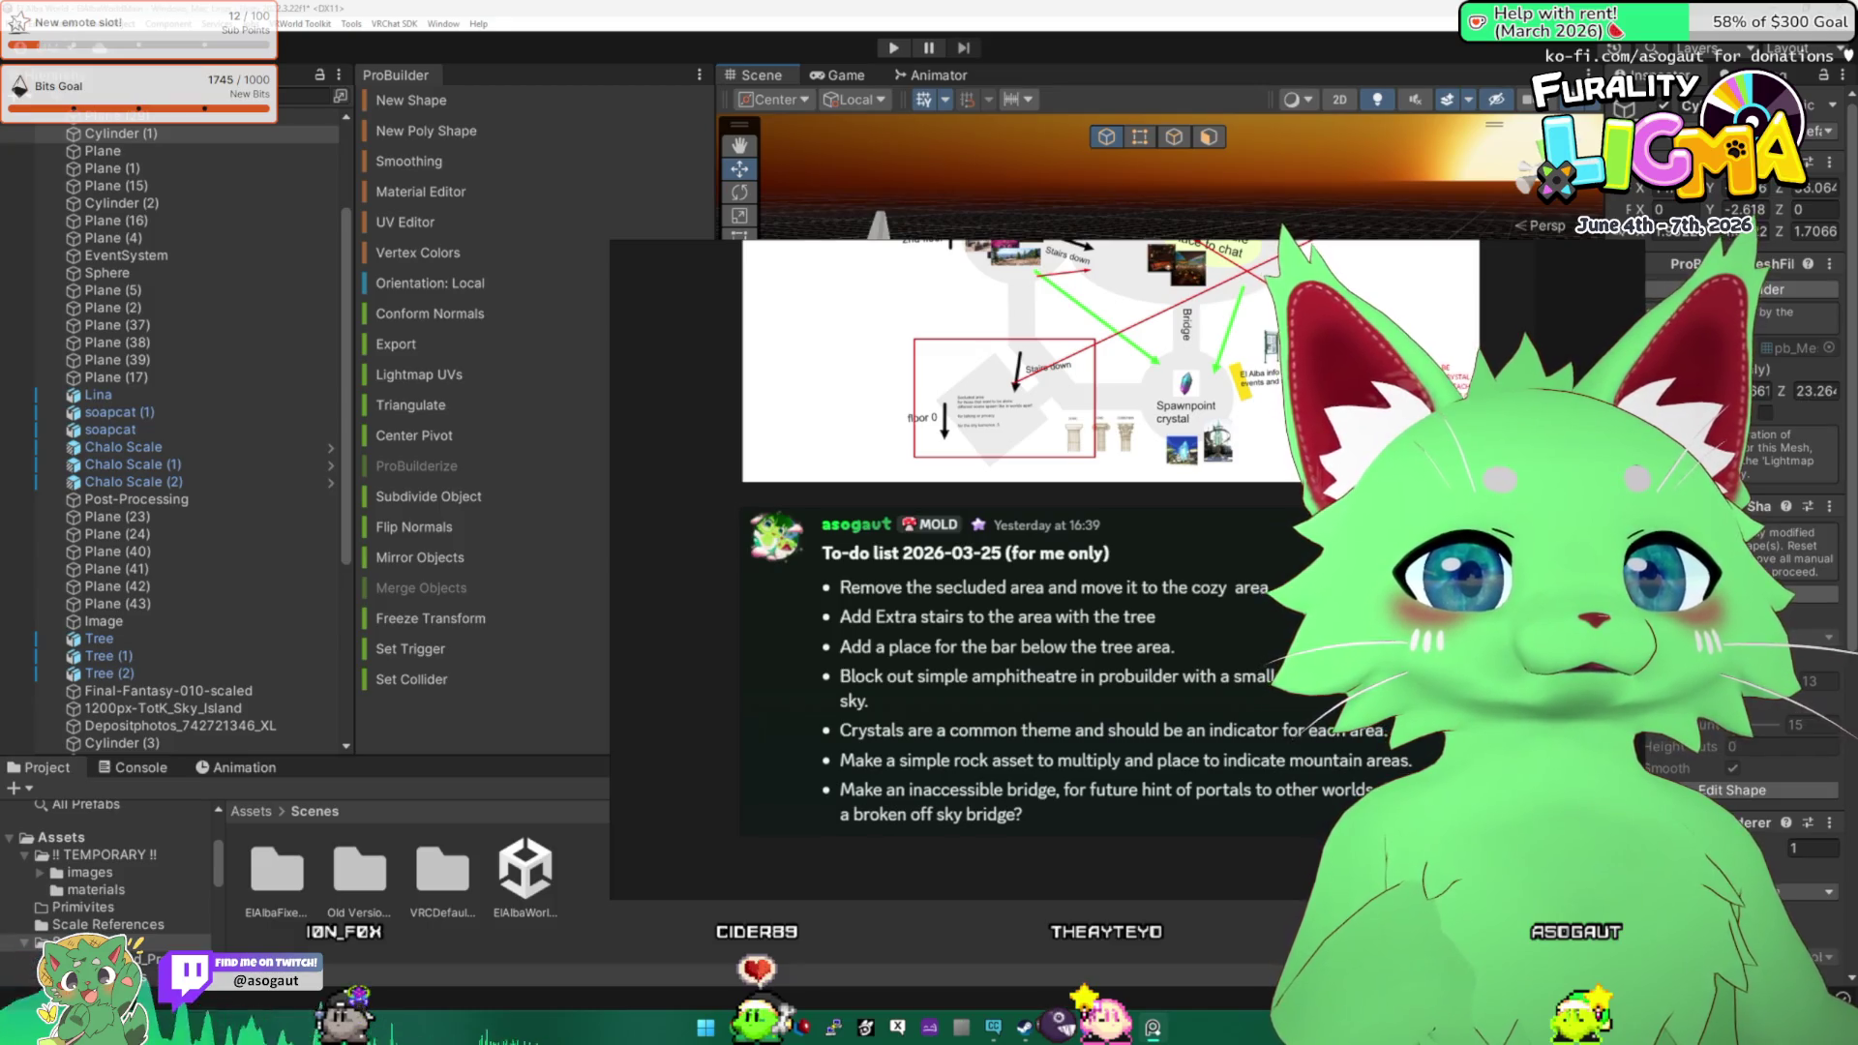
mouse_move(997, 454)
left_mouse_down()
mouse_move(1034, 457)
mouse_move(1097, 390)
mouse_move(965, 455)
mouse_move(1057, 476)
mouse_move(958, 406)
mouse_move(909, 310)
left_mouse_up()
left_click(1074, 417)
left_click(965, 455)
left_click(919, 426)
key("Delete")
Narrow the object list panel and enlarge the Scene view.
left_click(919, 430)
left_click_drag(919, 431, 1072, 440)
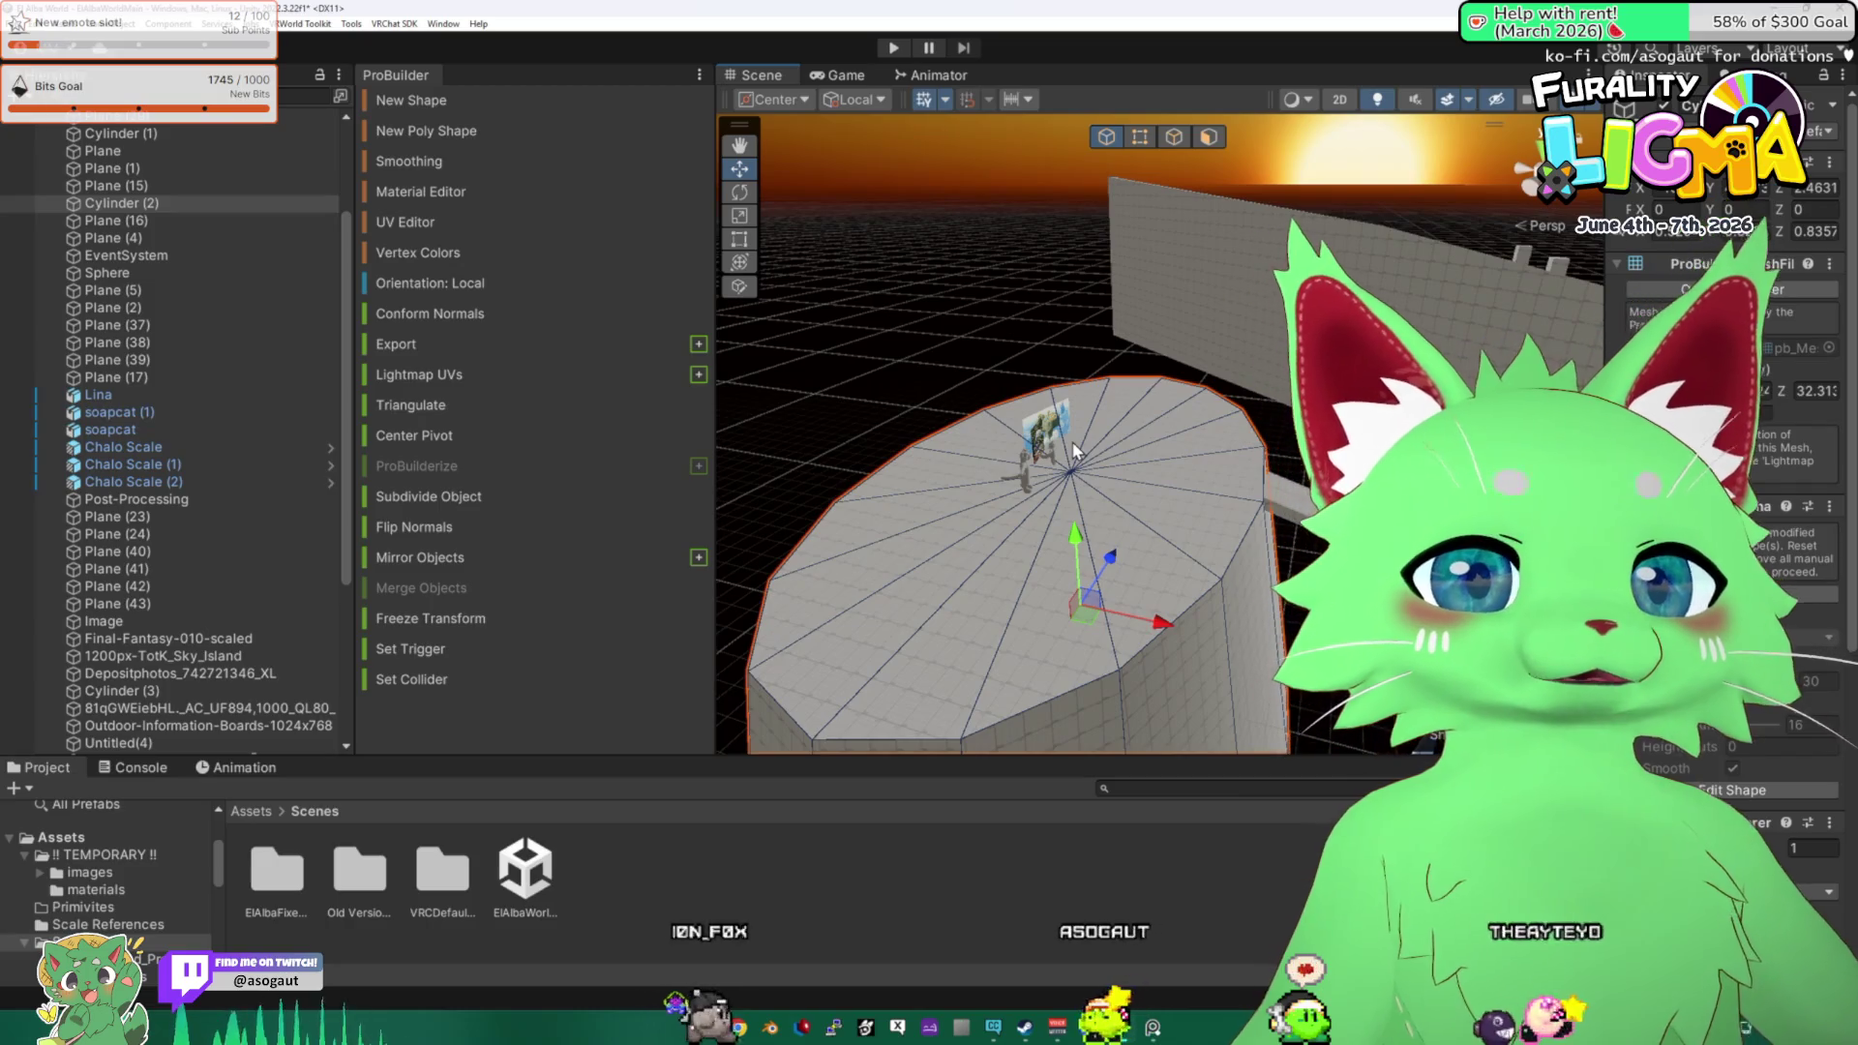
left_click_drag(356, 456, 321, 456)
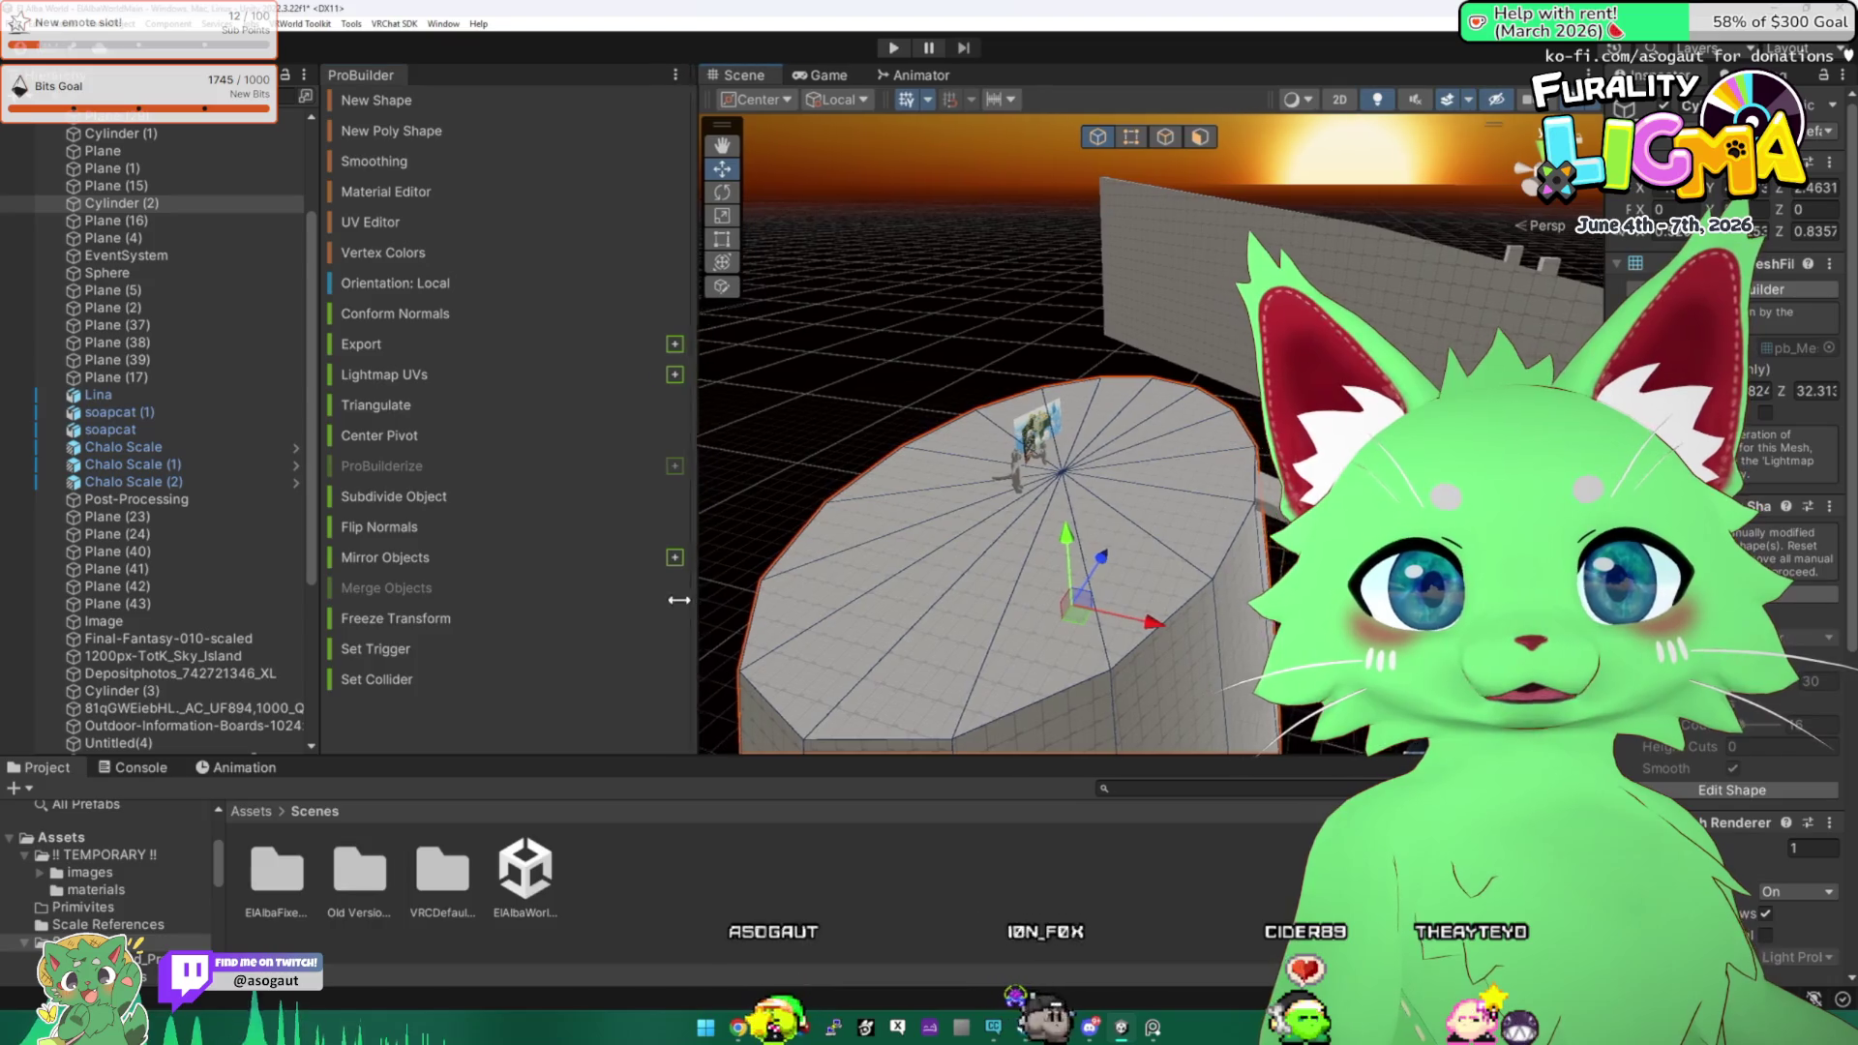
left_click_drag(715, 638, 663, 639)
mouse_move(871, 638)
left_mouse_down()
mouse_move(912, 663)
mouse_move(925, 559)
left_mouse_up()
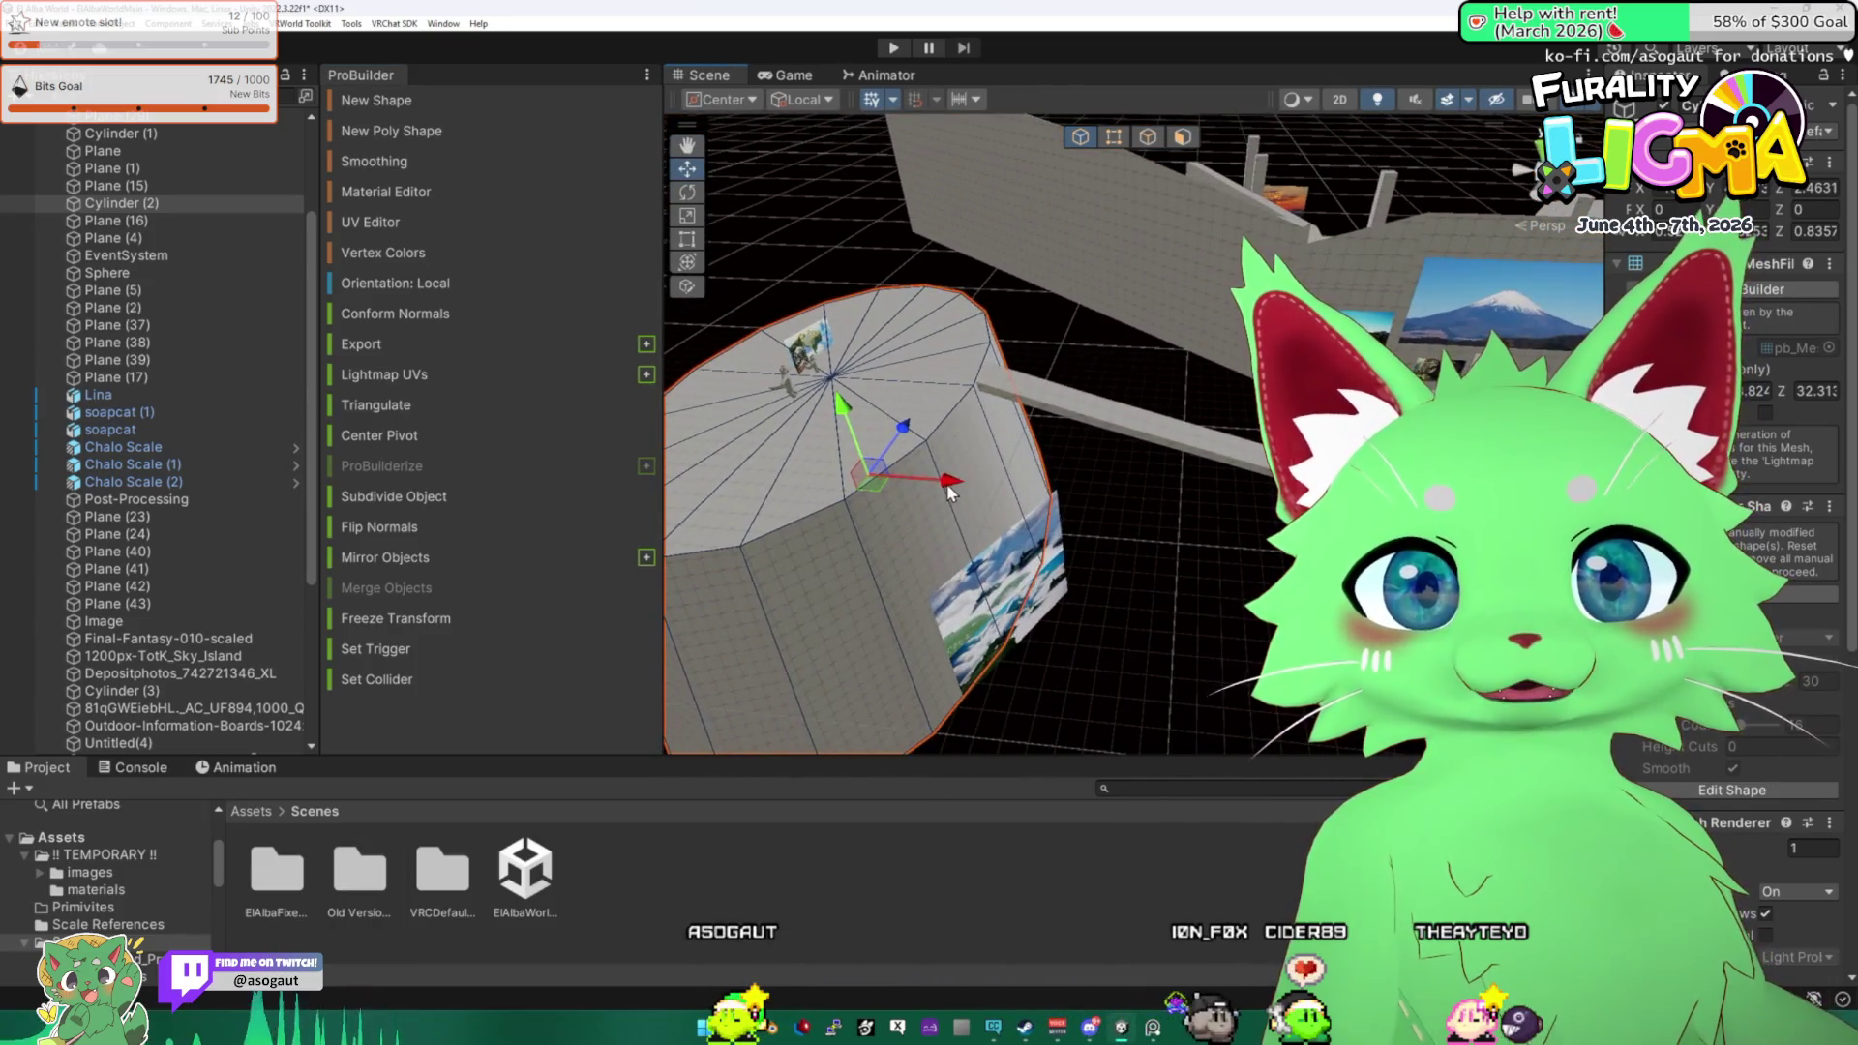
Set handle orientation to Global and slide the connecting beam along X.
left_click(1172, 448)
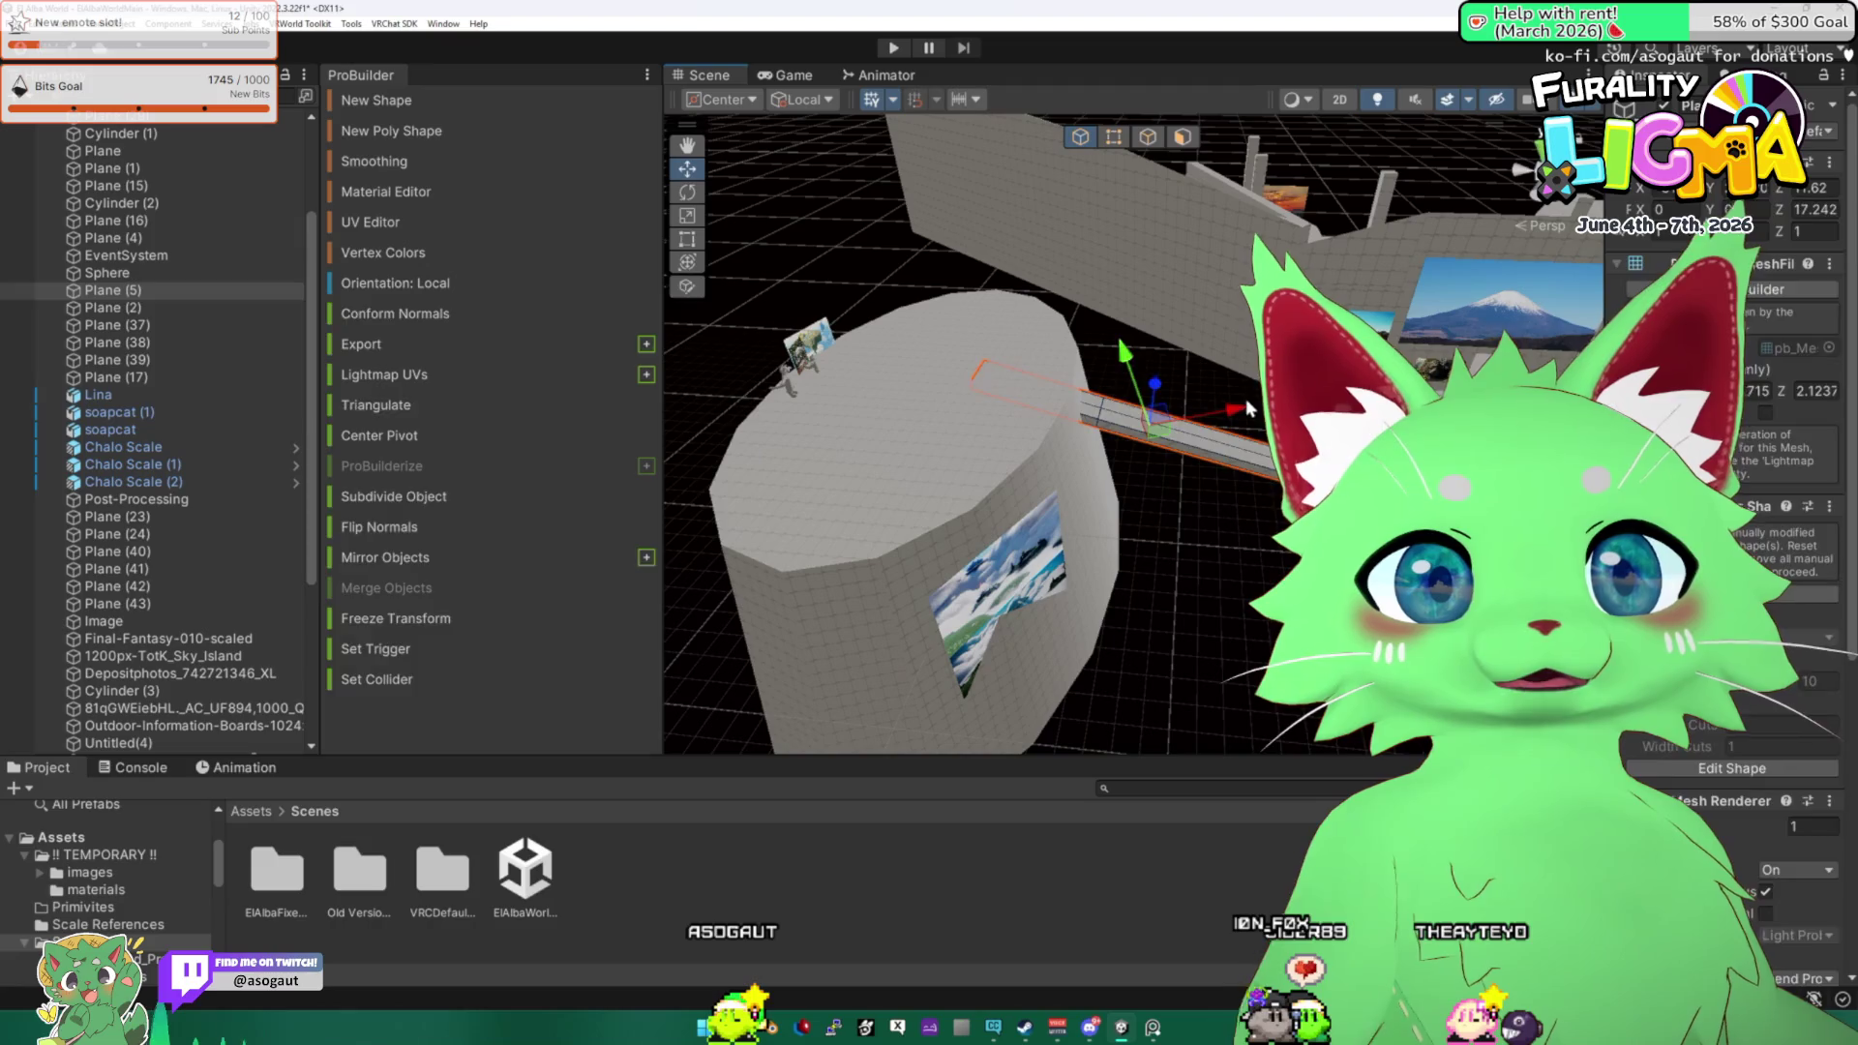
left_click(795, 101)
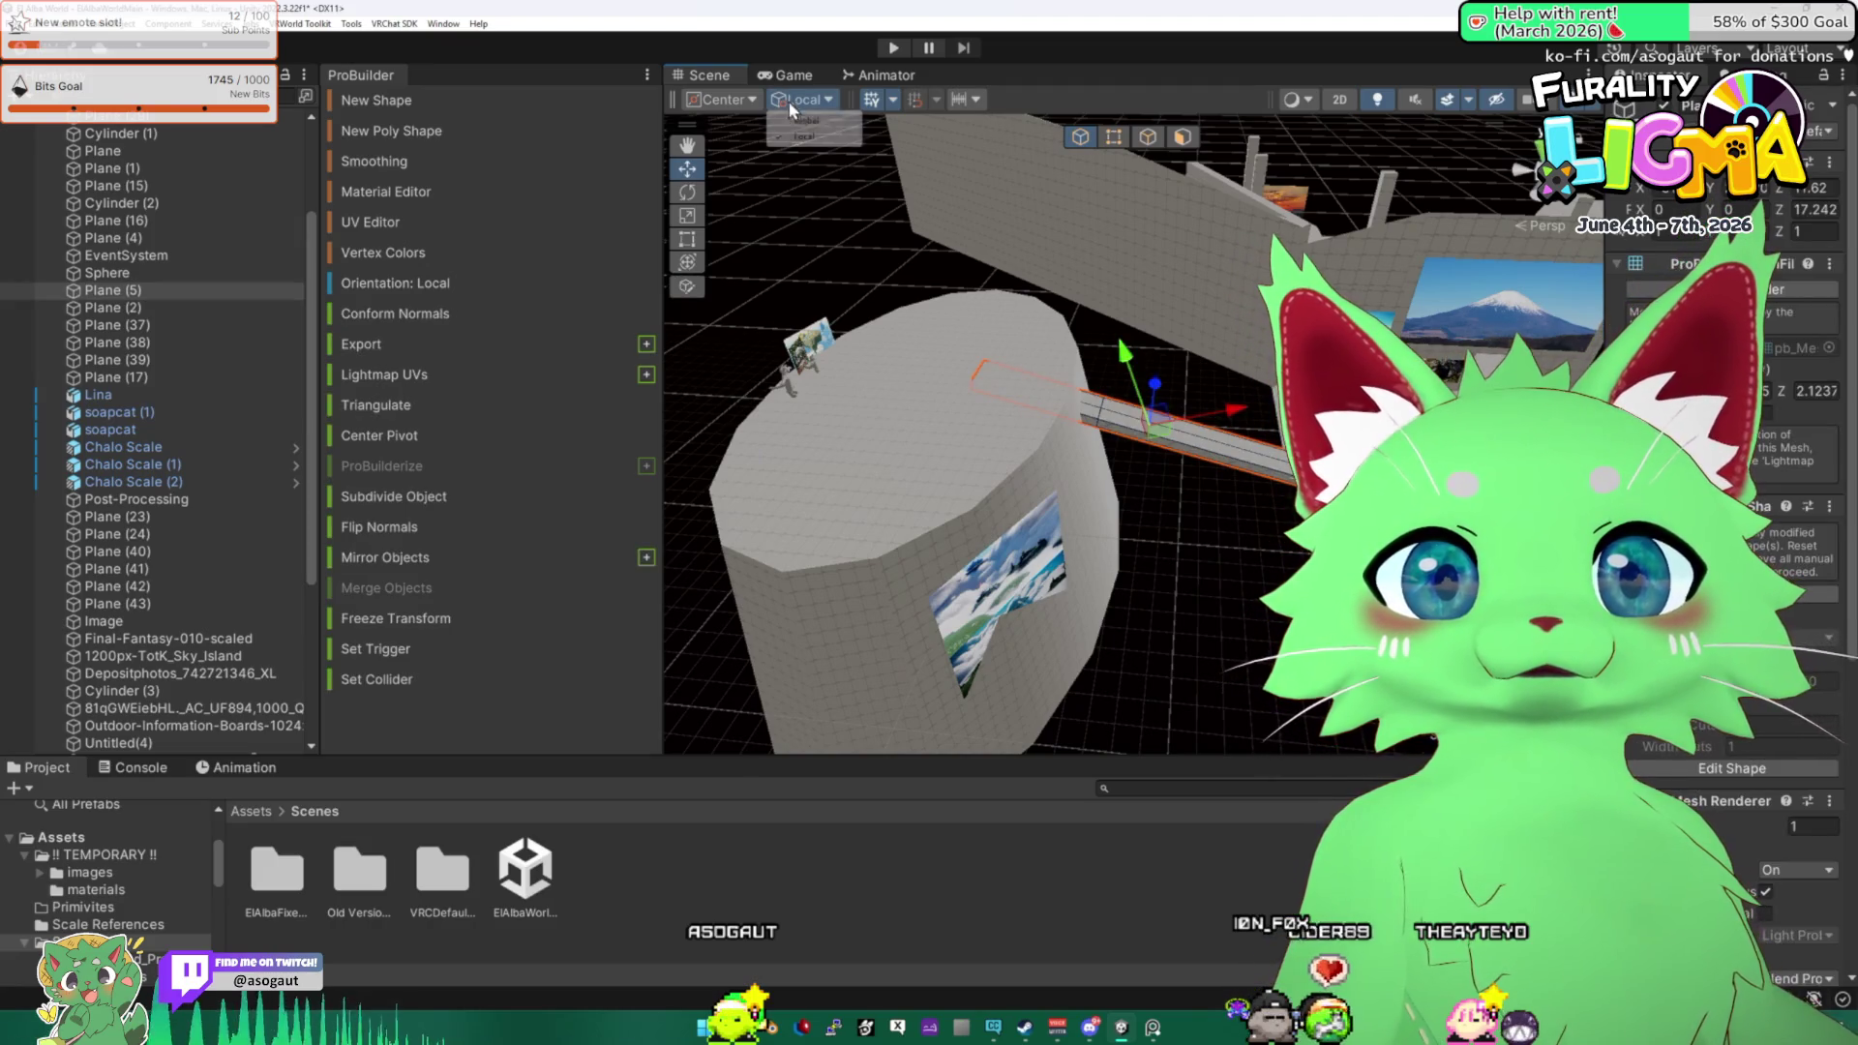
left_click(806, 120)
left_click_drag(1244, 443, 1355, 430)
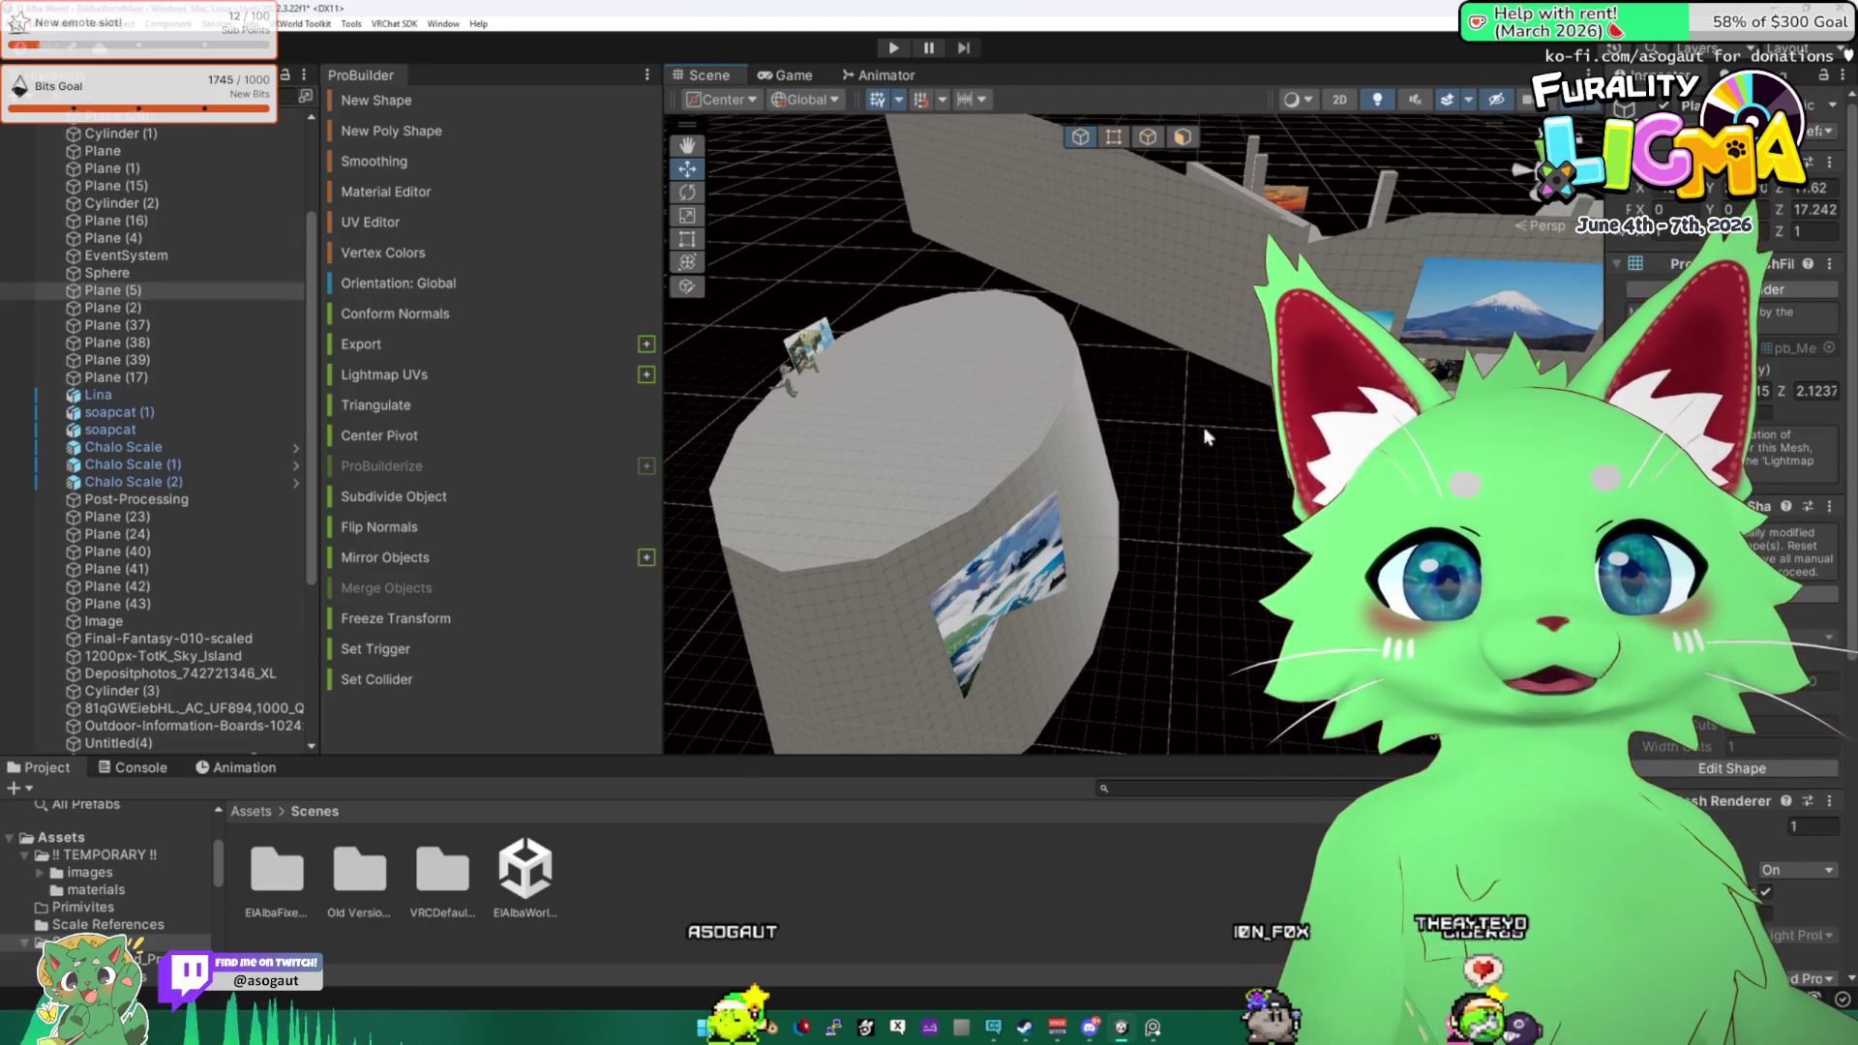
Rotate the cylinder platform with the Rotate tool.
left_click(1001, 570)
mouse_move(960, 528)
left_mouse_down()
mouse_move(939, 540)
mouse_move(1123, 532)
mouse_move(1084, 399)
left_mouse_up()
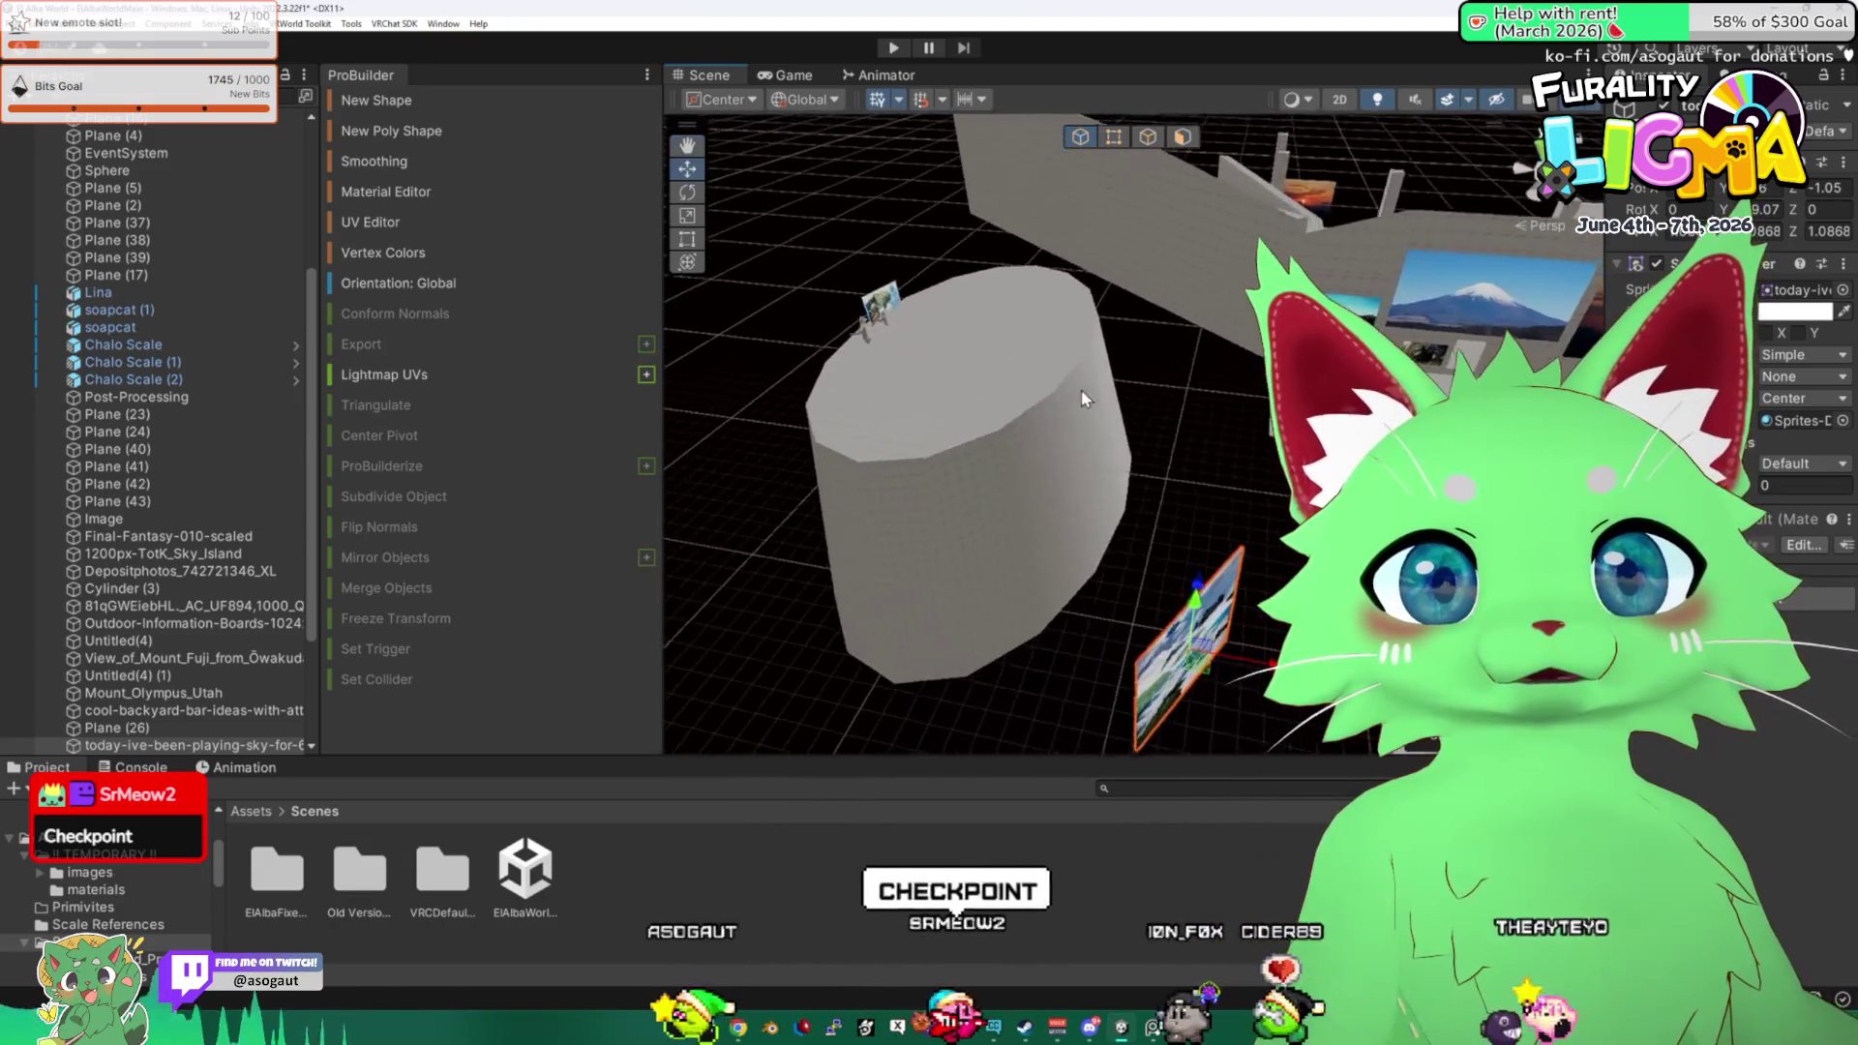
left_click(1035, 394)
key("f")
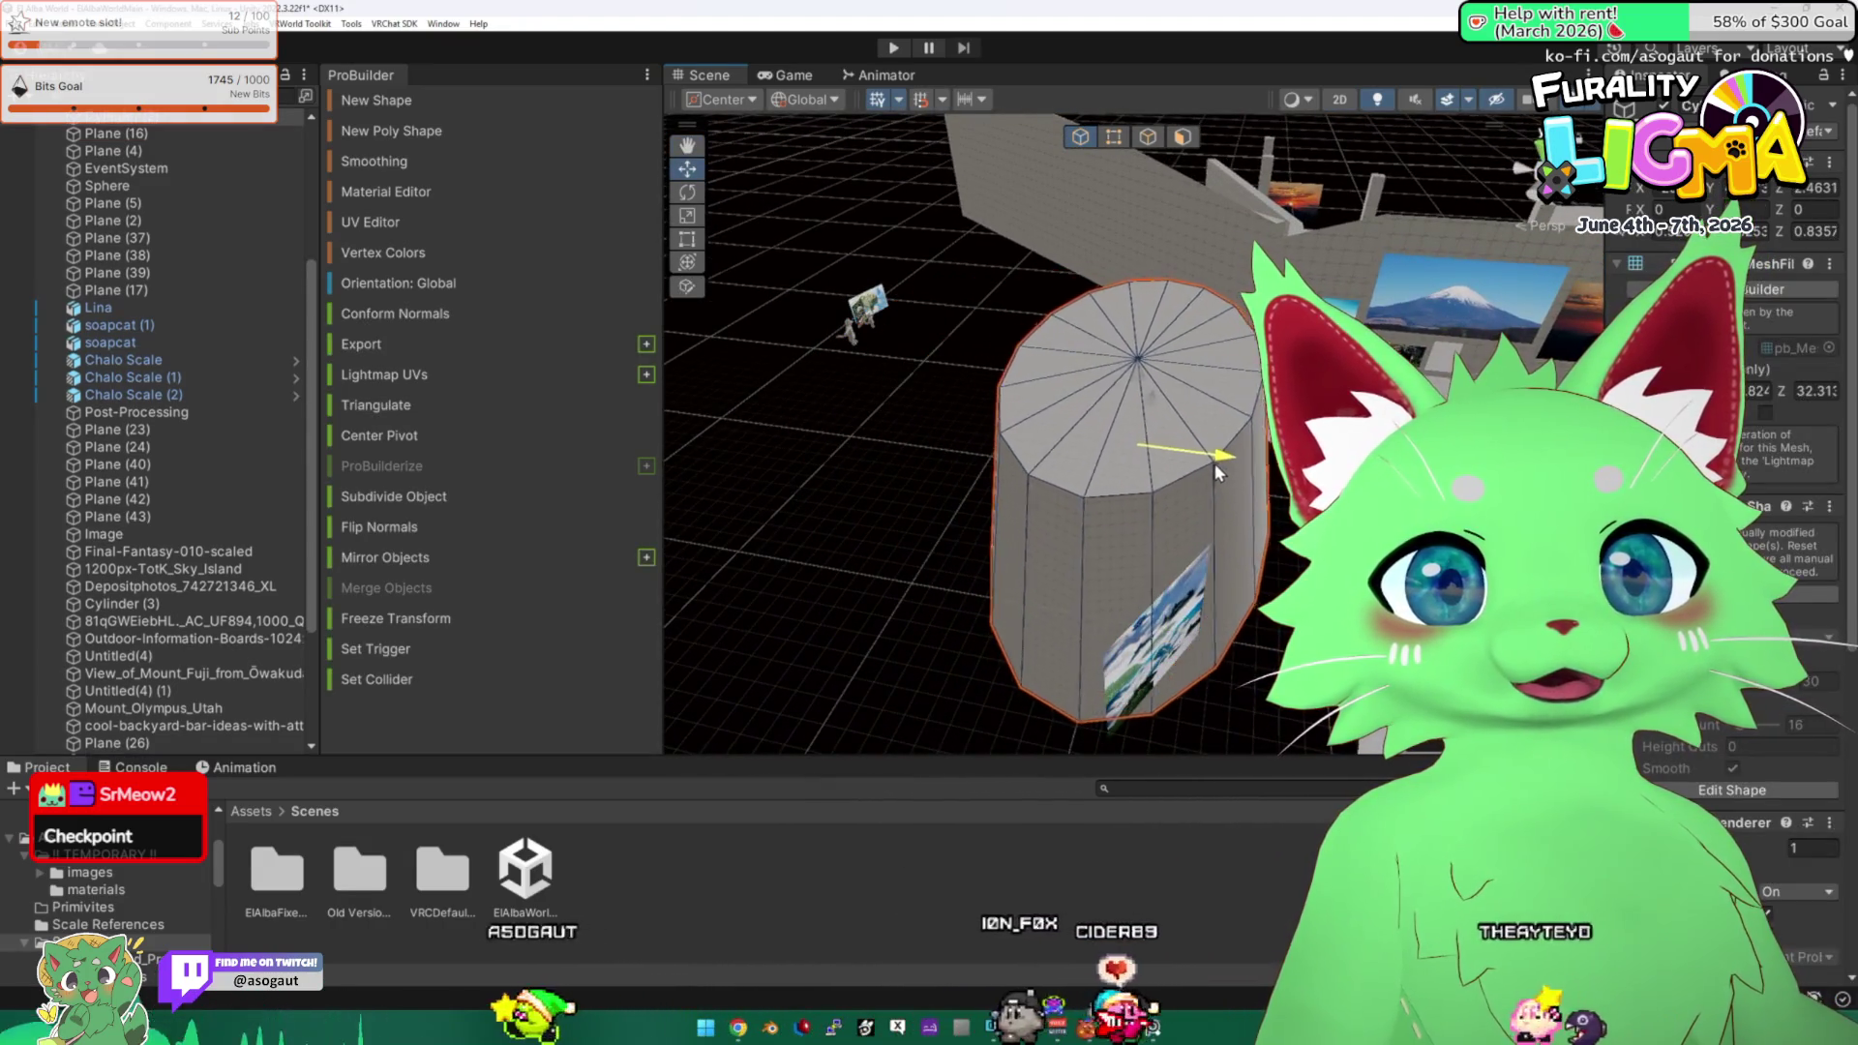
key("ctrl+z")
key("f")
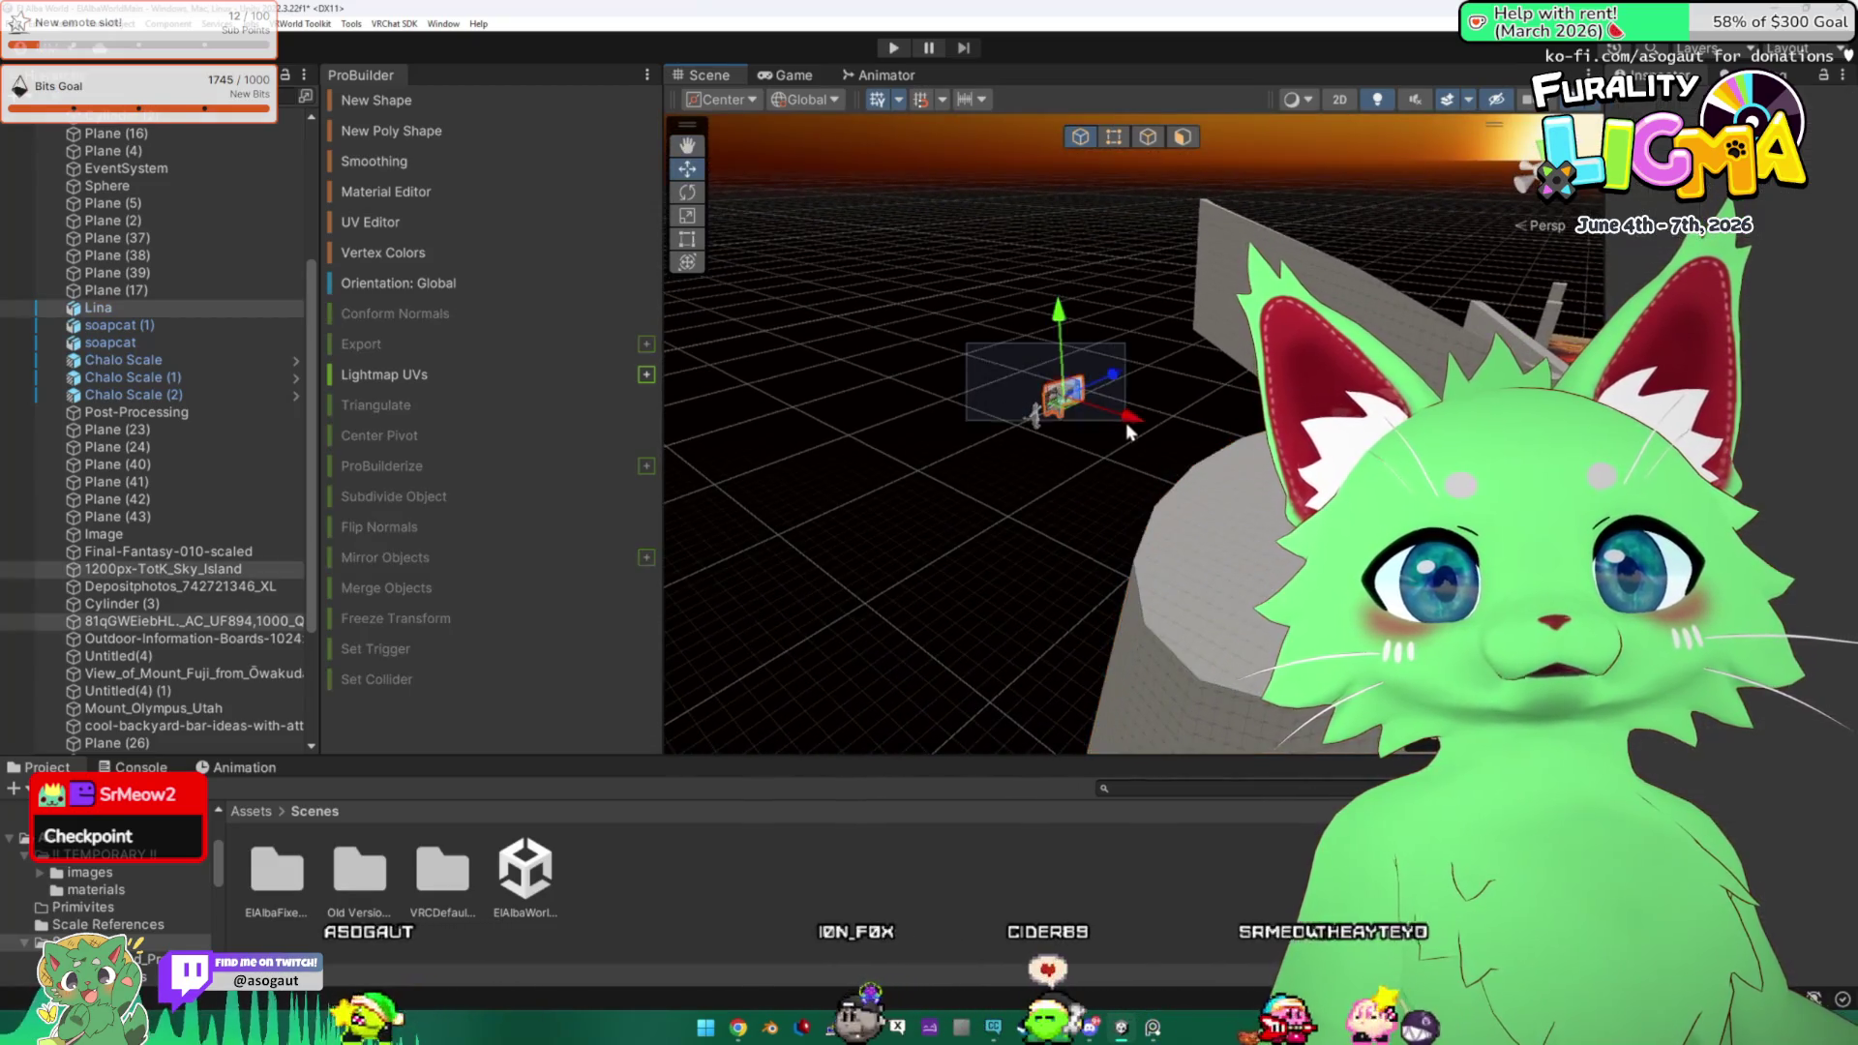
mouse_move(1121, 455)
left_mouse_down()
mouse_move(1166, 478)
mouse_move(1112, 464)
mouse_move(1103, 416)
mouse_move(1080, 525)
mouse_move(1263, 513)
left_mouse_up()
left_click(1081, 526)
left_click(693, 192)
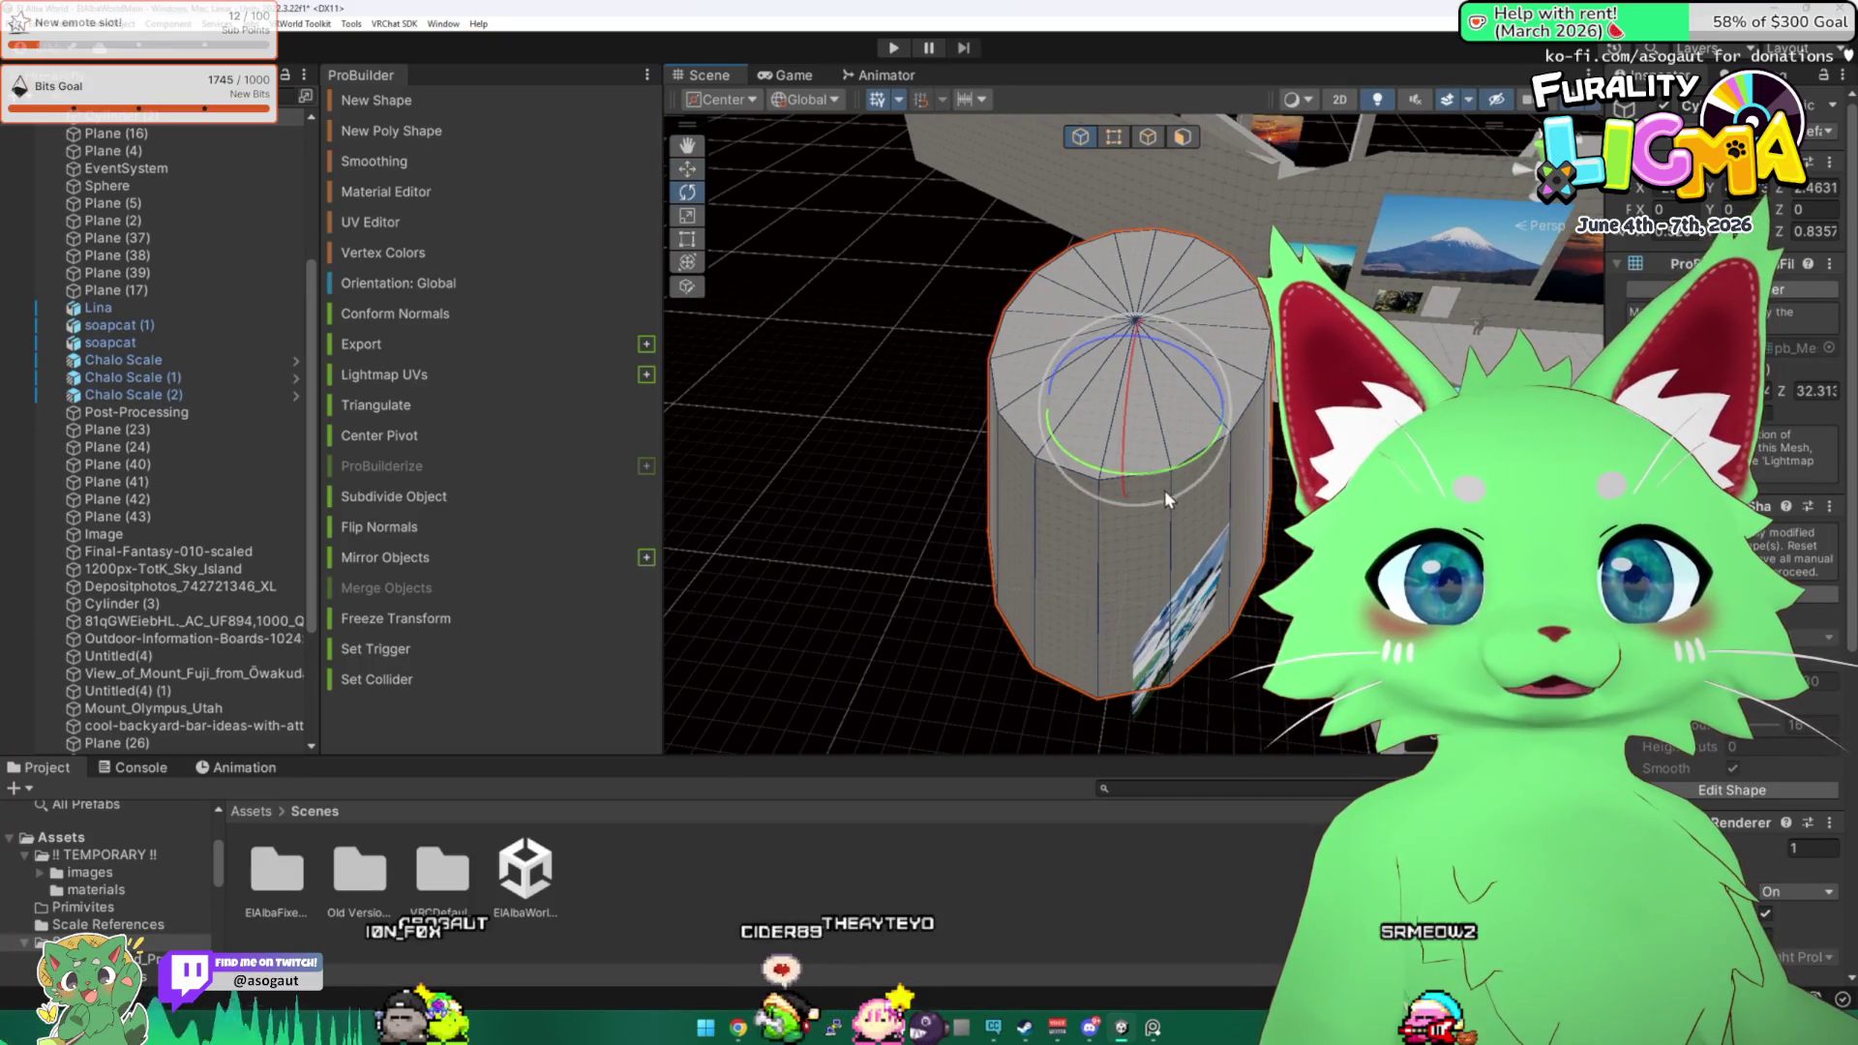
mouse_move(1161, 484)
left_mouse_down()
mouse_move(1070, 466)
mouse_move(967, 406)
left_mouse_up()
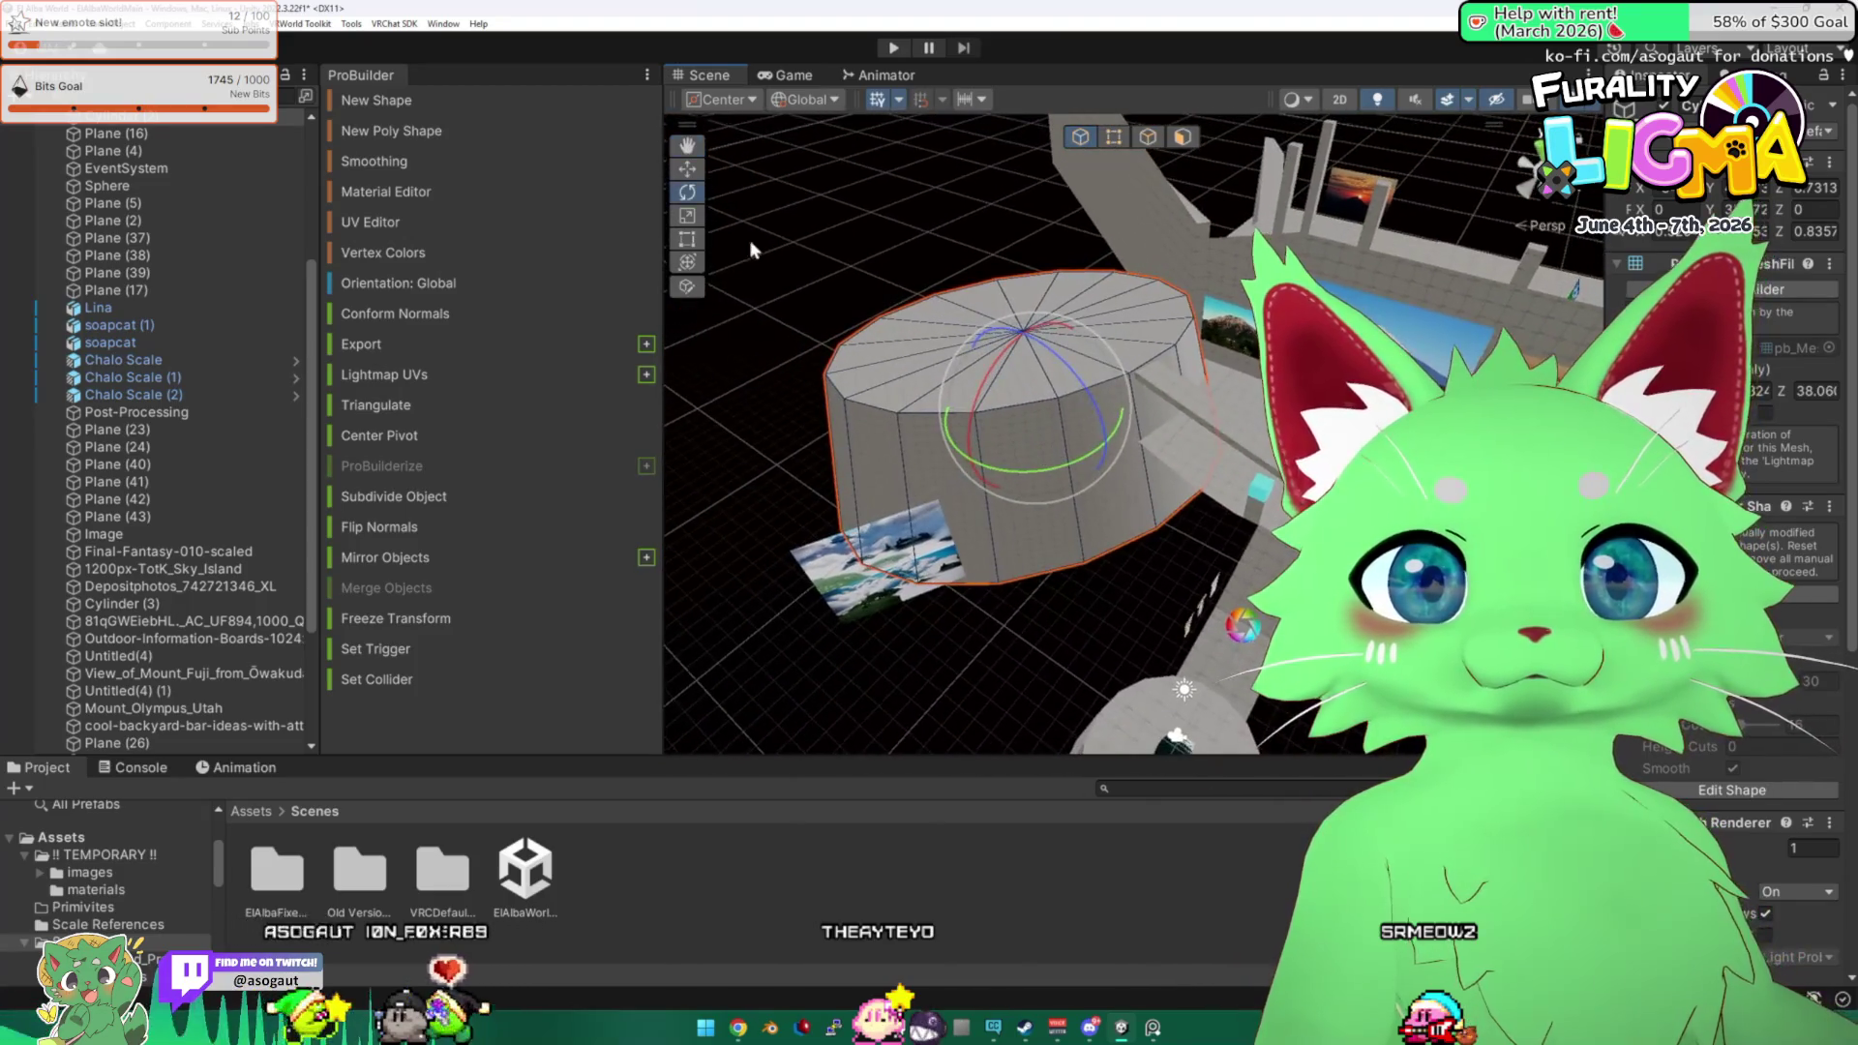
Select and frame the picture room, adding the small cube to the selection.
mouse_move(1136, 393)
left_mouse_down()
mouse_move(1152, 408)
mouse_move(994, 289)
mouse_move(938, 368)
left_mouse_up()
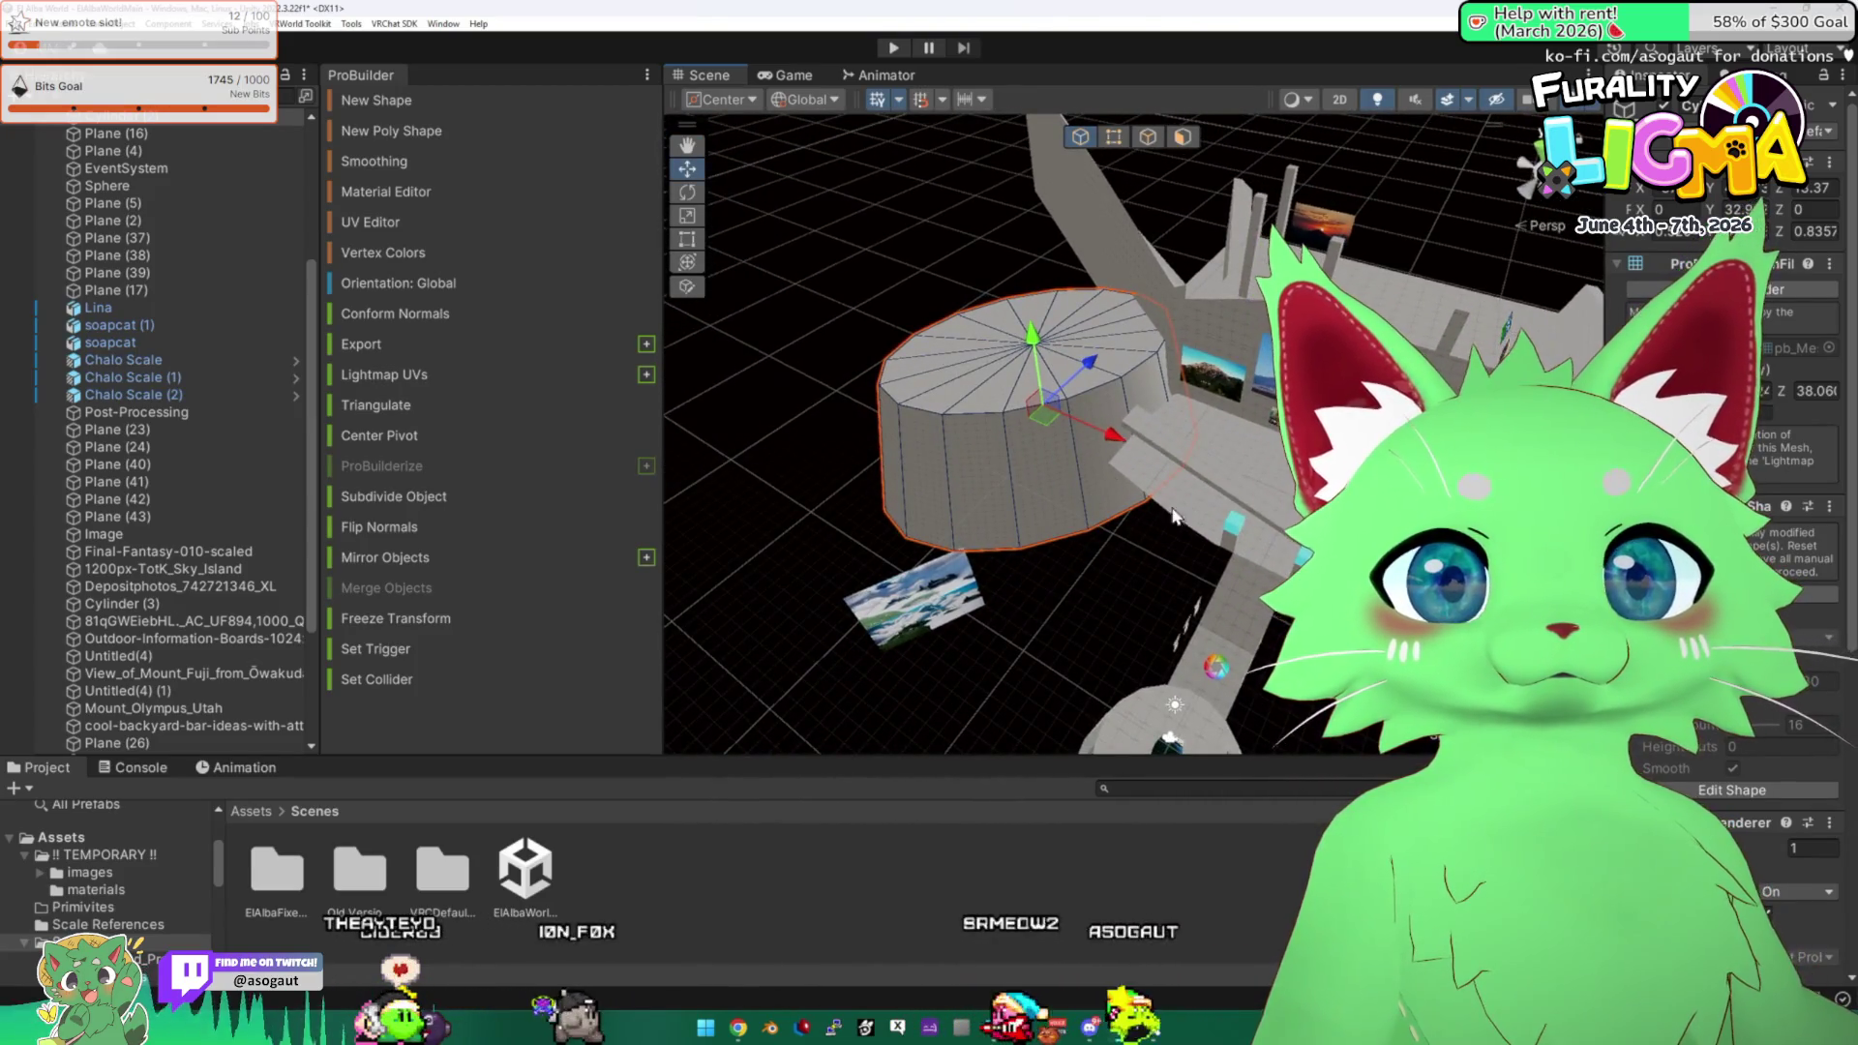
left_click(1209, 455)
key("f")
left_click_drag(1288, 569, 1141, 522)
left_click(1140, 513, "ctrl")
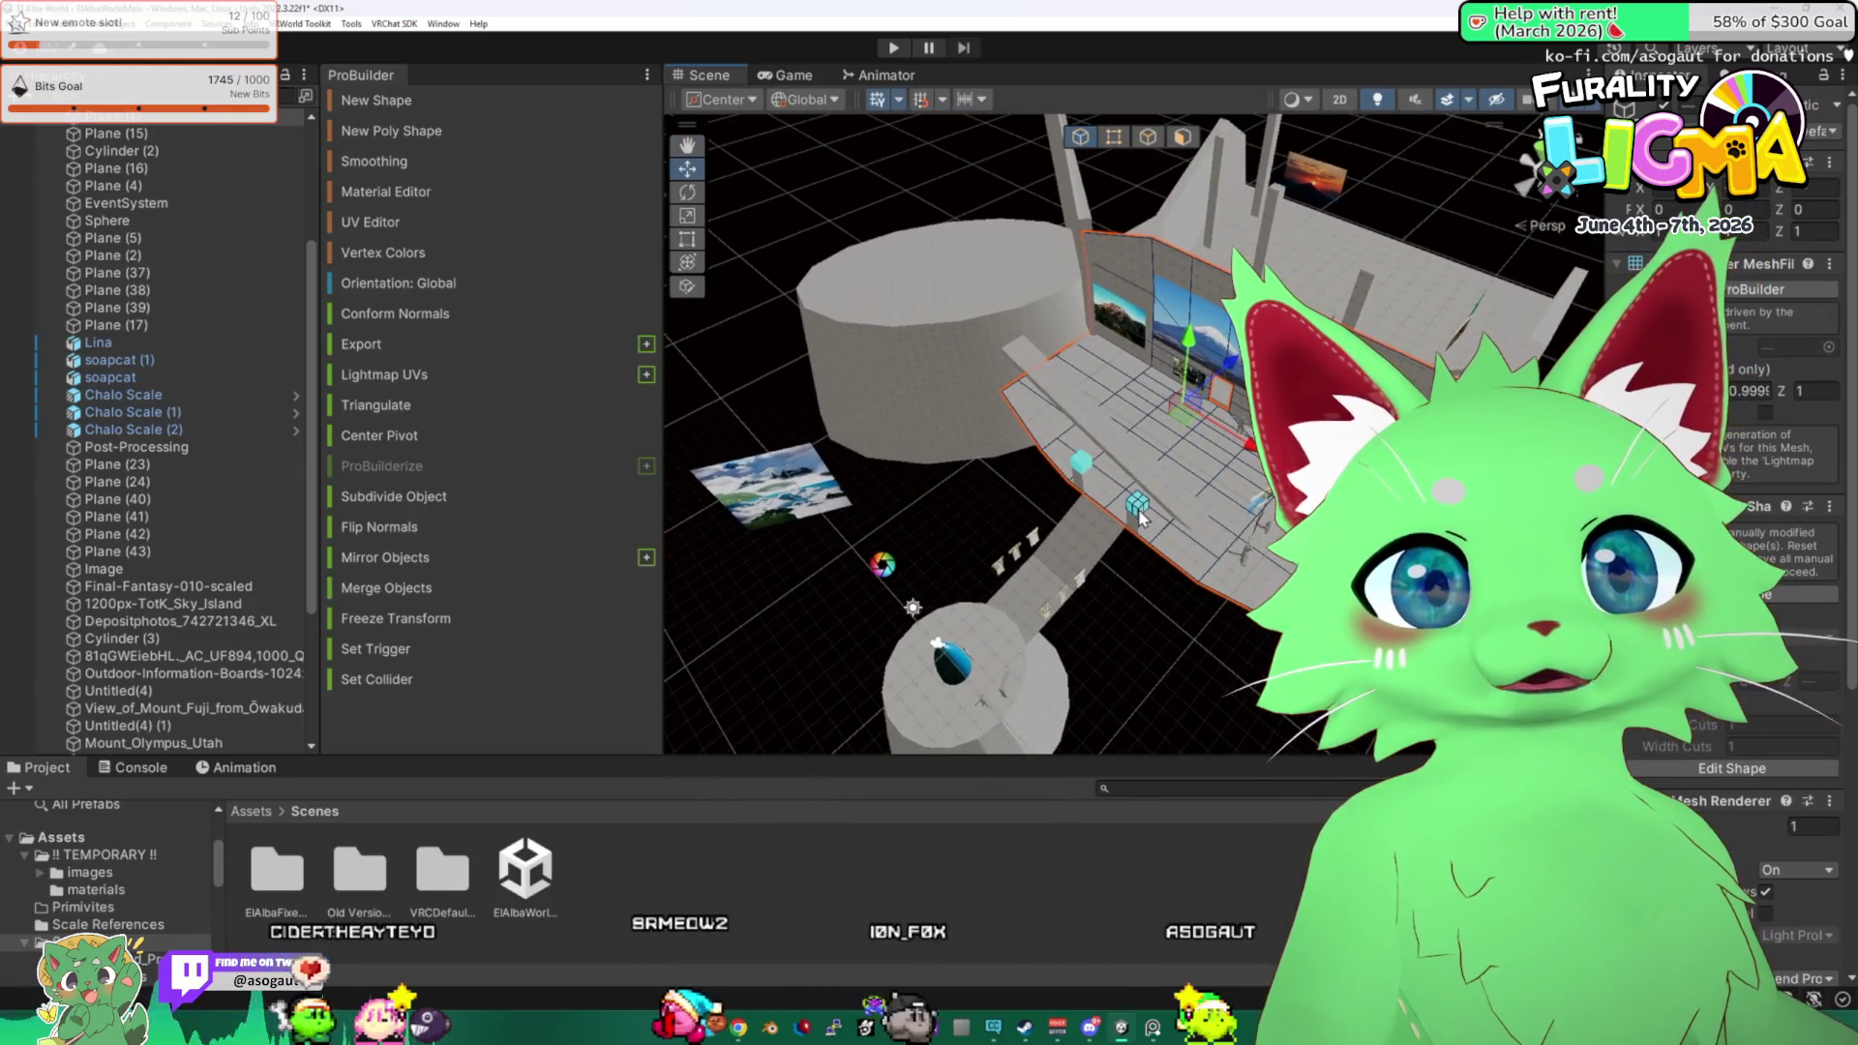
left_click(1142, 530, "ctrl")
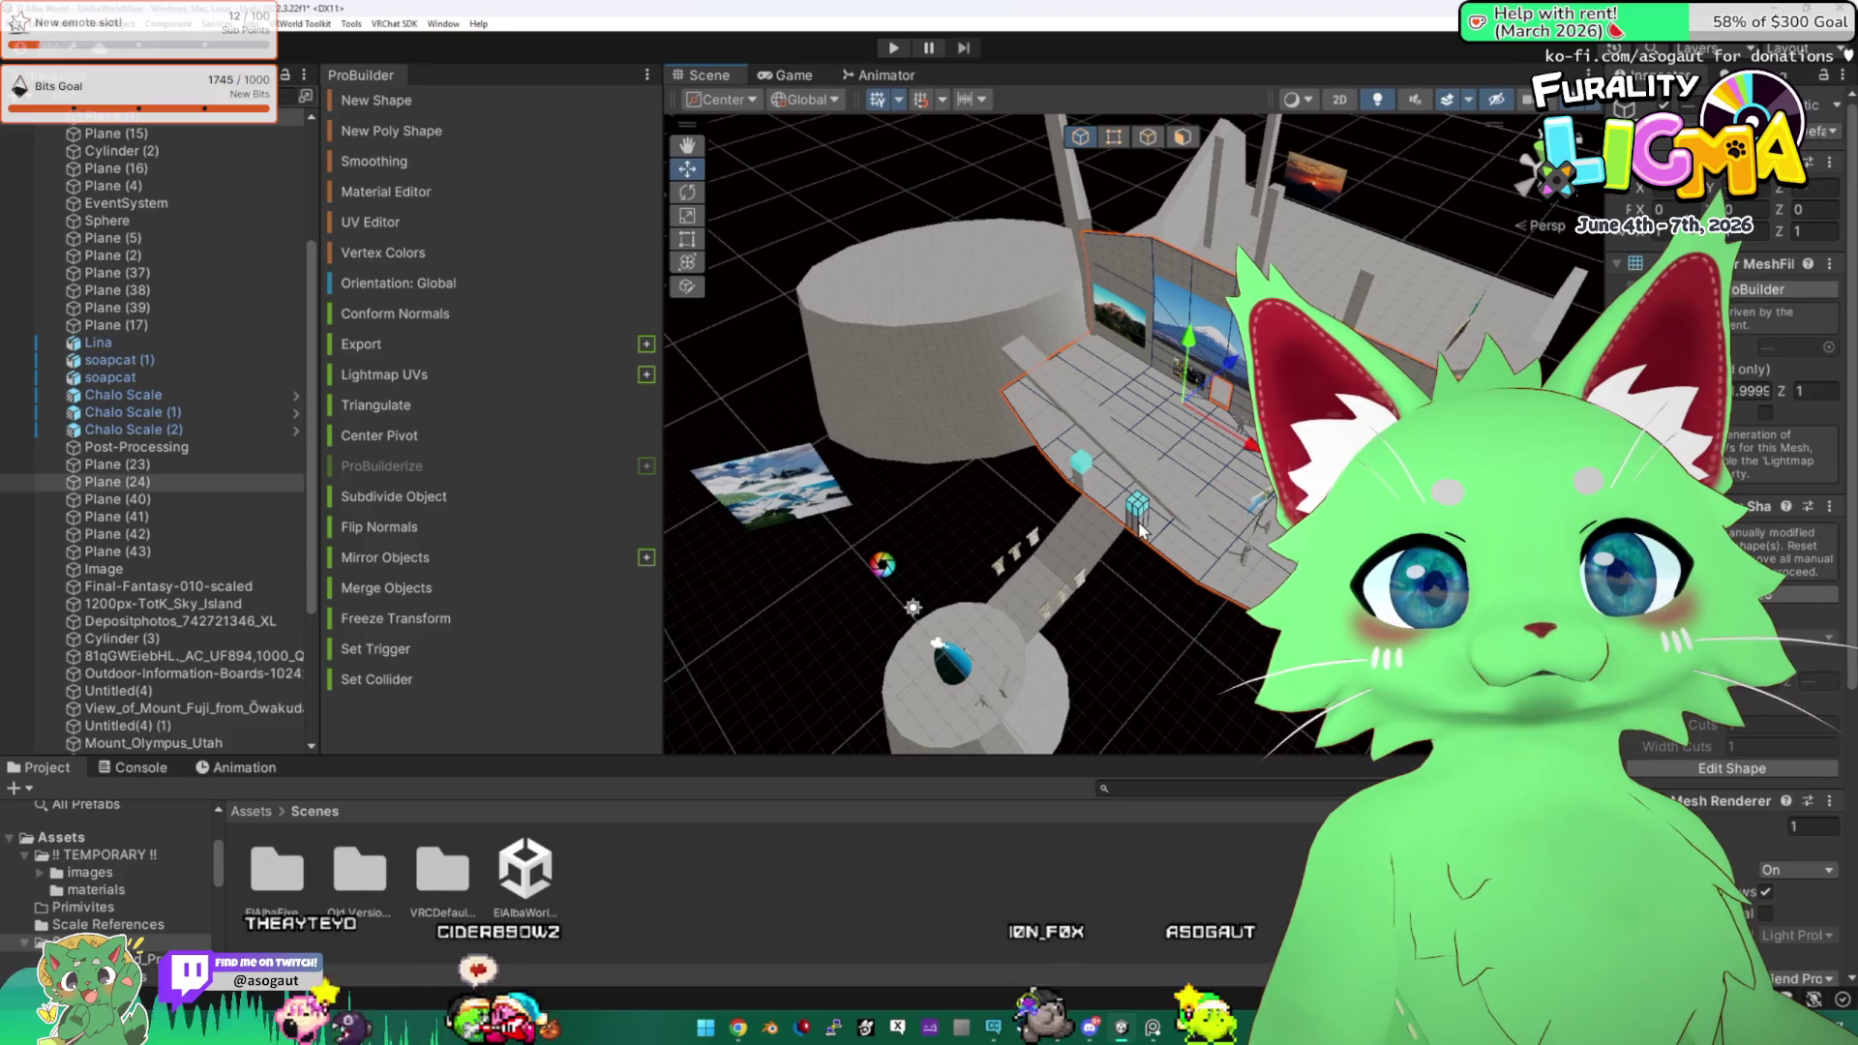
mouse_move(1082, 464)
left_mouse_down()
mouse_move(961, 457)
mouse_move(1017, 501)
left_mouse_up()
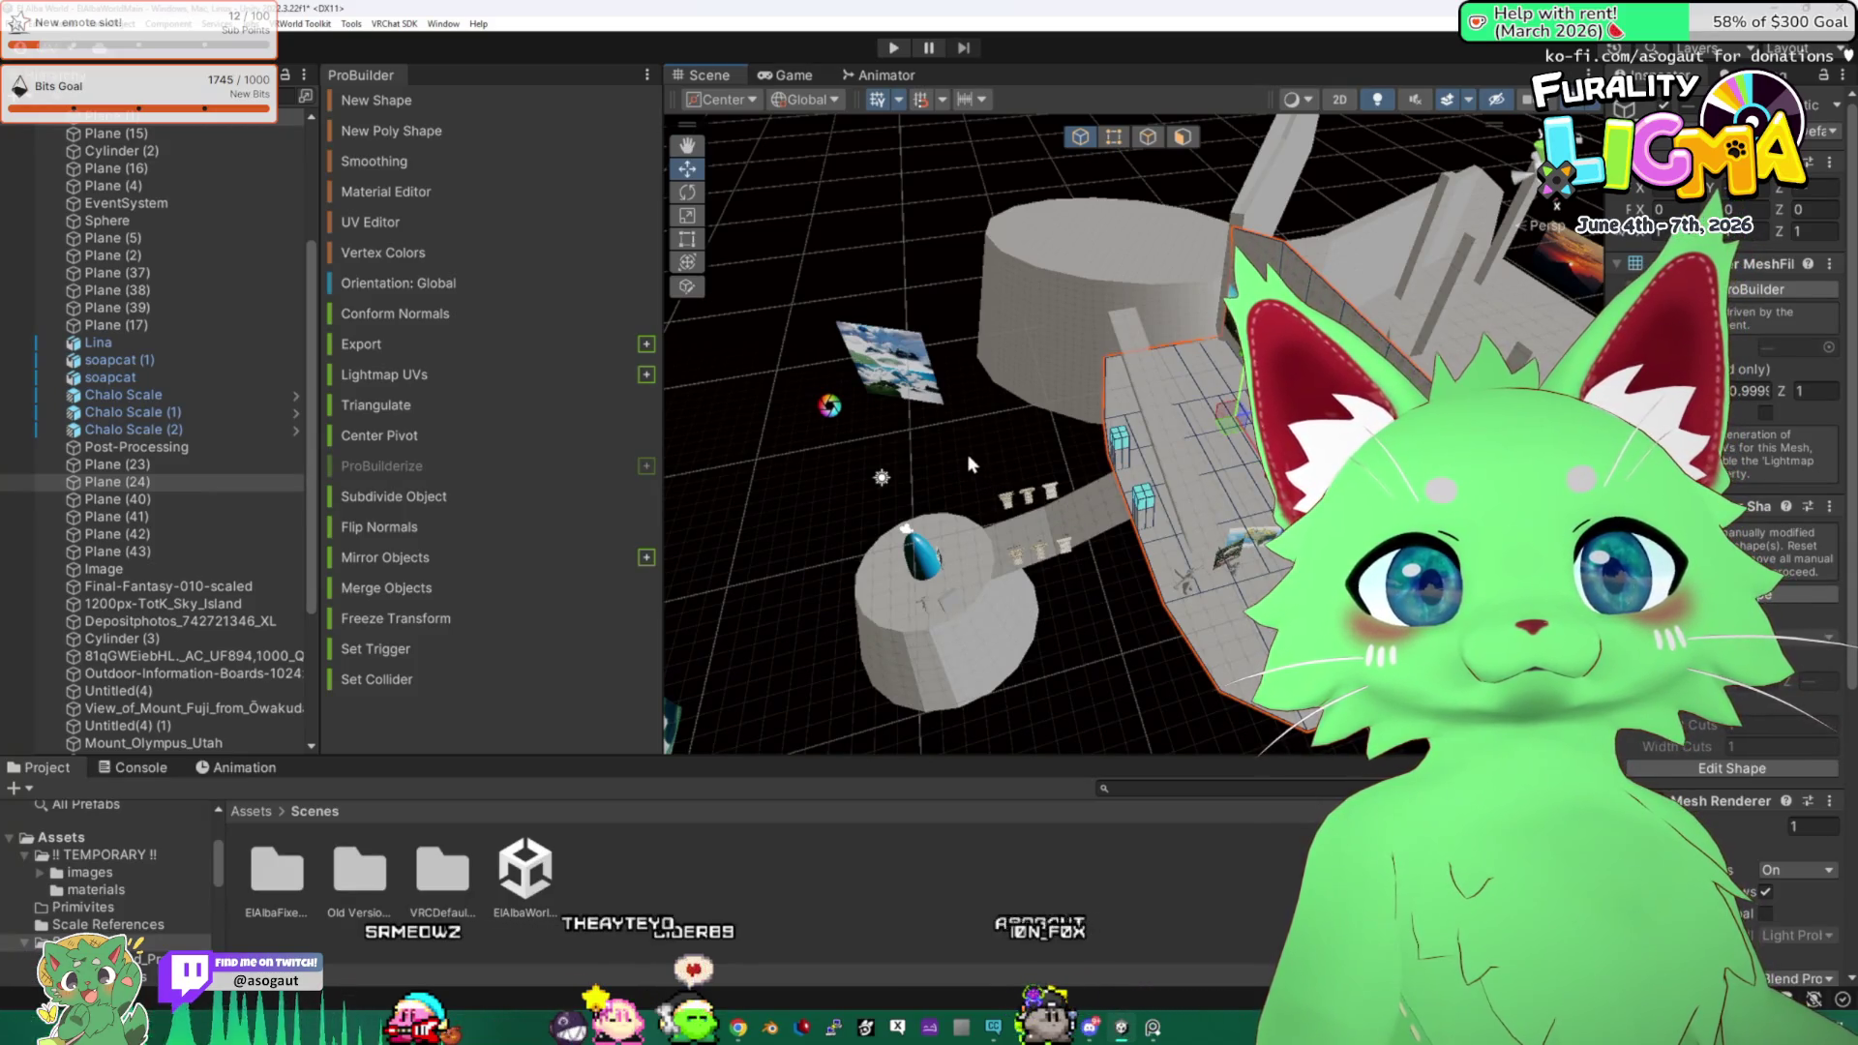
mouse_move(968, 455)
left_mouse_down()
mouse_move(1089, 577)
mouse_move(1090, 525)
left_mouse_up()
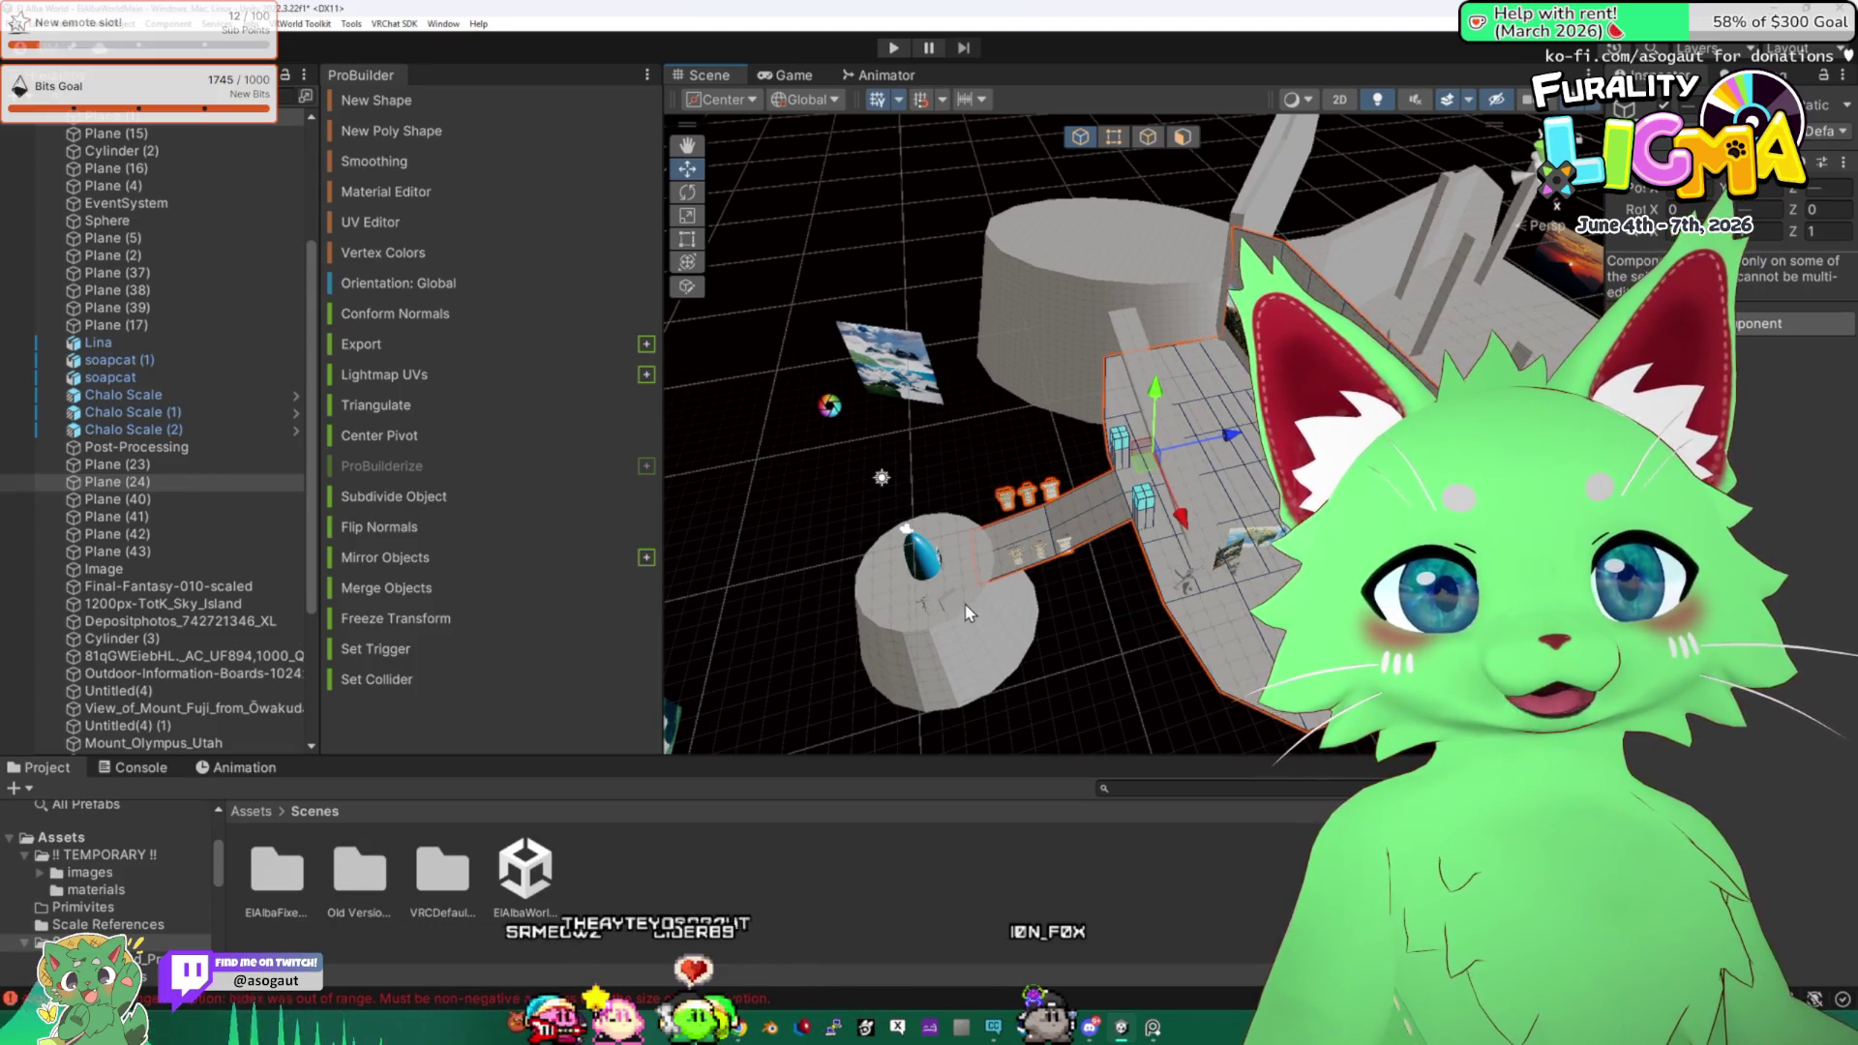
left_click_drag(952, 602, 1063, 584)
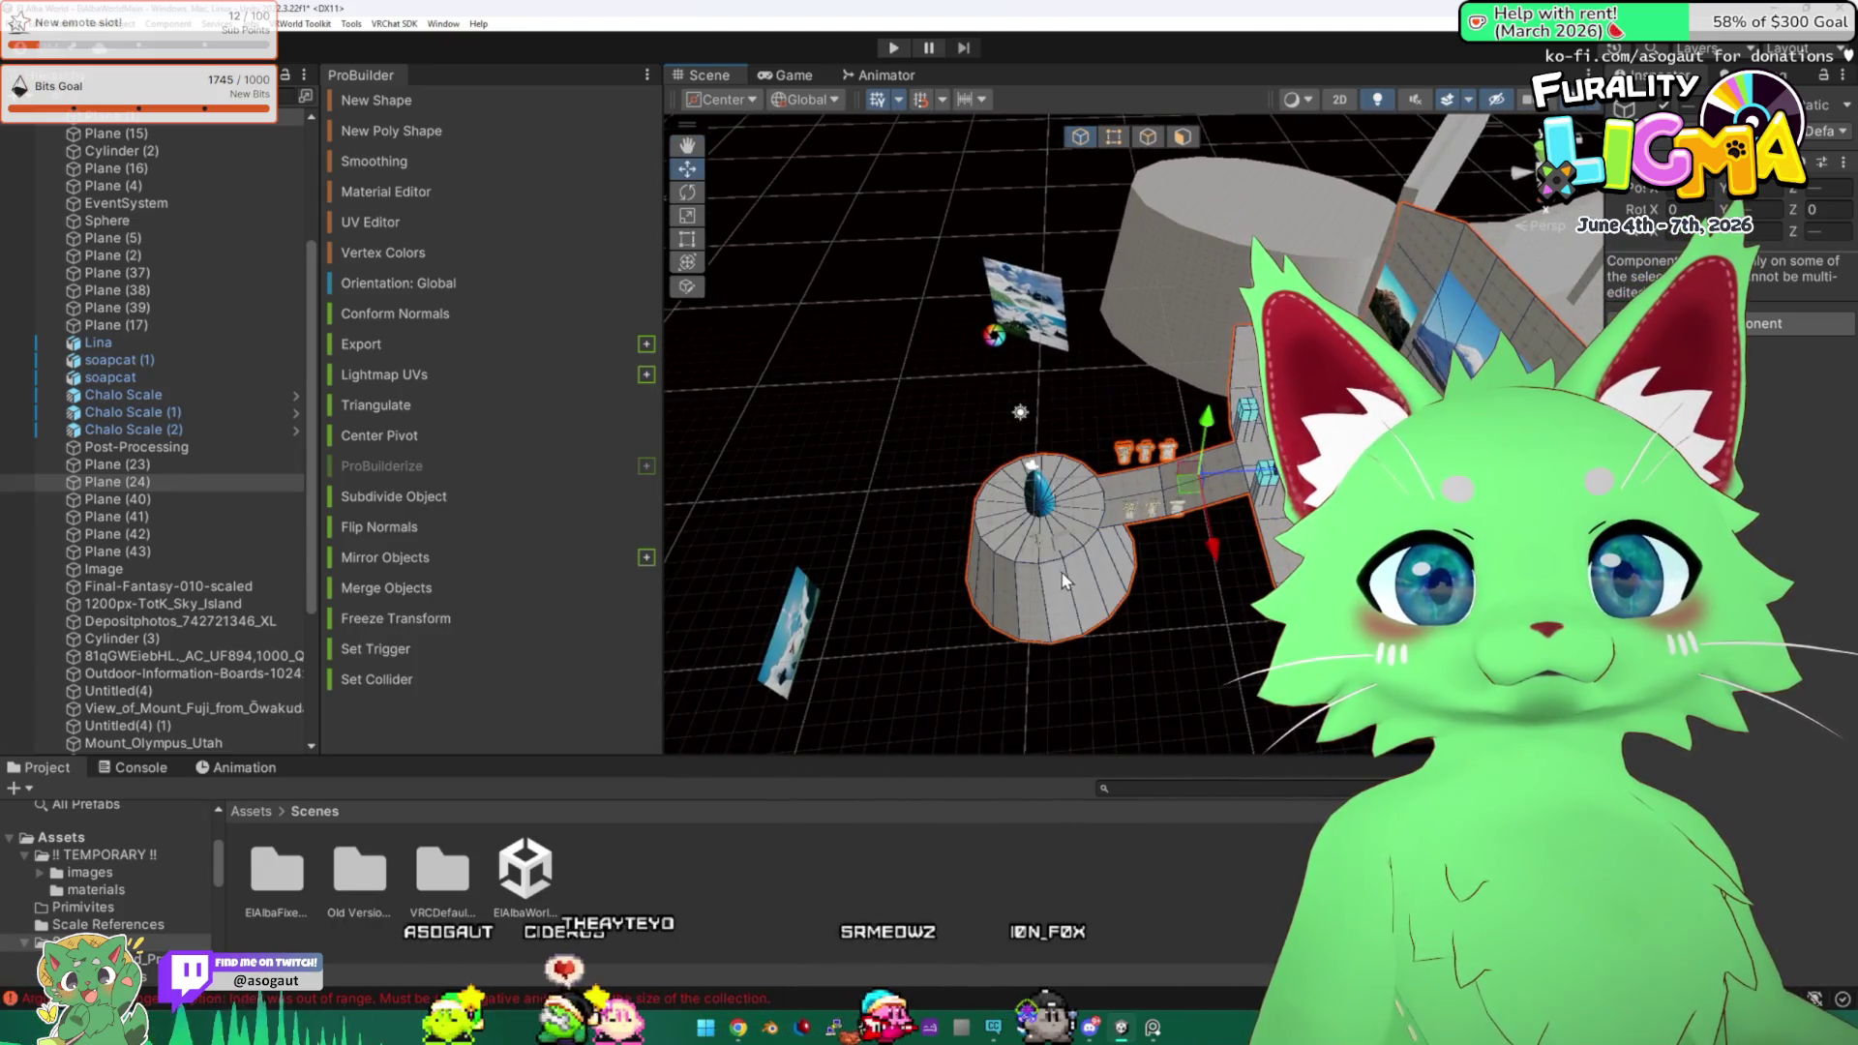
left_click(940, 461)
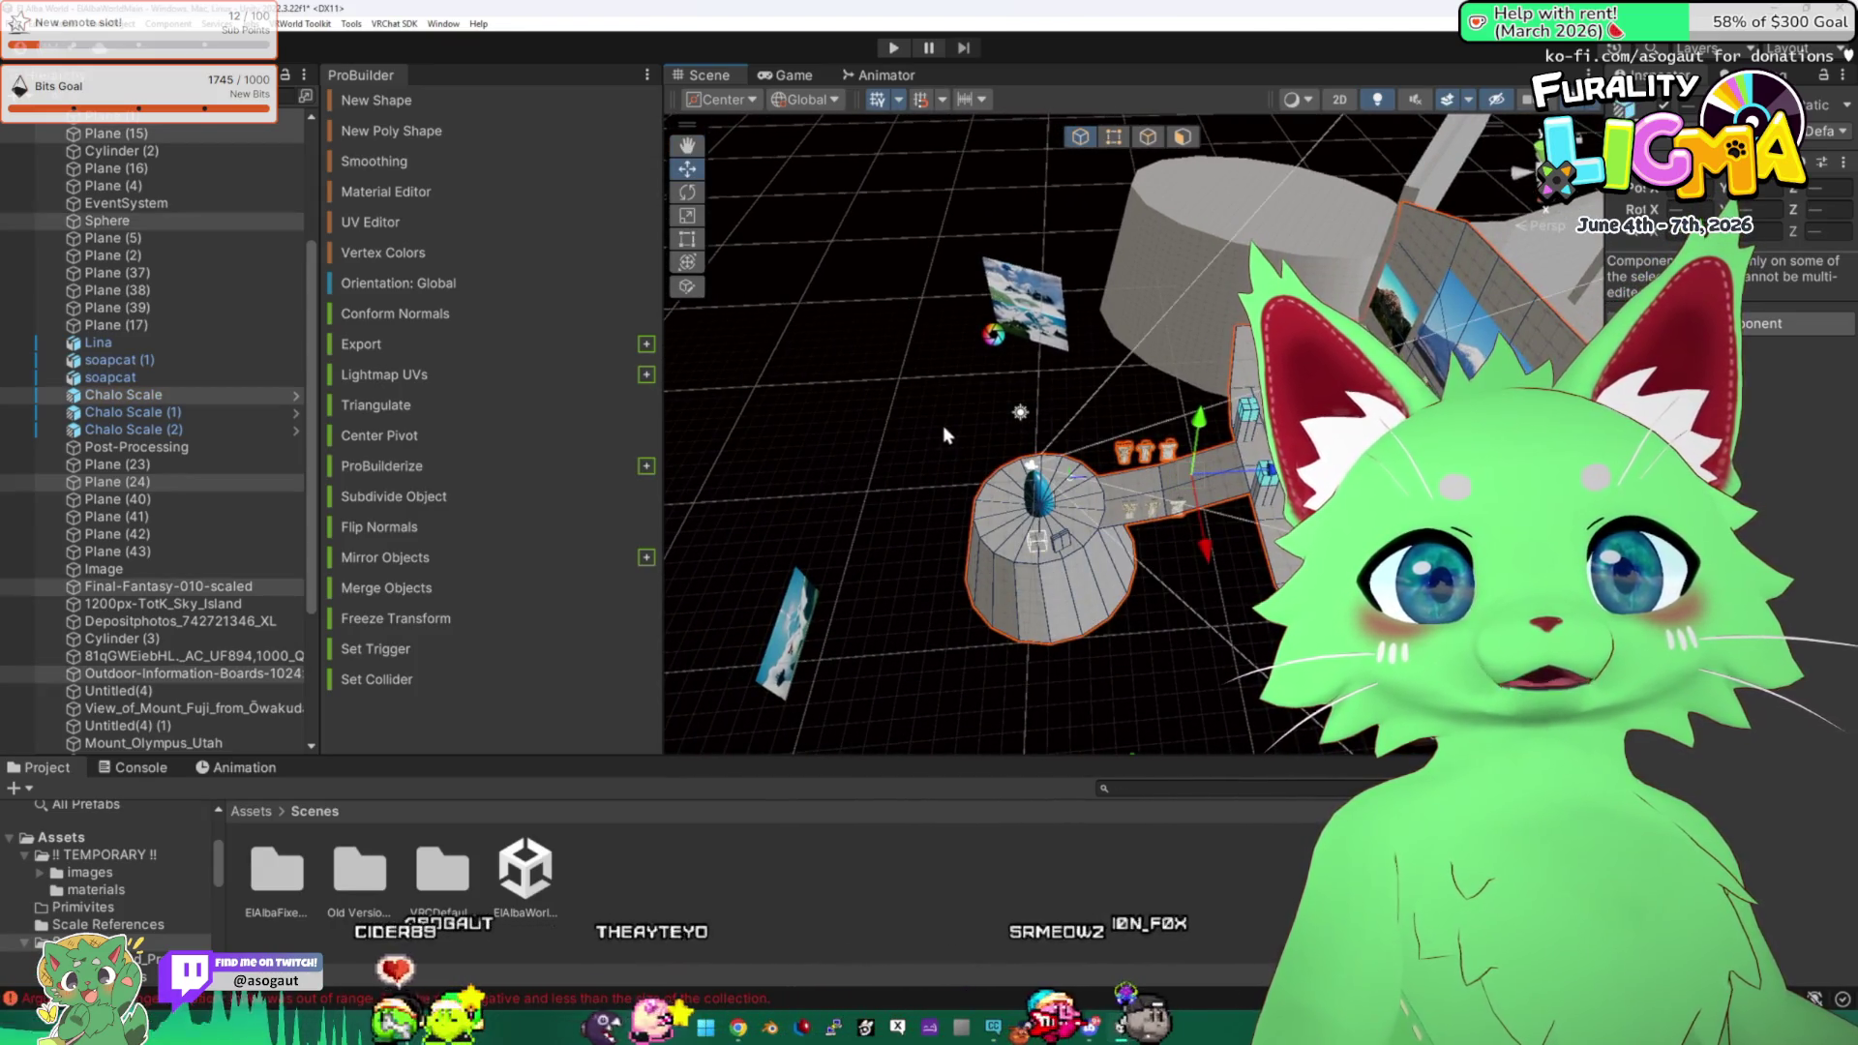
mouse_move(942, 426)
left_mouse_down()
mouse_move(871, 437)
mouse_move(1064, 550)
mouse_move(1117, 505)
mouse_move(1047, 505)
mouse_move(931, 619)
mouse_move(1043, 520)
mouse_move(1127, 504)
mouse_move(1062, 496)
left_mouse_up()
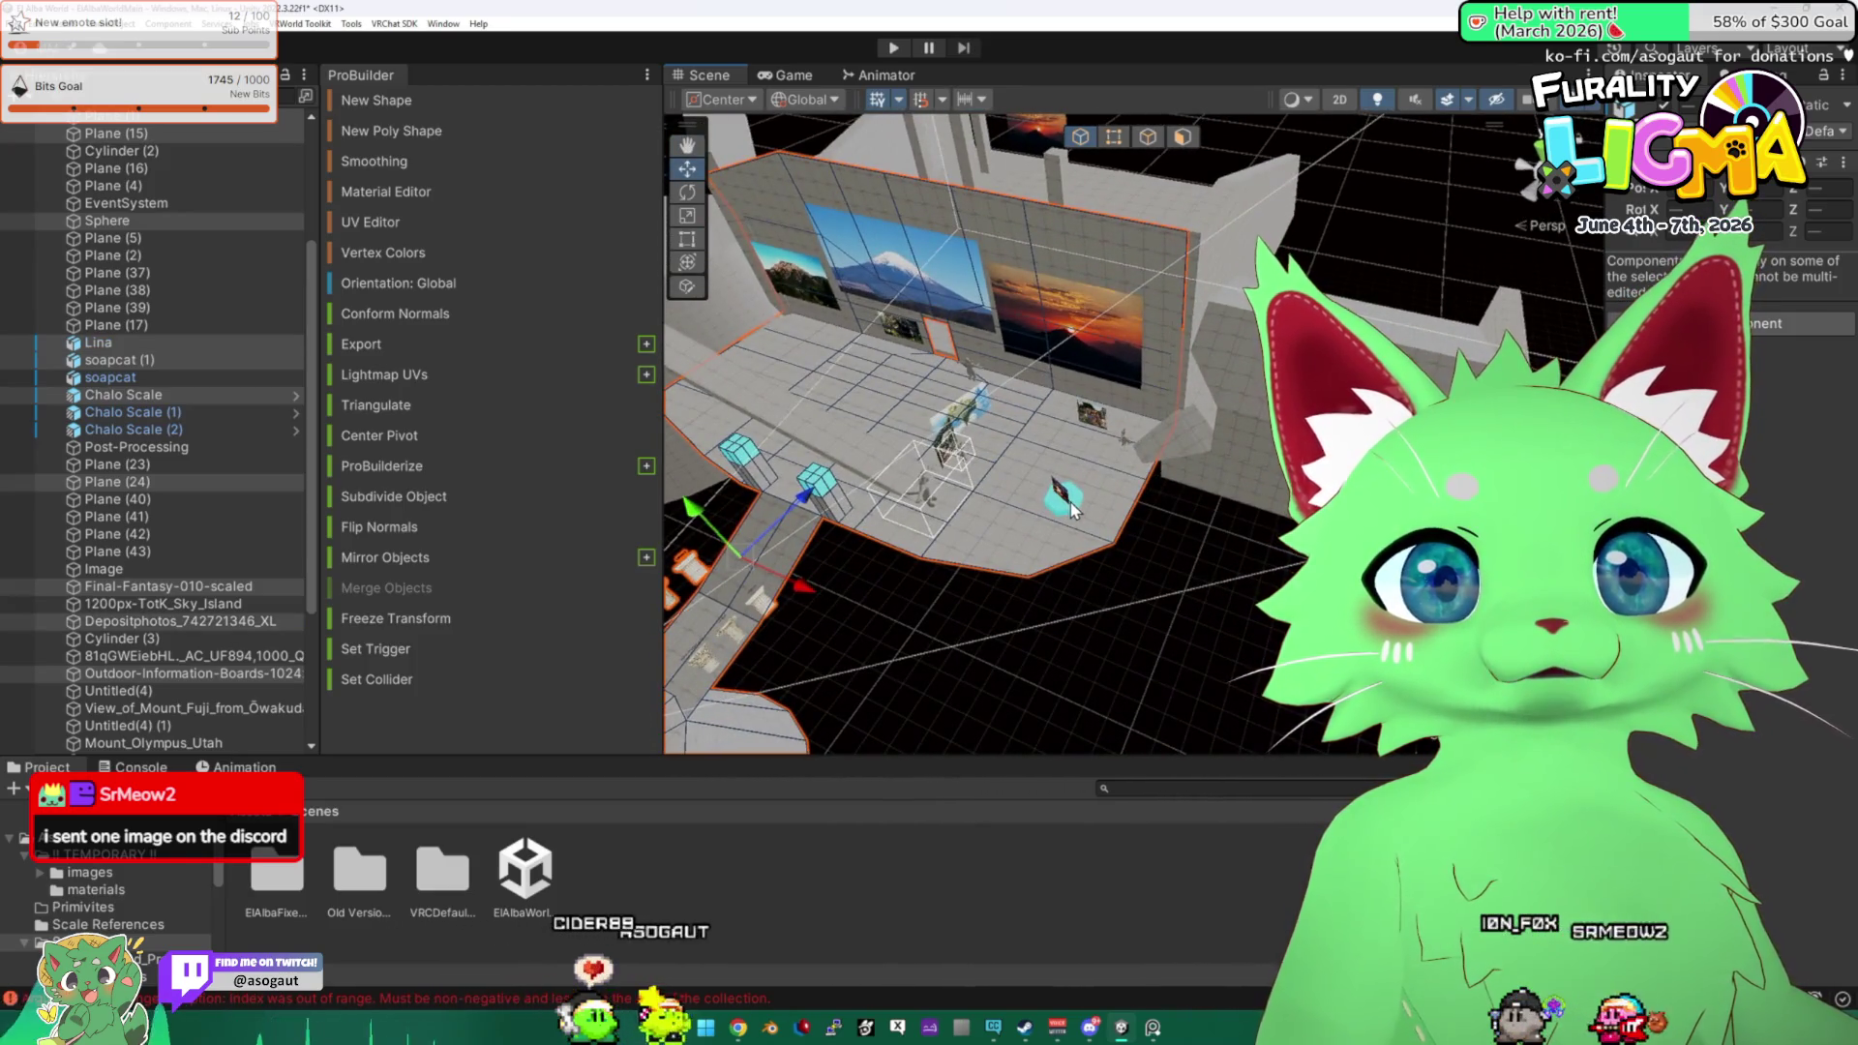
mouse_move(1035, 408)
left_mouse_down()
mouse_move(1158, 581)
mouse_move(1130, 481)
left_mouse_up()
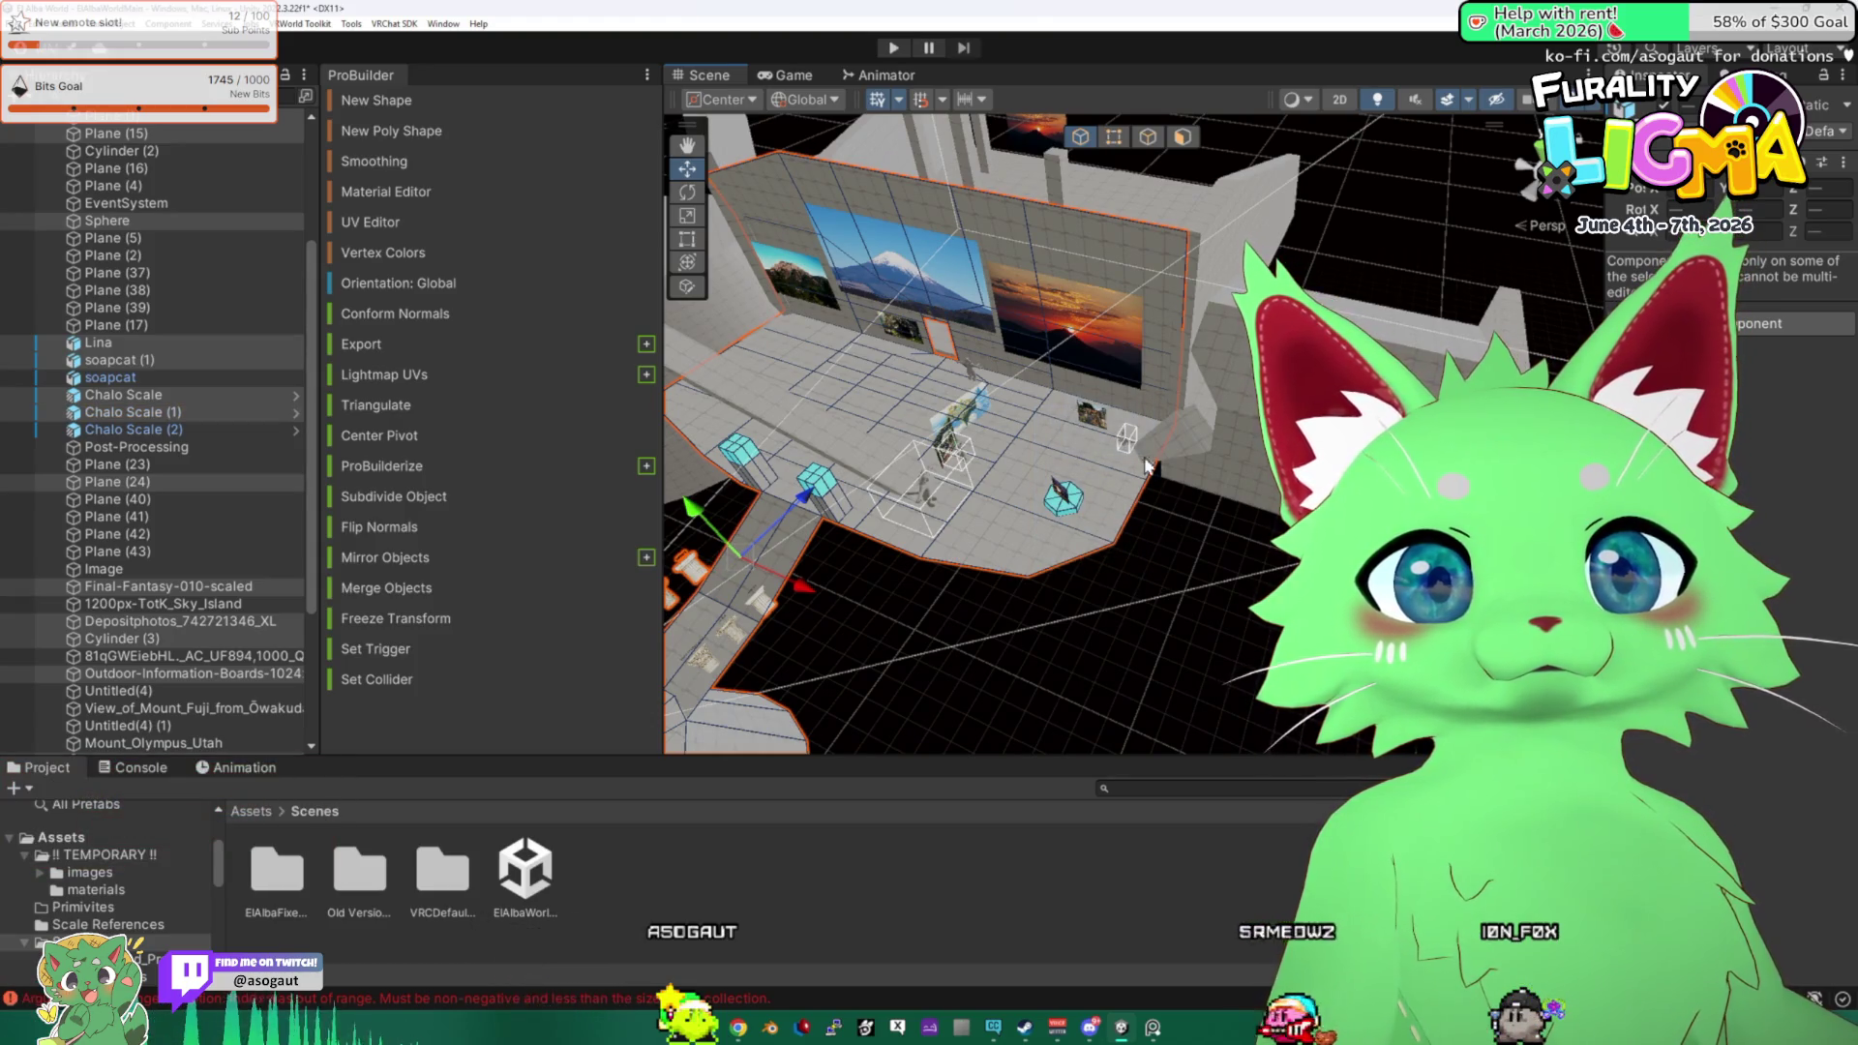
mouse_move(985, 400)
left_mouse_down()
mouse_move(860, 392)
mouse_move(1060, 443)
left_mouse_up()
mouse_move(1146, 382)
left_mouse_down()
mouse_move(1103, 411)
mouse_move(1127, 366)
mouse_move(1124, 393)
mouse_move(1072, 429)
mouse_move(994, 329)
left_mouse_up()
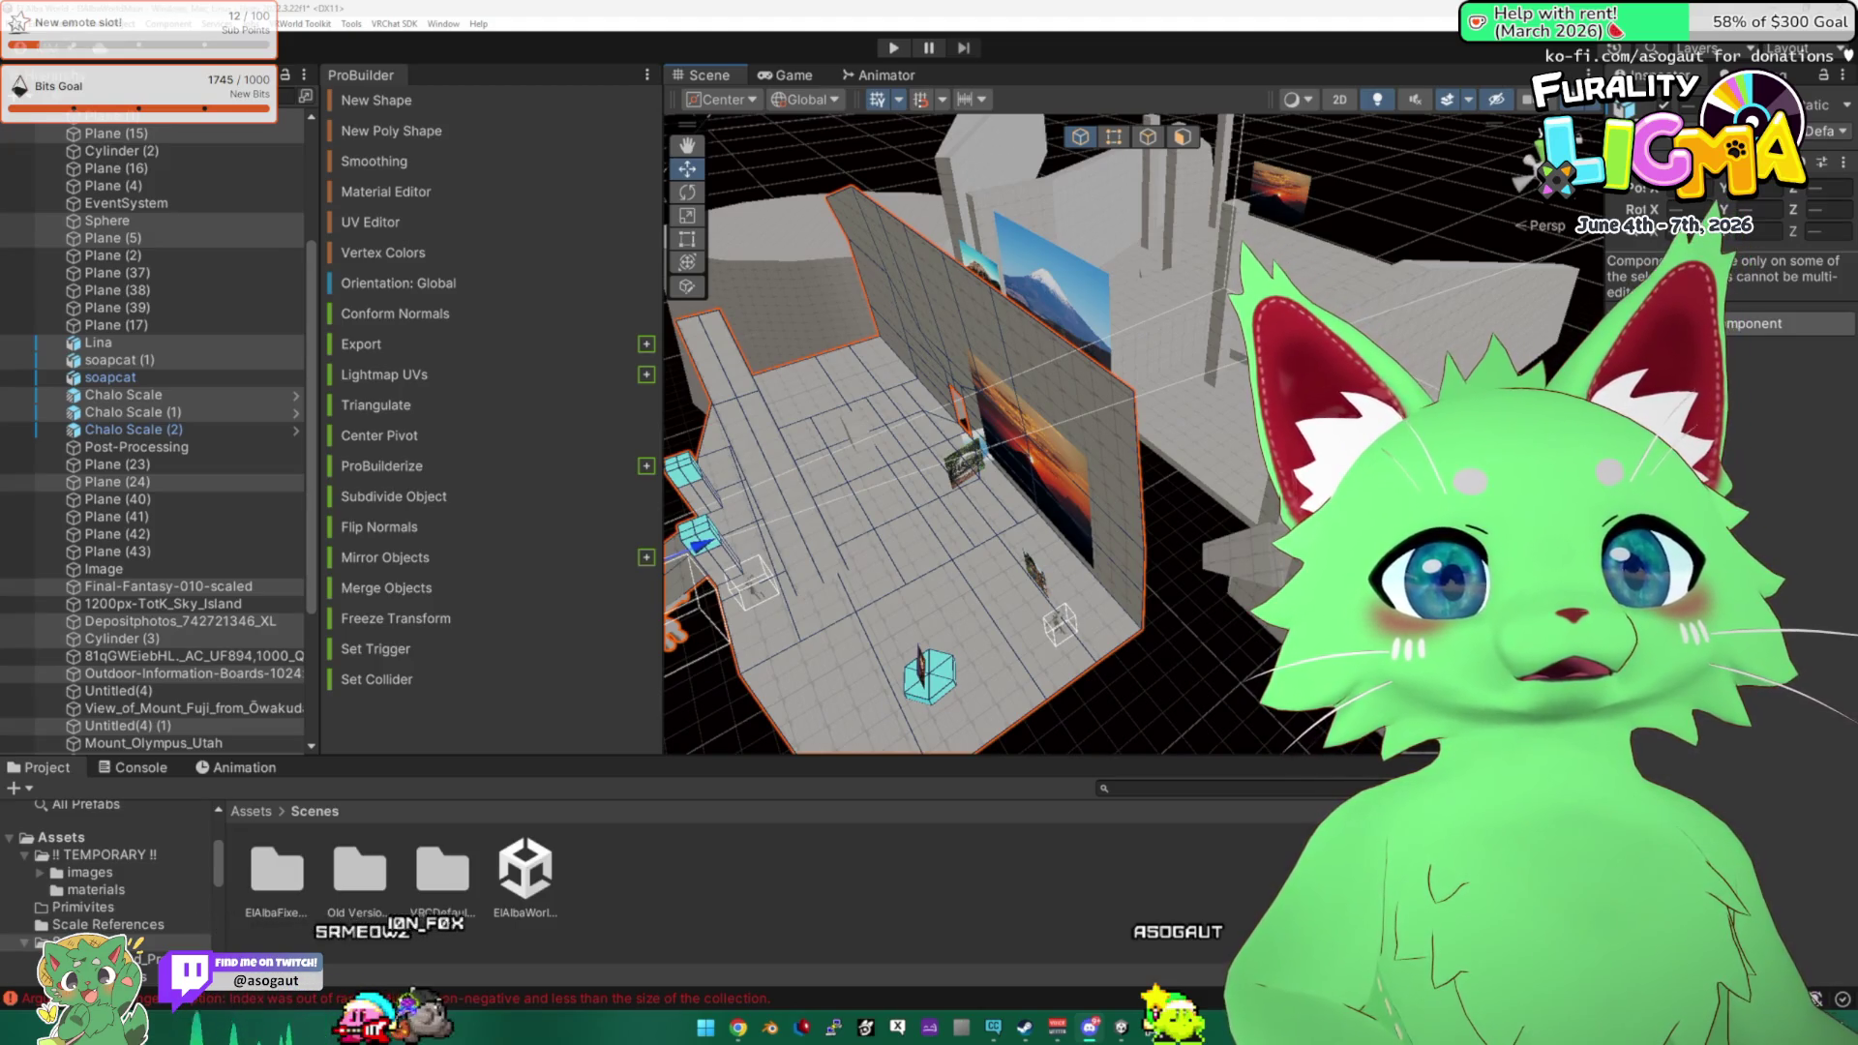
key("alt+Tab")
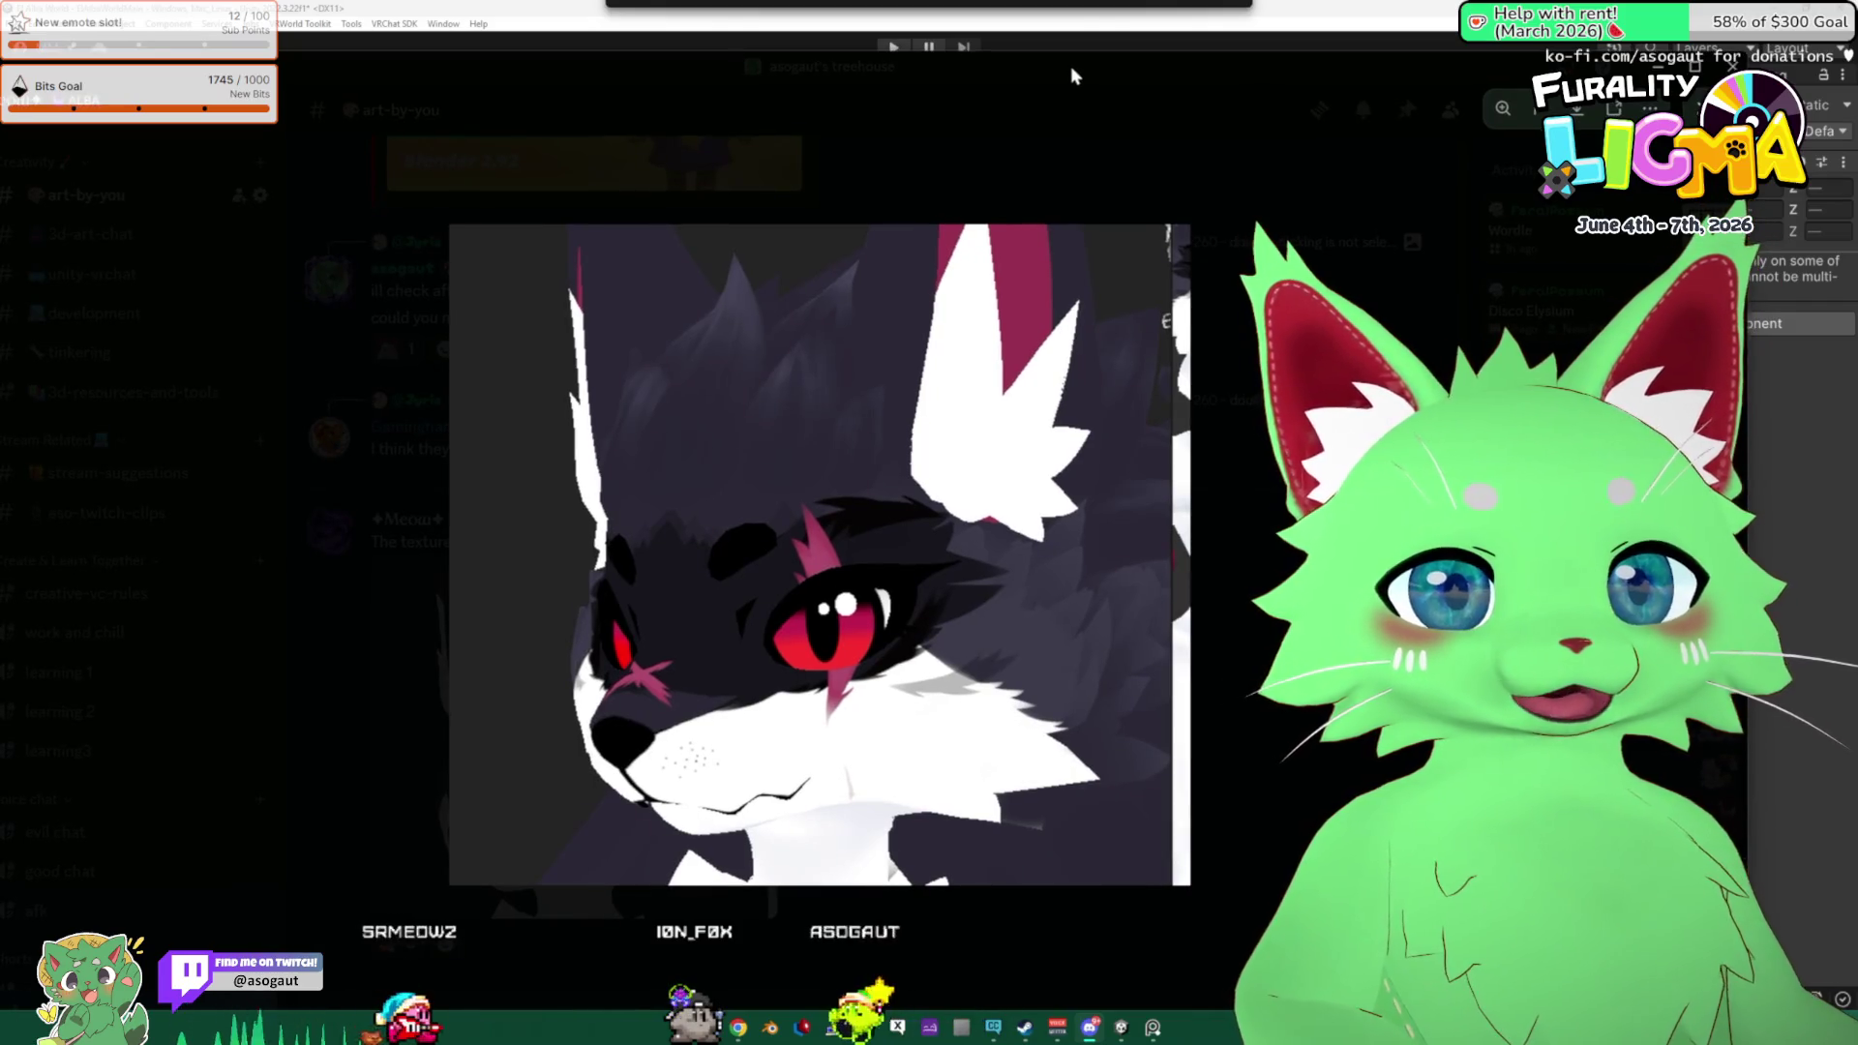
key("alt+Tab")
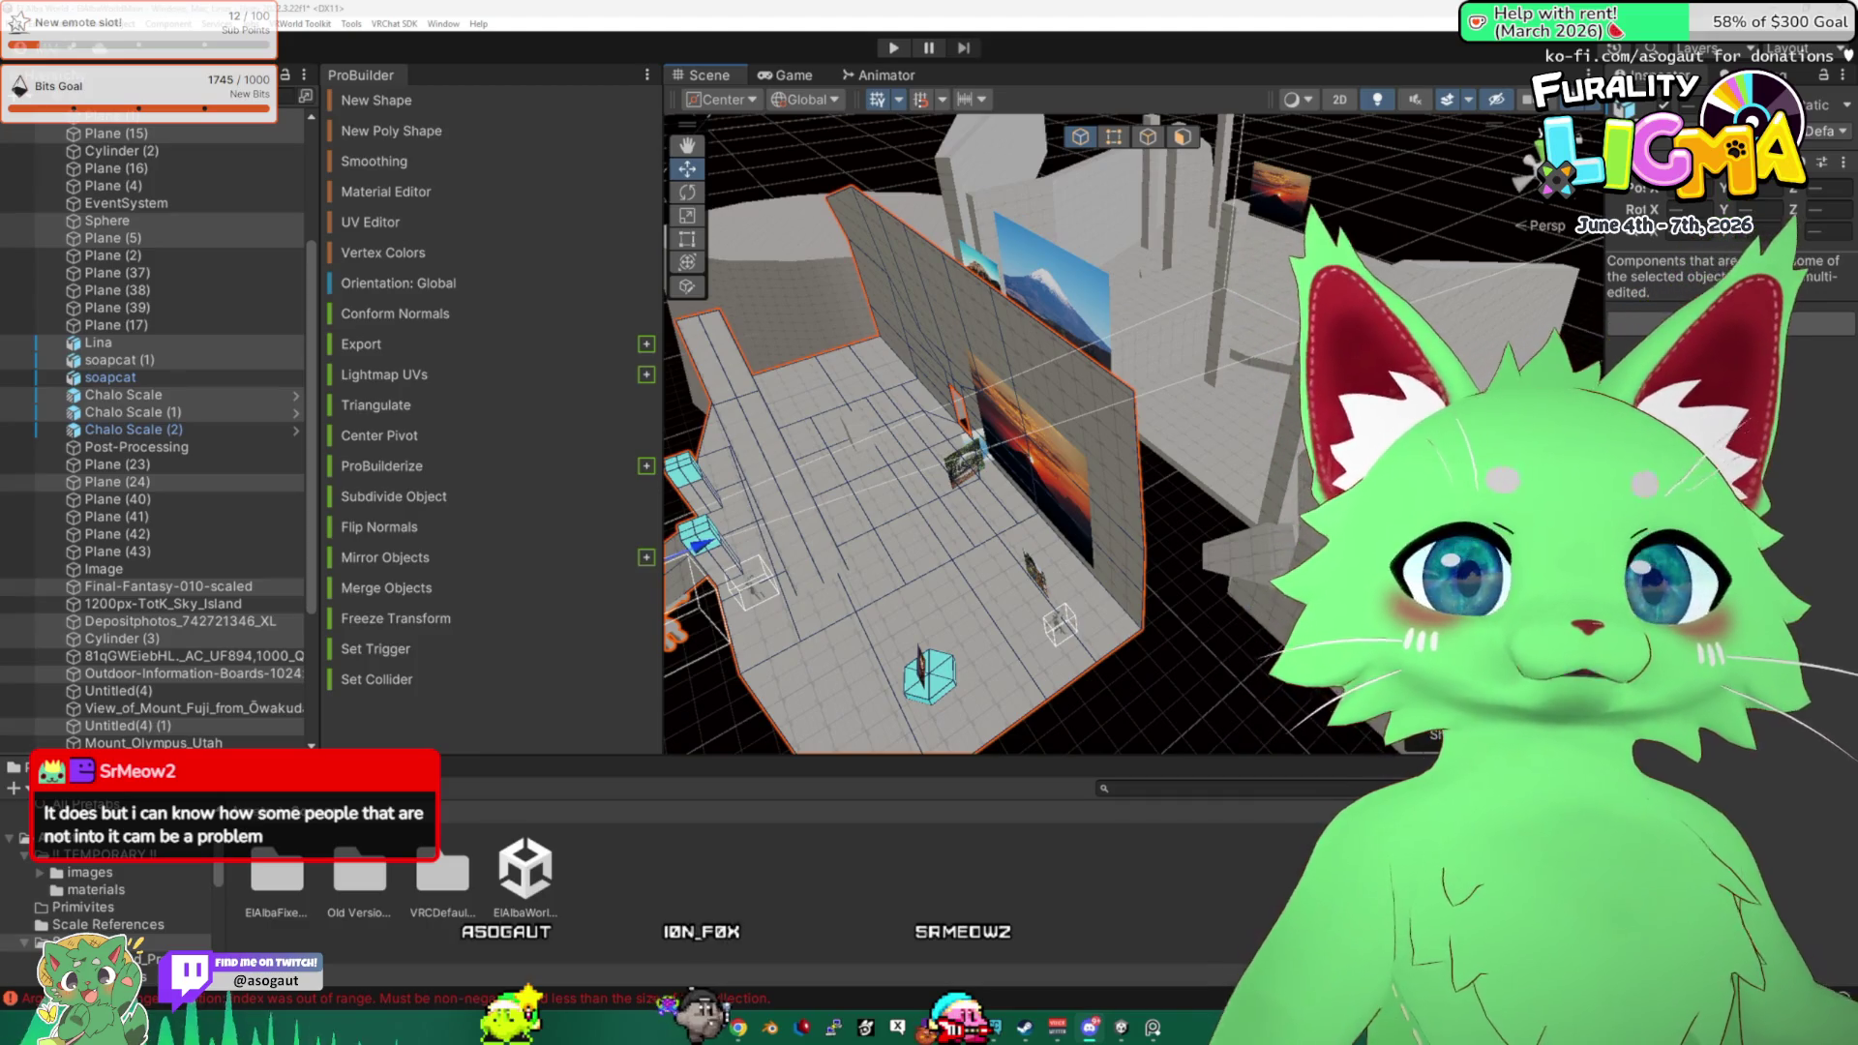
mouse_move(1153, 563)
left_mouse_down()
mouse_move(1083, 508)
mouse_move(1242, 530)
mouse_move(1316, 474)
left_mouse_up()
Select the wall mesh and try picking its faces beside the picture in Face mode.
left_click(1241, 530)
left_click(1273, 435)
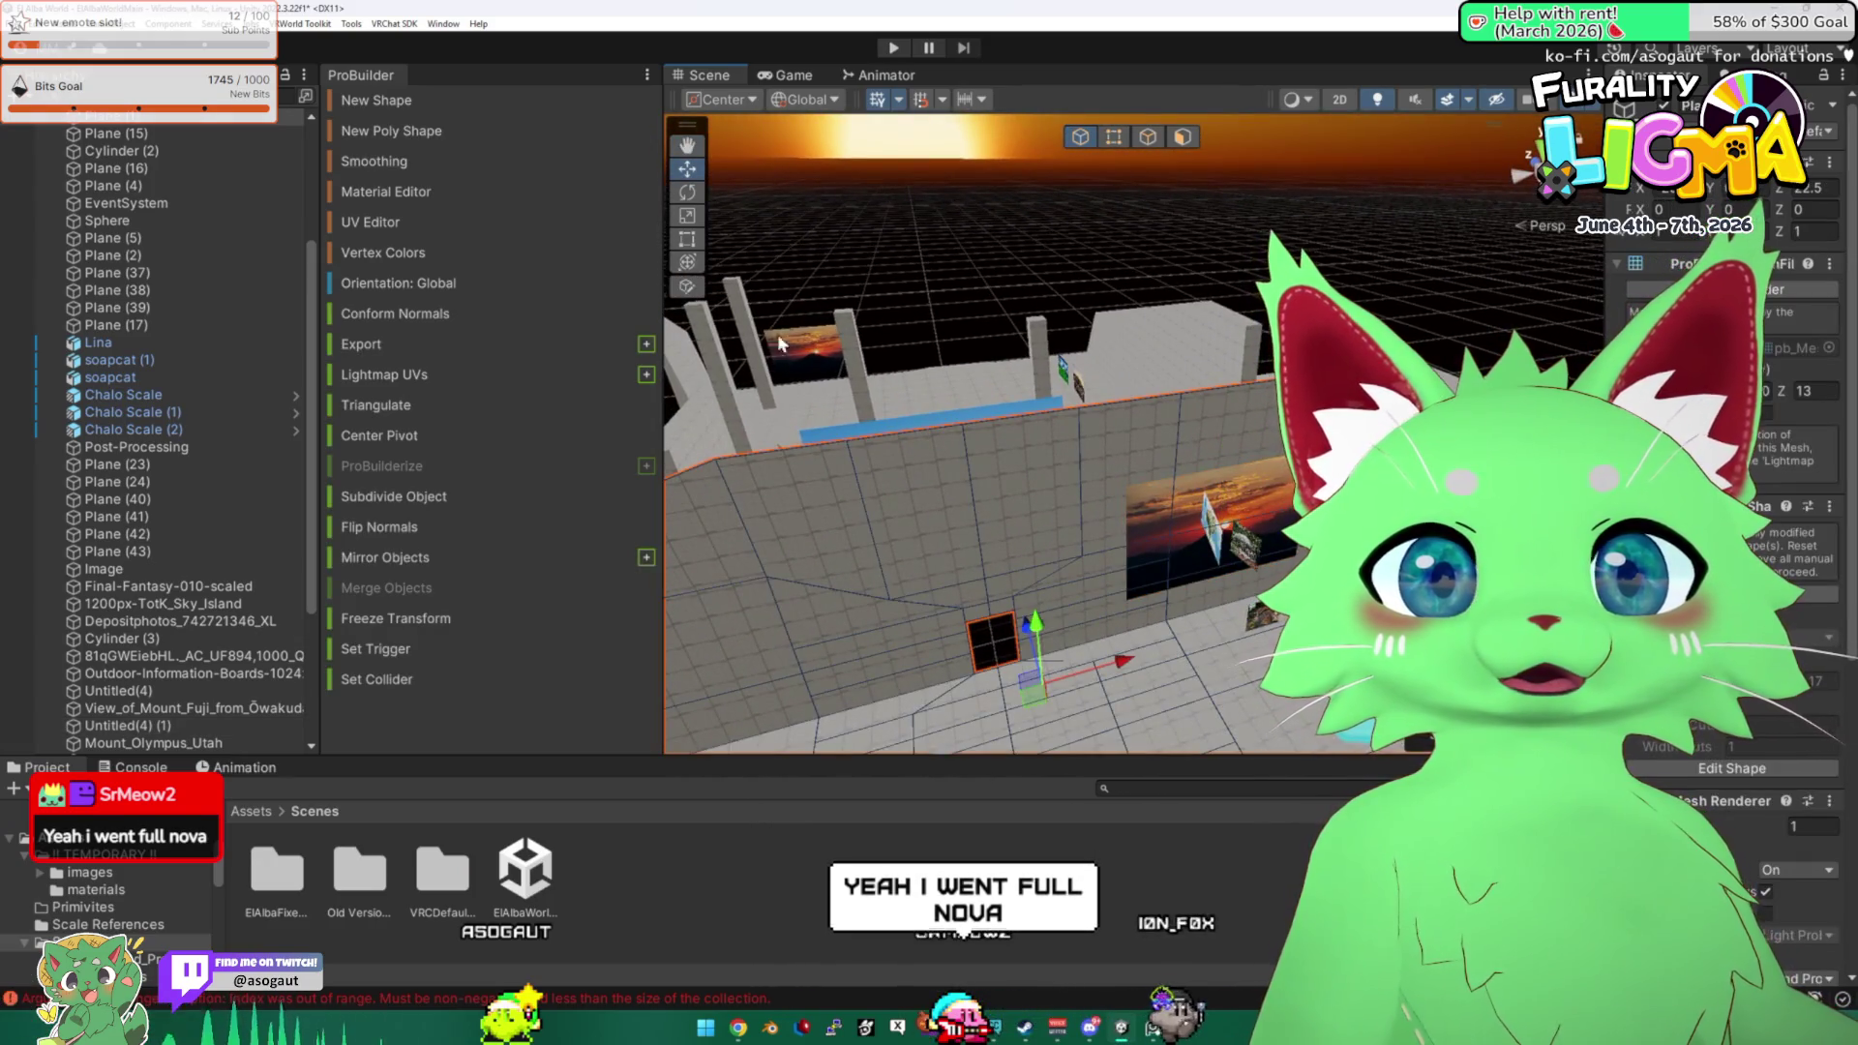
left_click(1181, 139)
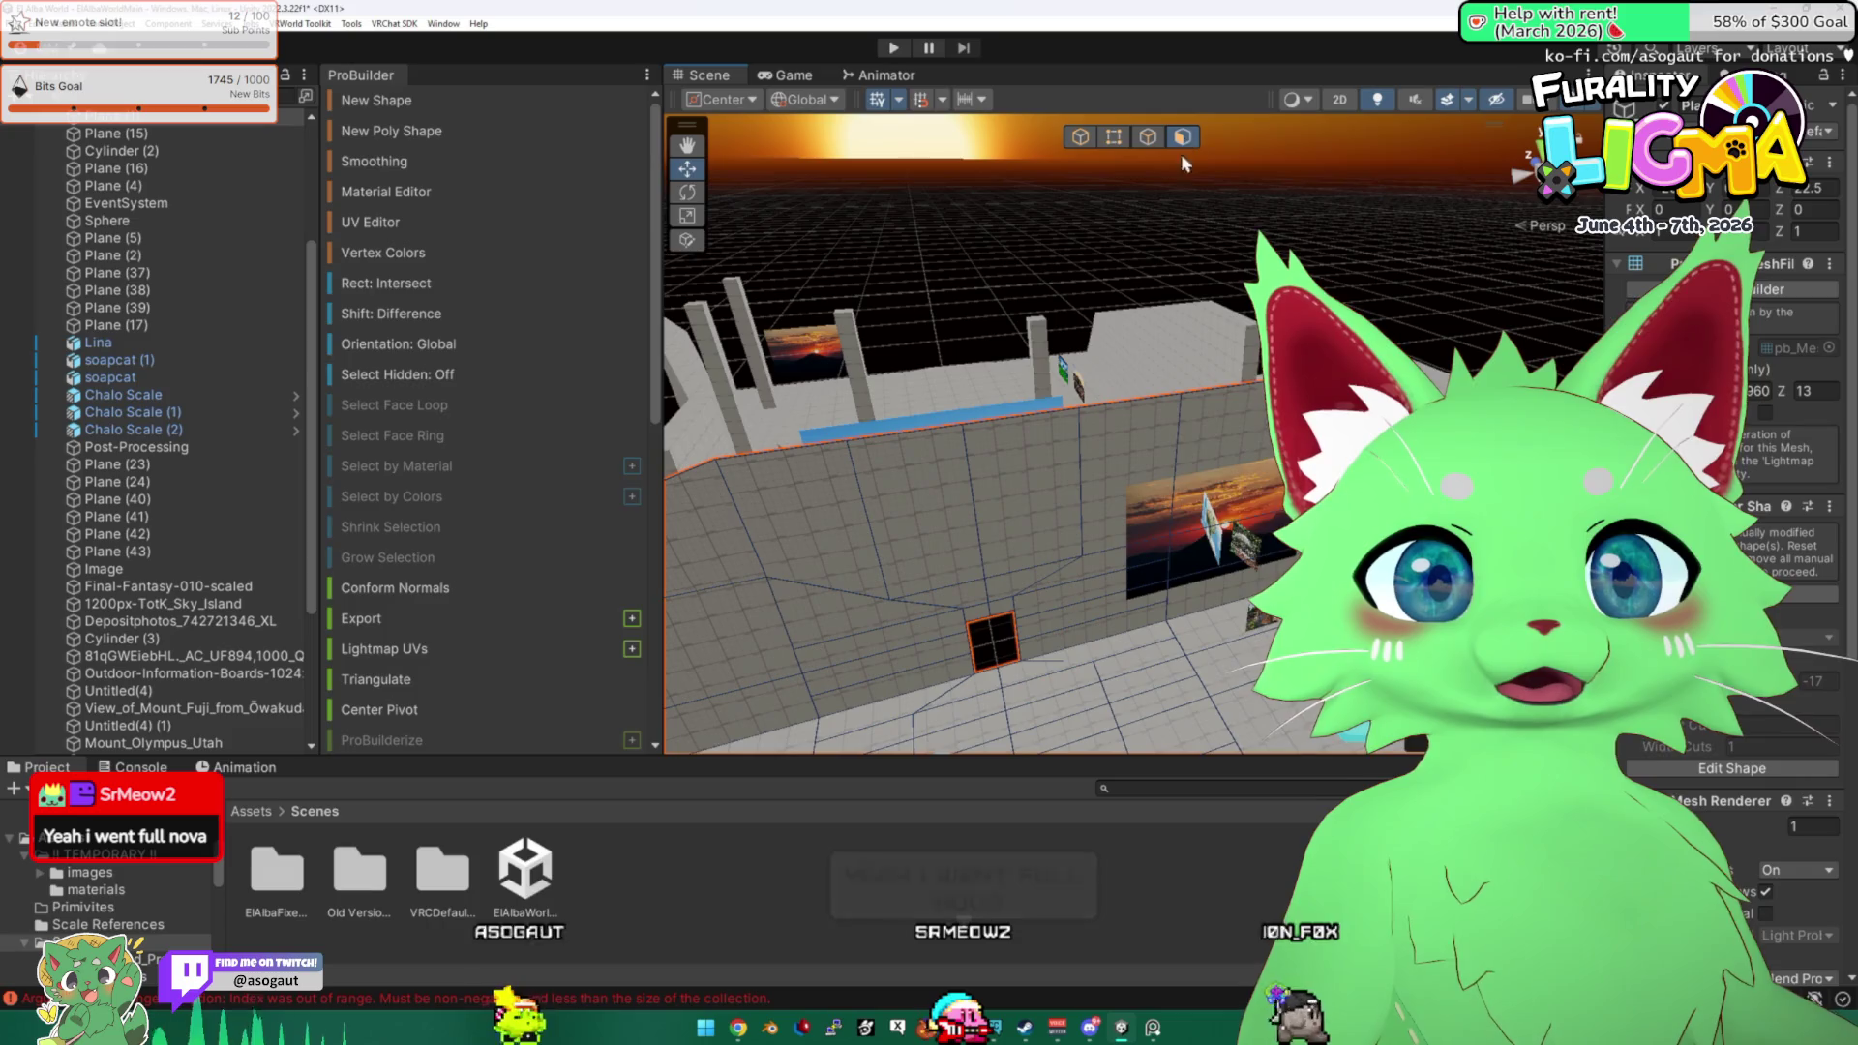
left_click(1223, 437)
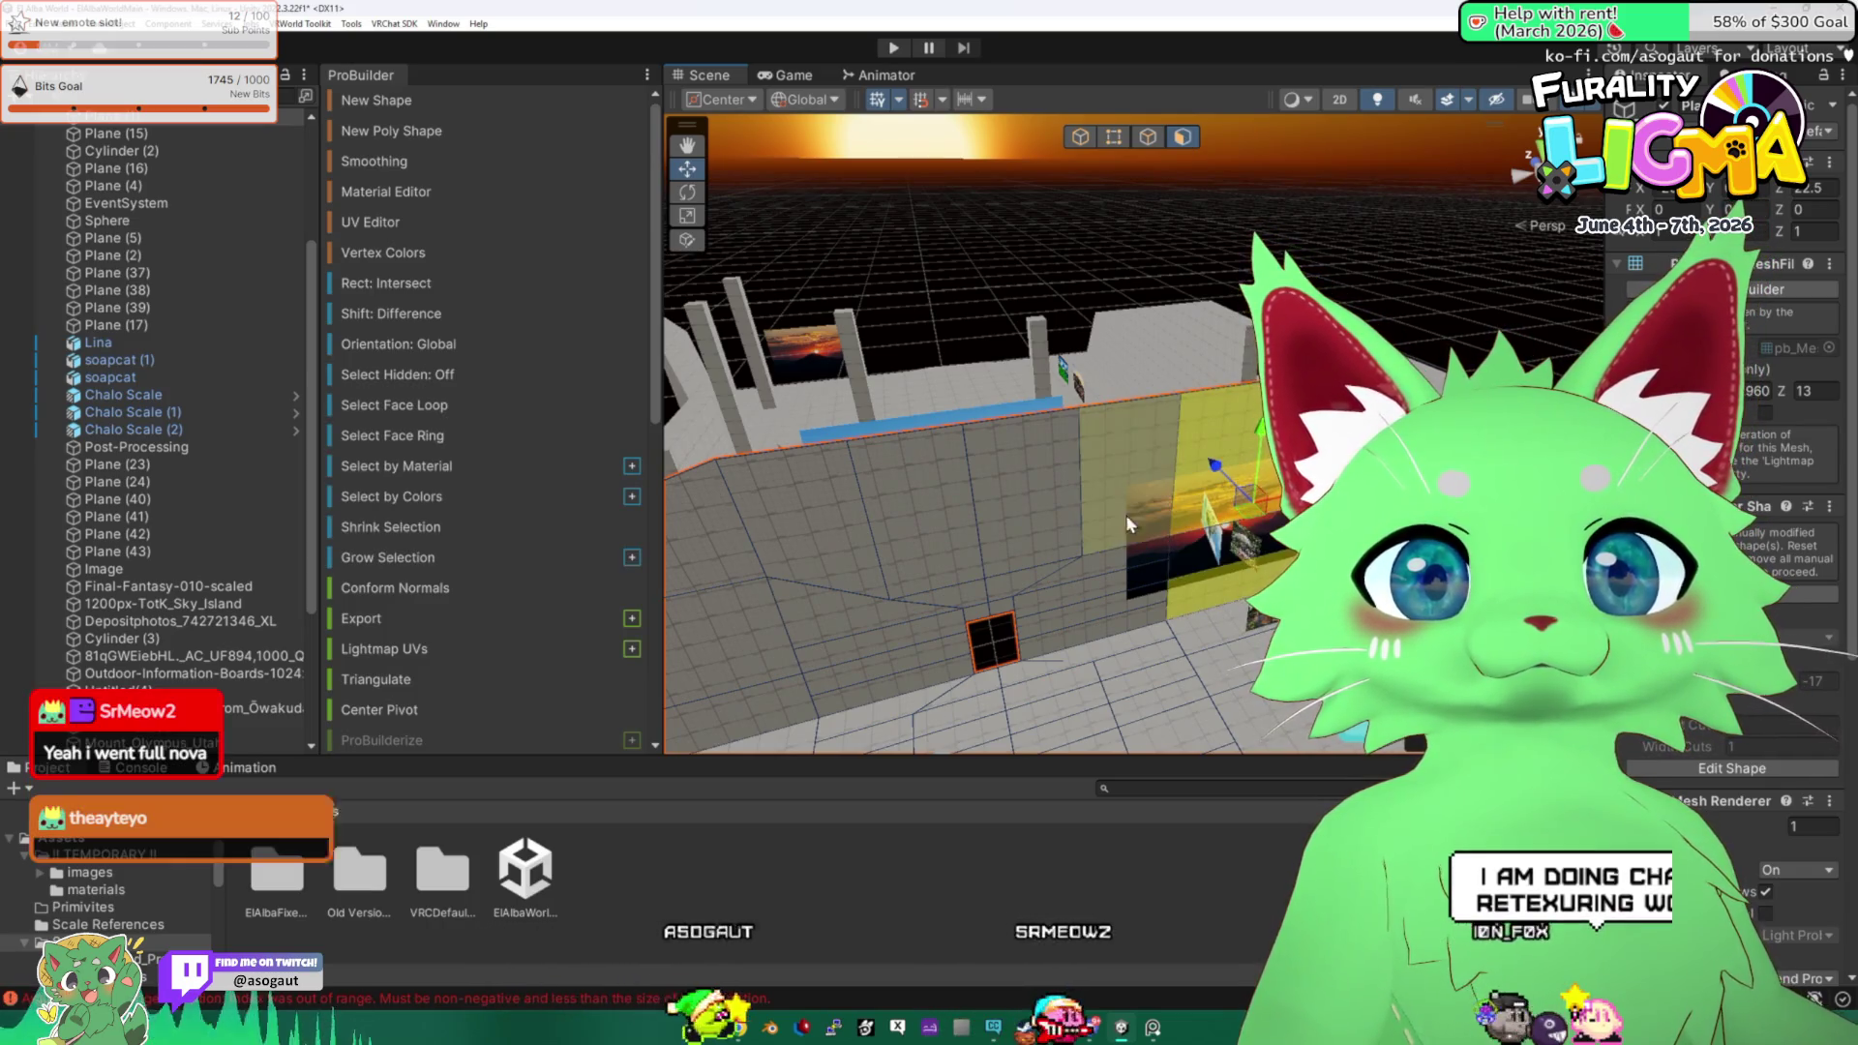
left_click(1201, 523)
mouse_move(1205, 527)
left_mouse_down("alt")
mouse_move(1137, 509)
mouse_move(838, 273)
left_mouse_up("alt")
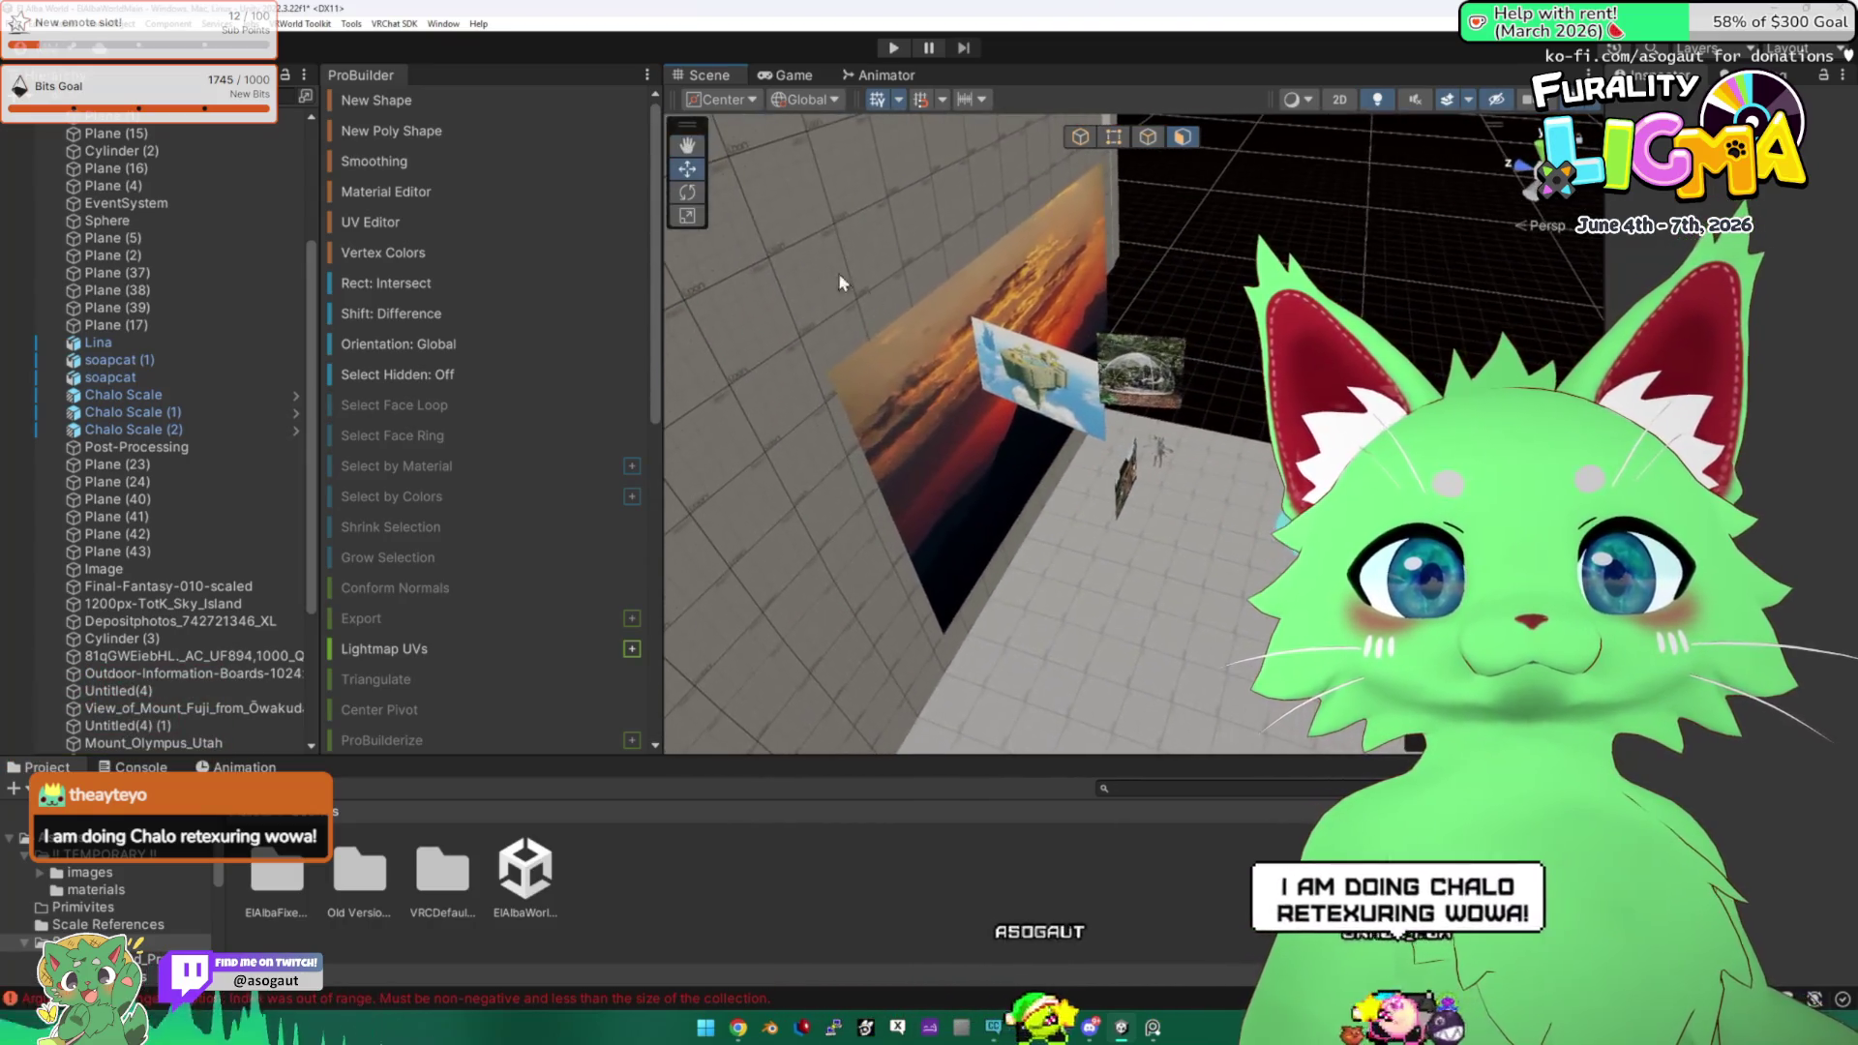
left_click(935, 433)
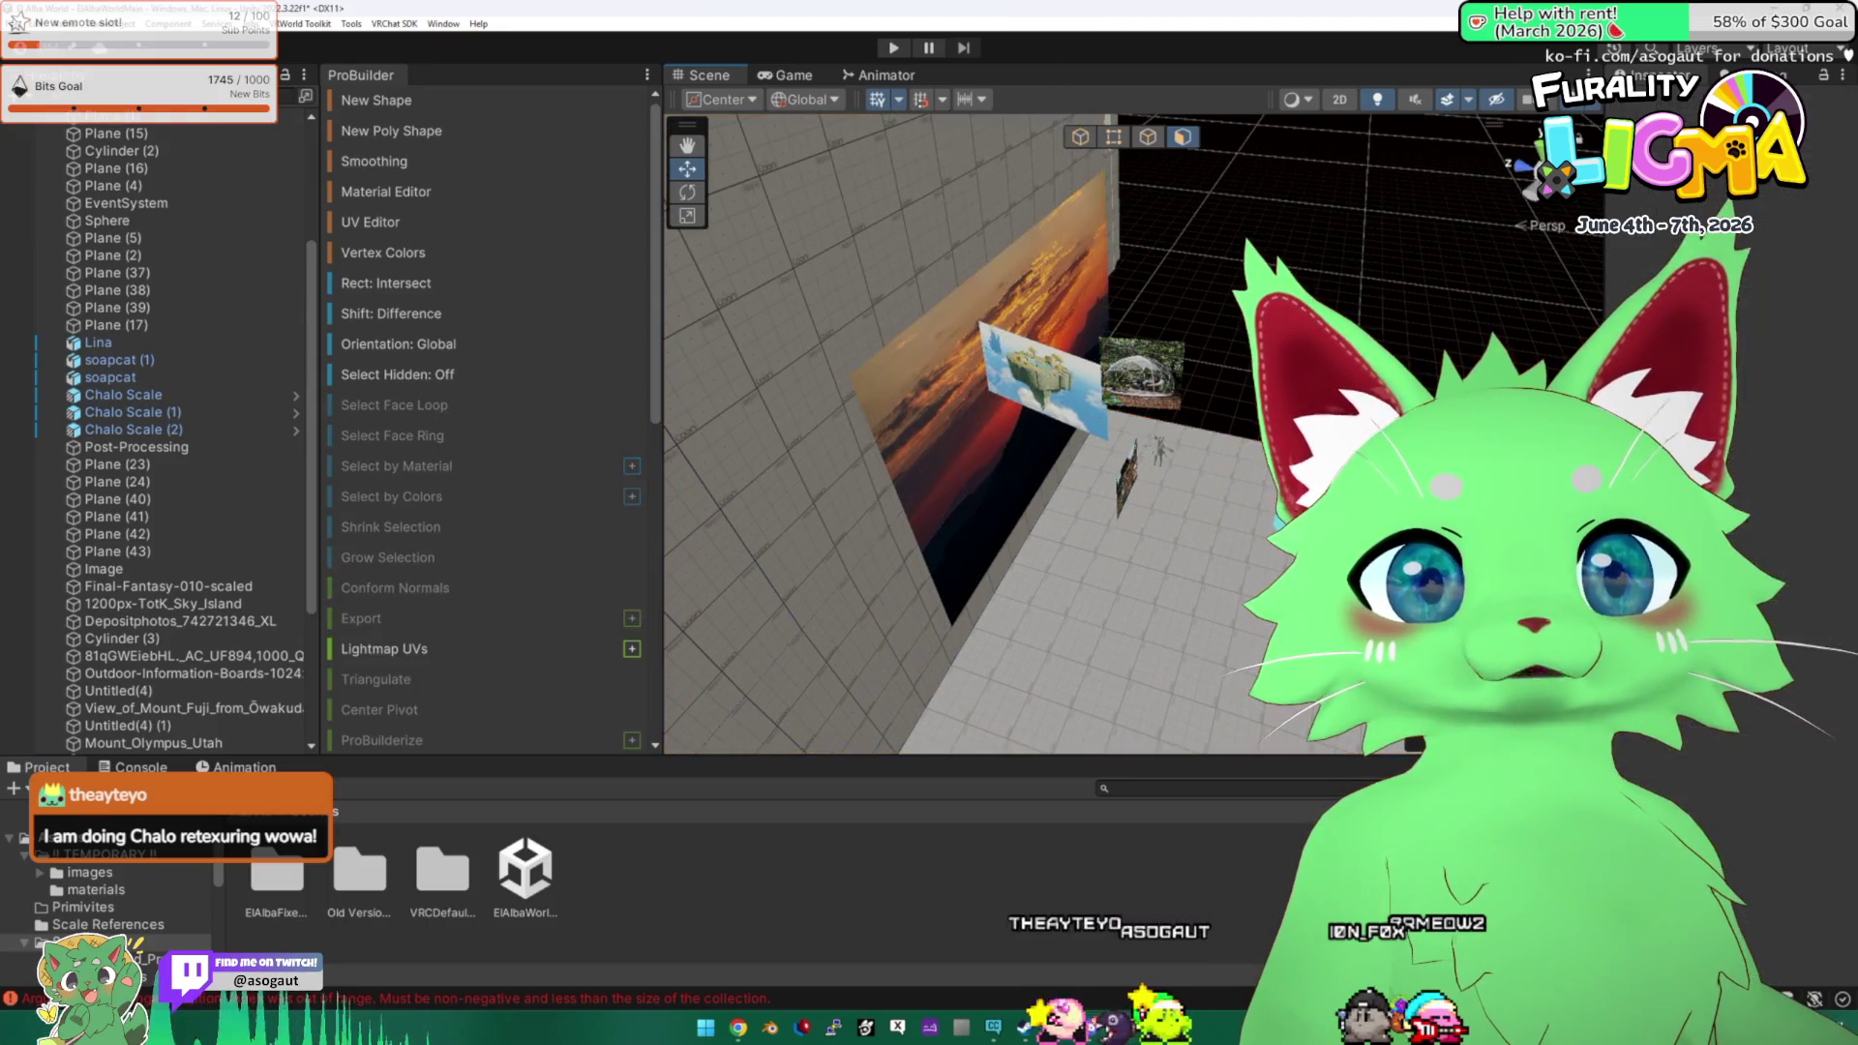
left_click(1041, 484)
In Object mode, inspect the dome, sky island and sunset pictures on the wall.
left_click(1079, 137)
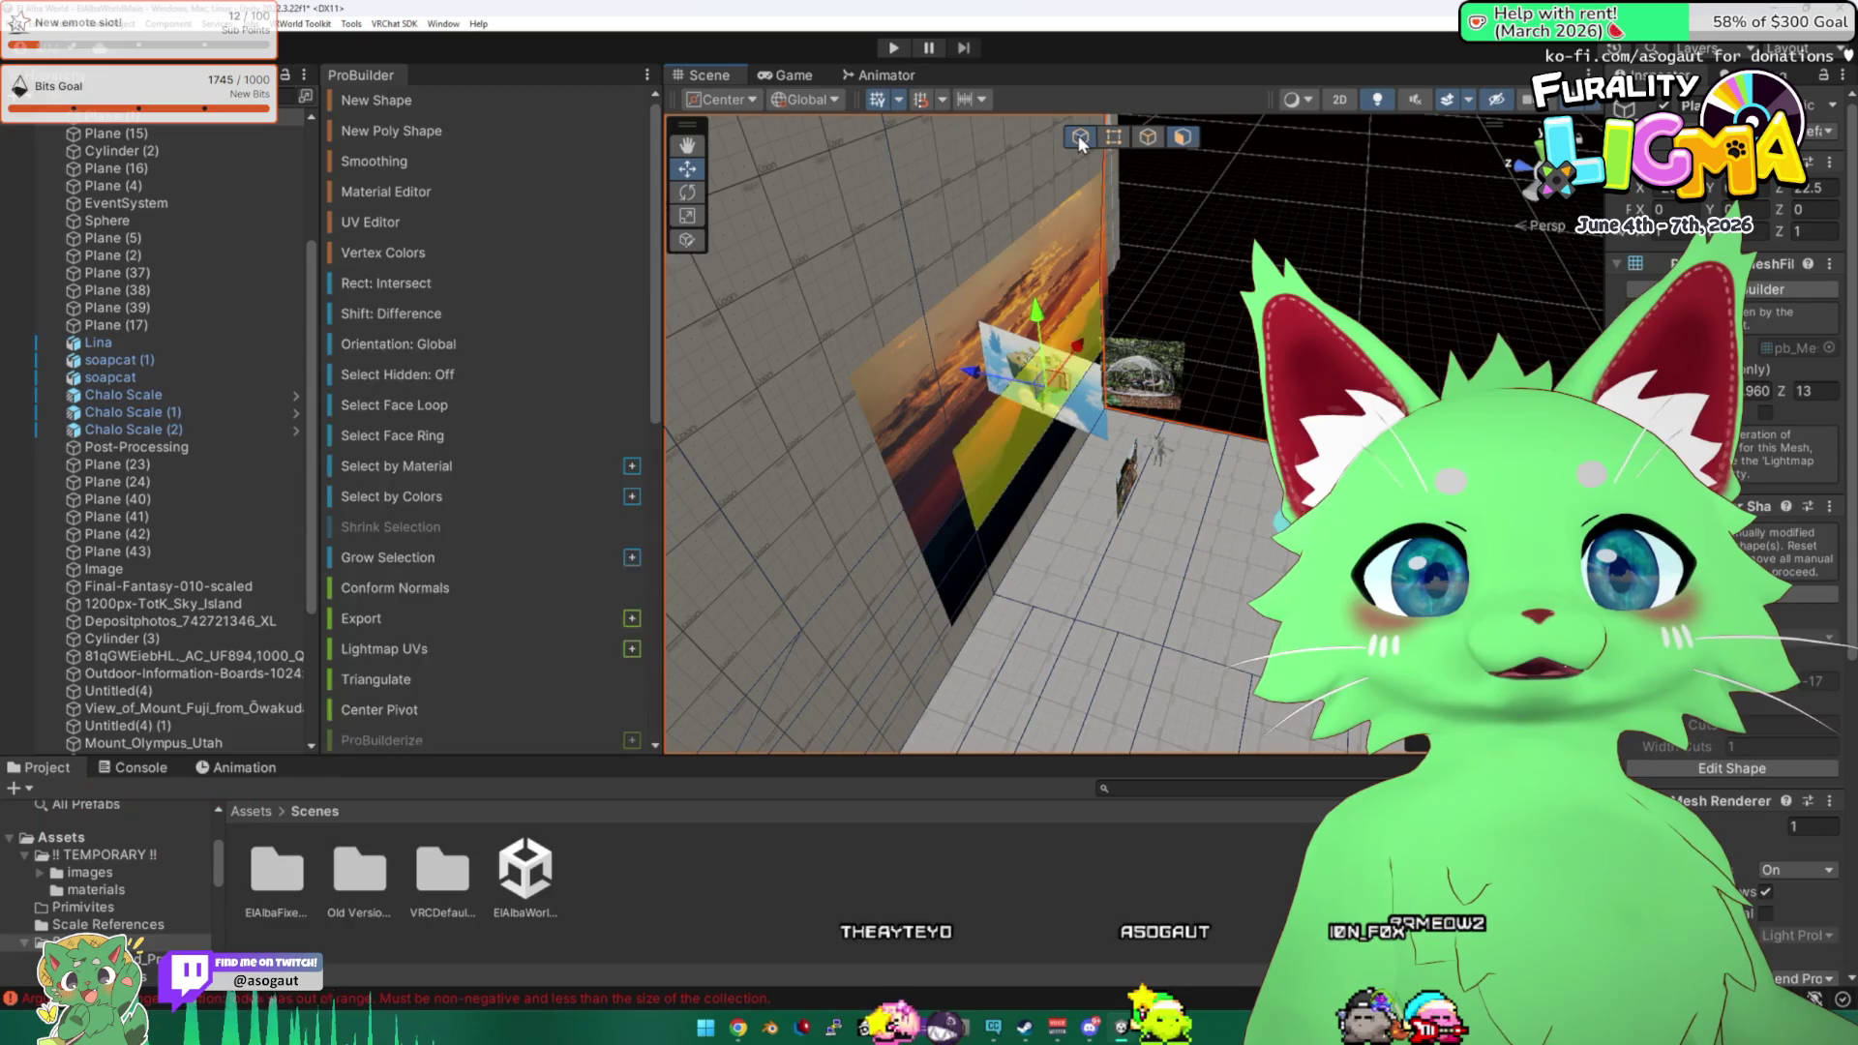
left_click(1186, 350)
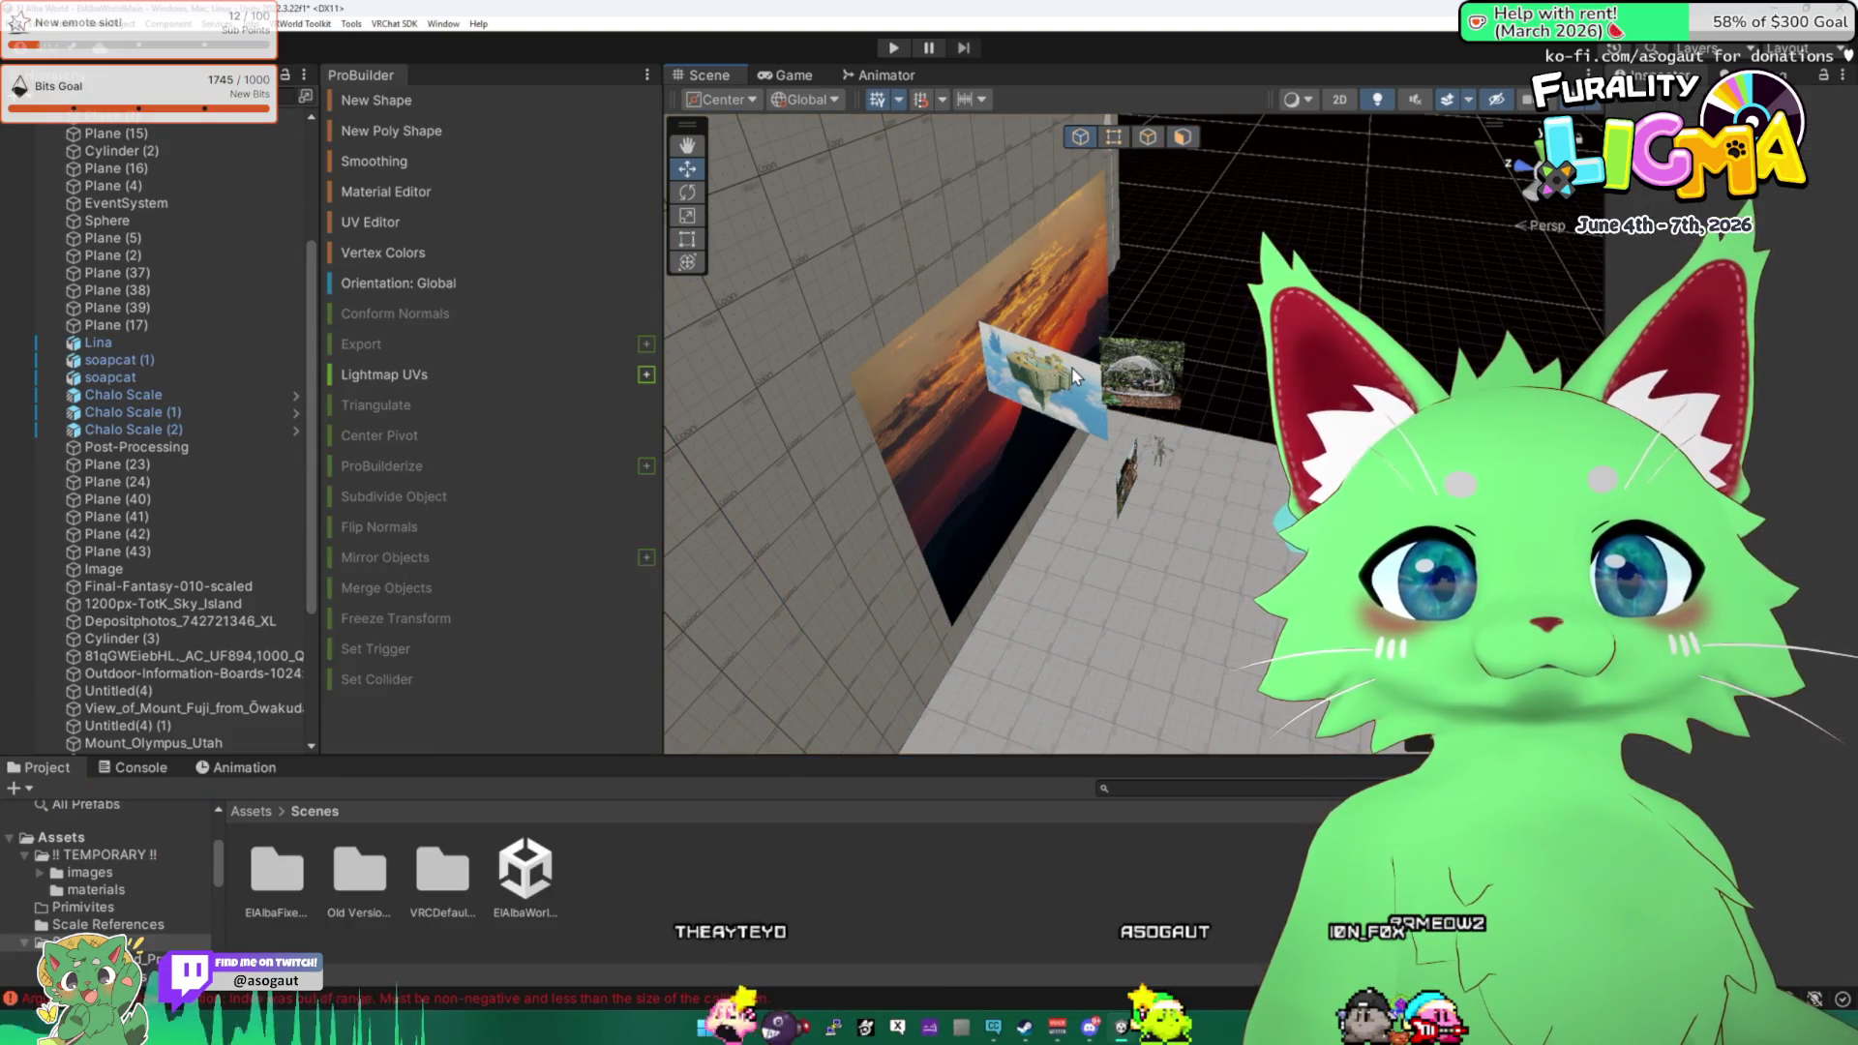
left_click(1181, 353)
mouse_move(1181, 353)
left_mouse_down()
mouse_move(1077, 293)
mouse_move(1196, 329)
mouse_move(1395, 301)
left_mouse_up()
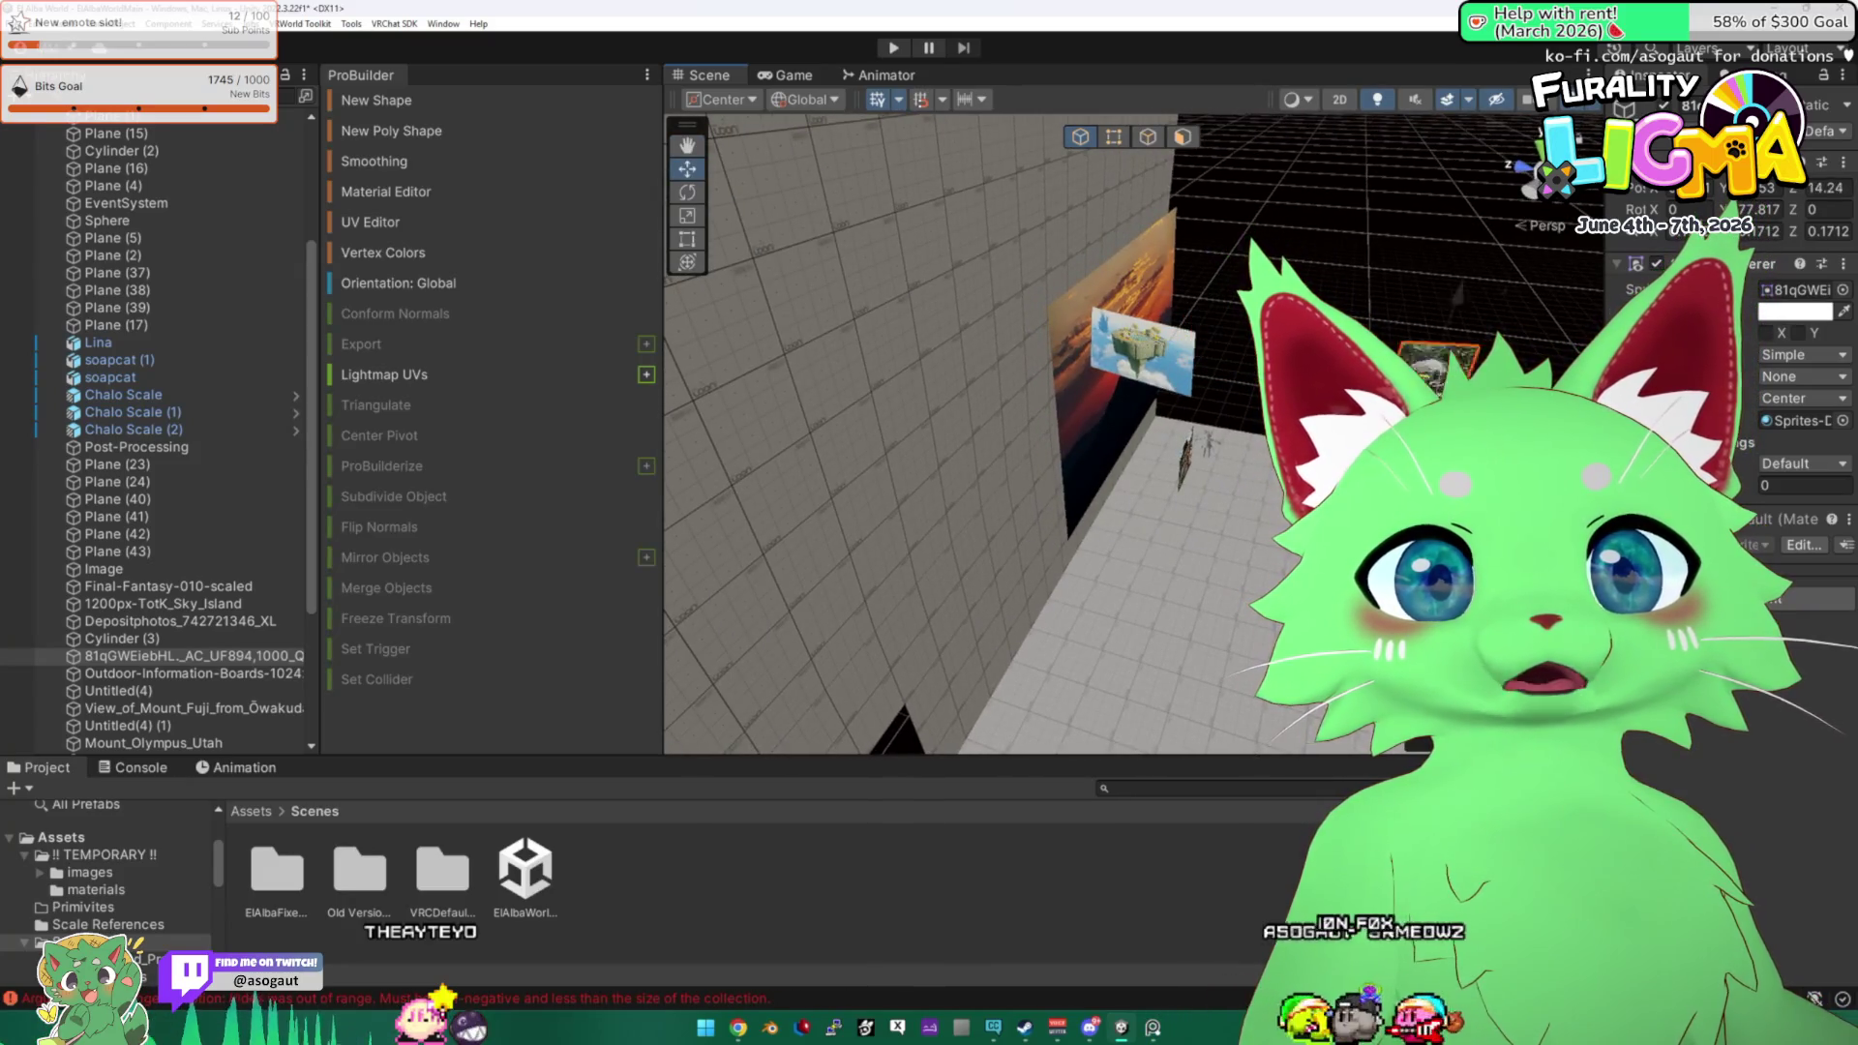
left_click(1181, 352)
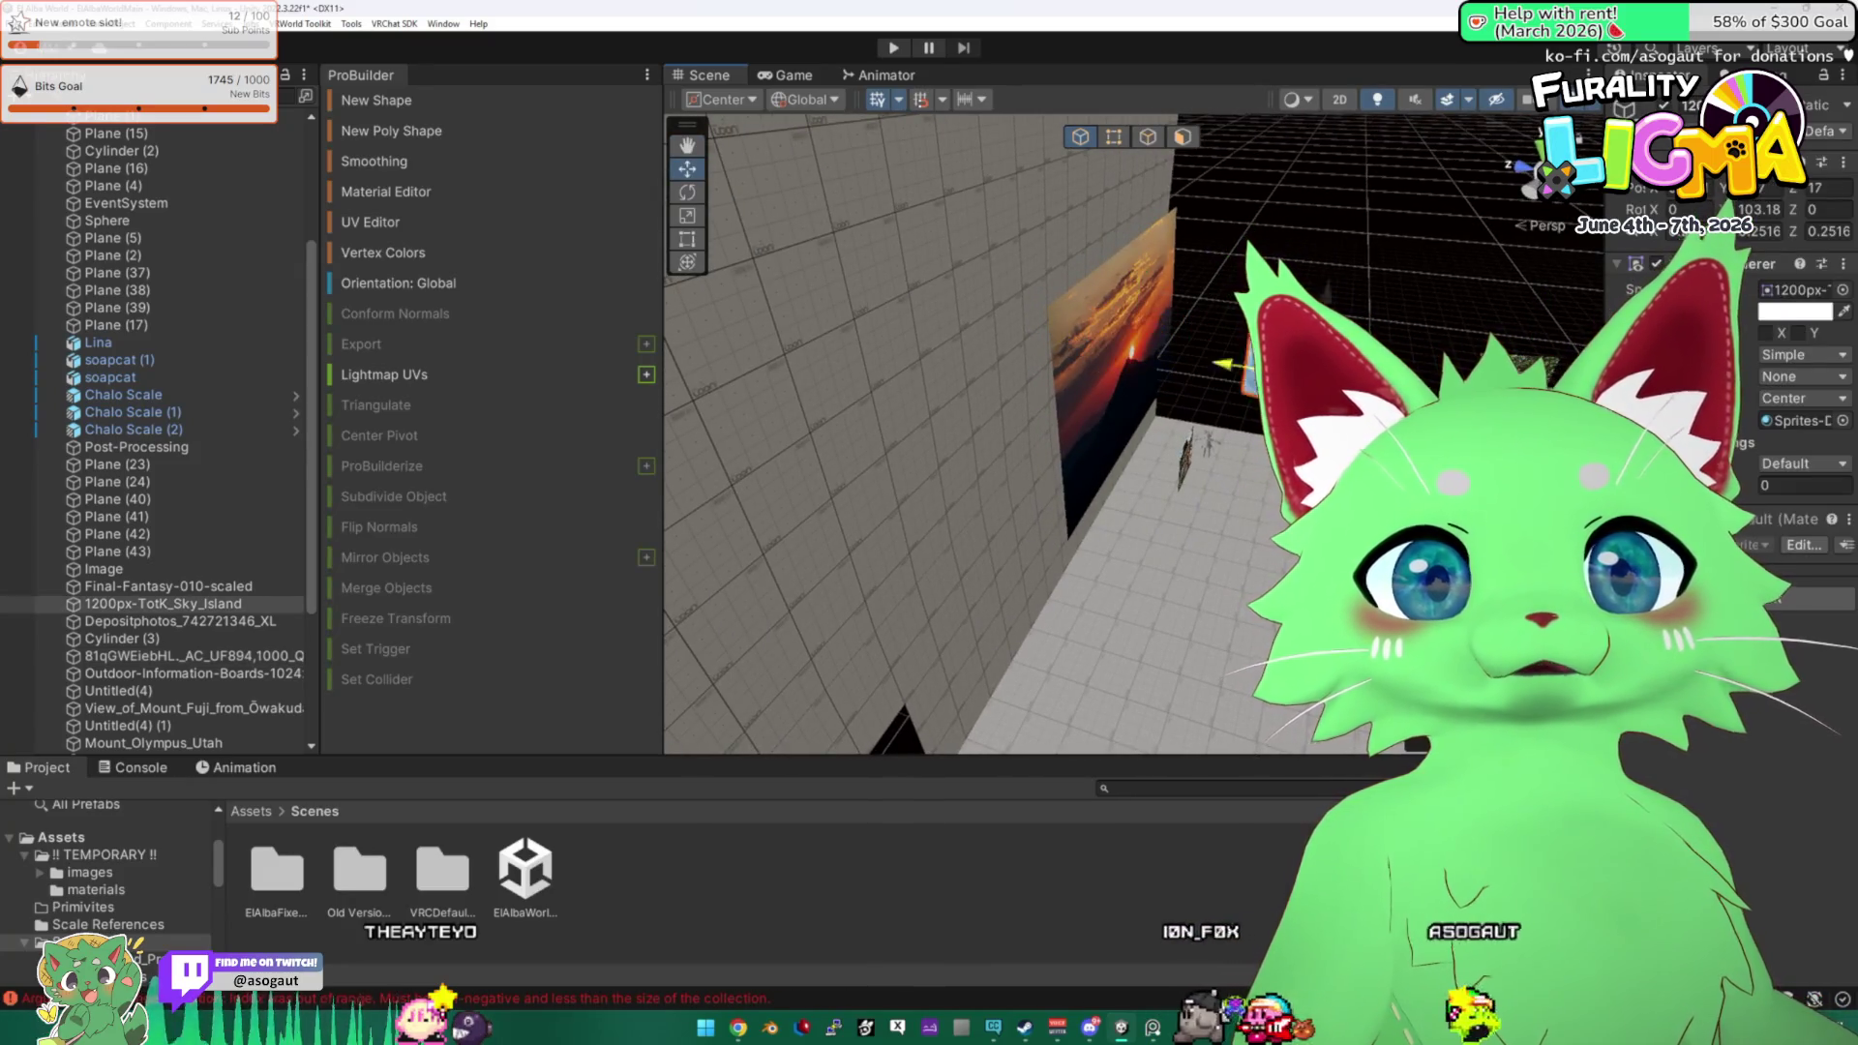
left_click(1154, 241)
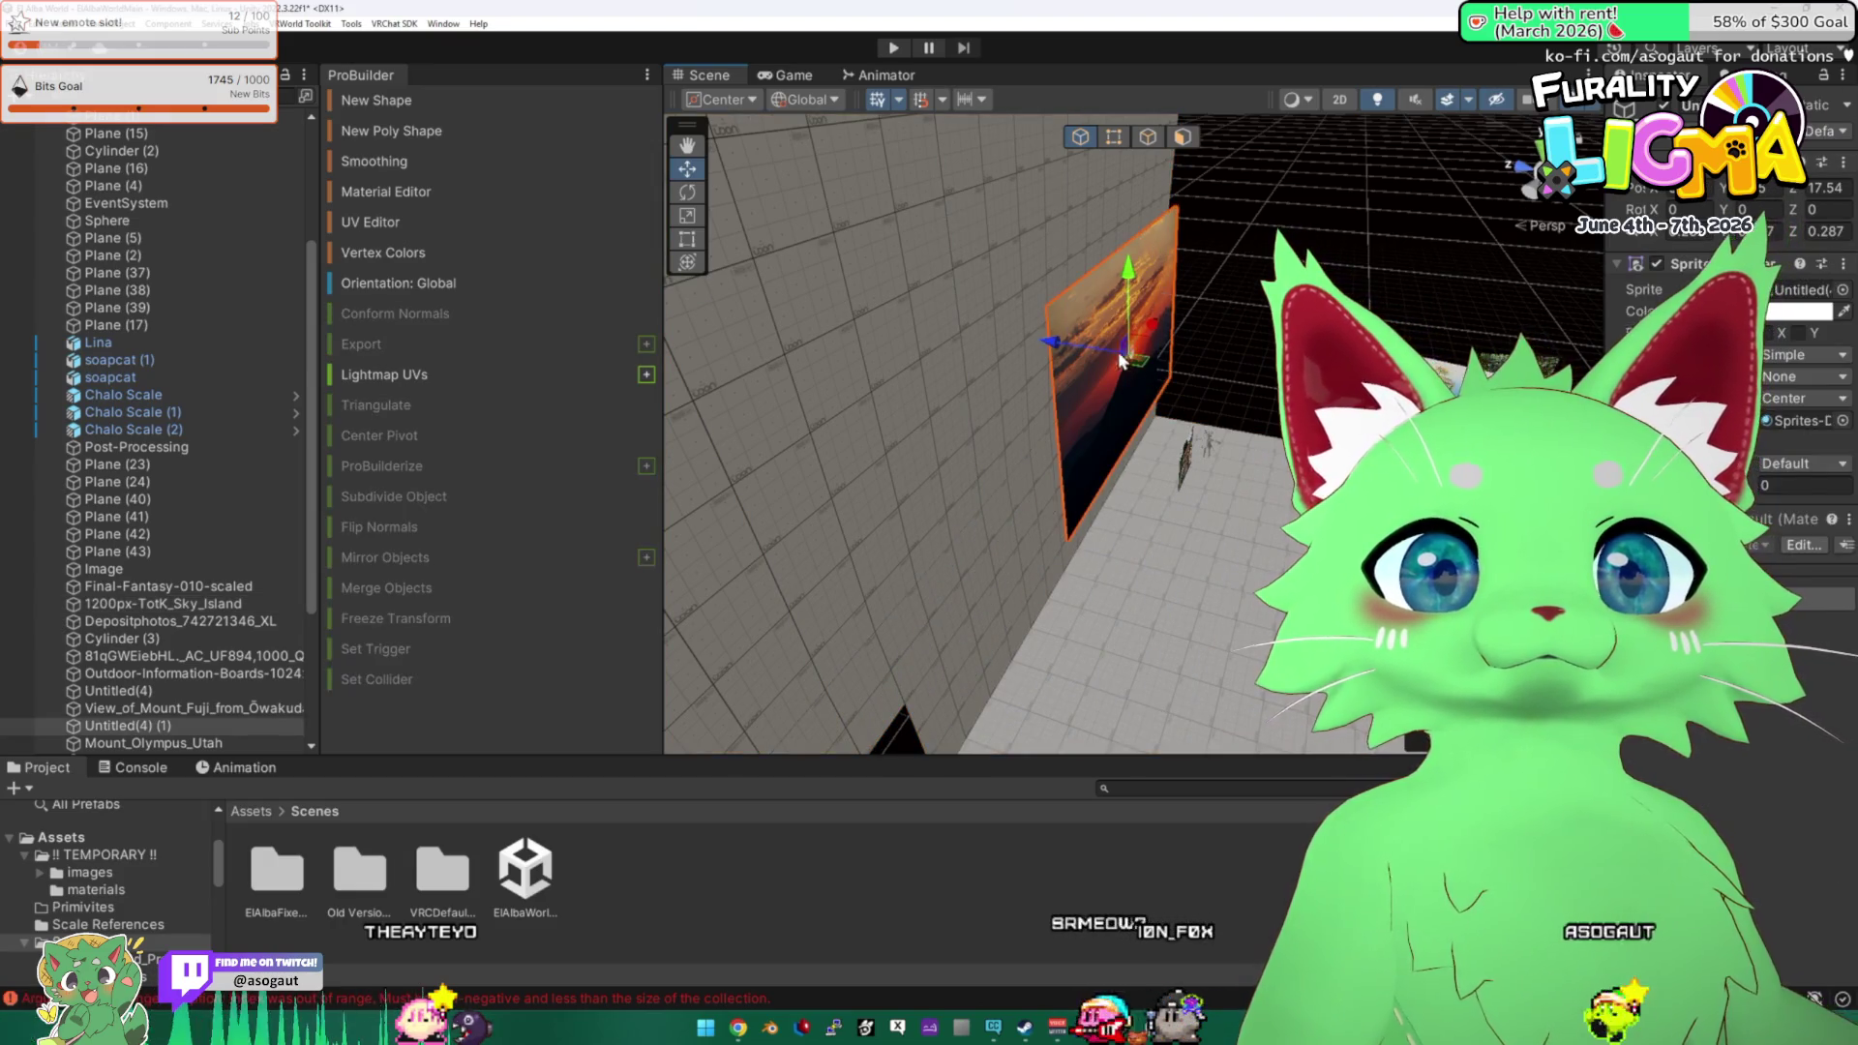
mouse_move(1117, 352)
left_mouse_down()
mouse_move(1231, 243)
mouse_move(906, 285)
mouse_move(1045, 238)
left_mouse_up()
left_click_drag(1216, 272, 1161, 295)
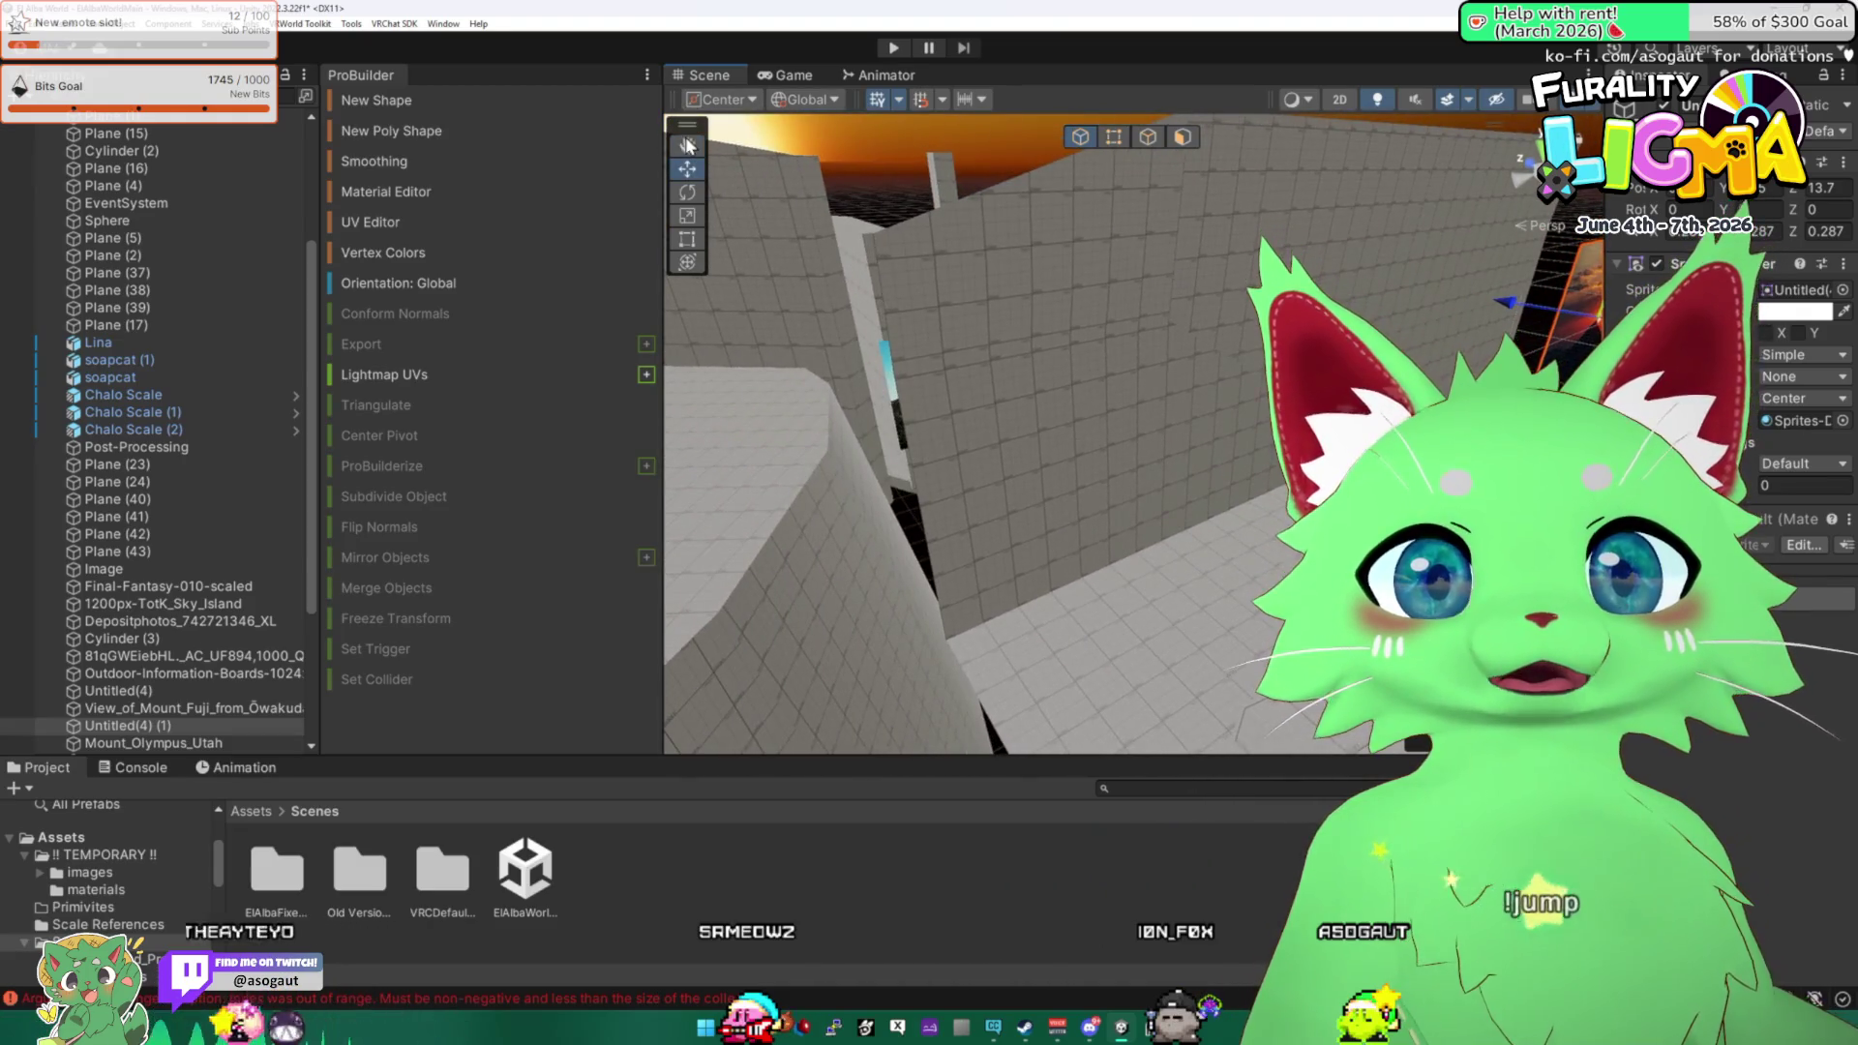
Frame the wall and select the large faces and upper faces around the door.
left_click(847, 214)
key("f")
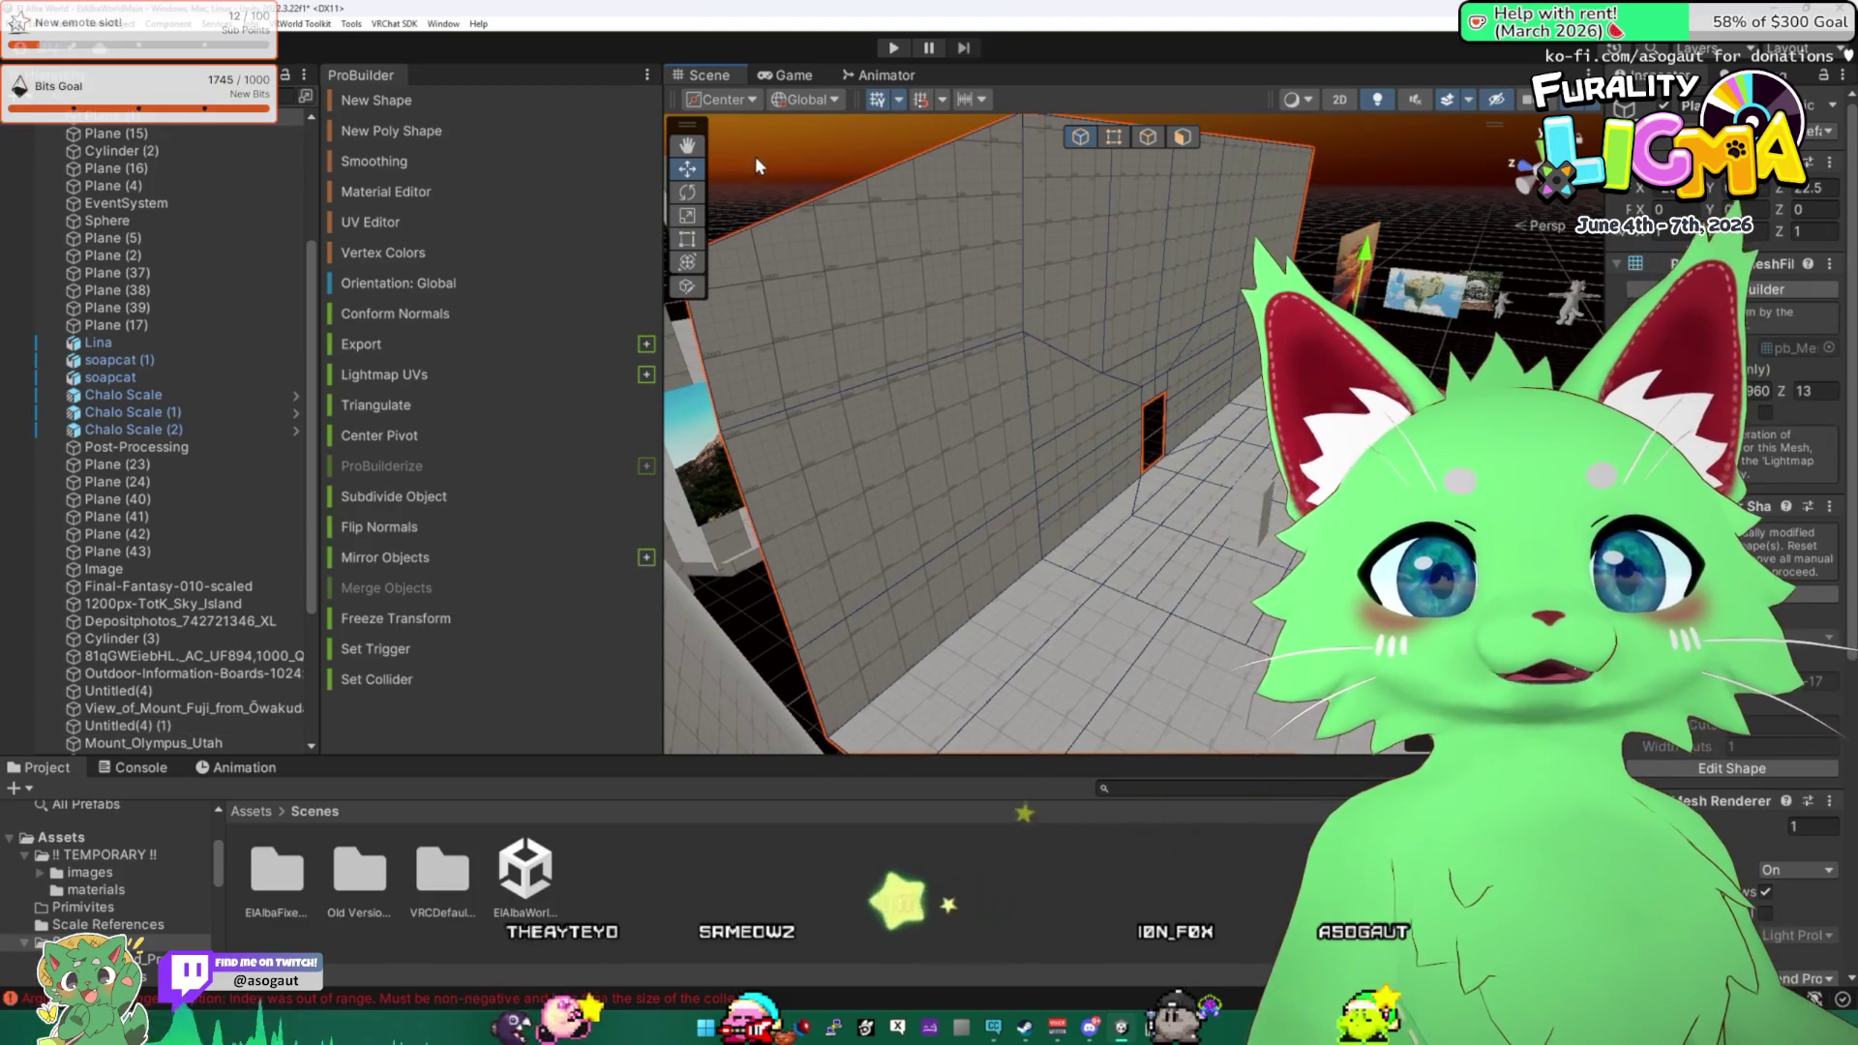
left_click(1182, 136)
left_click(1111, 486)
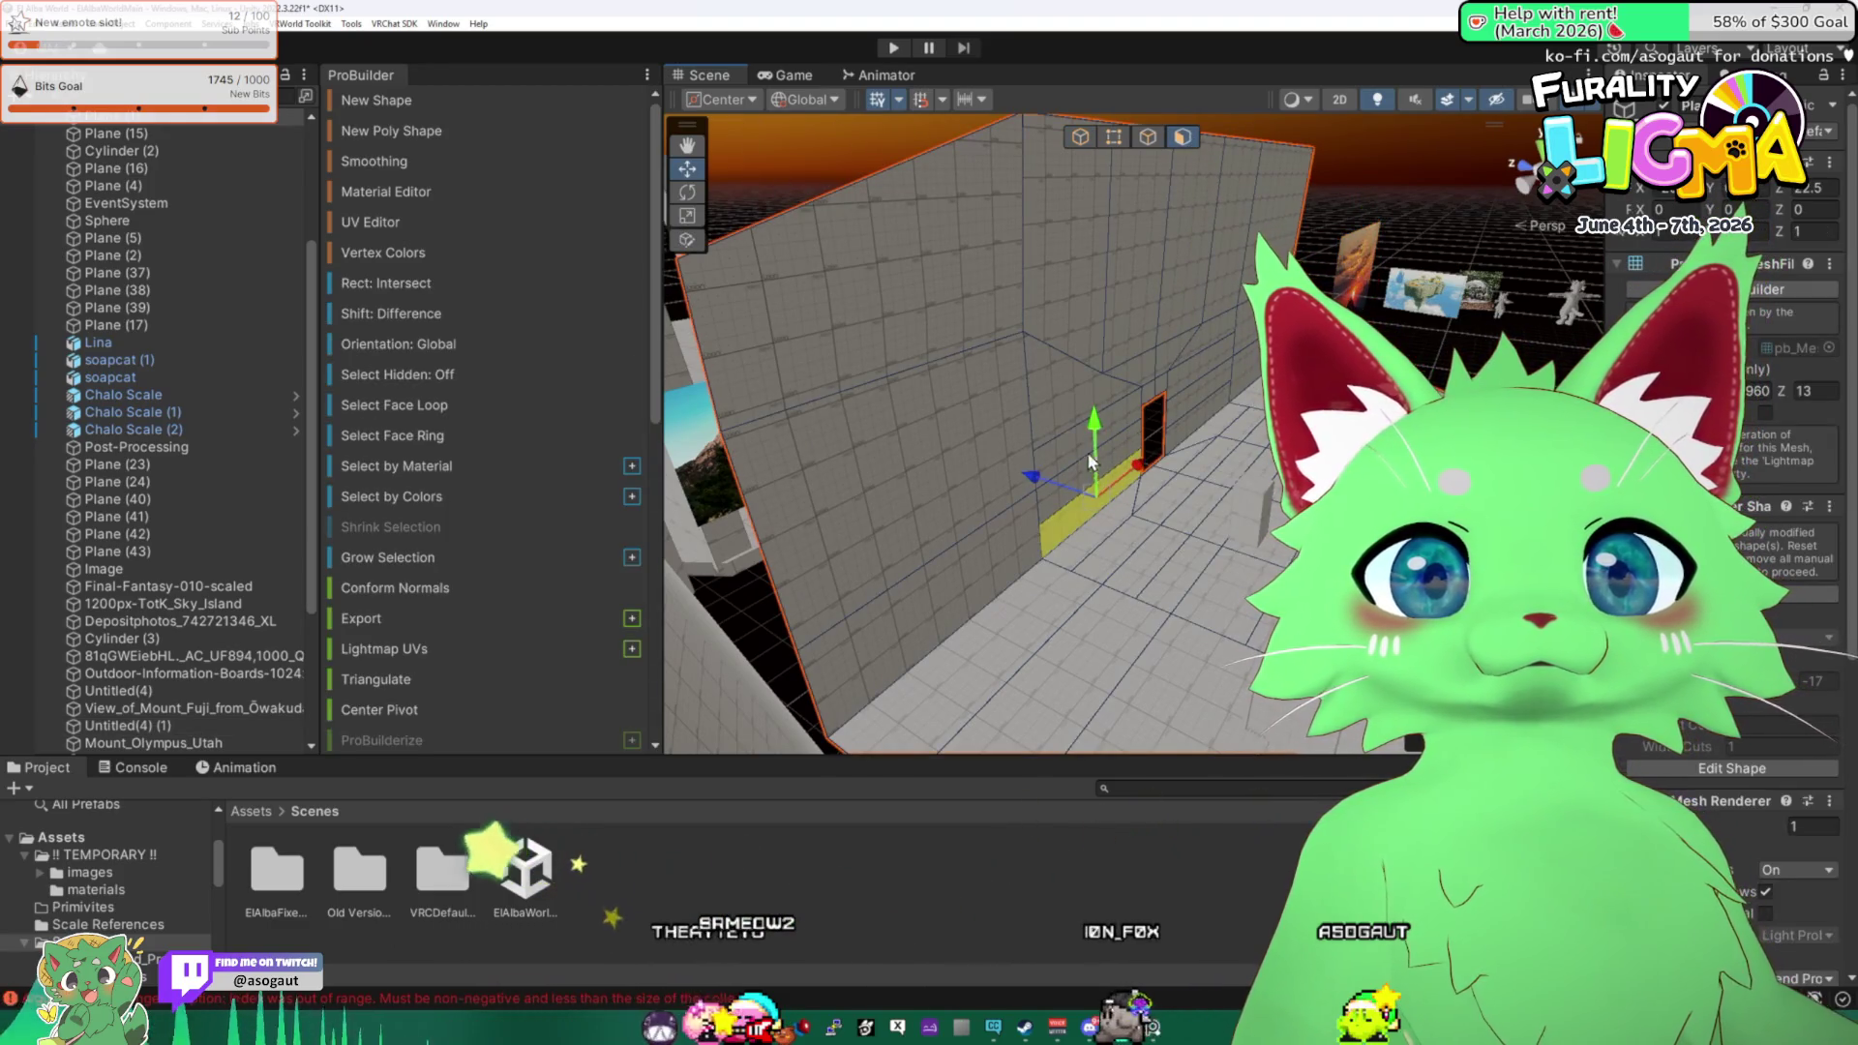
left_click(1071, 462)
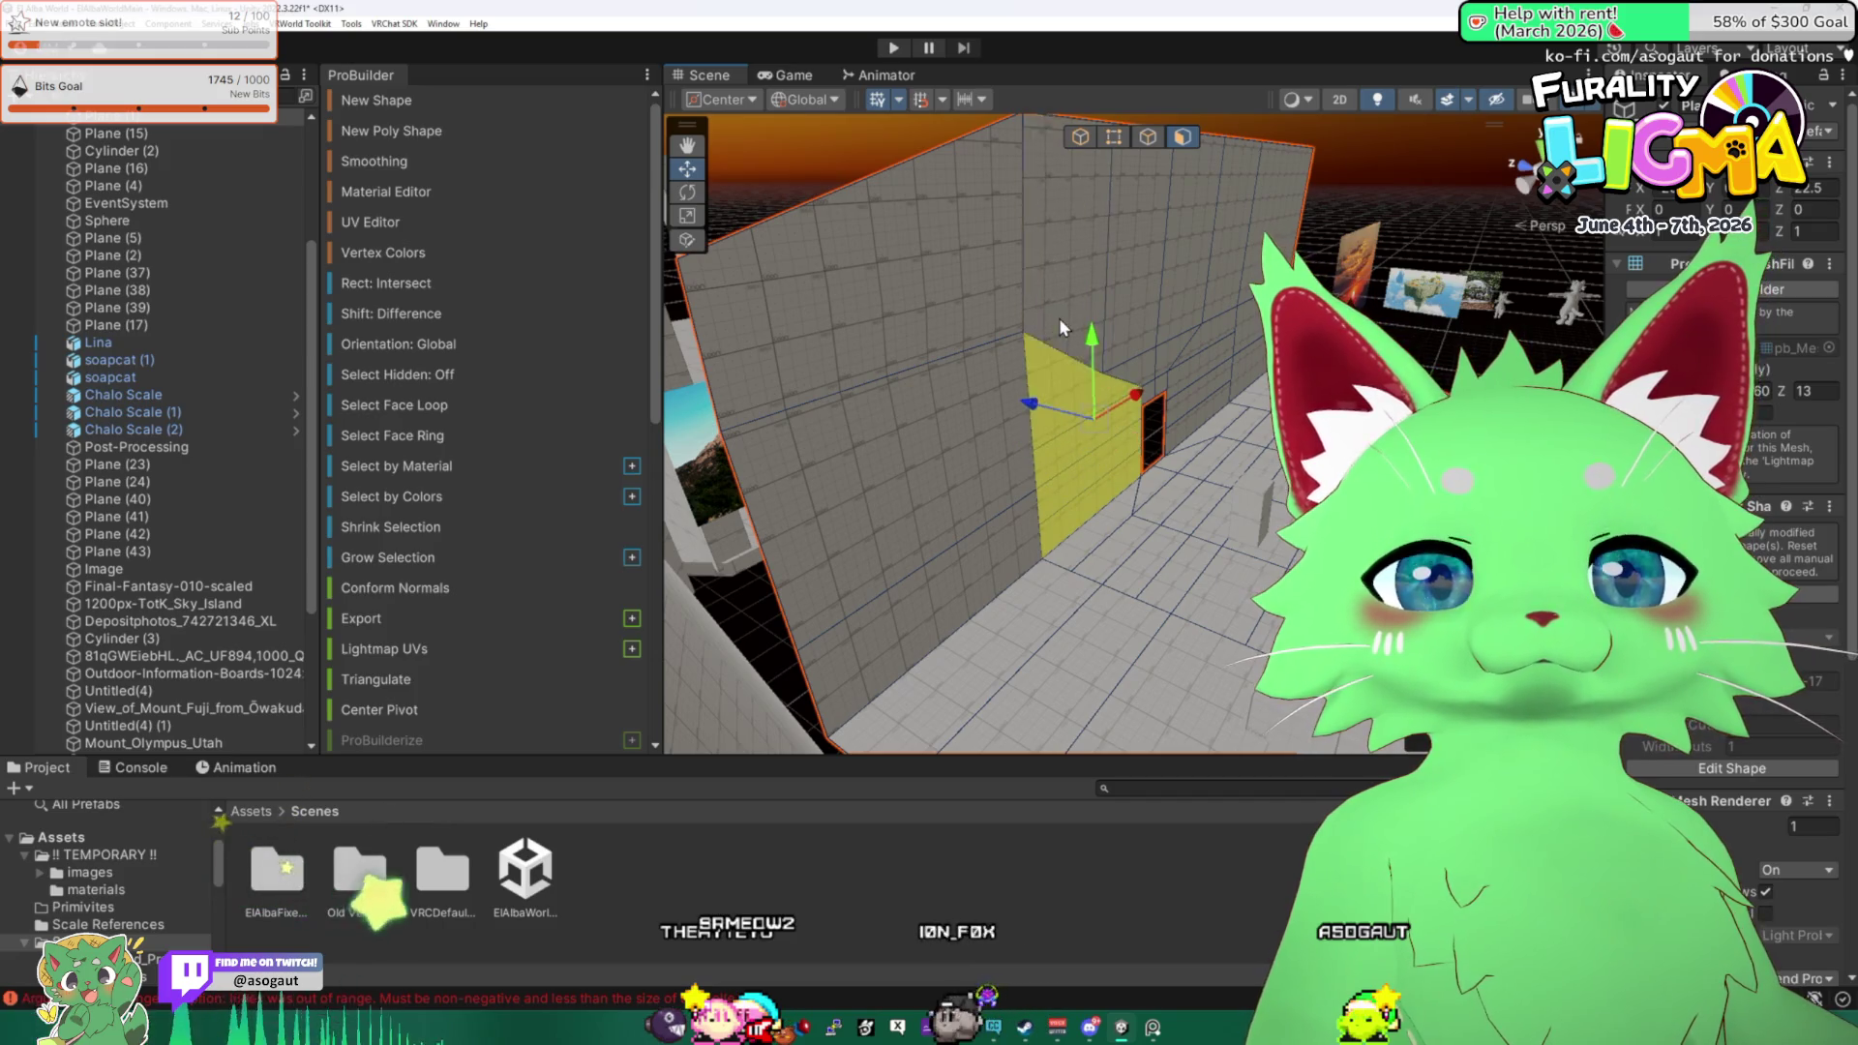
left_click(1058, 317, "shift")
left_click(921, 298, "shift")
left_click(935, 421, "shift")
Add more wall faces, including the strip and upper face right of the door.
left_click_drag(978, 526, 977, 350)
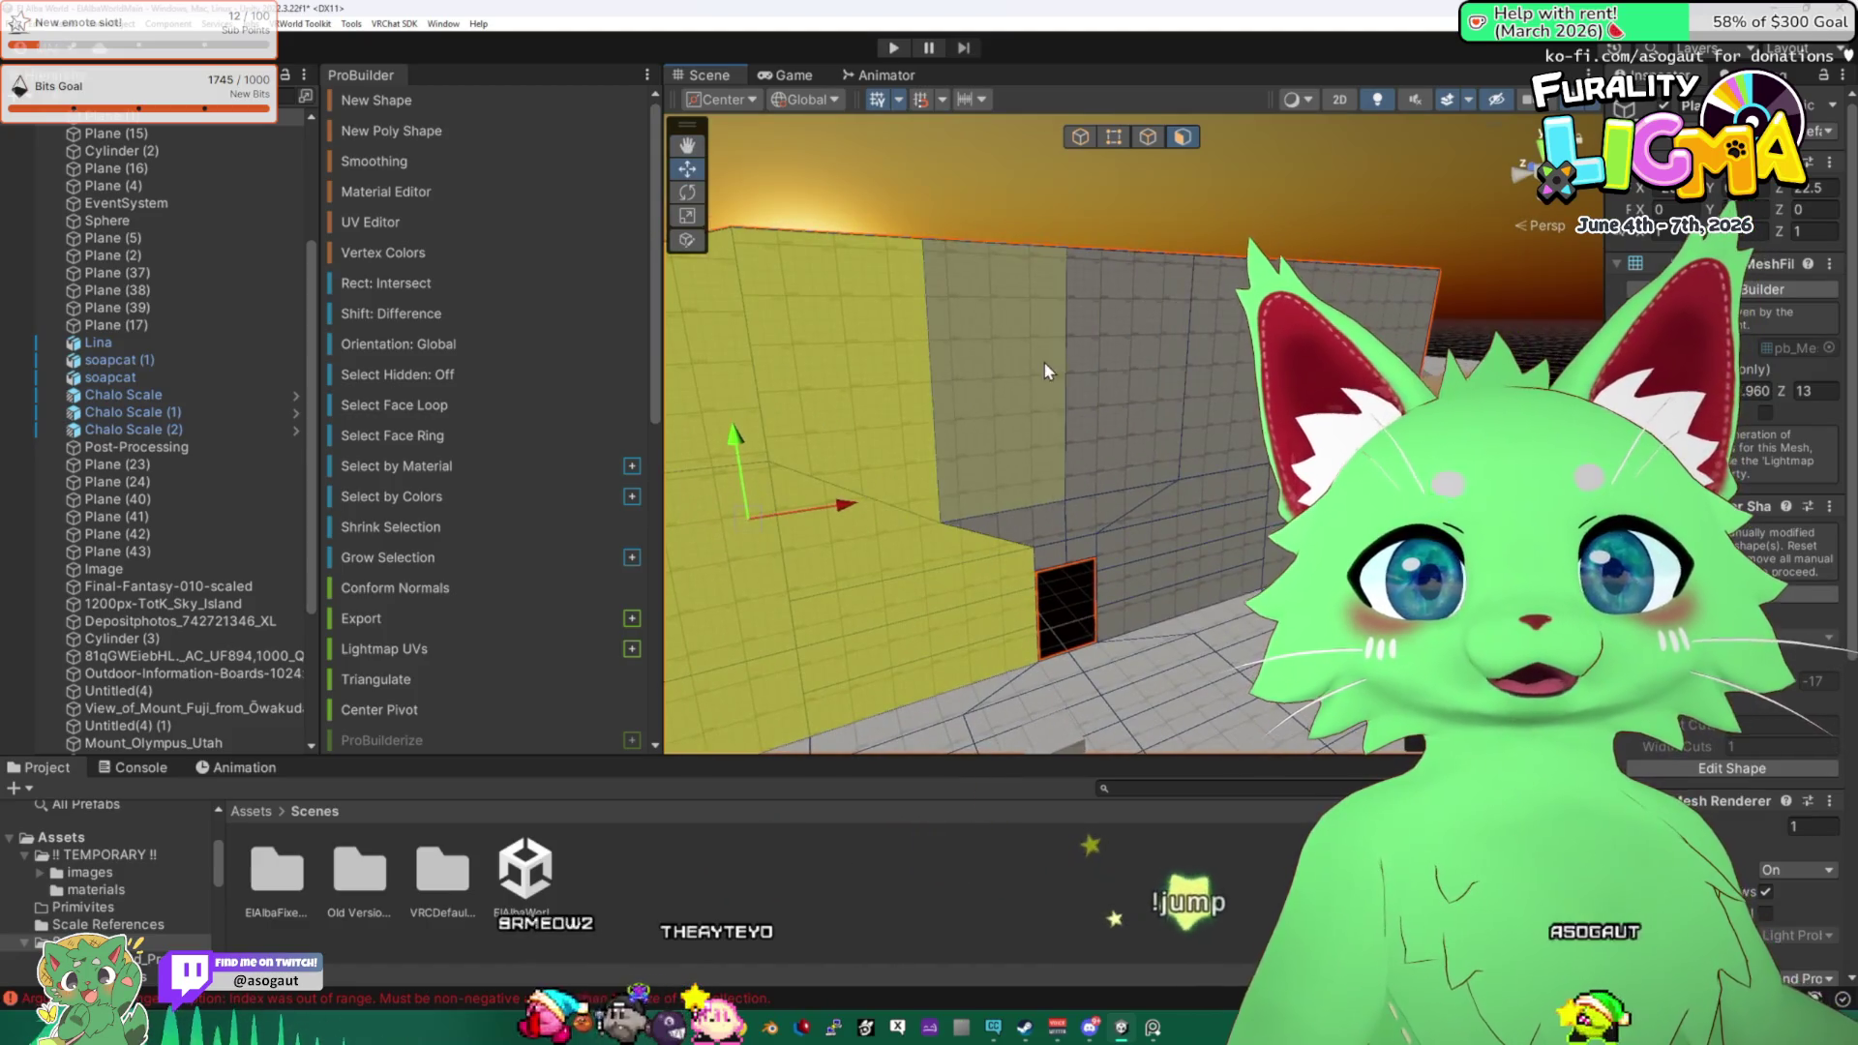
left_click(1026, 363, "shift")
left_click(1112, 374, "shift")
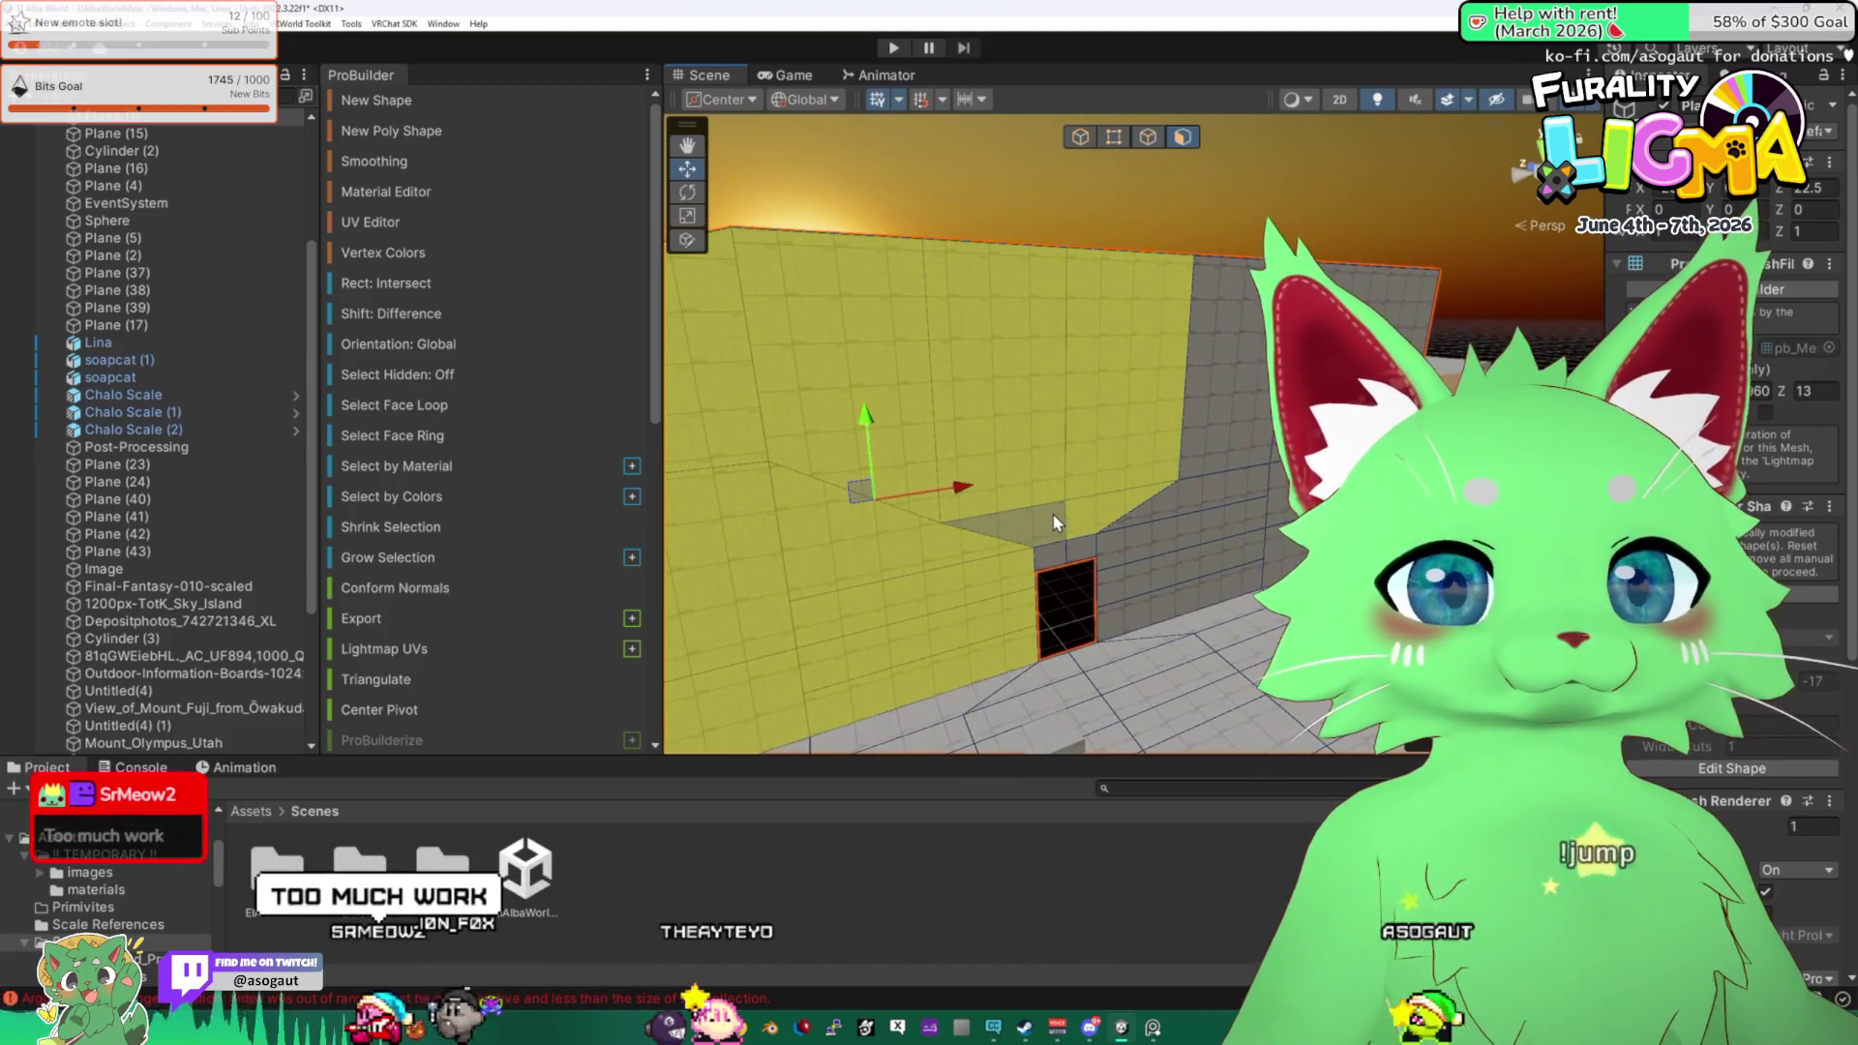
left_click_drag(1097, 559, 1189, 571)
left_click(1189, 571, "shift")
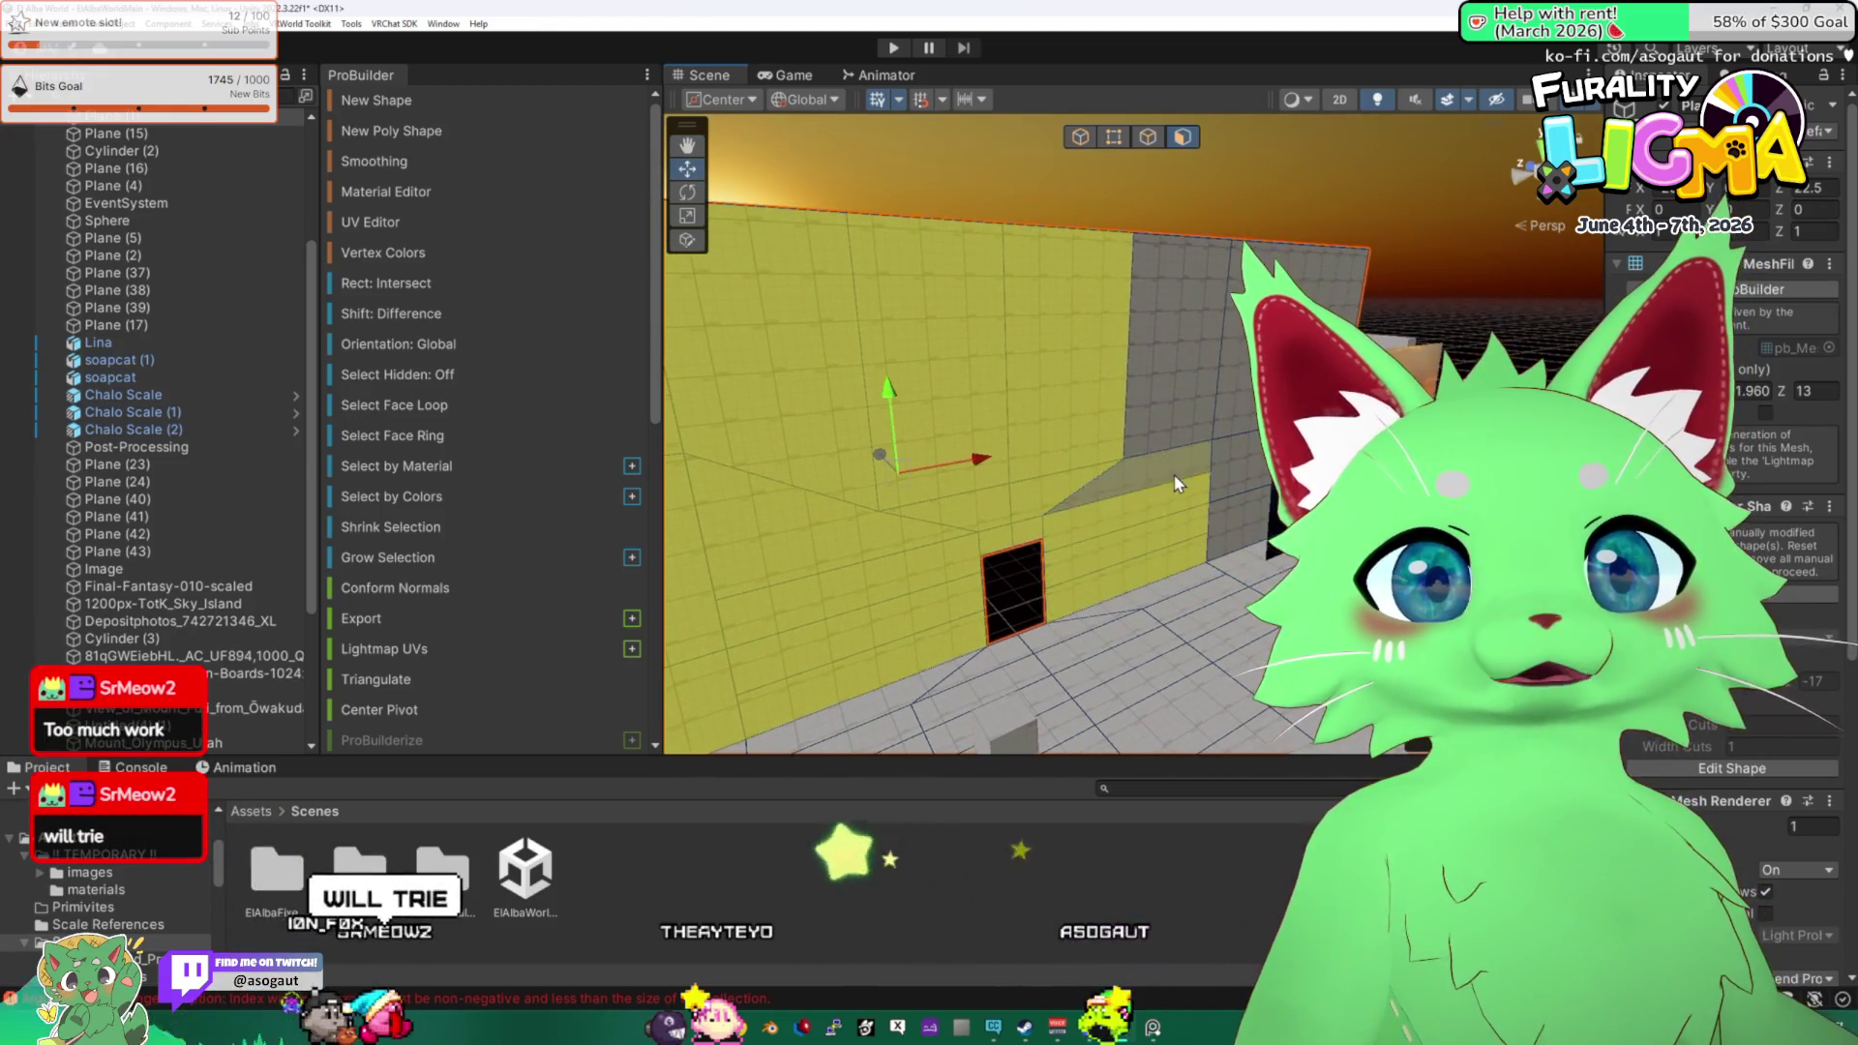
left_click(1175, 414, "shift")
mouse_move(1241, 523)
left_mouse_down()
mouse_move(1306, 537)
mouse_move(1100, 454)
left_mouse_up()
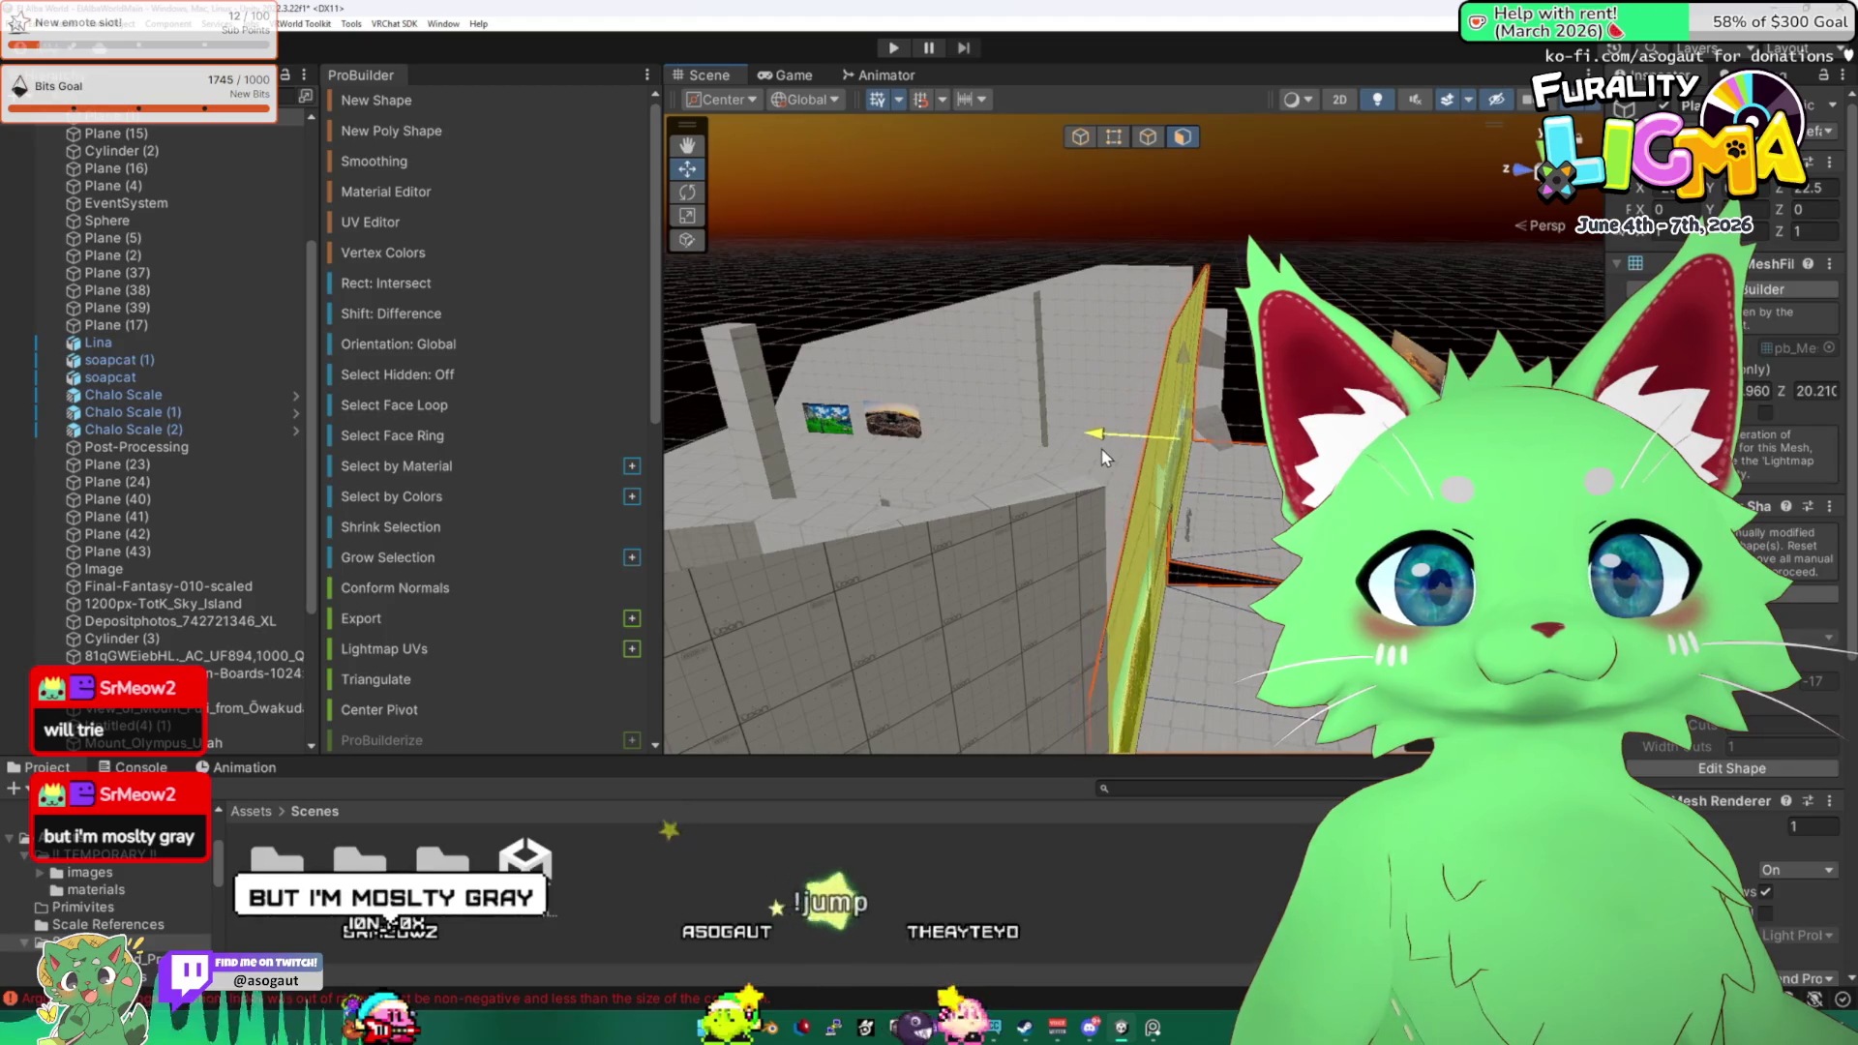
mouse_move(1099, 455)
left_mouse_down()
mouse_move(1238, 460)
mouse_move(1174, 567)
mouse_move(1002, 297)
mouse_move(1061, 459)
mouse_move(1263, 530)
left_mouse_up()
left_click(1250, 528)
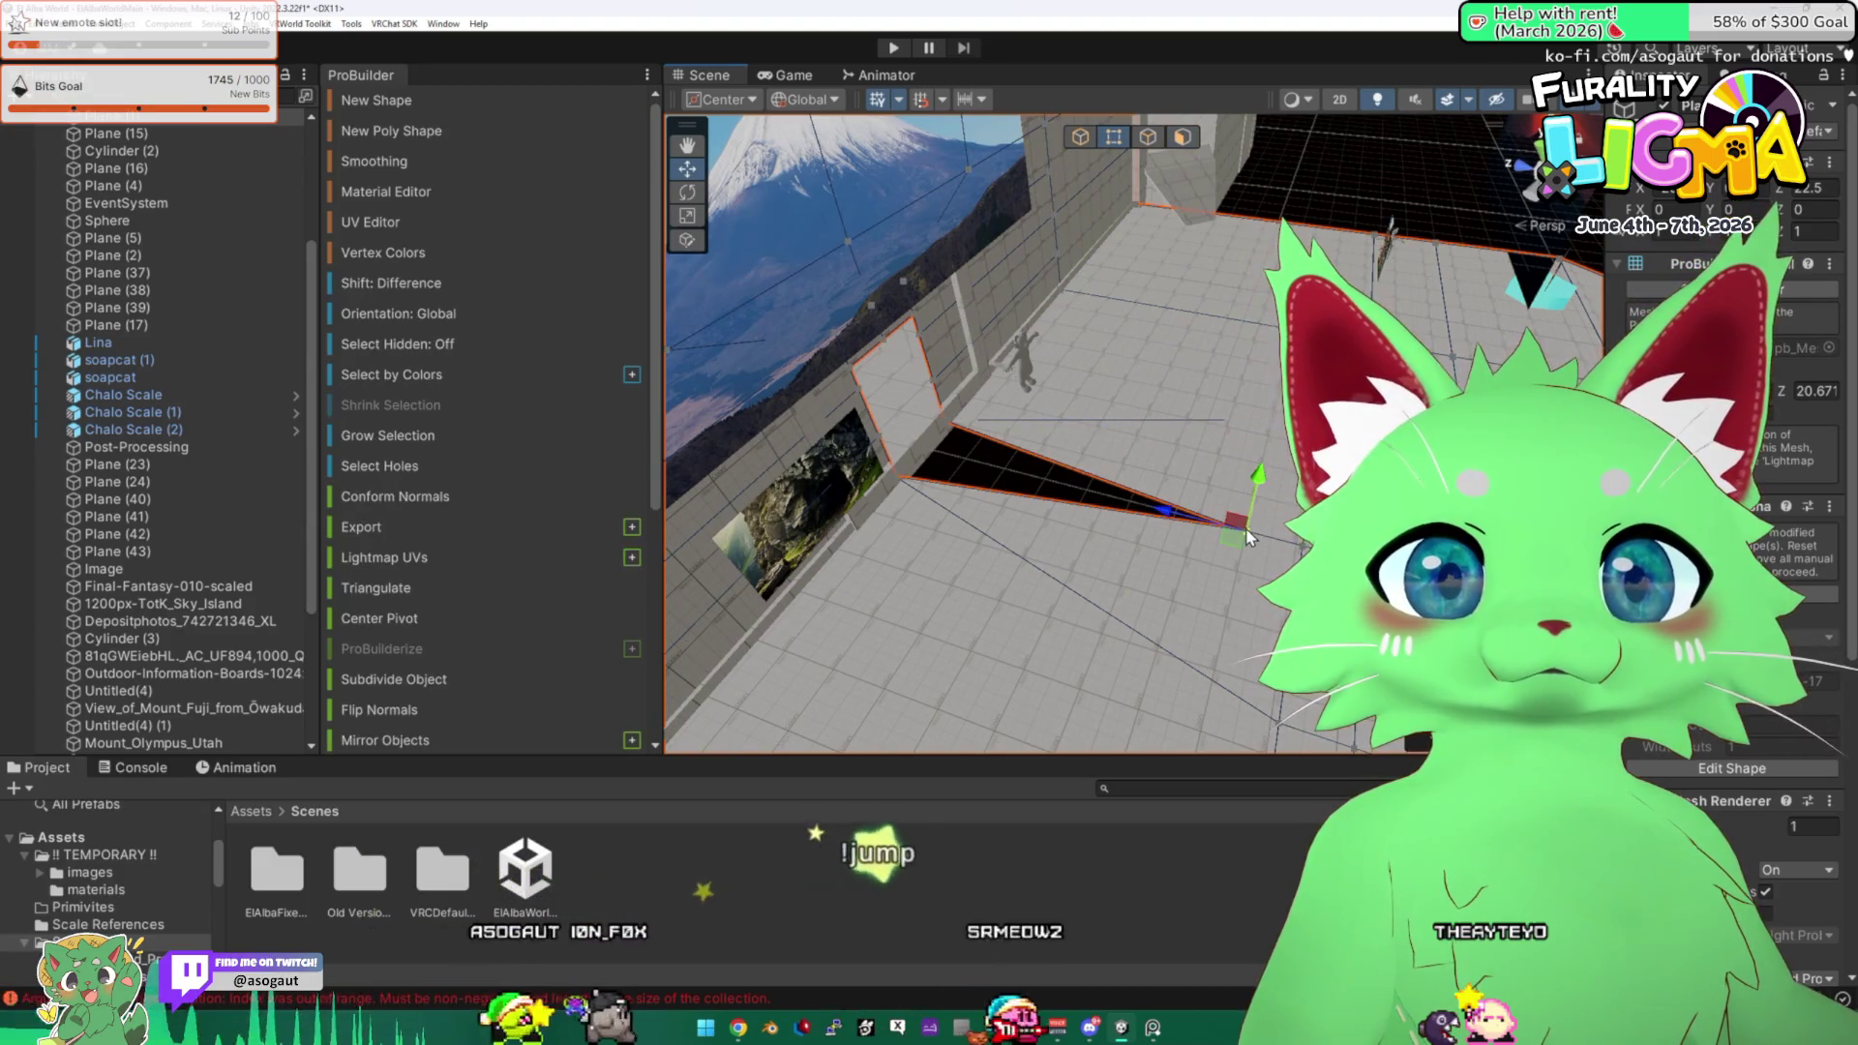
Pull the floor corner to shrink the triangular gap, then check the sunset and sky island pictures.
left_click_drag(1231, 517, 851, 418)
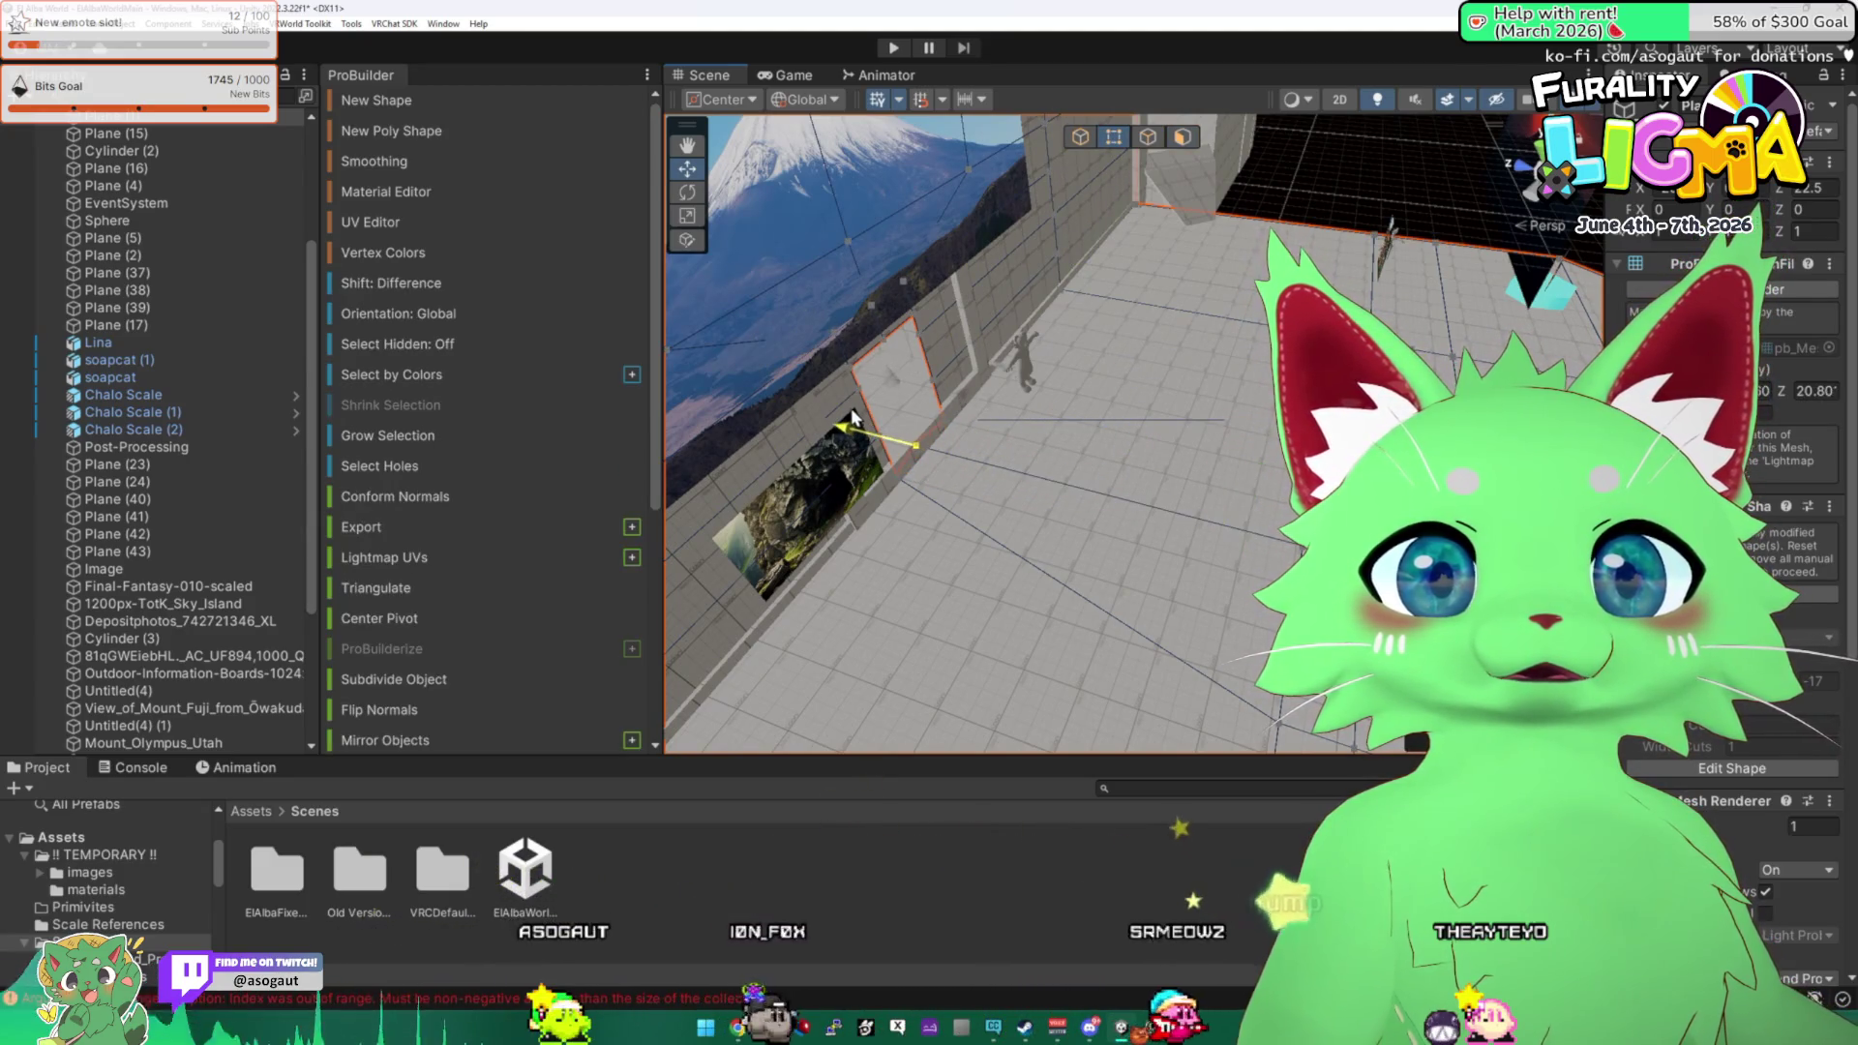
mouse_move(1099, 391)
left_mouse_down()
mouse_move(1047, 317)
mouse_move(885, 374)
mouse_move(832, 358)
mouse_move(851, 368)
mouse_move(918, 382)
mouse_move(1146, 346)
mouse_move(1161, 399)
mouse_move(762, 246)
left_mouse_up()
left_click(1147, 347)
left_click(1144, 396, "shift")
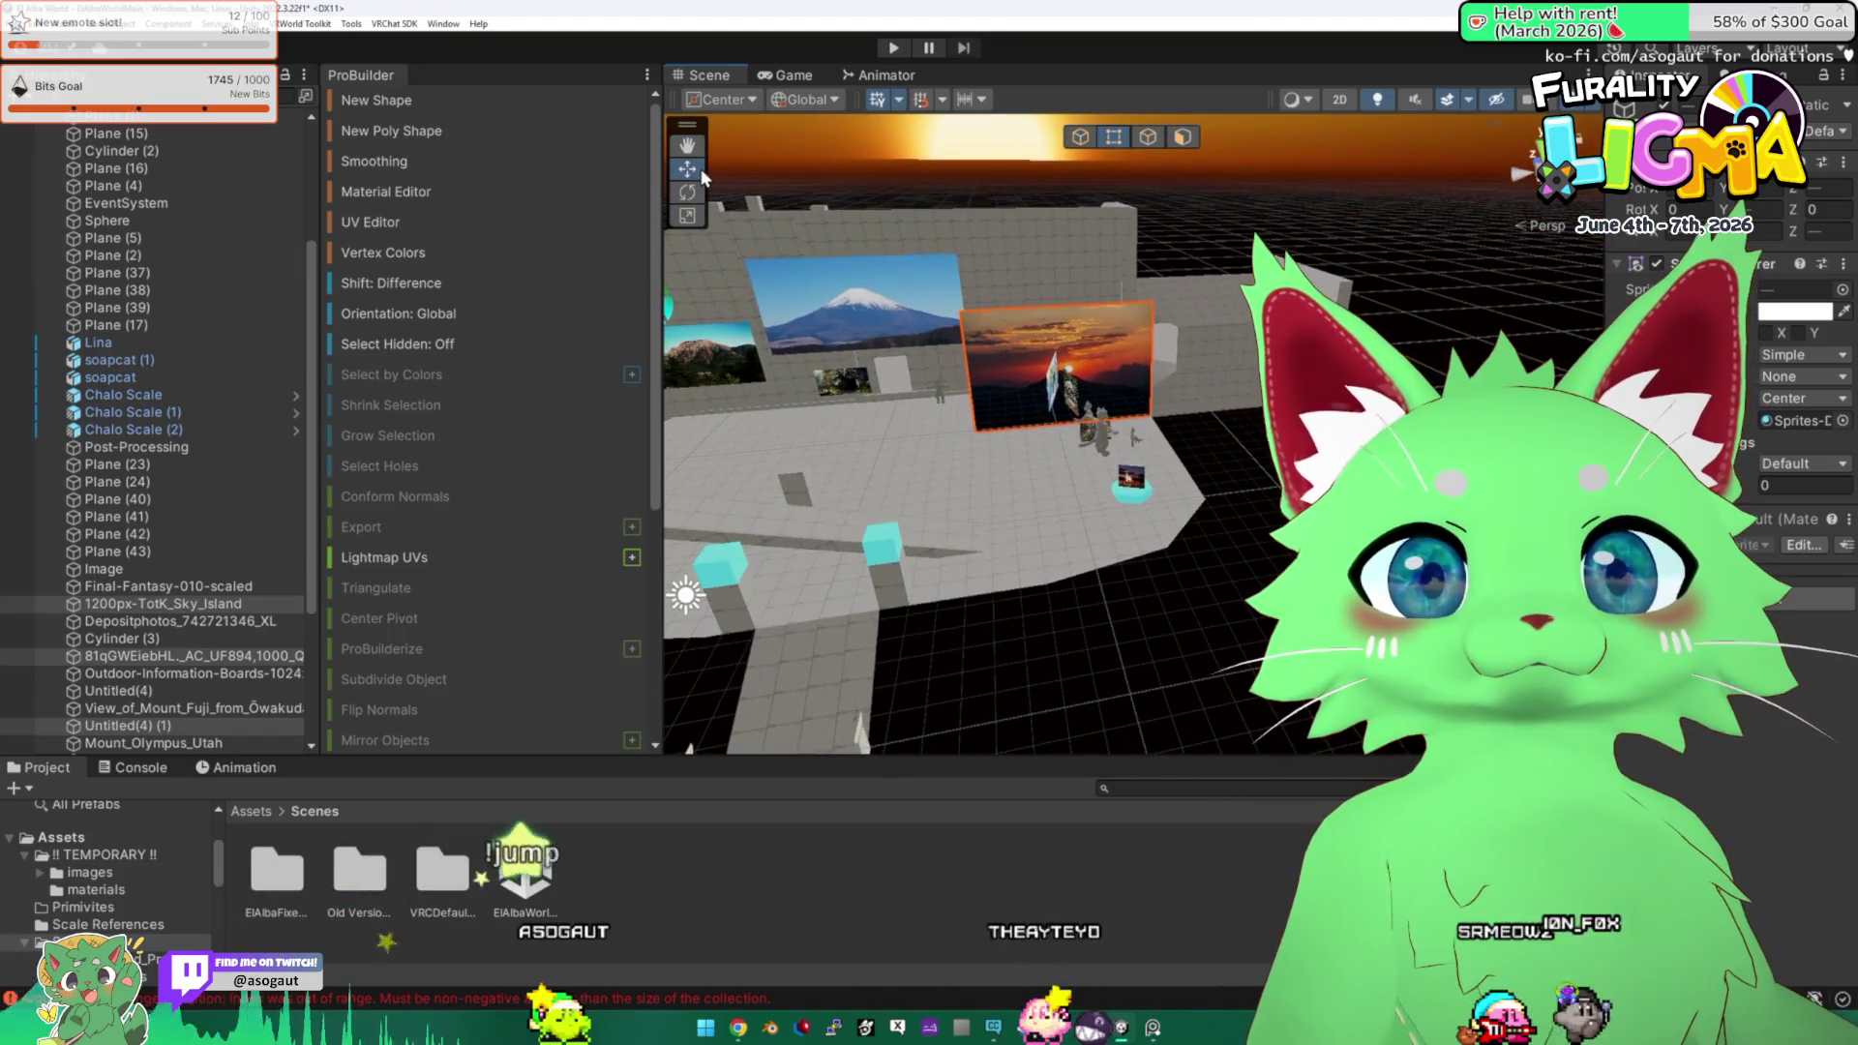
left_click(1093, 391)
left_click_drag(1158, 381, 1393, 344)
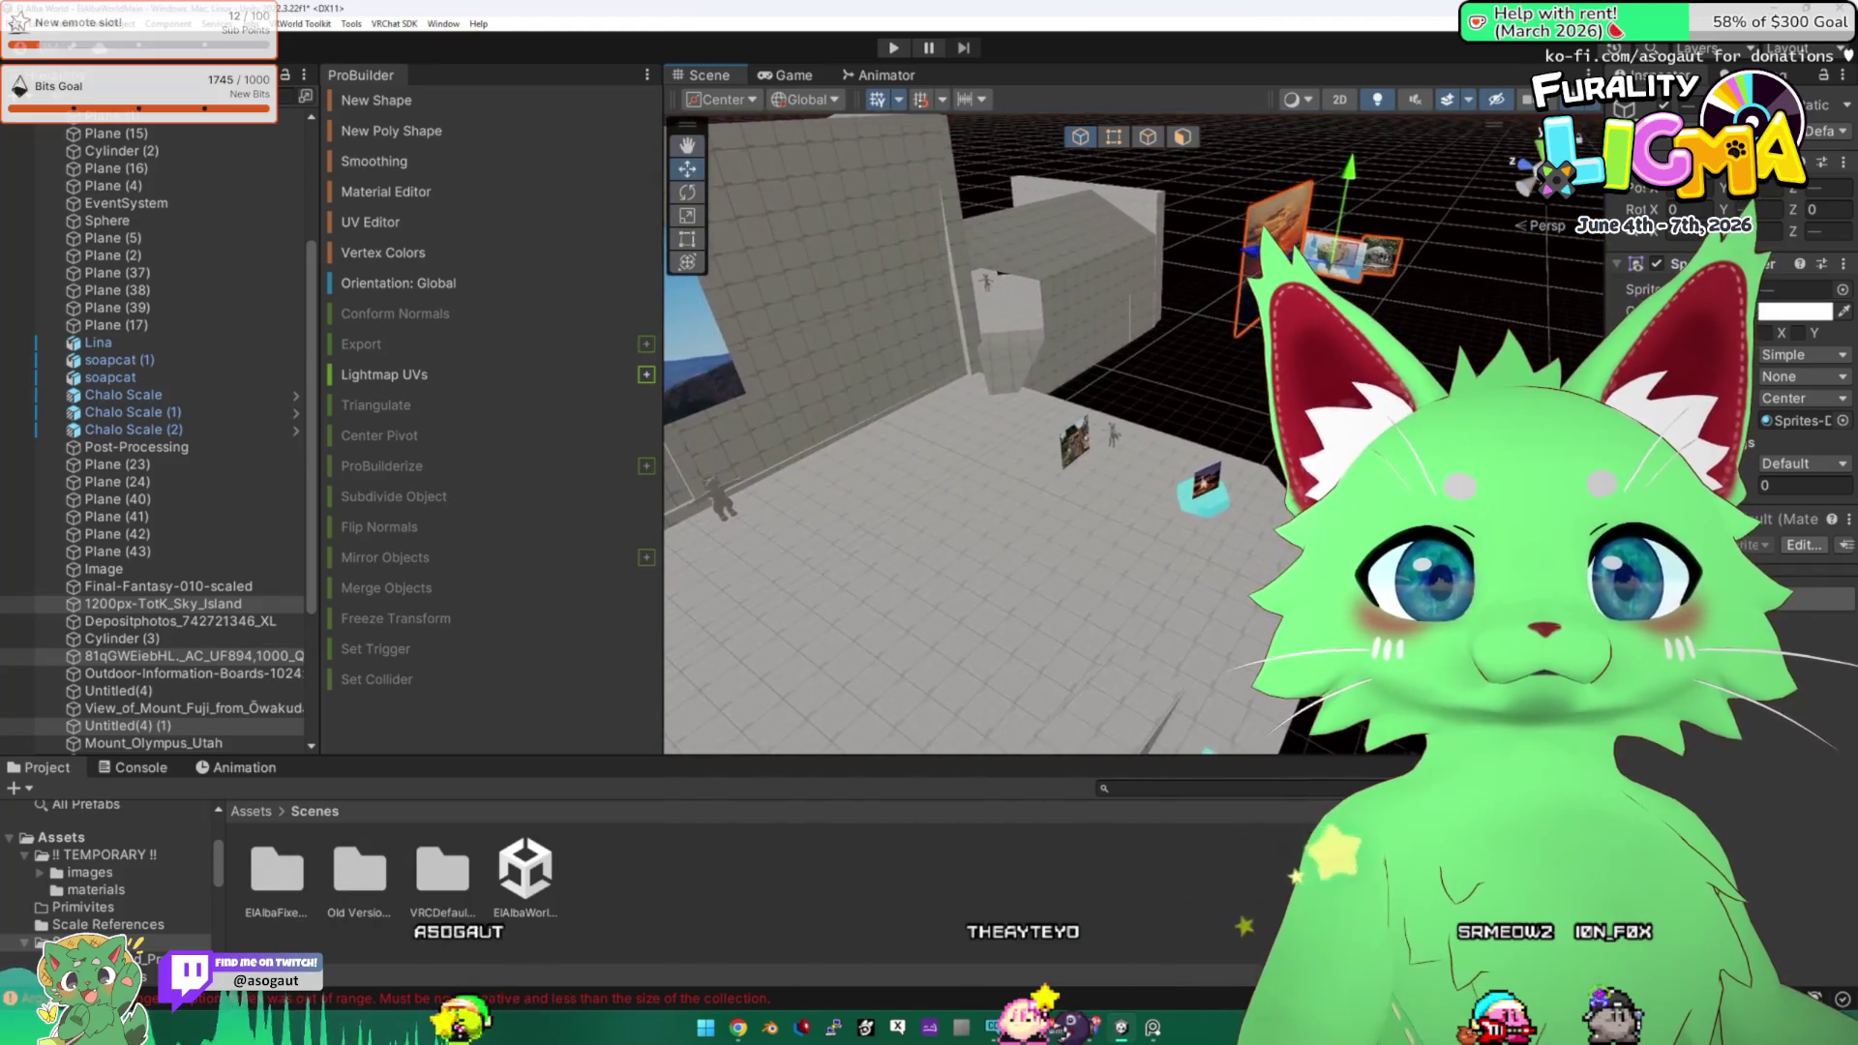
left_click(1393, 343)
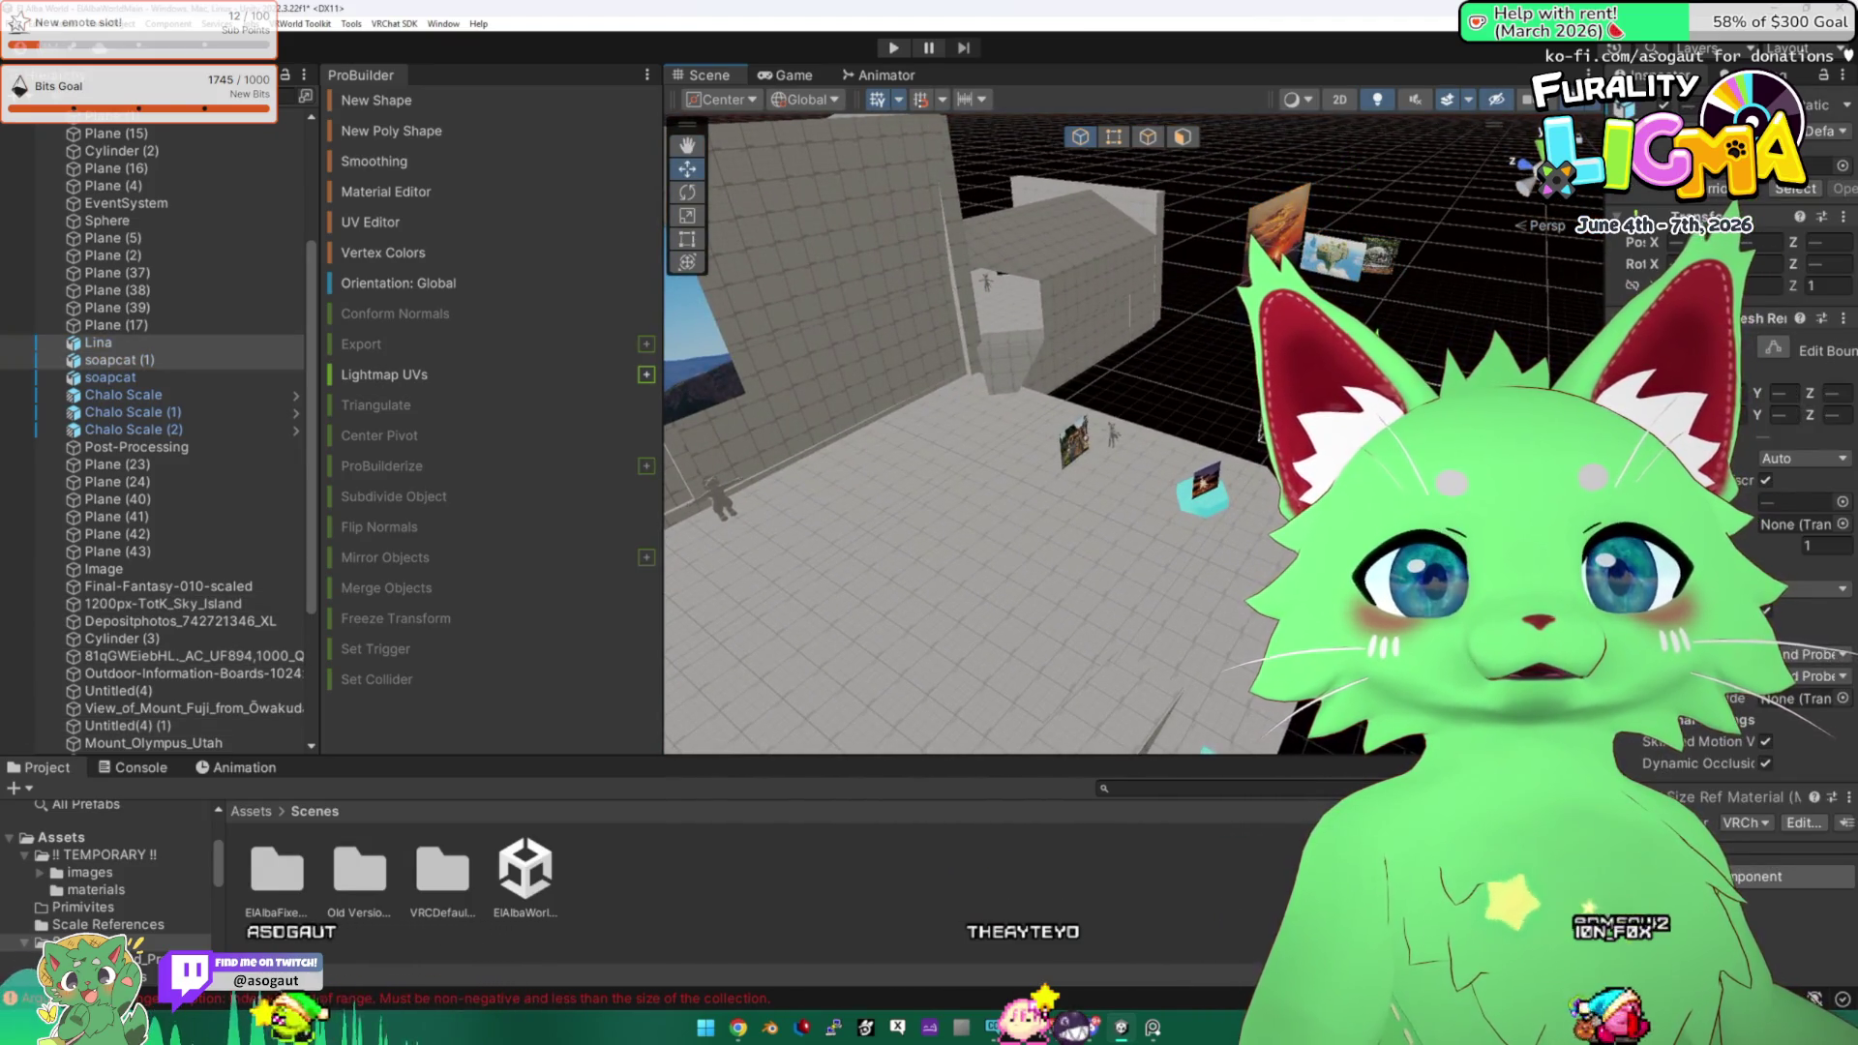
Rotate the character figure upright into a T-pose at -90 on X.
mouse_move(900, 311)
left_mouse_down()
mouse_move(954, 268)
mouse_move(1021, 392)
mouse_move(733, 230)
left_mouse_up()
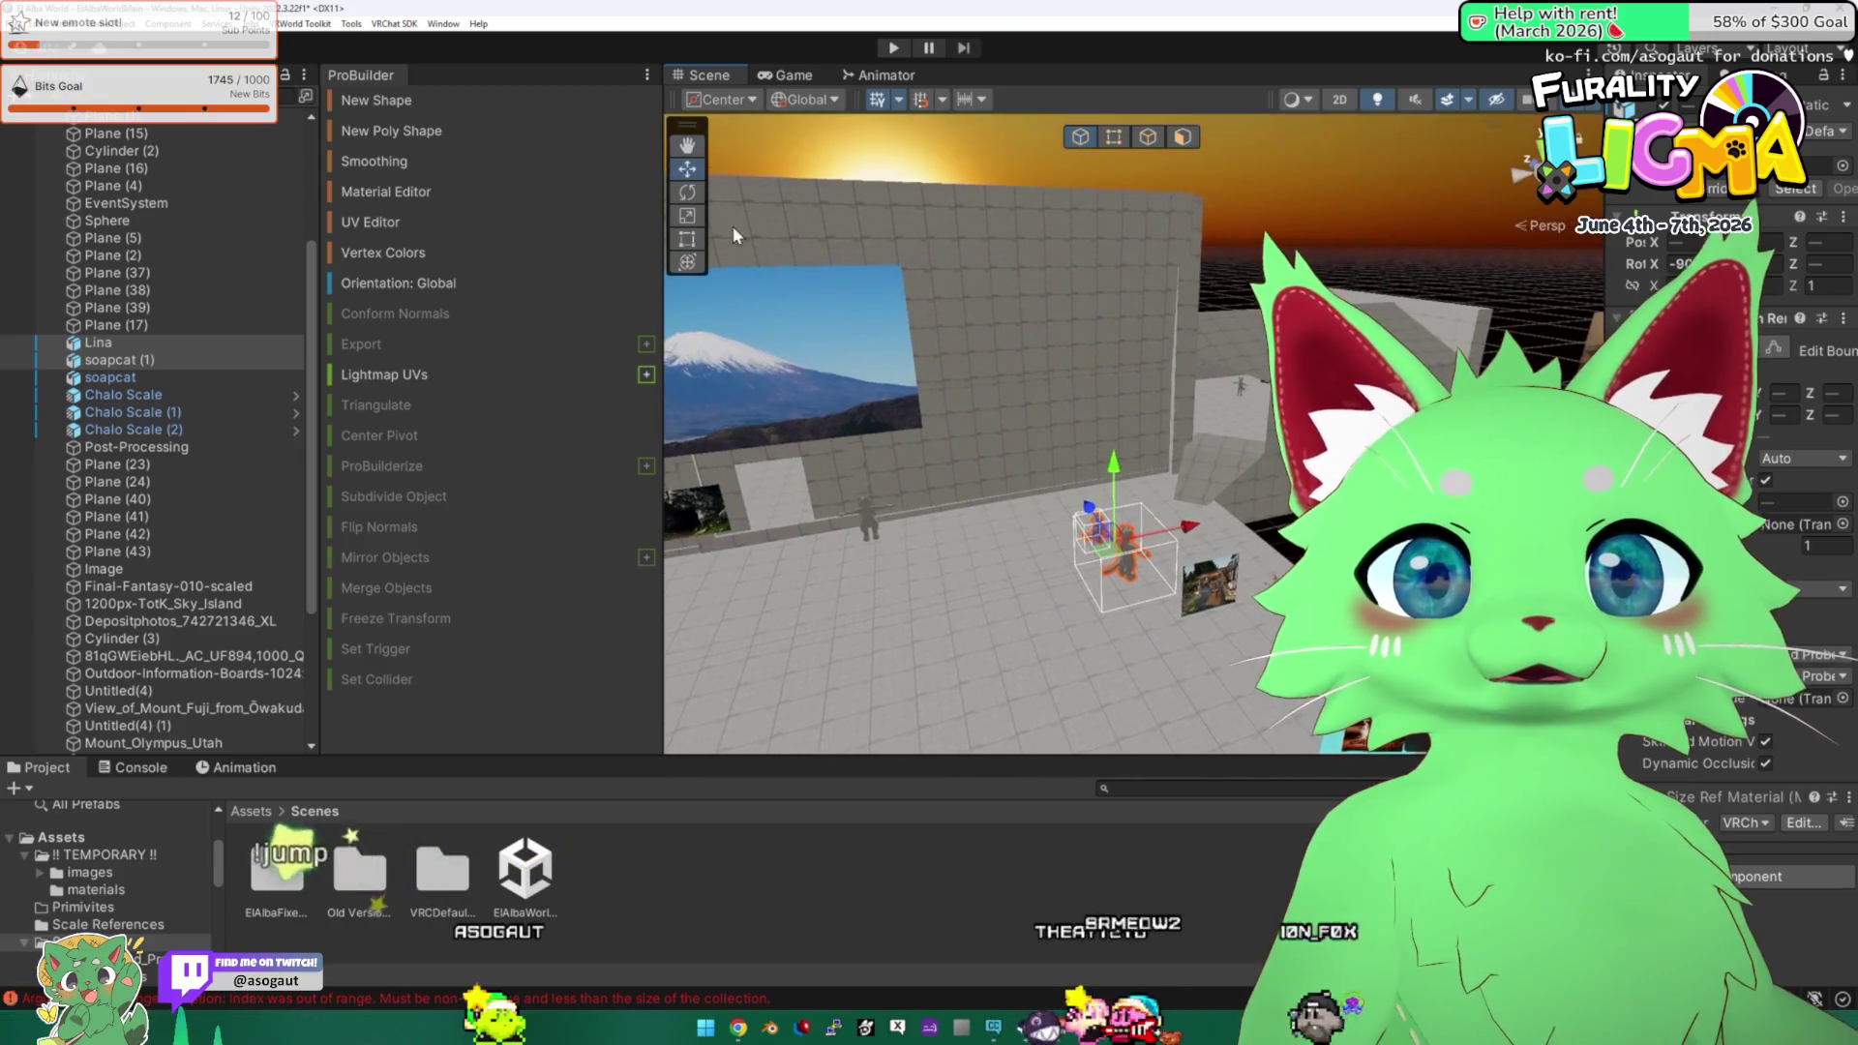
left_click_drag(1183, 580, 1272, 605)
key("shift+d")
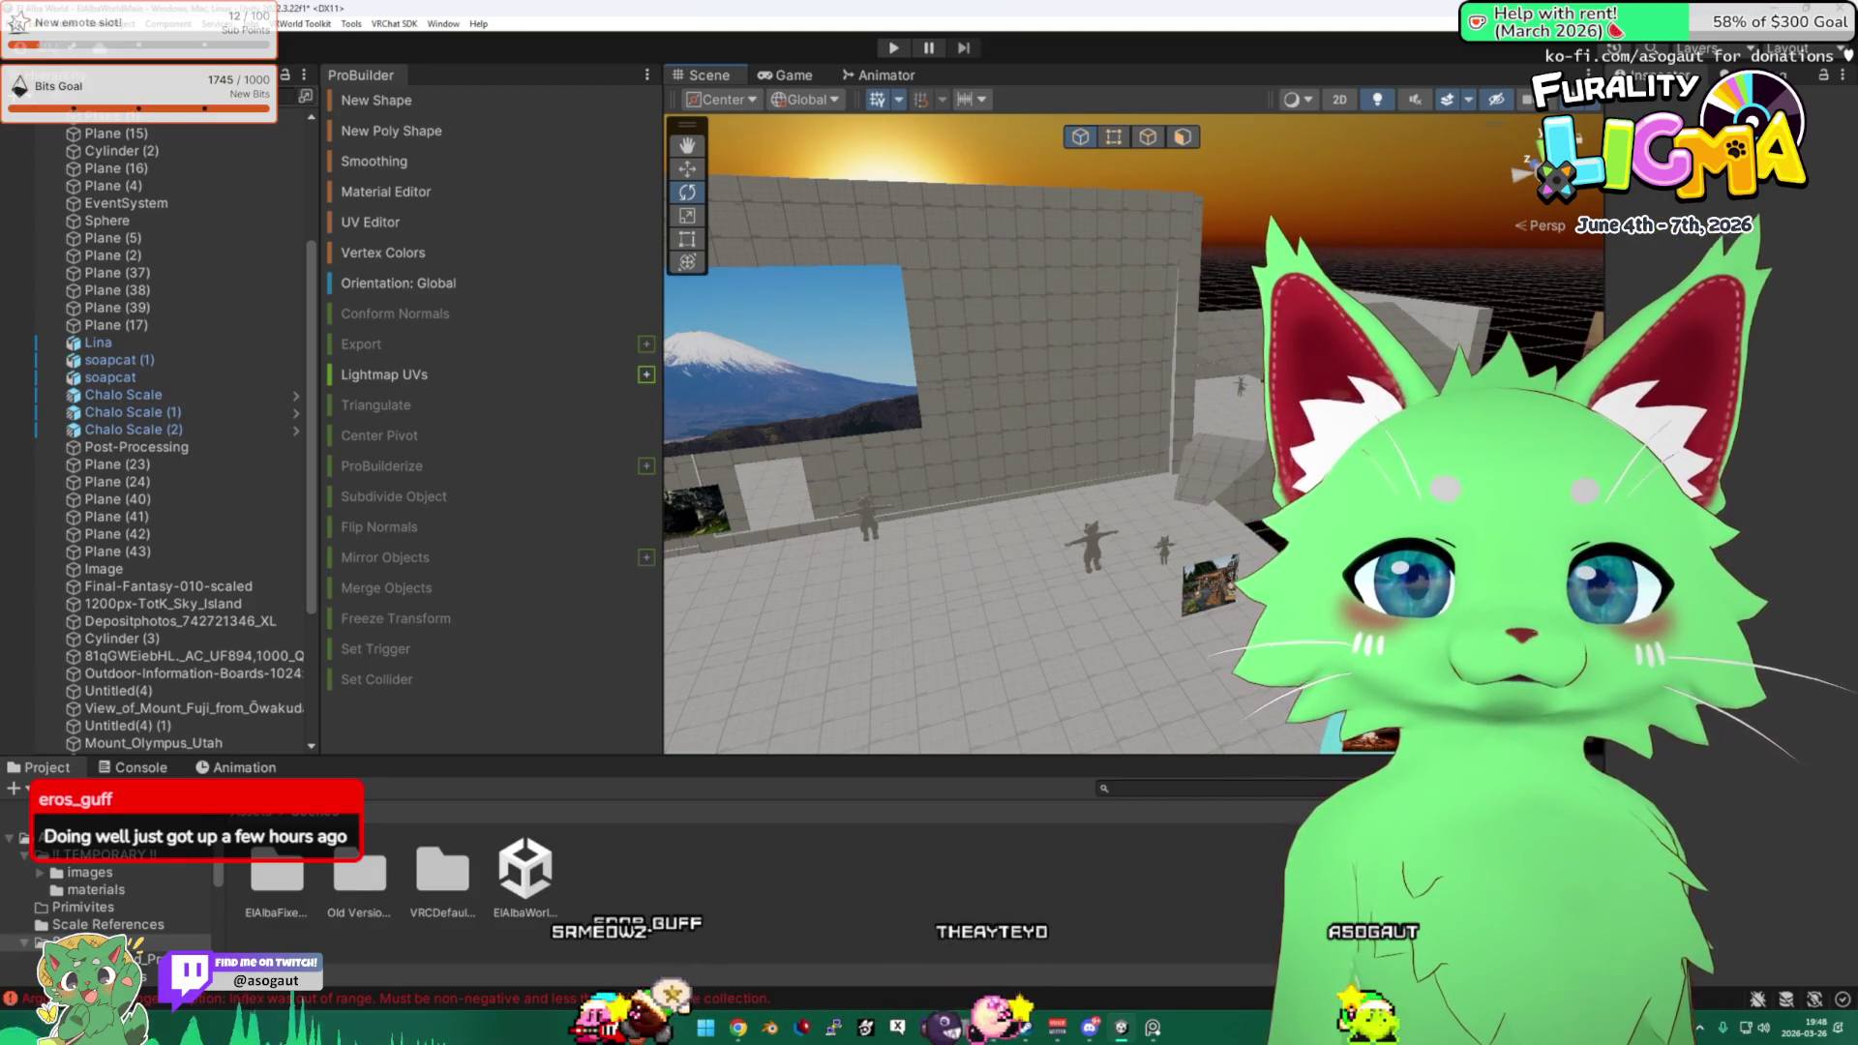
Orbit the view to look around the level with the pictures on the walls.
mouse_move(919, 436)
left_mouse_down()
mouse_move(1016, 435)
mouse_move(929, 425)
mouse_move(952, 449)
mouse_move(888, 376)
mouse_move(1004, 414)
left_mouse_up()
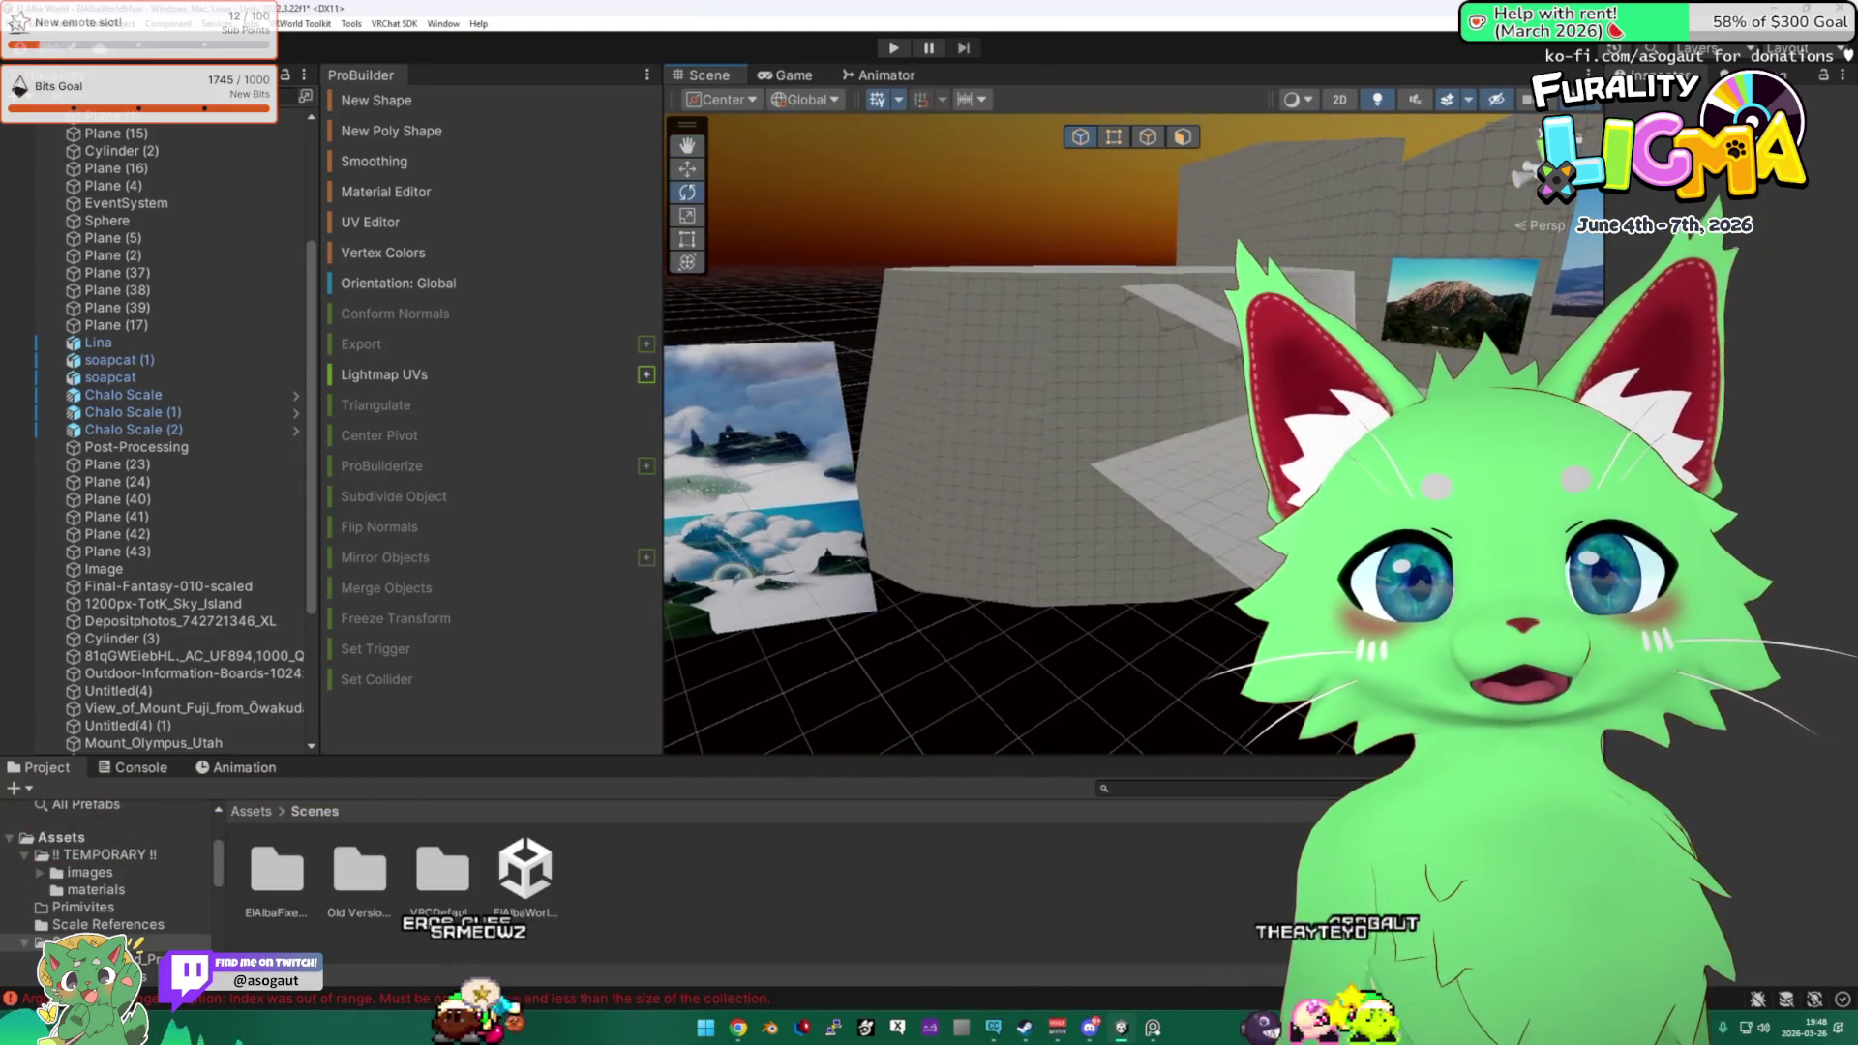
Select the long beam Plane (5), frame it, and switch to the Move tool.
left_click(1003, 414)
key("f")
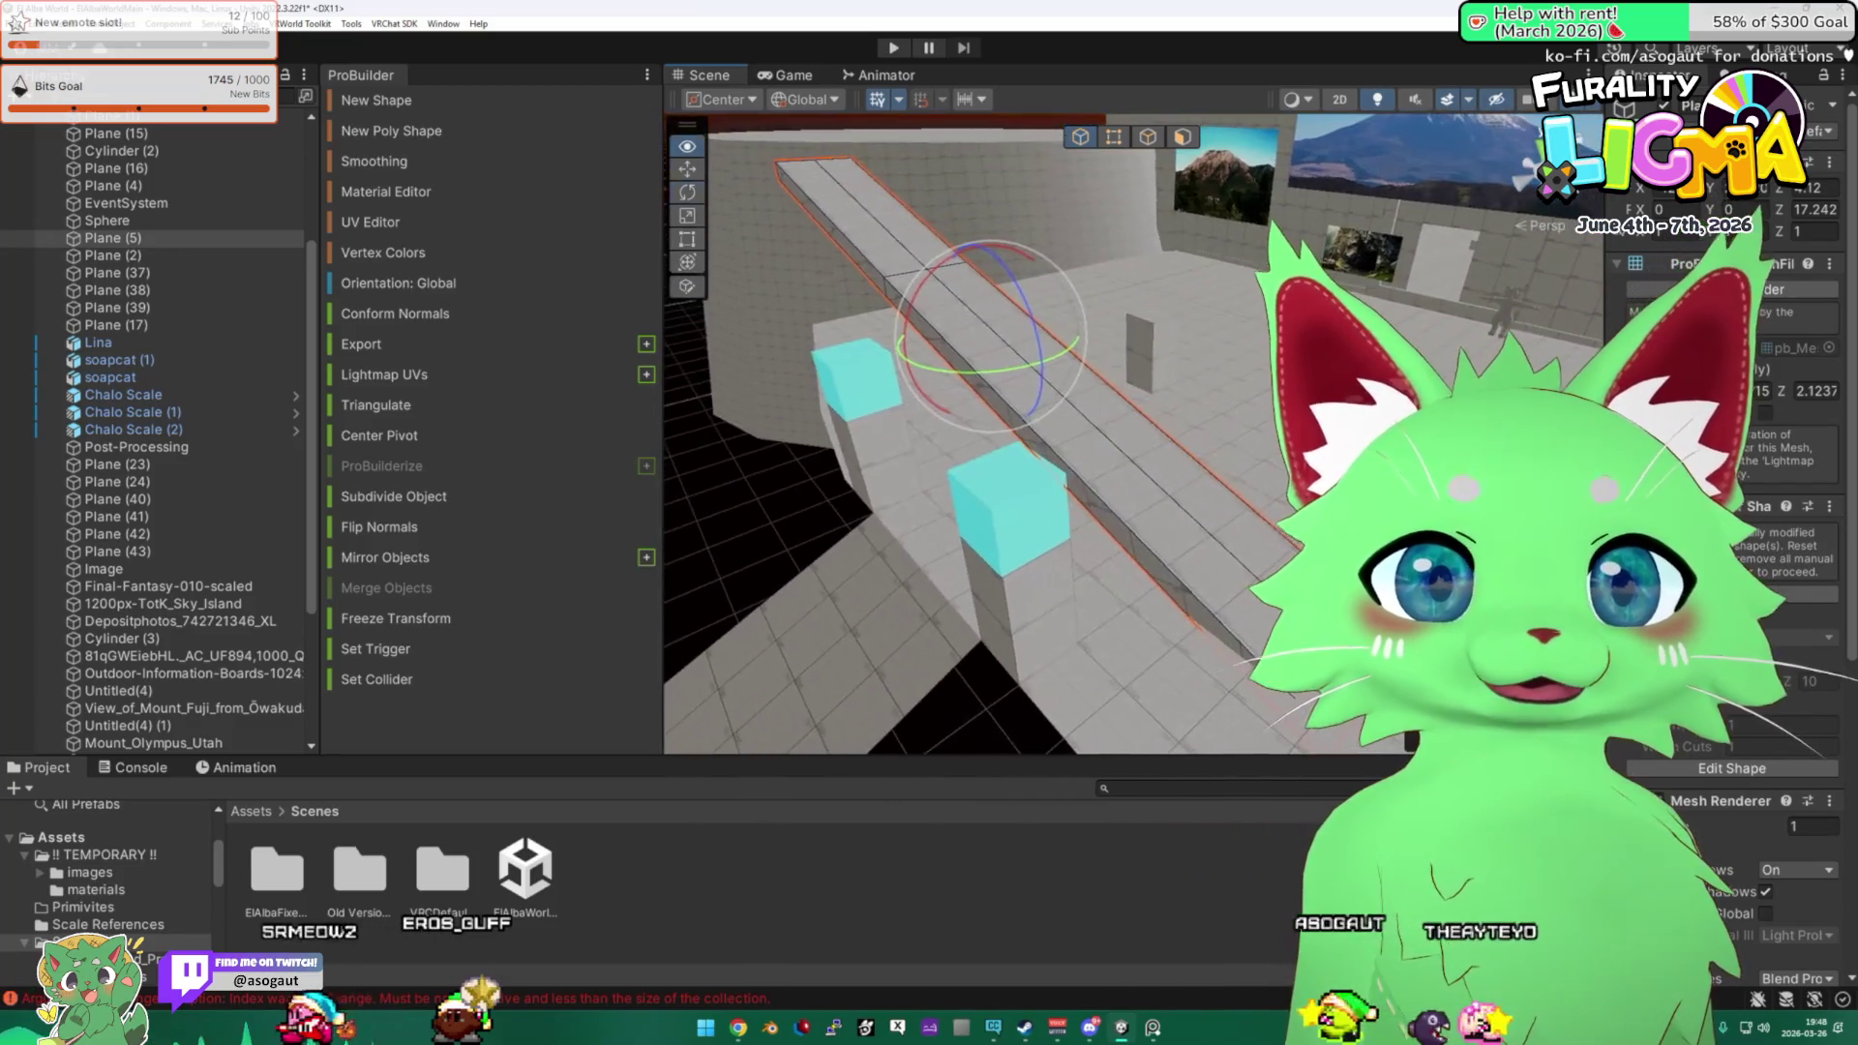
mouse_move(970, 286)
left_mouse_down()
mouse_move(1251, 358)
mouse_move(1047, 292)
mouse_move(904, 272)
mouse_move(1292, 209)
mouse_move(1225, 431)
mouse_move(1165, 408)
mouse_move(1200, 461)
mouse_move(882, 246)
left_mouse_up()
key("w")
Tilt the beam to a steeper angle and slide it left along its length.
left_click_drag(1257, 544, 705, 221)
left_click(694, 201)
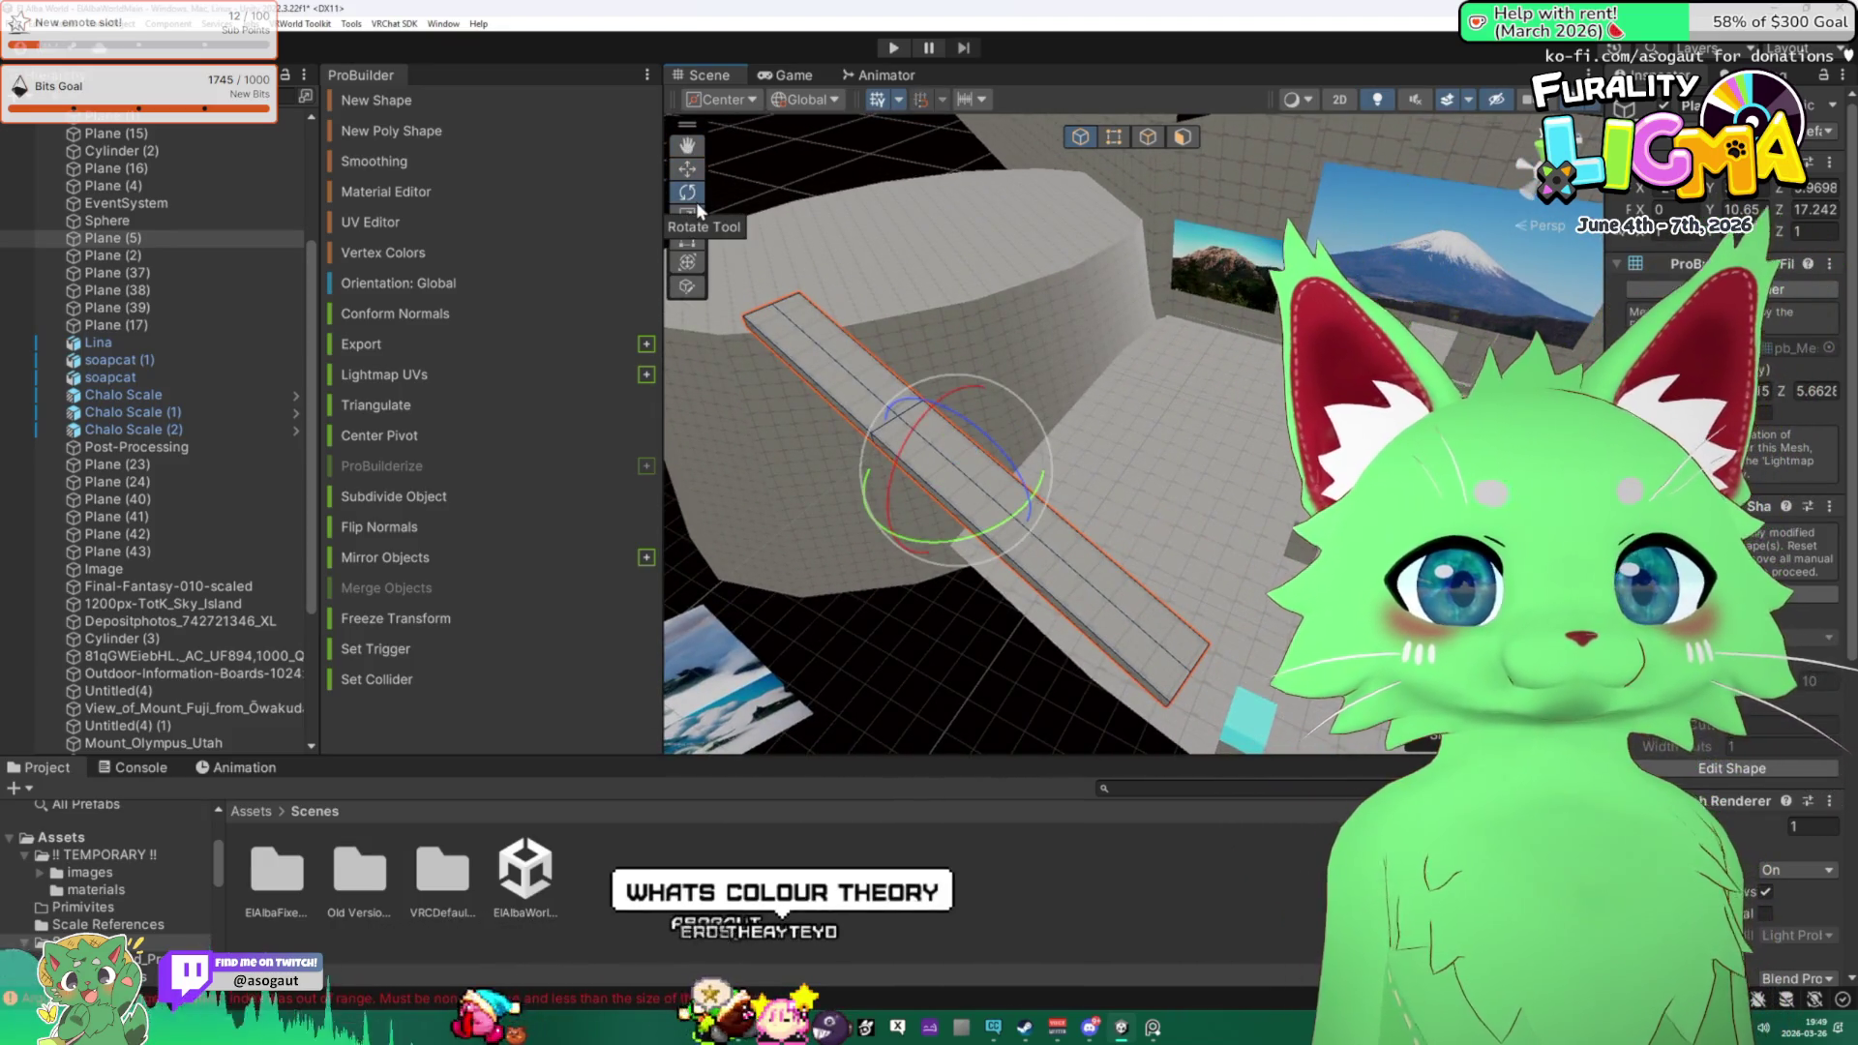
mouse_move(1009, 517)
left_mouse_down()
mouse_move(974, 504)
mouse_move(1231, 531)
mouse_move(967, 387)
mouse_move(735, 183)
left_mouse_up()
left_click(685, 174)
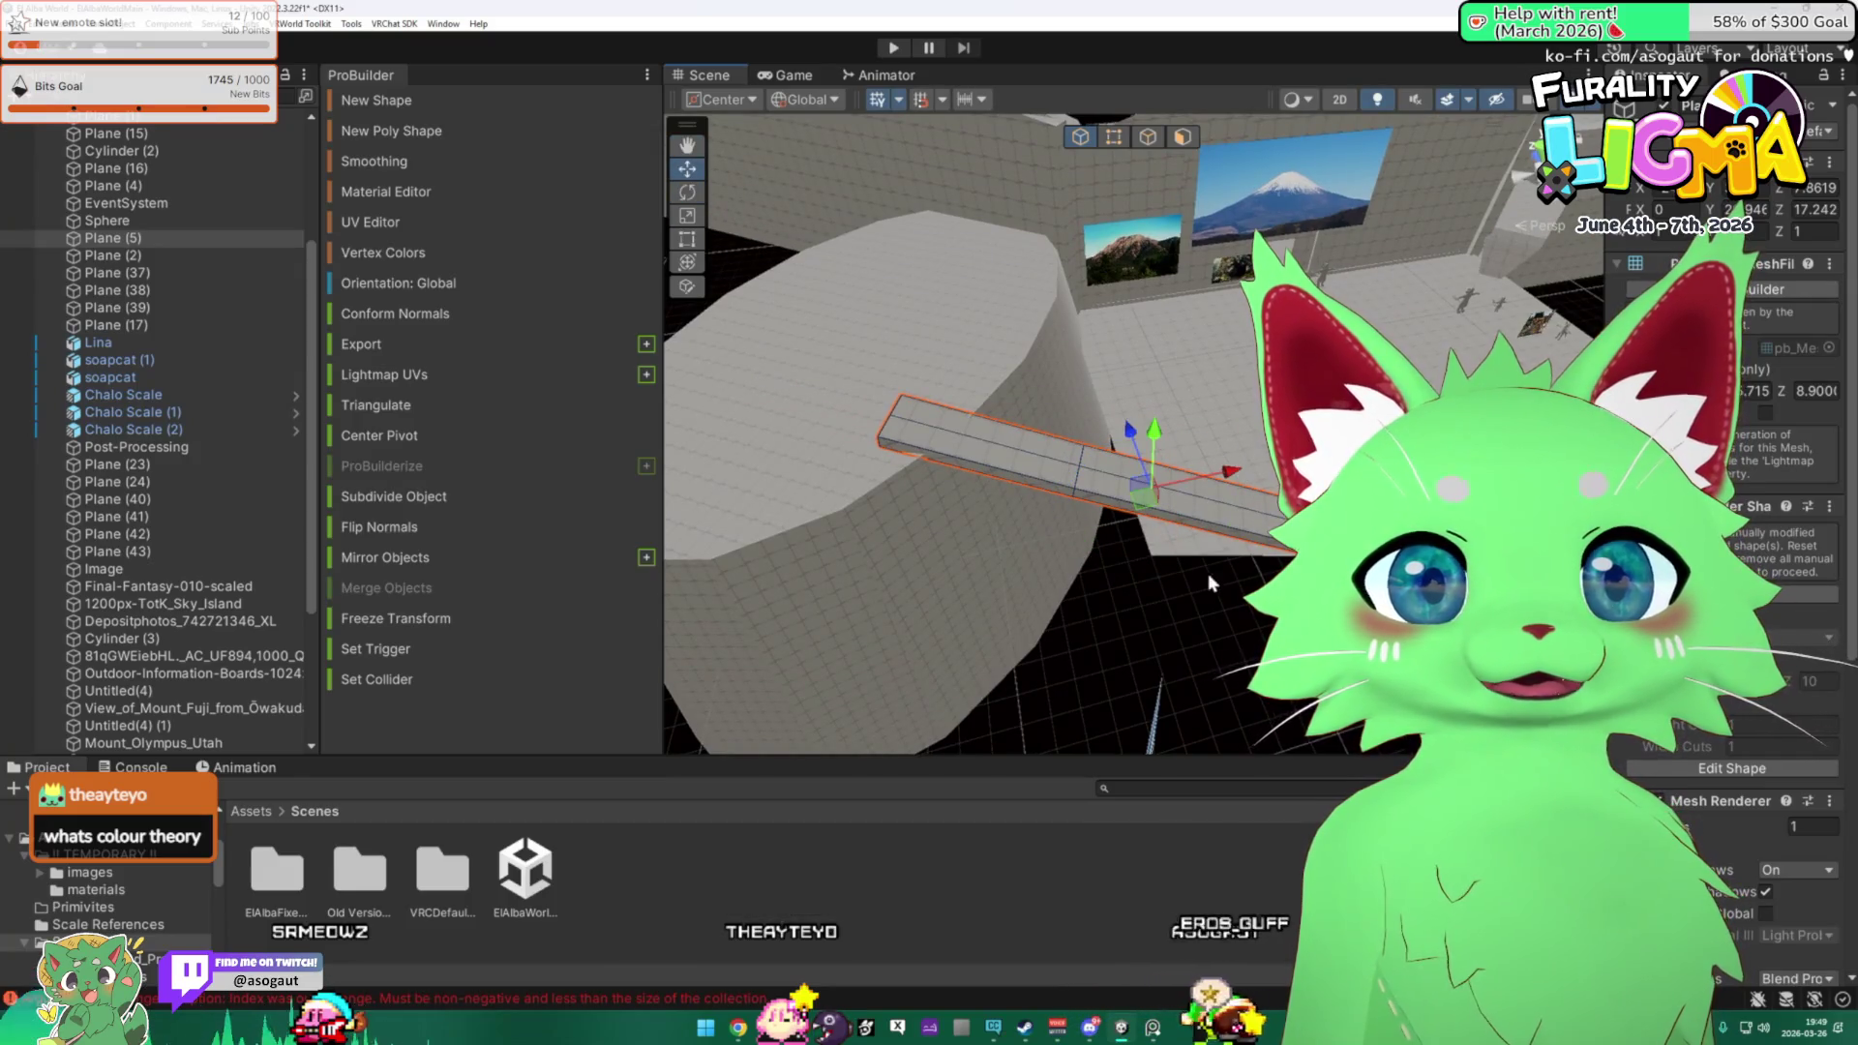
mouse_move(1248, 484)
left_mouse_down()
mouse_move(997, 469)
mouse_move(1234, 484)
mouse_move(1065, 522)
left_mouse_up()
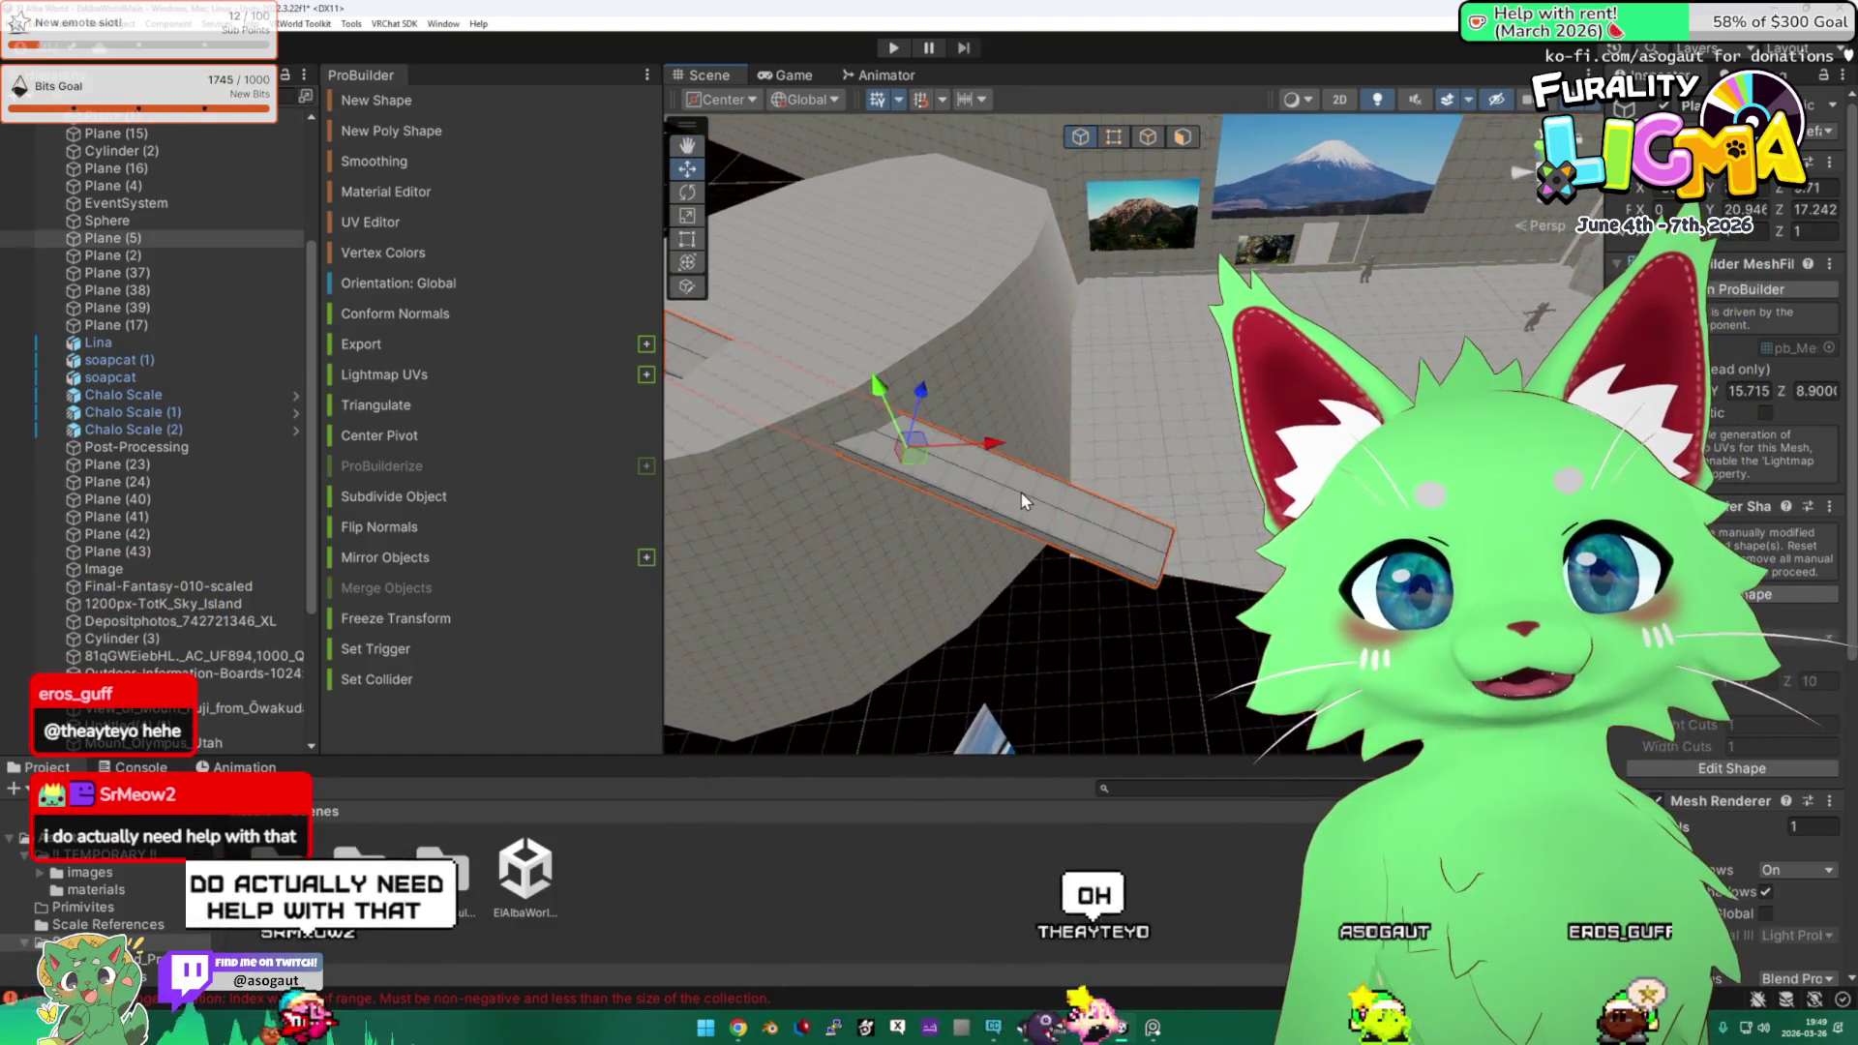
Select the curved wall's corner vertex in Vertex mode, then undo the change.
mouse_move(1014, 450)
left_mouse_down()
mouse_move(882, 439)
mouse_move(1125, 461)
mouse_move(1011, 431)
left_mouse_up()
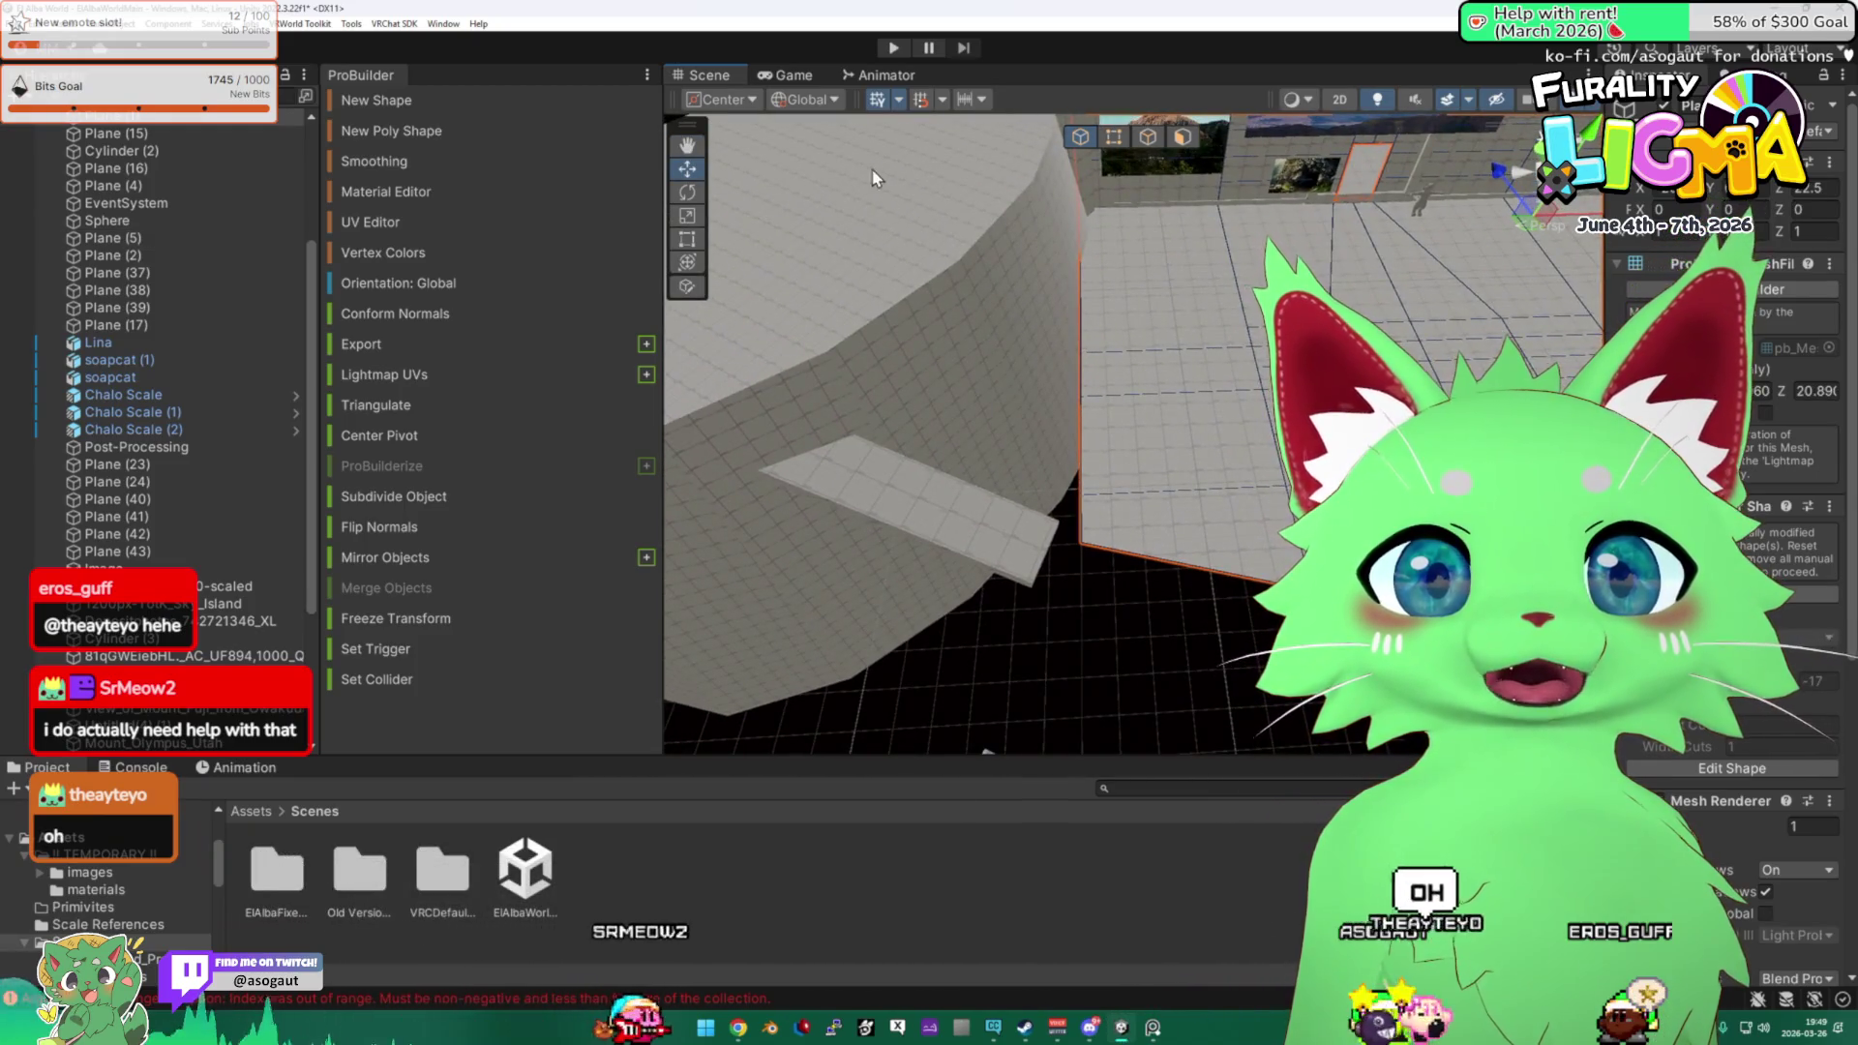
key("g")
left_click(1084, 544)
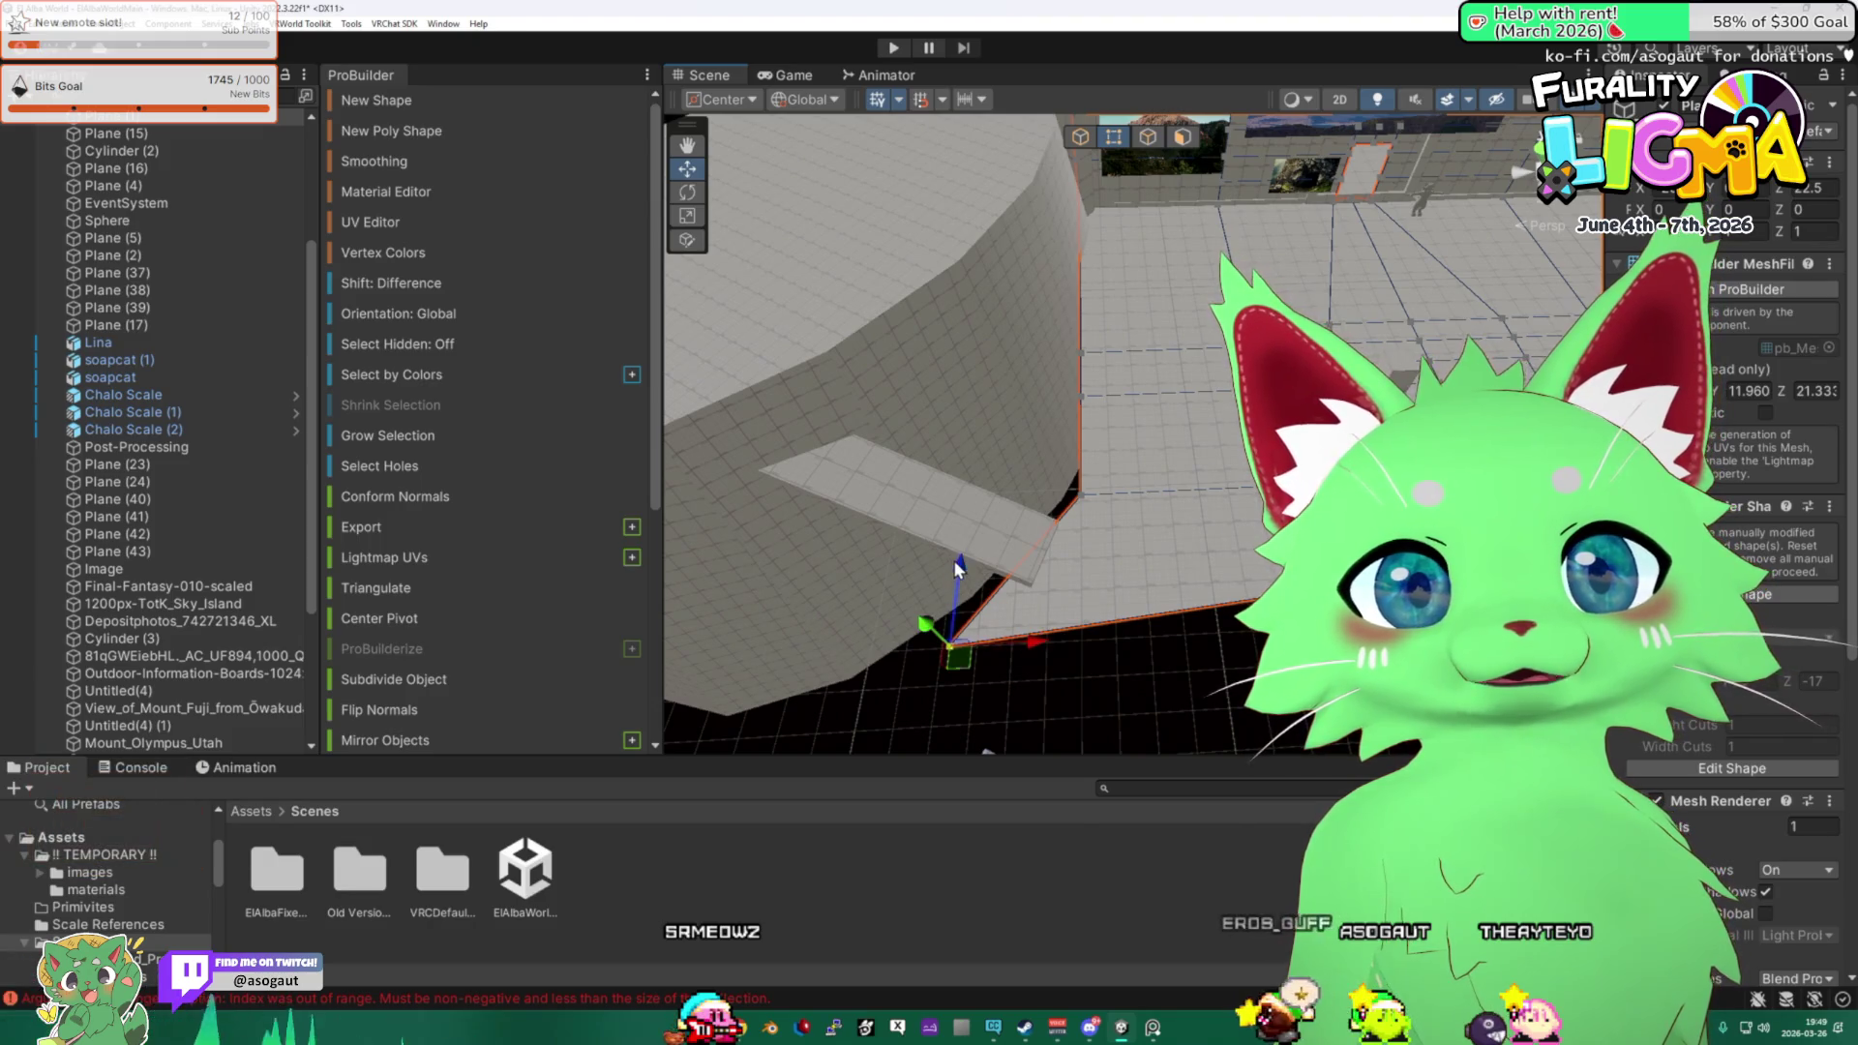
left_click_drag(1197, 576, 893, 526)
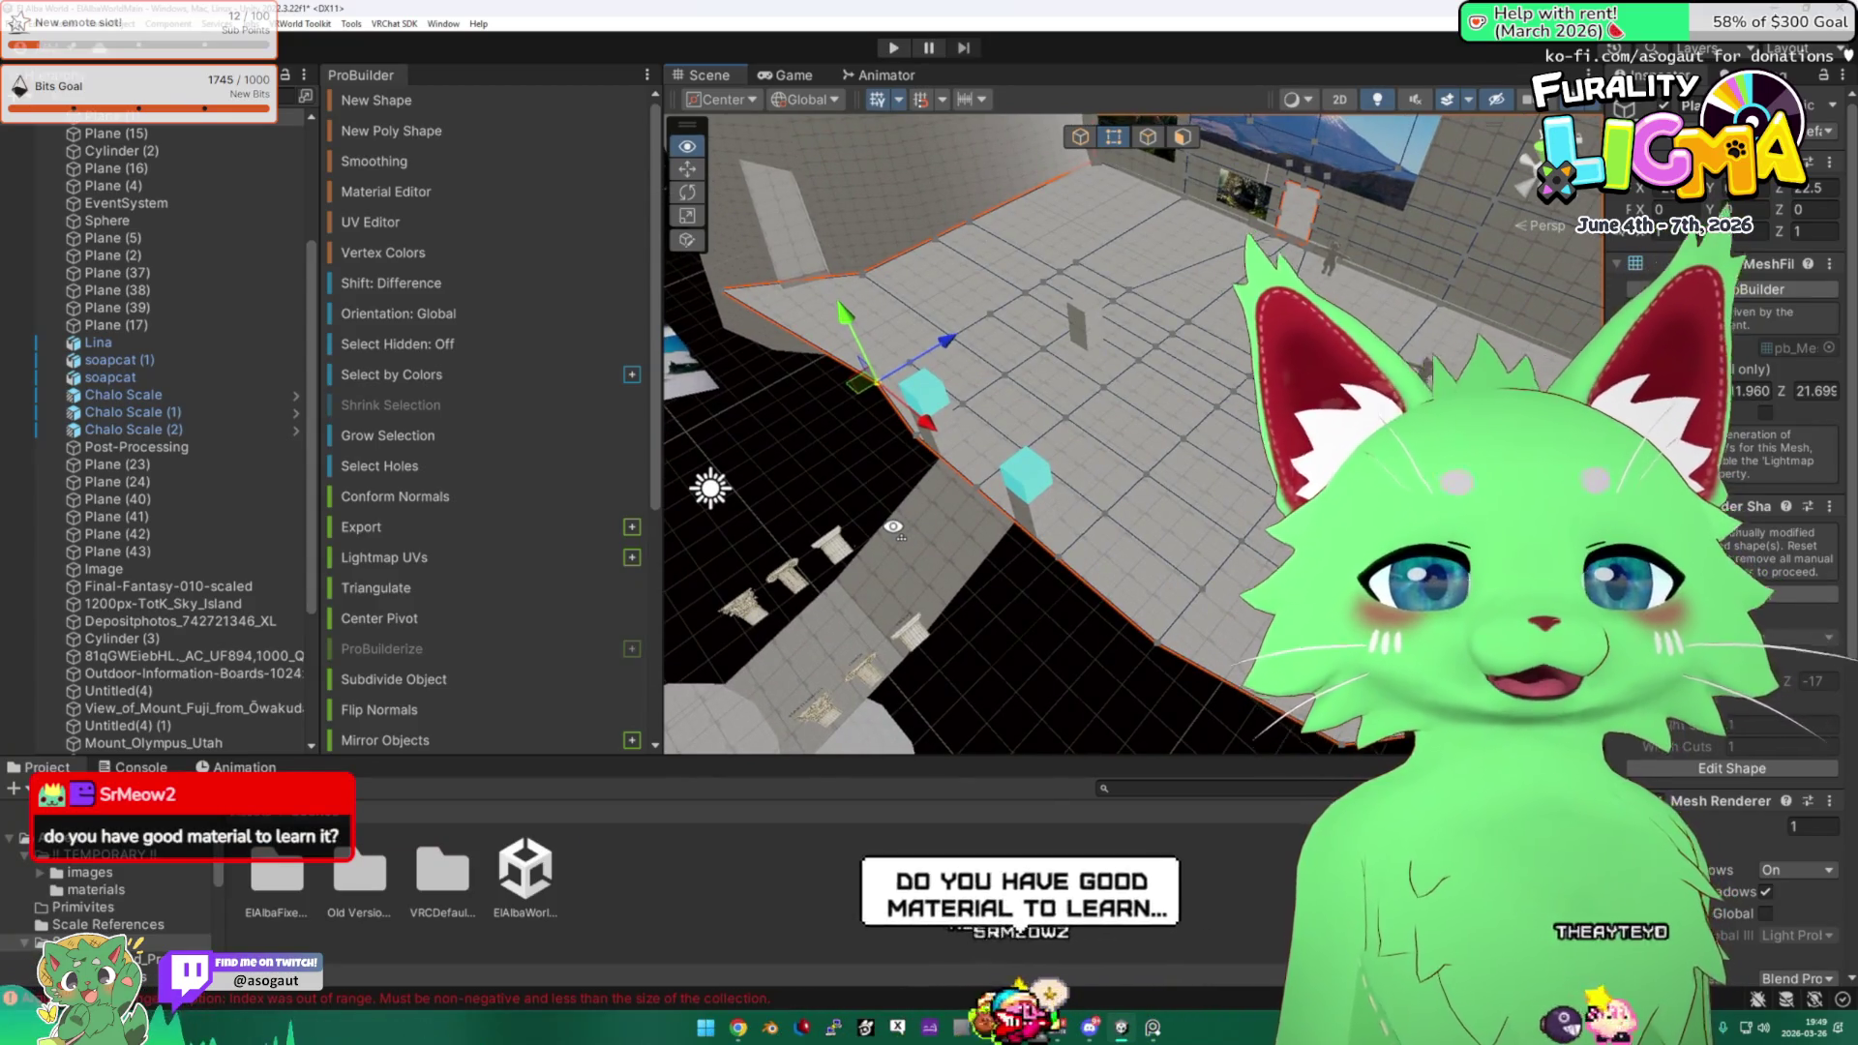
scroll(965, 391, "down", 5)
scroll(1006, 378, "up", 8)
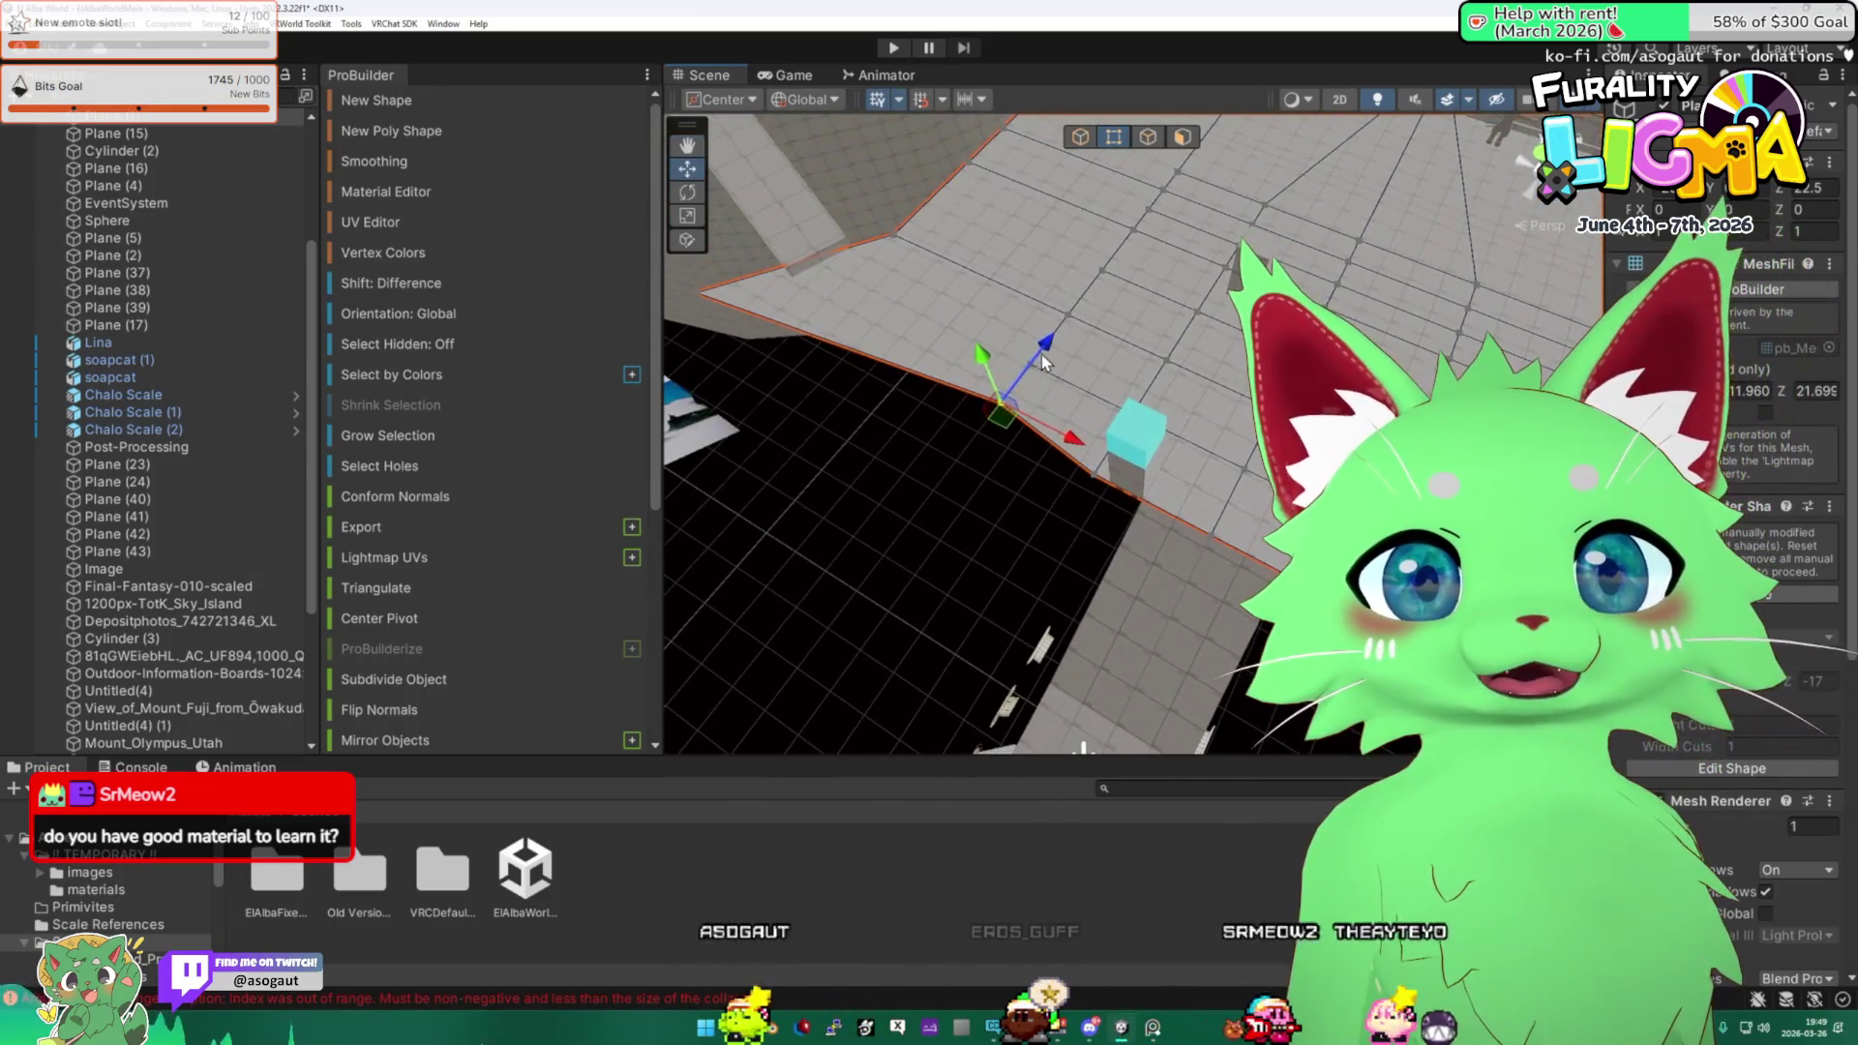
key("ctrl+z")
Orbit over to the round platform and select Cylinder (2).
left_click_drag(1013, 398, 1223, 427)
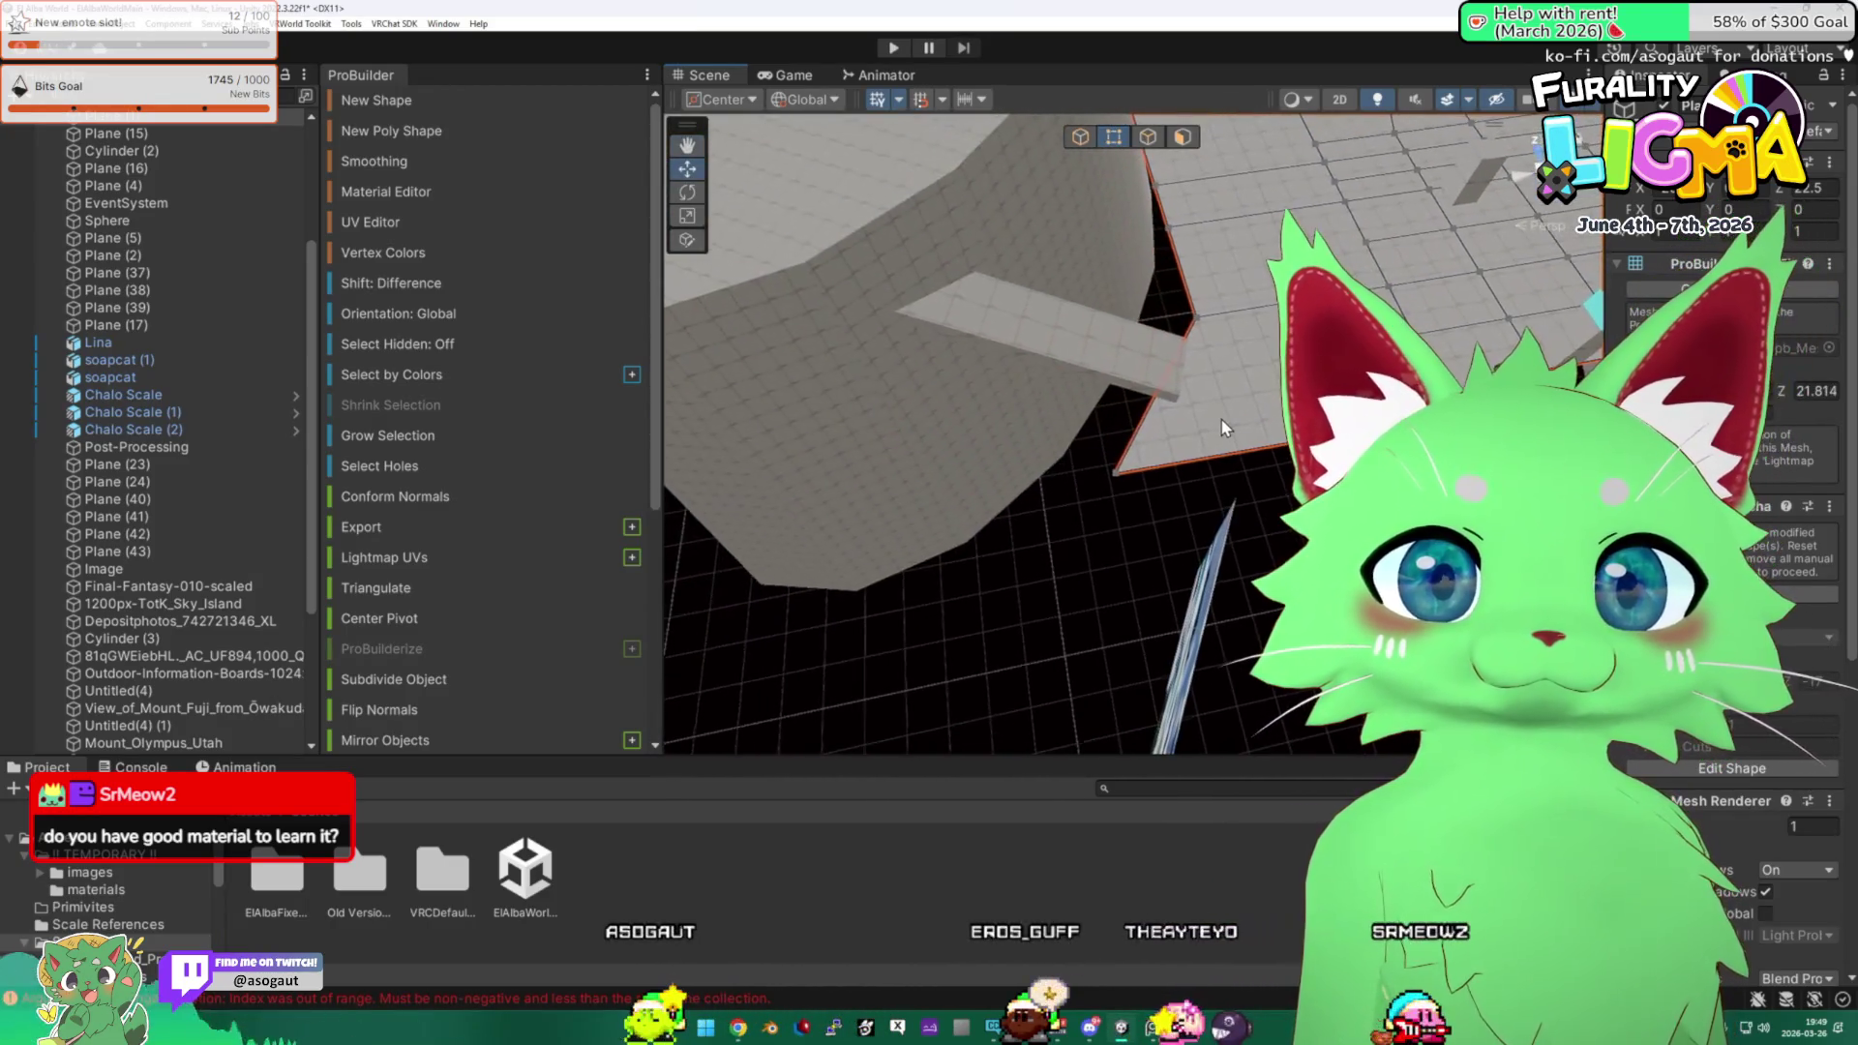
left_click(1197, 334)
mouse_move(1217, 334)
left_mouse_down()
mouse_move(1145, 314)
mouse_move(1176, 404)
mouse_move(1113, 460)
mouse_move(1036, 464)
mouse_move(917, 264)
left_mouse_up()
left_click(1144, 314)
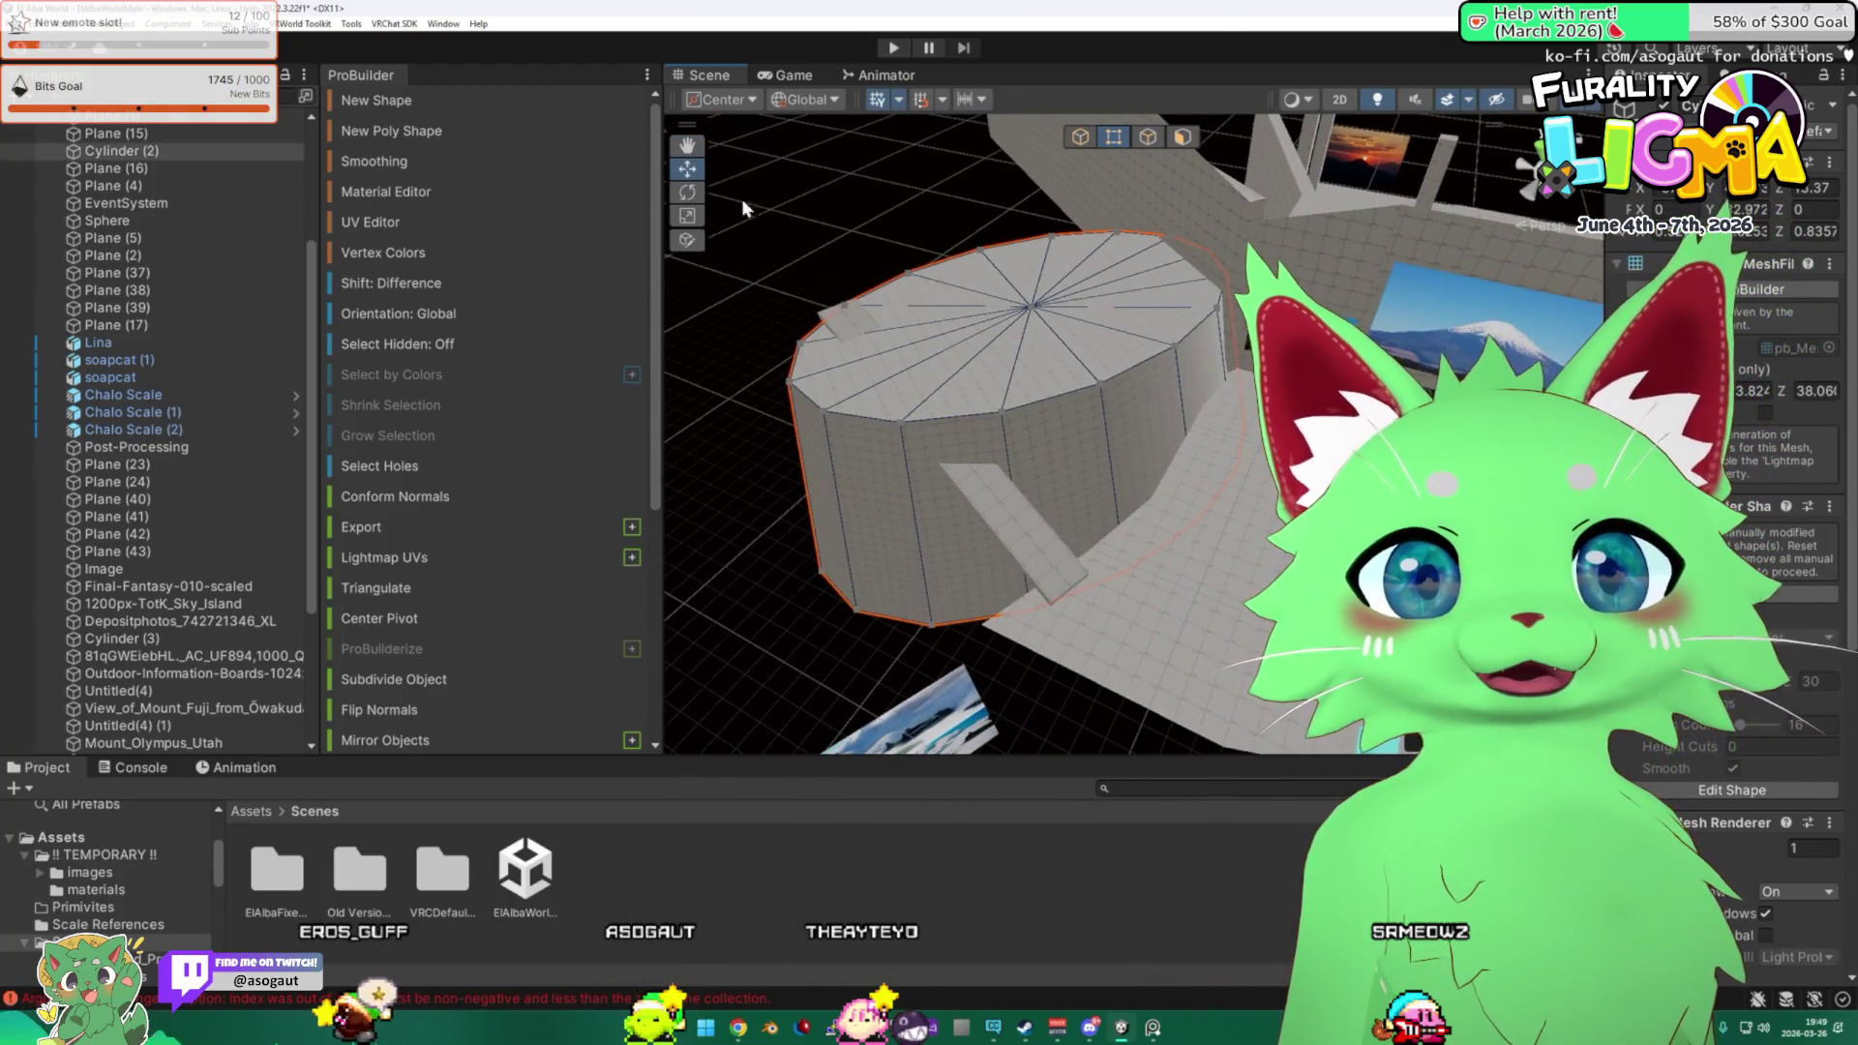
mouse_move(1111, 250)
left_mouse_down()
mouse_move(1121, 265)
mouse_move(1011, 243)
left_mouse_up()
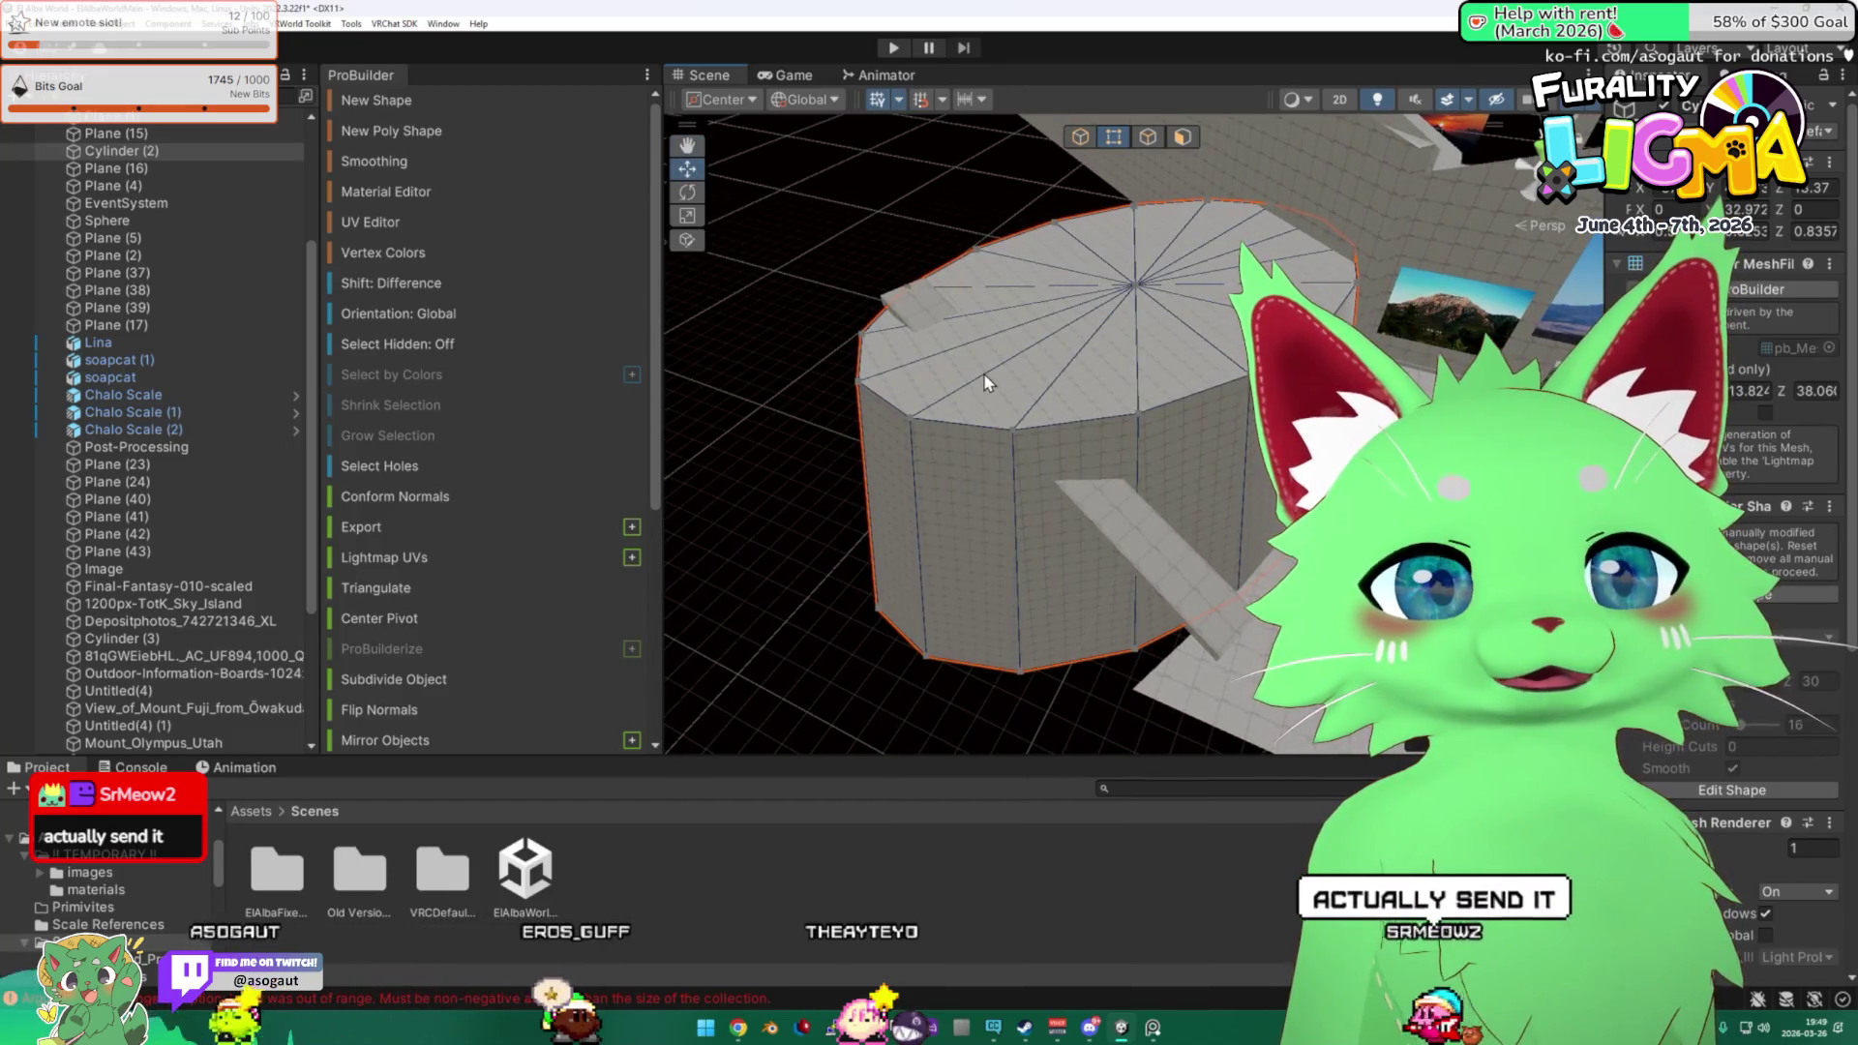
mouse_move(984, 376)
left_mouse_down()
mouse_move(1057, 306)
mouse_move(1023, 310)
left_mouse_up()
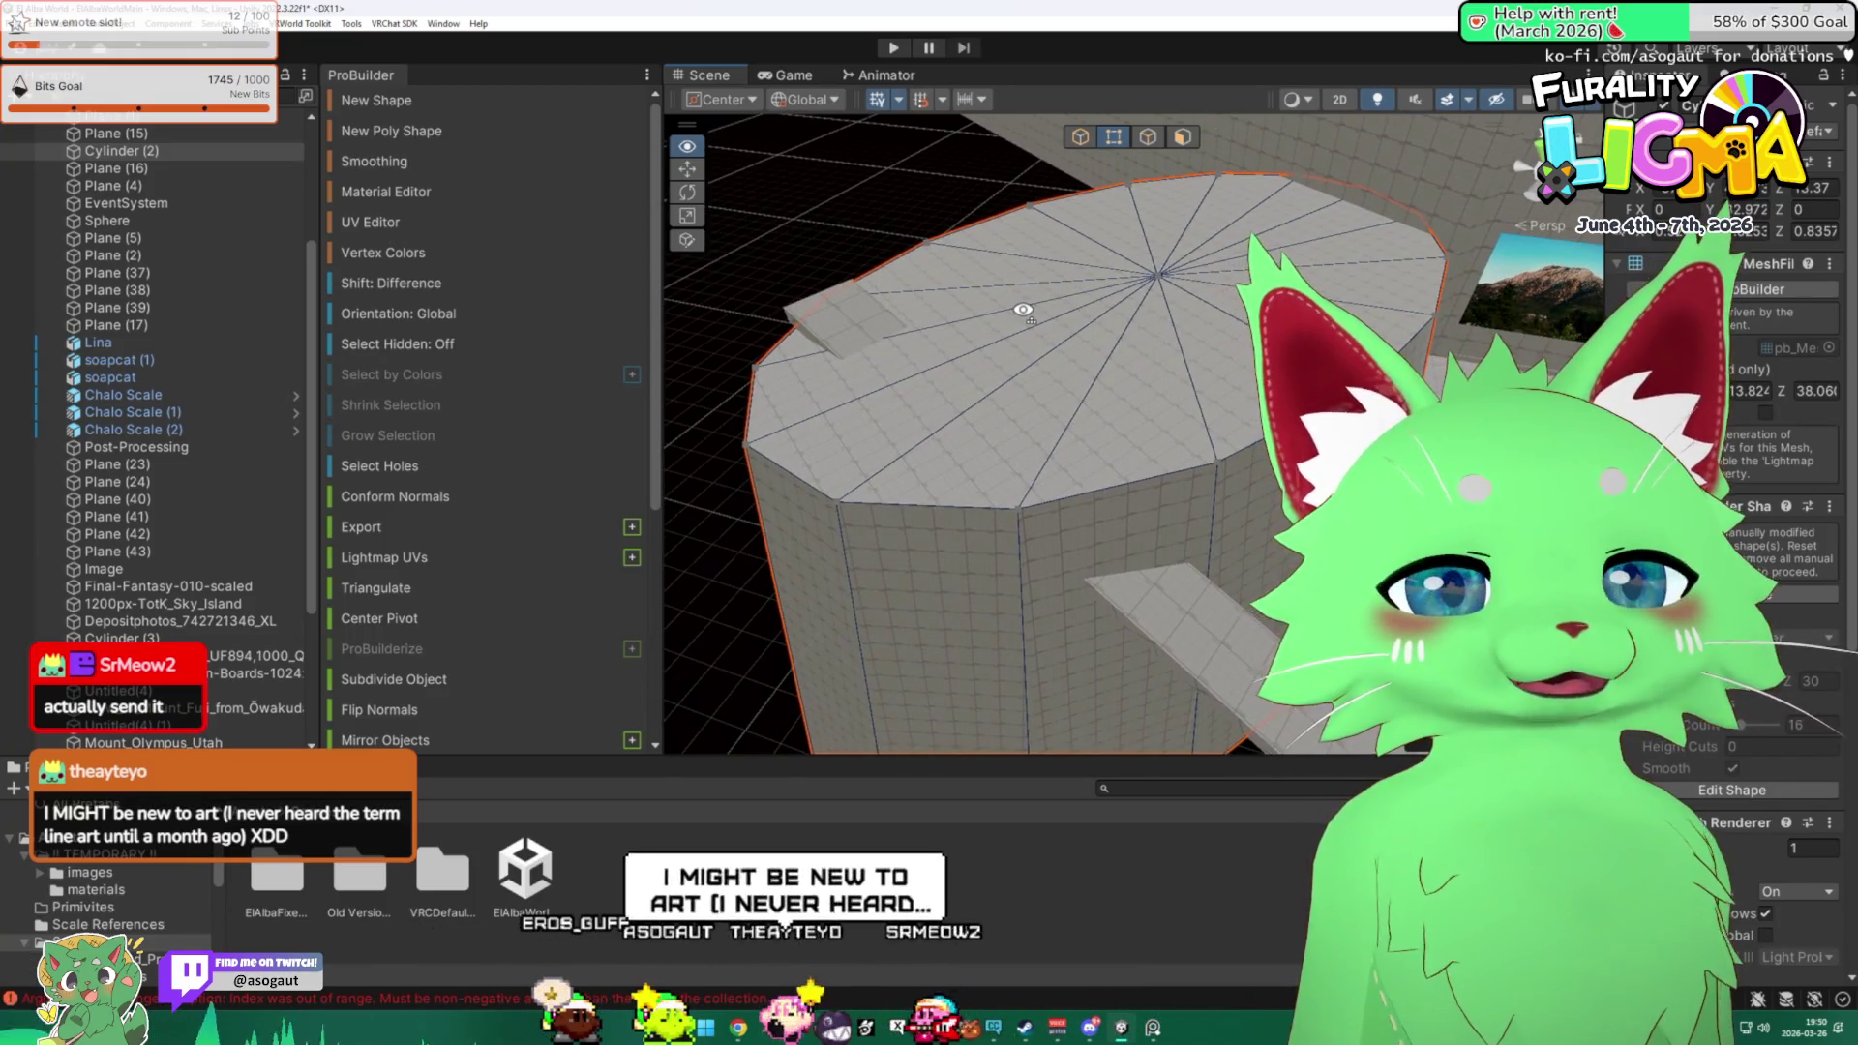
mouse_move(1022, 309)
left_mouse_down()
mouse_move(1057, 324)
mouse_move(1003, 326)
left_mouse_up()
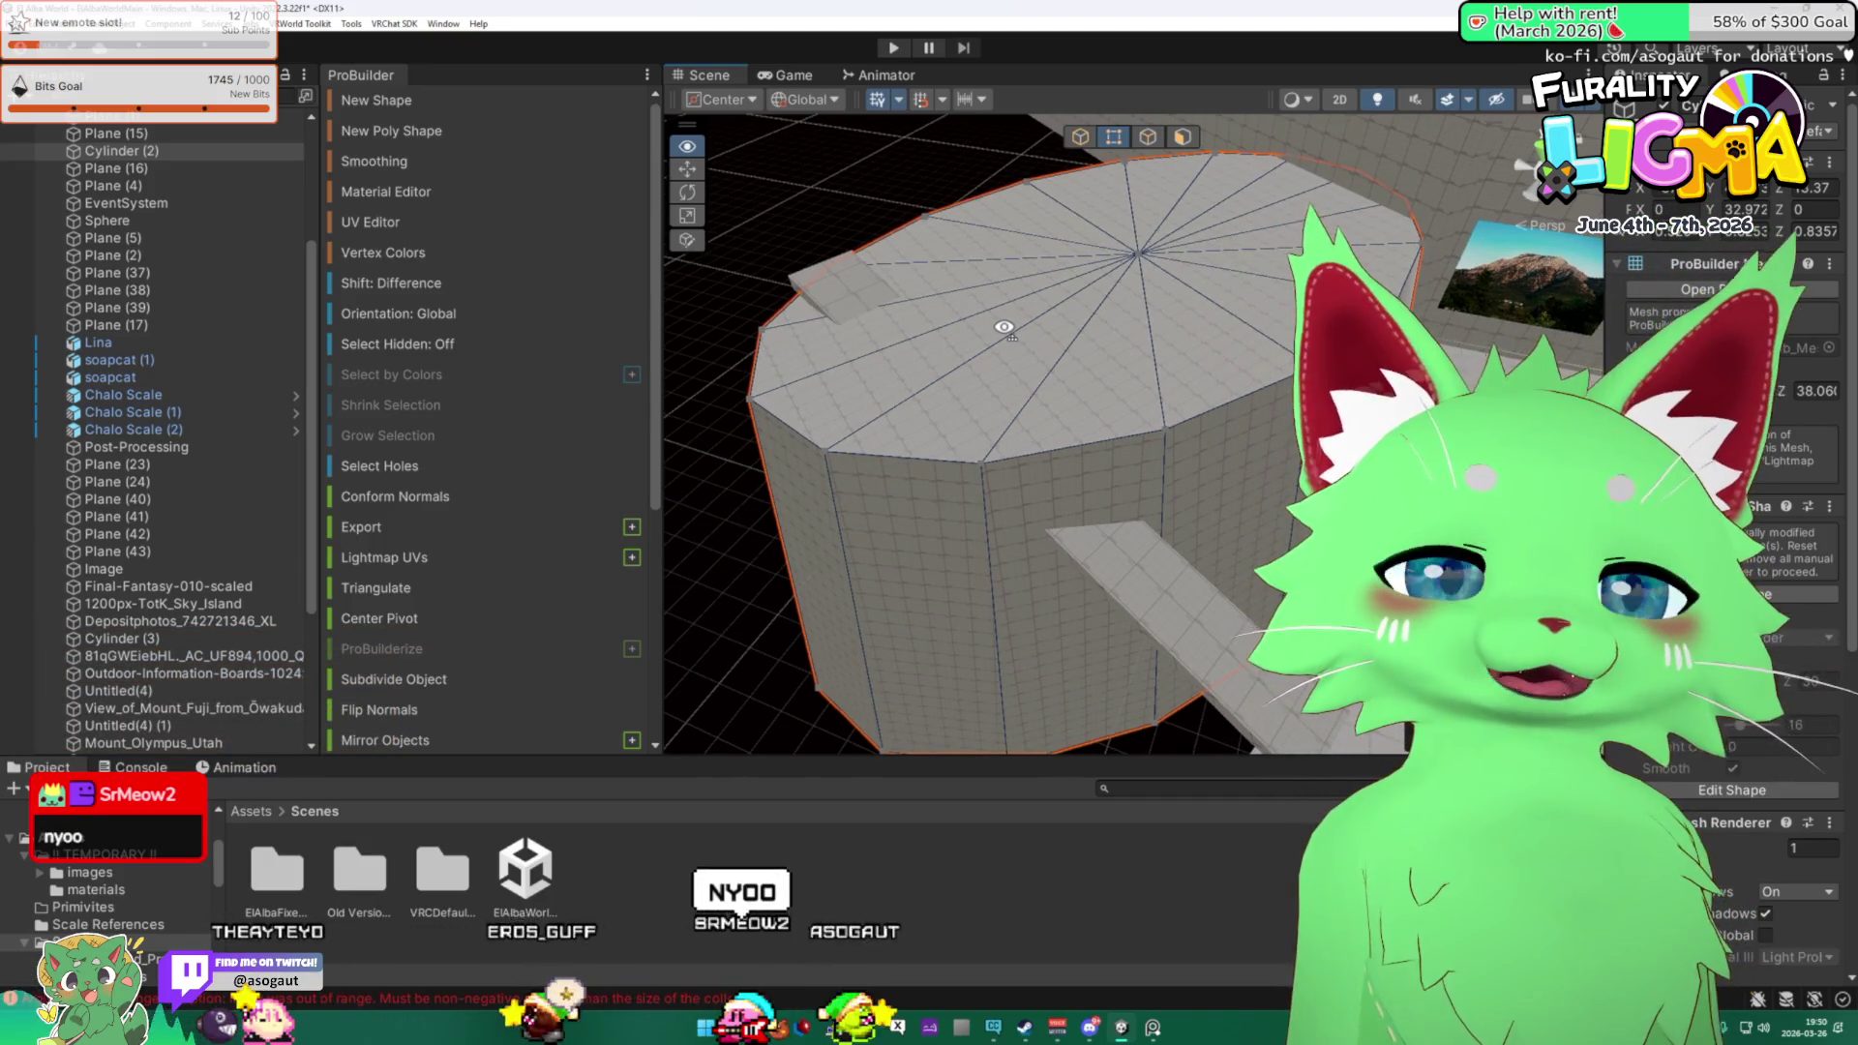
mouse_move(1004, 327)
left_mouse_down()
mouse_move(1015, 357)
mouse_move(1028, 311)
mouse_move(966, 327)
mouse_move(987, 322)
left_mouse_up()
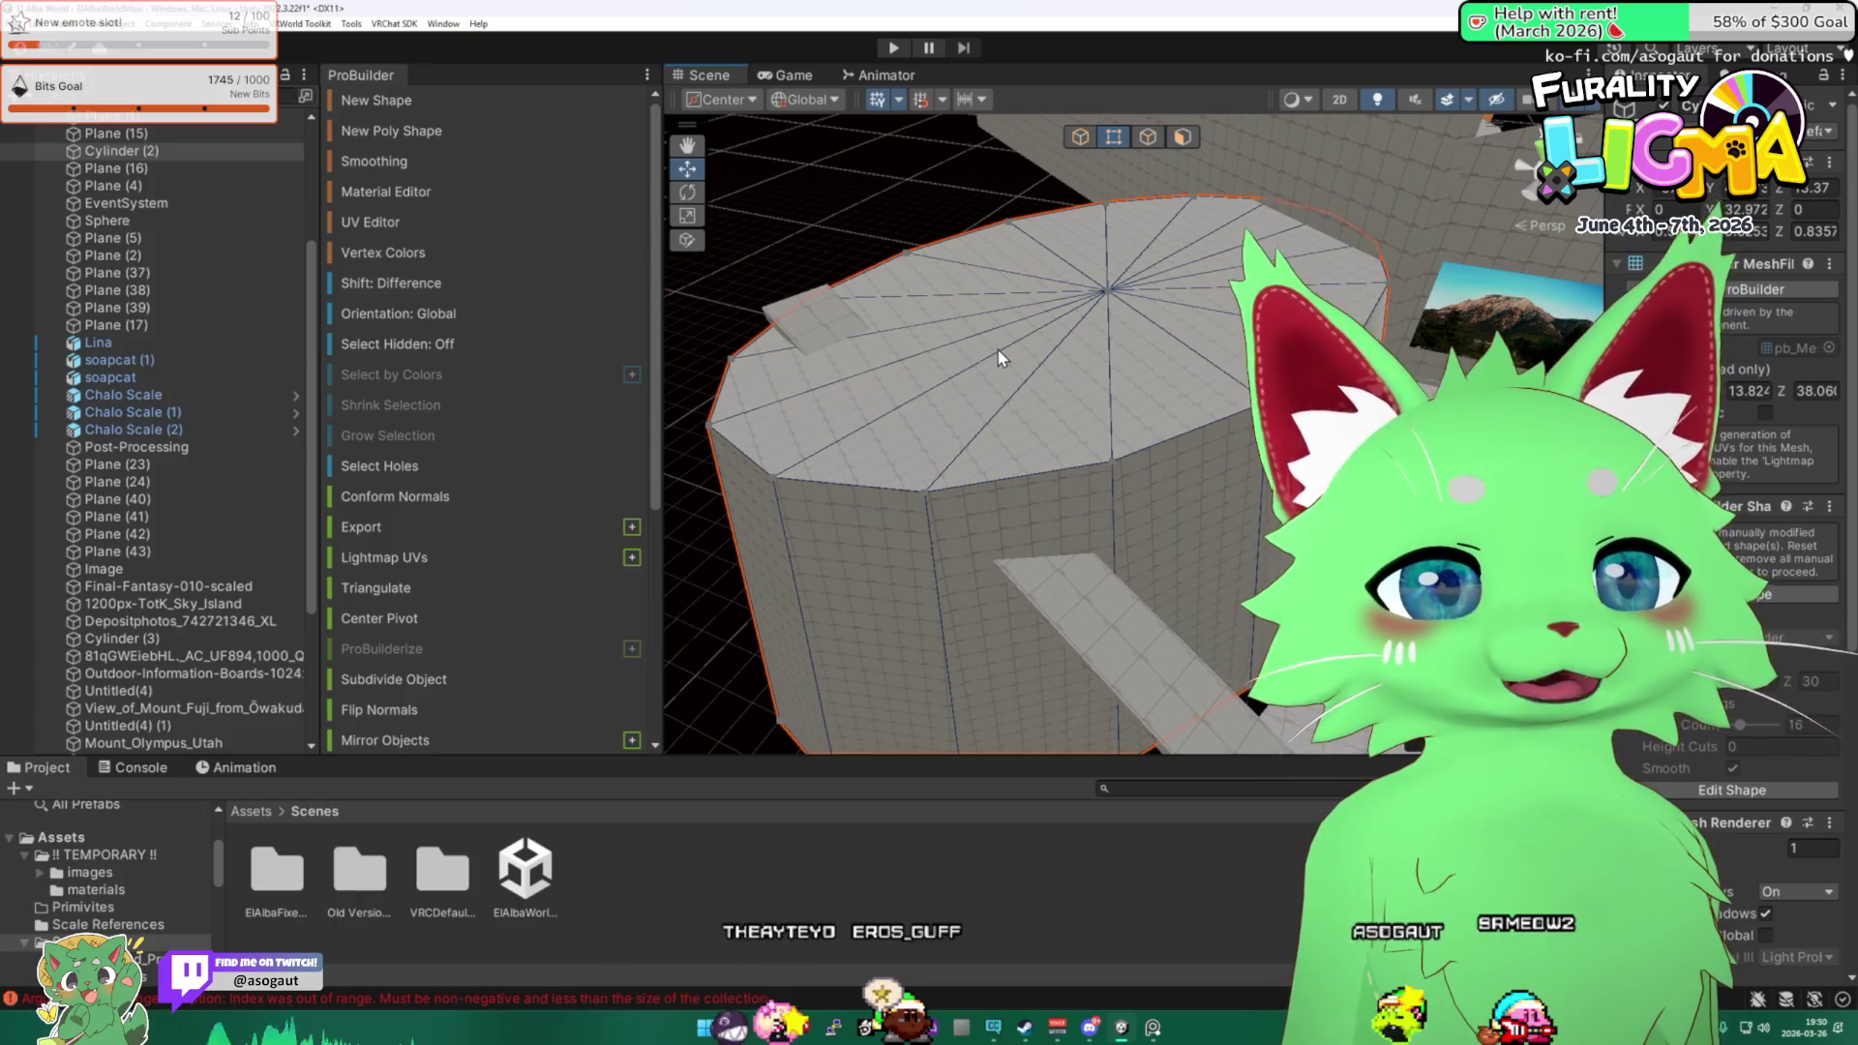
mouse_move(1011, 351)
left_mouse_down()
mouse_move(633, 430)
mouse_move(1037, 438)
left_mouse_up()
left_click(803, 263)
Reselect Cylinder (2) and drag-select all its top-cap wedge faces in Face mode.
mouse_move(867, 366)
left_mouse_down()
mouse_move(852, 387)
mouse_move(896, 436)
left_mouse_up()
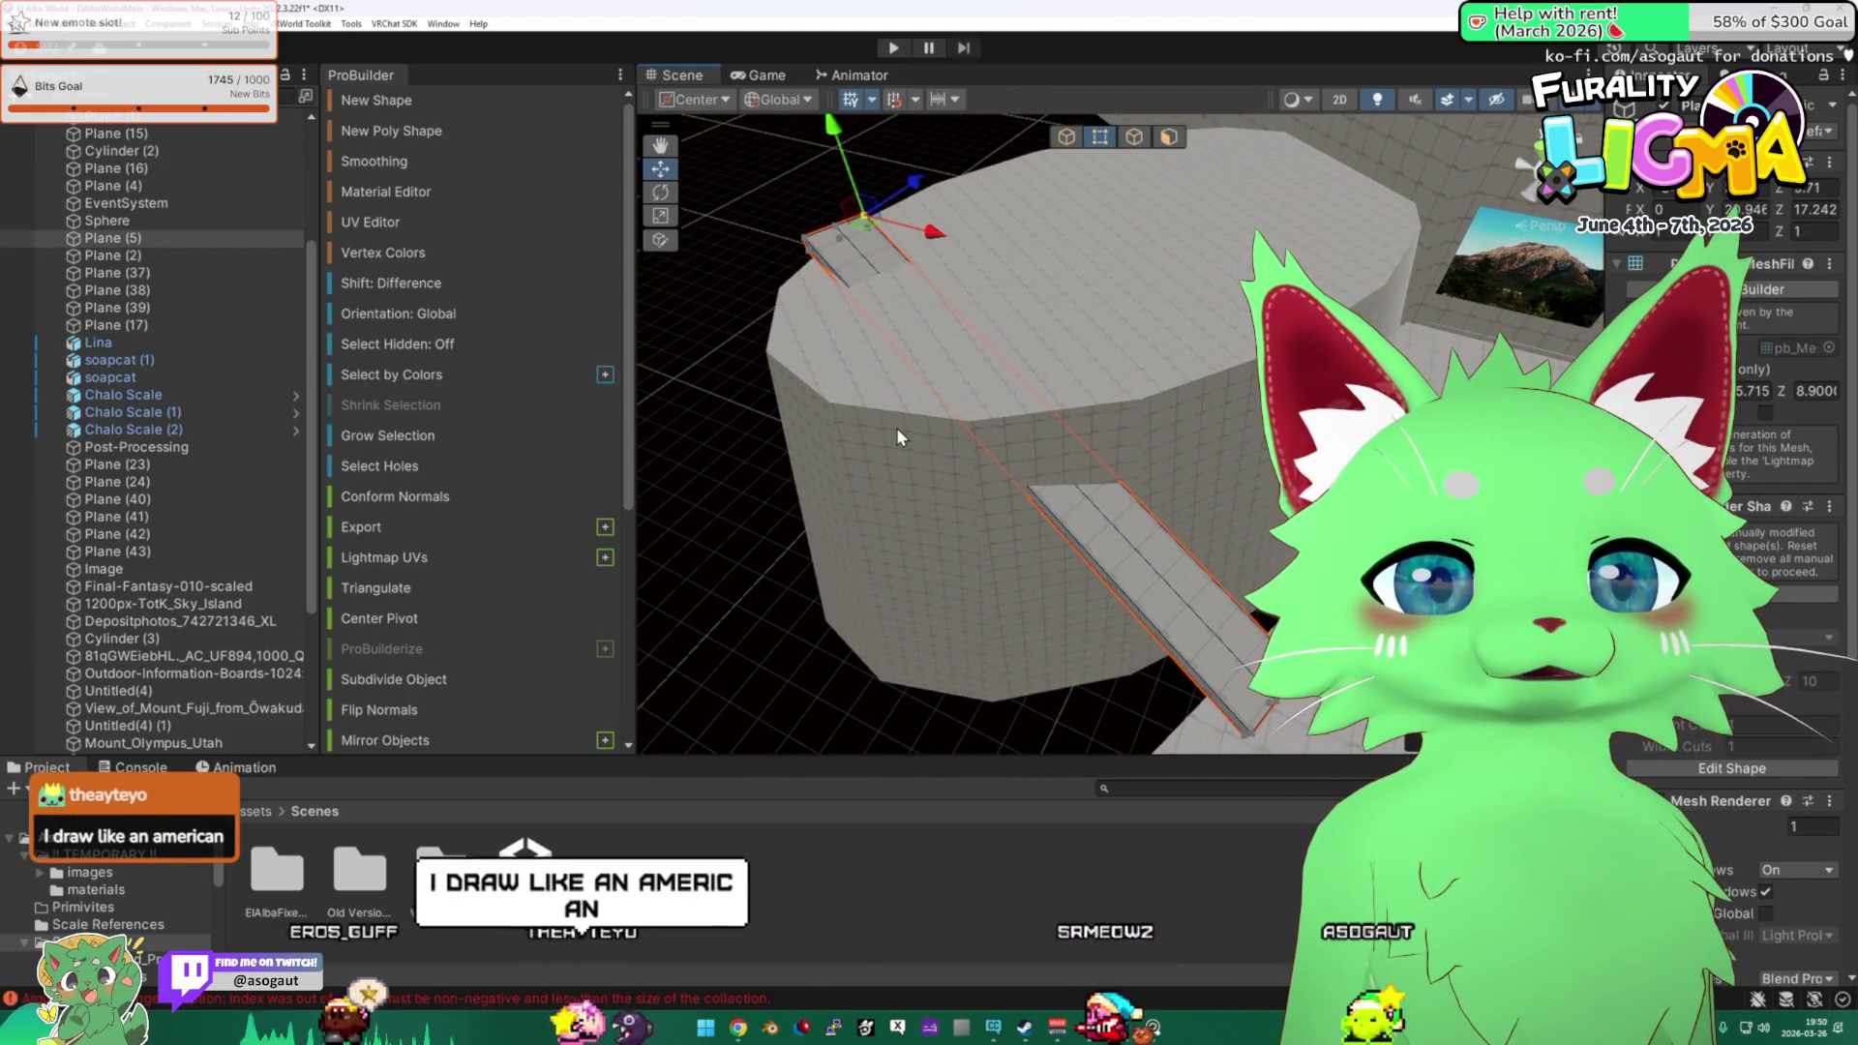
left_click(1124, 316)
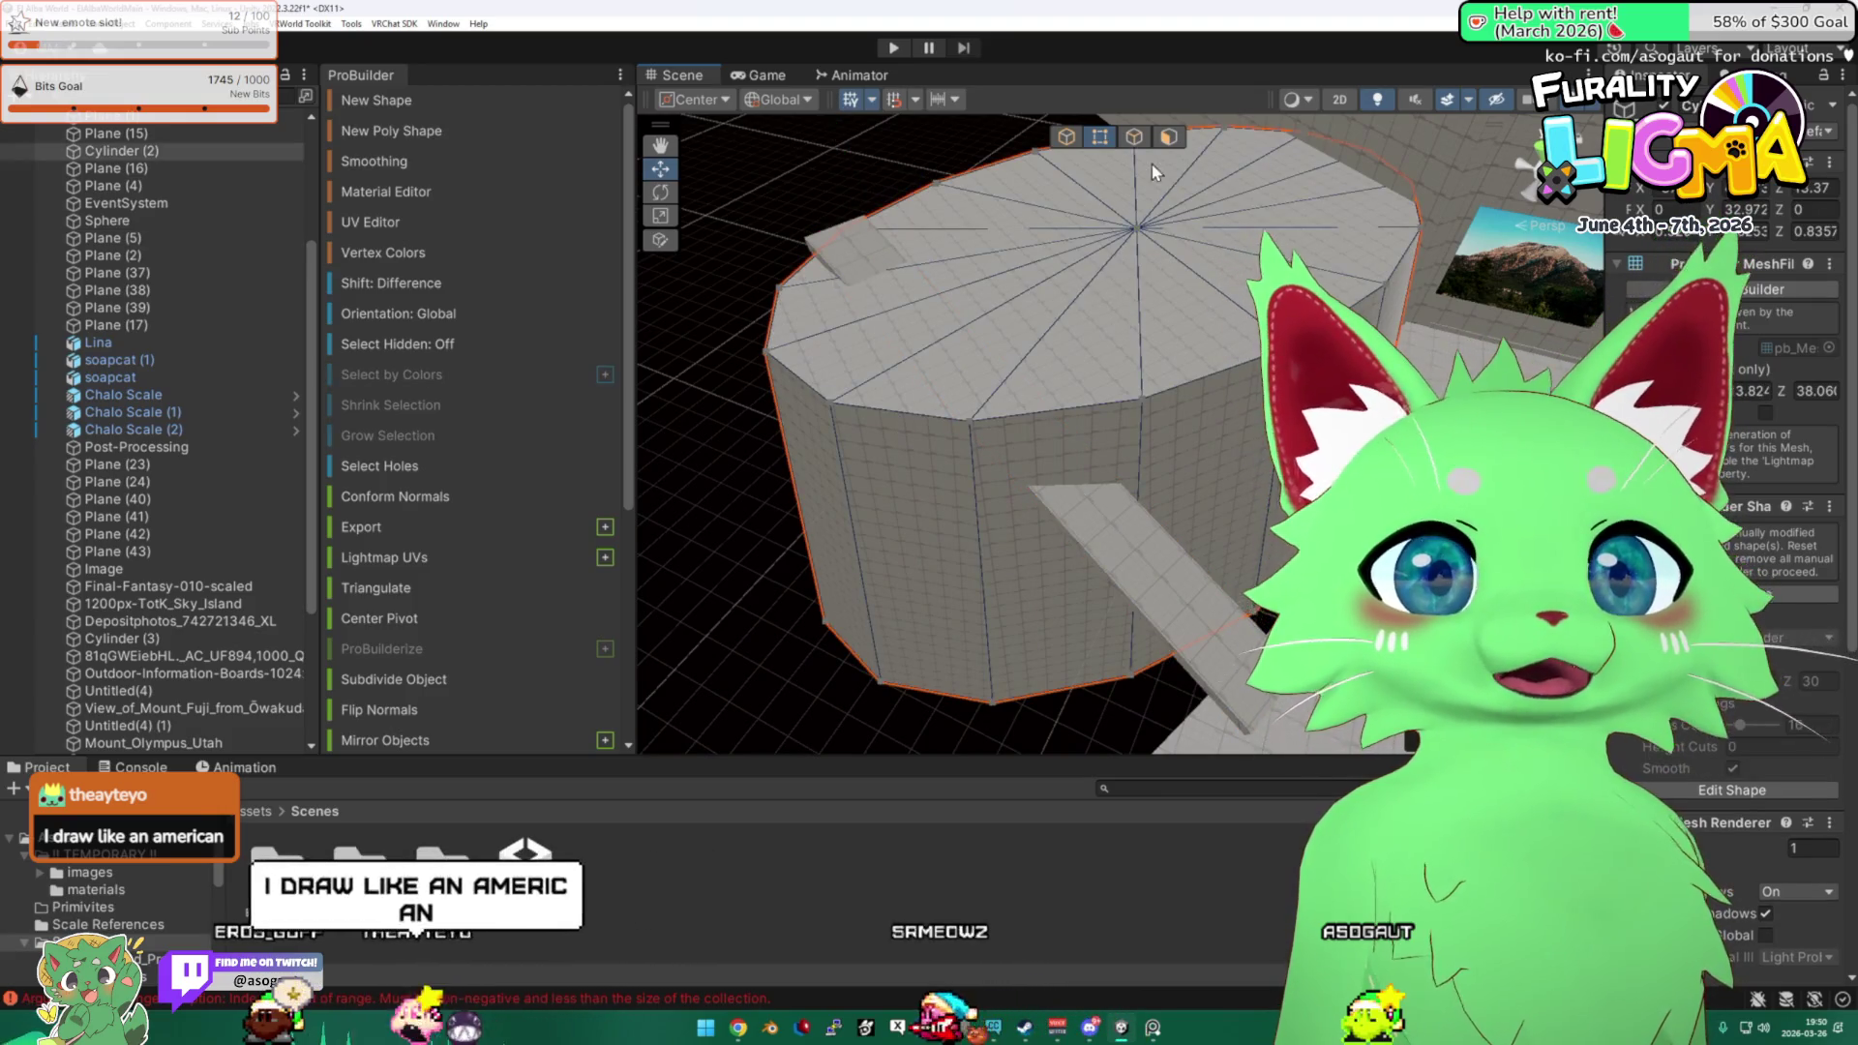
left_click(1135, 141)
left_click(1166, 139)
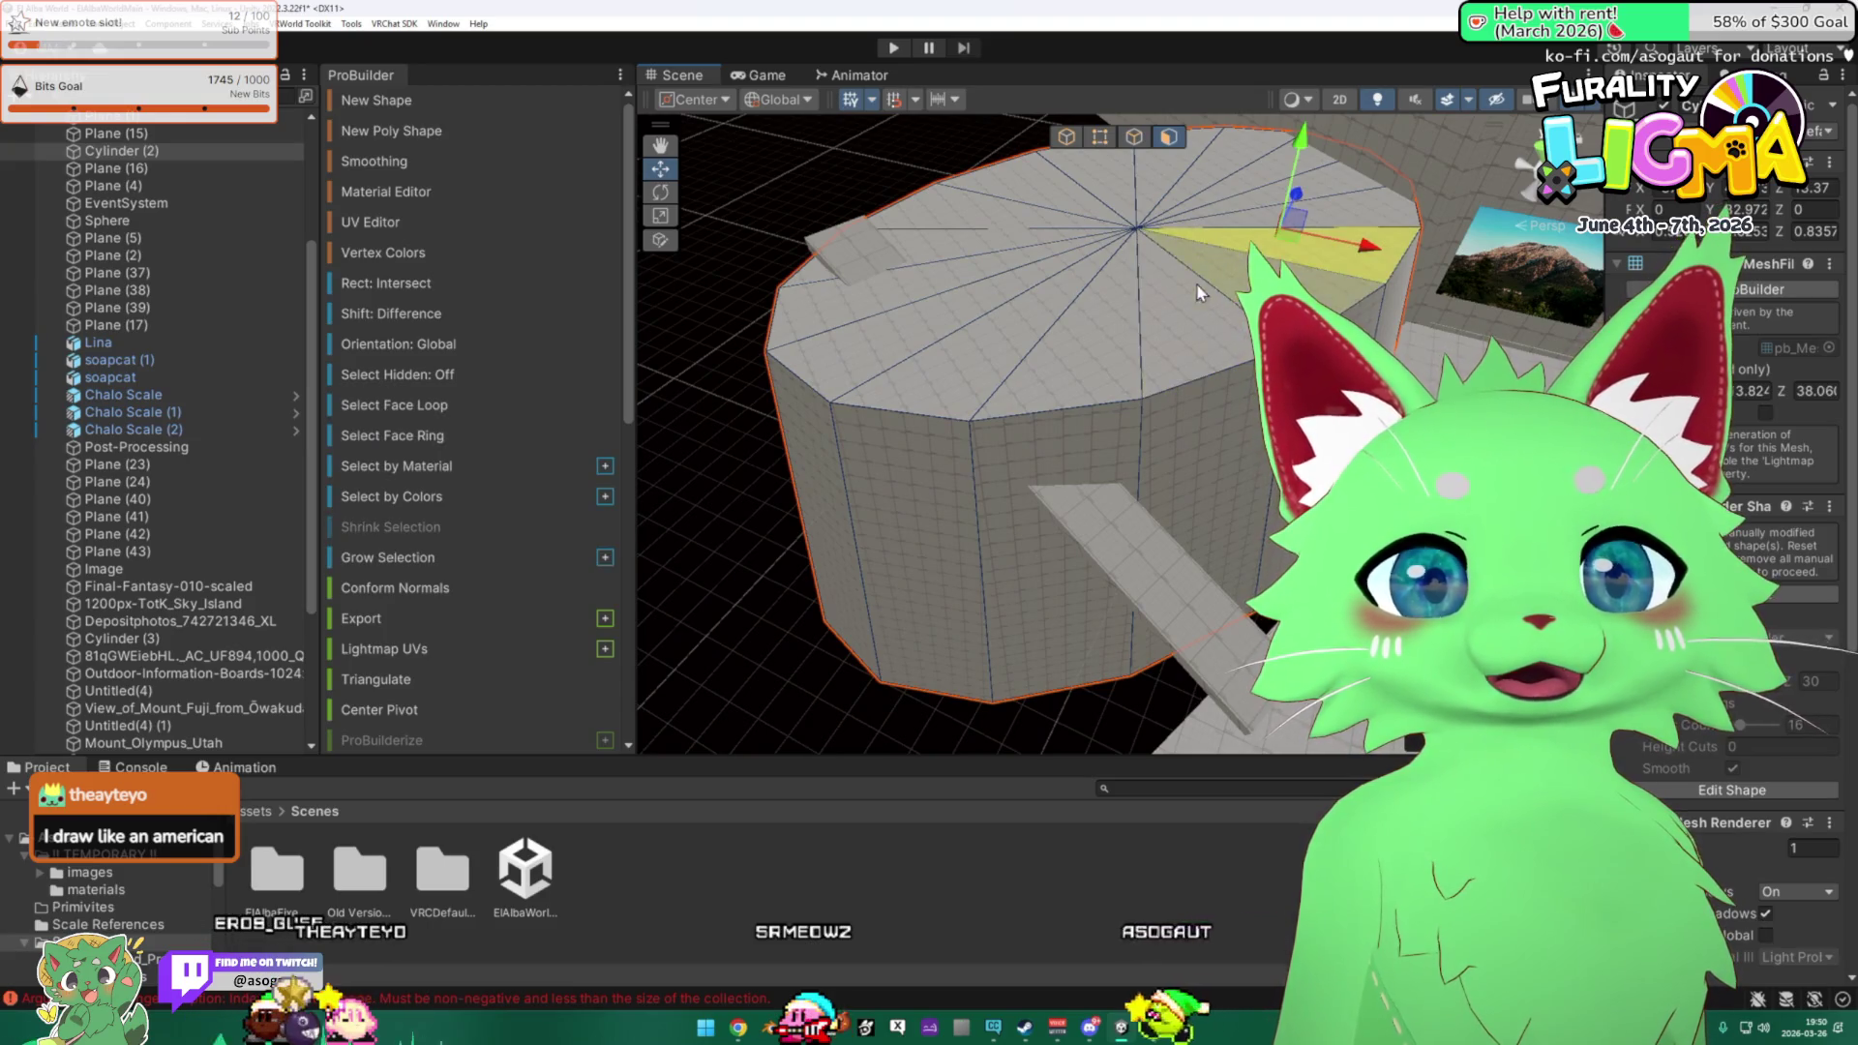
mouse_move(1248, 276)
left_mouse_down()
mouse_move(1155, 343)
mouse_move(1201, 387)
mouse_move(1149, 410)
left_mouse_up()
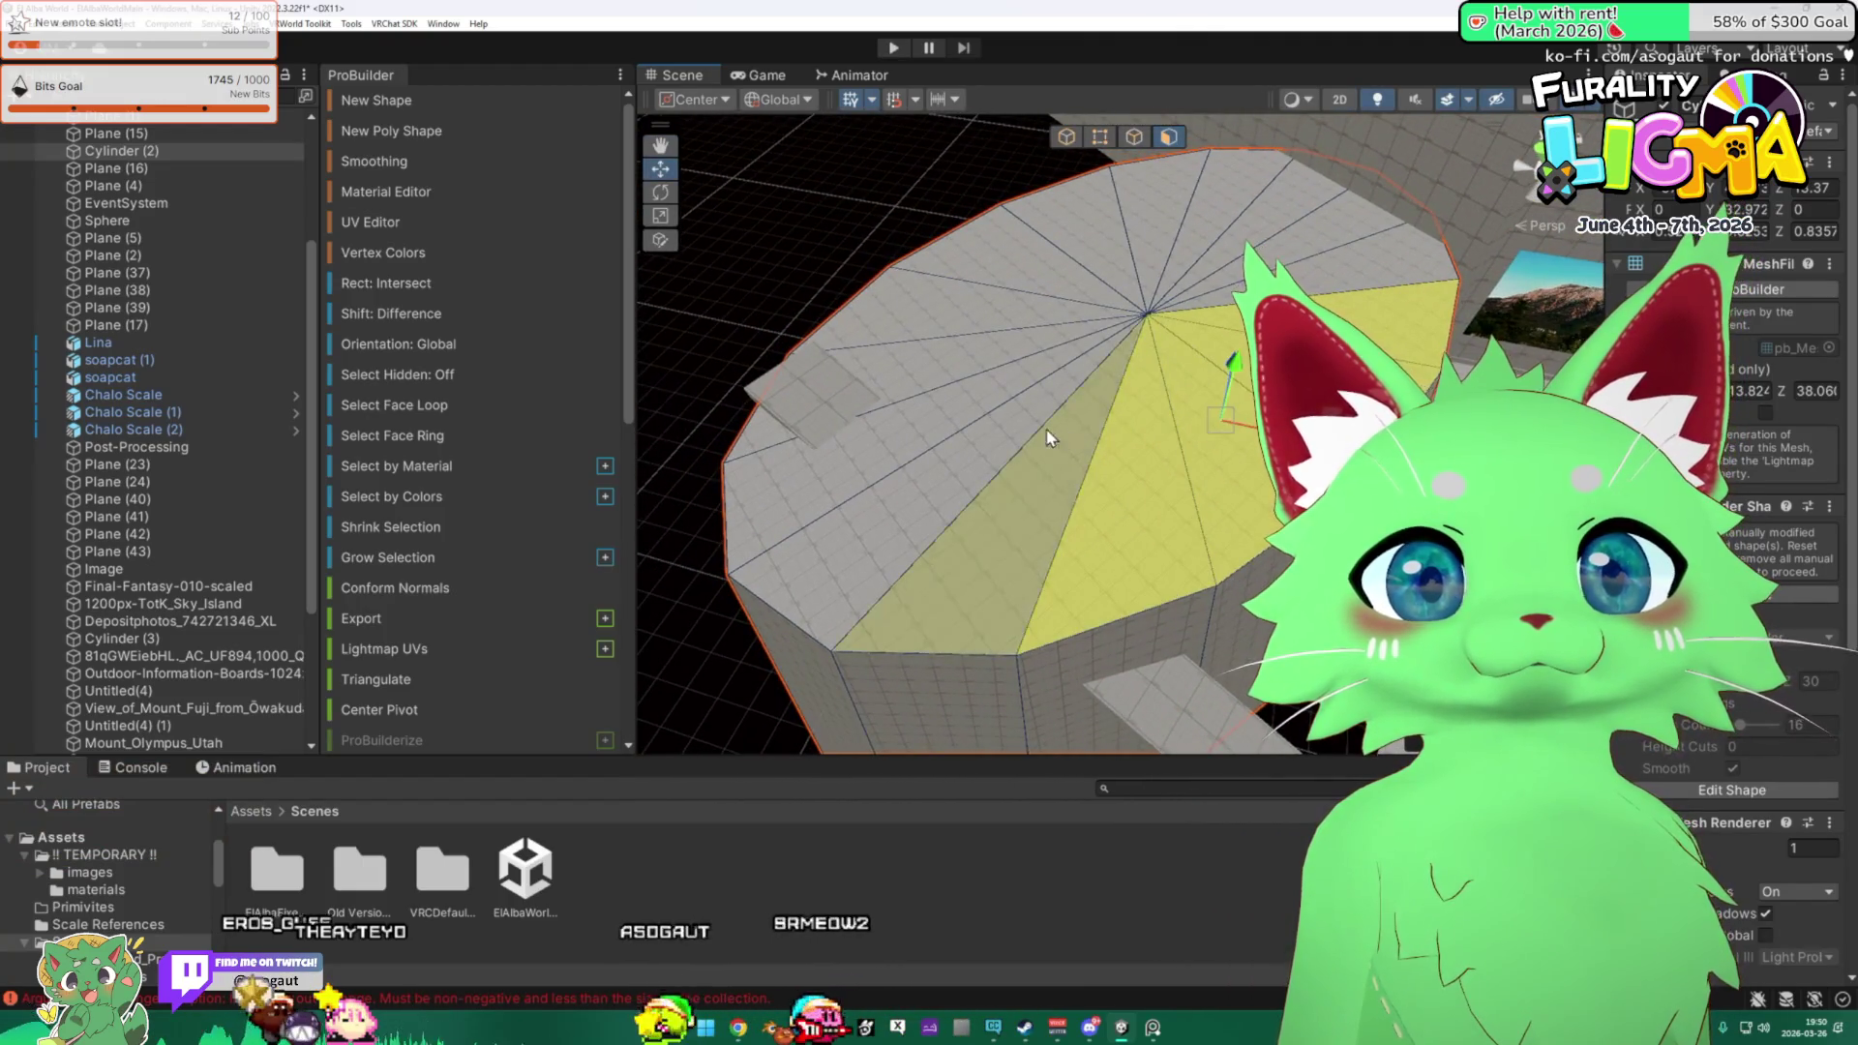
left_click(984, 365, "shift")
mouse_move(980, 314)
left_mouse_down()
mouse_move(871, 280)
mouse_move(977, 223)
mouse_move(1123, 189)
mouse_move(1273, 226)
mouse_move(1209, 312)
mouse_move(1154, 240)
mouse_move(1168, 255)
mouse_move(1136, 440)
mouse_move(968, 377)
mouse_move(912, 324)
mouse_move(1161, 300)
mouse_move(1217, 263)
left_mouse_up()
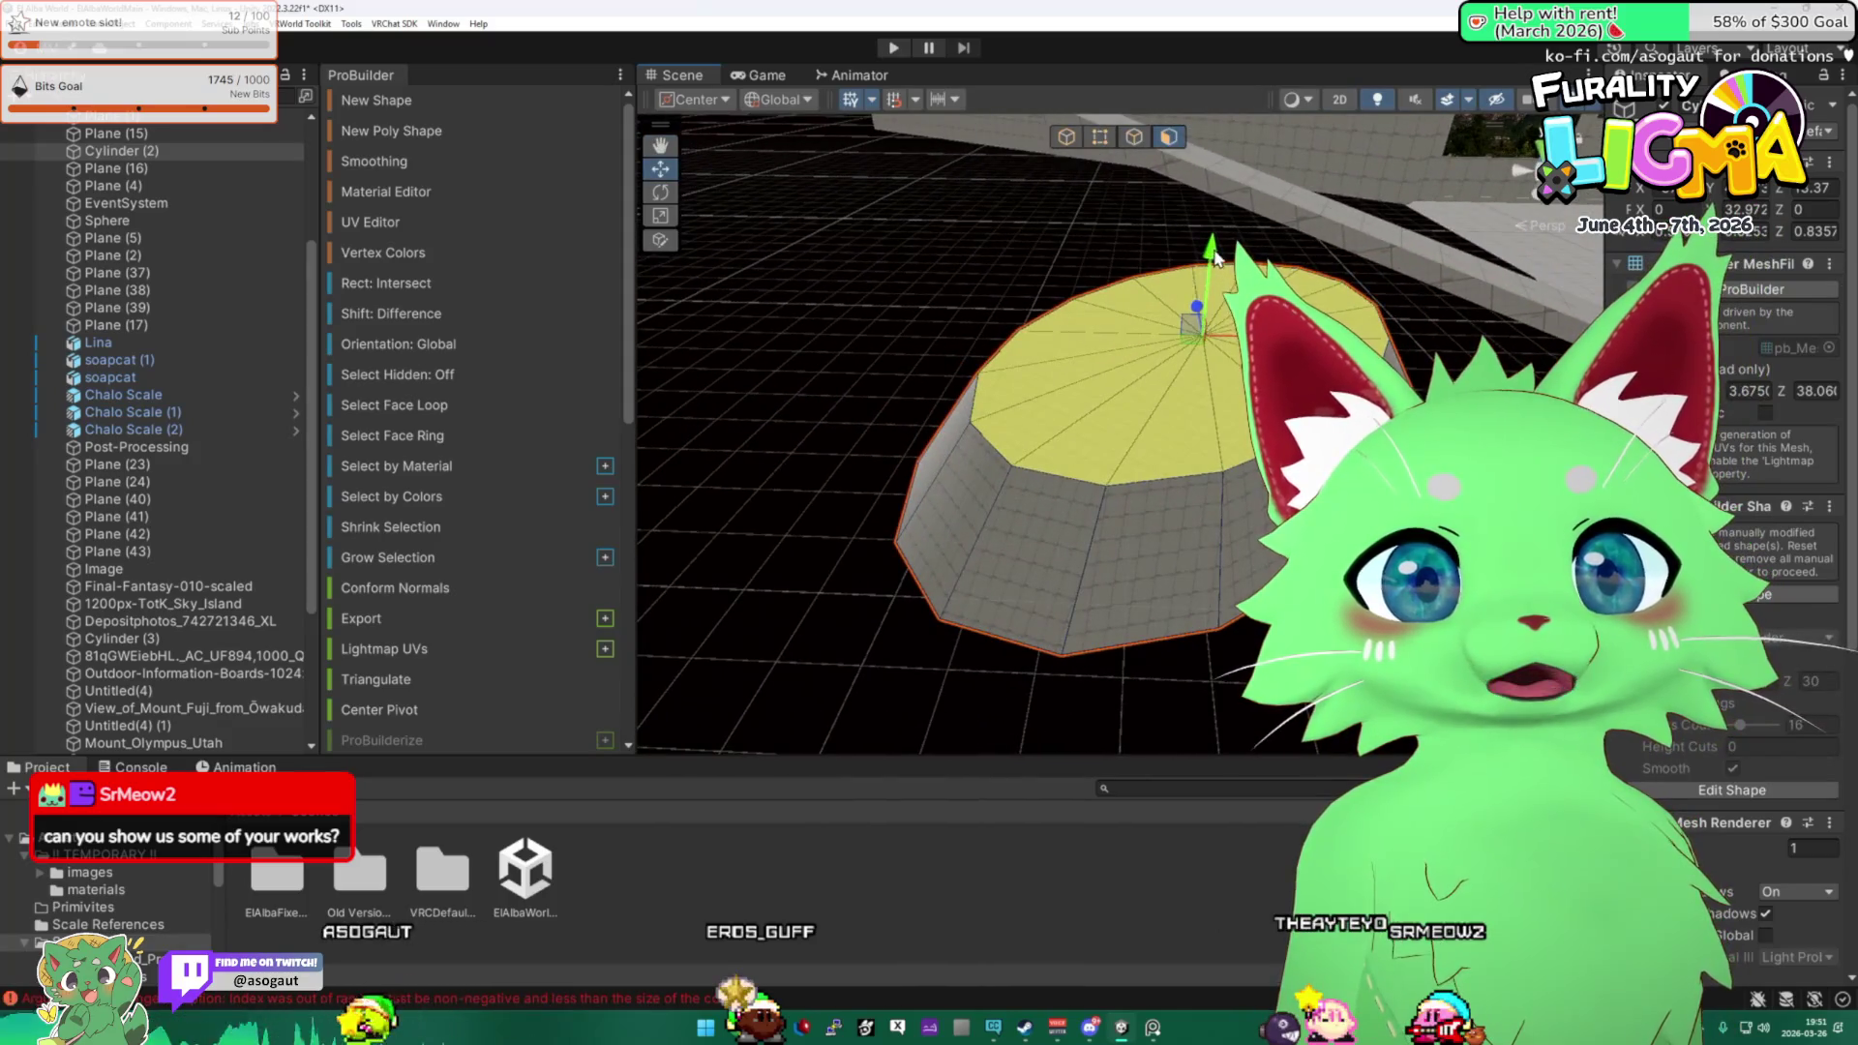
key("Escape")
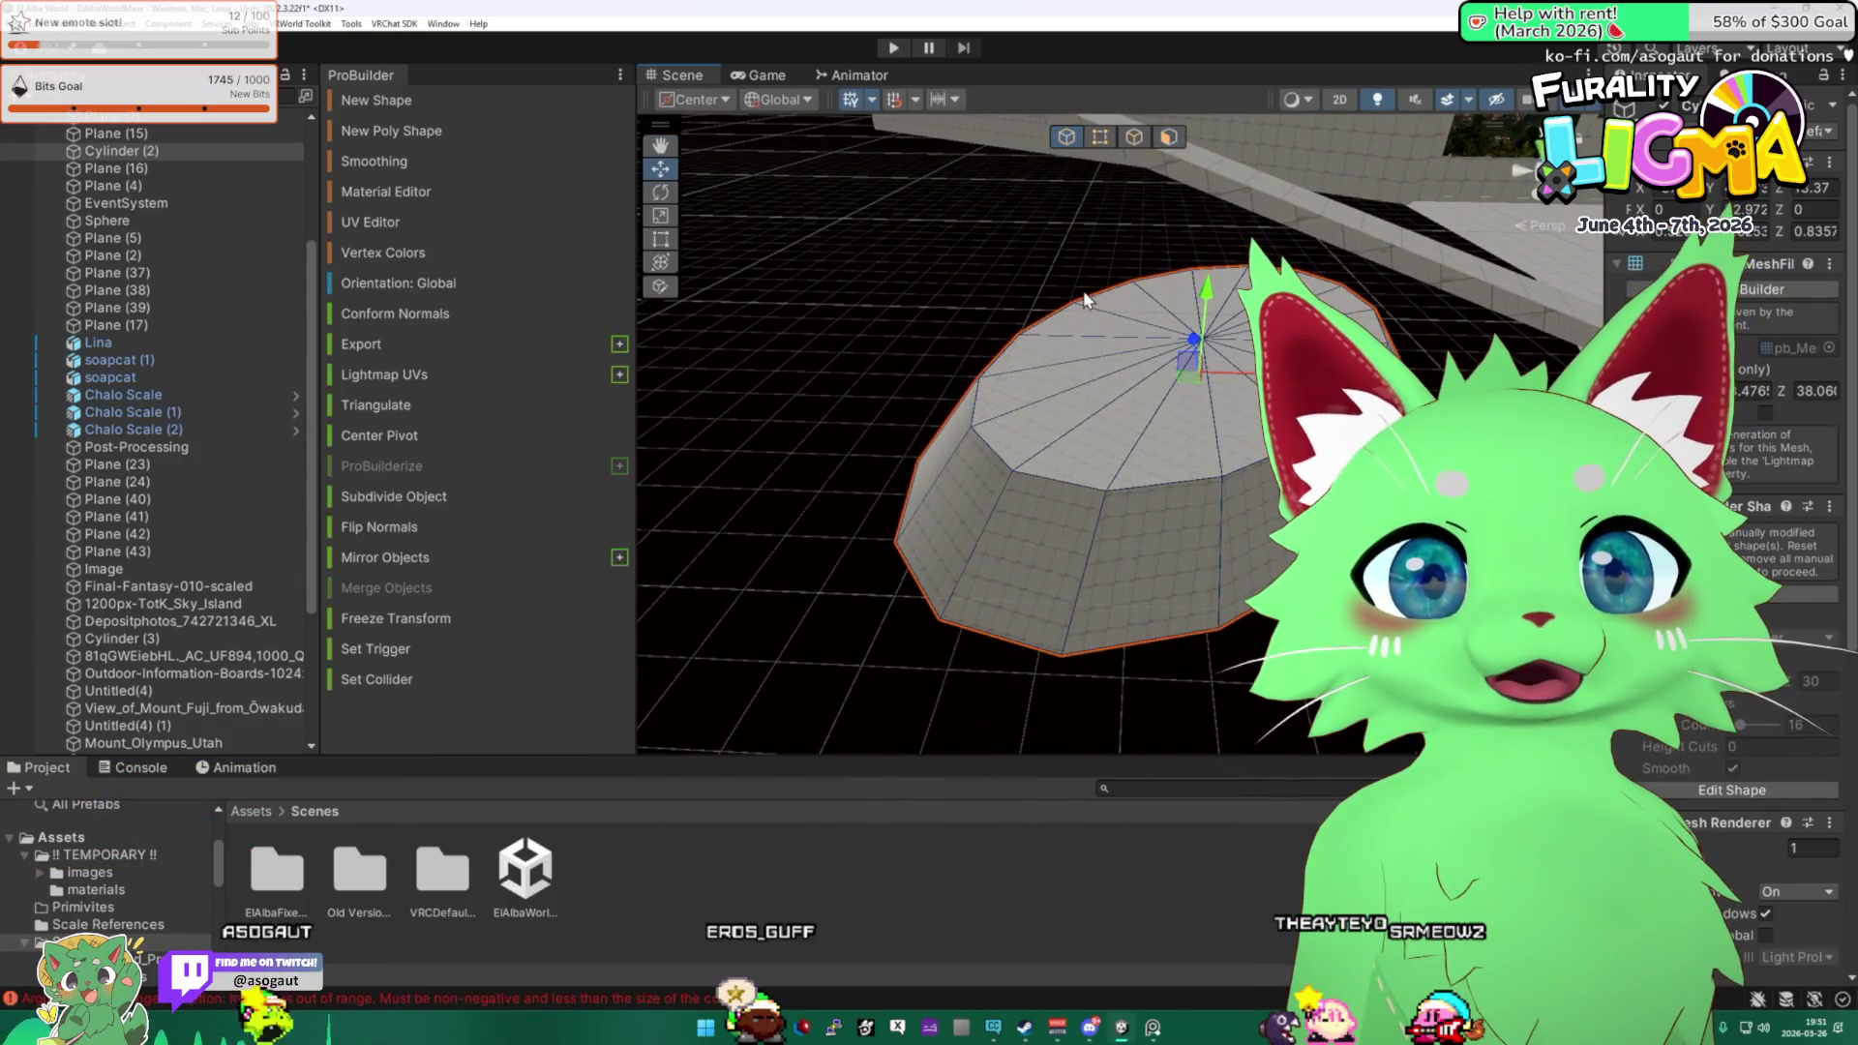
Check the world mood board and to-do list, then return to the scene.
mouse_move(1078, 257)
left_mouse_down()
mouse_move(1150, 300)
mouse_move(1128, 35)
left_mouse_up()
mouse_move(1064, 193)
left_mouse_down()
mouse_move(993, 222)
mouse_move(1138, 182)
mouse_move(1132, 164)
mouse_move(1037, 242)
mouse_move(1076, 215)
left_mouse_up()
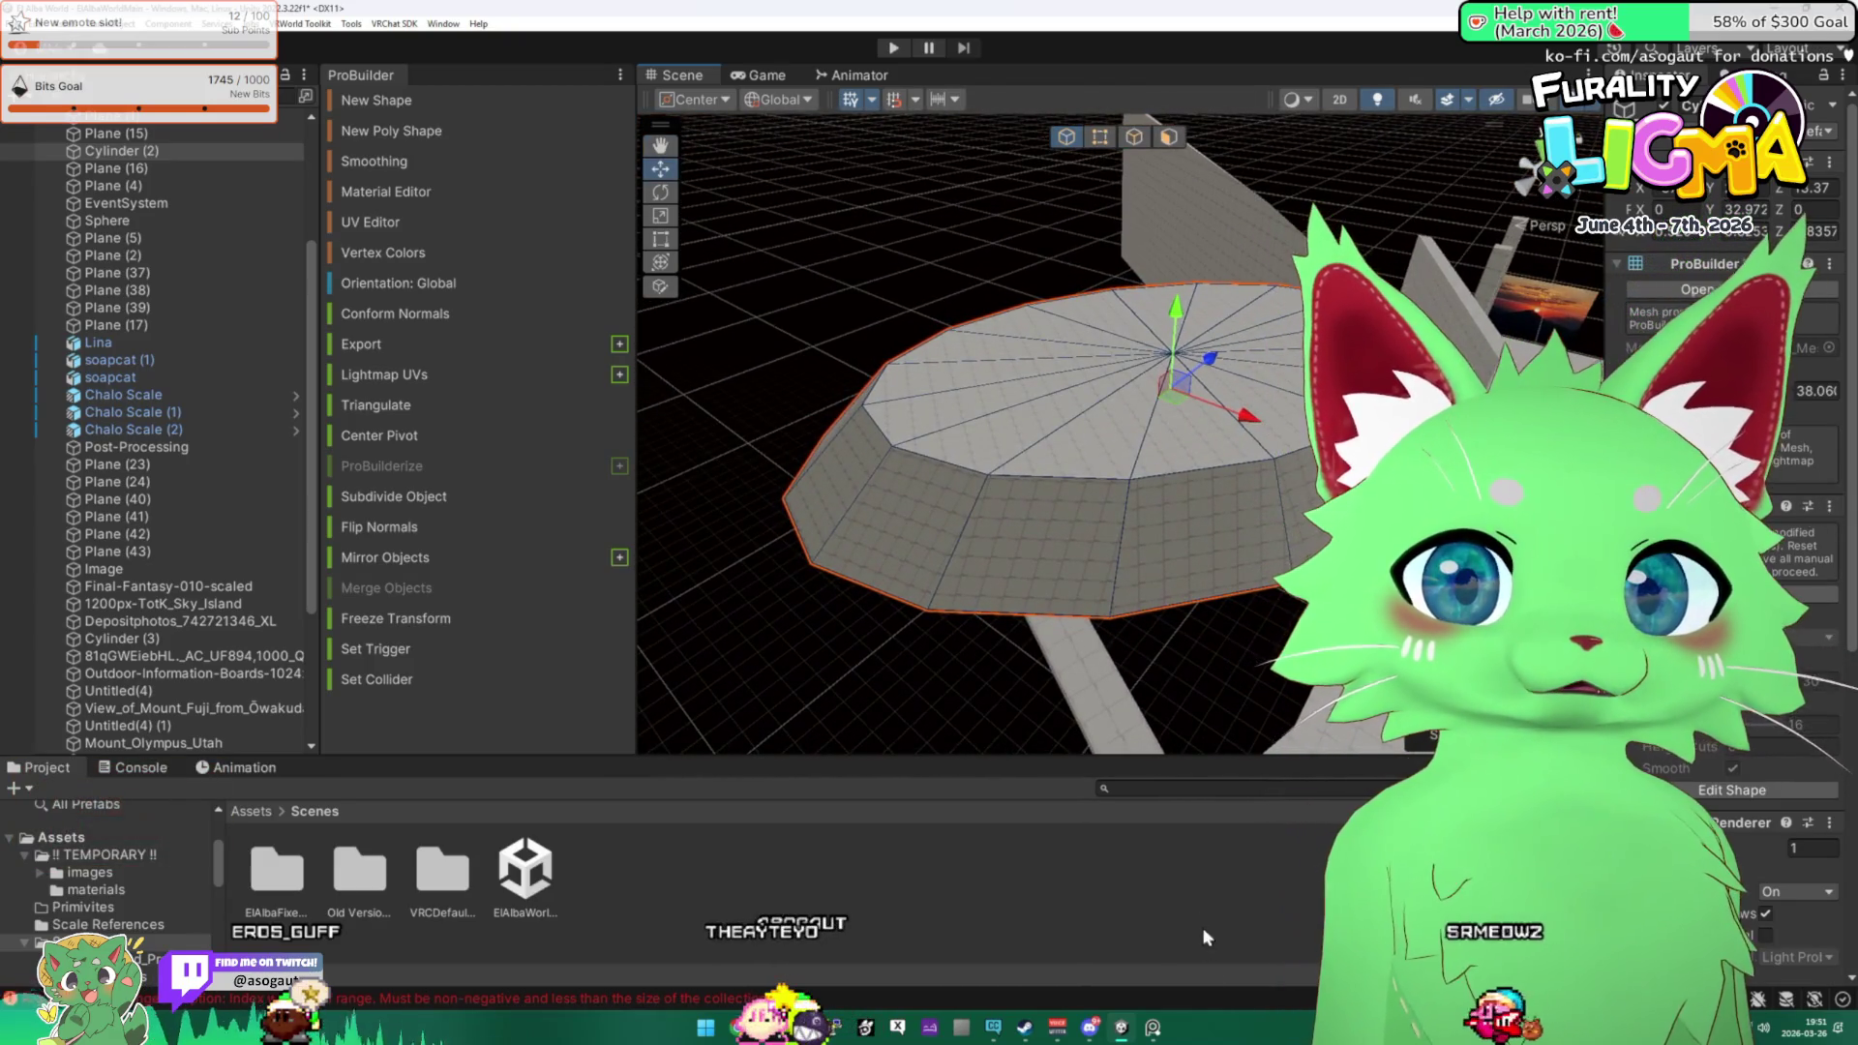
left_click(1167, 1026)
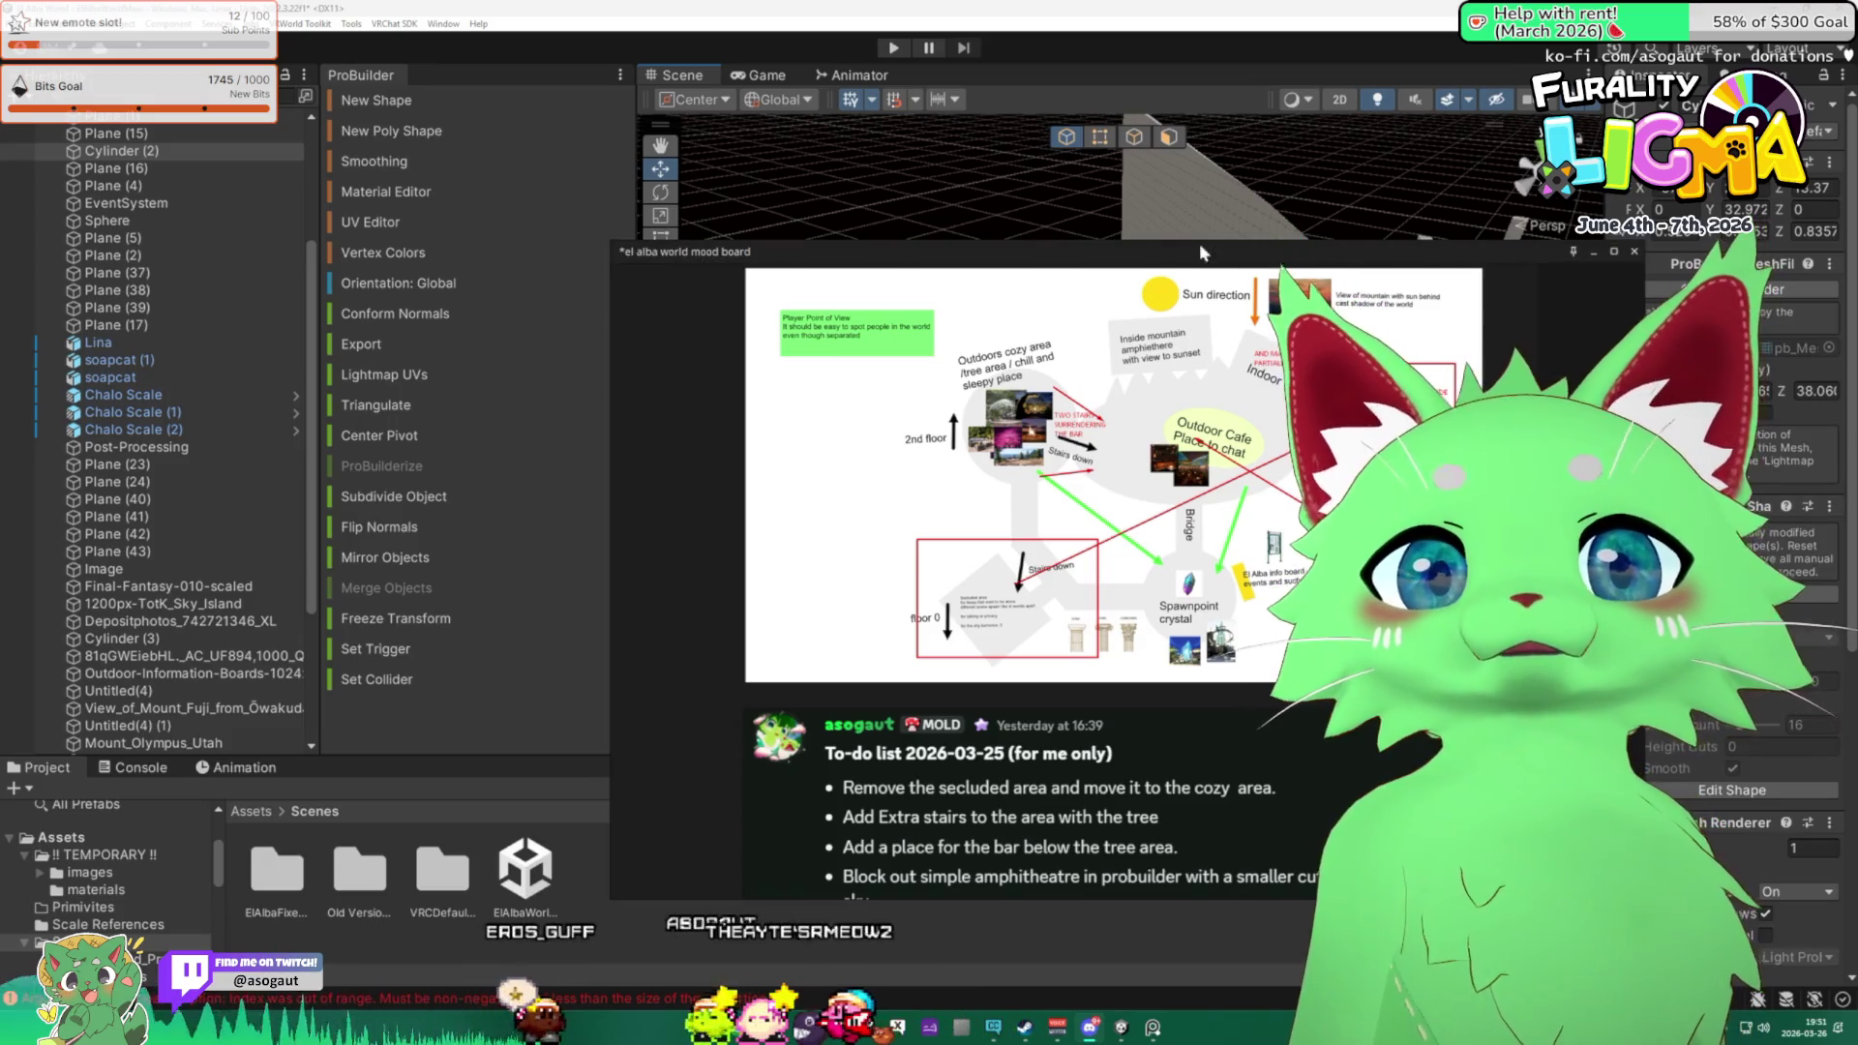
left_click(1105, 194)
mouse_move(1105, 194)
left_mouse_down()
mouse_move(1190, 472)
mouse_move(1113, 351)
left_mouse_up()
Select the cylinder and each of its top-cap wedge faces in Face mode.
left_click(1210, 468)
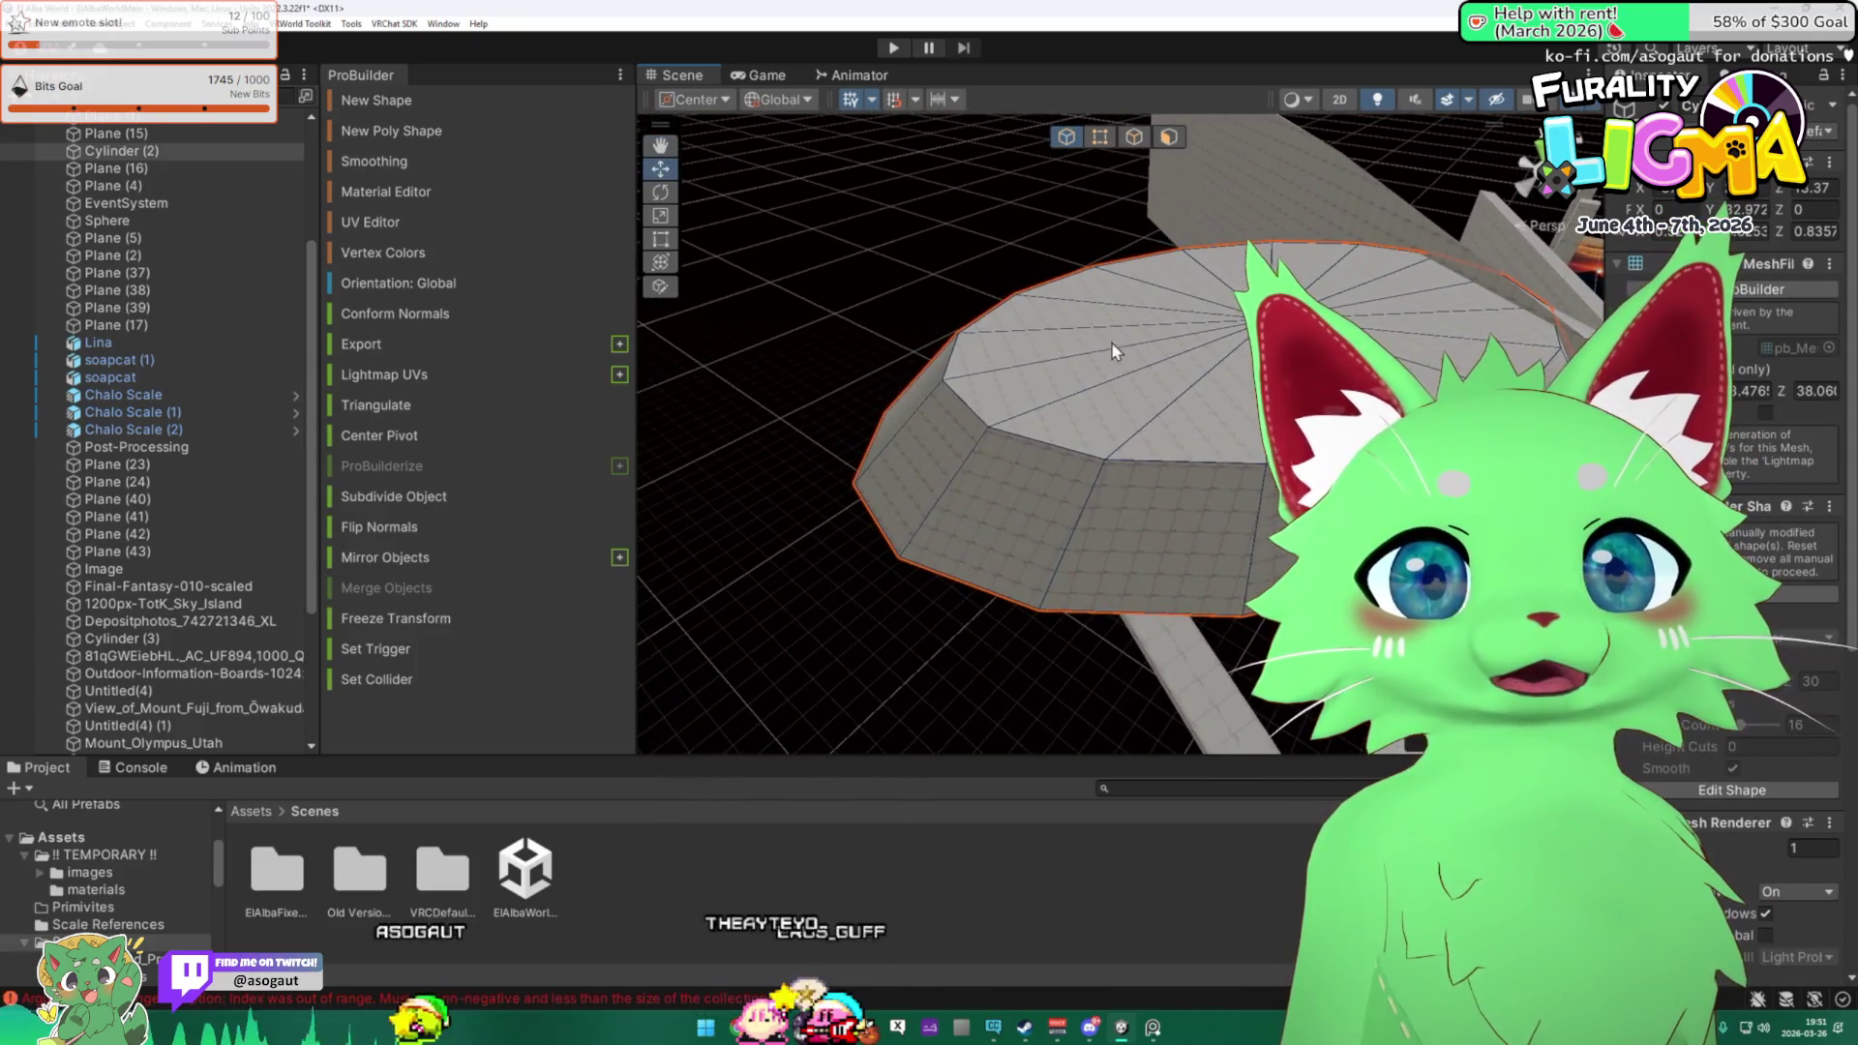
left_click(1168, 136)
left_click(1209, 416)
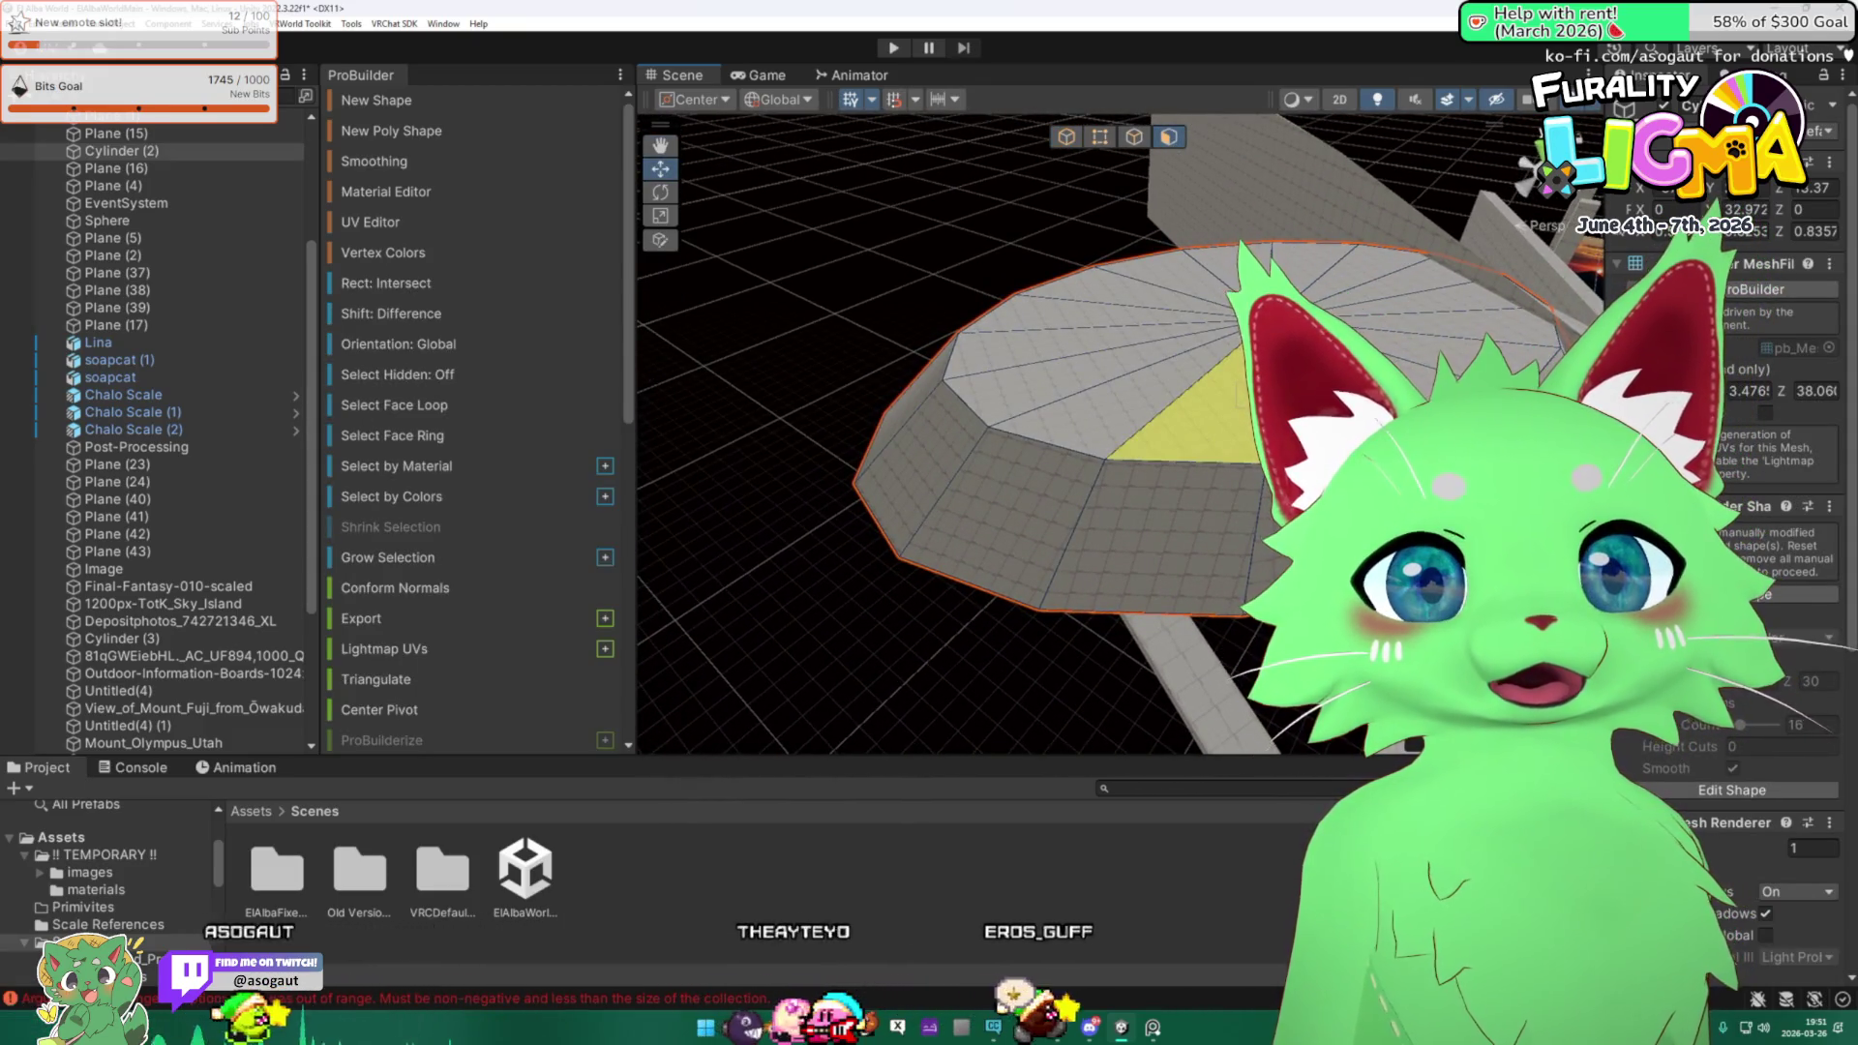
mouse_move(1383, 320)
left_mouse_down()
mouse_move(1470, 346)
mouse_move(1373, 319)
left_mouse_up()
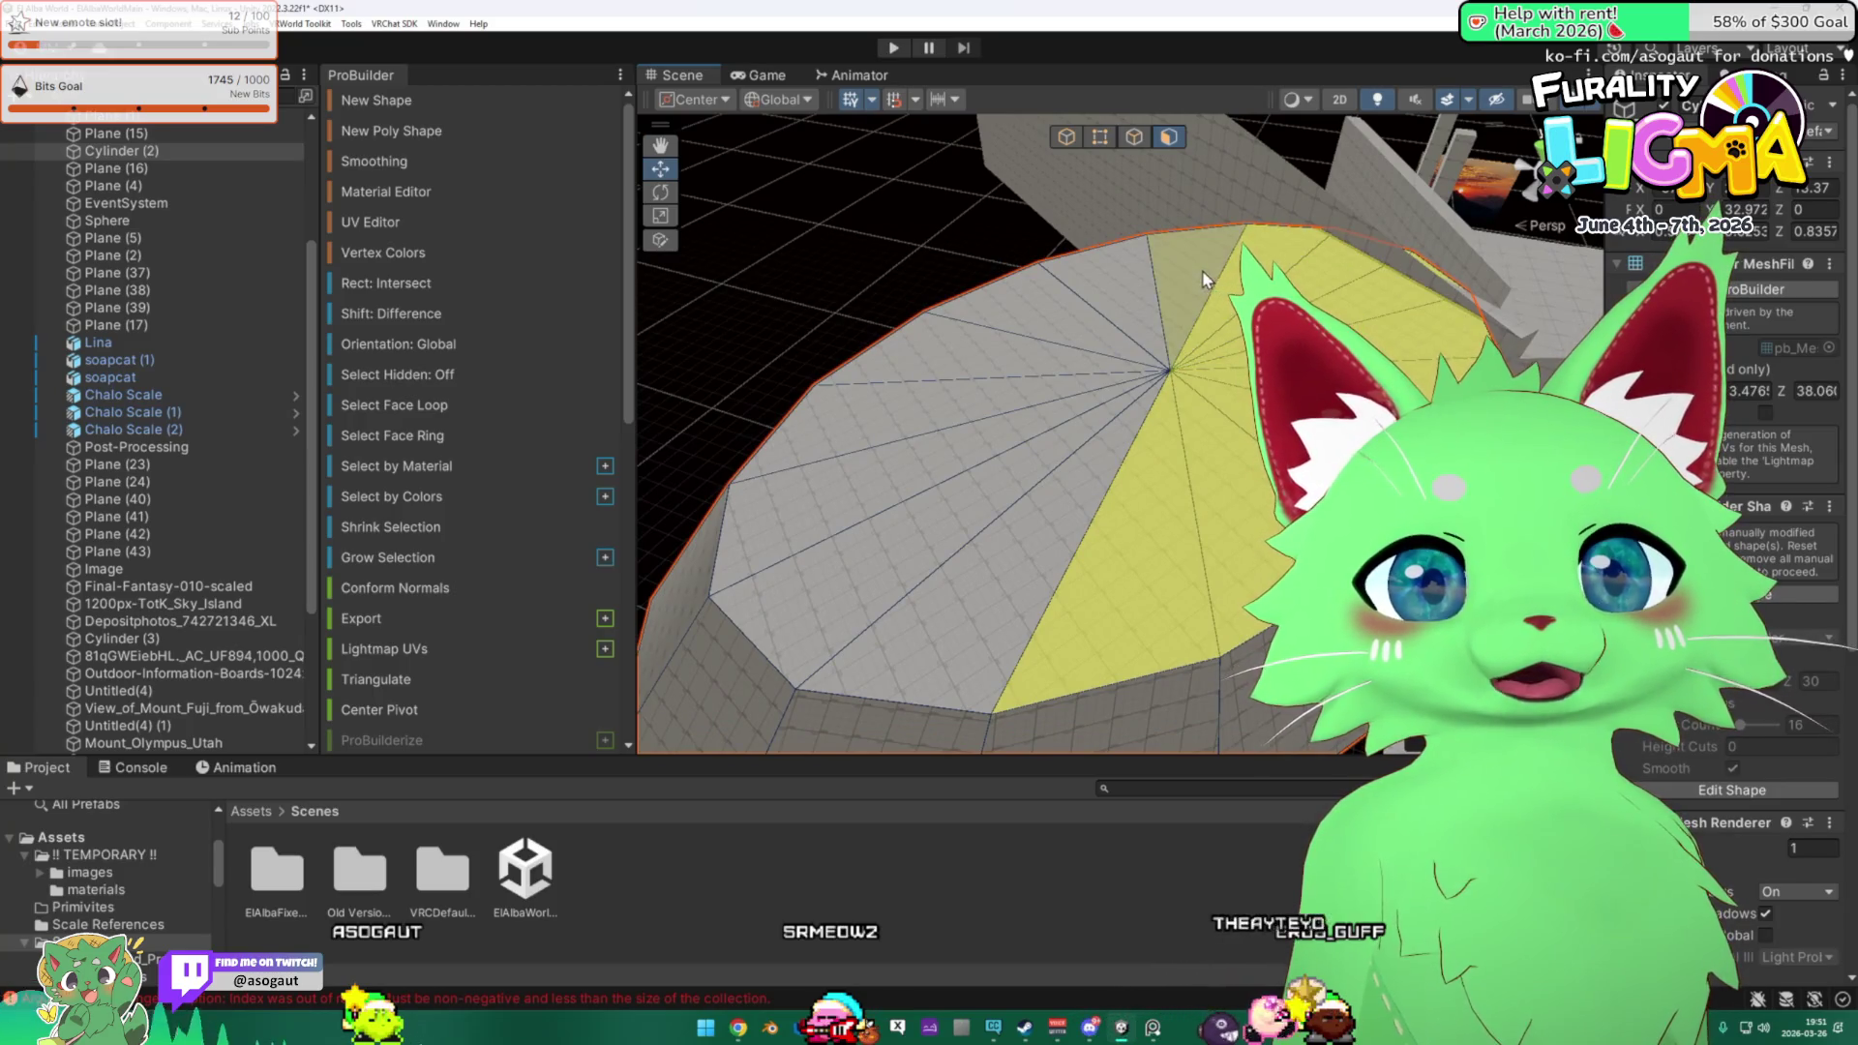
left_click(1096, 317, "shift")
left_click(1055, 348, "shift")
left_click(1045, 382, "shift")
left_click(1040, 416, "shift")
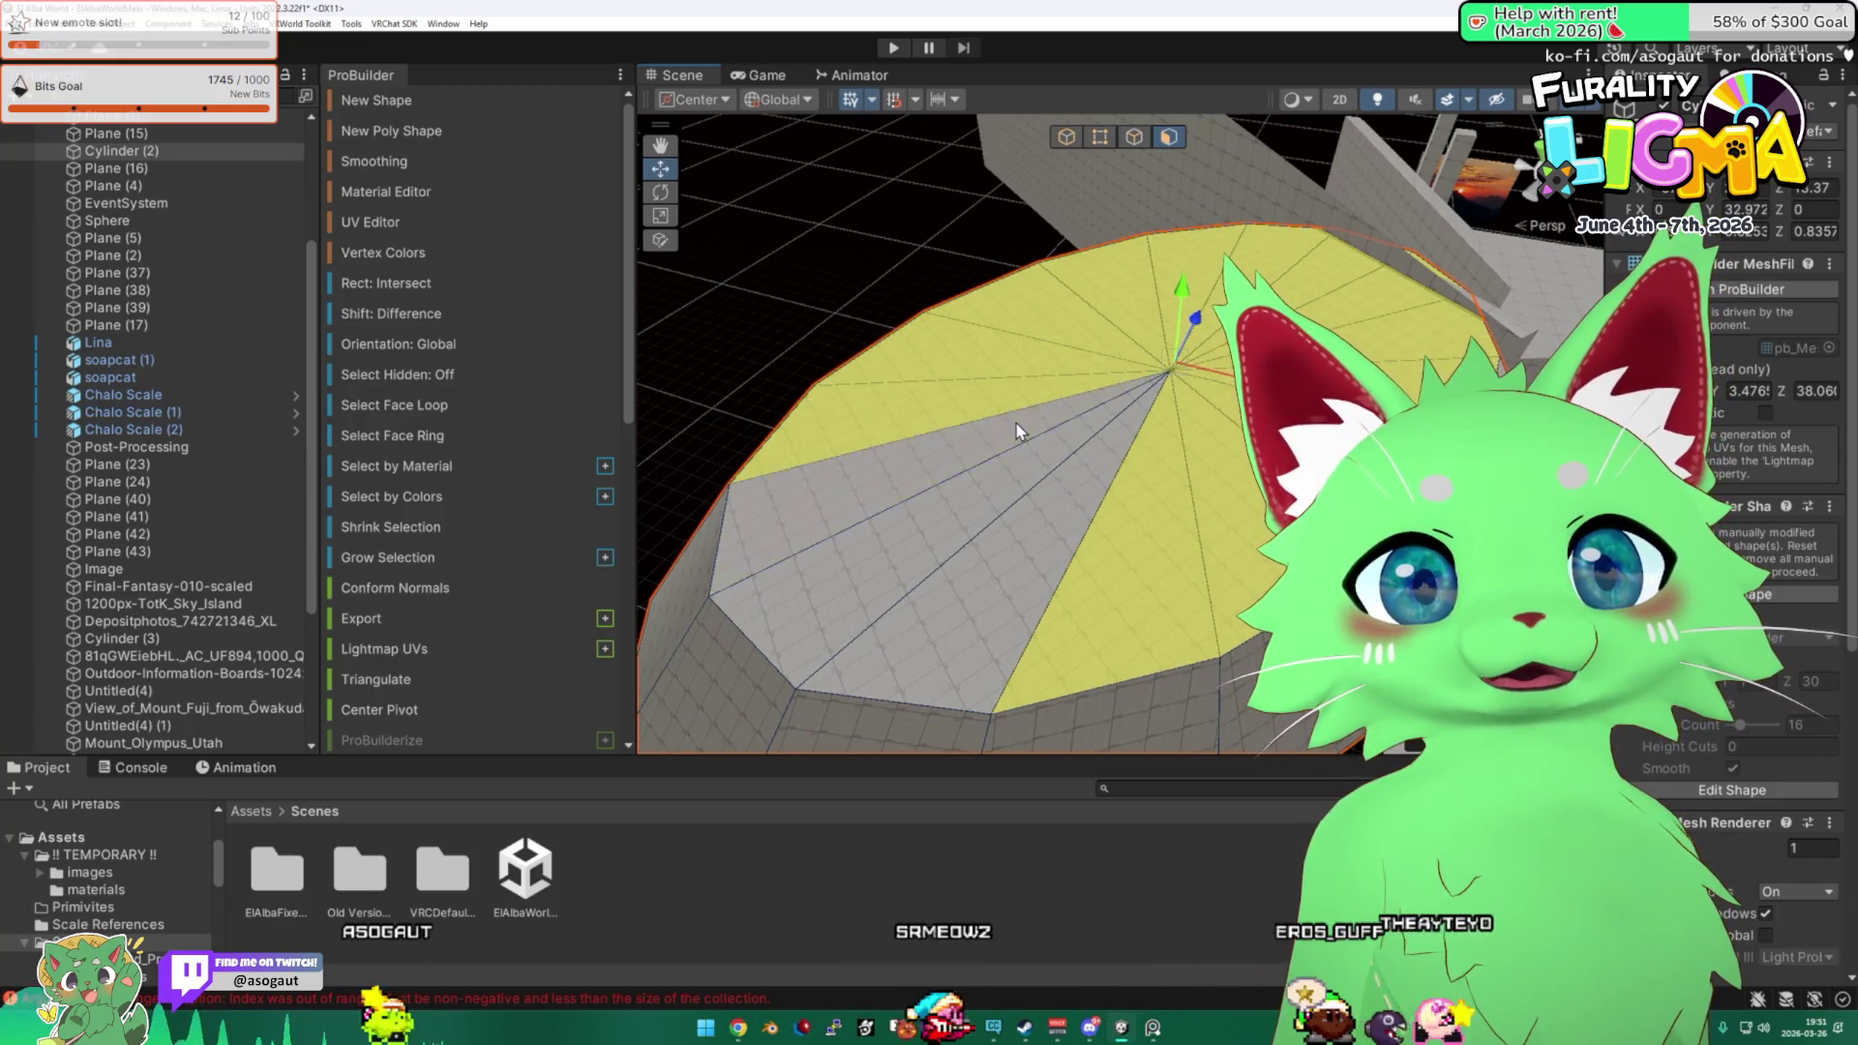
left_click(1025, 454, "shift")
left_click(1051, 474, "shift")
left_click(1093, 436, "shift")
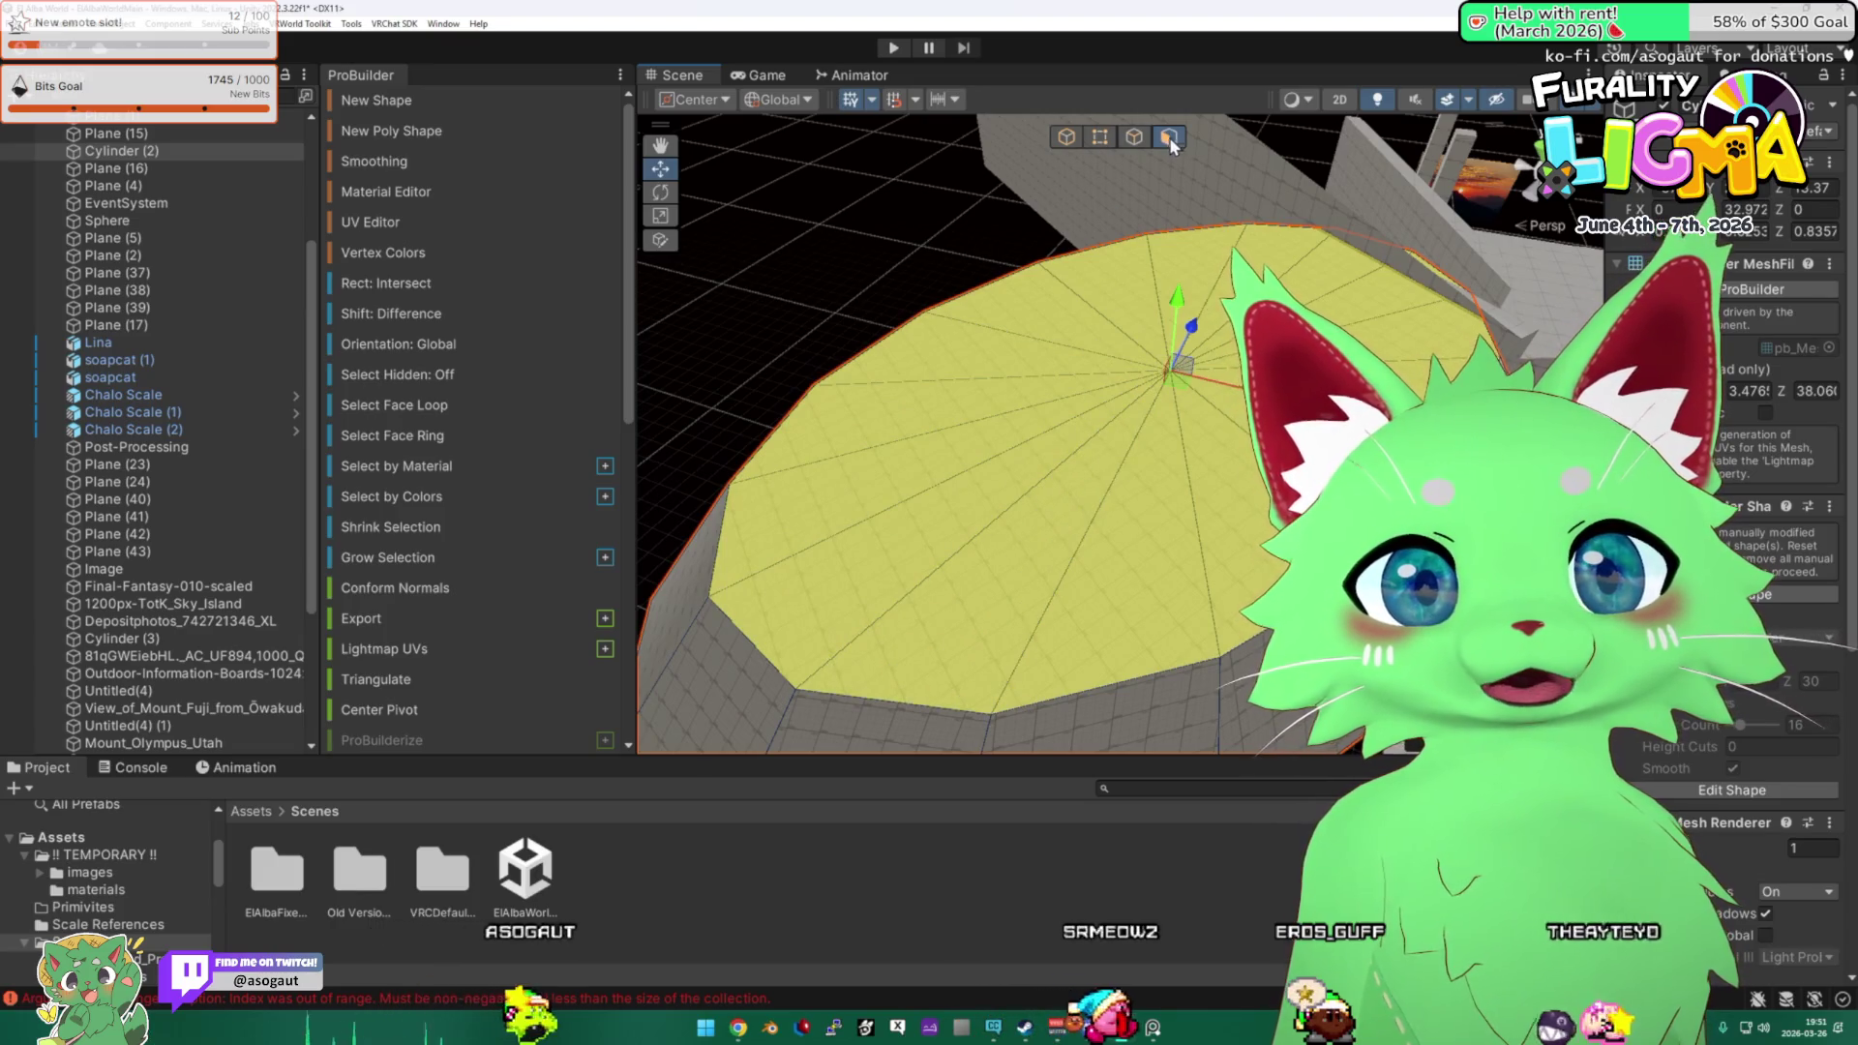
scroll(1325, 303, "up", 2)
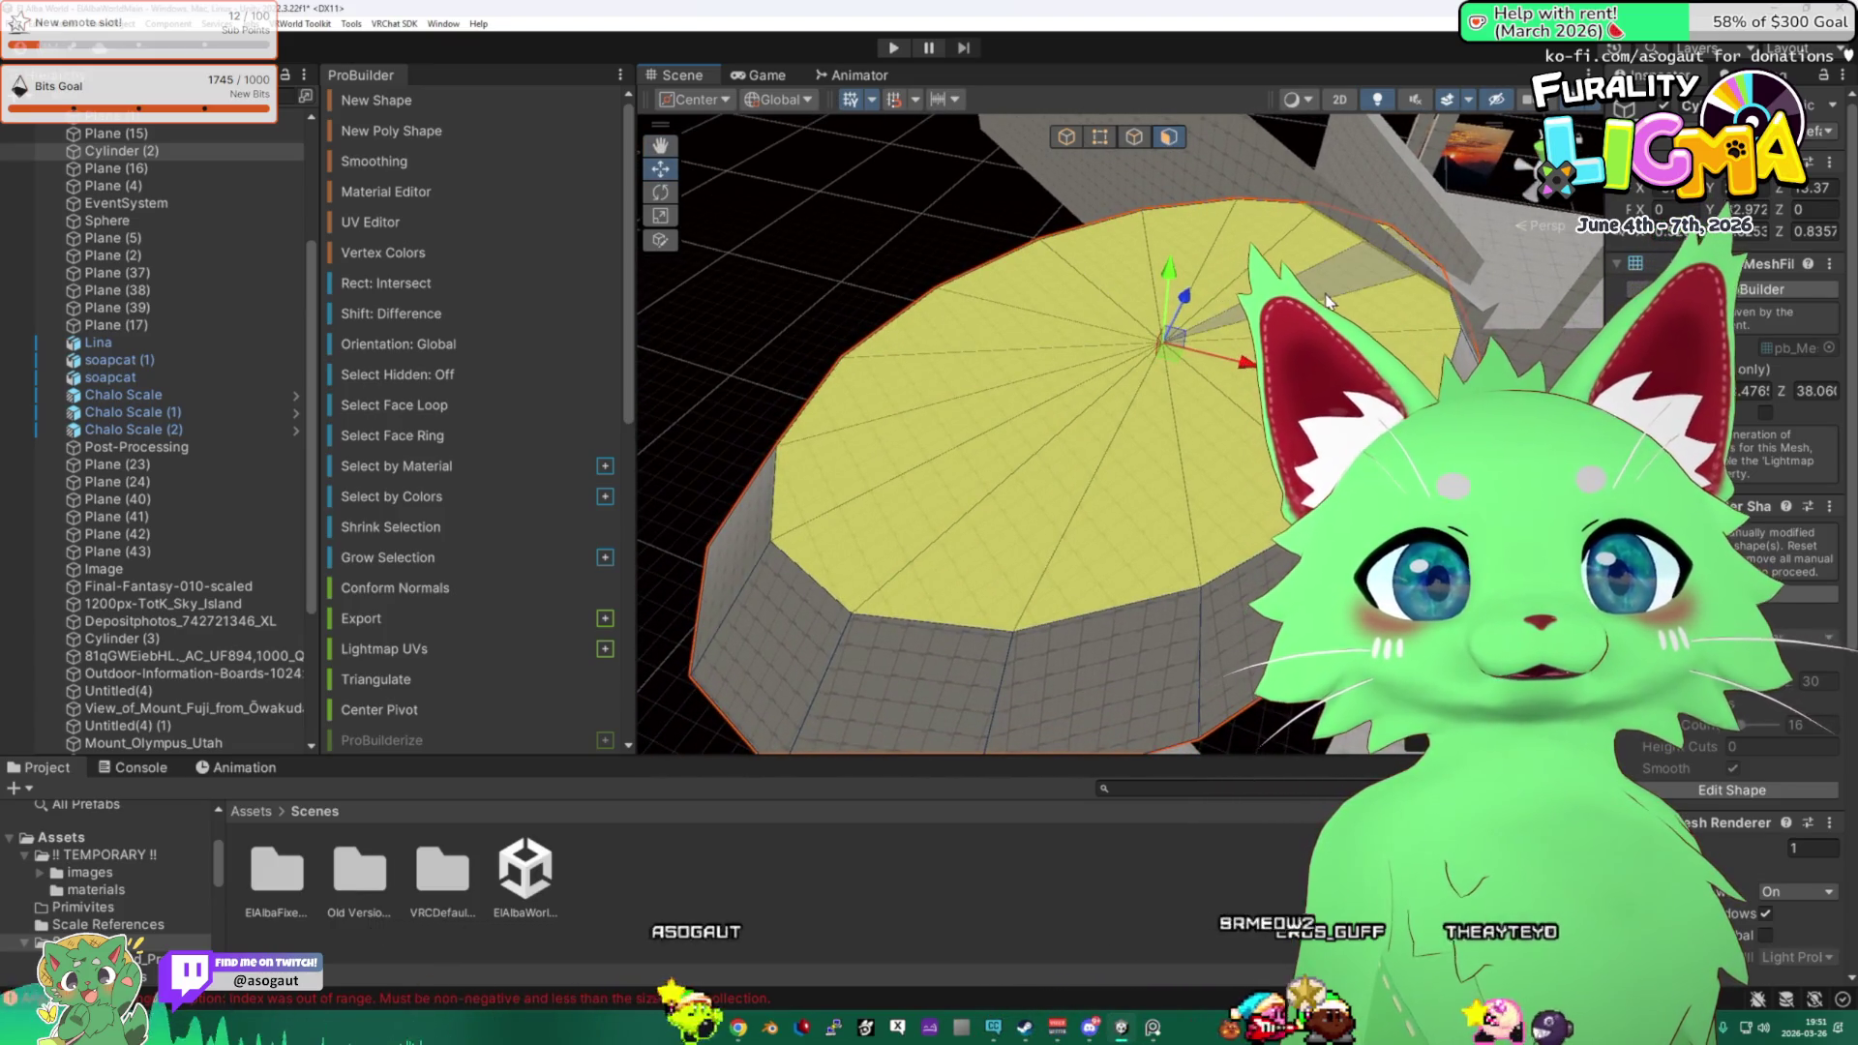
Scale the top cap up so it overhangs the cylinder's side walls.
left_click(660, 214)
mouse_move(1163, 340)
left_mouse_down()
mouse_move(878, 305)
mouse_move(826, 223)
left_mouse_up()
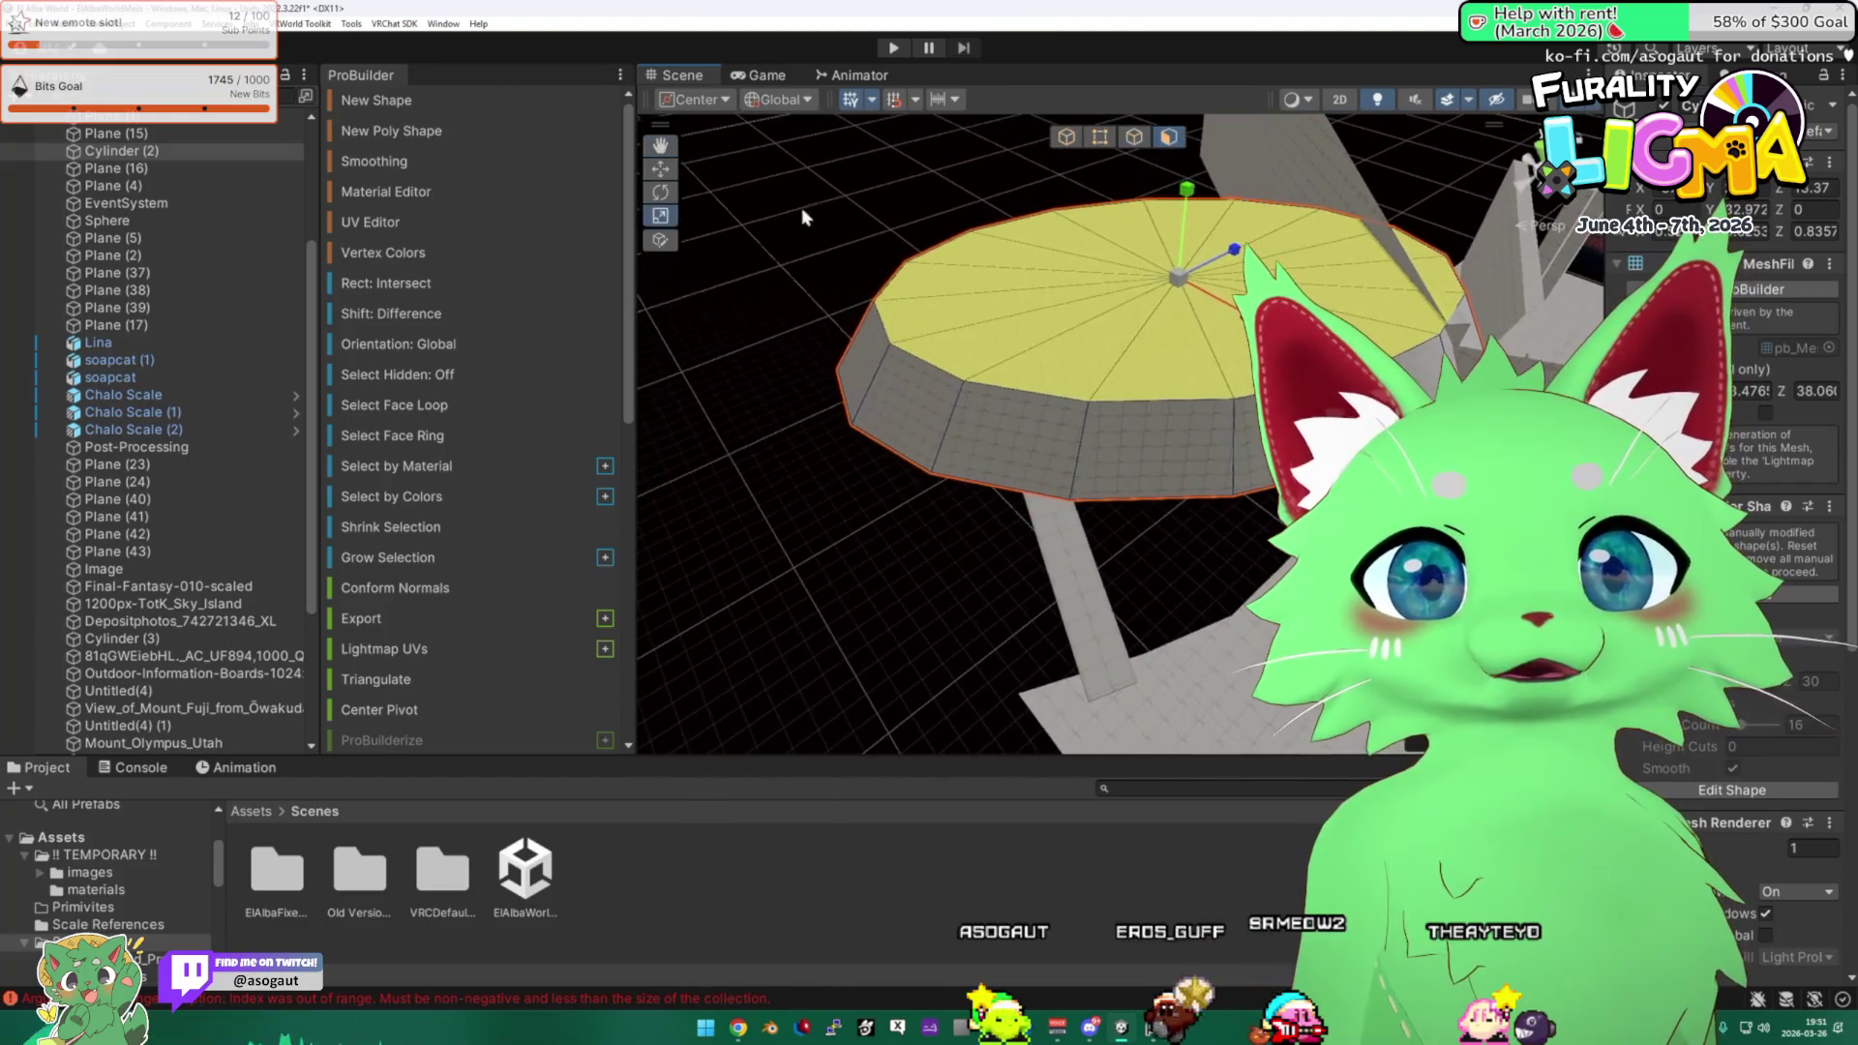
left_click(1147, 341)
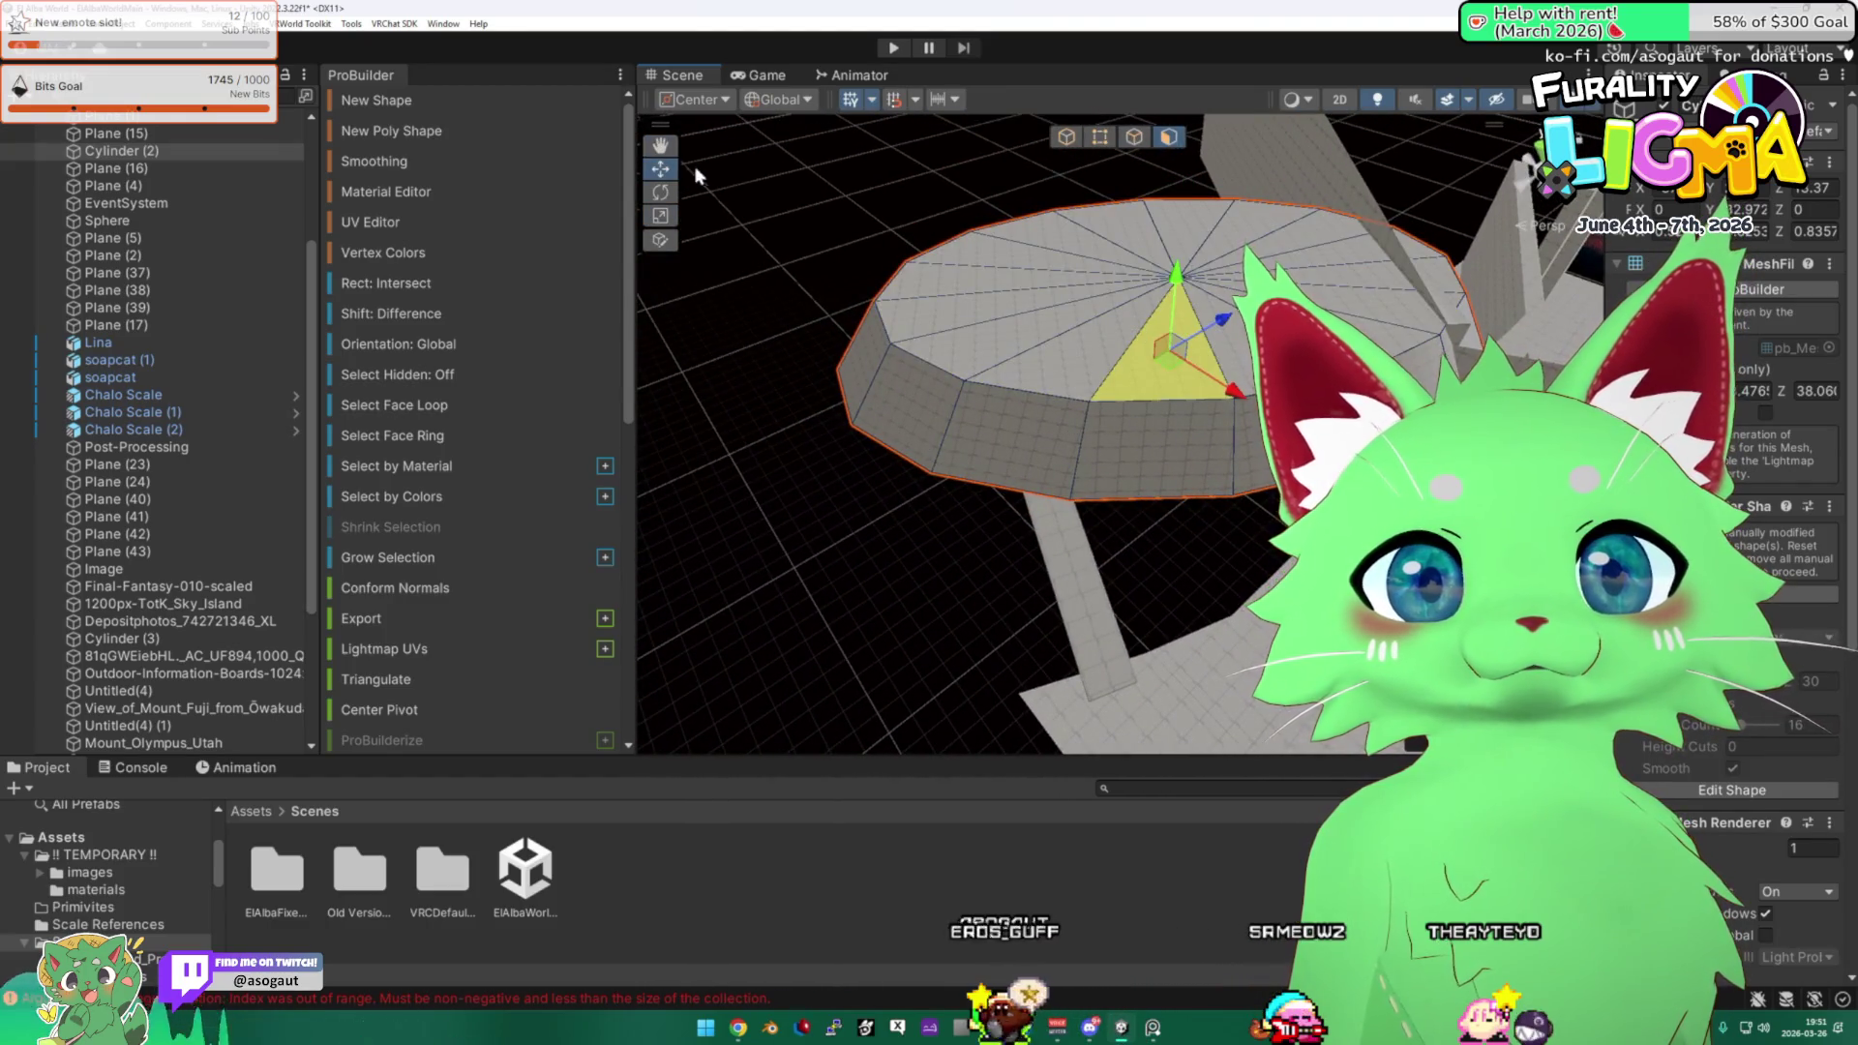
Return to Object mode and toggle handle orientation to Local and back to Global.
left_click(1065, 137)
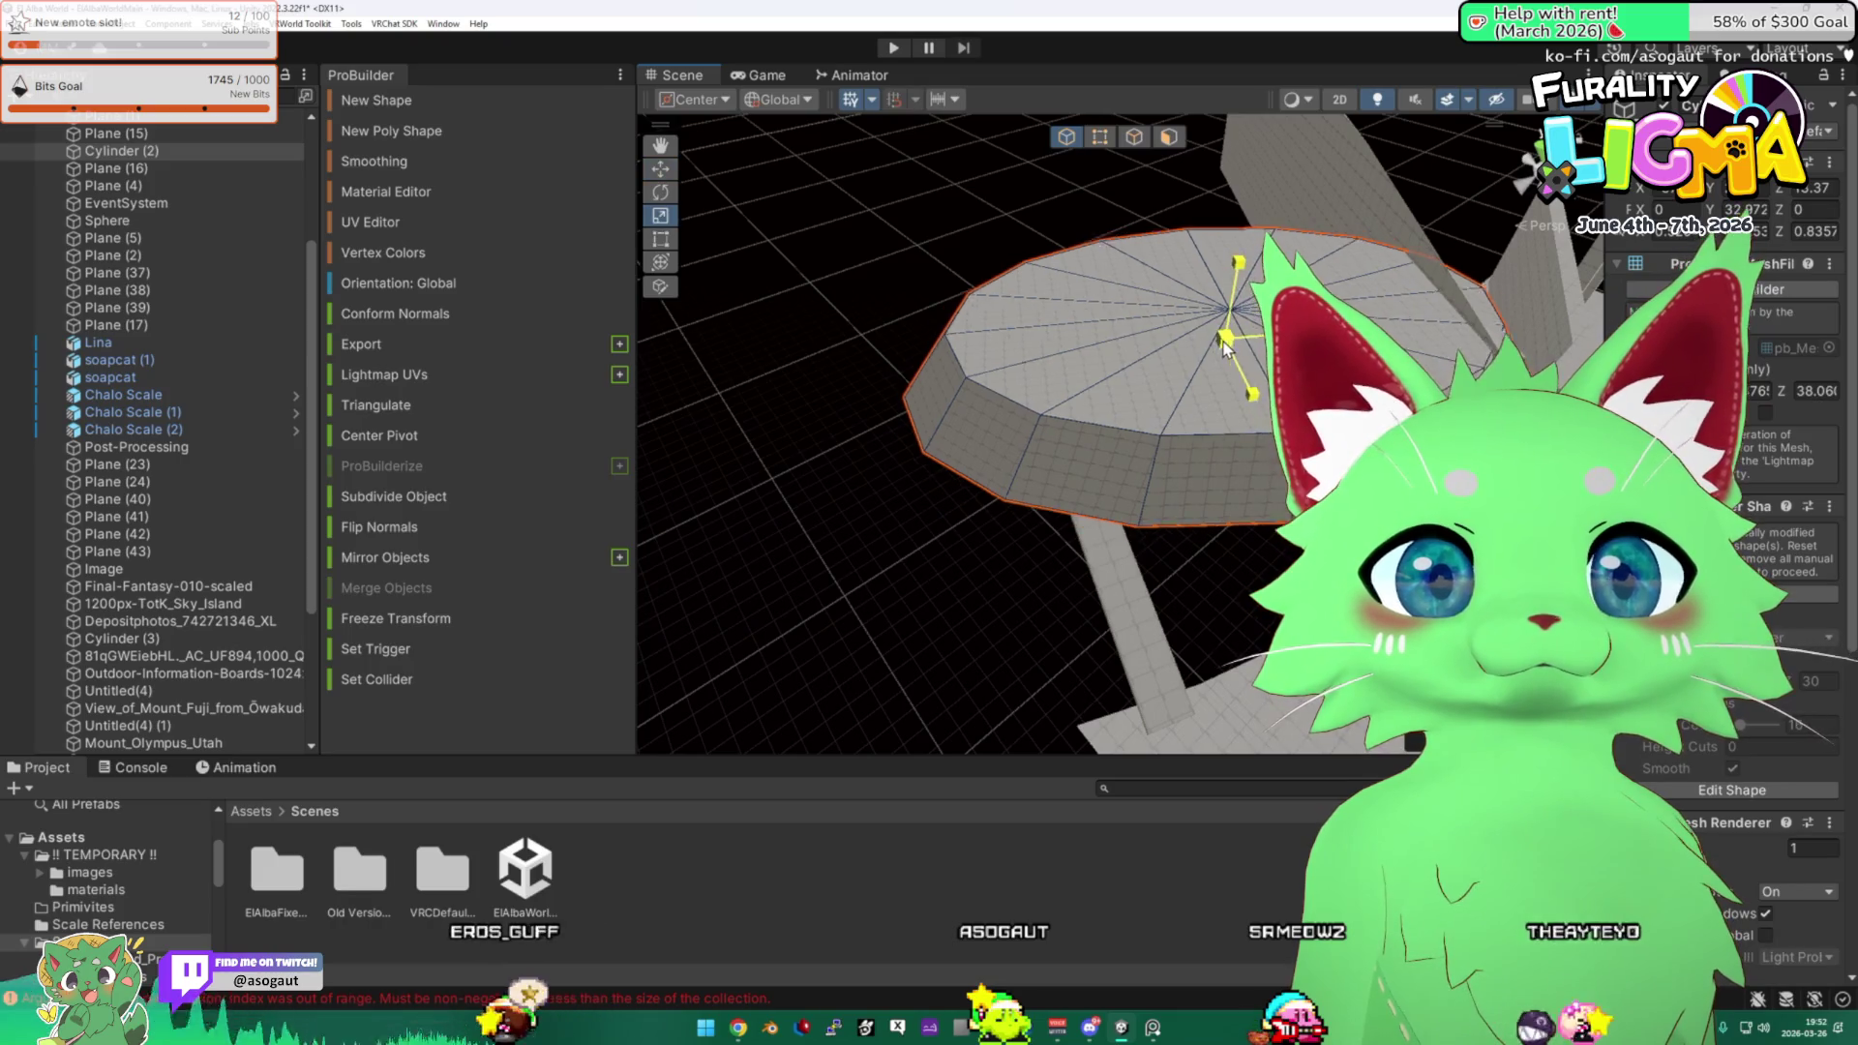
mouse_move(1216, 351)
left_mouse_down()
mouse_move(1189, 204)
mouse_move(1141, 290)
mouse_move(968, 319)
mouse_move(710, 181)
left_mouse_up()
scroll(1087, 416, "up", 3)
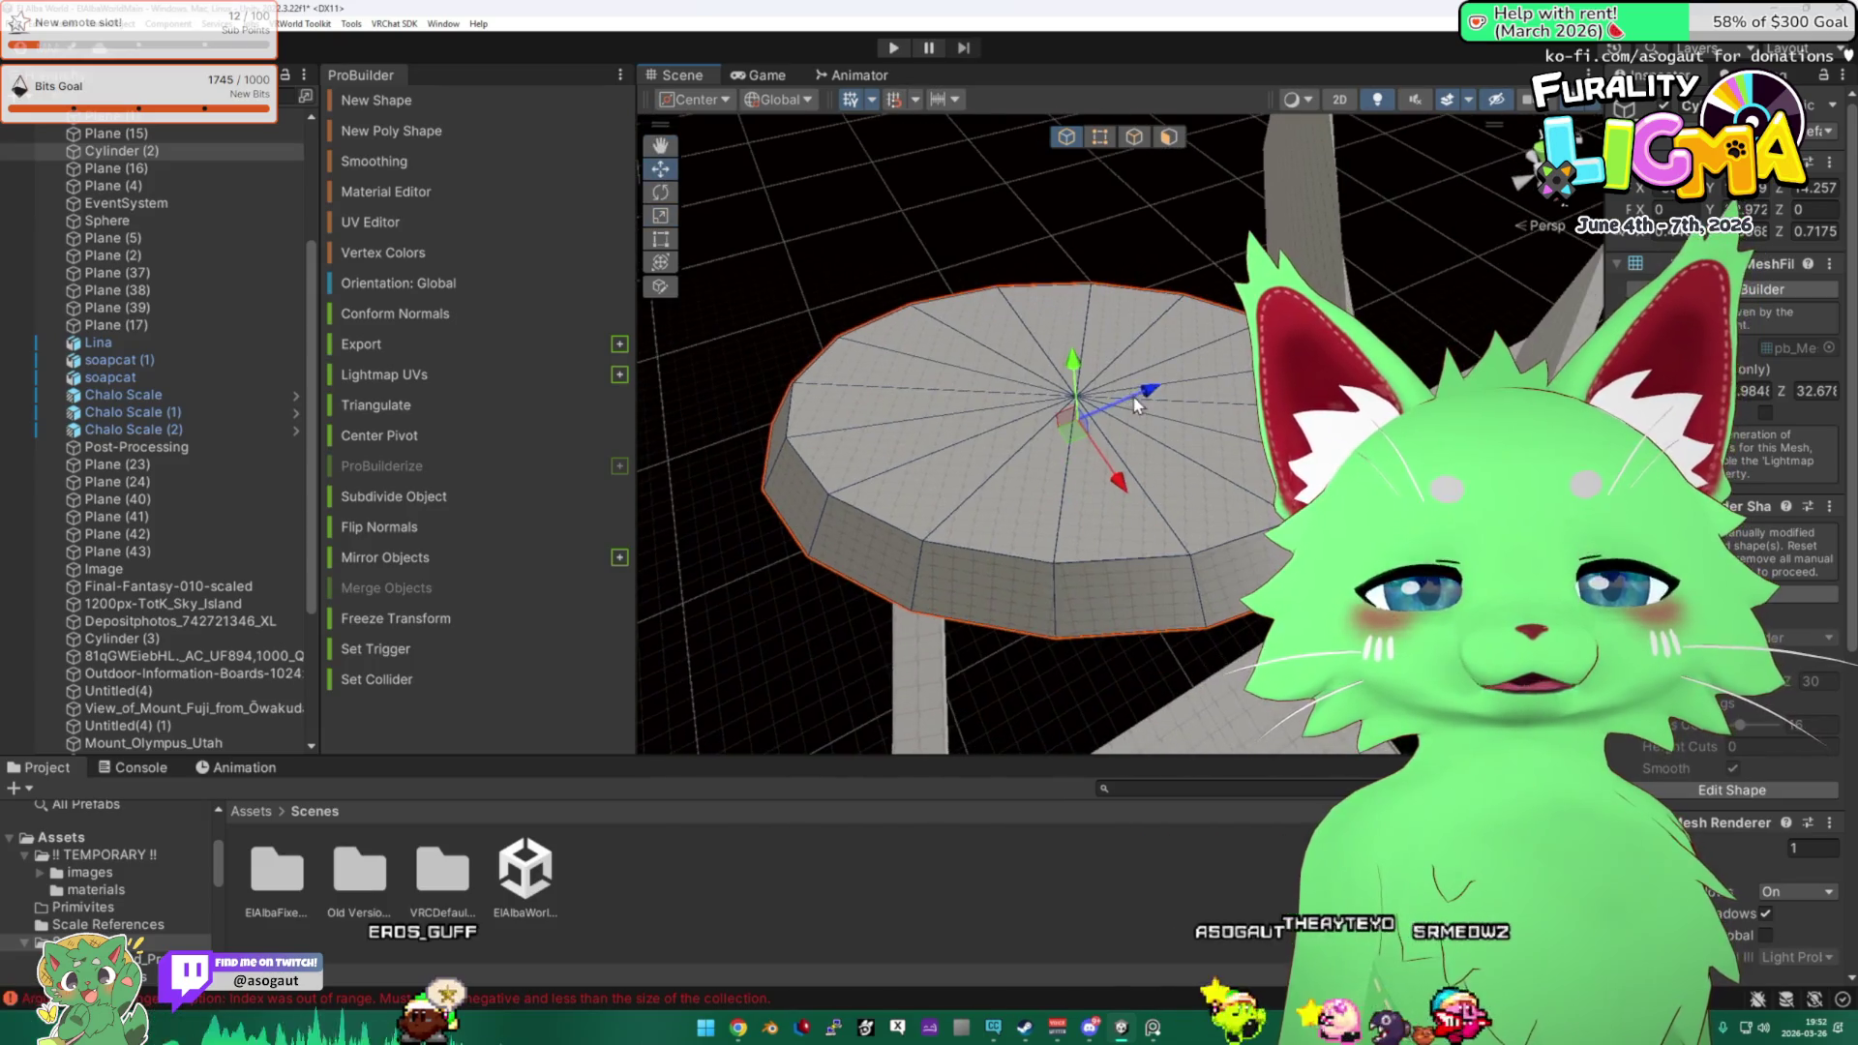
scroll(1029, 525, "down", 3)
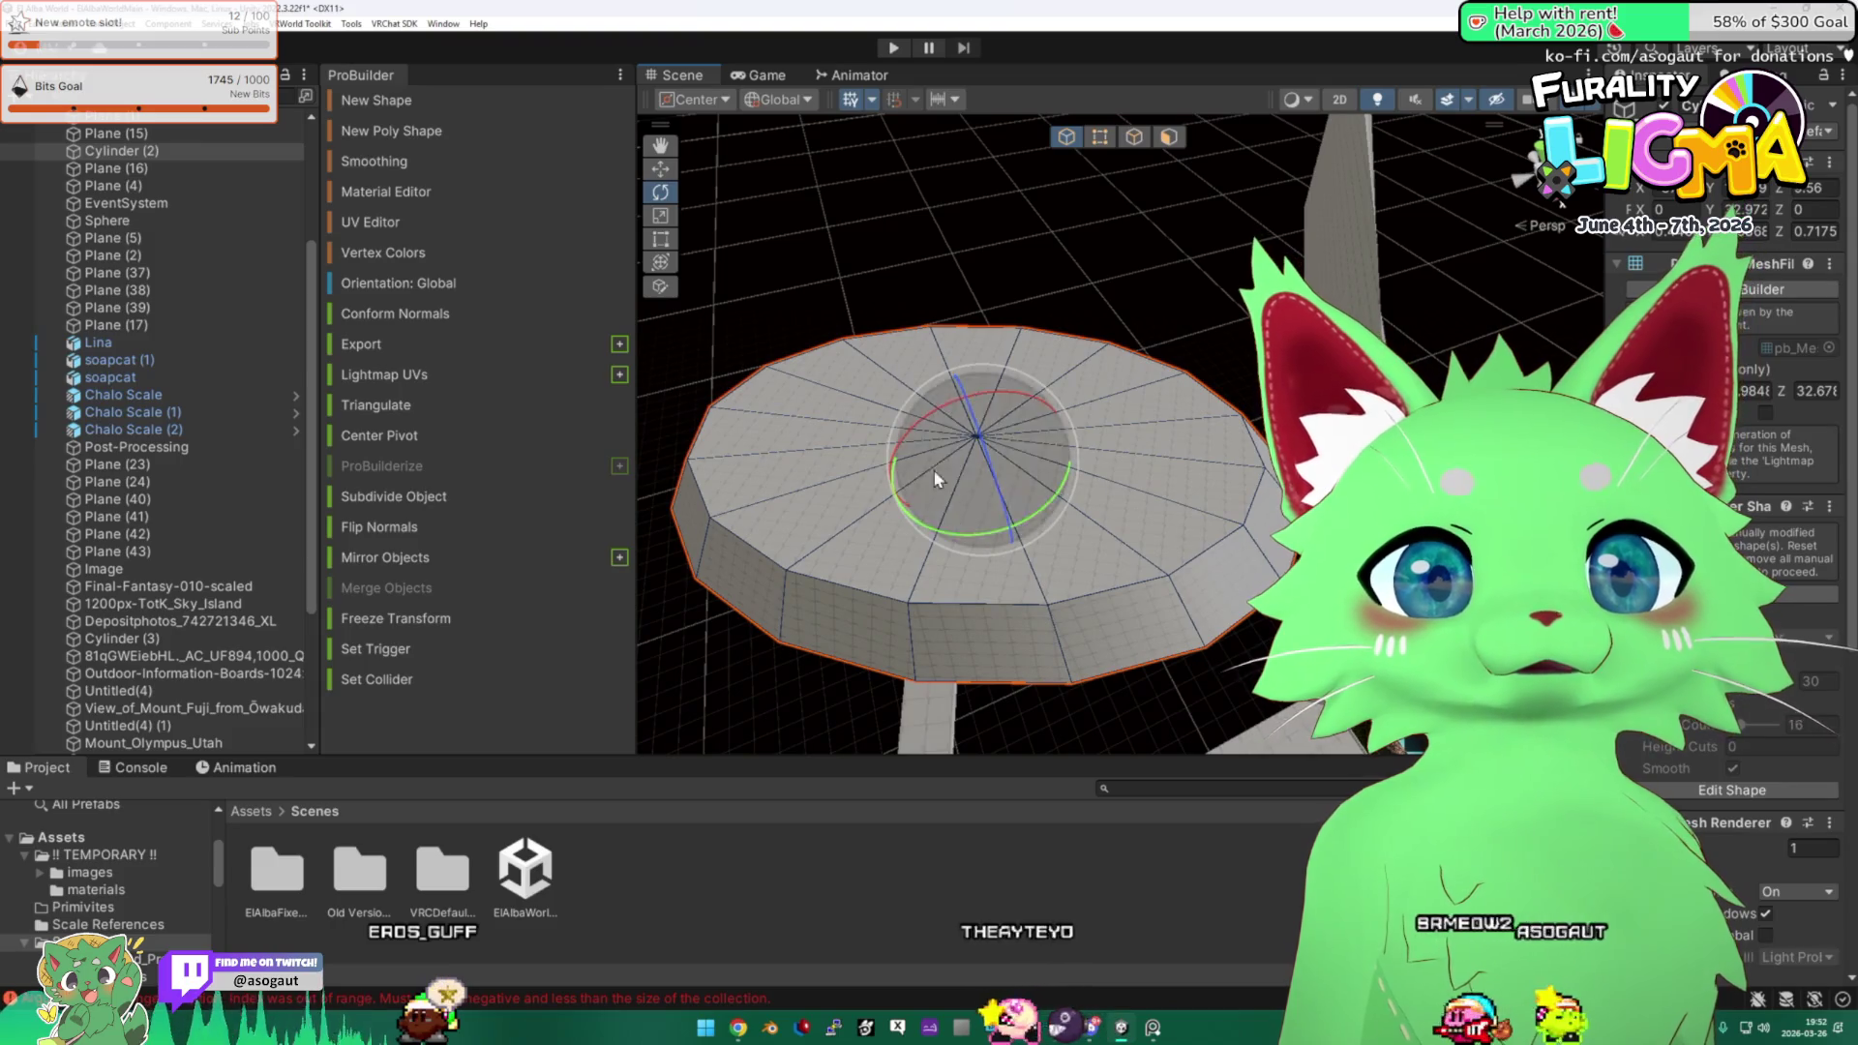
left_click(778, 136)
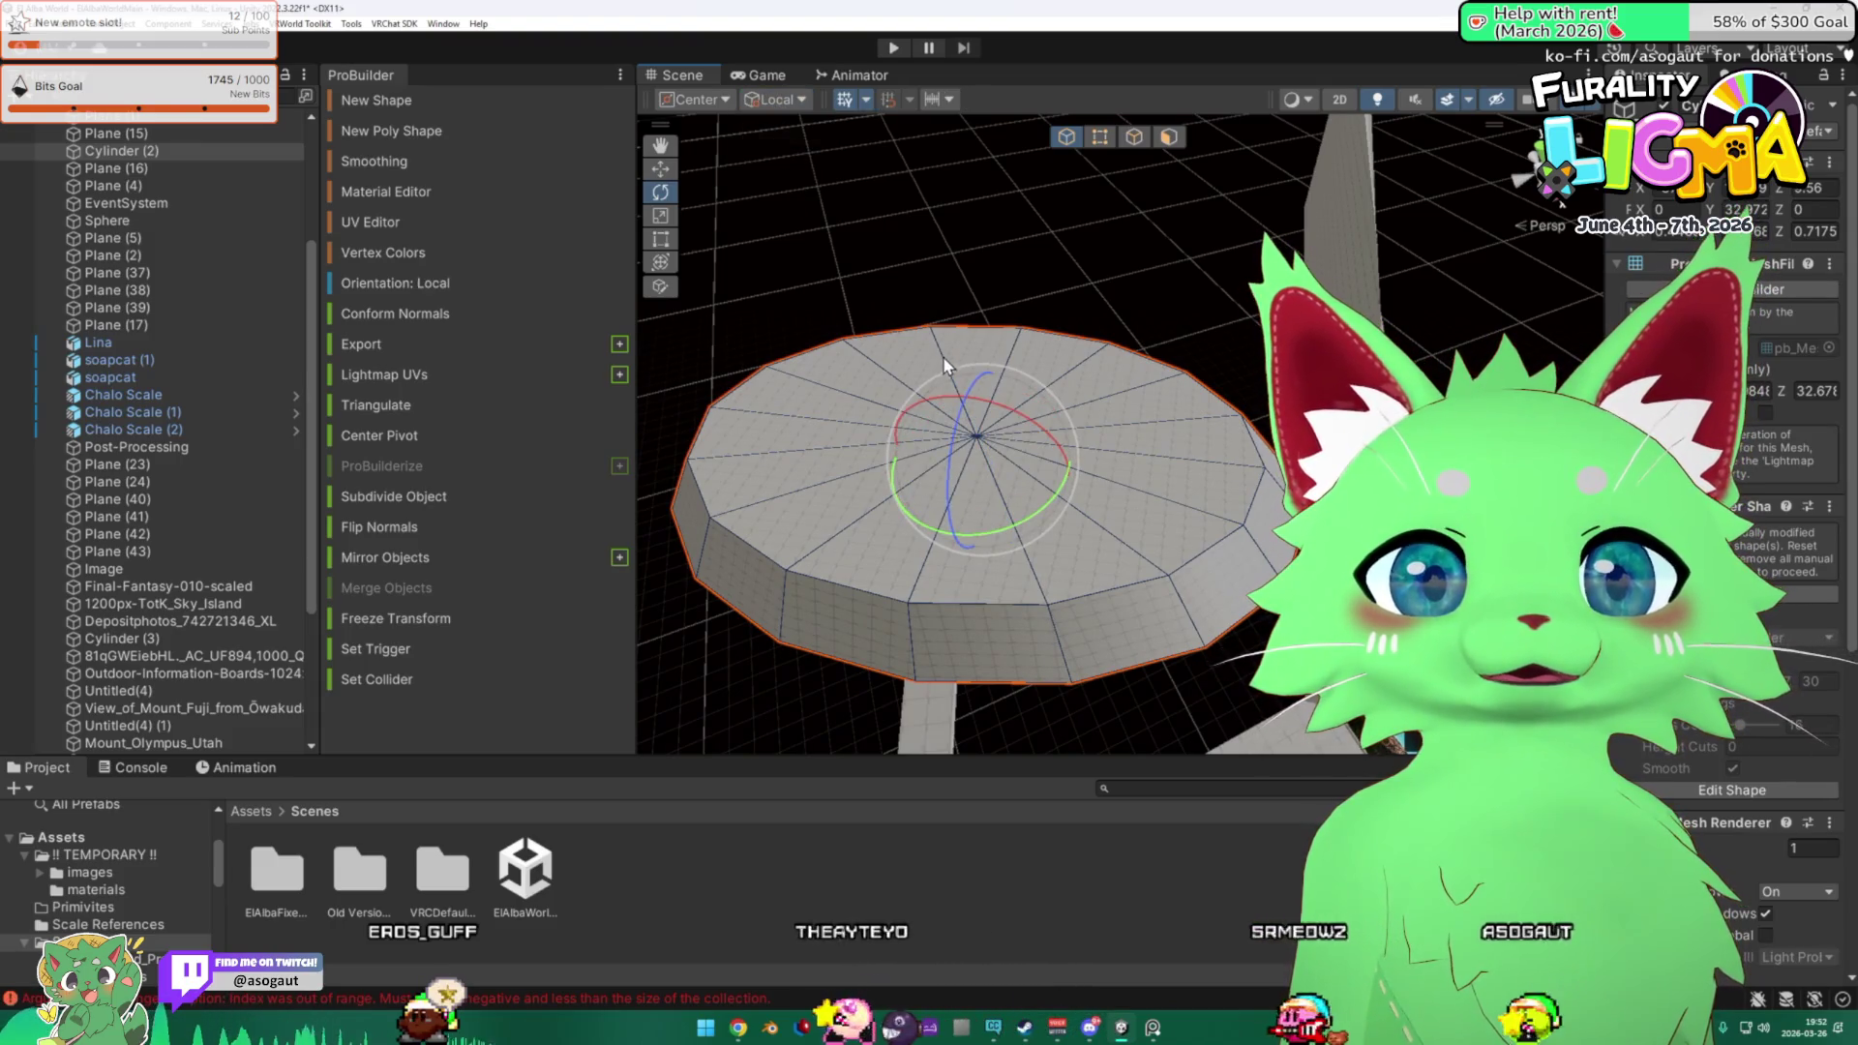
left_click(779, 120)
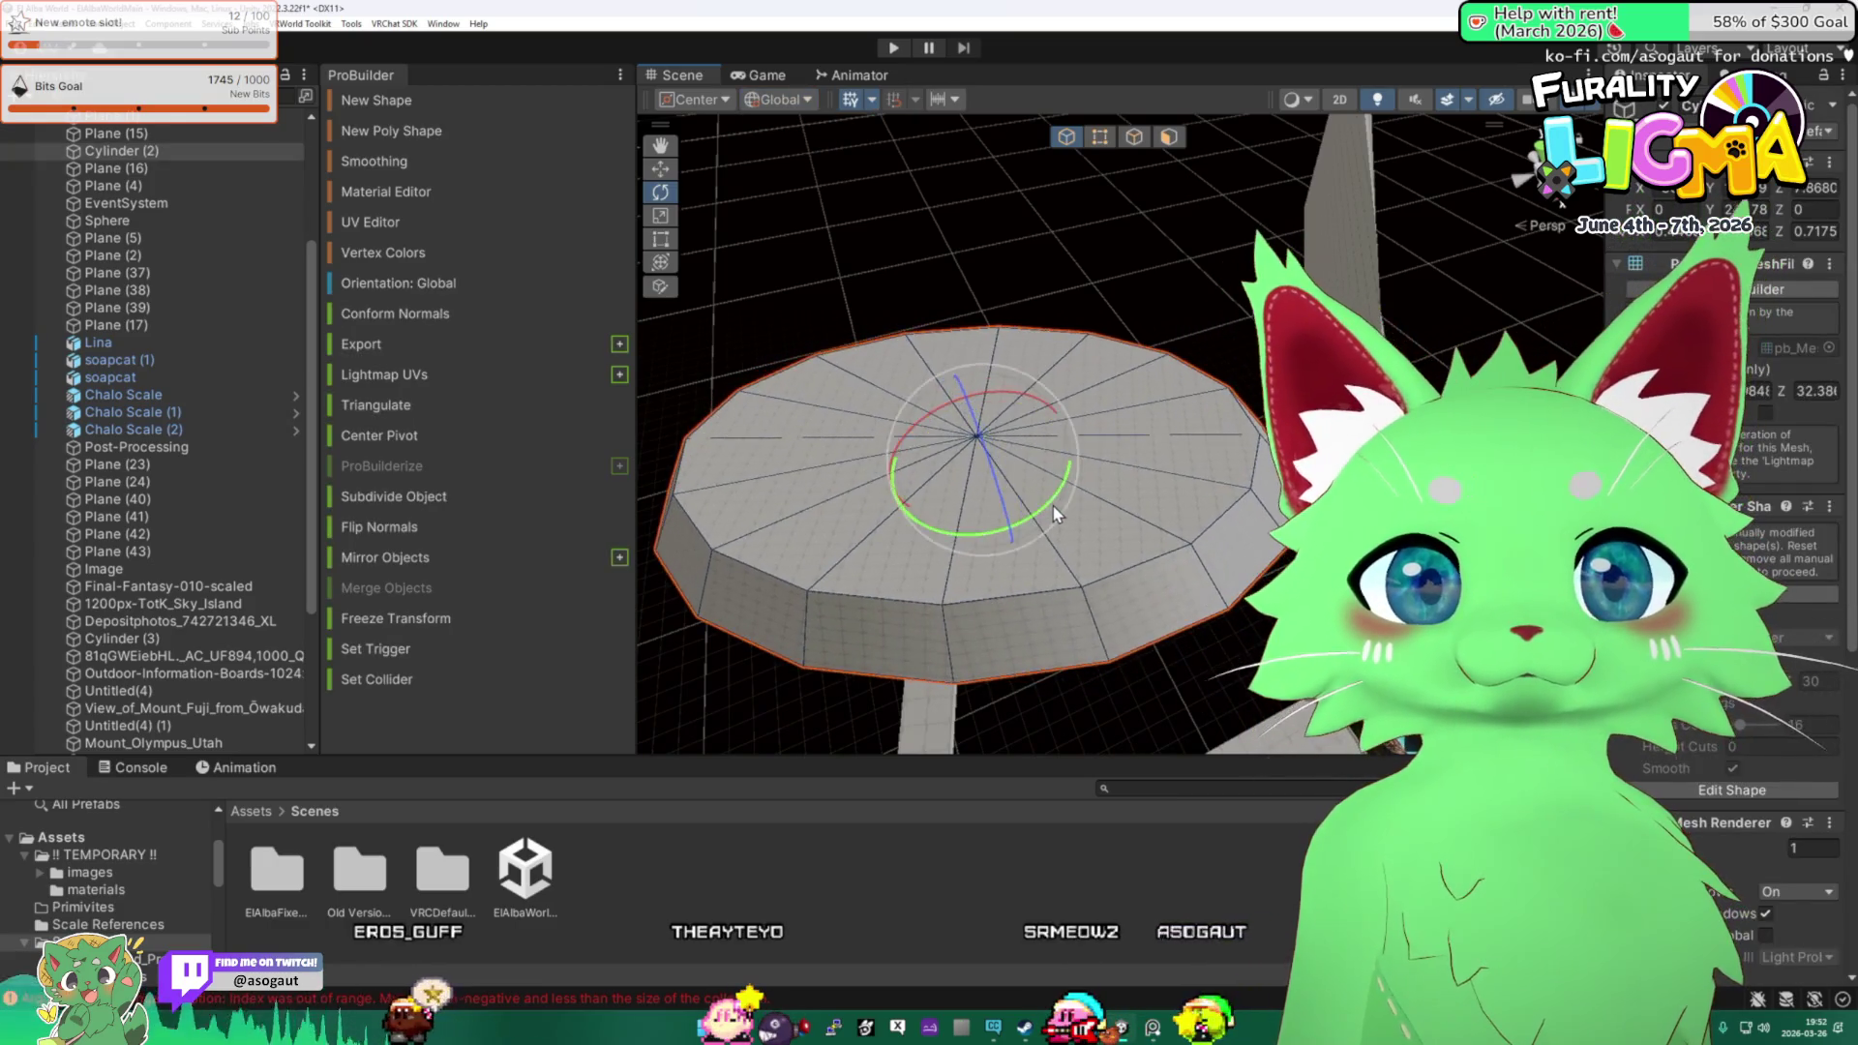
mouse_move(1028, 520)
left_mouse_down()
mouse_move(959, 495)
mouse_move(943, 571)
mouse_move(1060, 458)
mouse_move(1169, 560)
mouse_move(948, 358)
mouse_move(1064, 397)
left_mouse_up()
left_click(1169, 559)
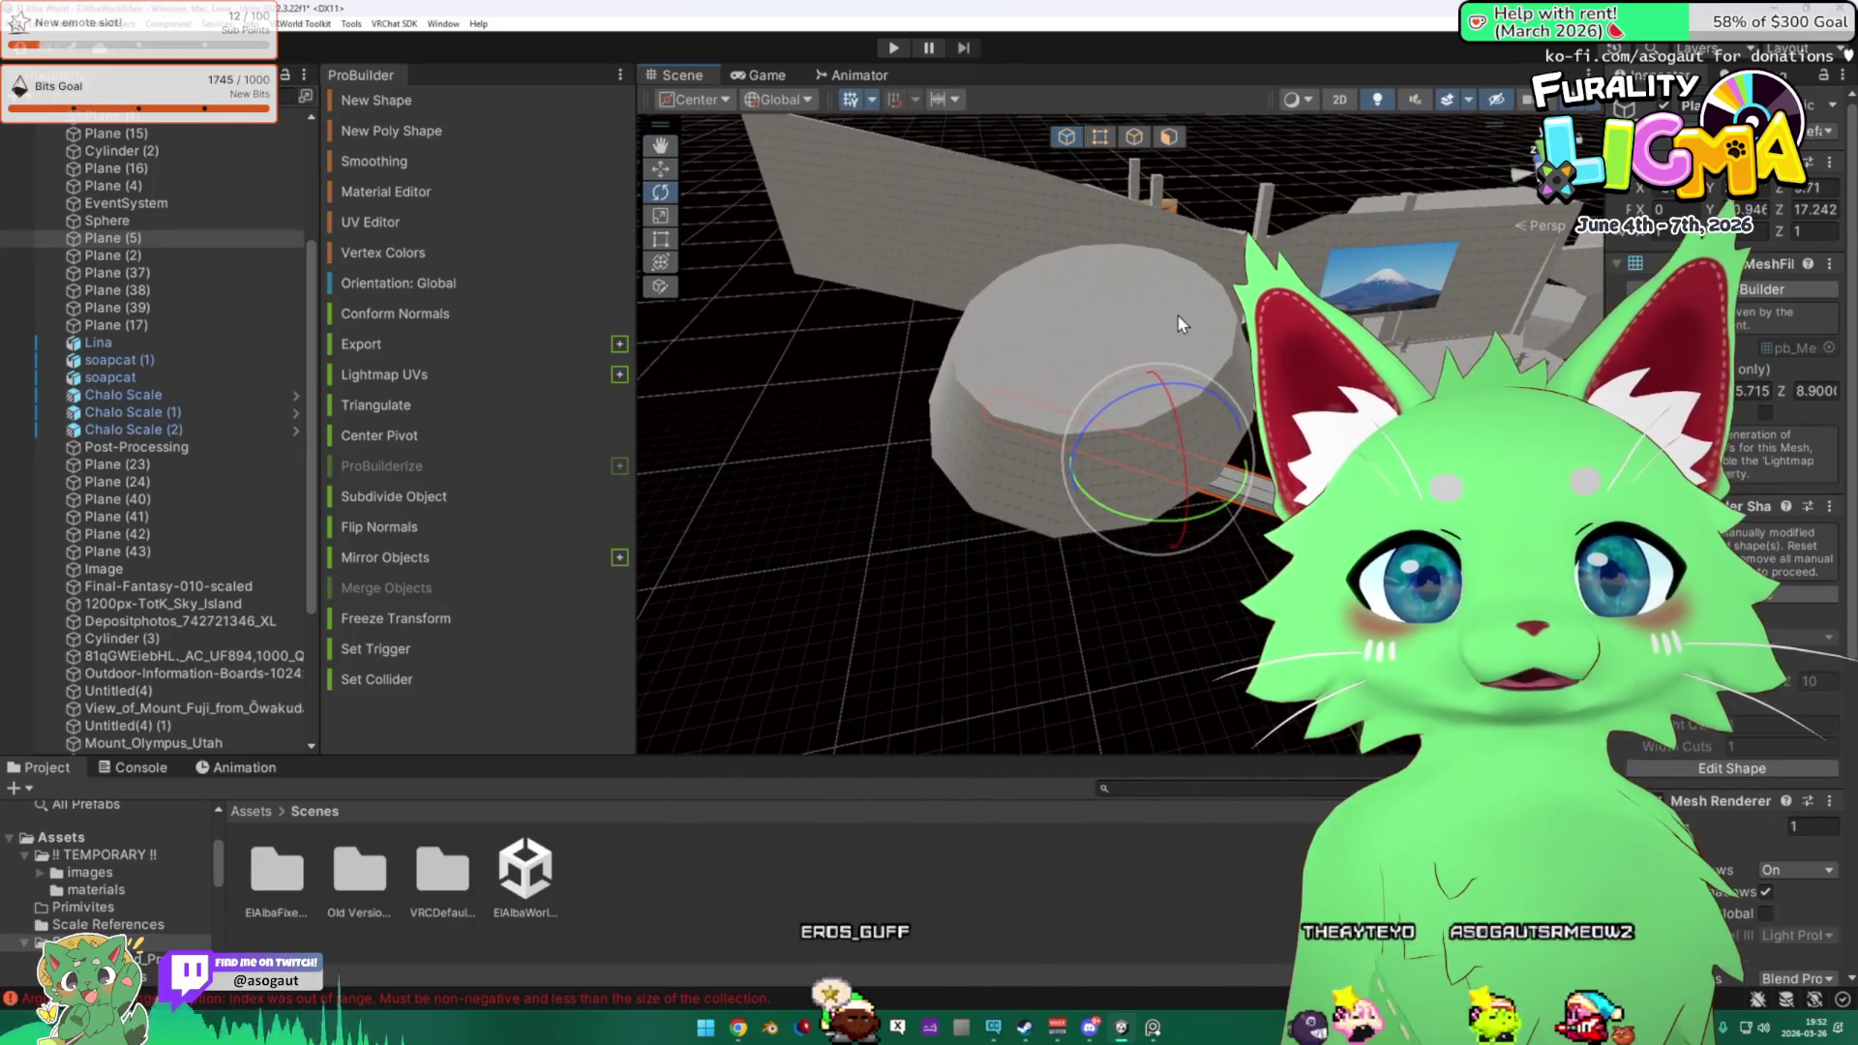
Pick a vertex on the long wall in Vertex mode, then open a new Chrome tab.
left_click(1189, 401)
mouse_move(1181, 387)
left_mouse_down()
mouse_move(1121, 272)
mouse_move(970, 188)
mouse_move(1101, 281)
mouse_move(1096, 195)
mouse_move(817, 212)
mouse_move(990, 293)
mouse_move(985, 224)
mouse_move(871, 223)
mouse_move(818, 307)
mouse_move(678, 203)
left_mouse_up()
left_click(1101, 280)
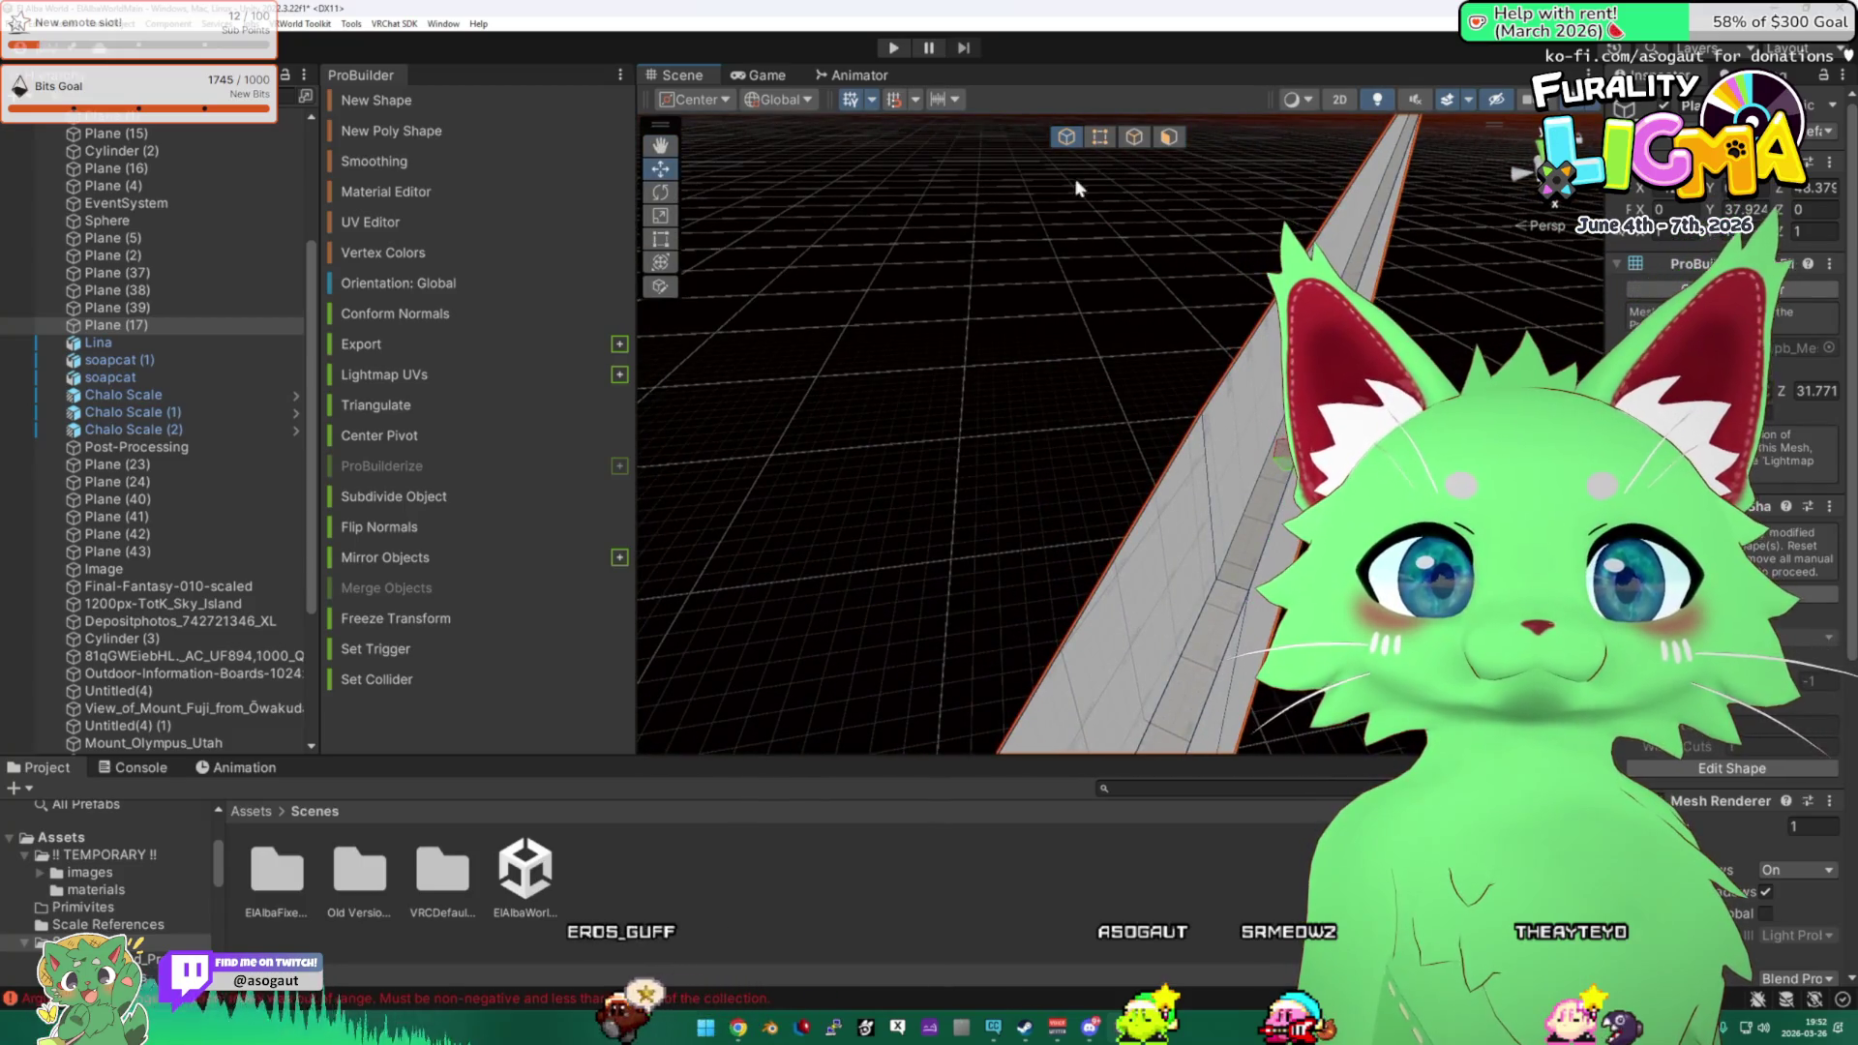
left_click(1097, 137)
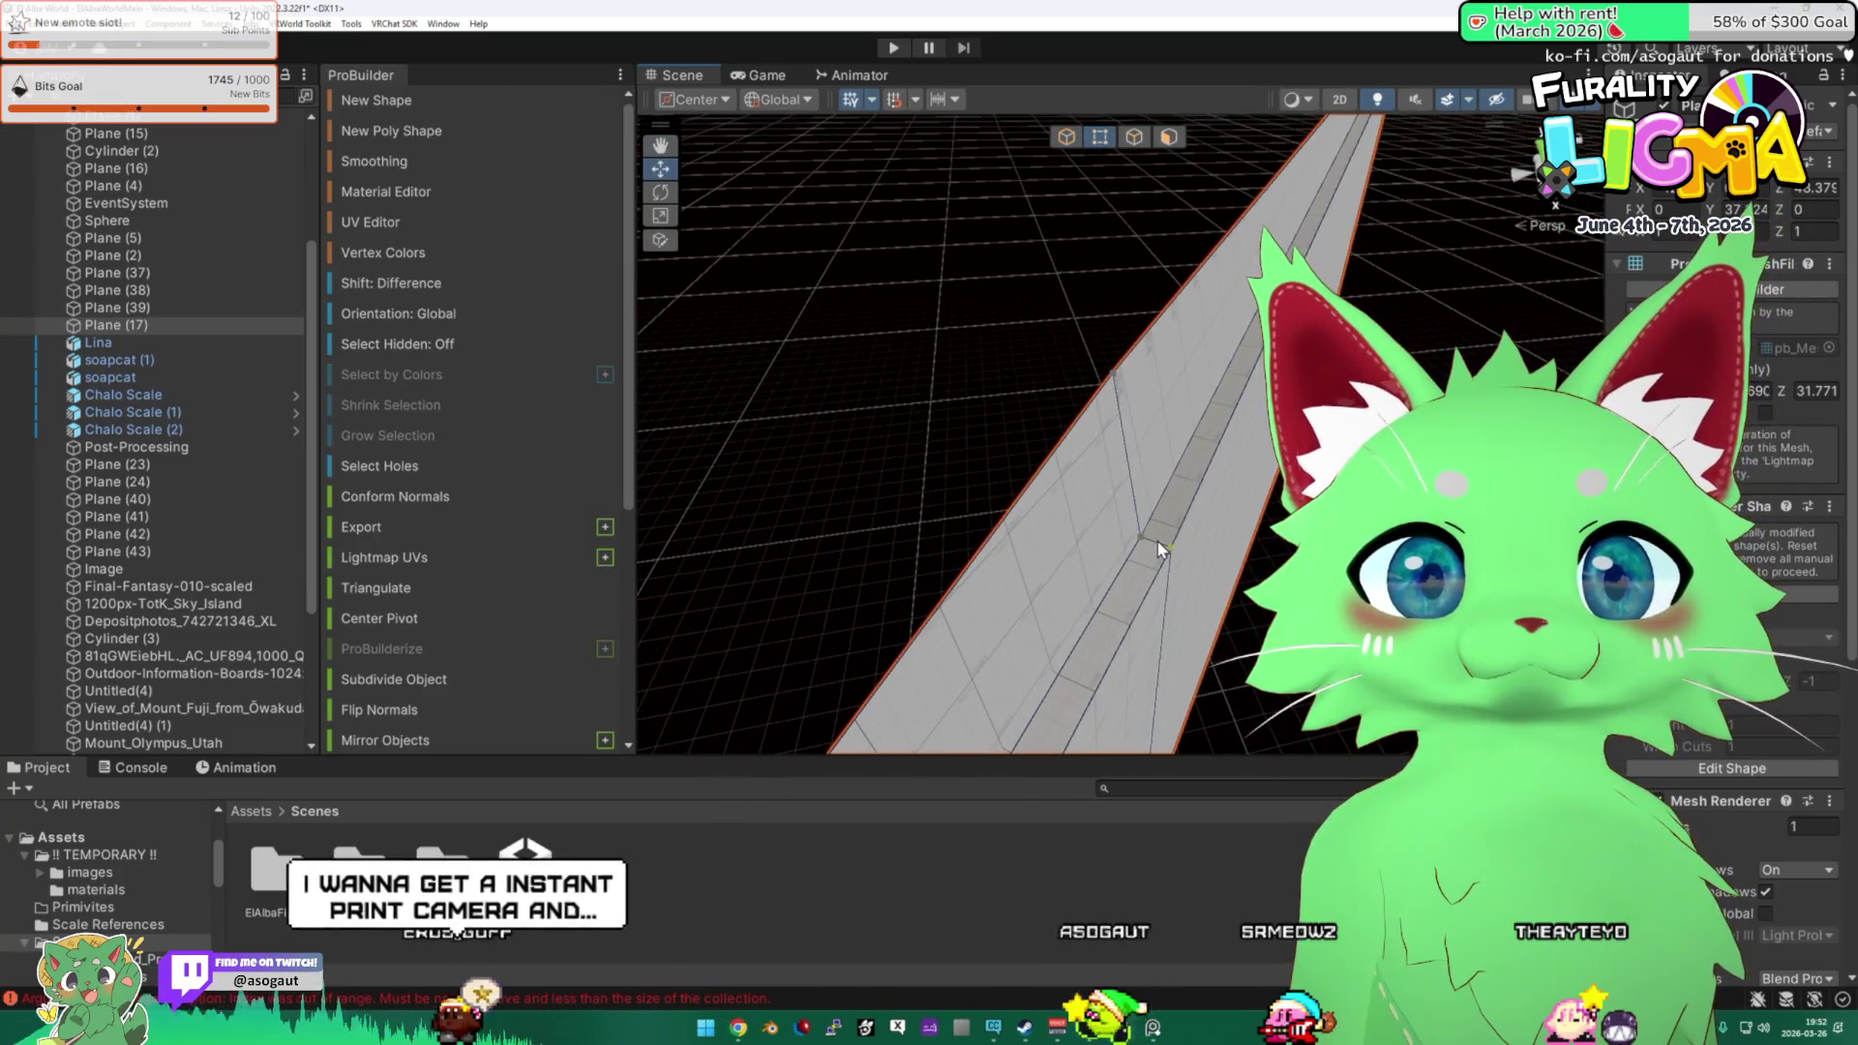
left_click(1161, 545)
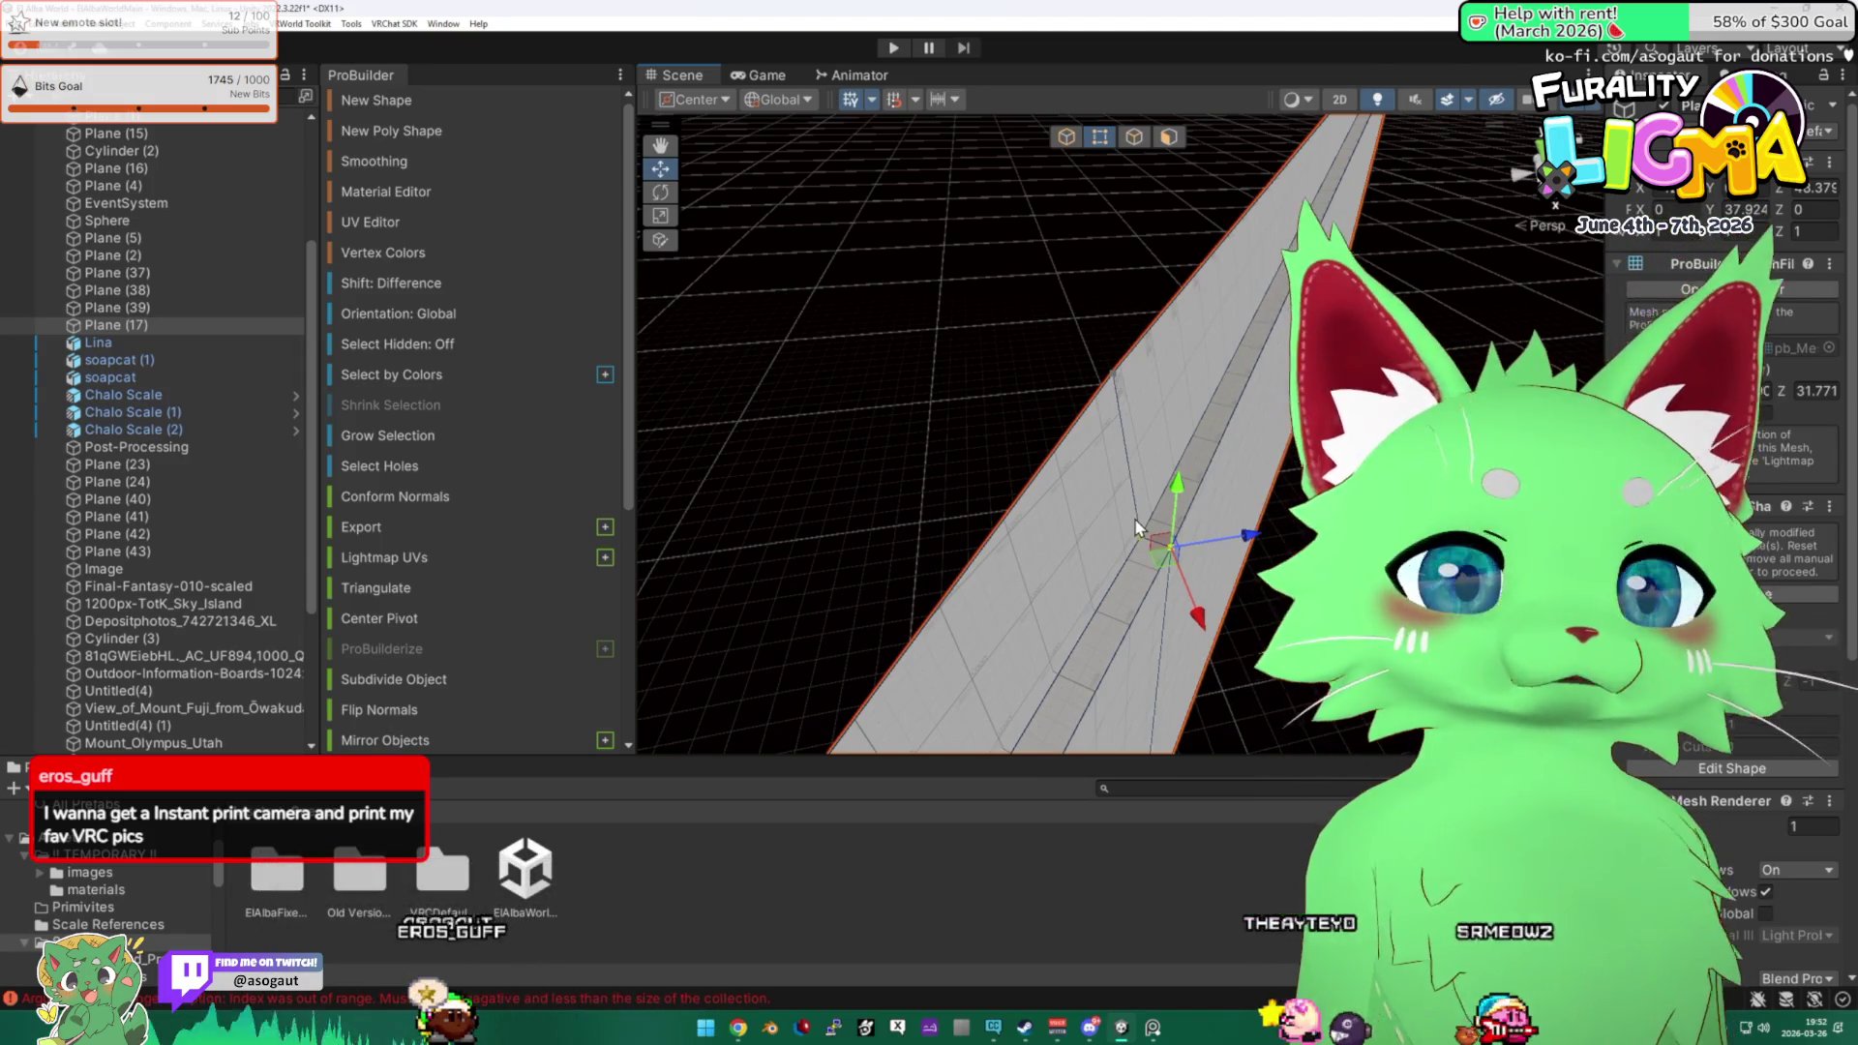
left_click(738, 1028)
key("ctrl+t")
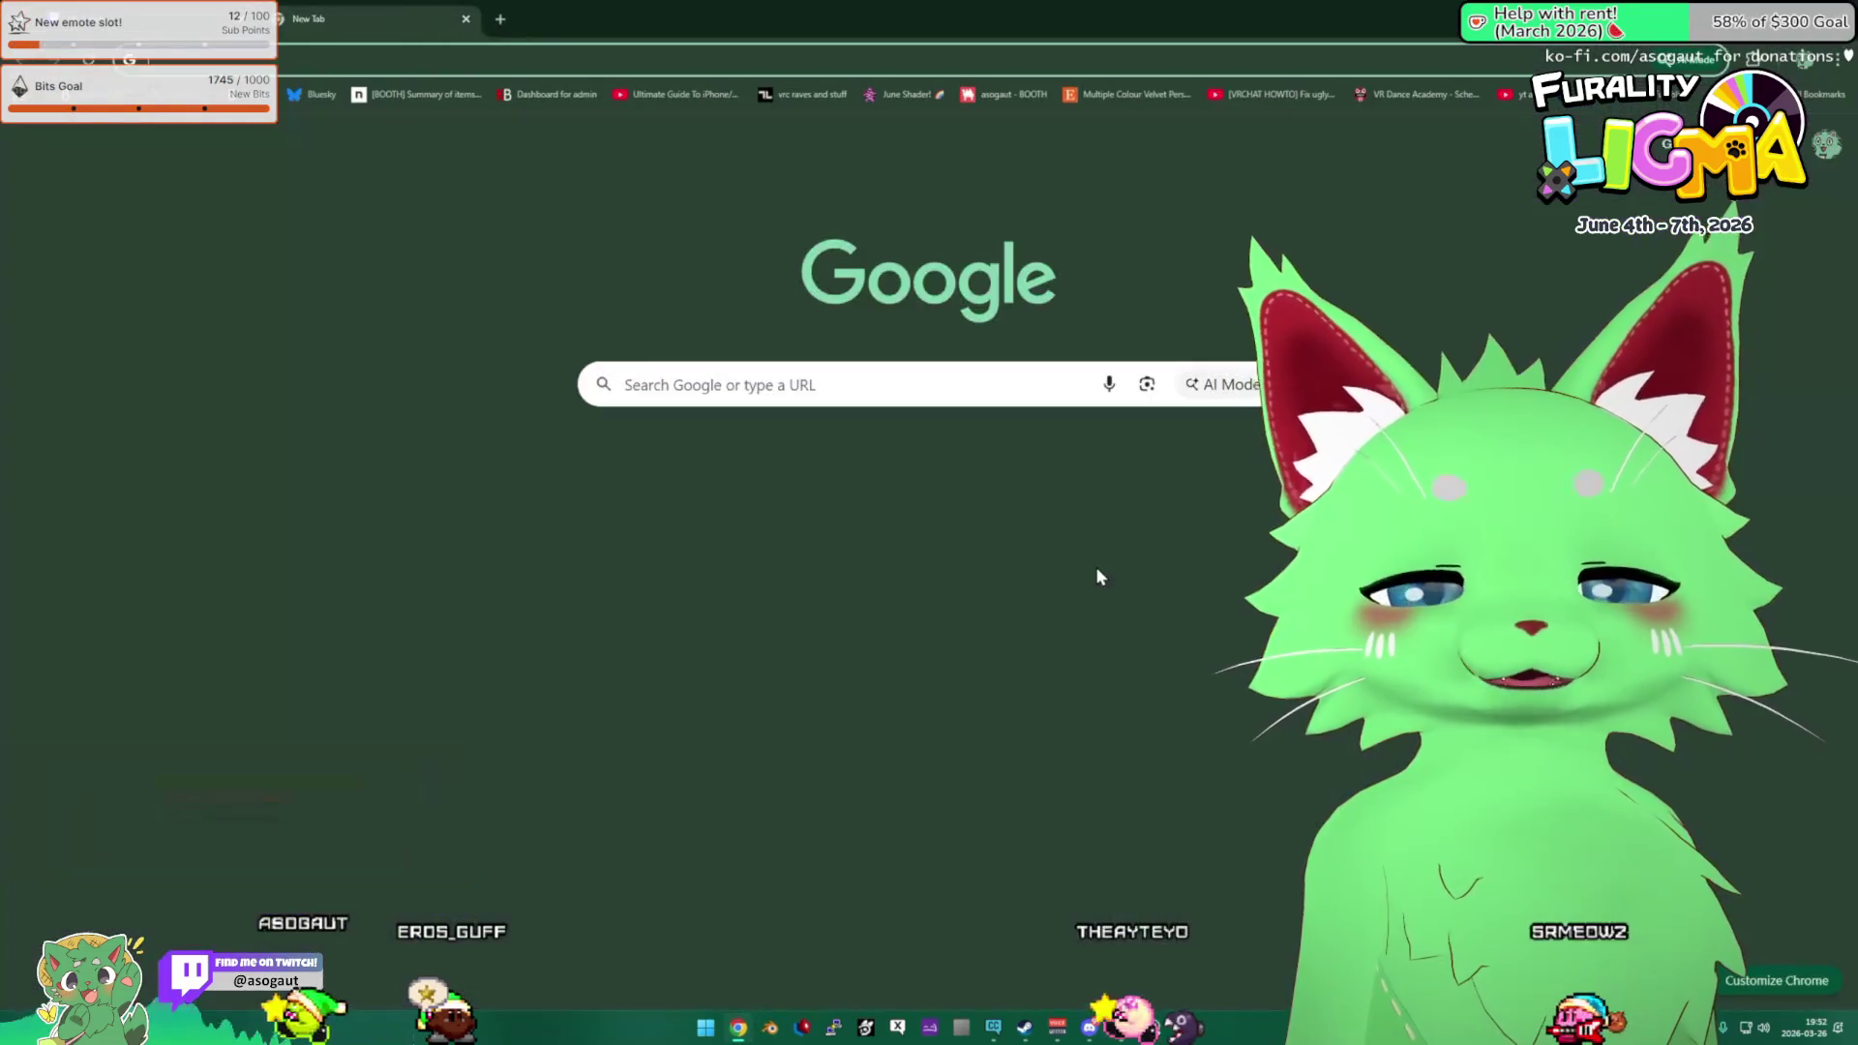
Search Google for 'impossible camera' and view teenage engineering's I-1 page and products page, then go back.
type("impossible camera")
key("Return")
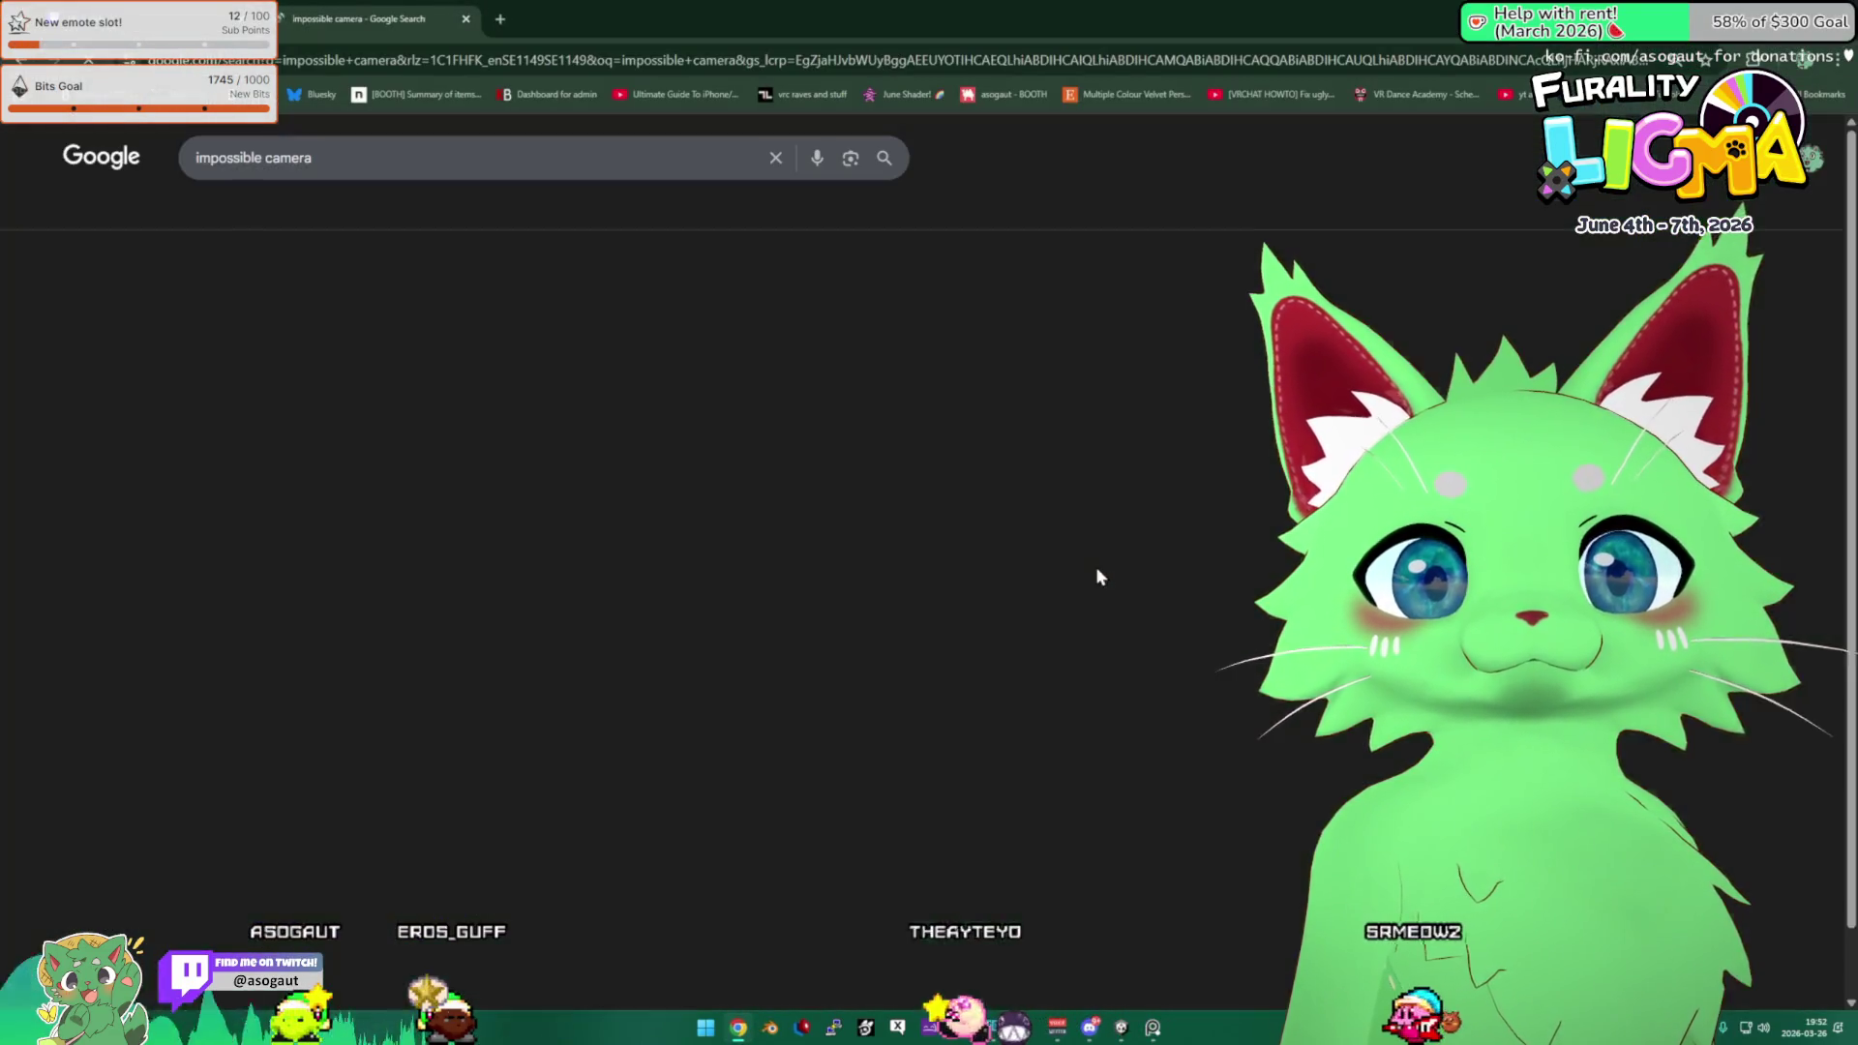
left_click(376, 350)
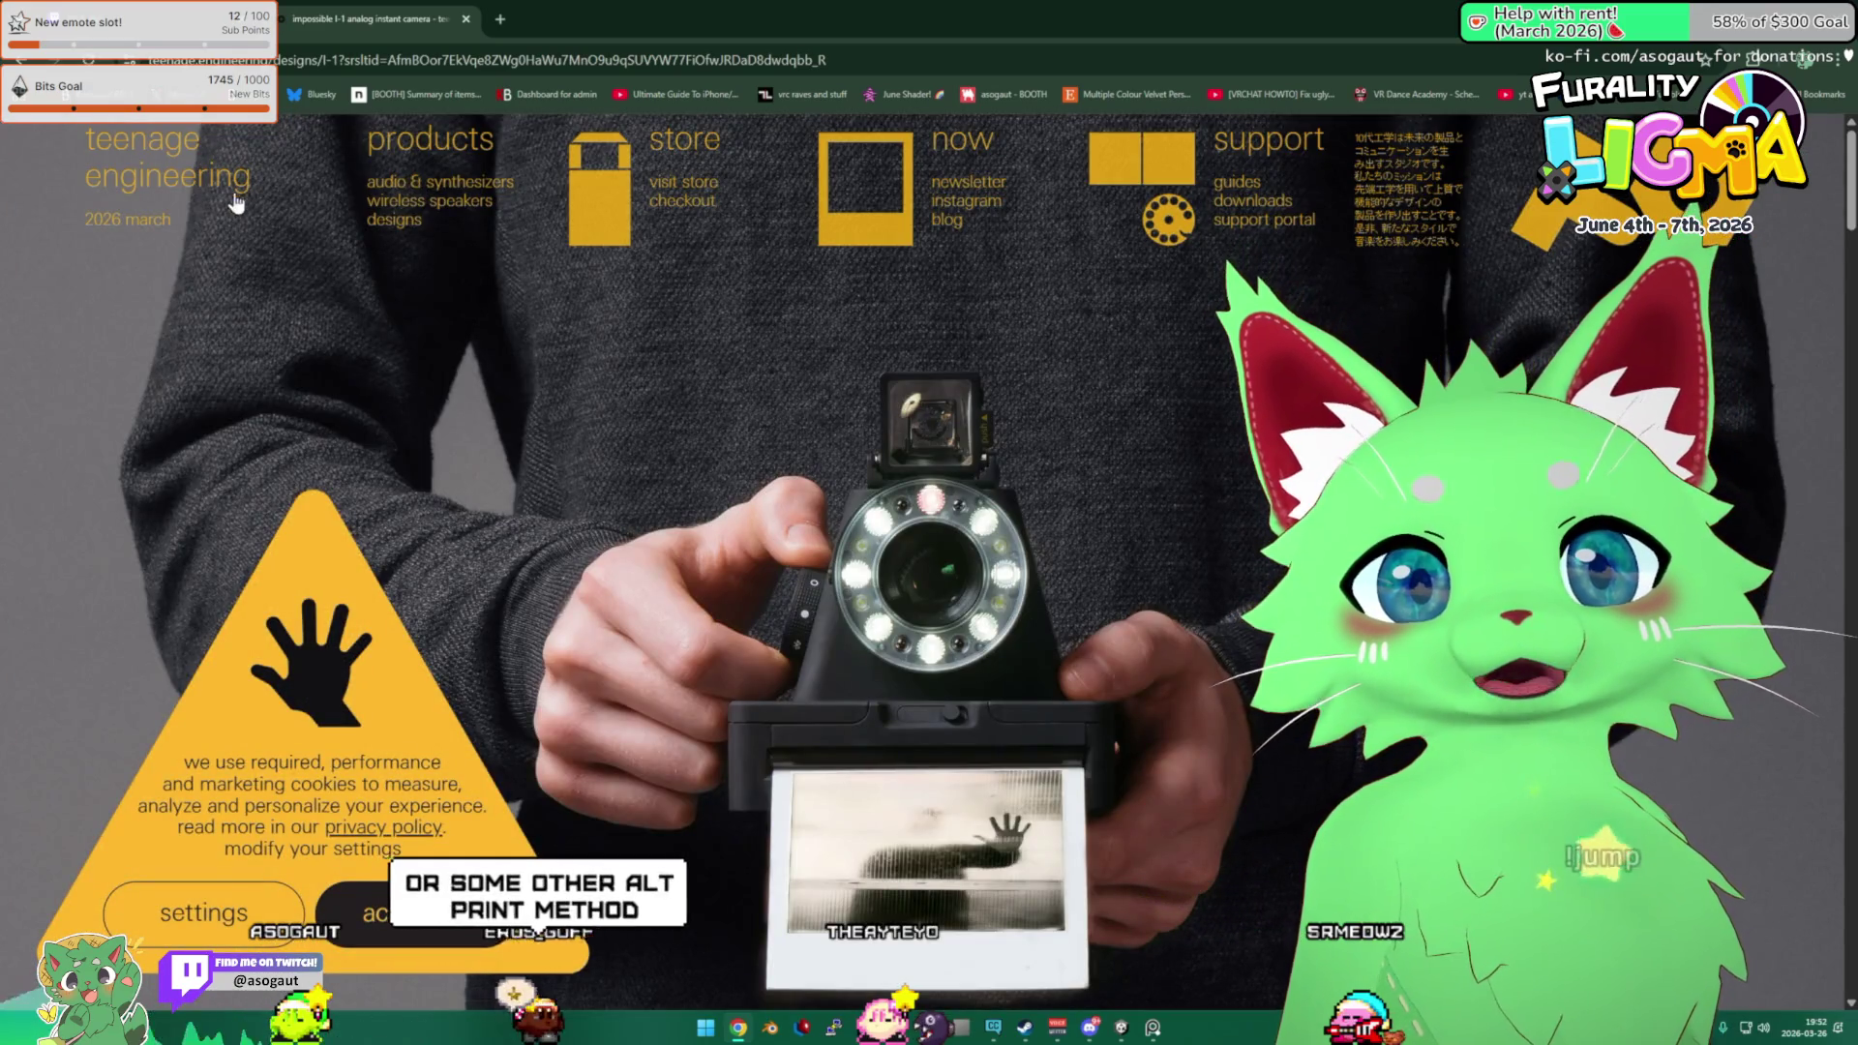
left_click(400, 147)
scroll(562, 406, "down", 4)
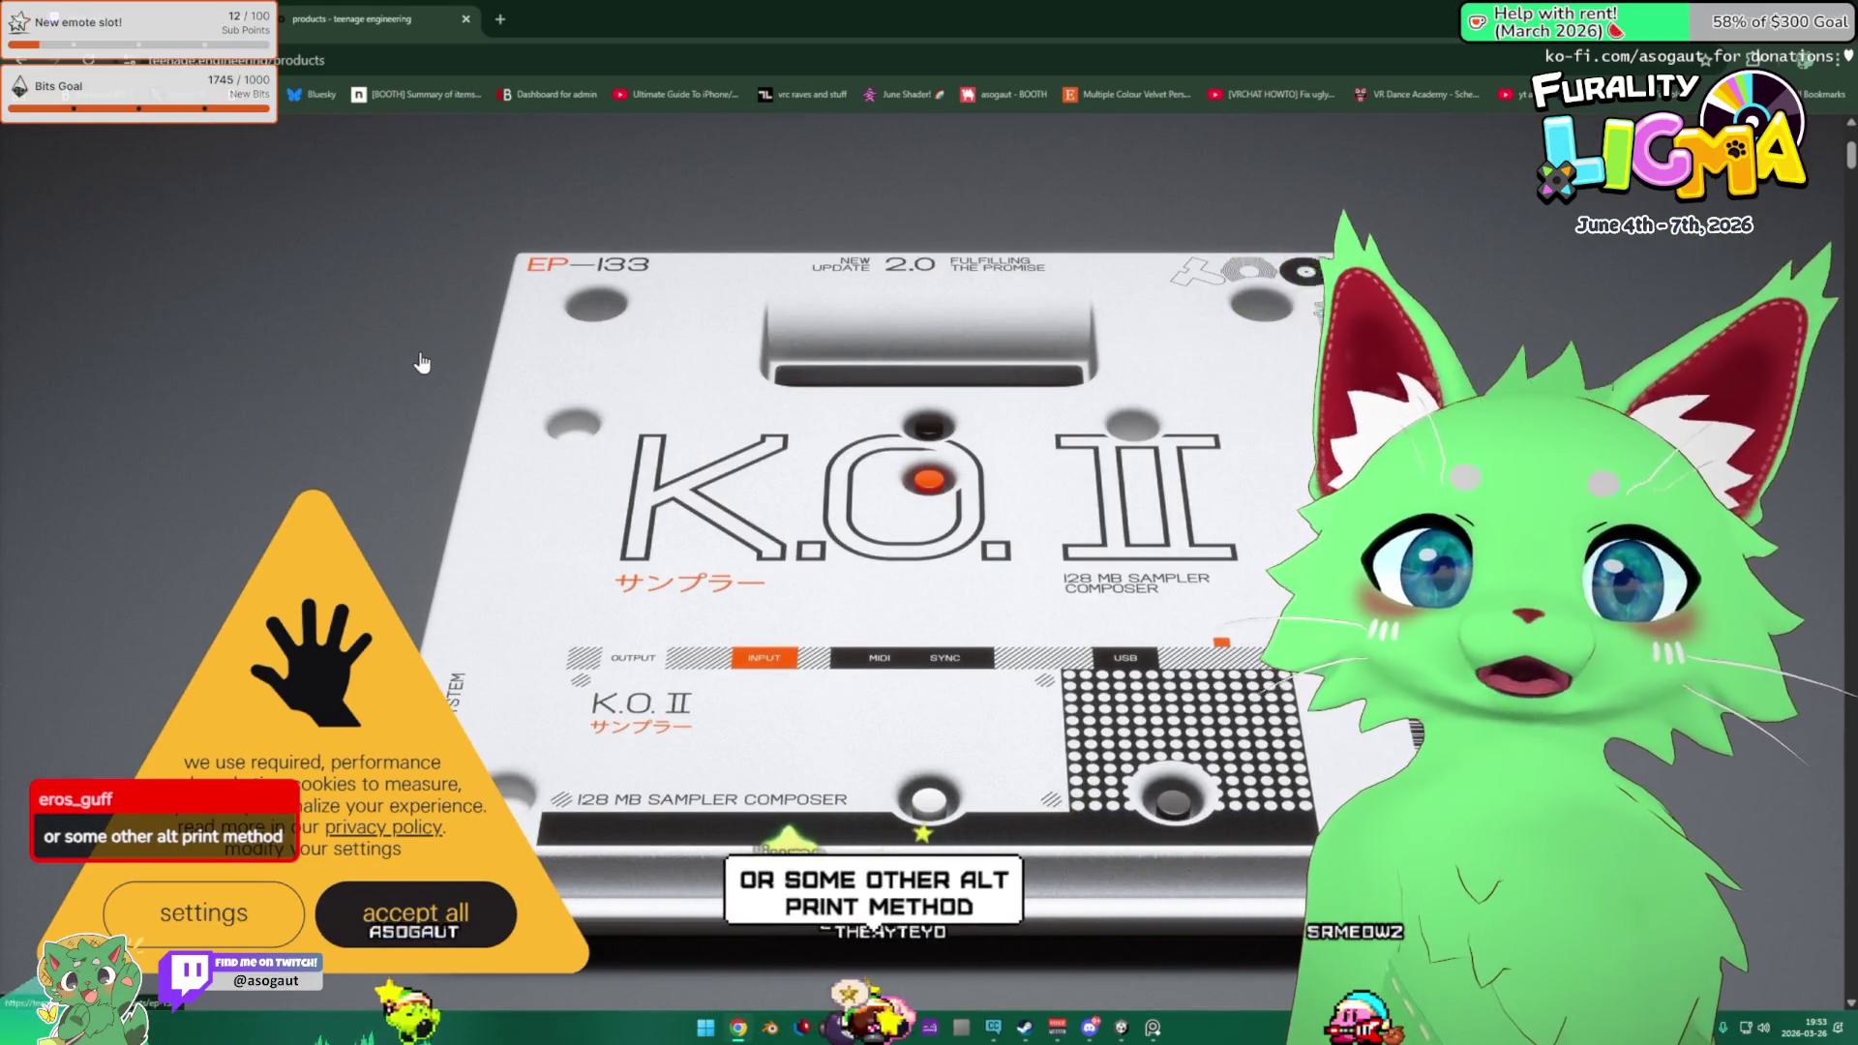
key("alt+Left")
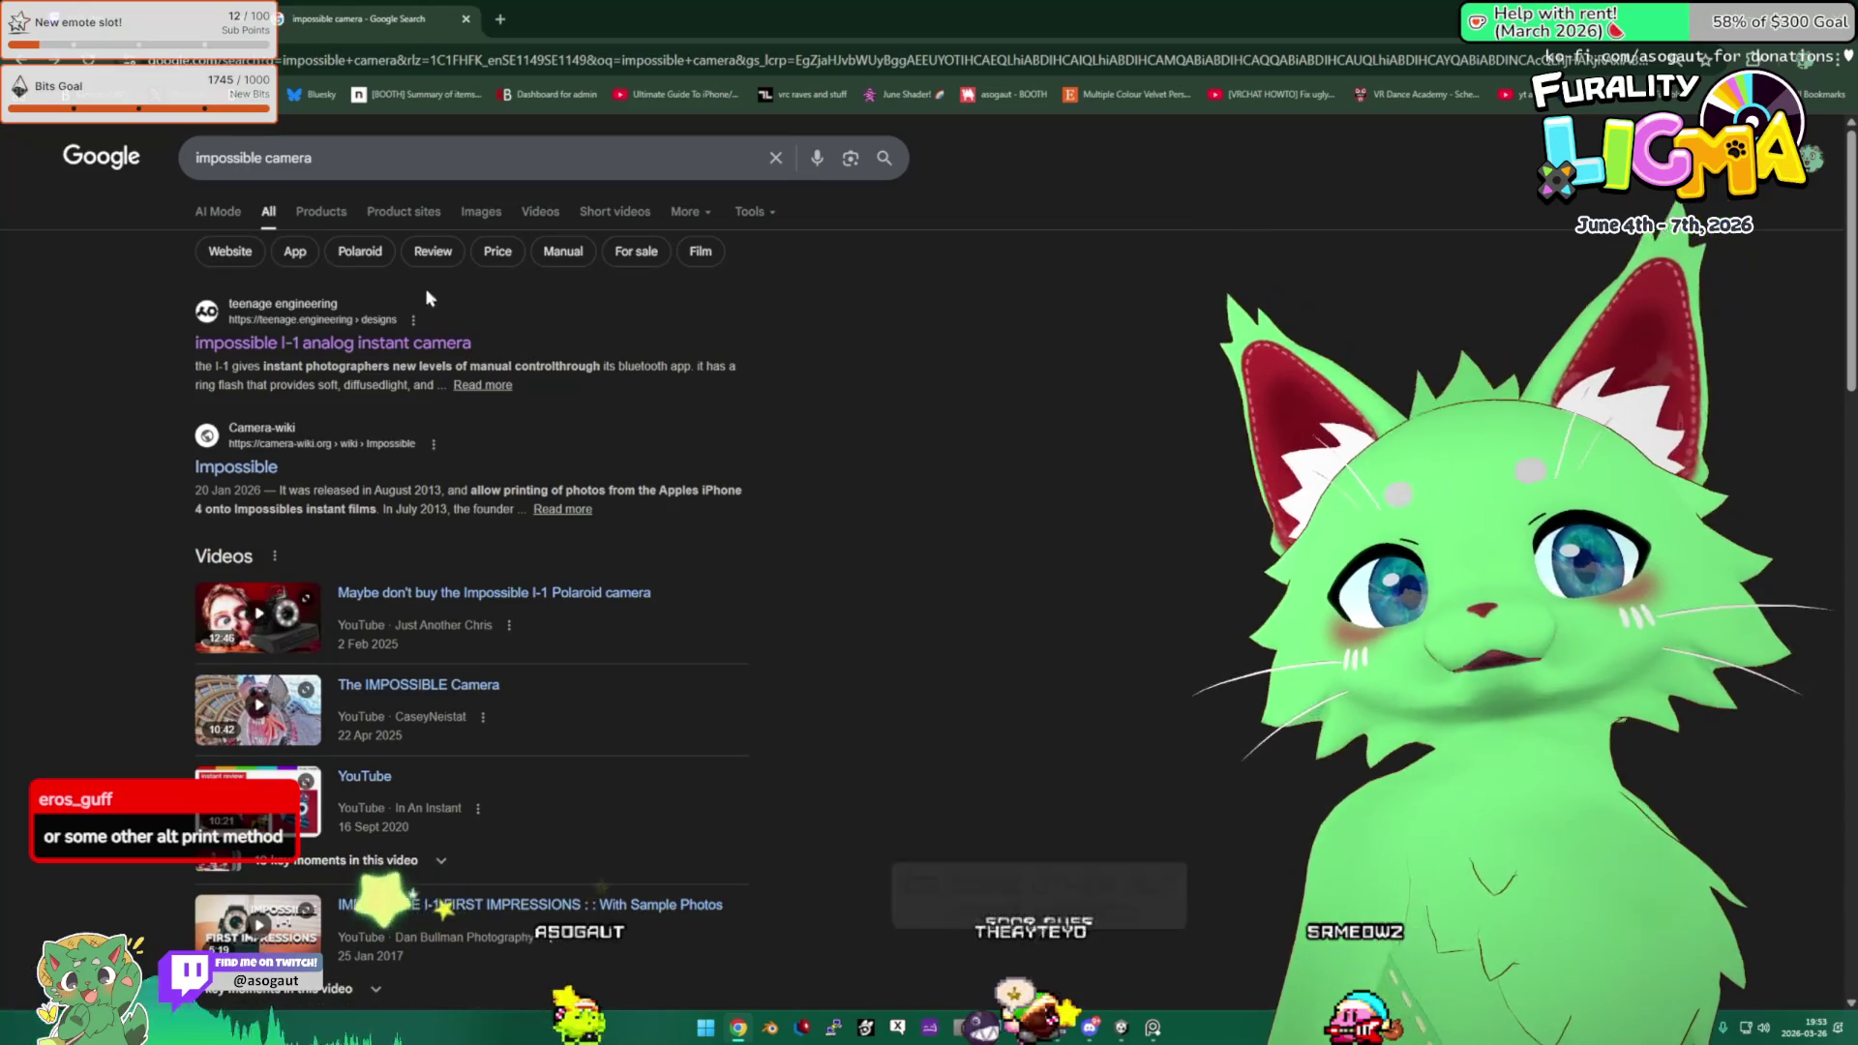
Search 'polaroid', glance at the Polaroid EU store, then search 'polaroid camera'.
left_click(383, 158)
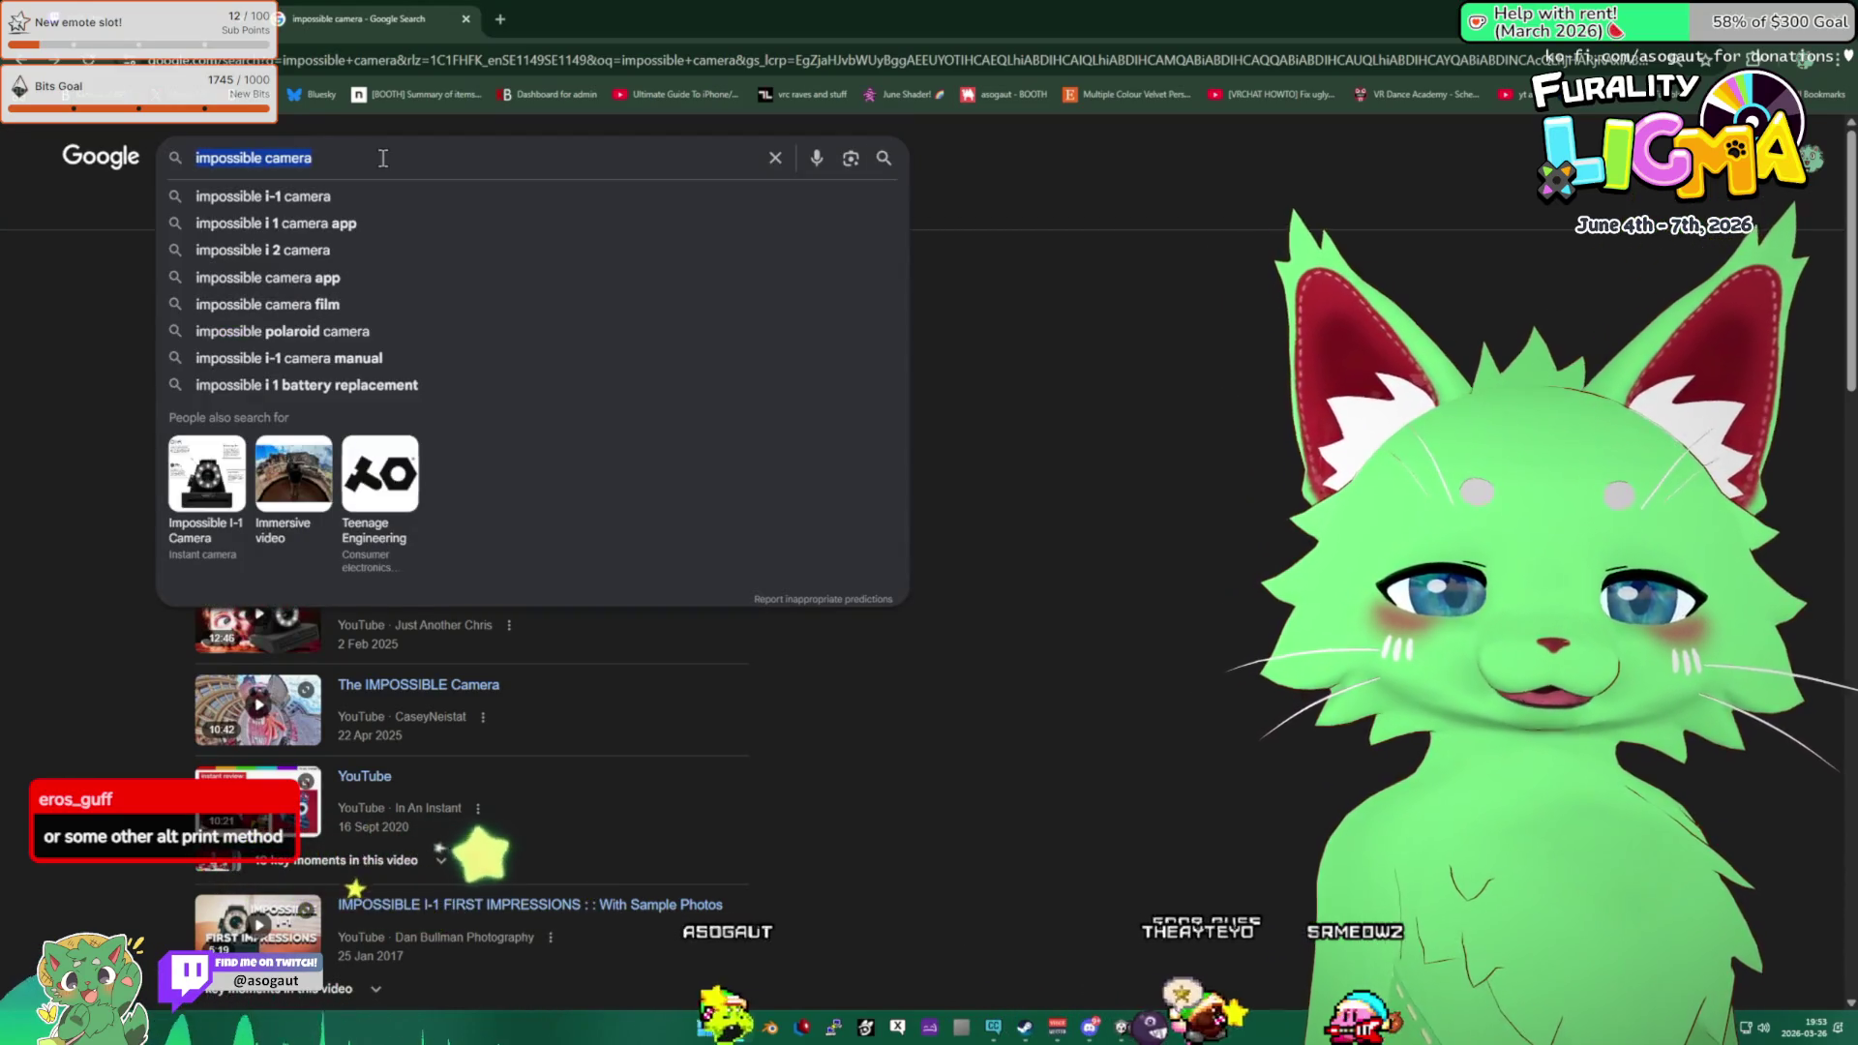
type("polaroid")
key("Return")
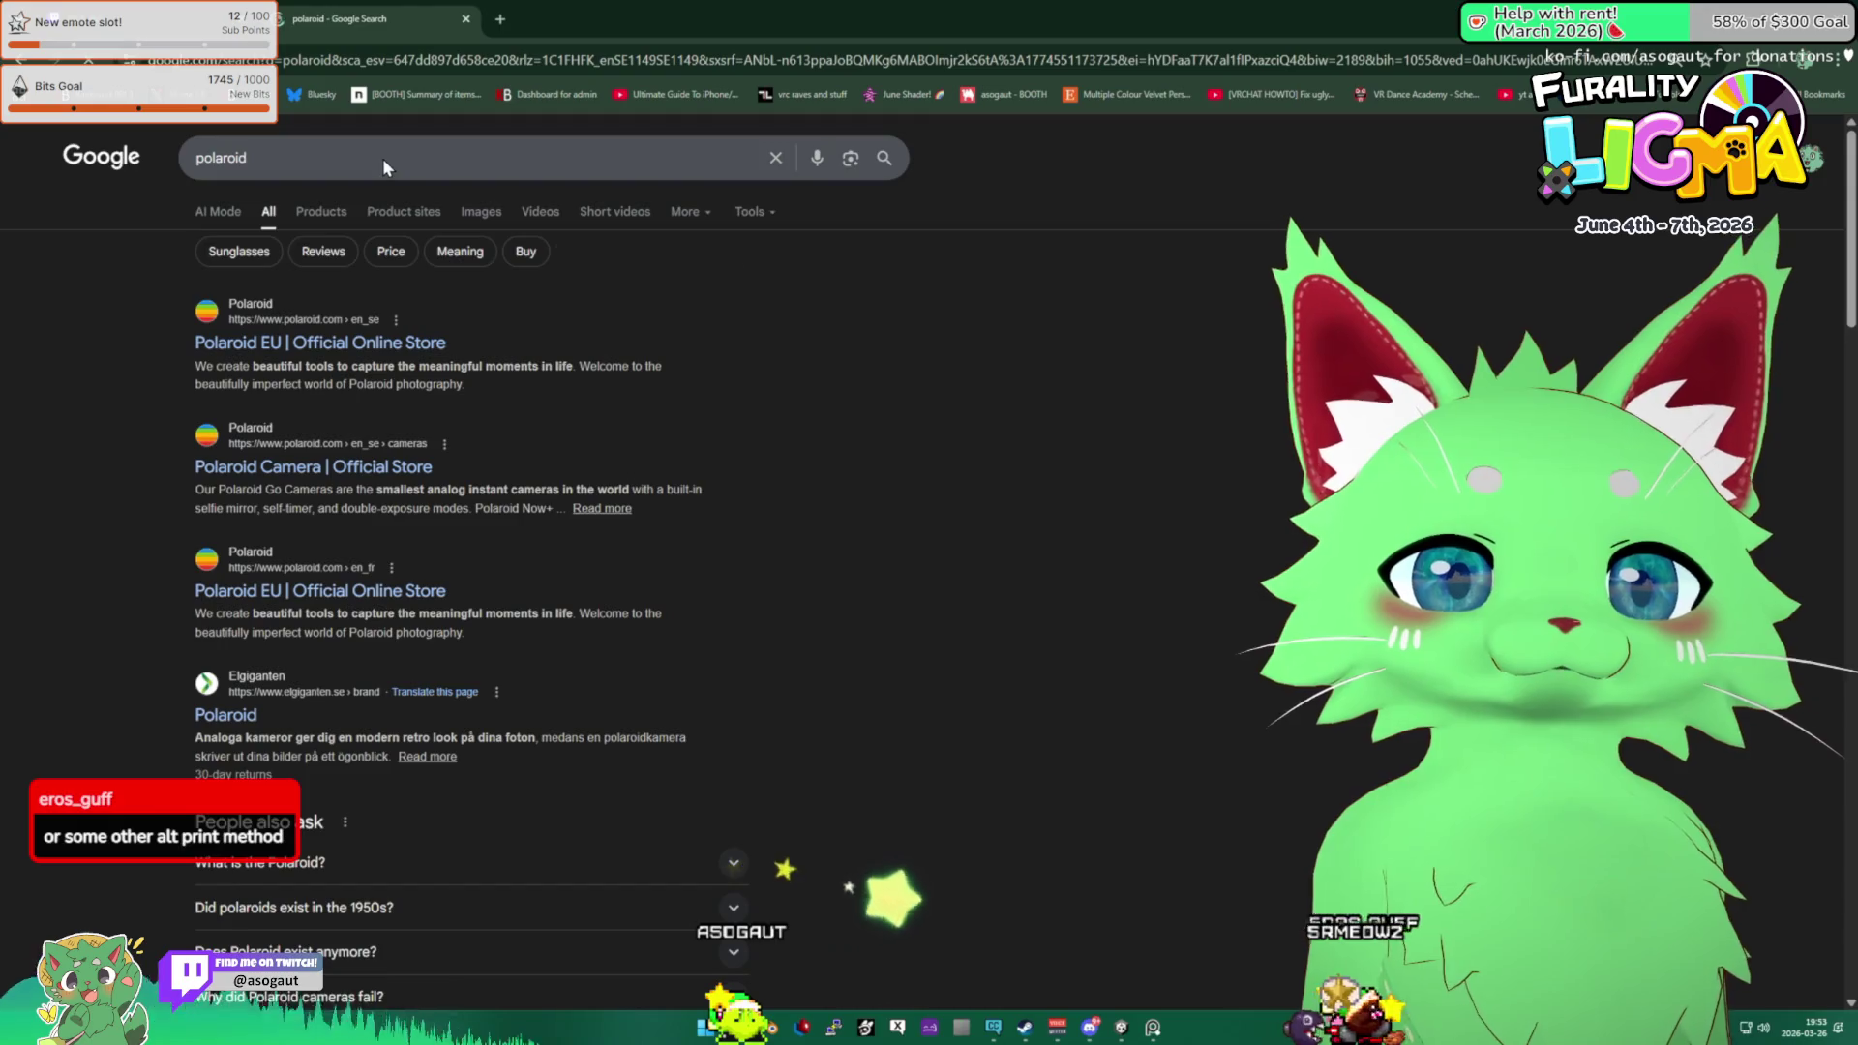
left_click(324, 348)
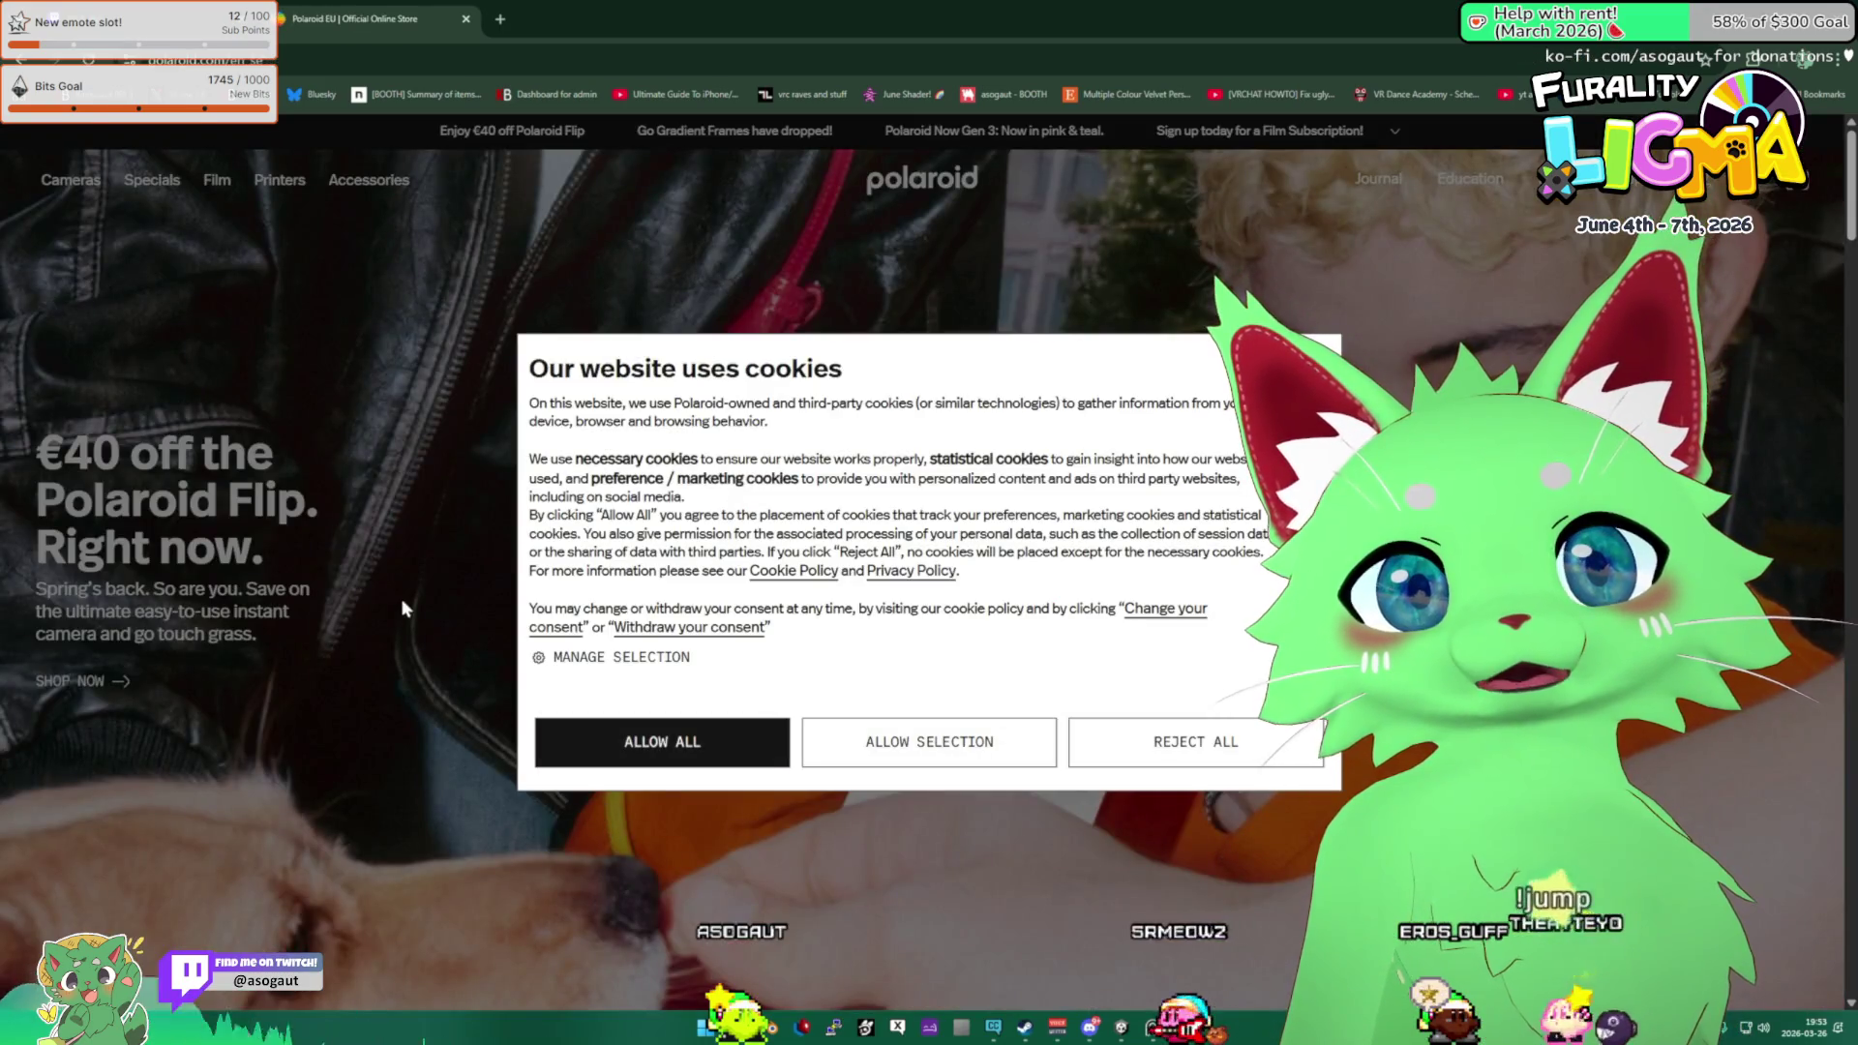
key("alt+Left")
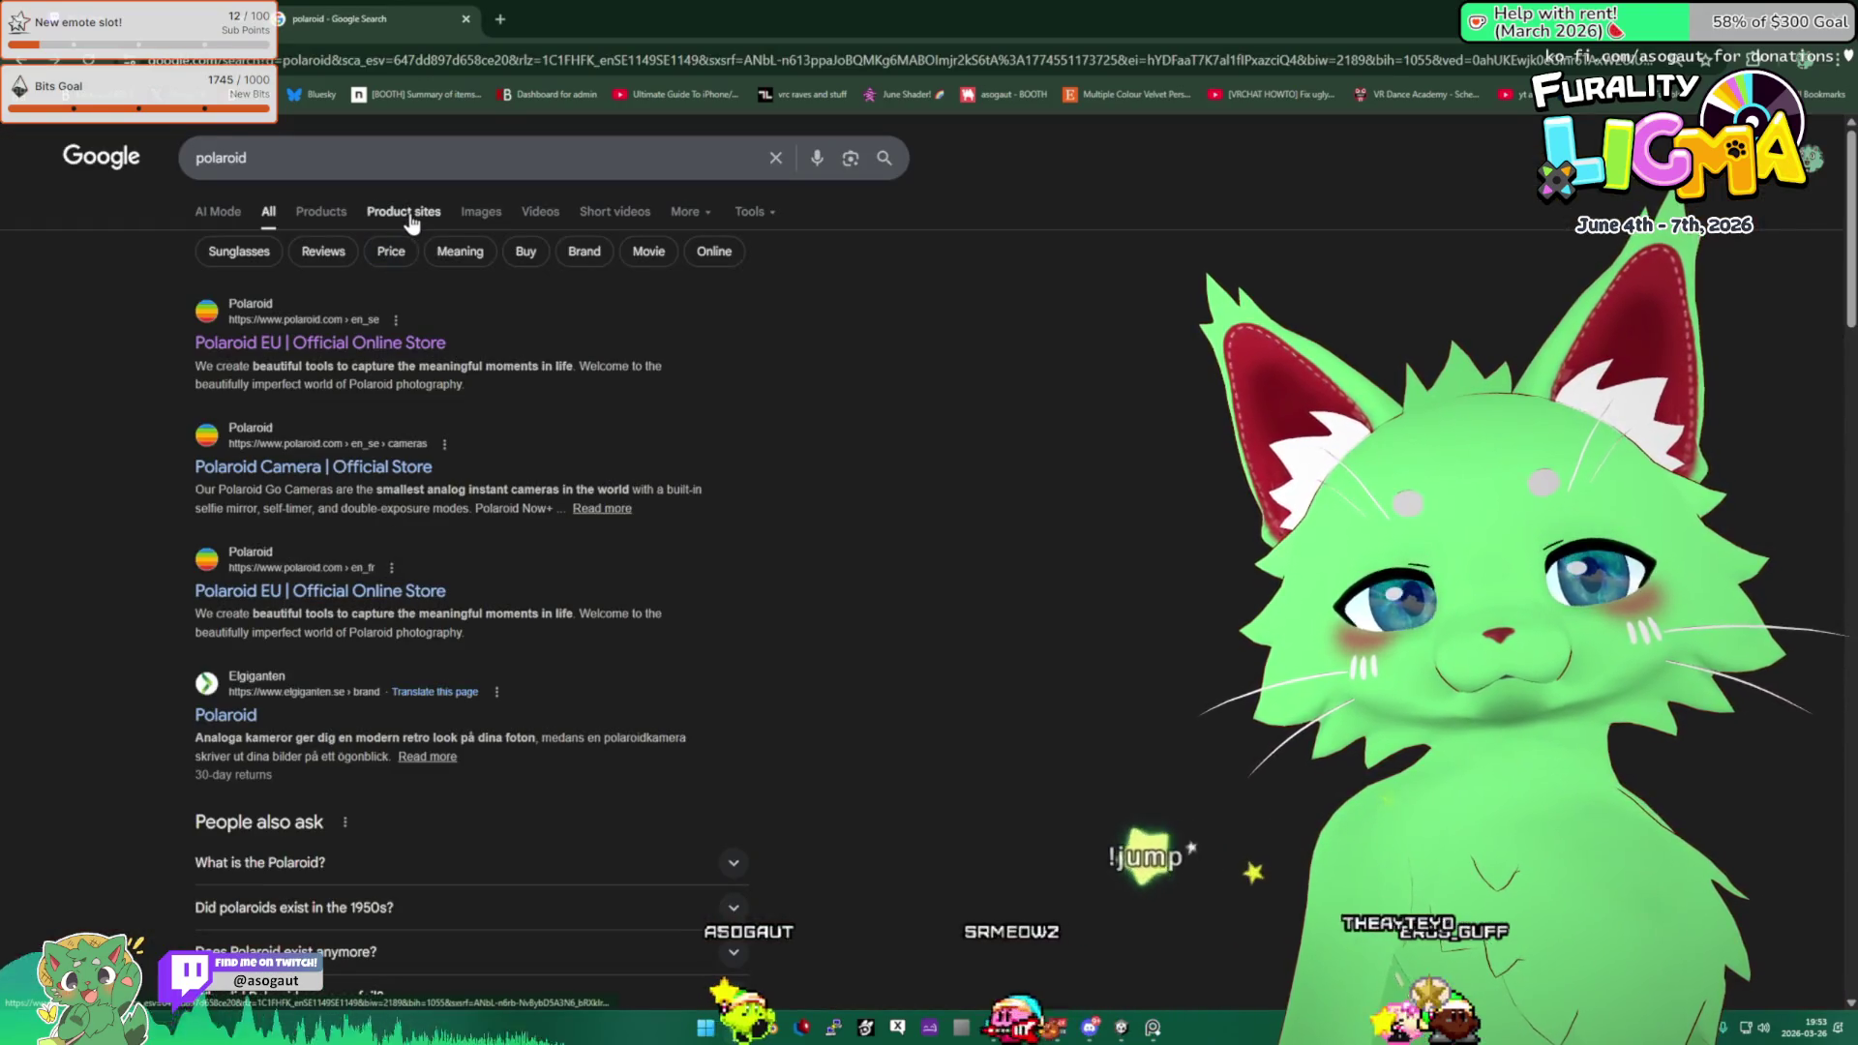
left_click(417, 166)
type("camera")
key("Return")
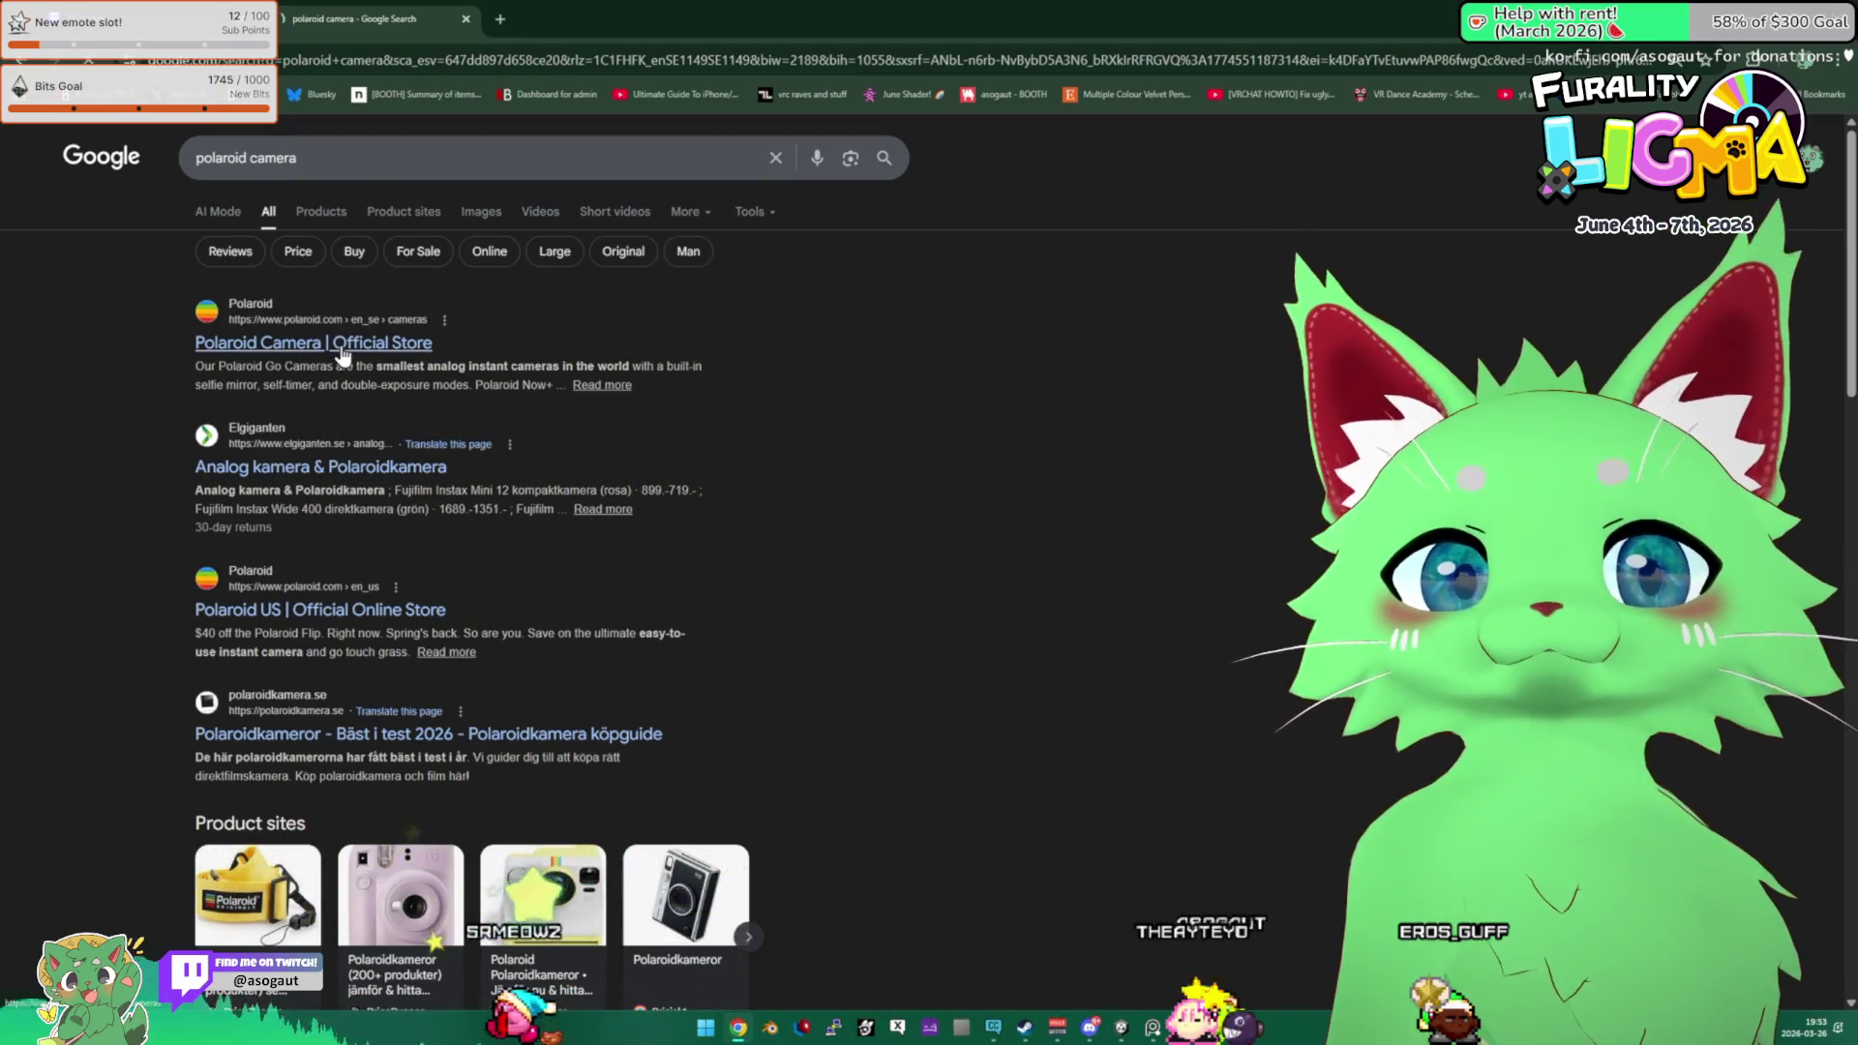
Open the Polaroid Camera Official Store result, reject all cookies, and scroll through the instant camera bundles.
left_click(329, 344)
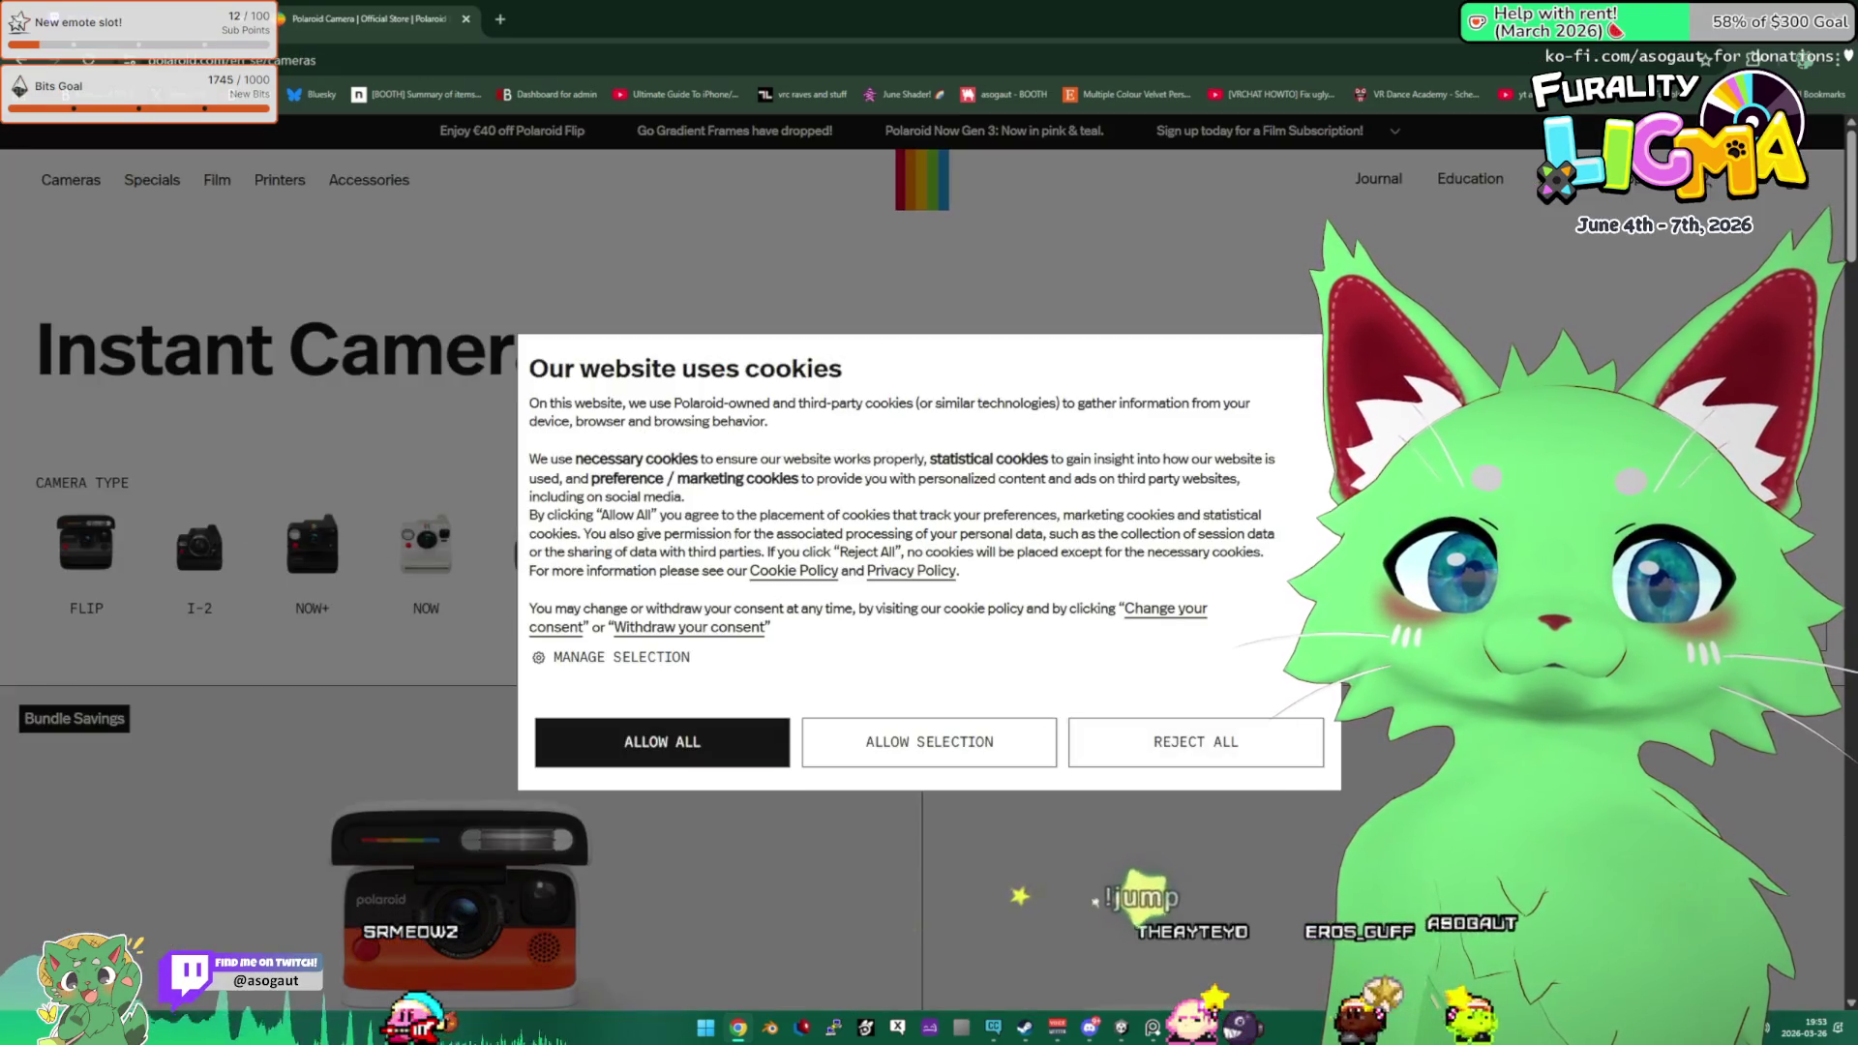
left_click(1196, 742)
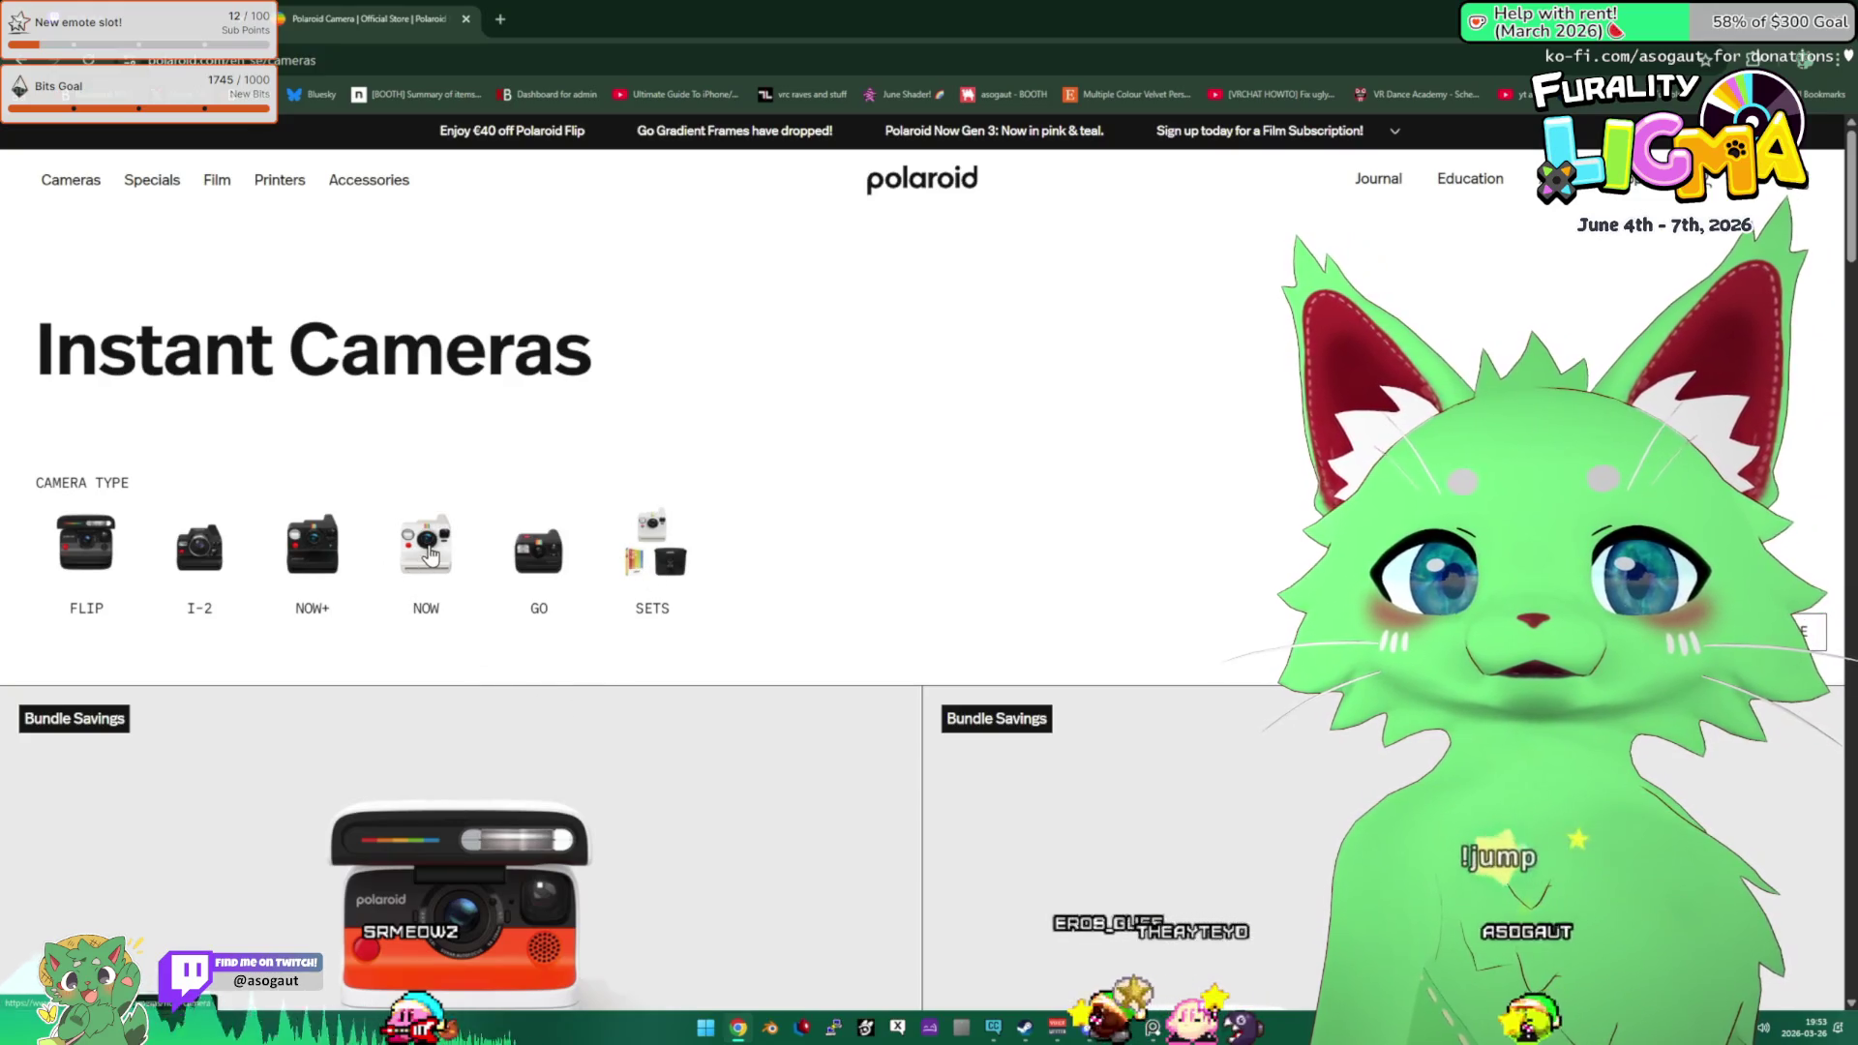
scroll(155, 585, "down", 3)
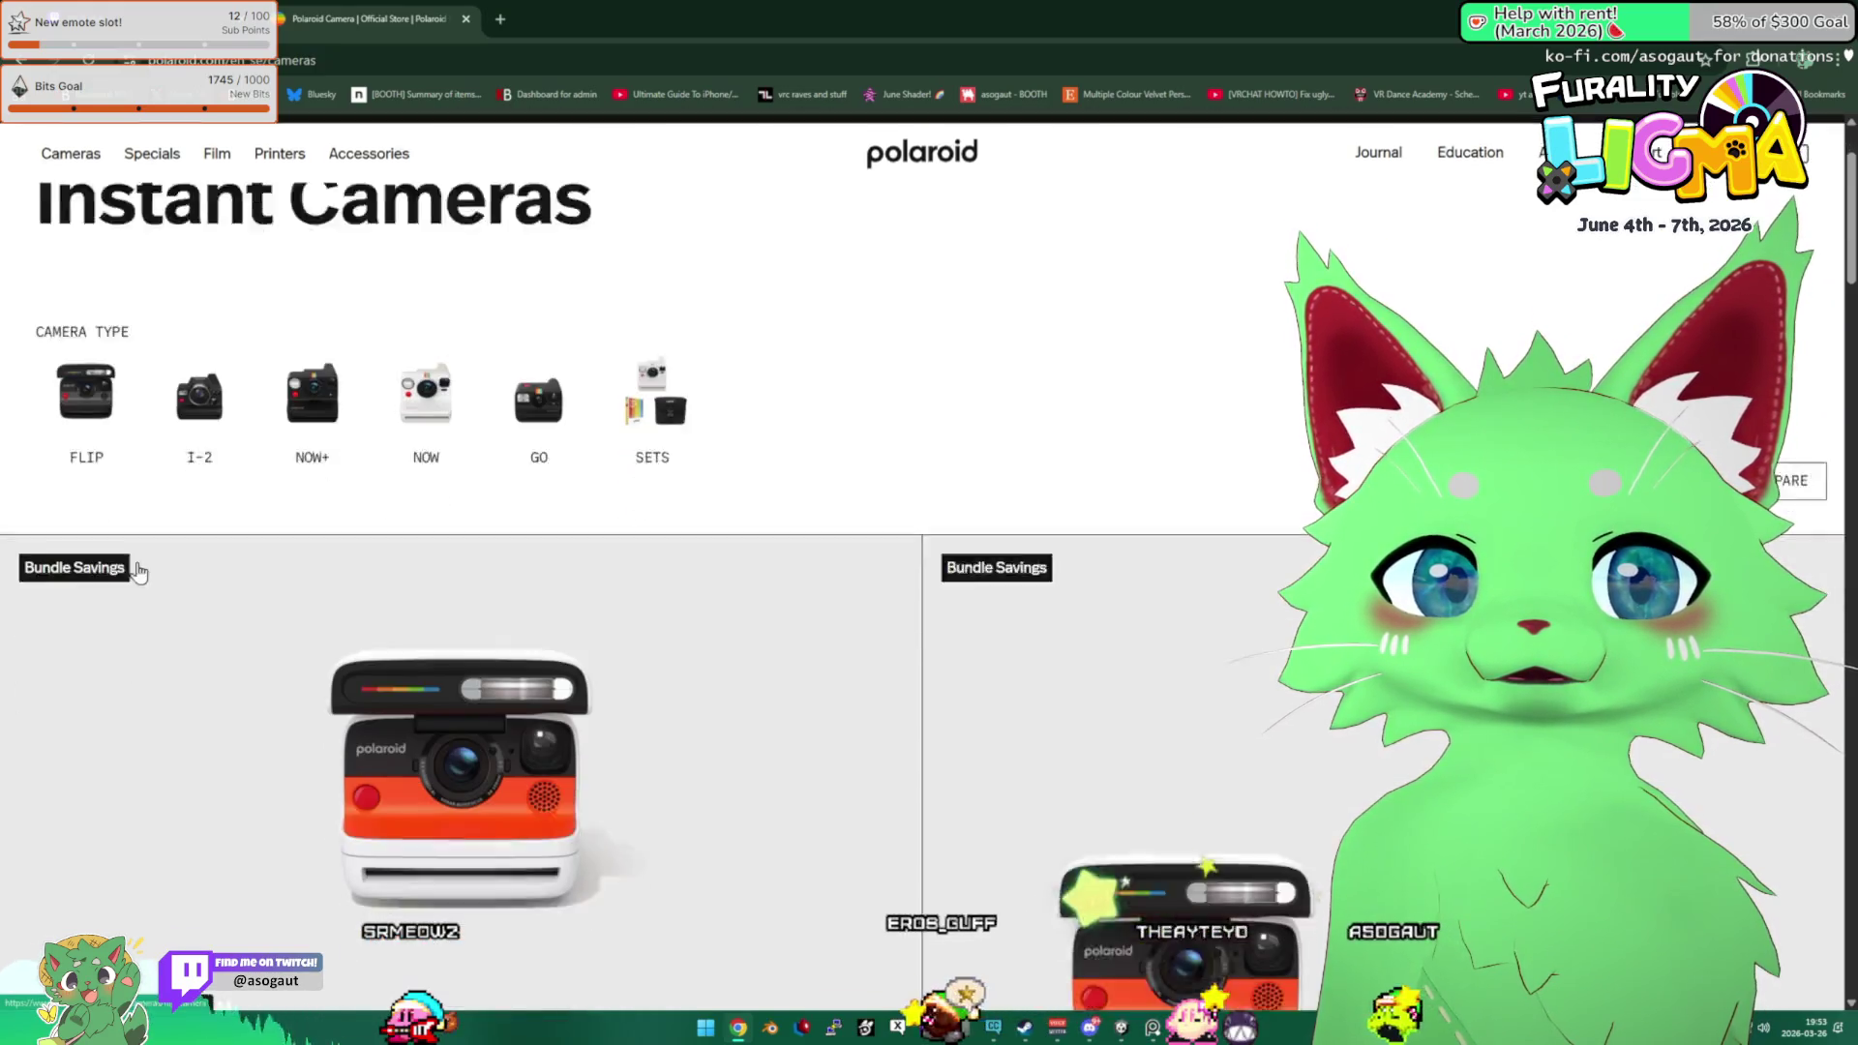
scroll(423, 680, "down", 3)
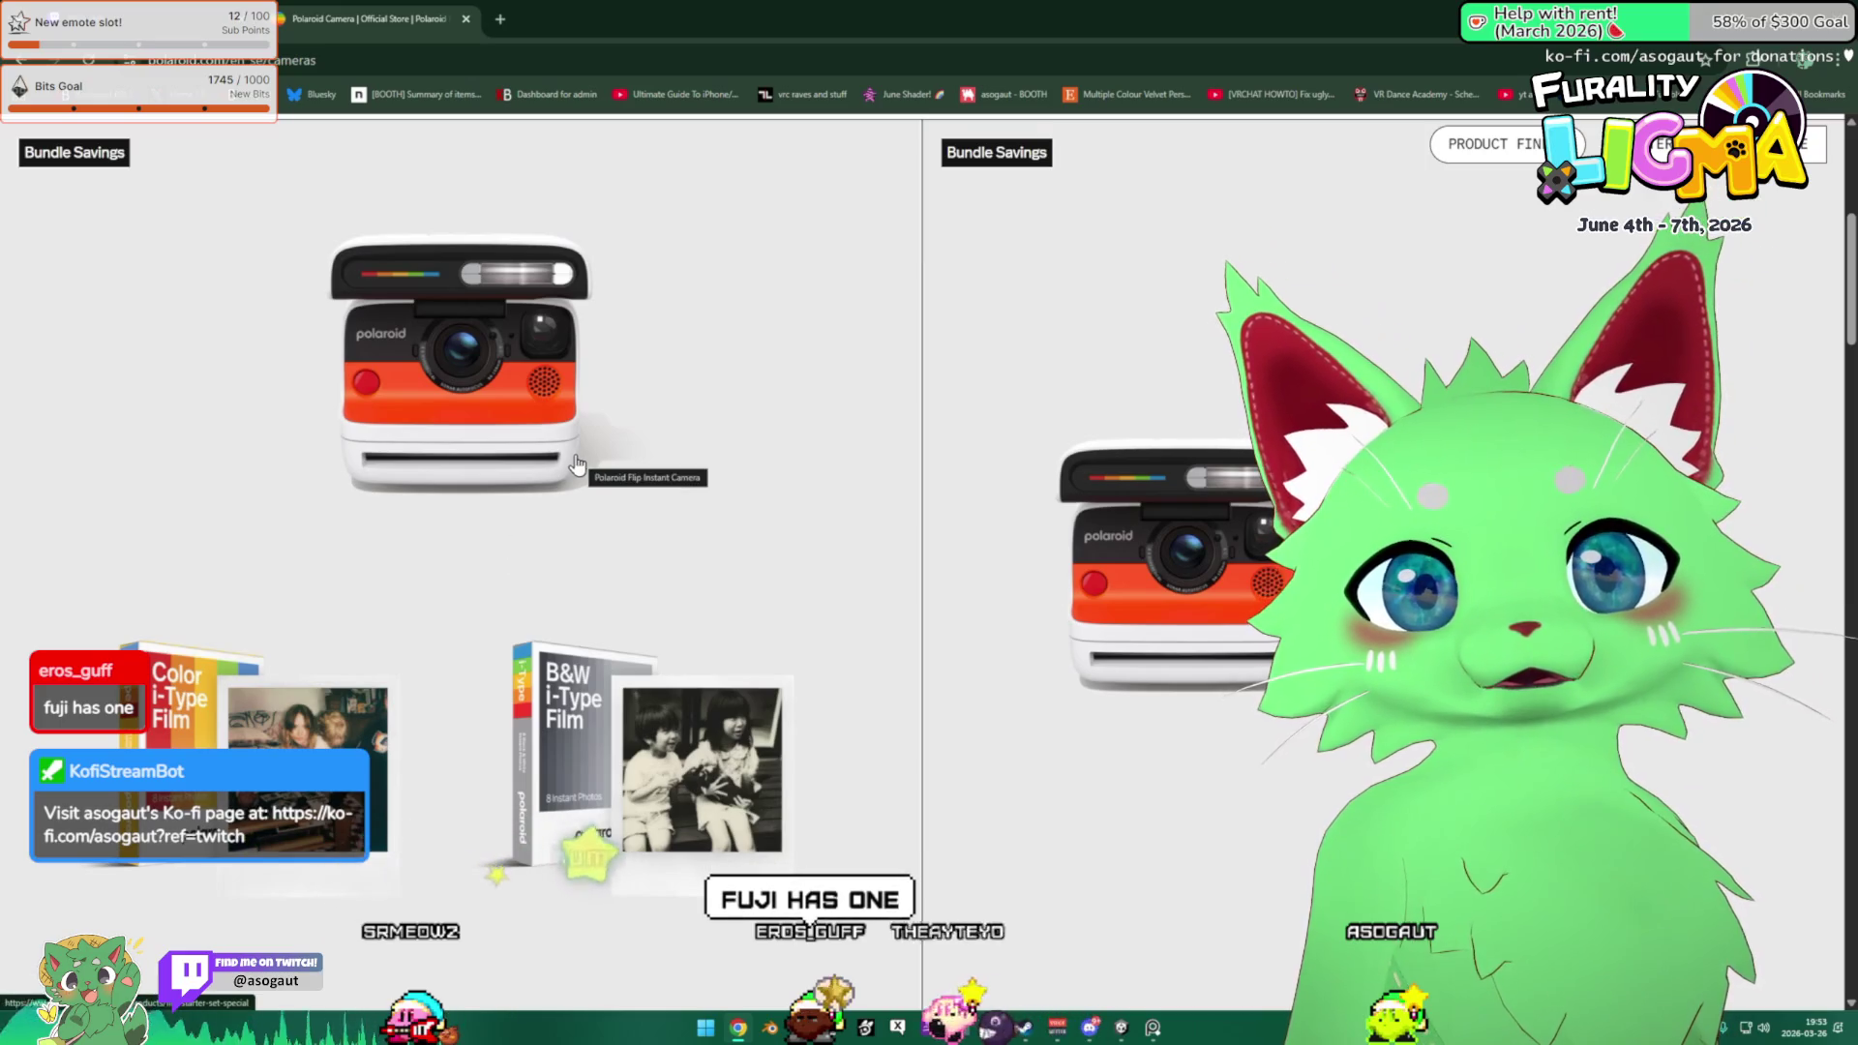
scroll(490, 655, "down", 1)
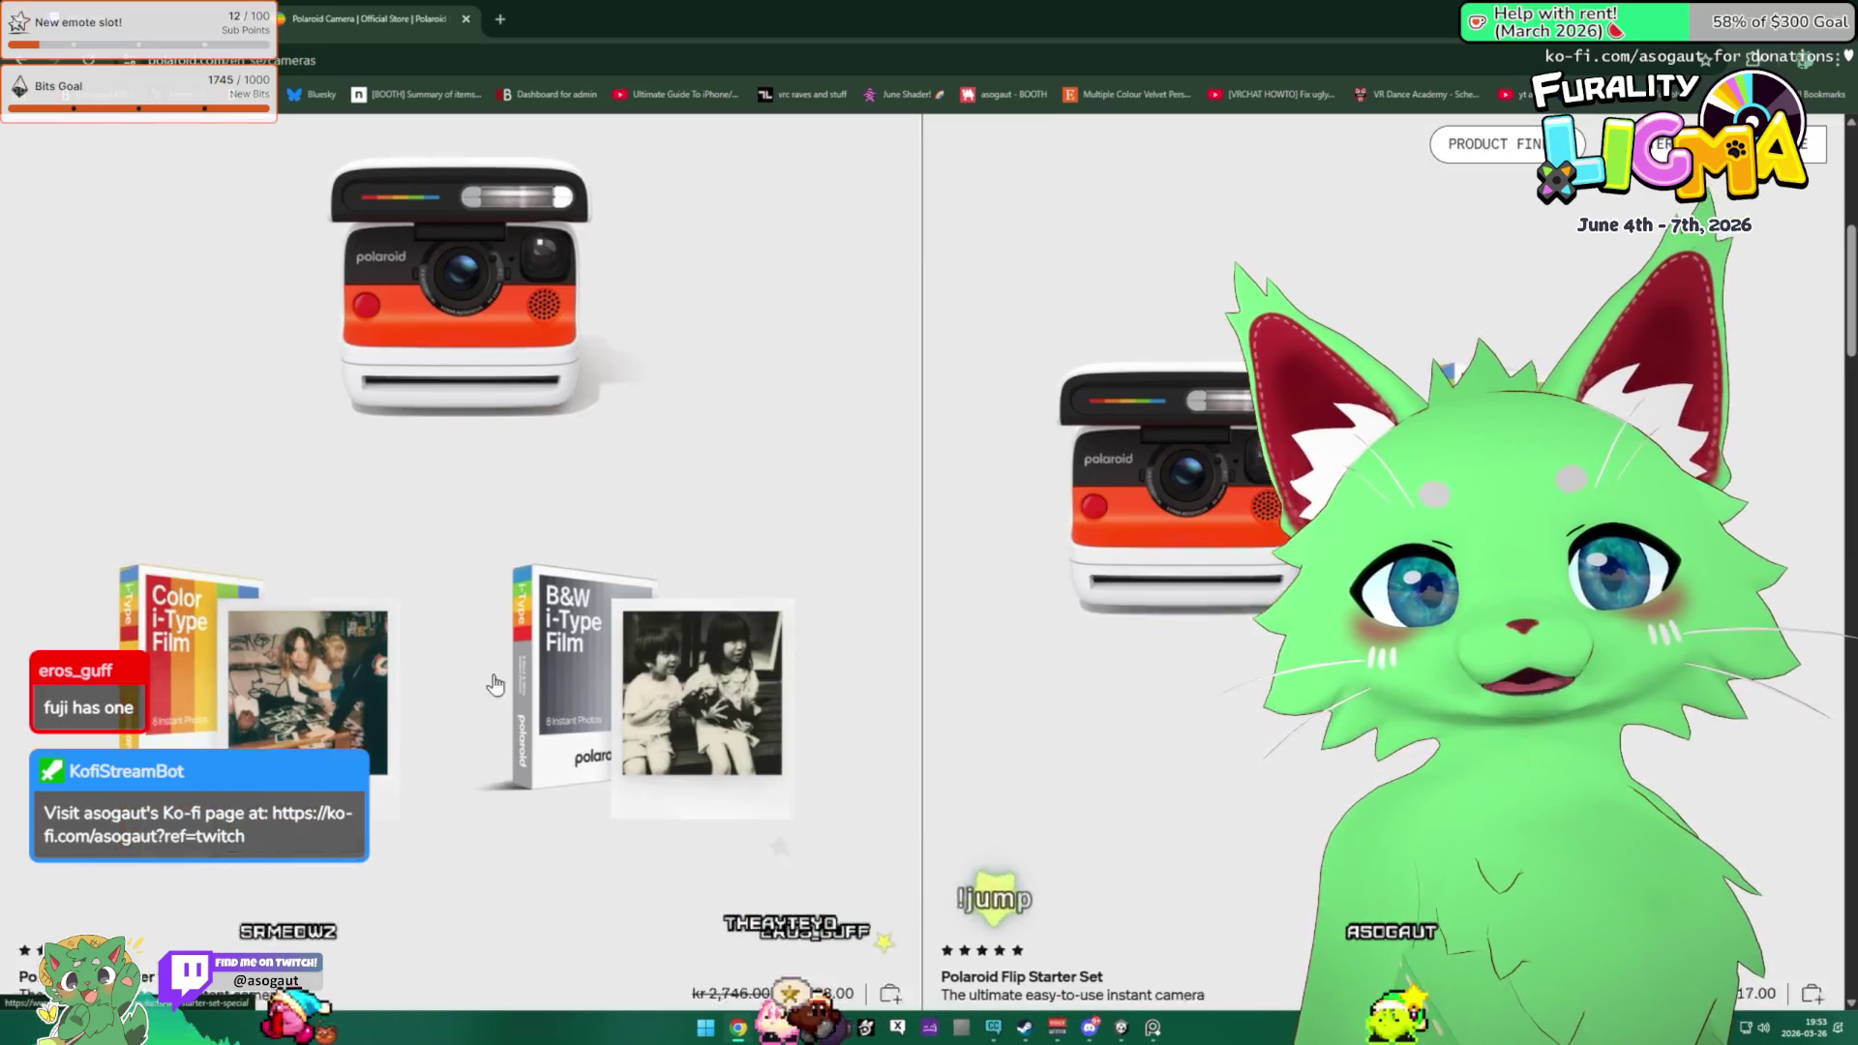
scroll(288, 590, "down", 4)
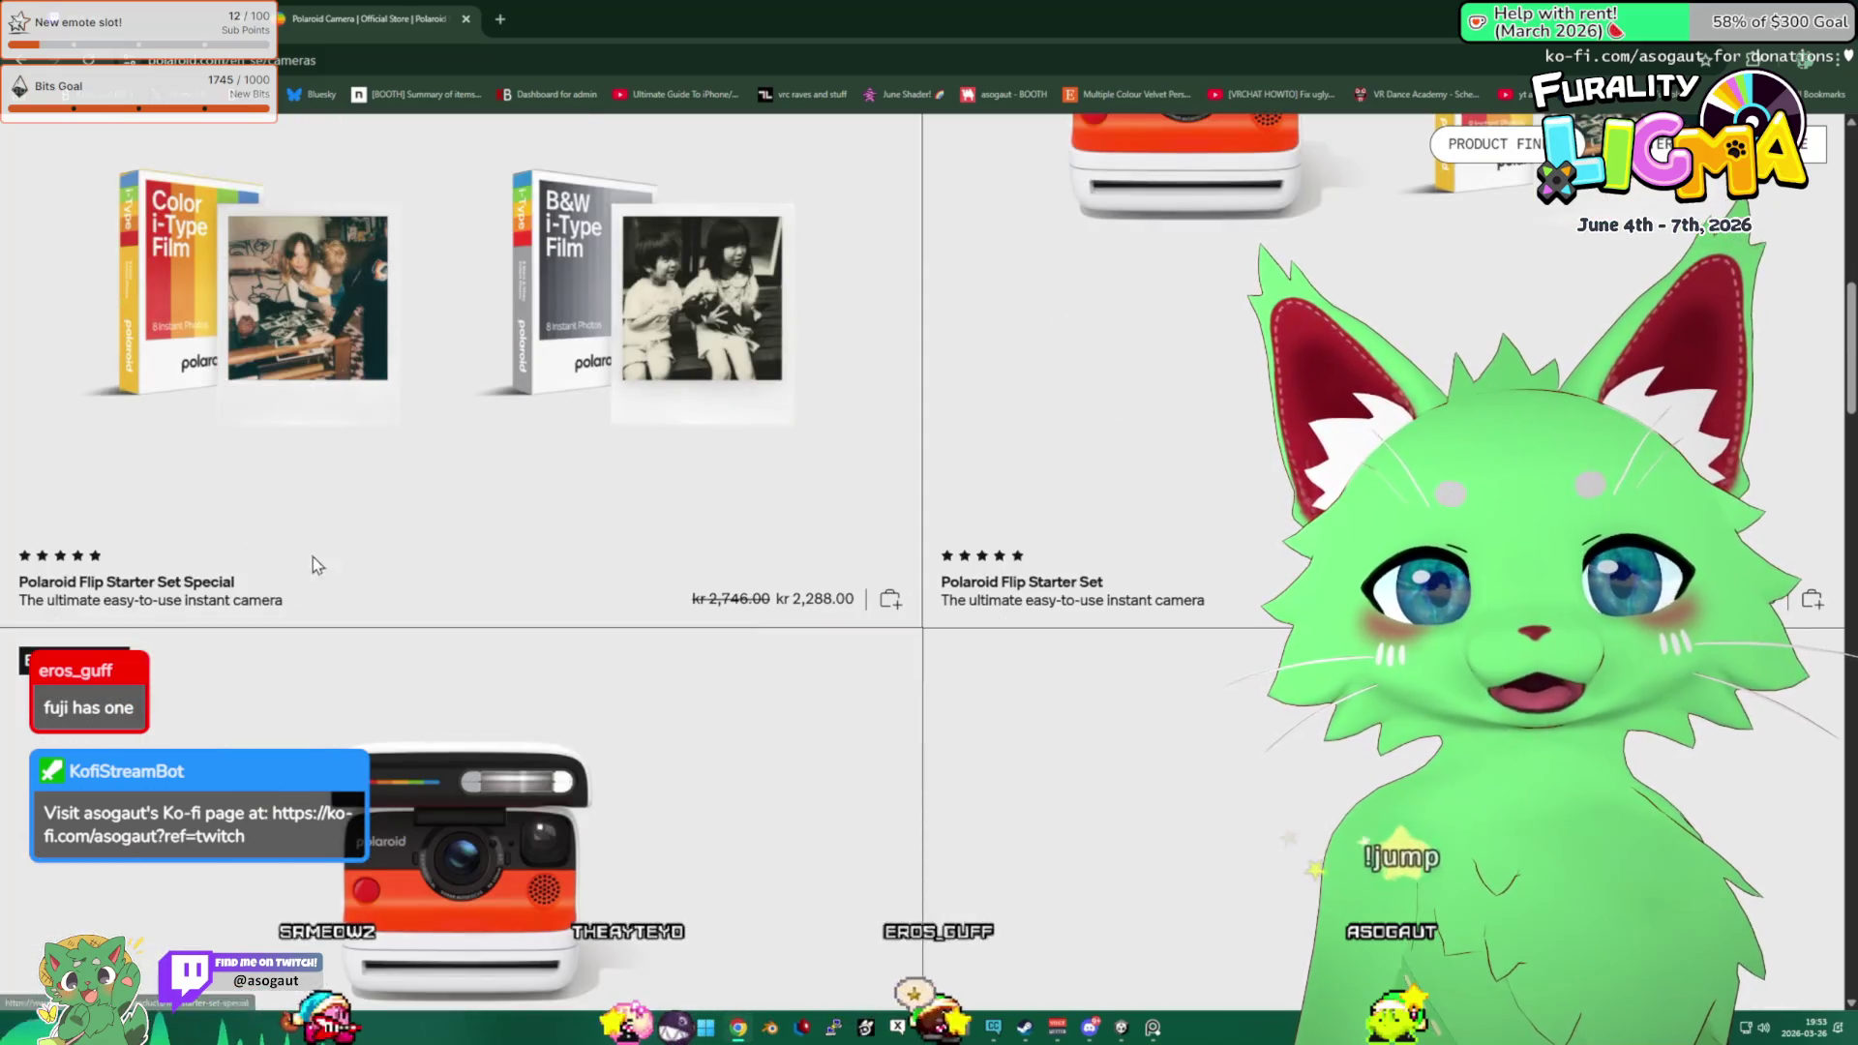
scroll(337, 528, "down", 6)
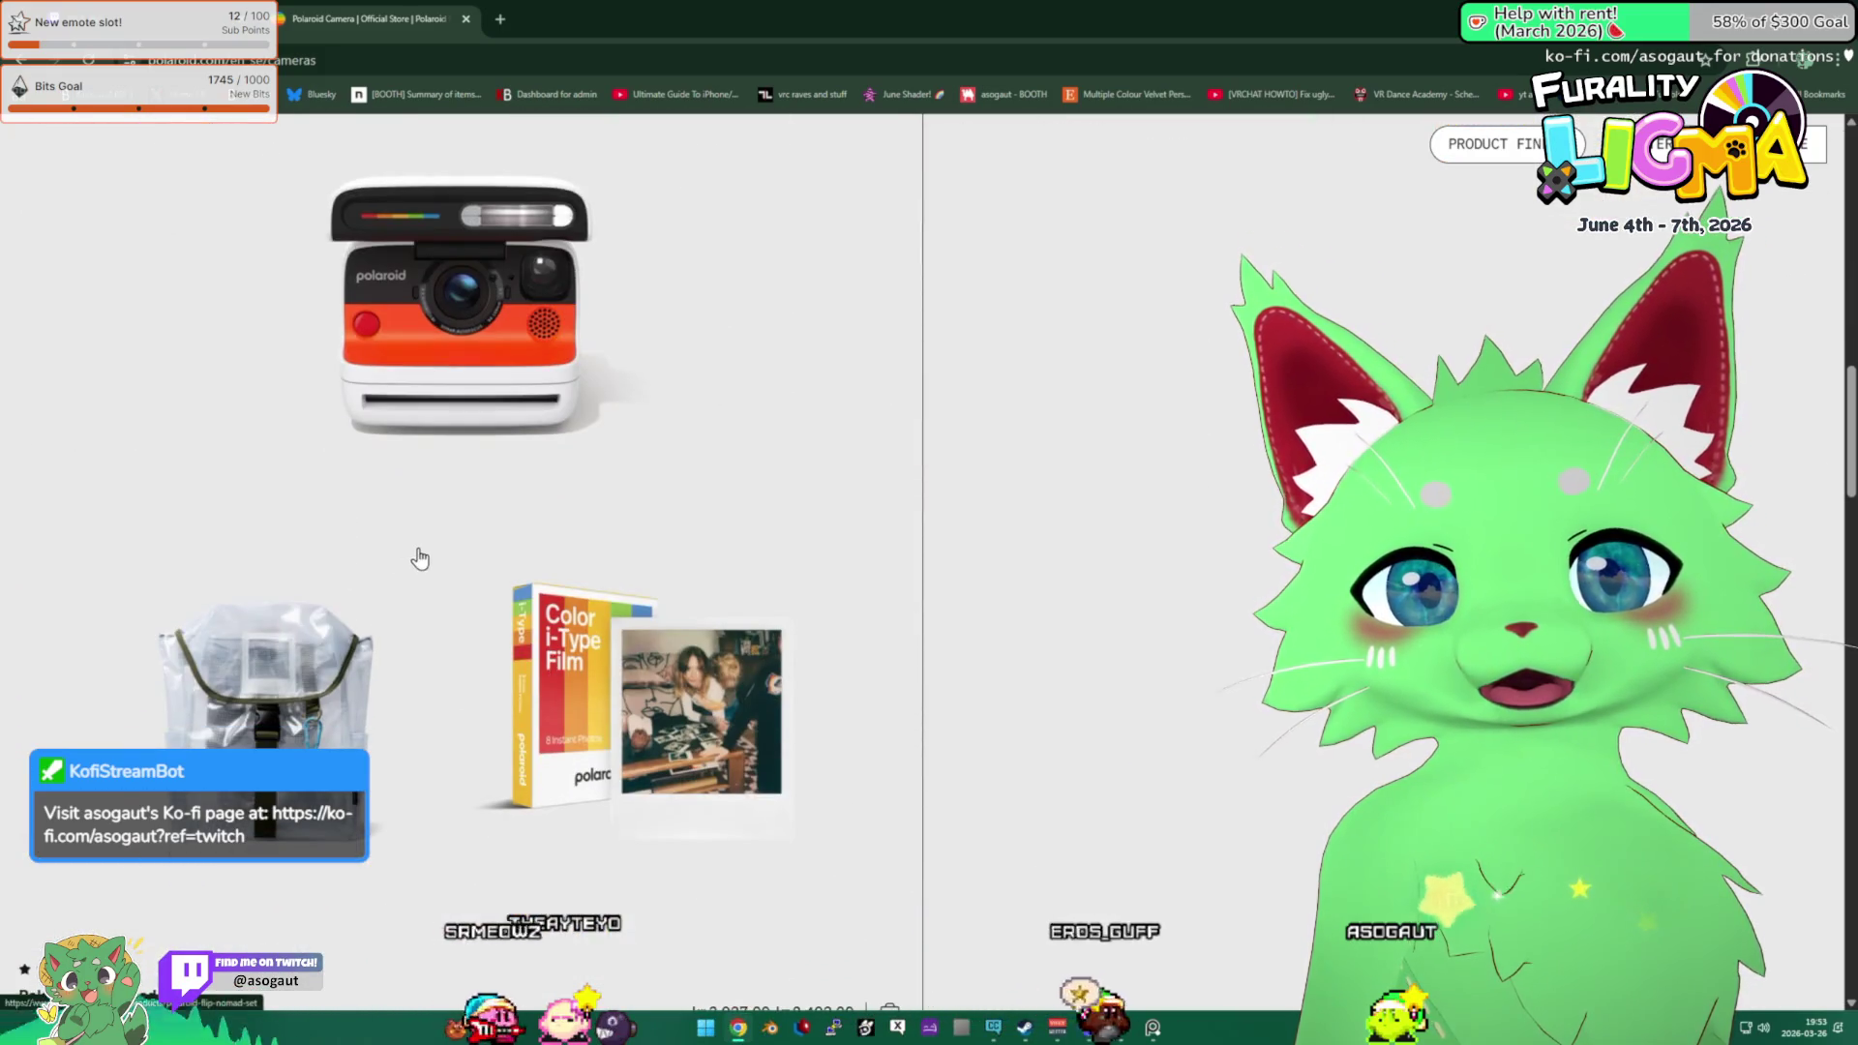
scroll(427, 594, "up", 10)
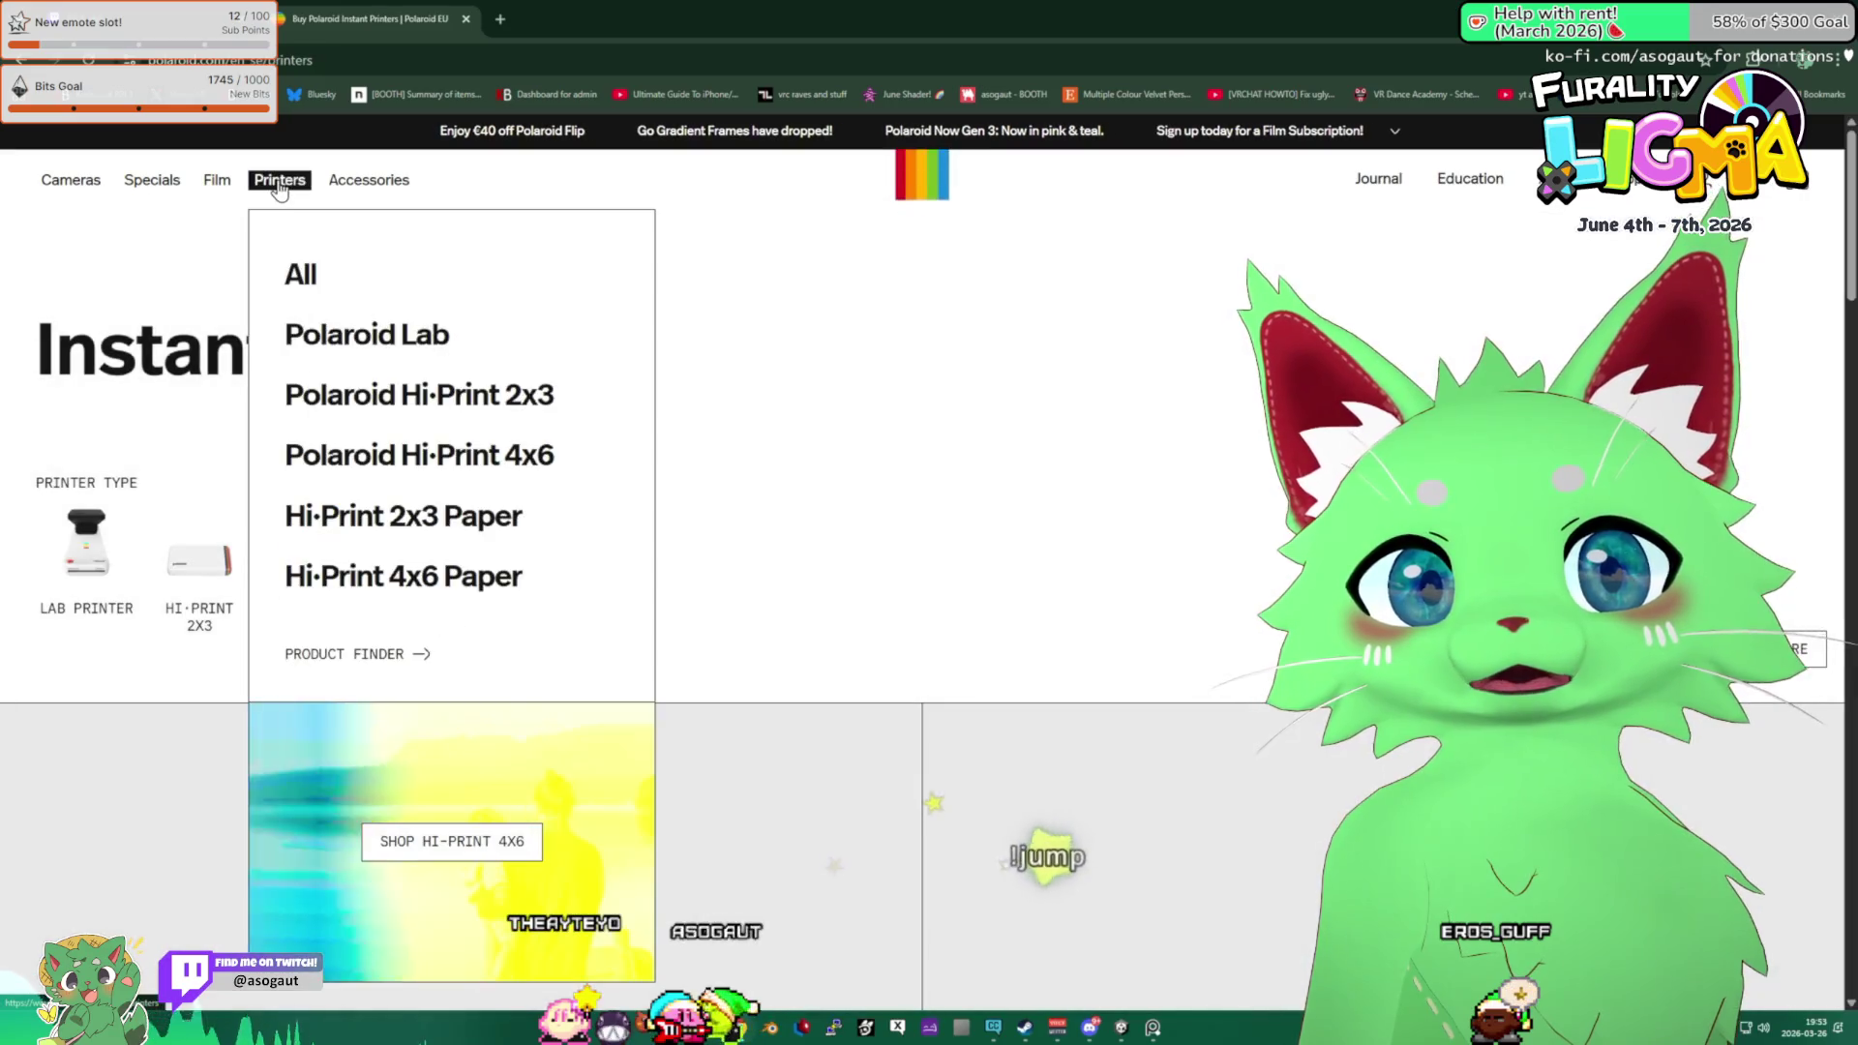
Show all Polaroid printers and browse the Polaroid Lab Starter Set product page.
left_click(311, 281)
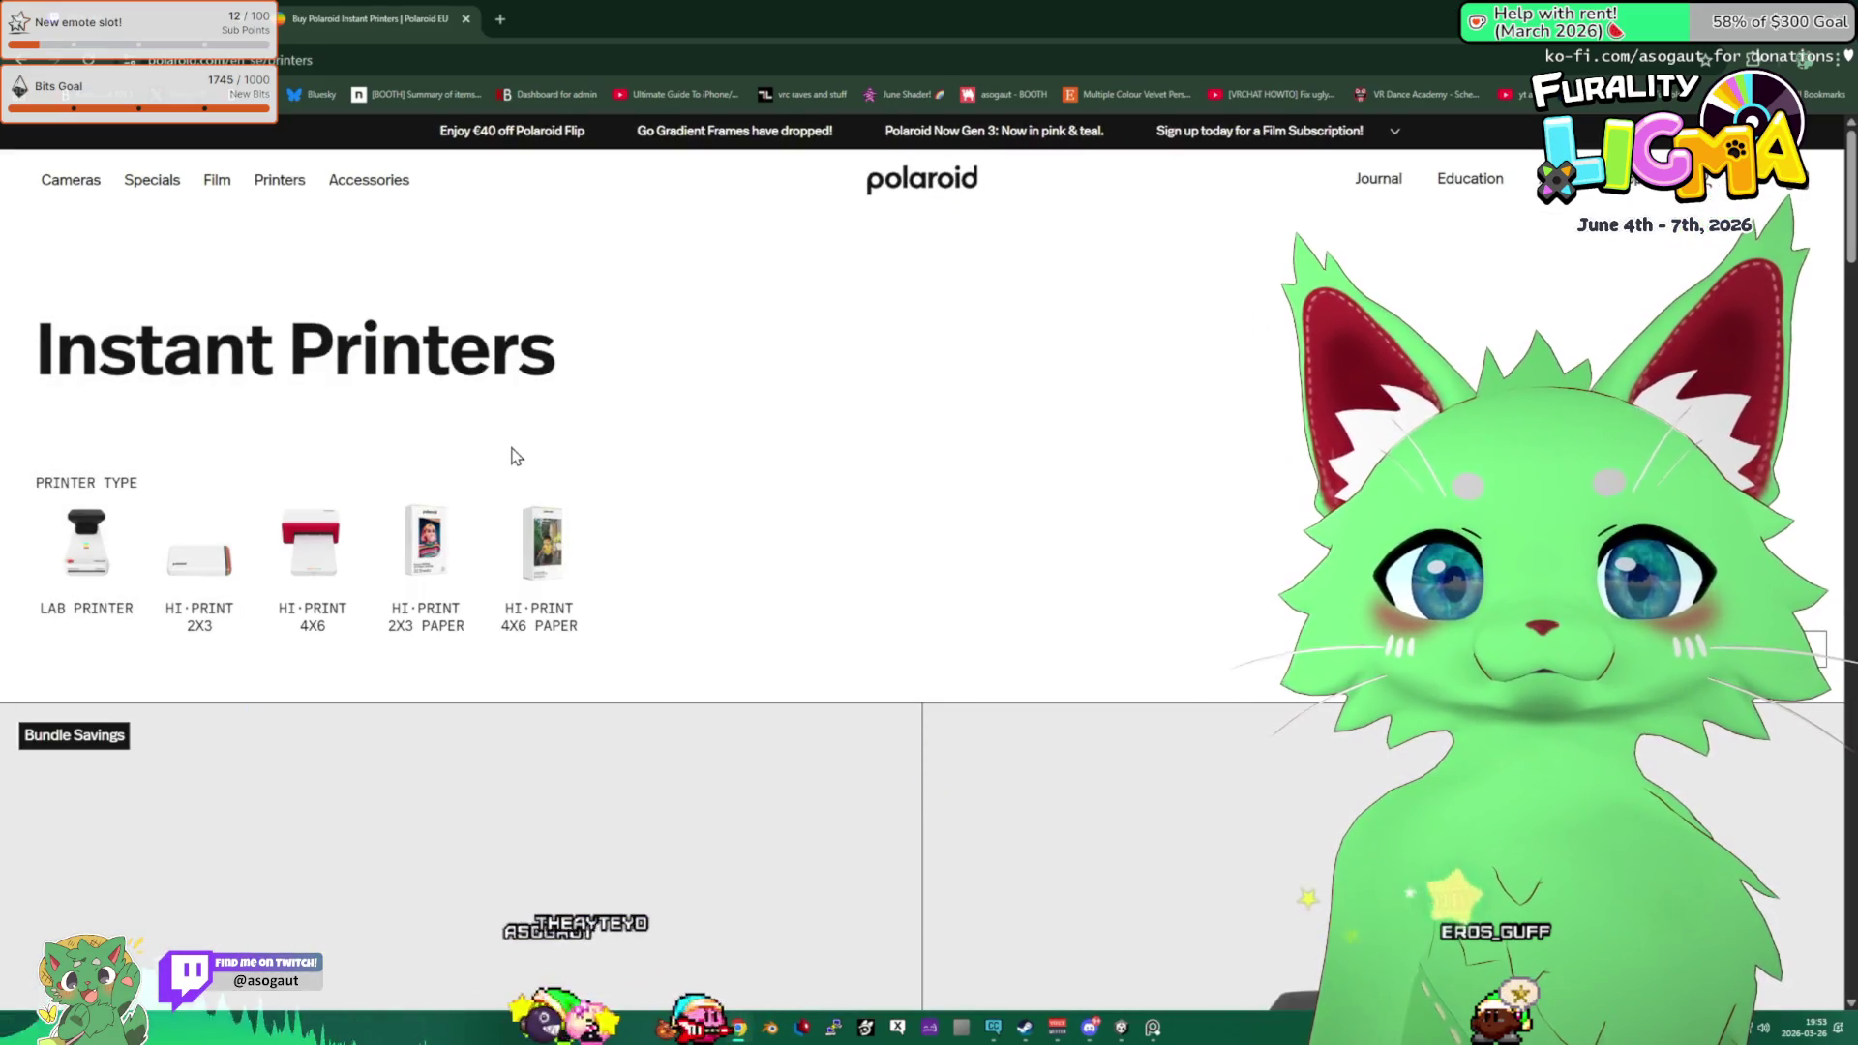
scroll(182, 527, "down", 2)
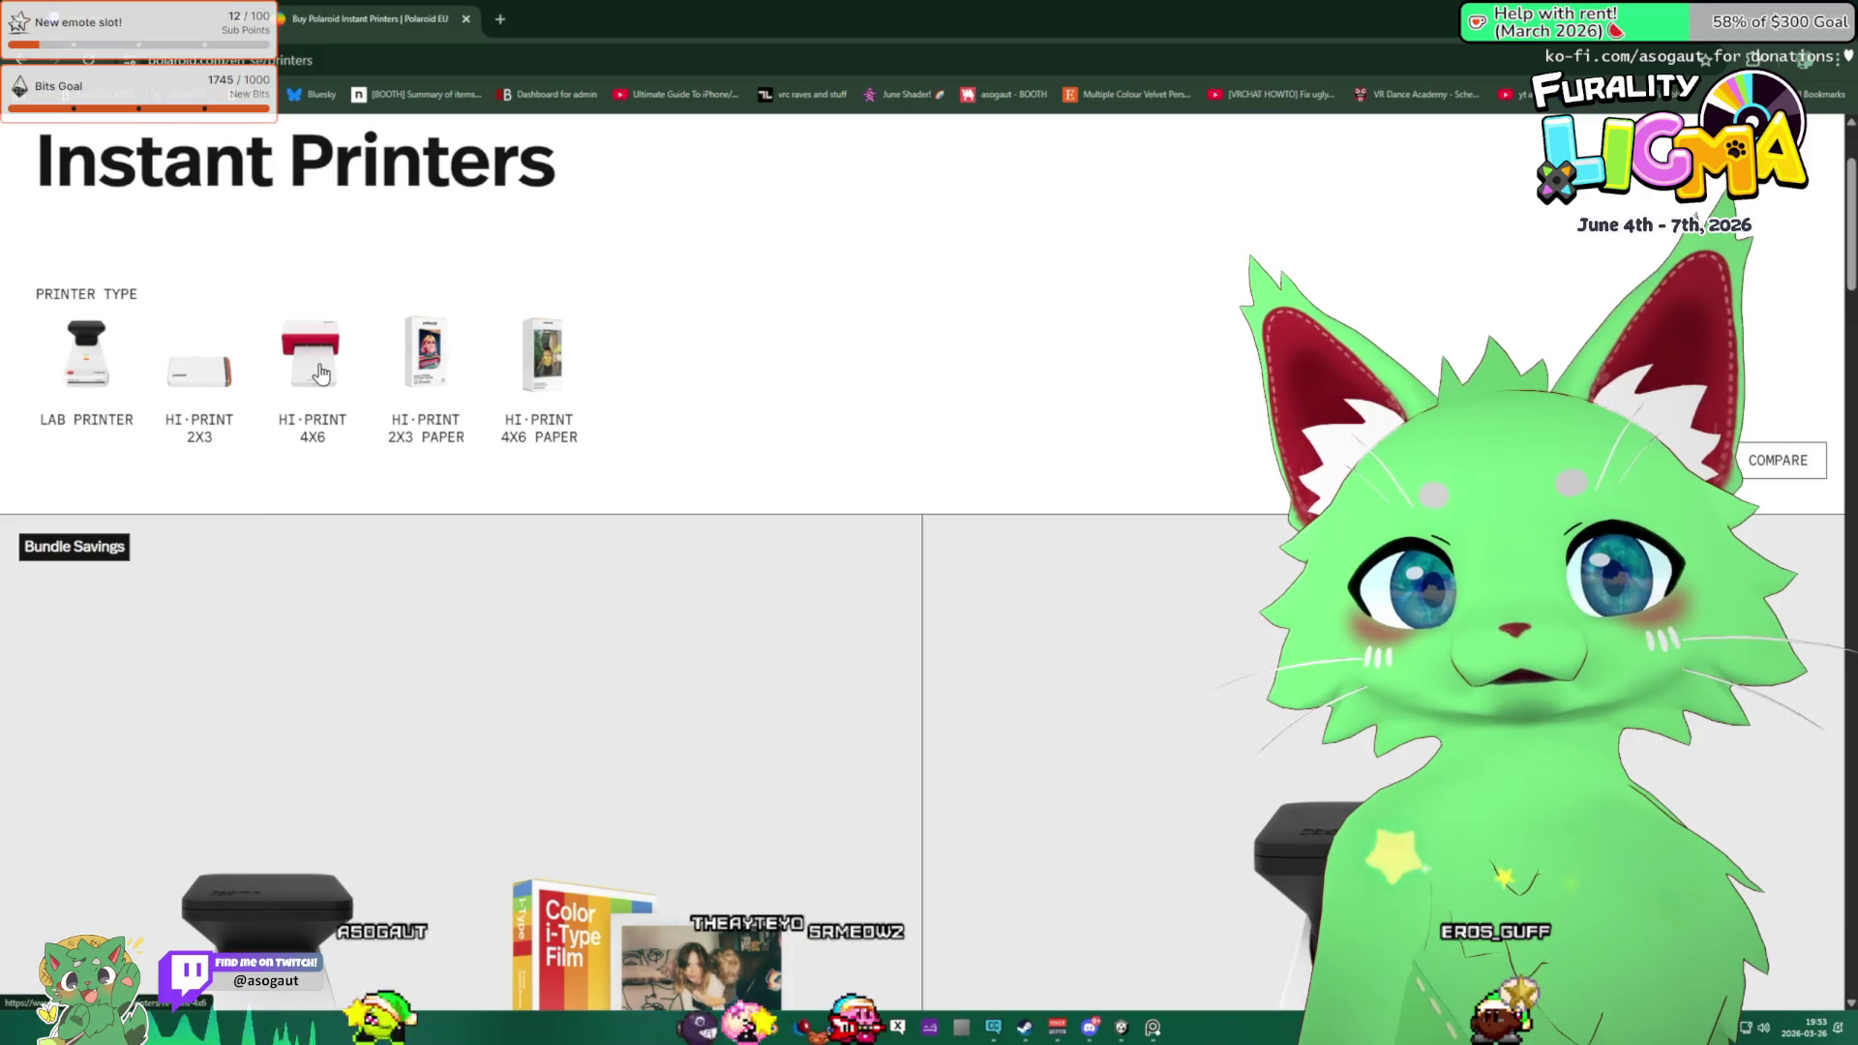
scroll(107, 365, "down", 4)
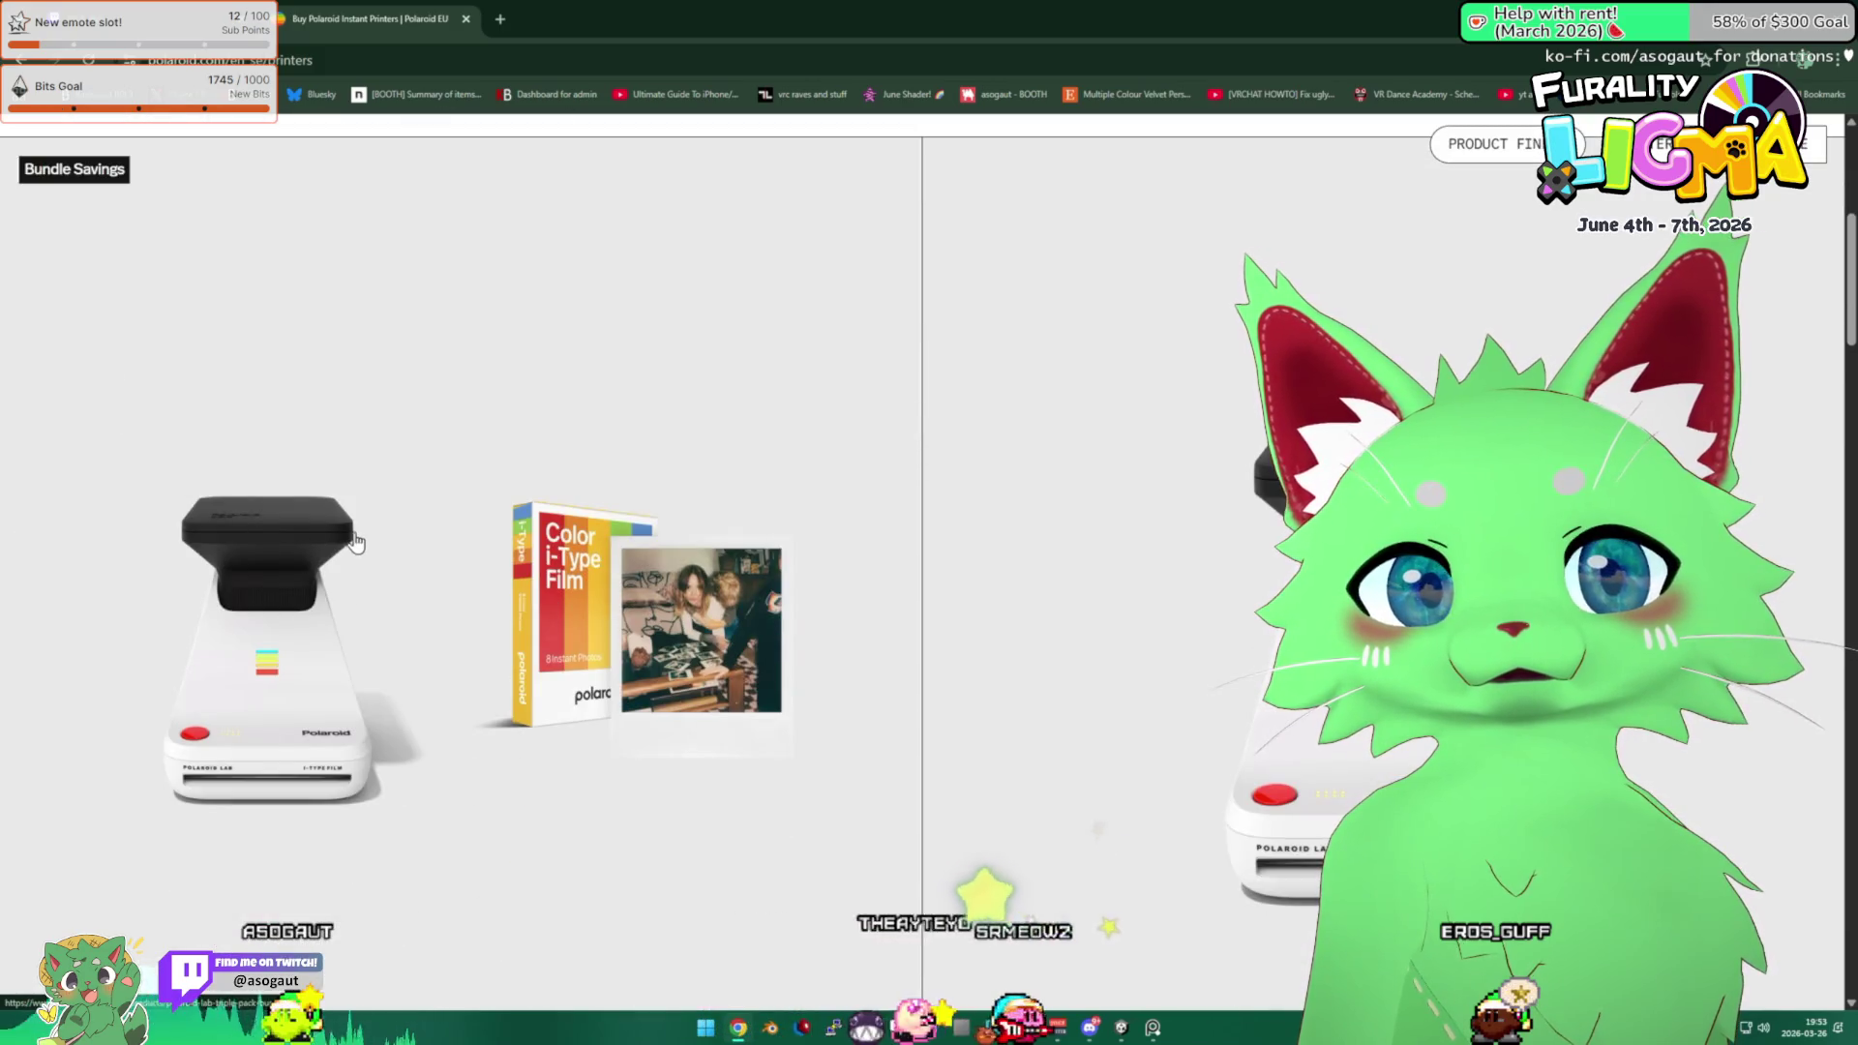
scroll(368, 530, "down", 4)
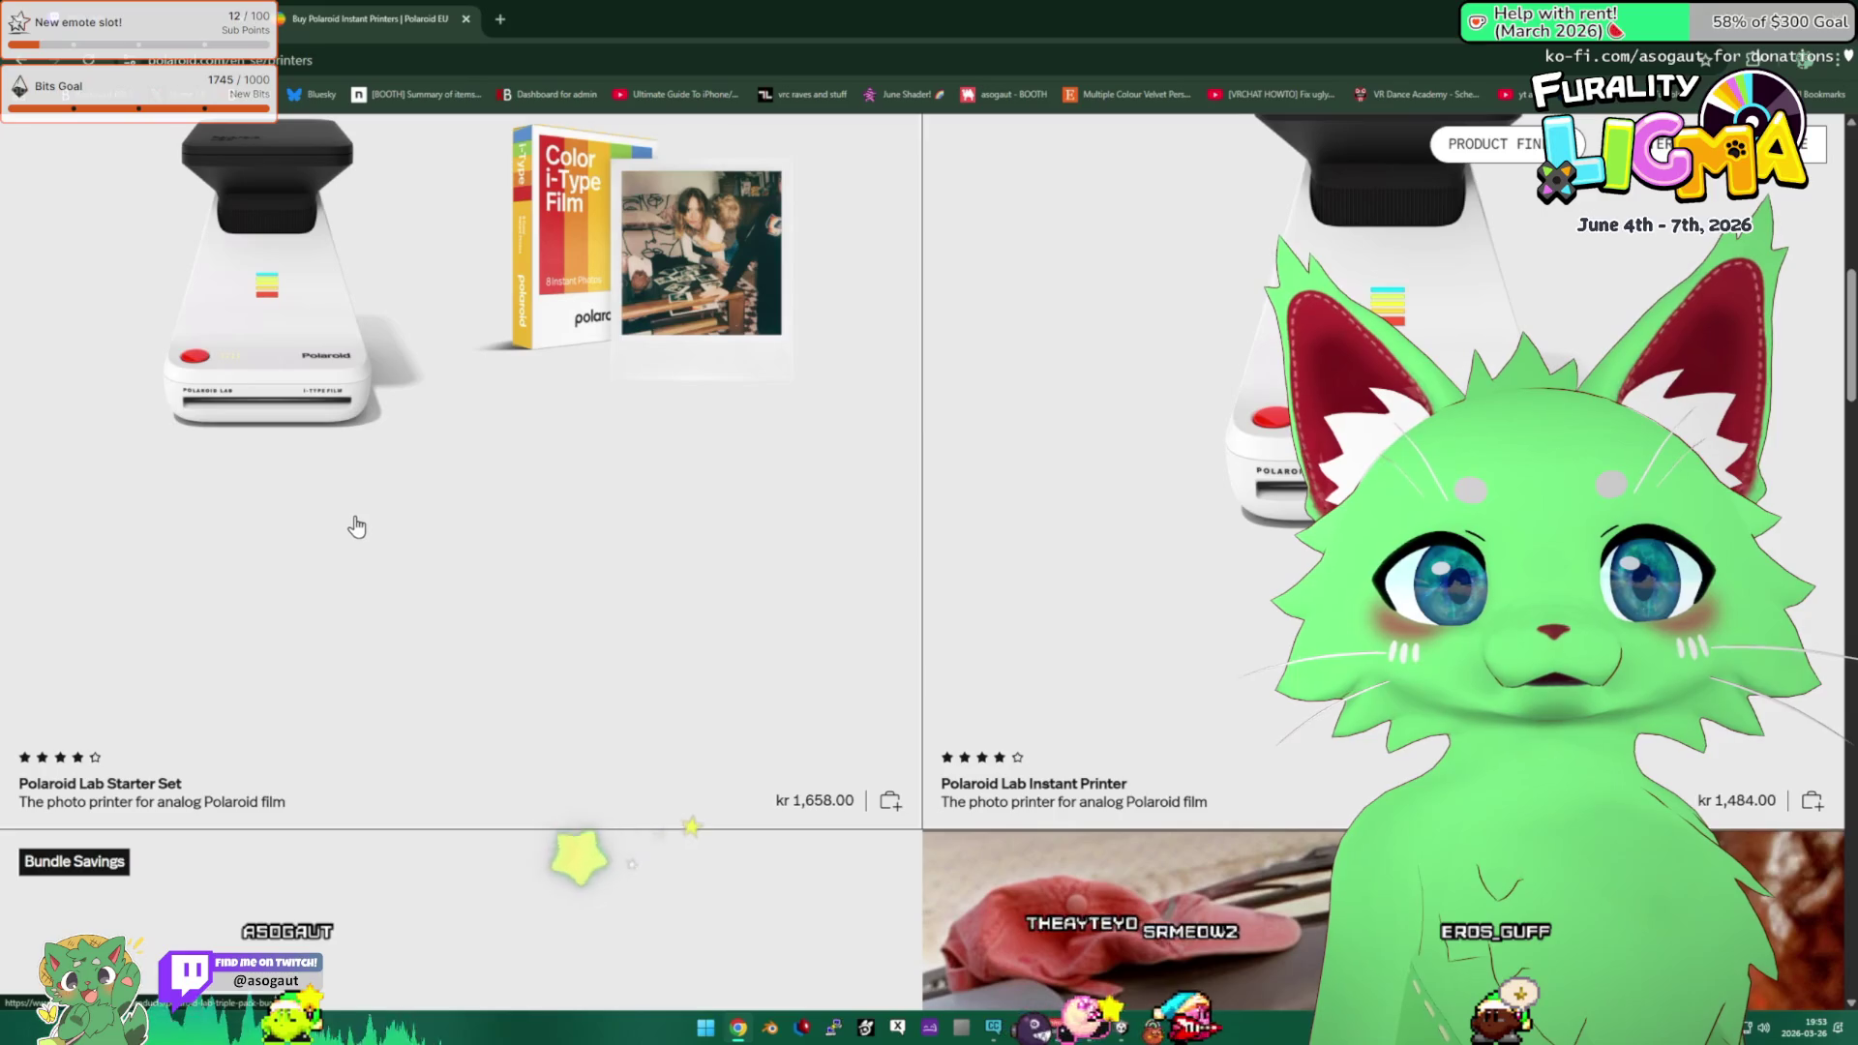
left_click(349, 350)
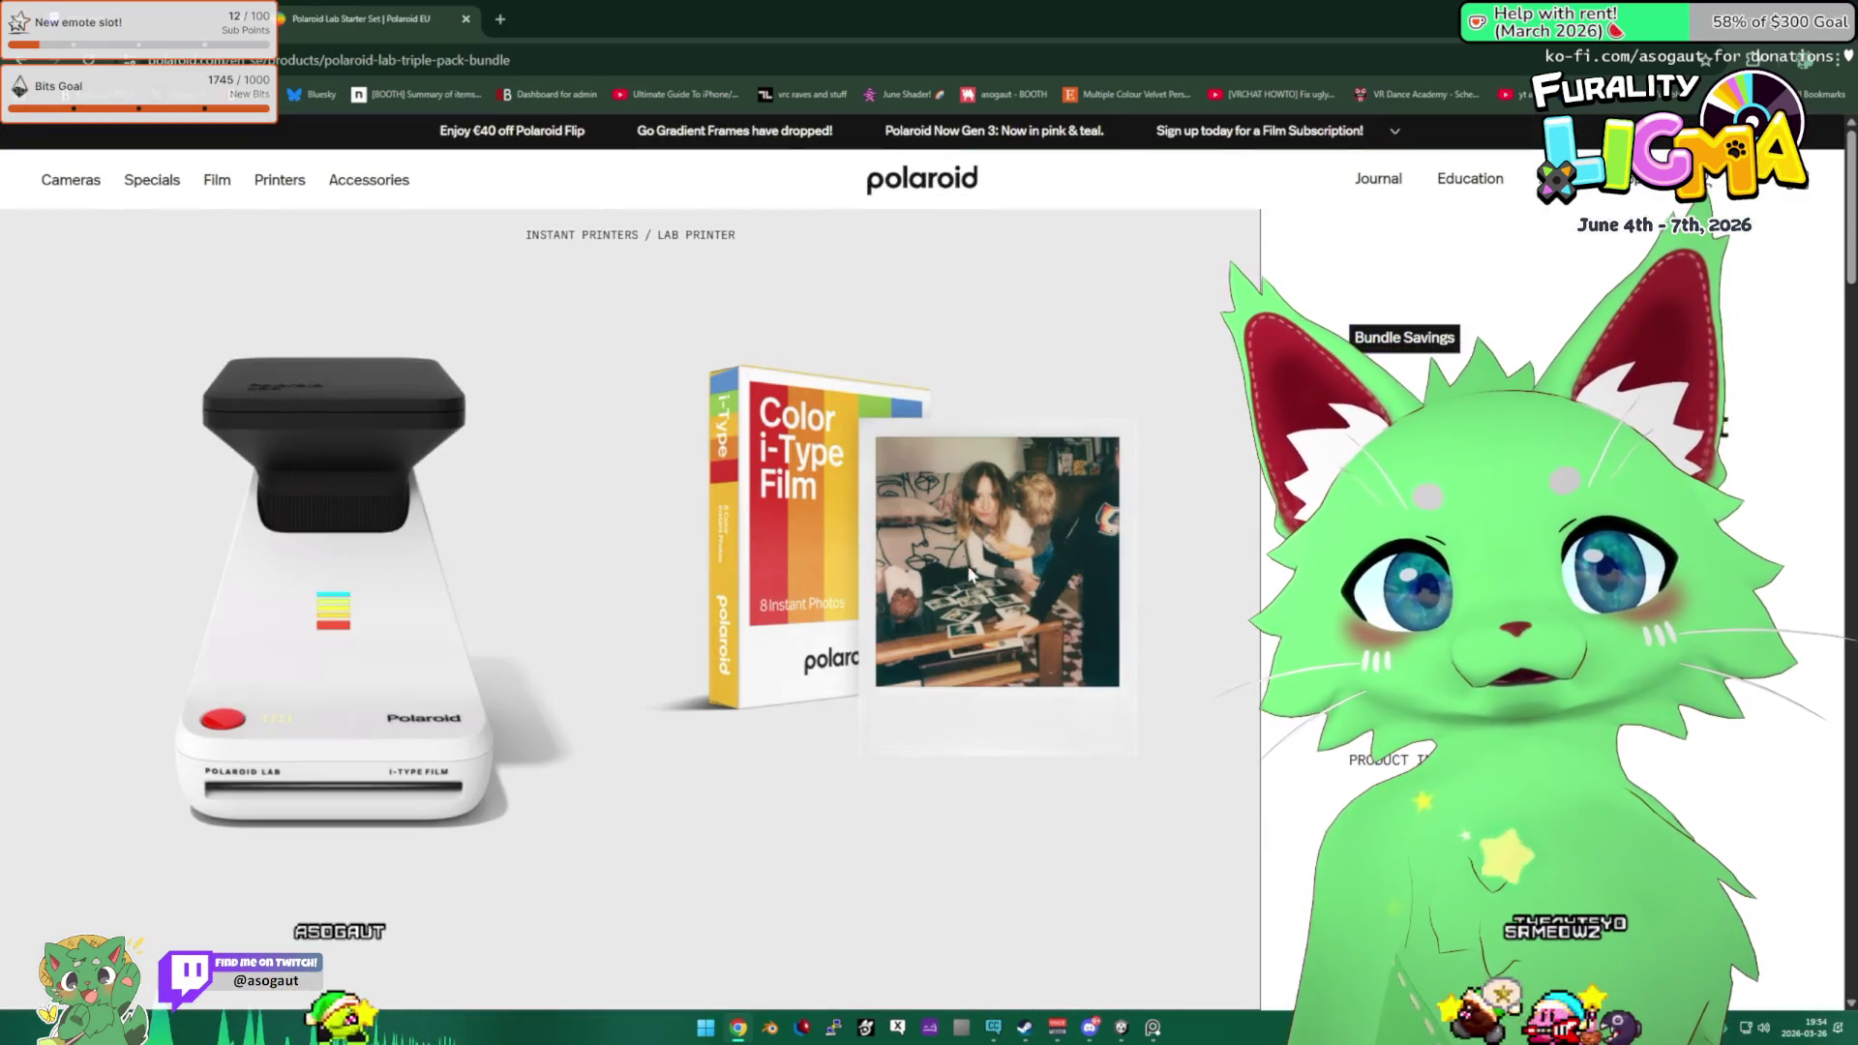
scroll(977, 510, "down", 5)
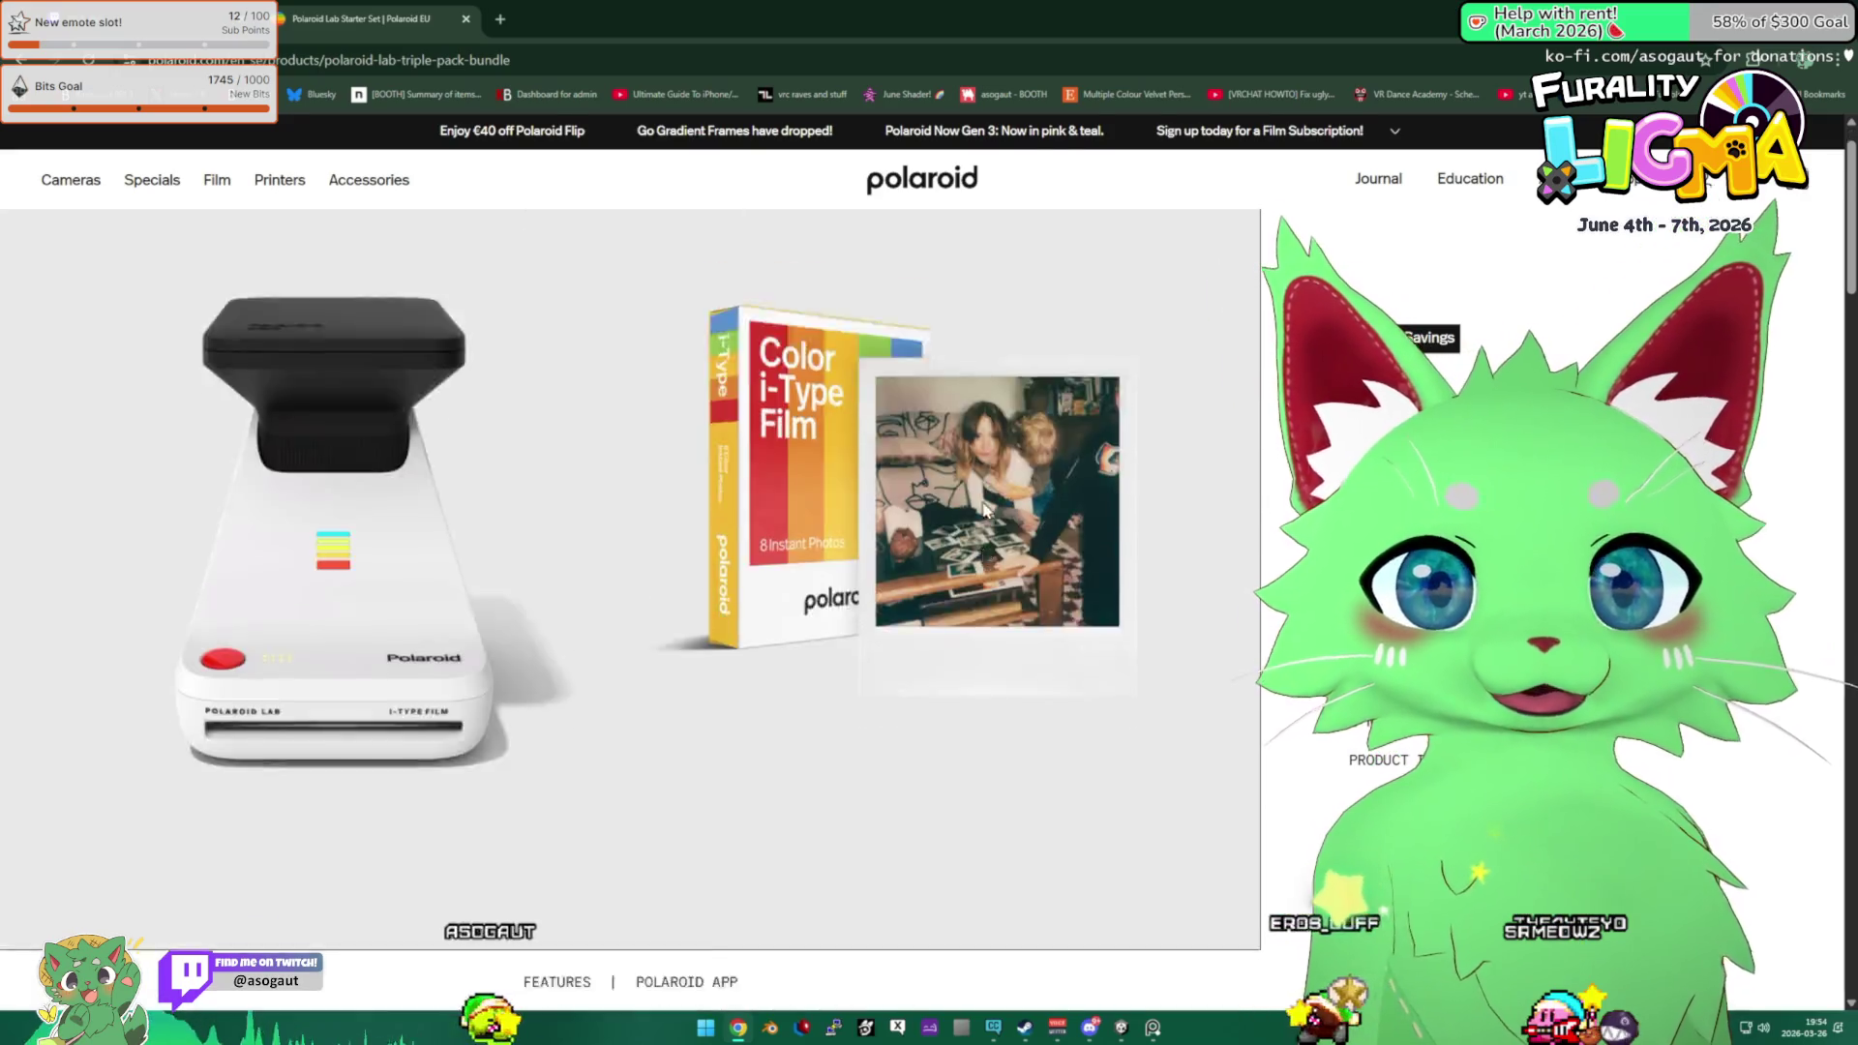
scroll(977, 517, "up", 4)
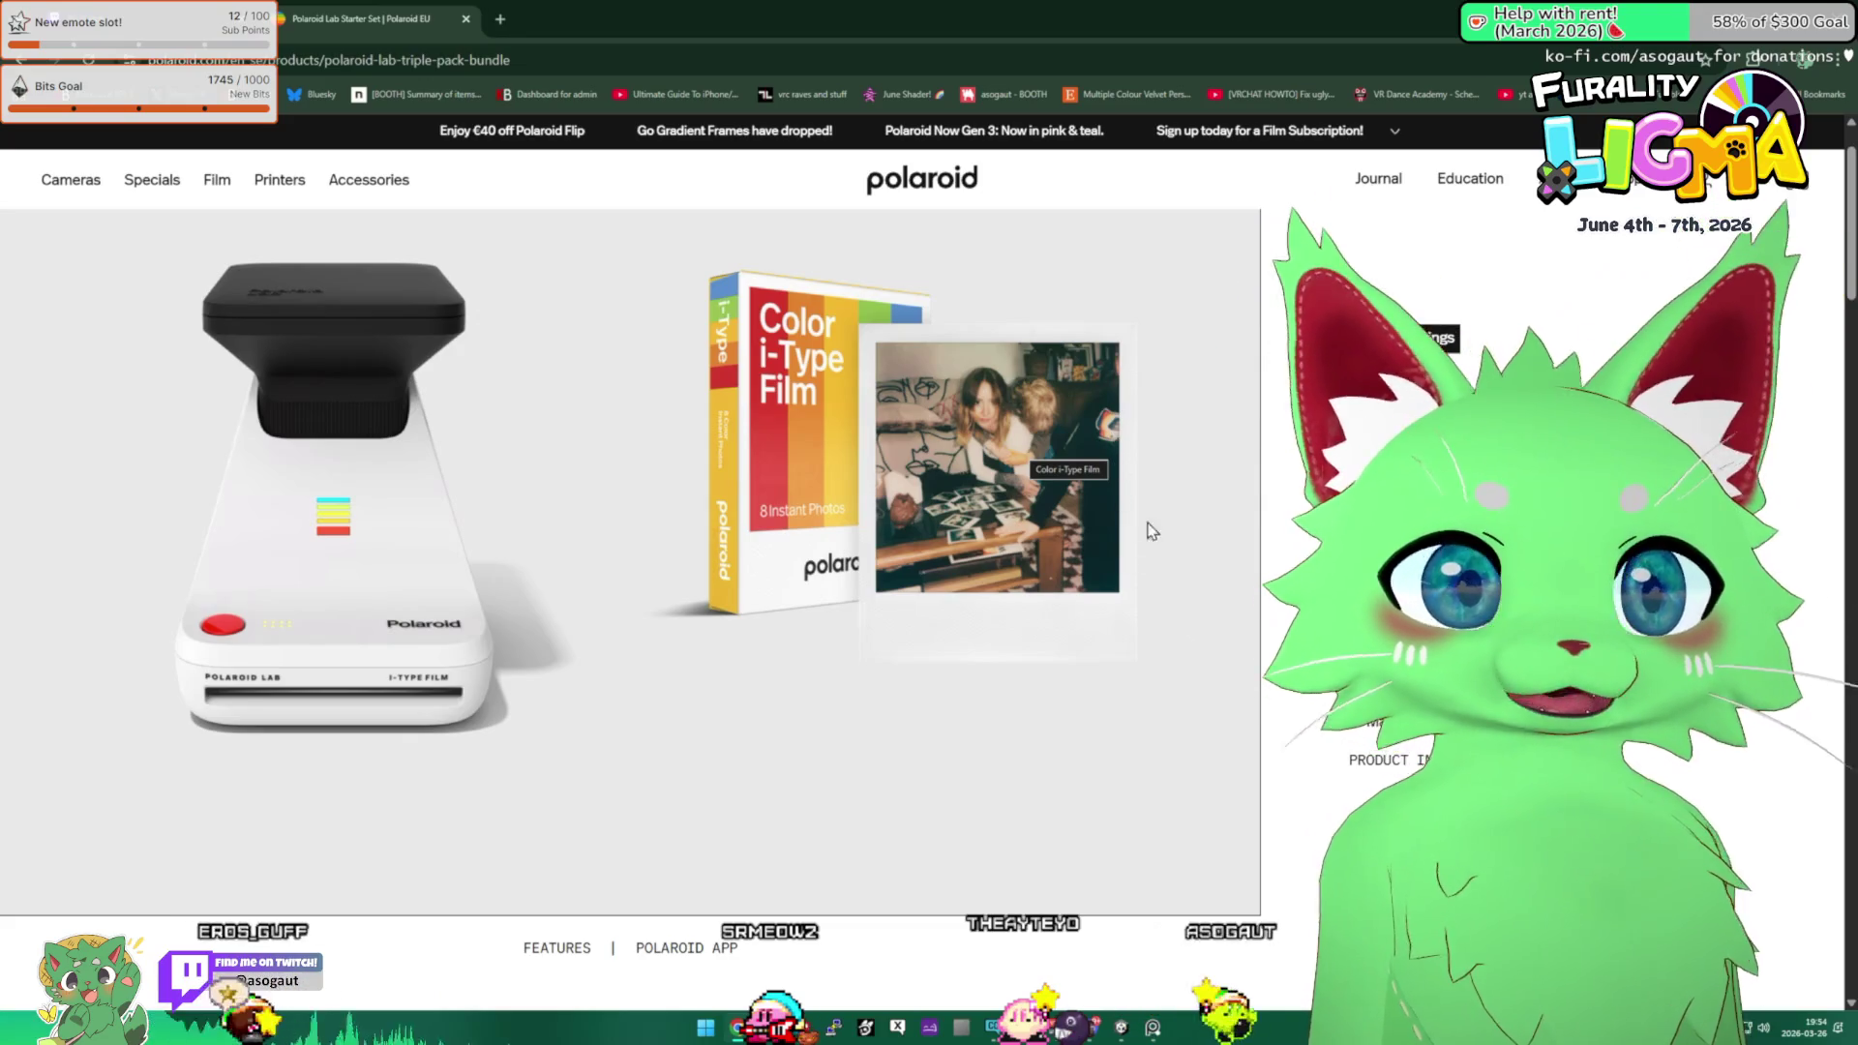
scroll(1138, 515, "down", 10)
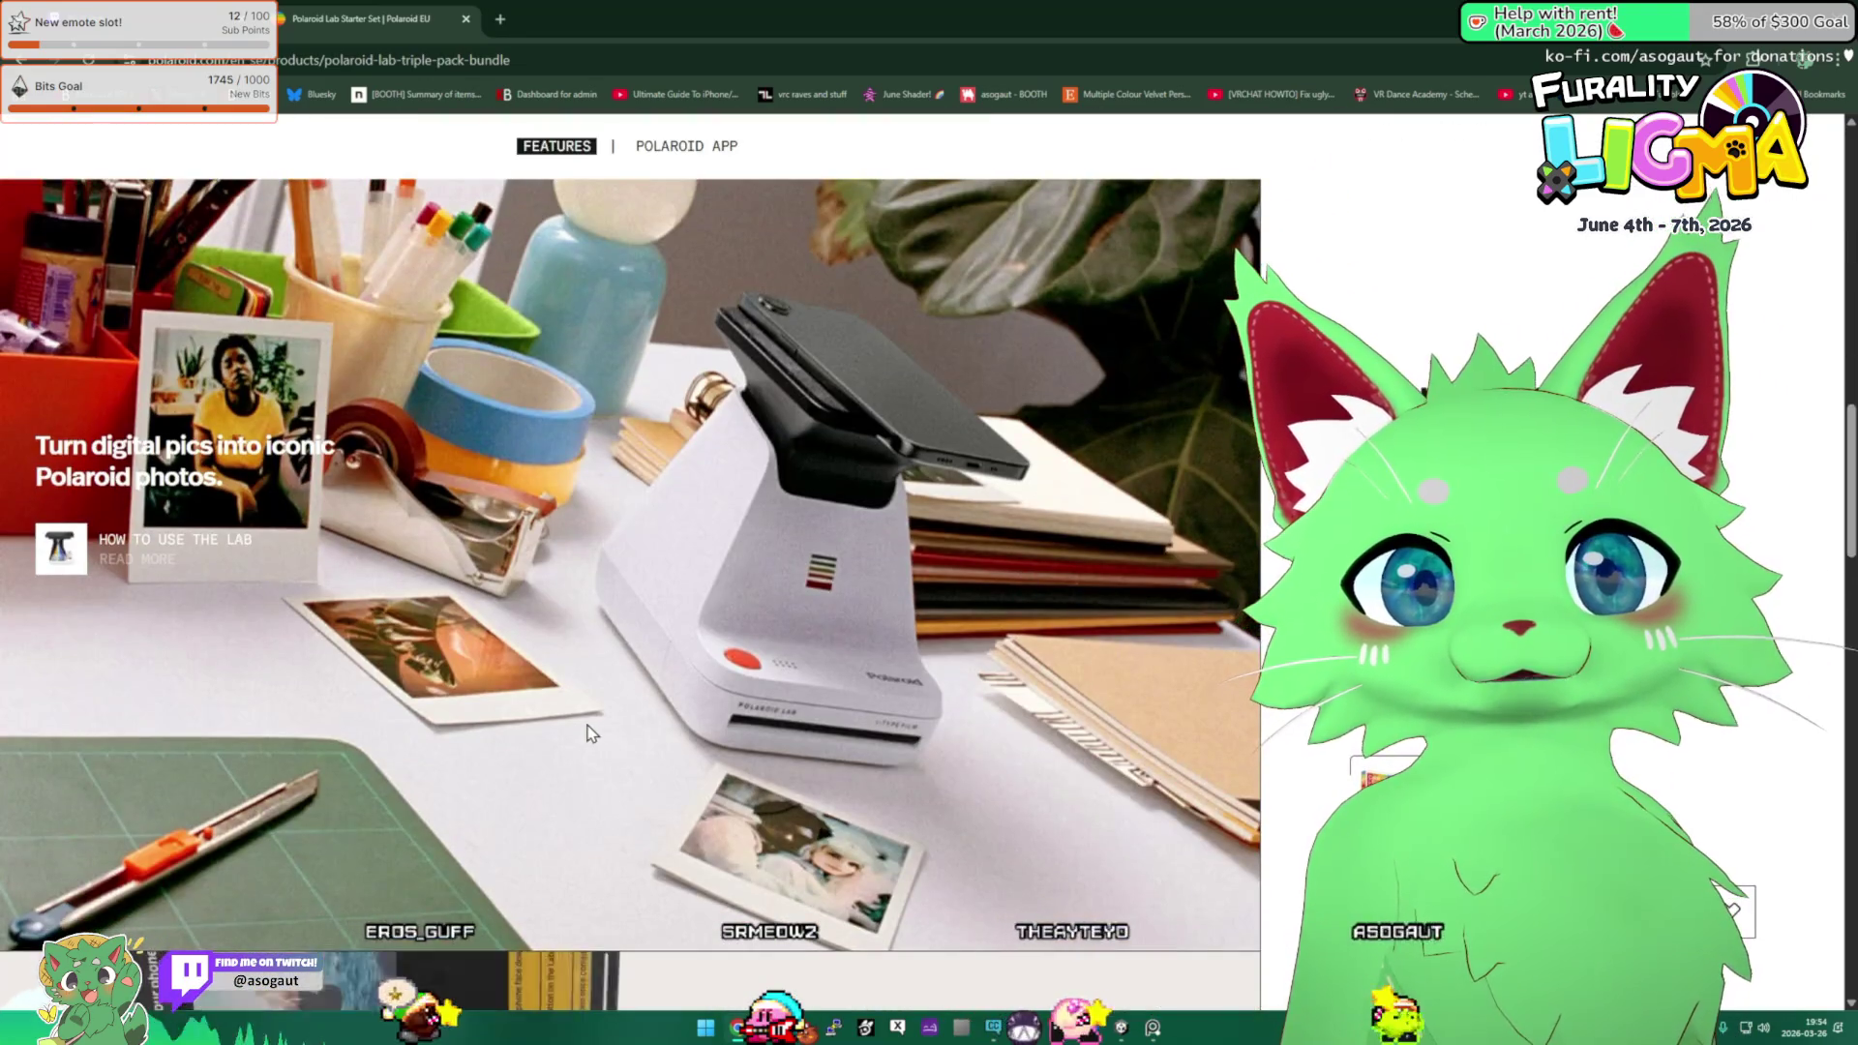
scroll(788, 679, "up", 10)
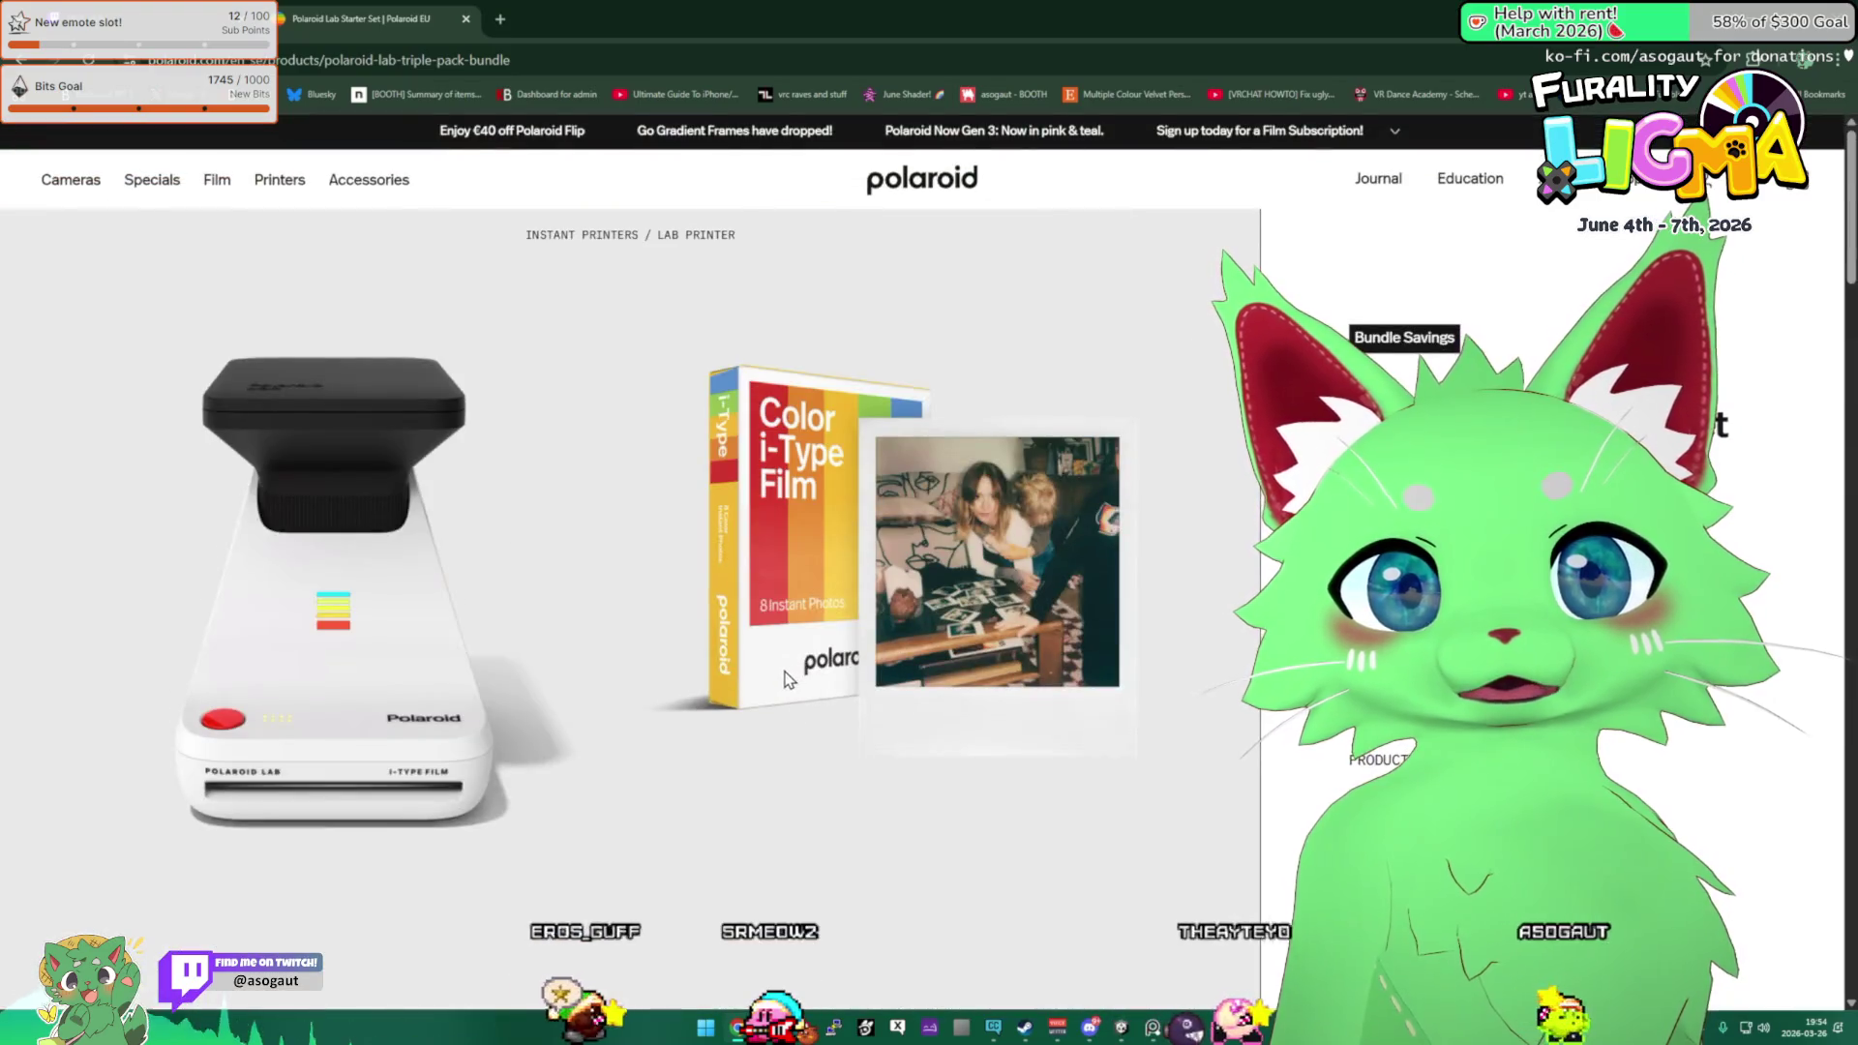
scroll(786, 679, "down", 15)
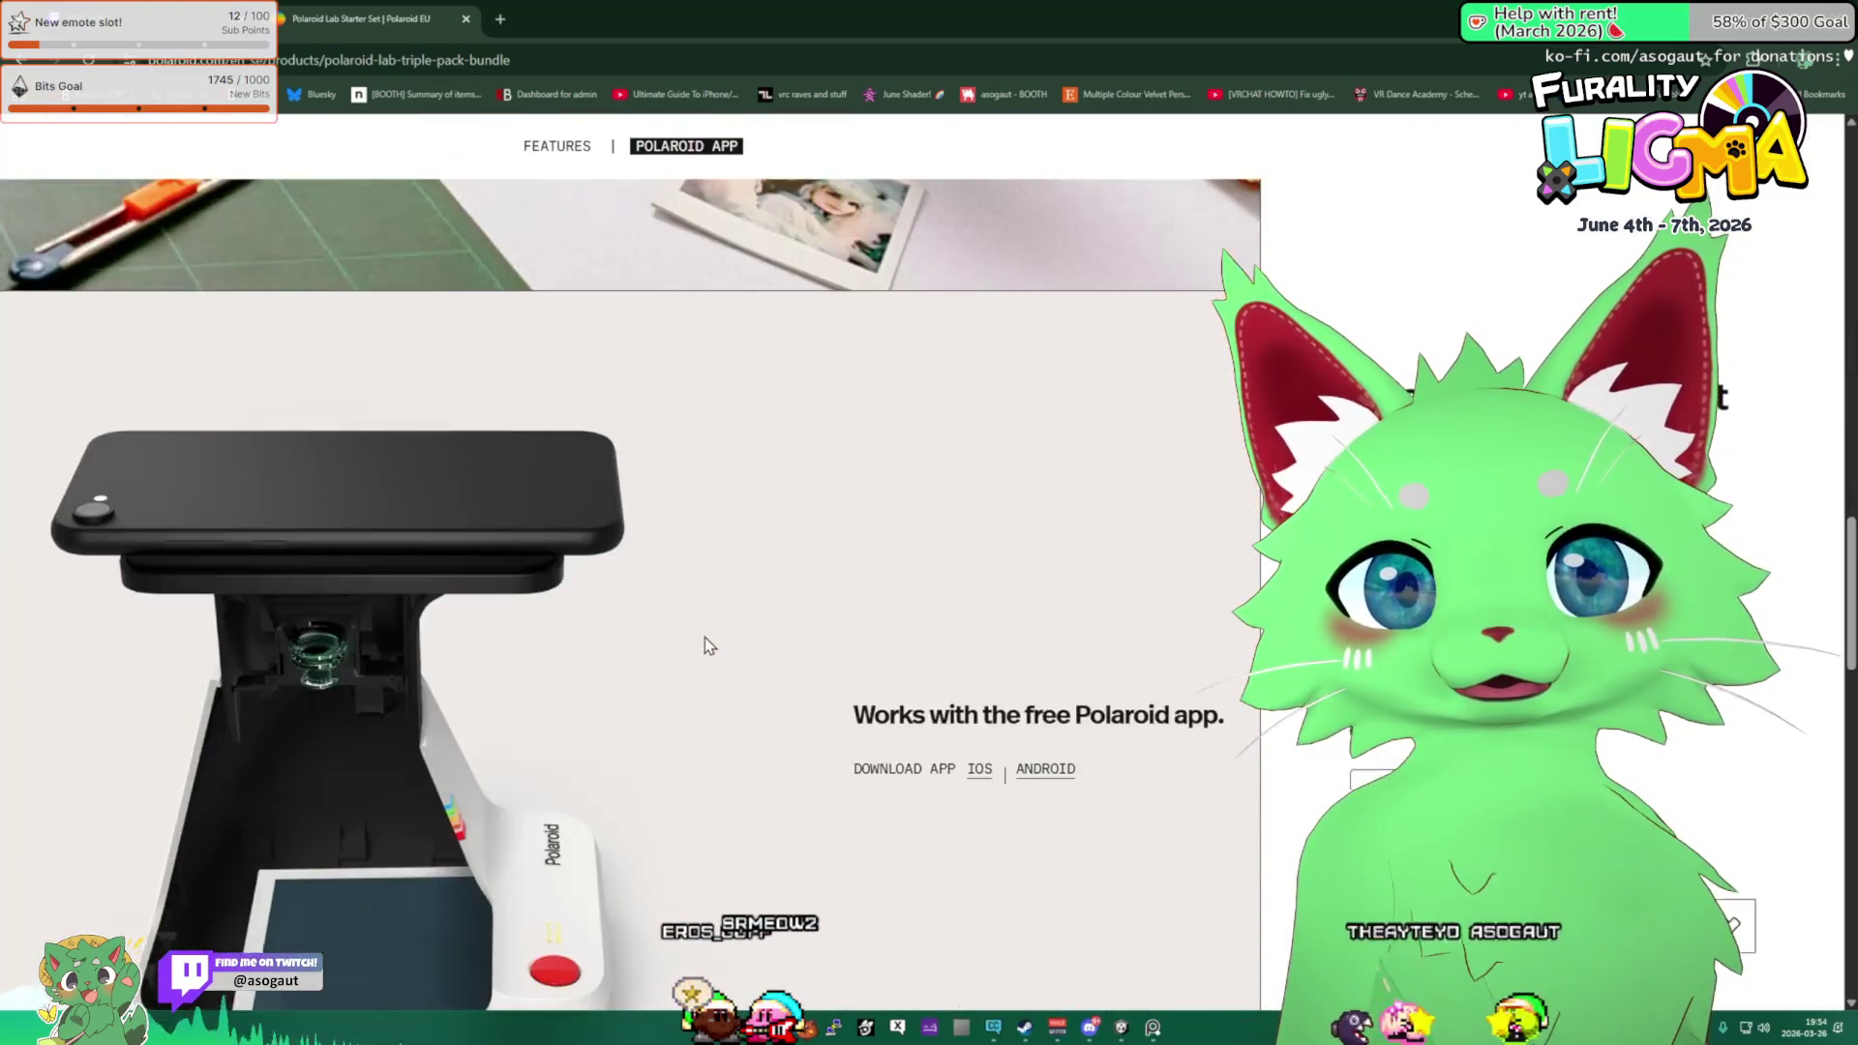
scroll(464, 513, "down", 4)
scroll(465, 515, "up", 2)
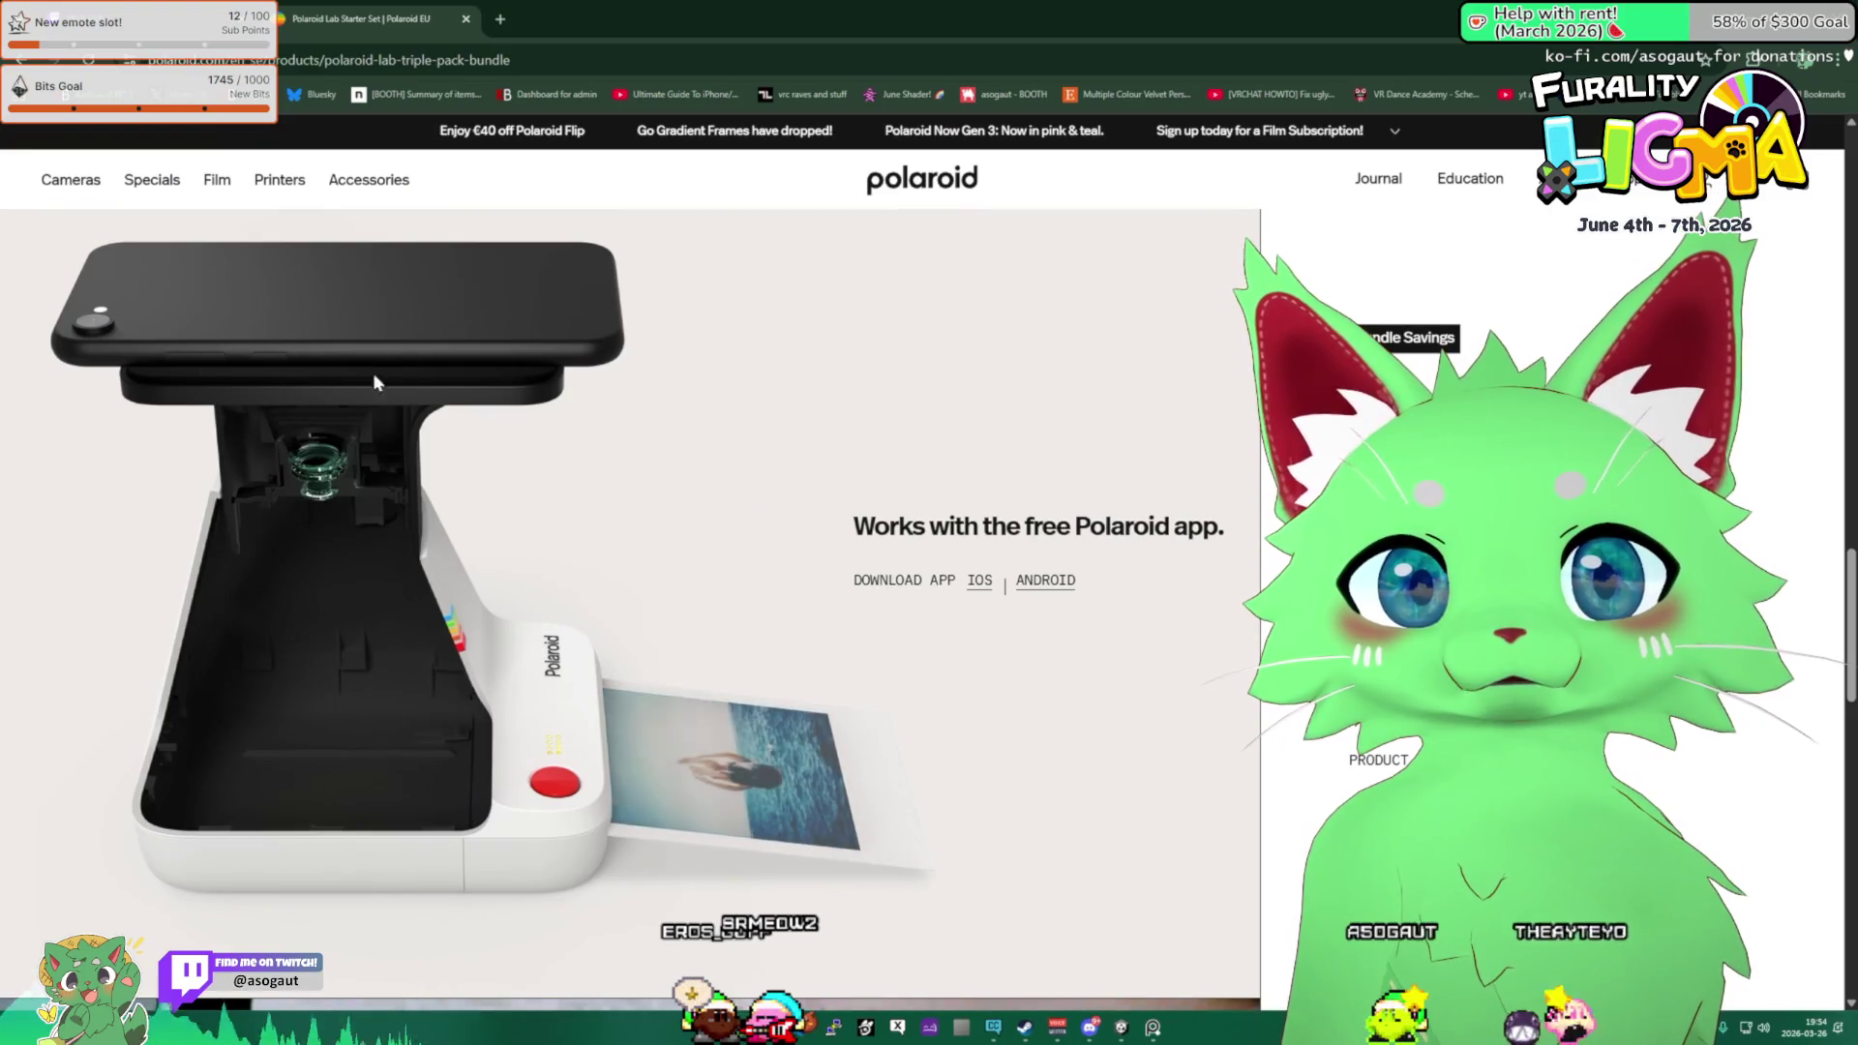
scroll(577, 410, "up", 15)
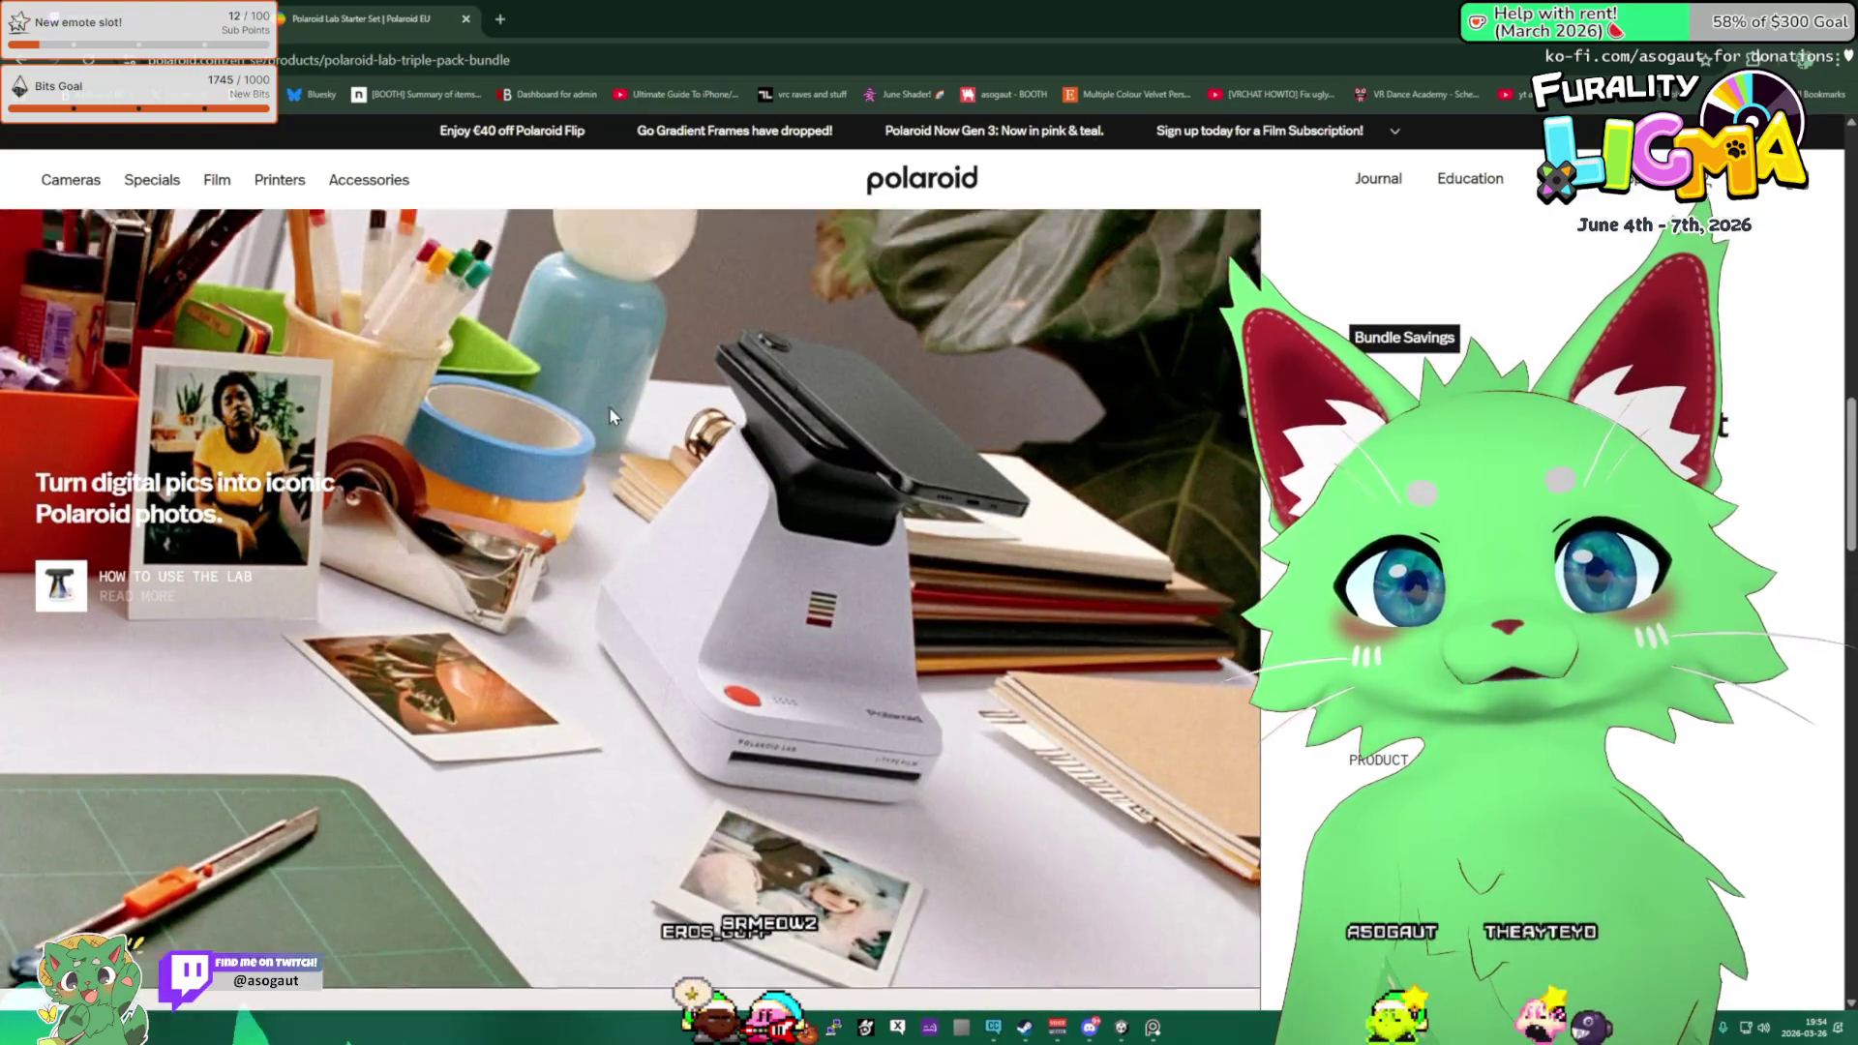
From Printers > All, open the Hi-Print 2x3 Starter Set page, then switch to the Twitch tab.
mouse_move(150, 181)
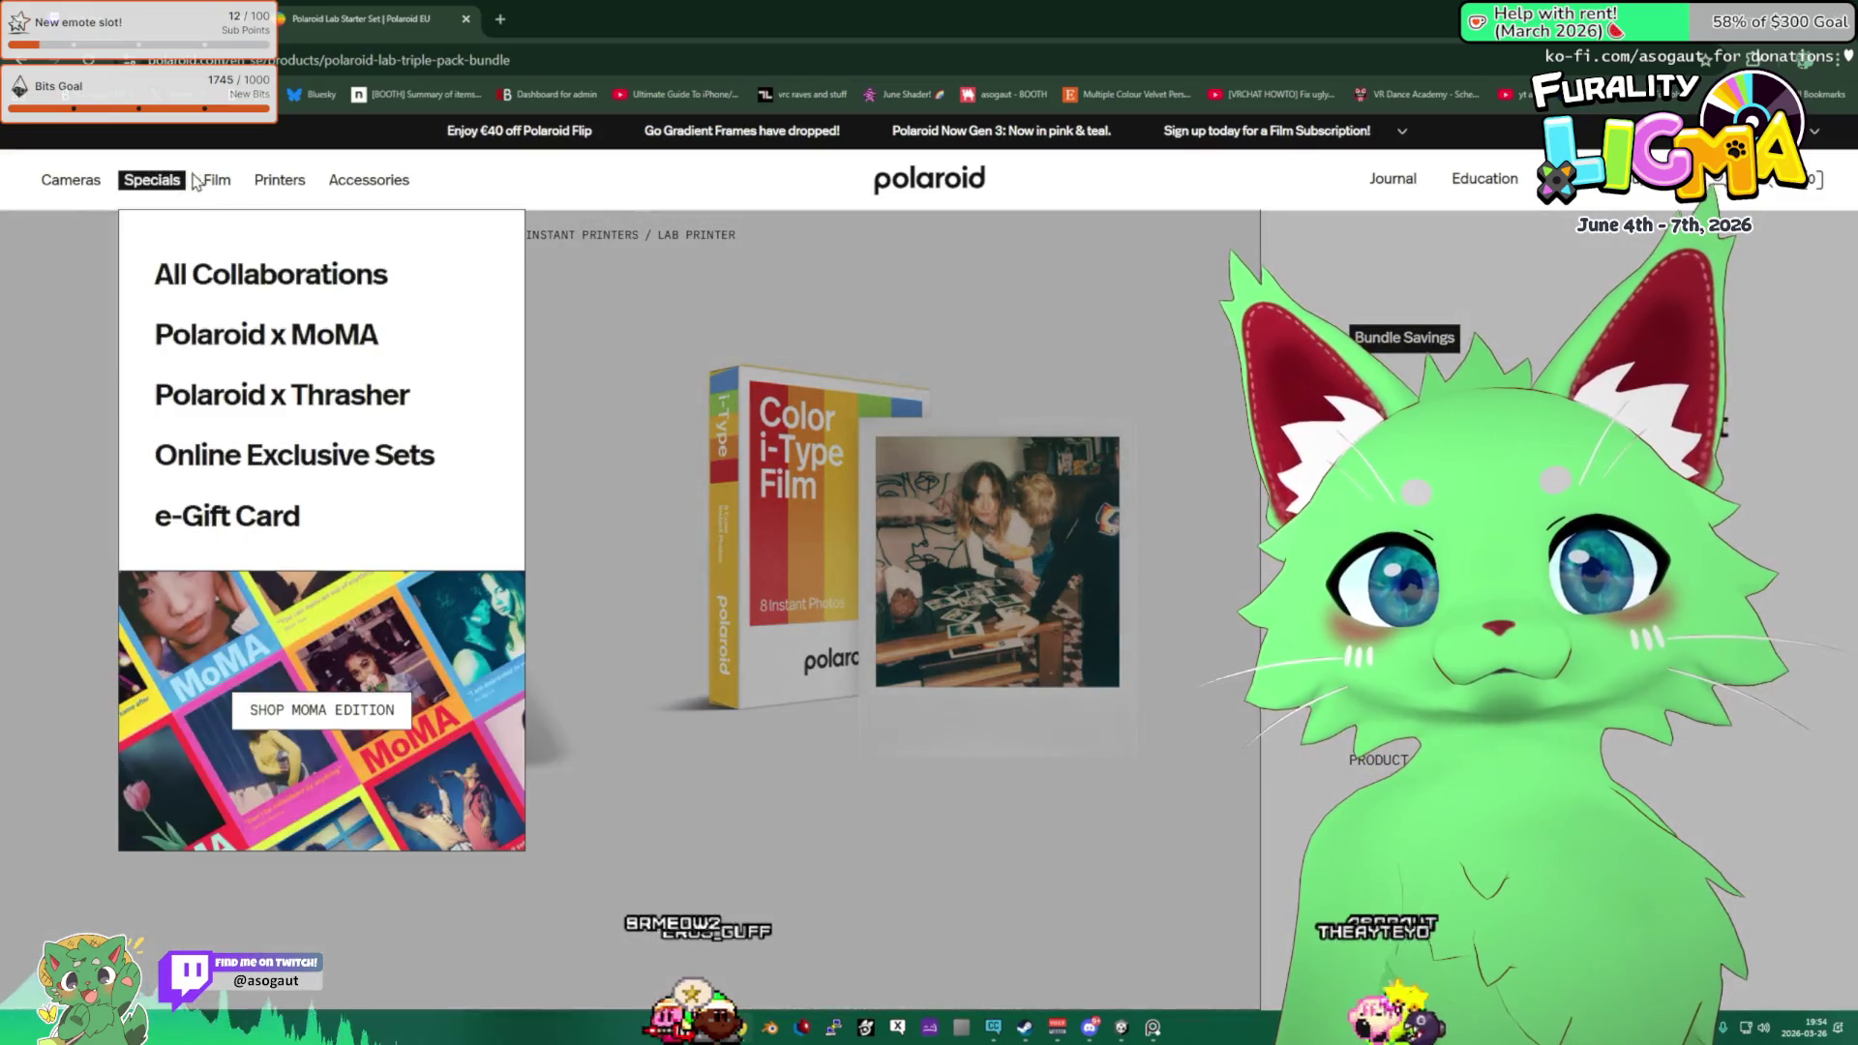
mouse_move(279, 180)
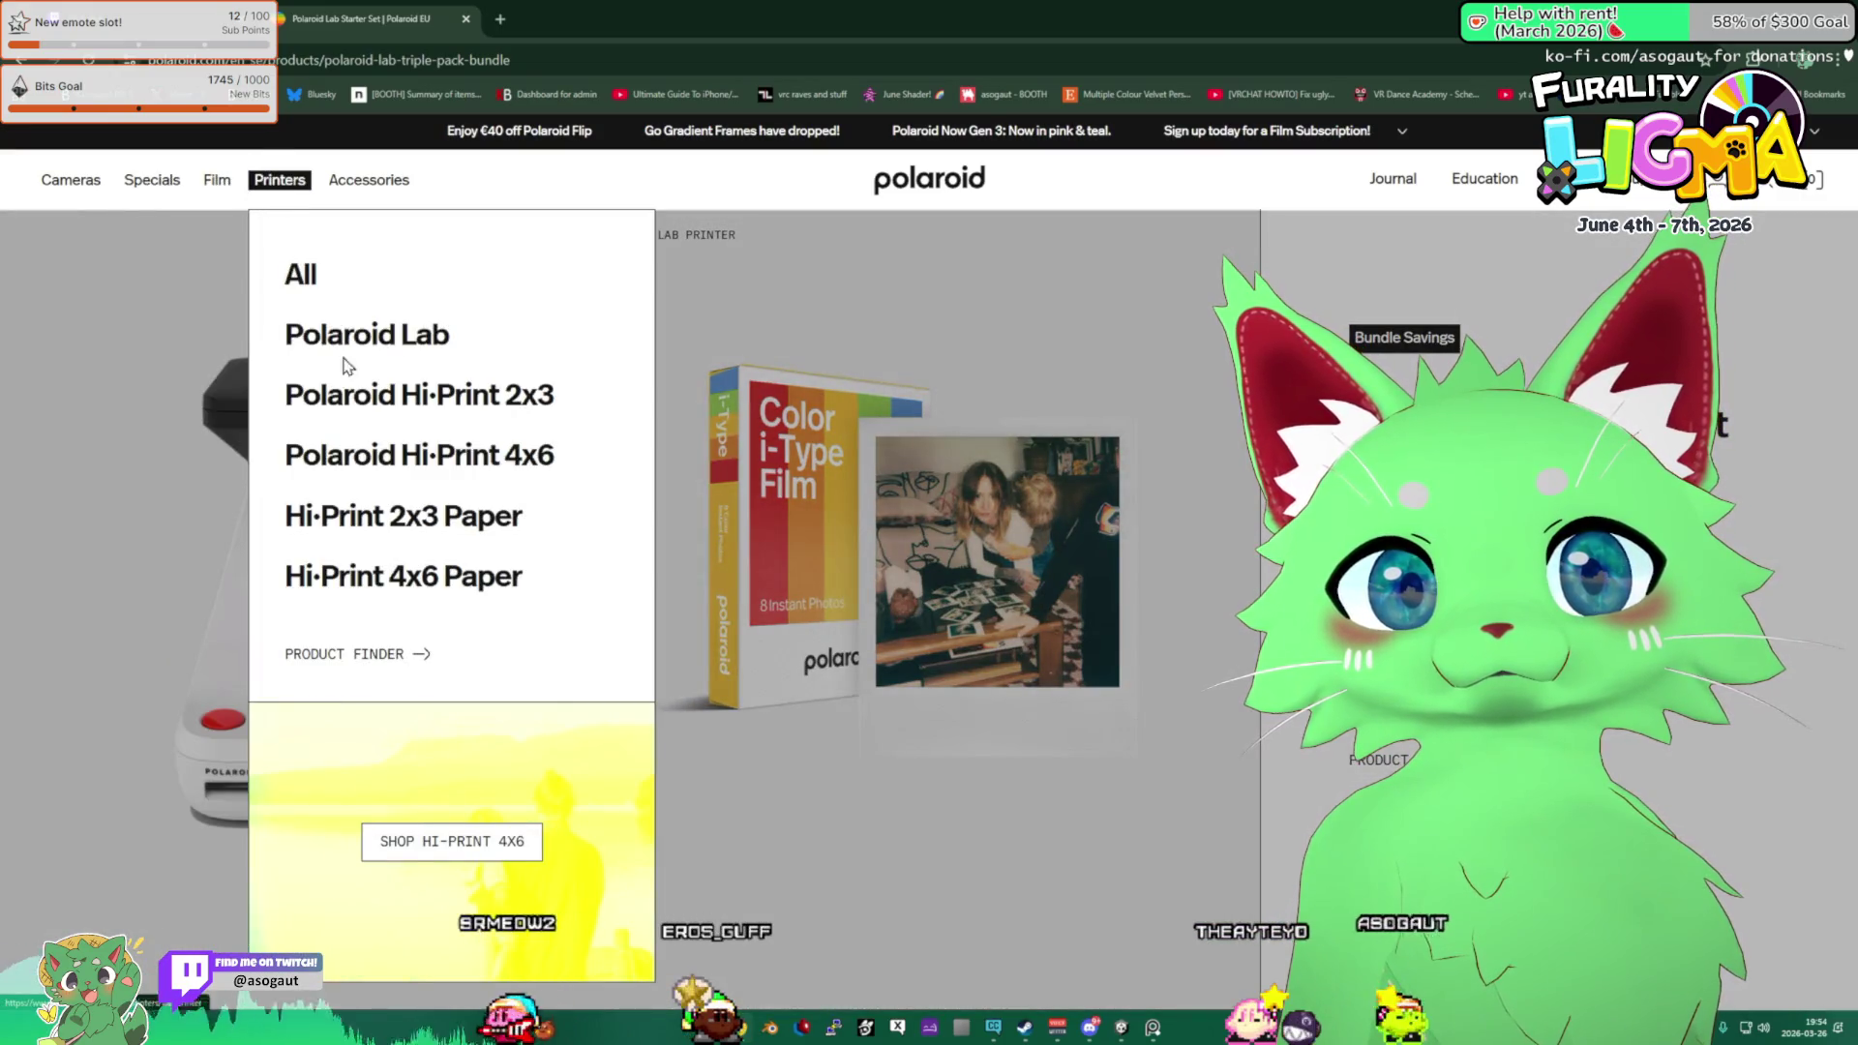
left_click(310, 281)
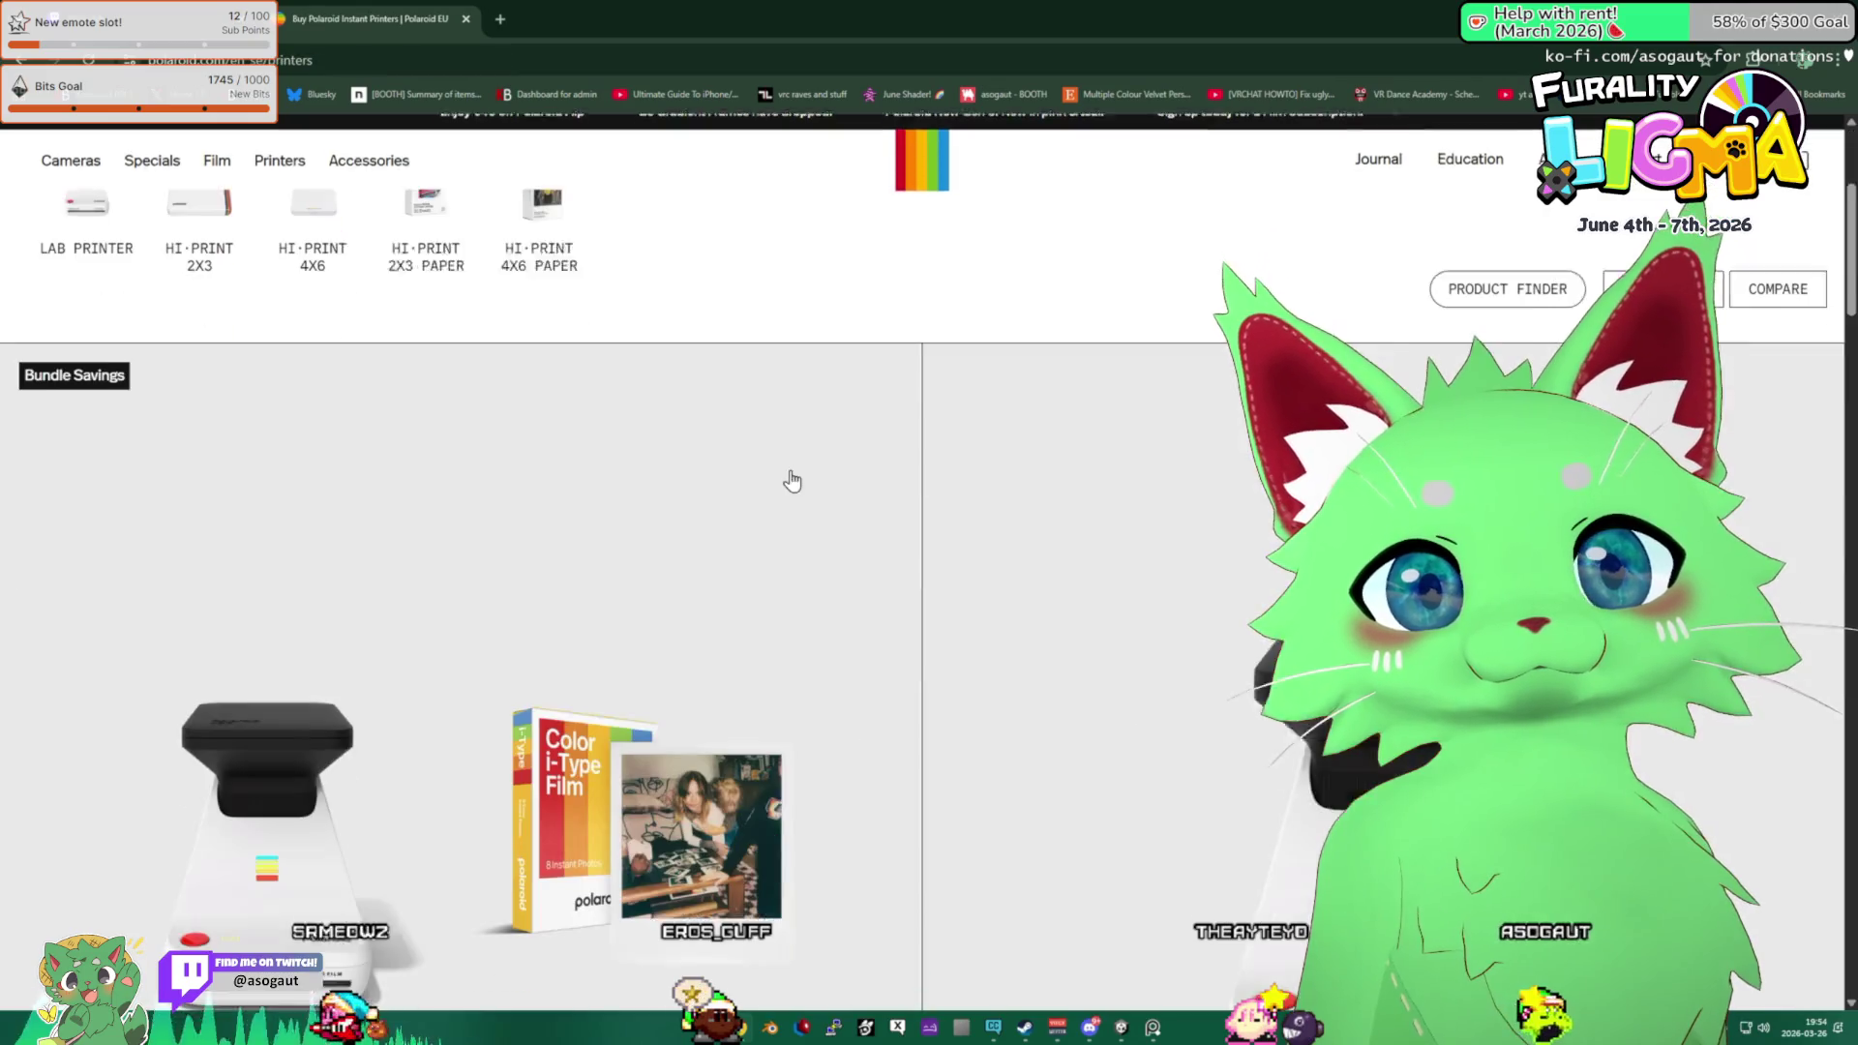
scroll(502, 555, "down", 10)
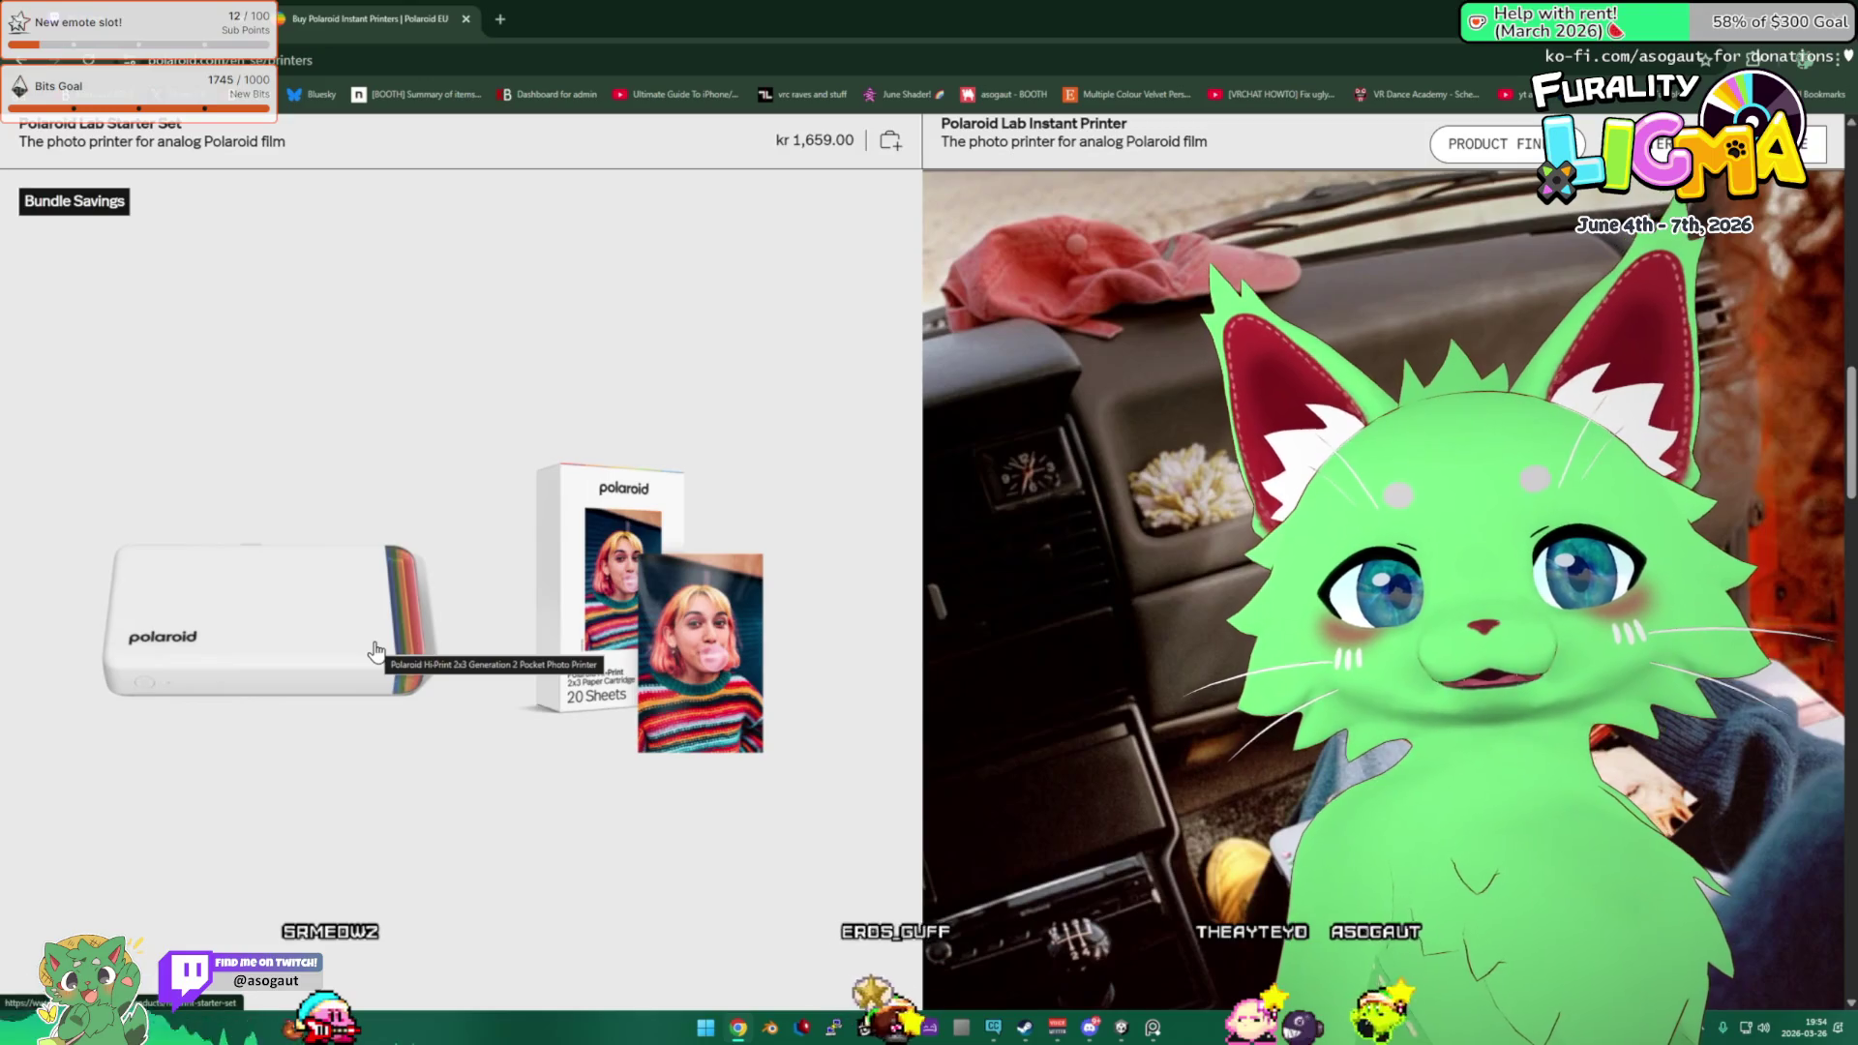
left_click(377, 648)
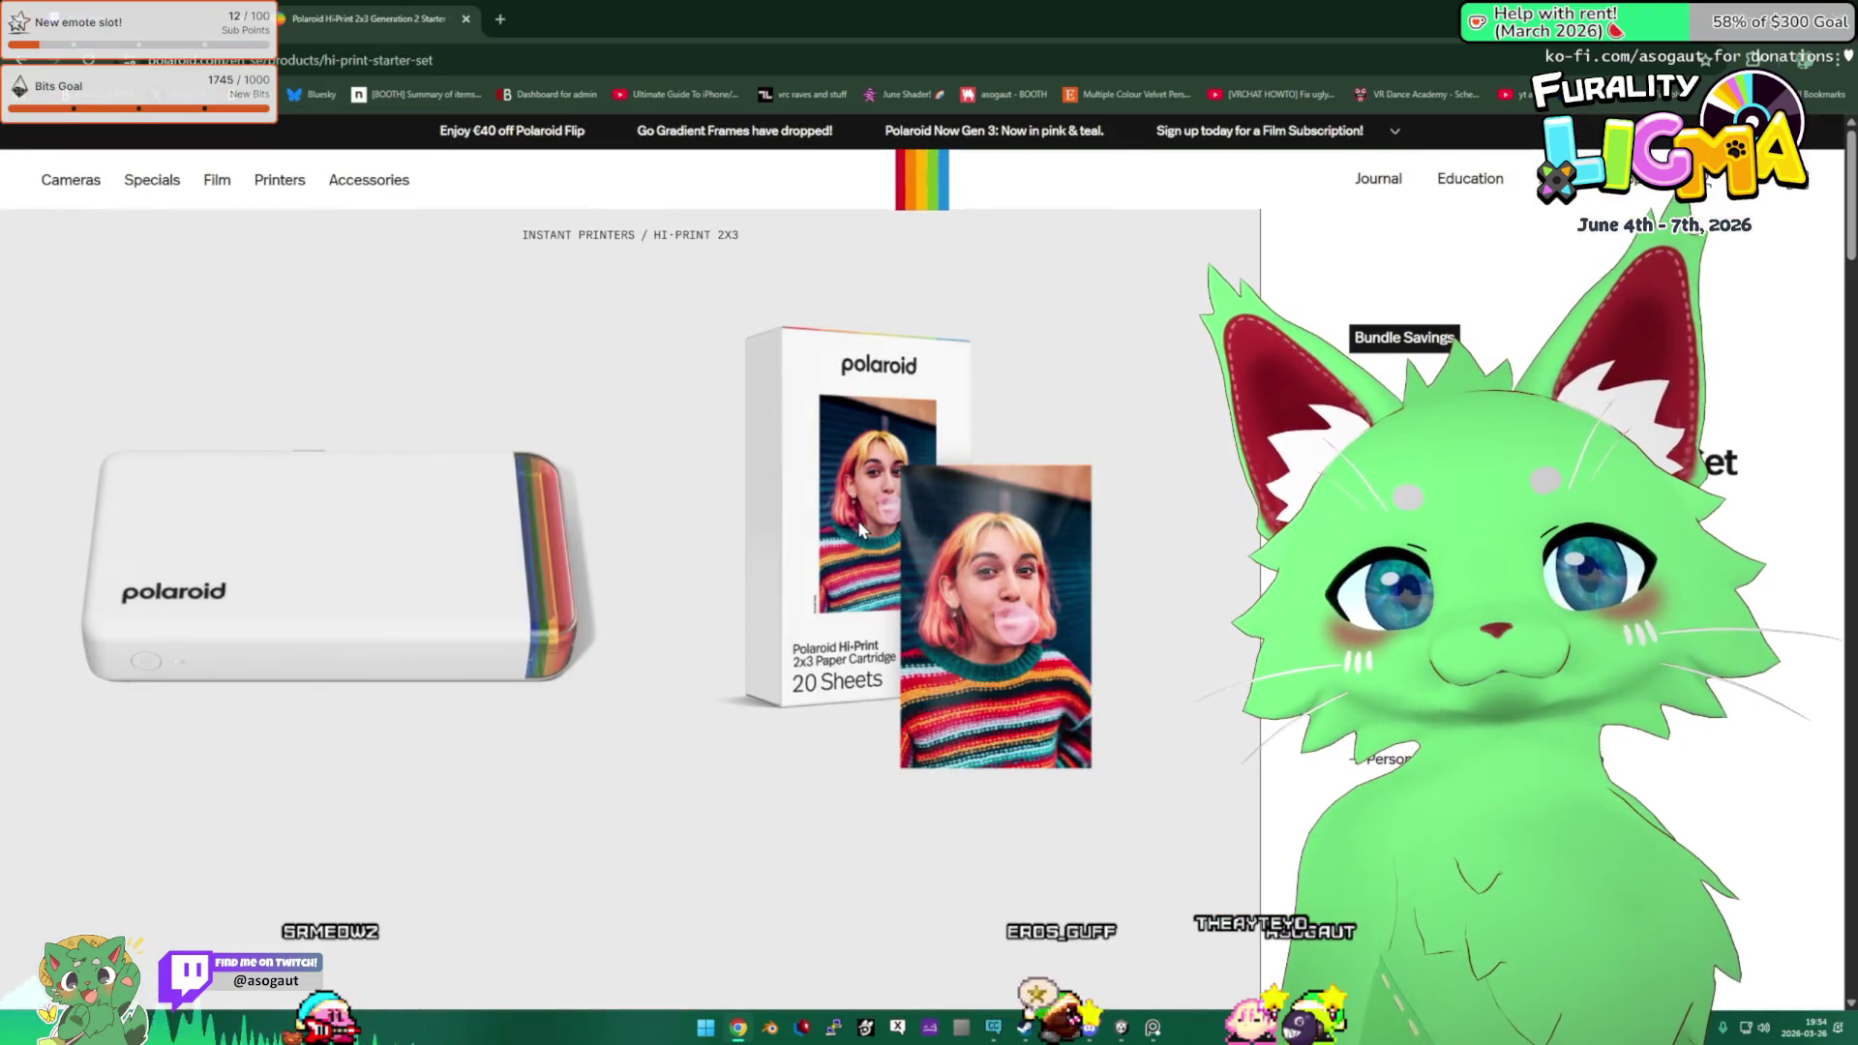
scroll(859, 529, "down", 5)
scroll(880, 552, "up", 5)
key("ctrl+Tab")
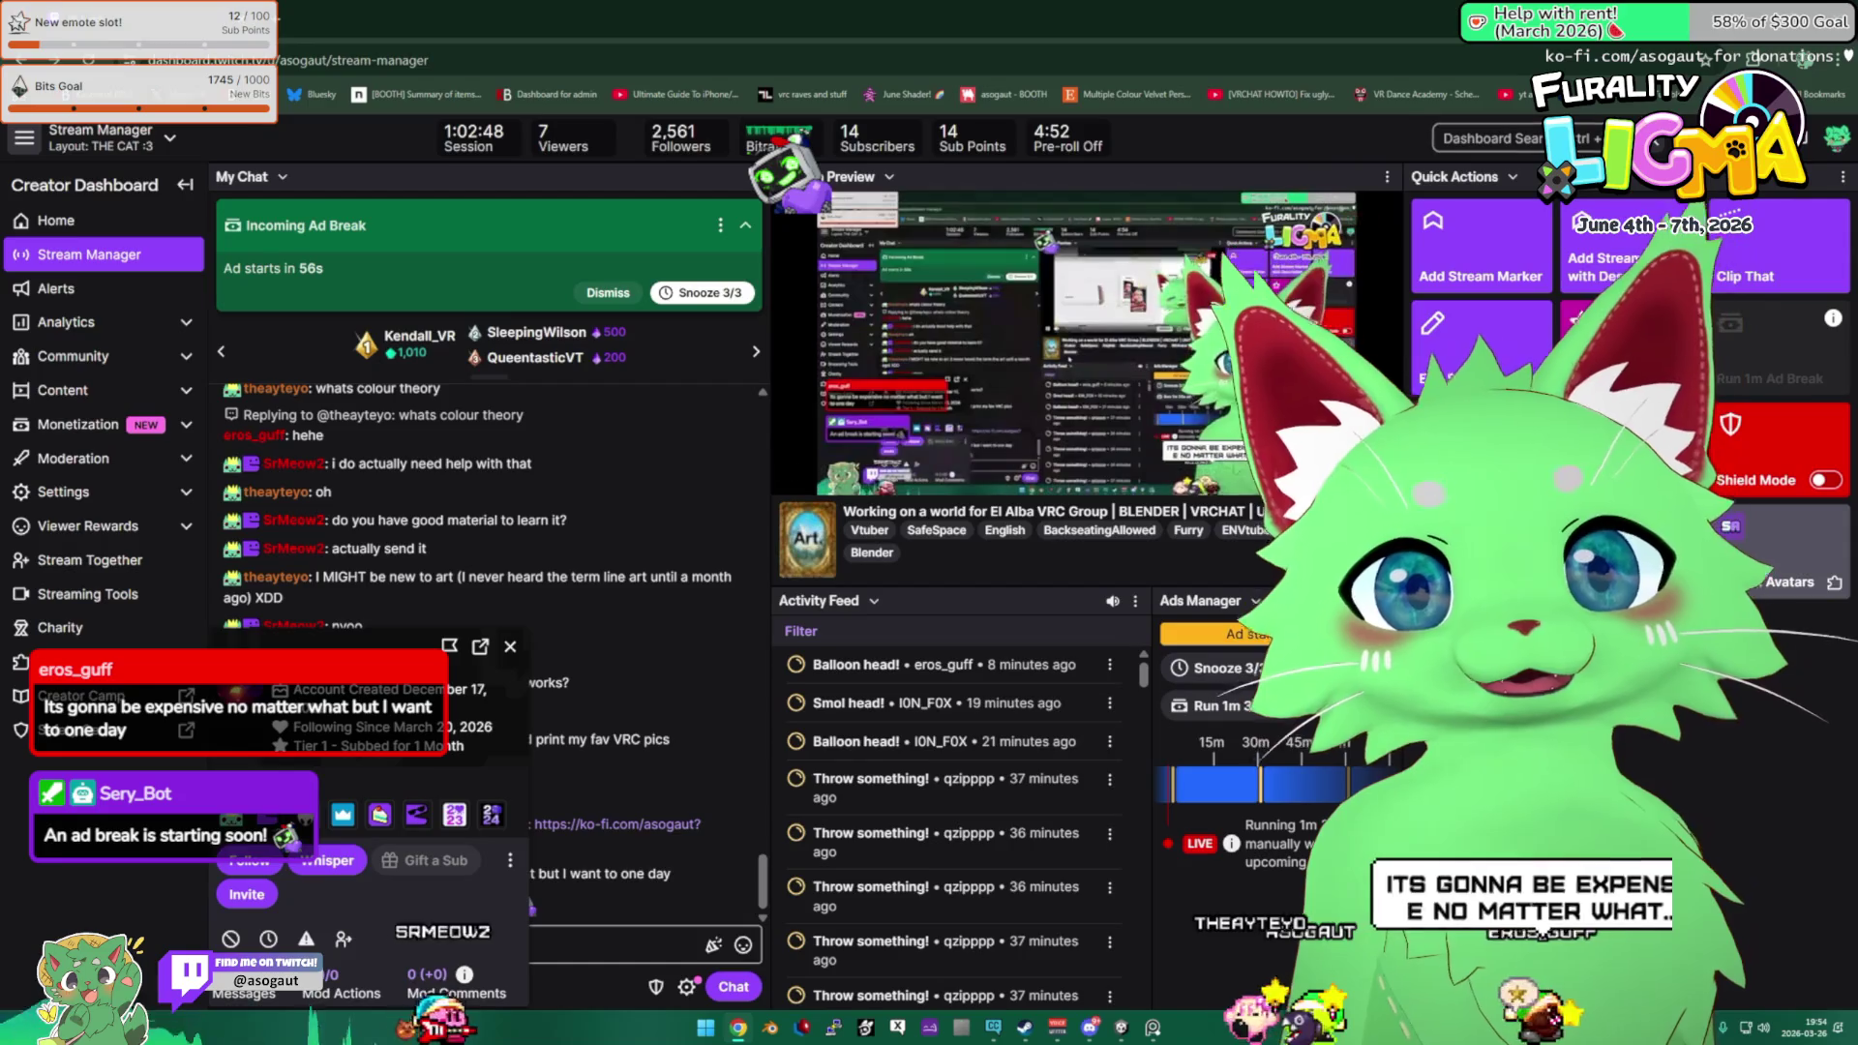
Switch from the Twitch Stream Manager back to the Unity editor.
key("alt+Tab")
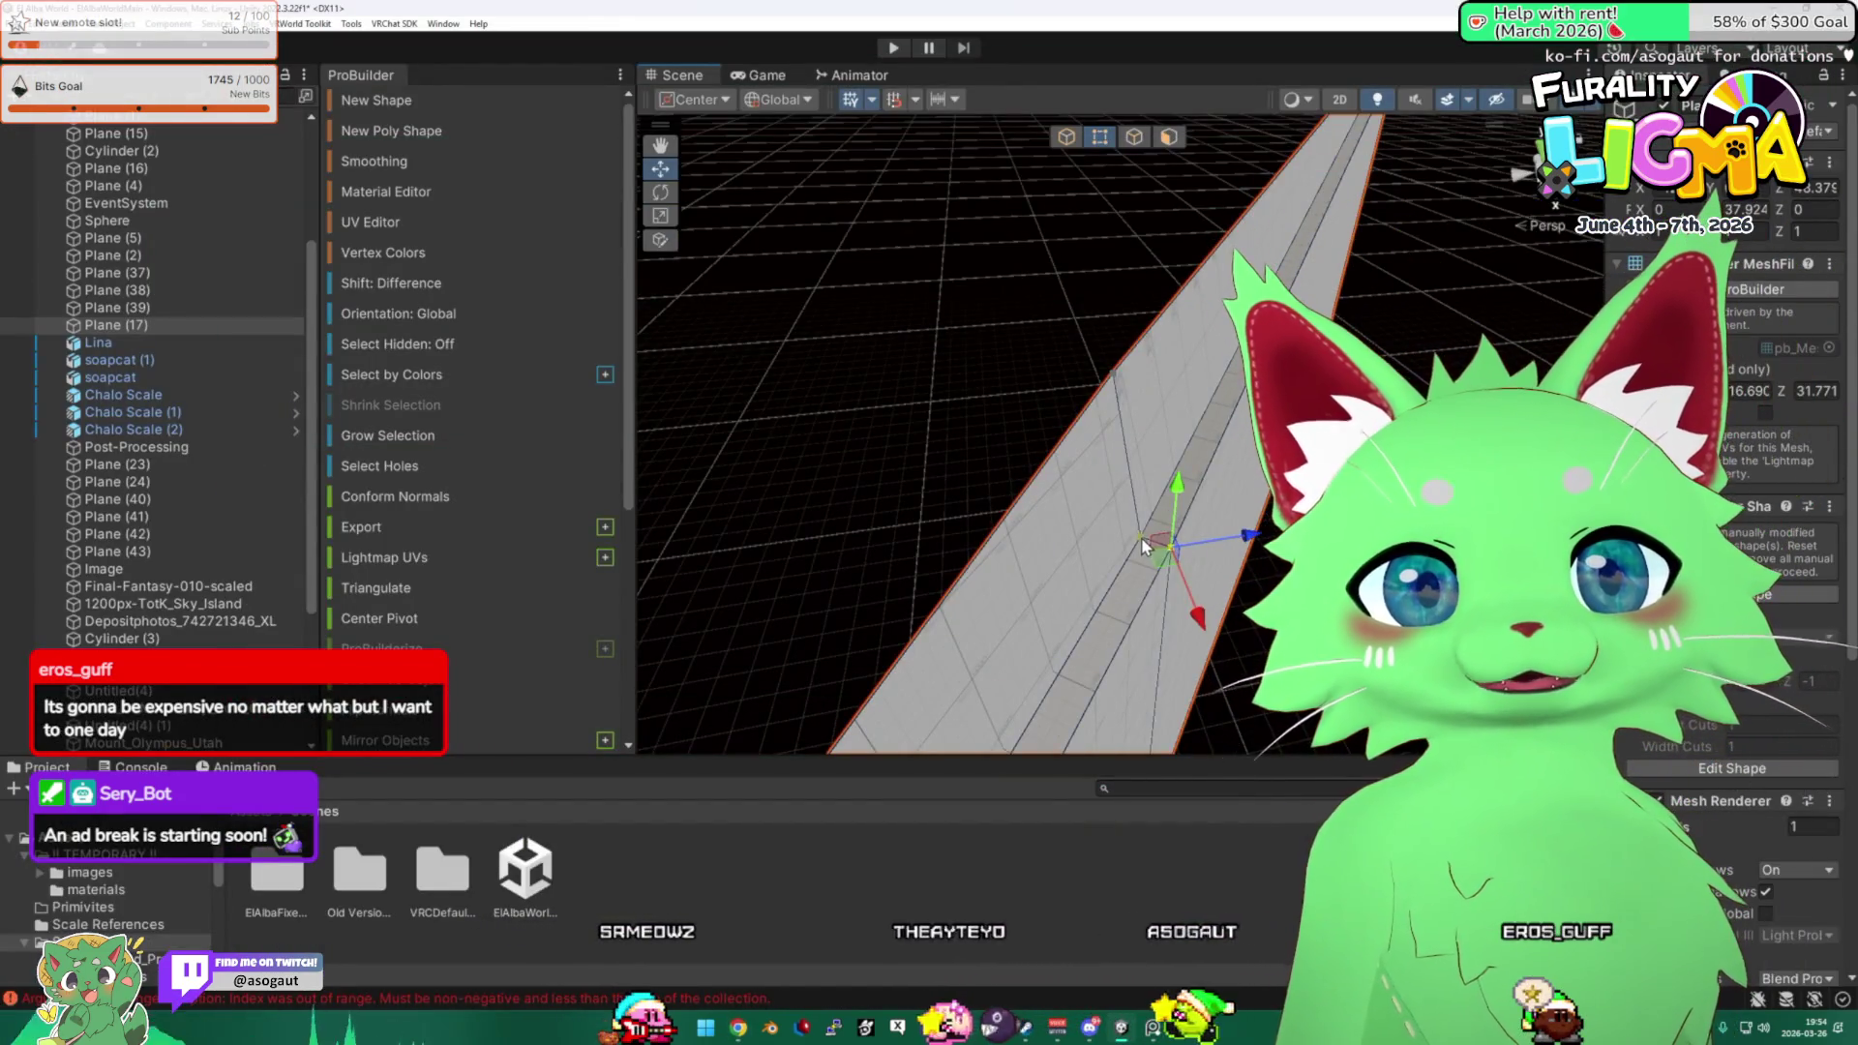
Slide the long plane's selected edge upward, then select and frame Cylinder (2) in Face mode.
mouse_move(1177, 489)
left_mouse_down()
mouse_move(1175, 327)
mouse_move(842, 485)
mouse_move(808, 436)
mouse_move(1120, 432)
left_mouse_up()
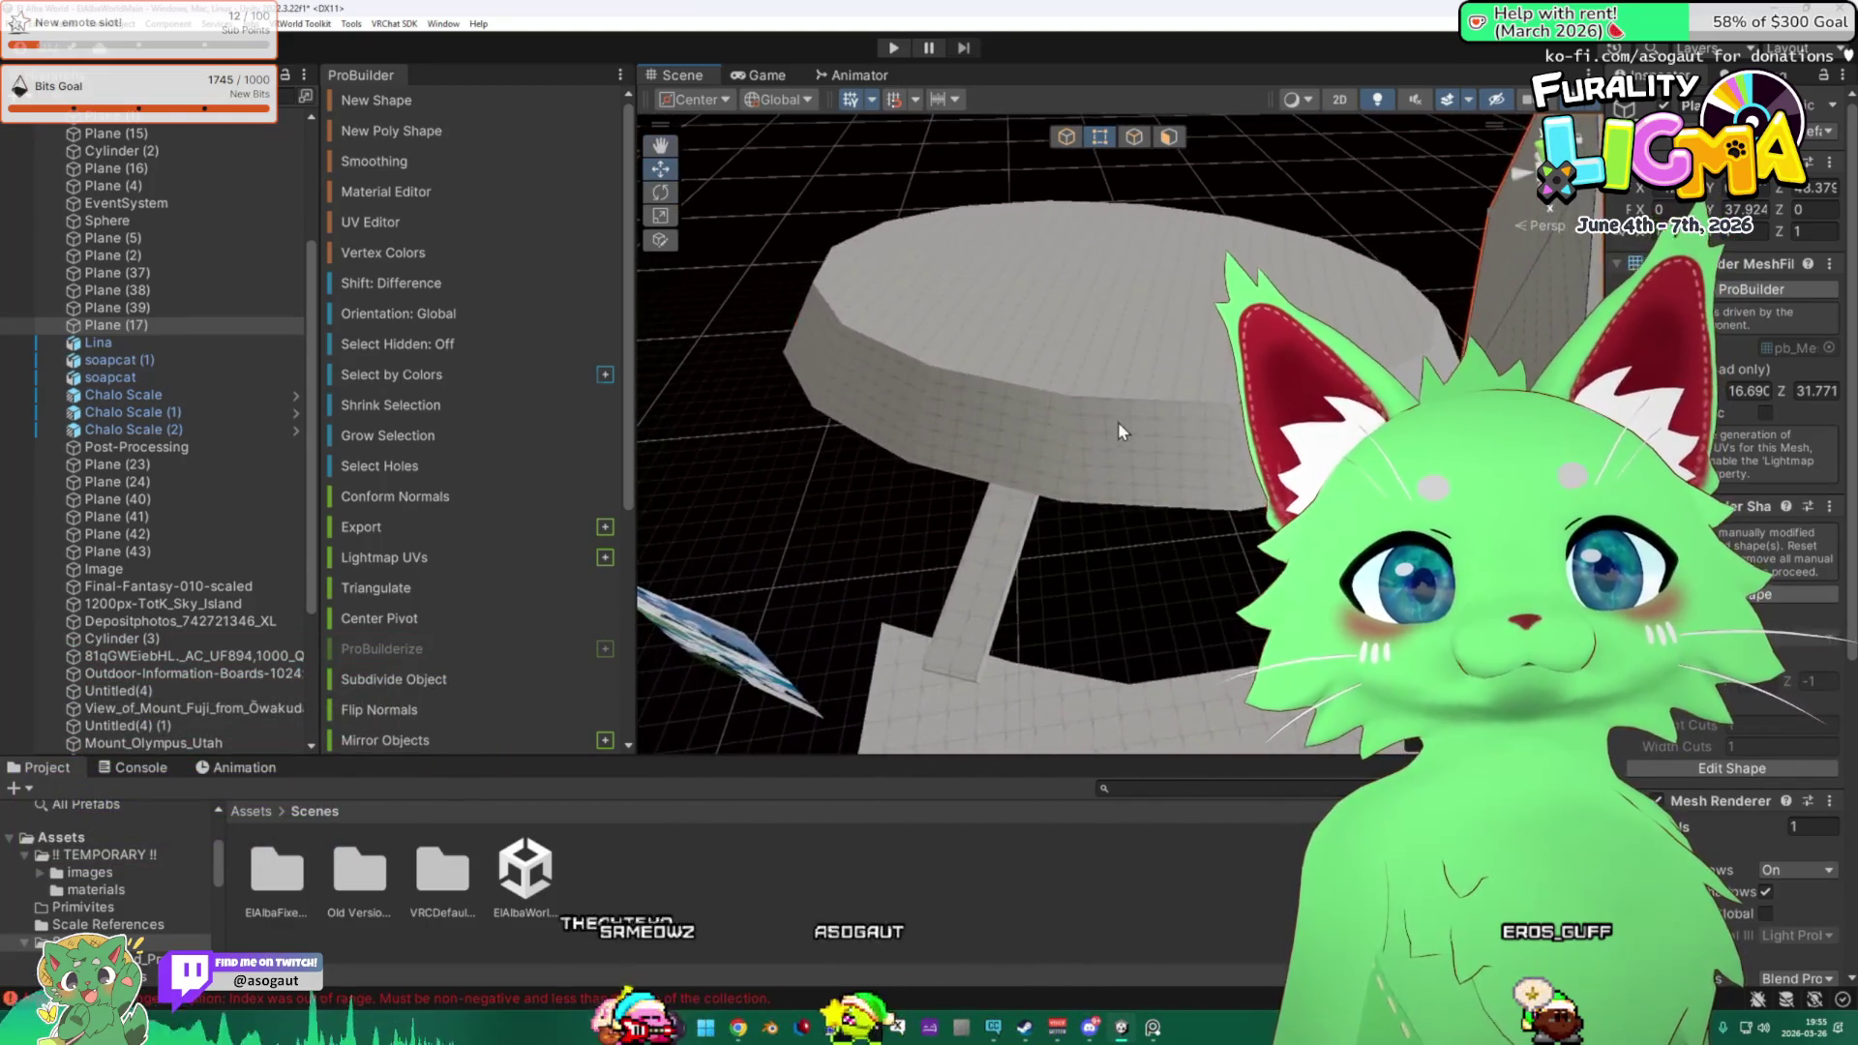
left_click(1119, 431)
key("f")
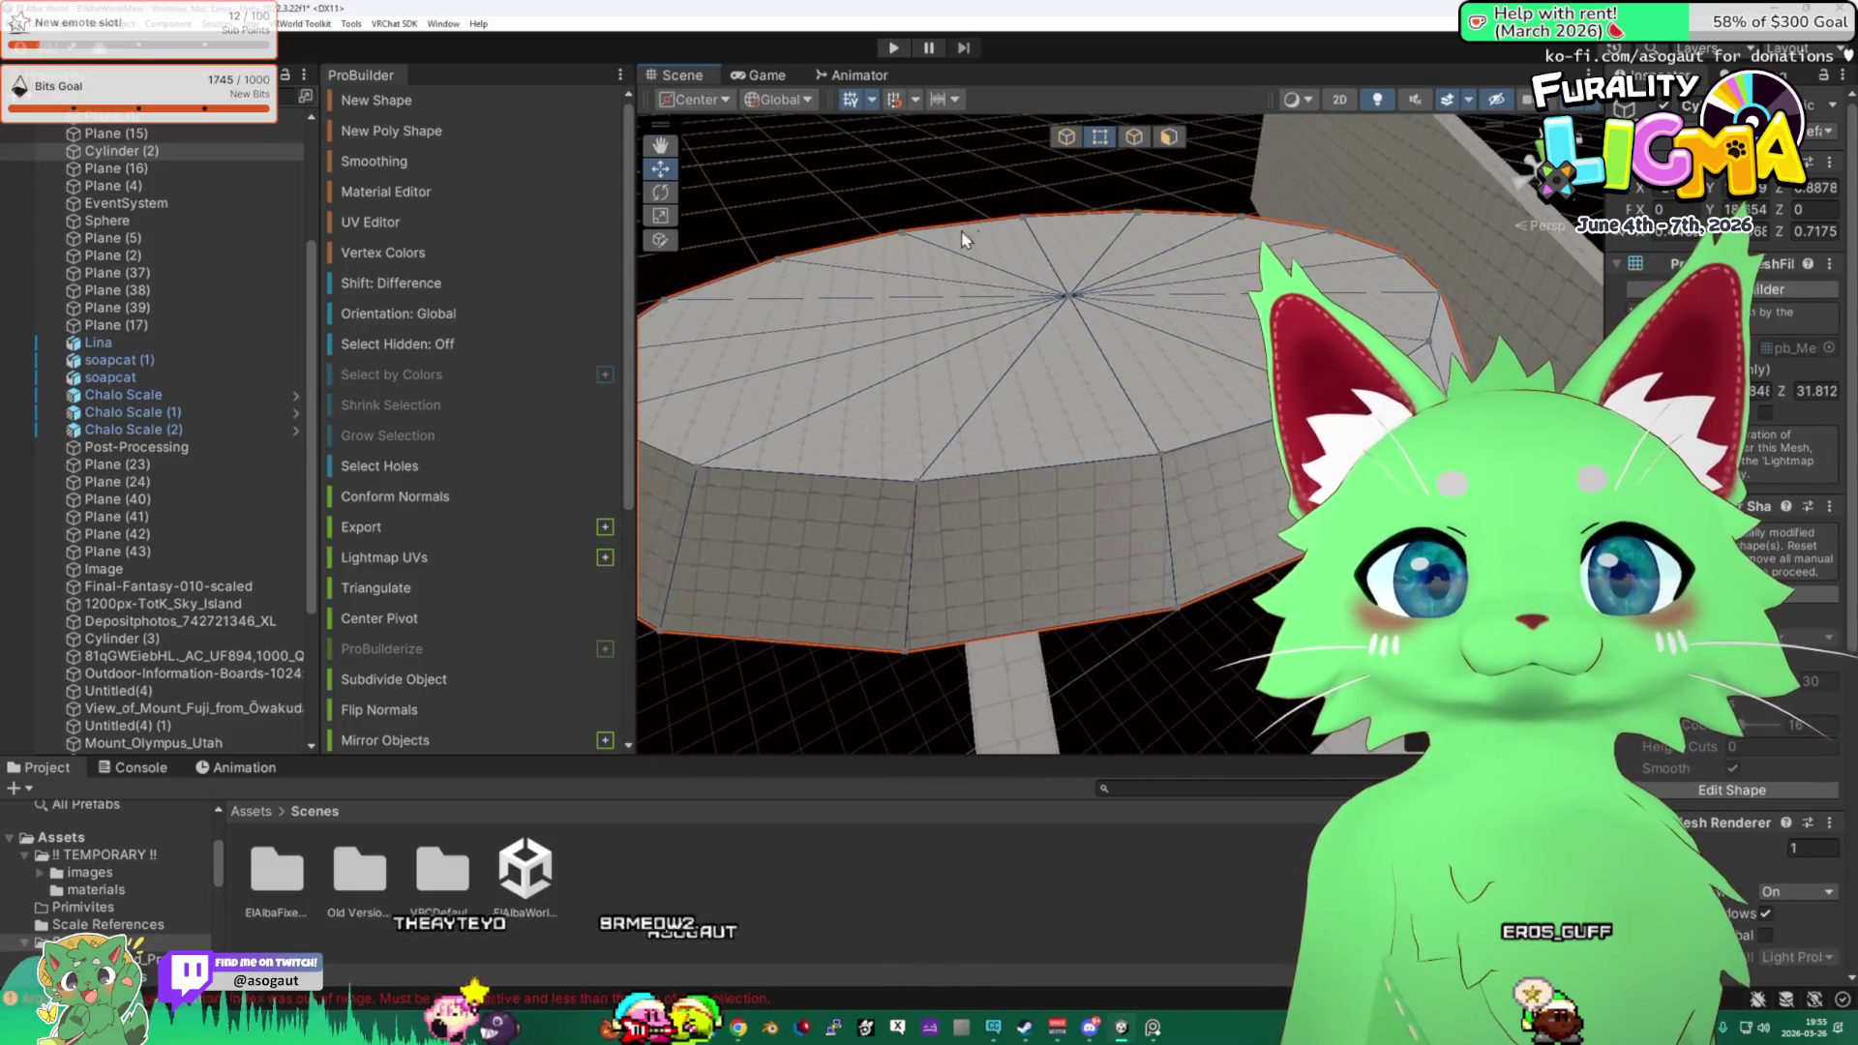
left_click(1135, 142)
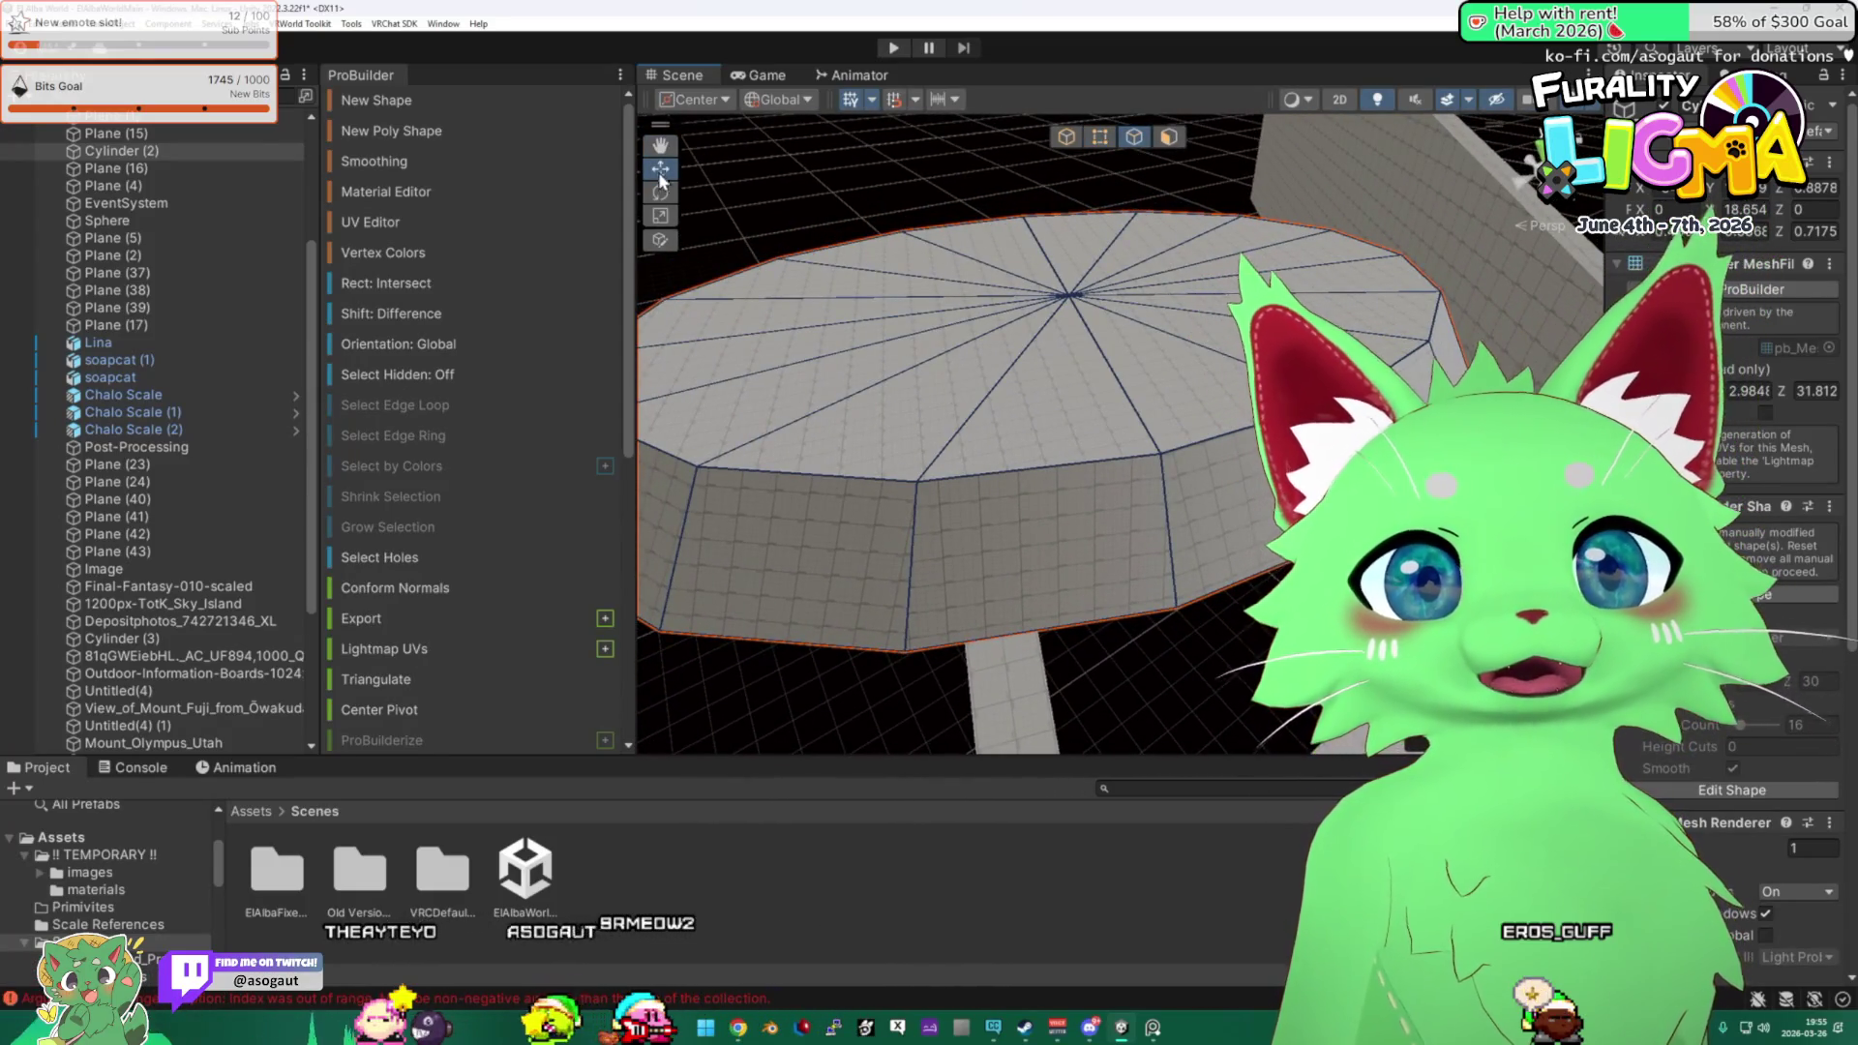
left_click(1169, 137)
Select all twelve wedge faces of Cylinder (2)'s top cap.
left_click(1079, 414)
mouse_move(1079, 414)
left_mouse_down()
mouse_move(1106, 290)
mouse_move(1079, 368)
left_mouse_up()
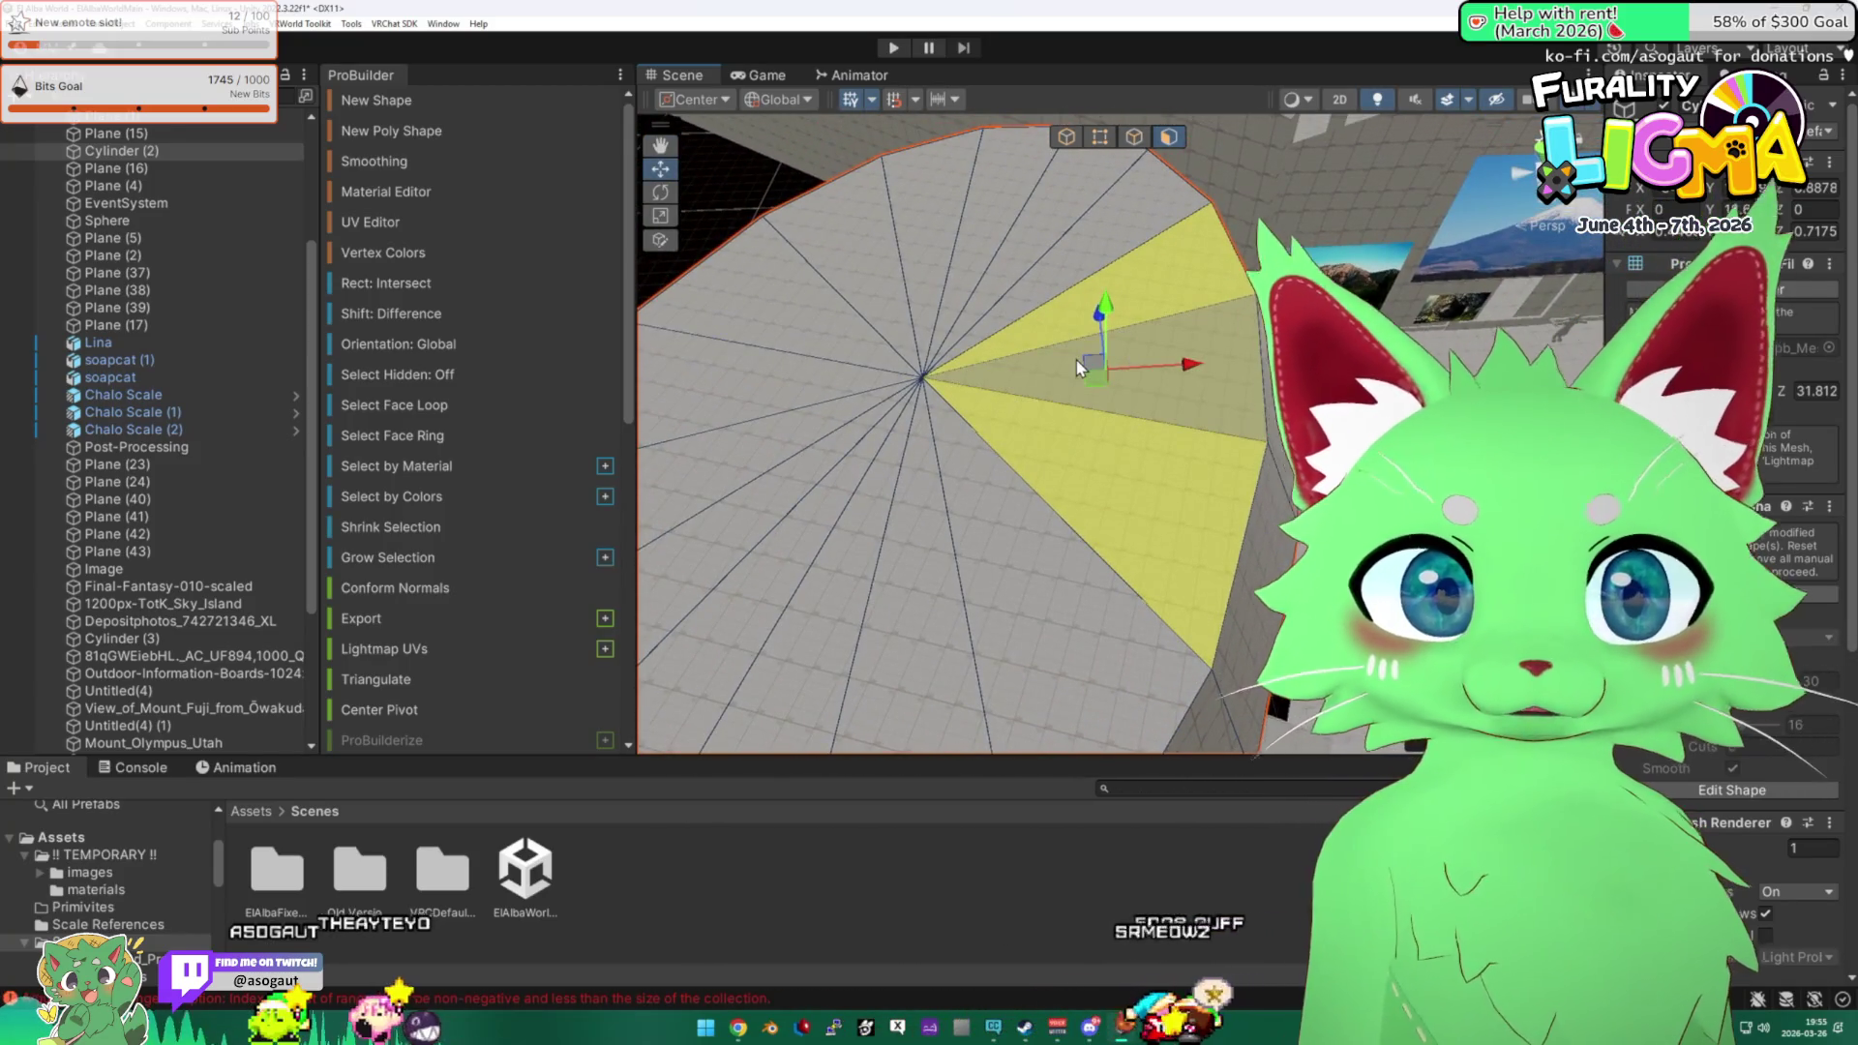
left_click(1083, 319, "shift")
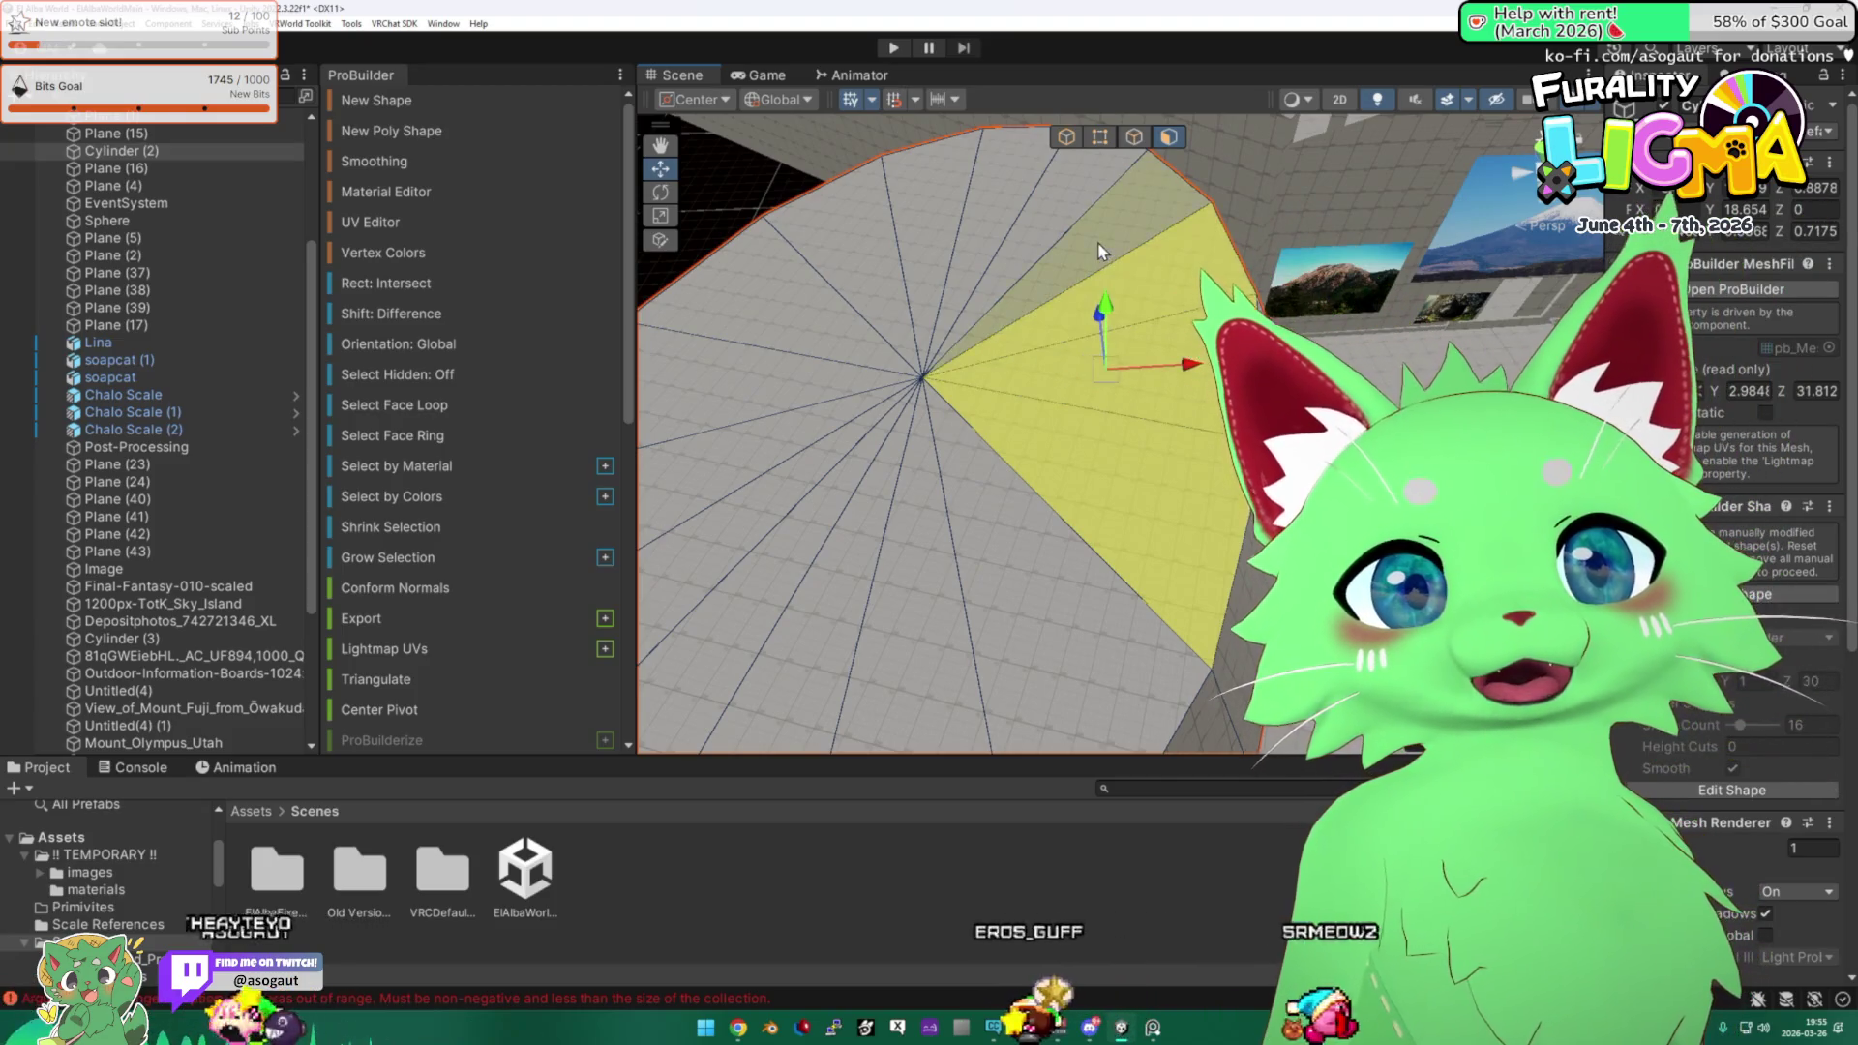
left_click(1045, 241, "shift")
left_click(1006, 208, "shift")
left_click(929, 194, "shift")
left_click(863, 281, "shift")
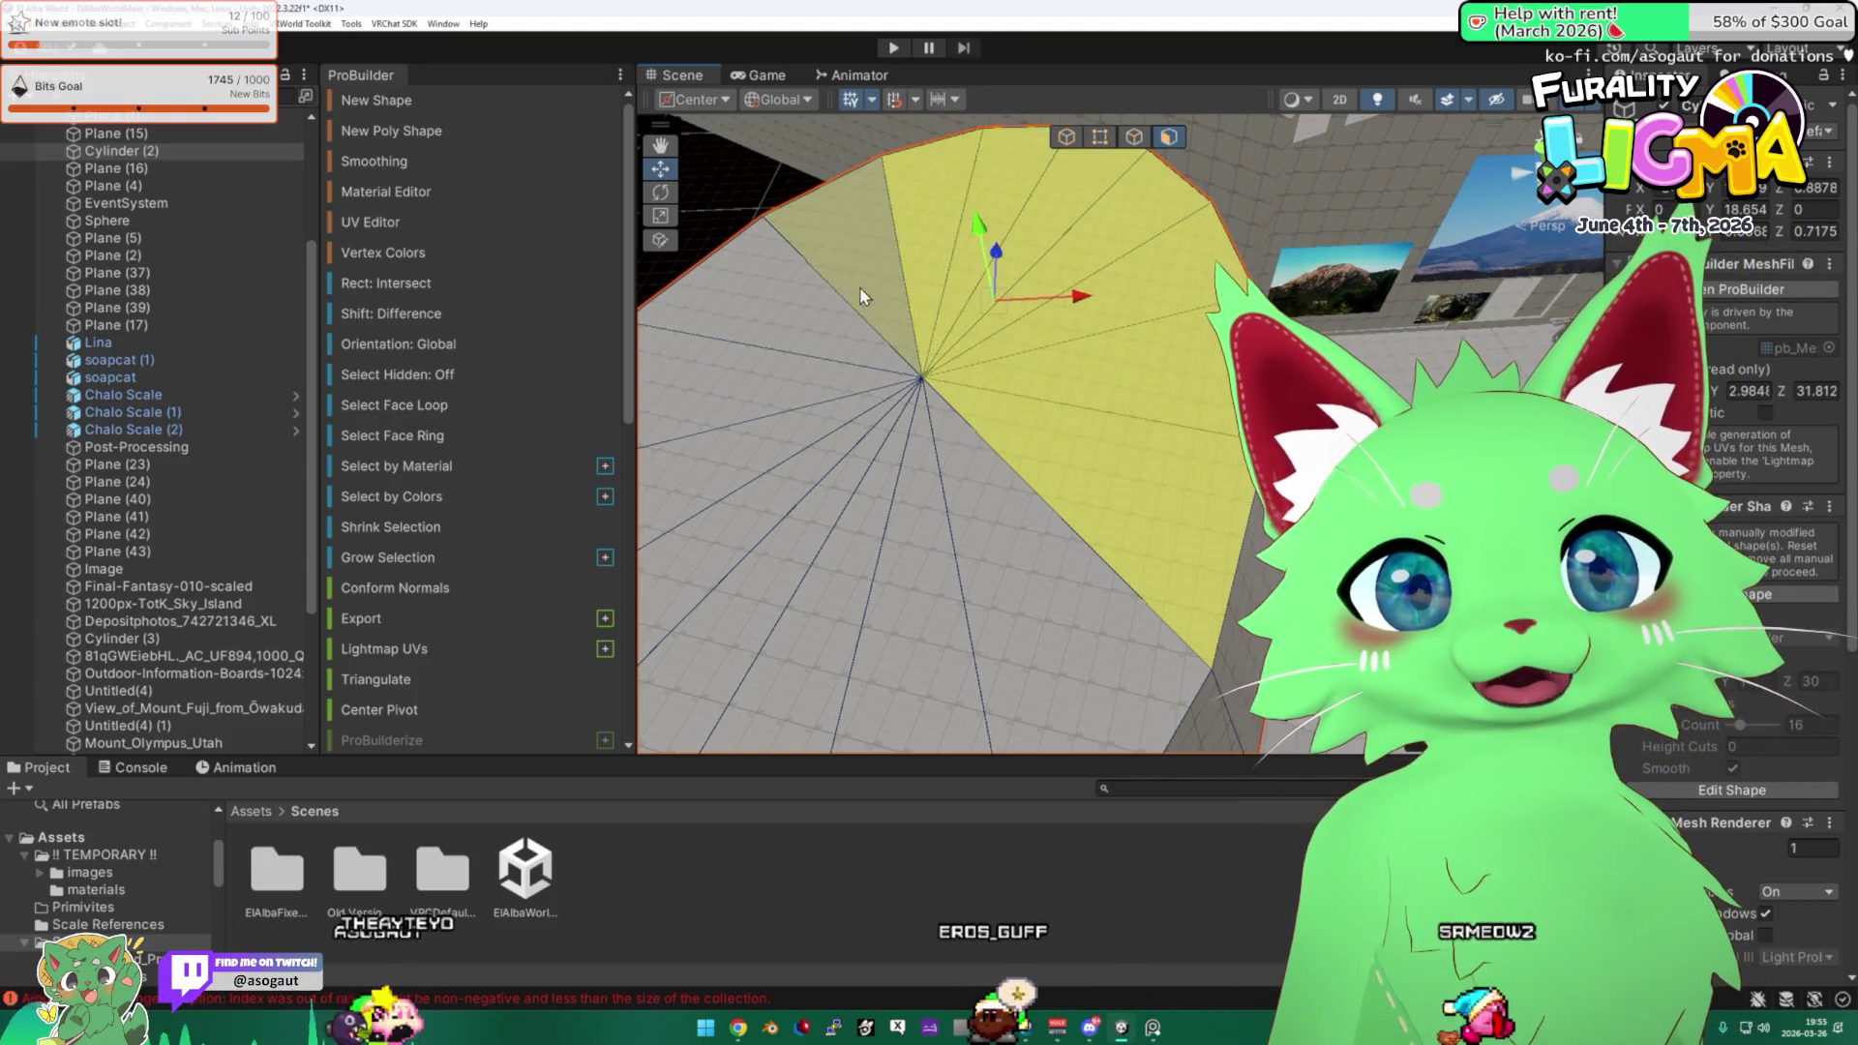
left_click(745, 290, "shift")
left_click(793, 379, "shift")
left_click(822, 450, "shift")
left_click(850, 488, "shift")
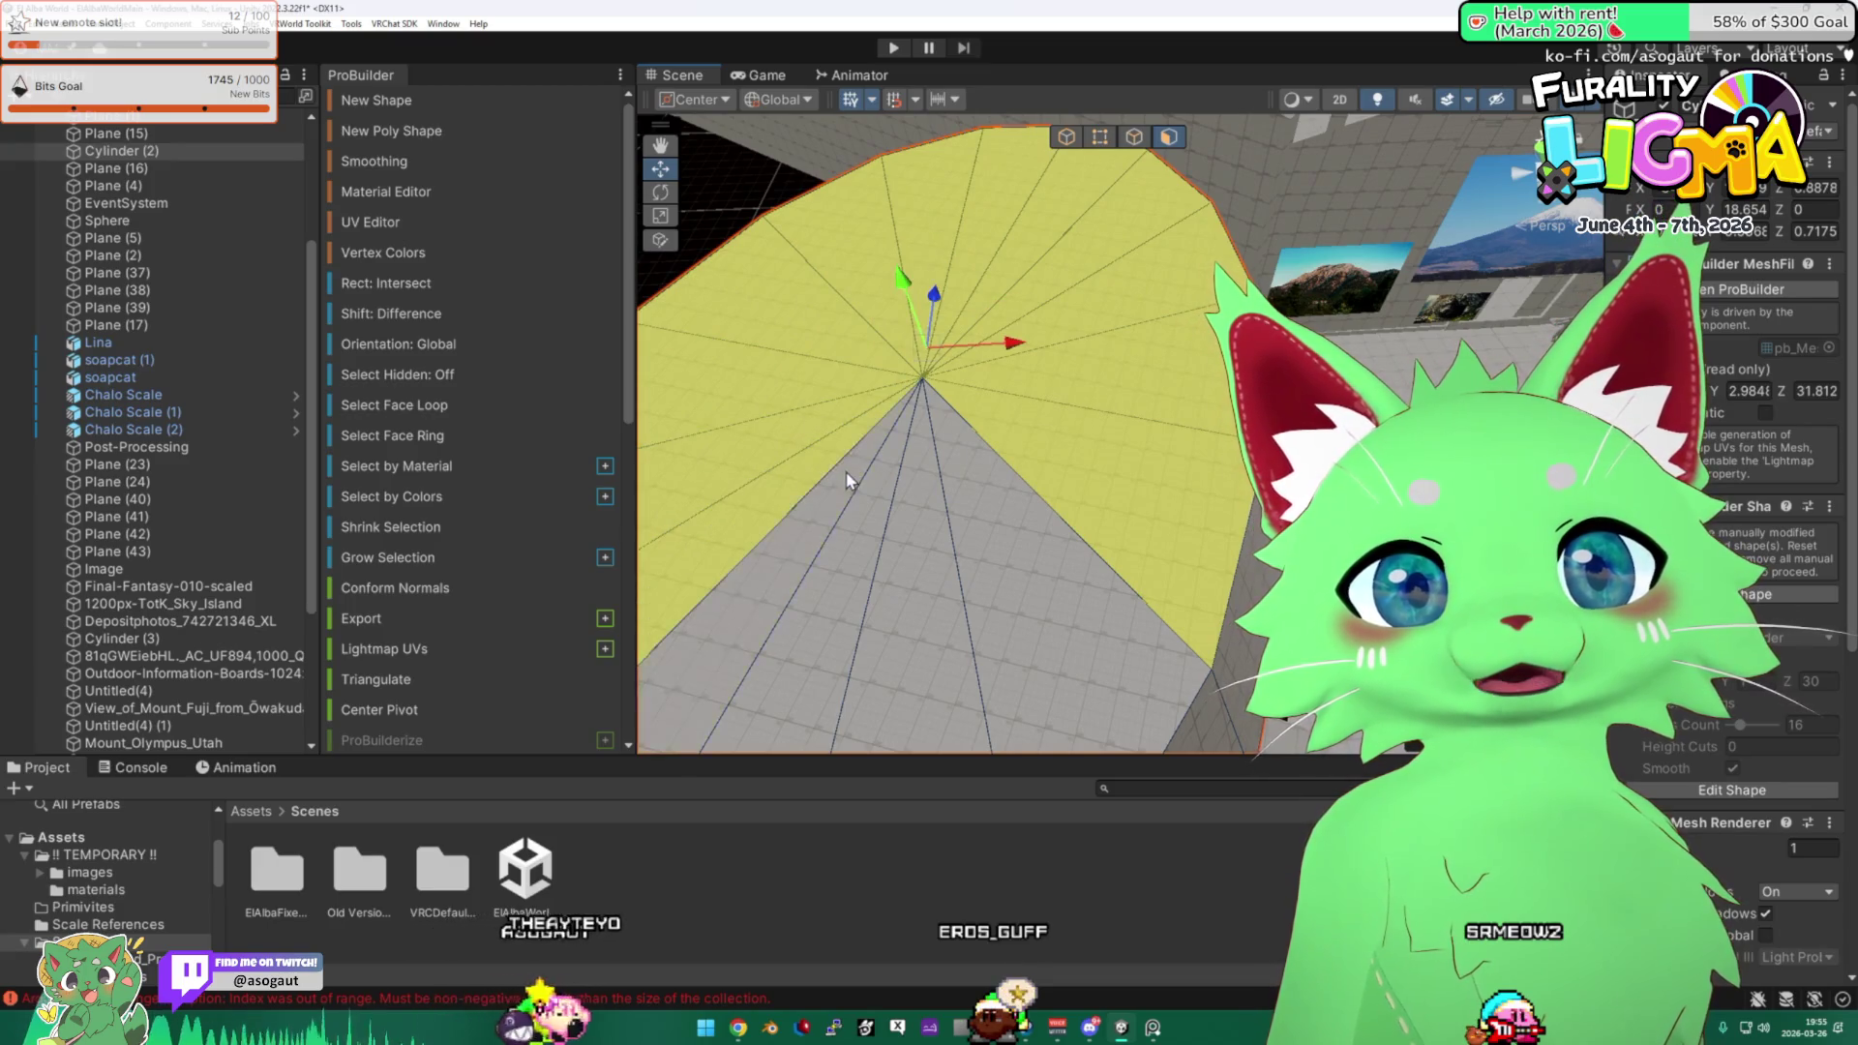
left_click(885, 495, "shift")
left_click(907, 498, "shift")
Lower the selected cap faces slightly and scale them up so the rim flares outward.
mouse_move(907, 498)
left_mouse_down()
mouse_move(879, 444)
mouse_move(1016, 396)
left_mouse_up()
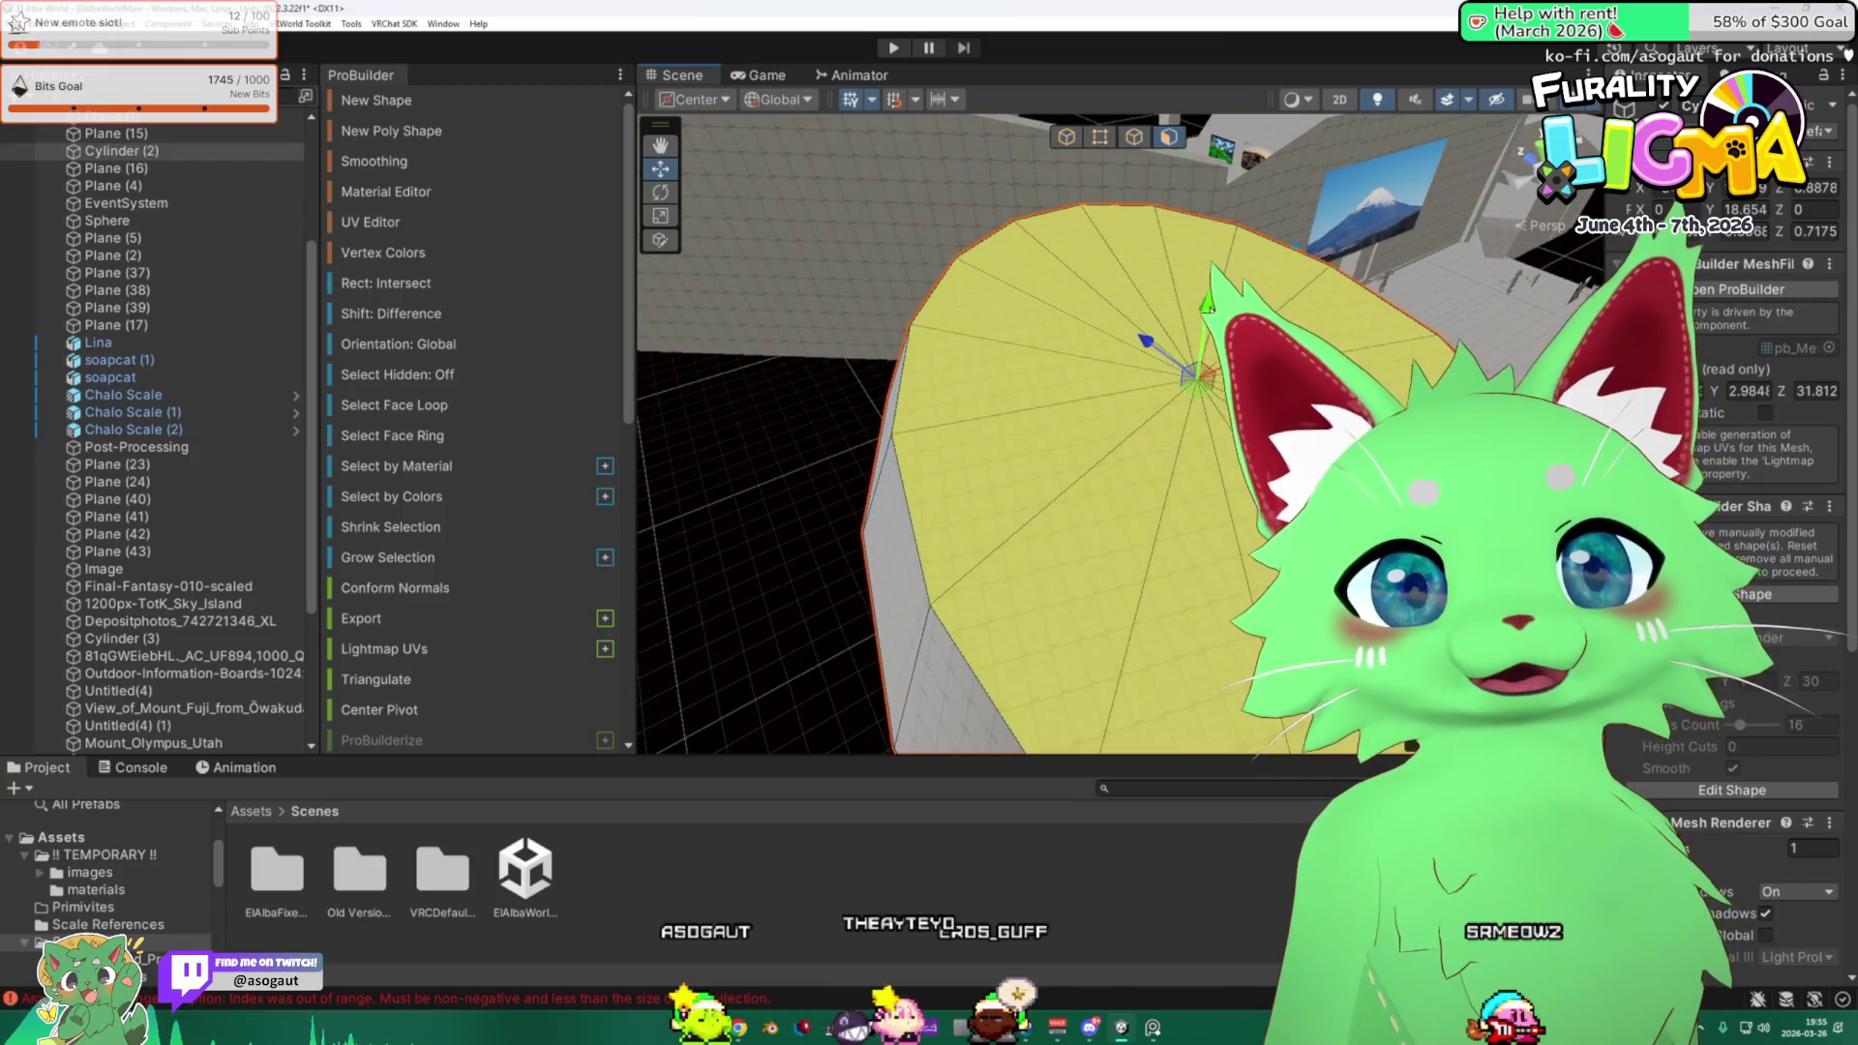
key("f")
mouse_move(1052, 276)
left_mouse_down()
mouse_move(1055, 368)
mouse_move(1098, 402)
mouse_move(704, 217)
left_mouse_up()
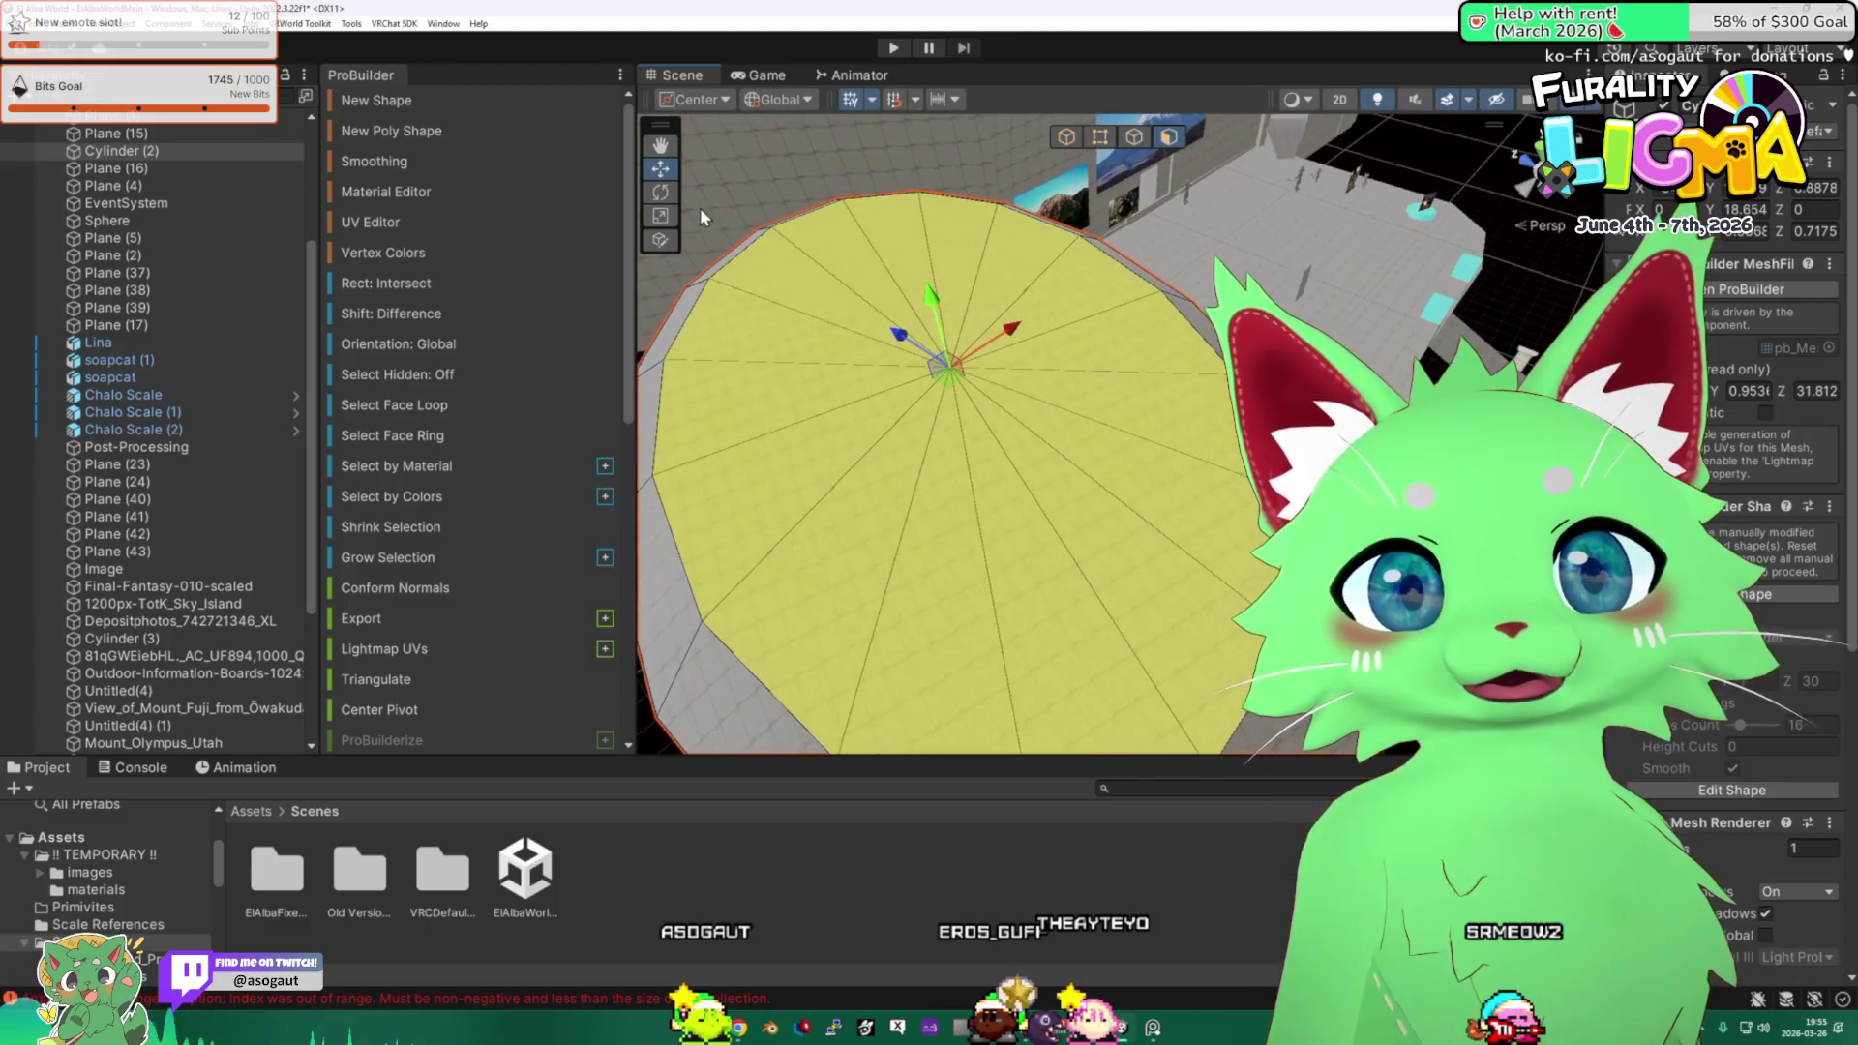
mouse_move(950, 365)
left_mouse_down()
mouse_move(1161, 344)
mouse_move(843, 321)
left_mouse_up()
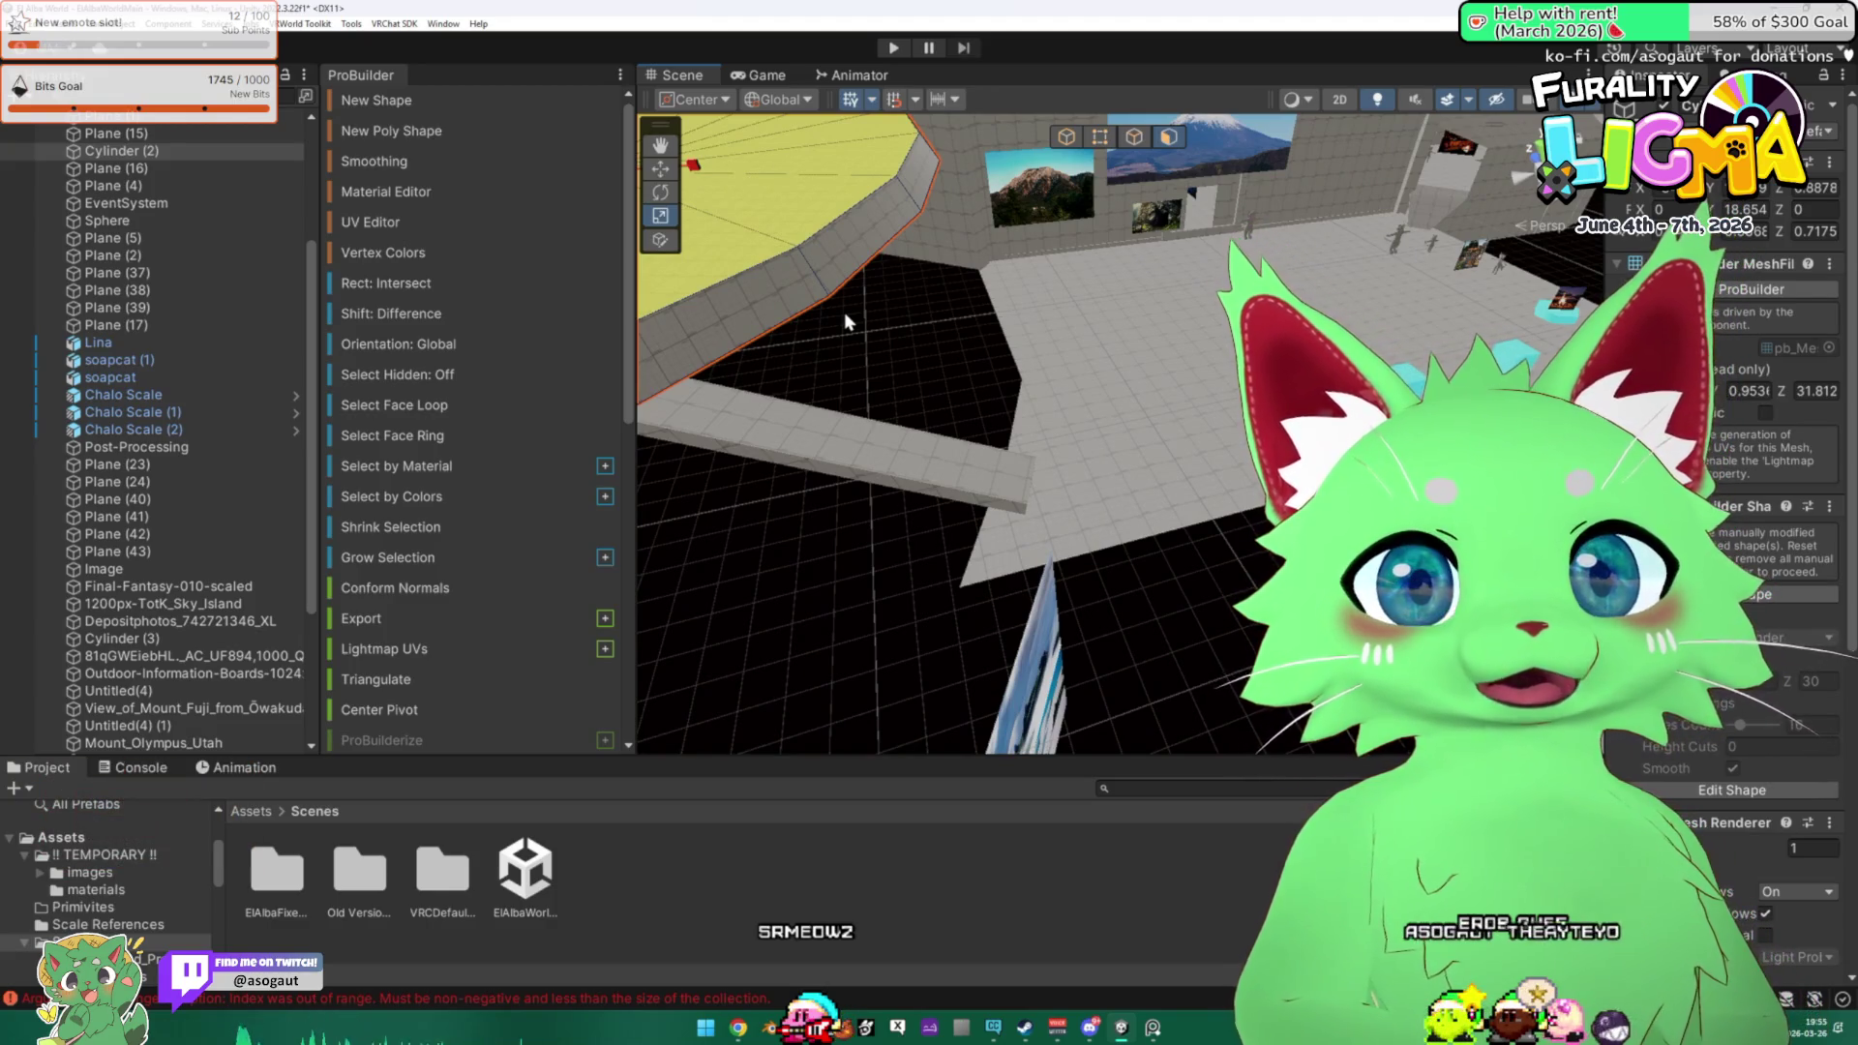
mouse_move(888, 282)
left_mouse_down()
mouse_move(775, 276)
mouse_move(968, 188)
left_mouse_up()
left_click(675, 170)
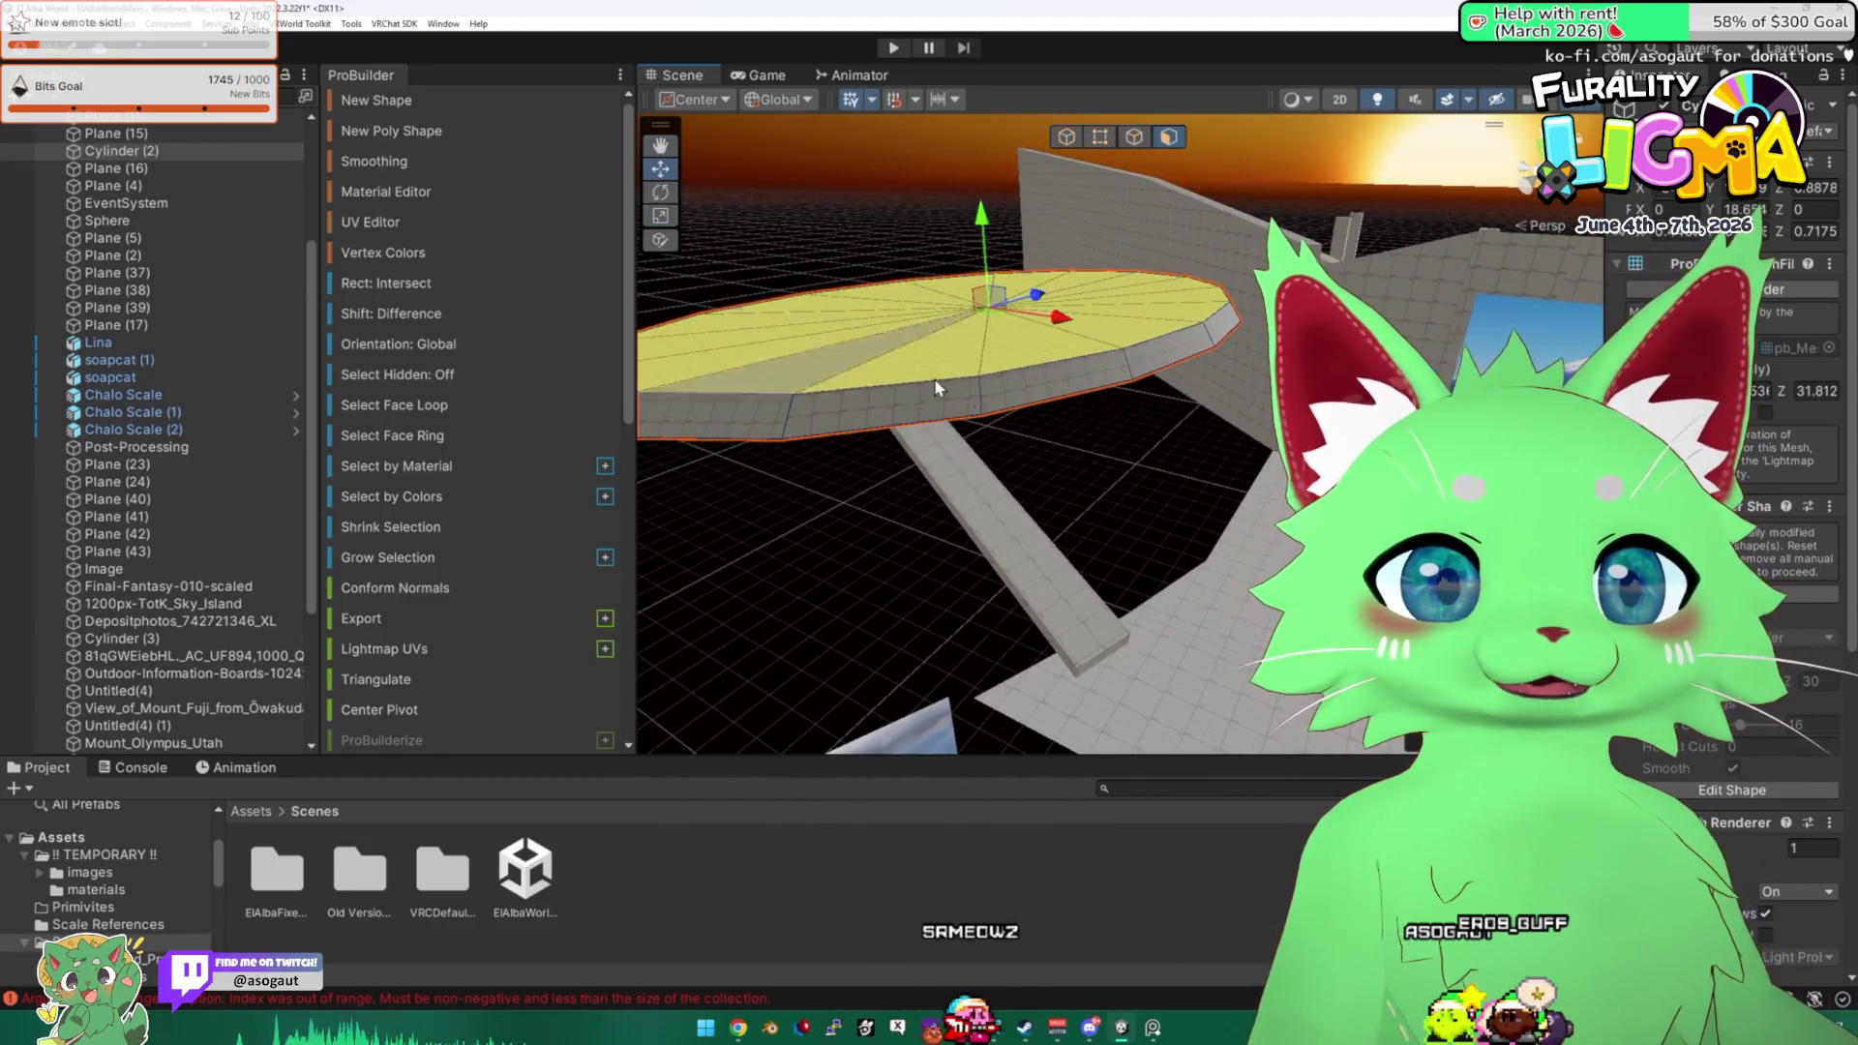
Reselect Cylinder (2) as a whole object and set the handle orientation to Local.
left_click(1076, 558)
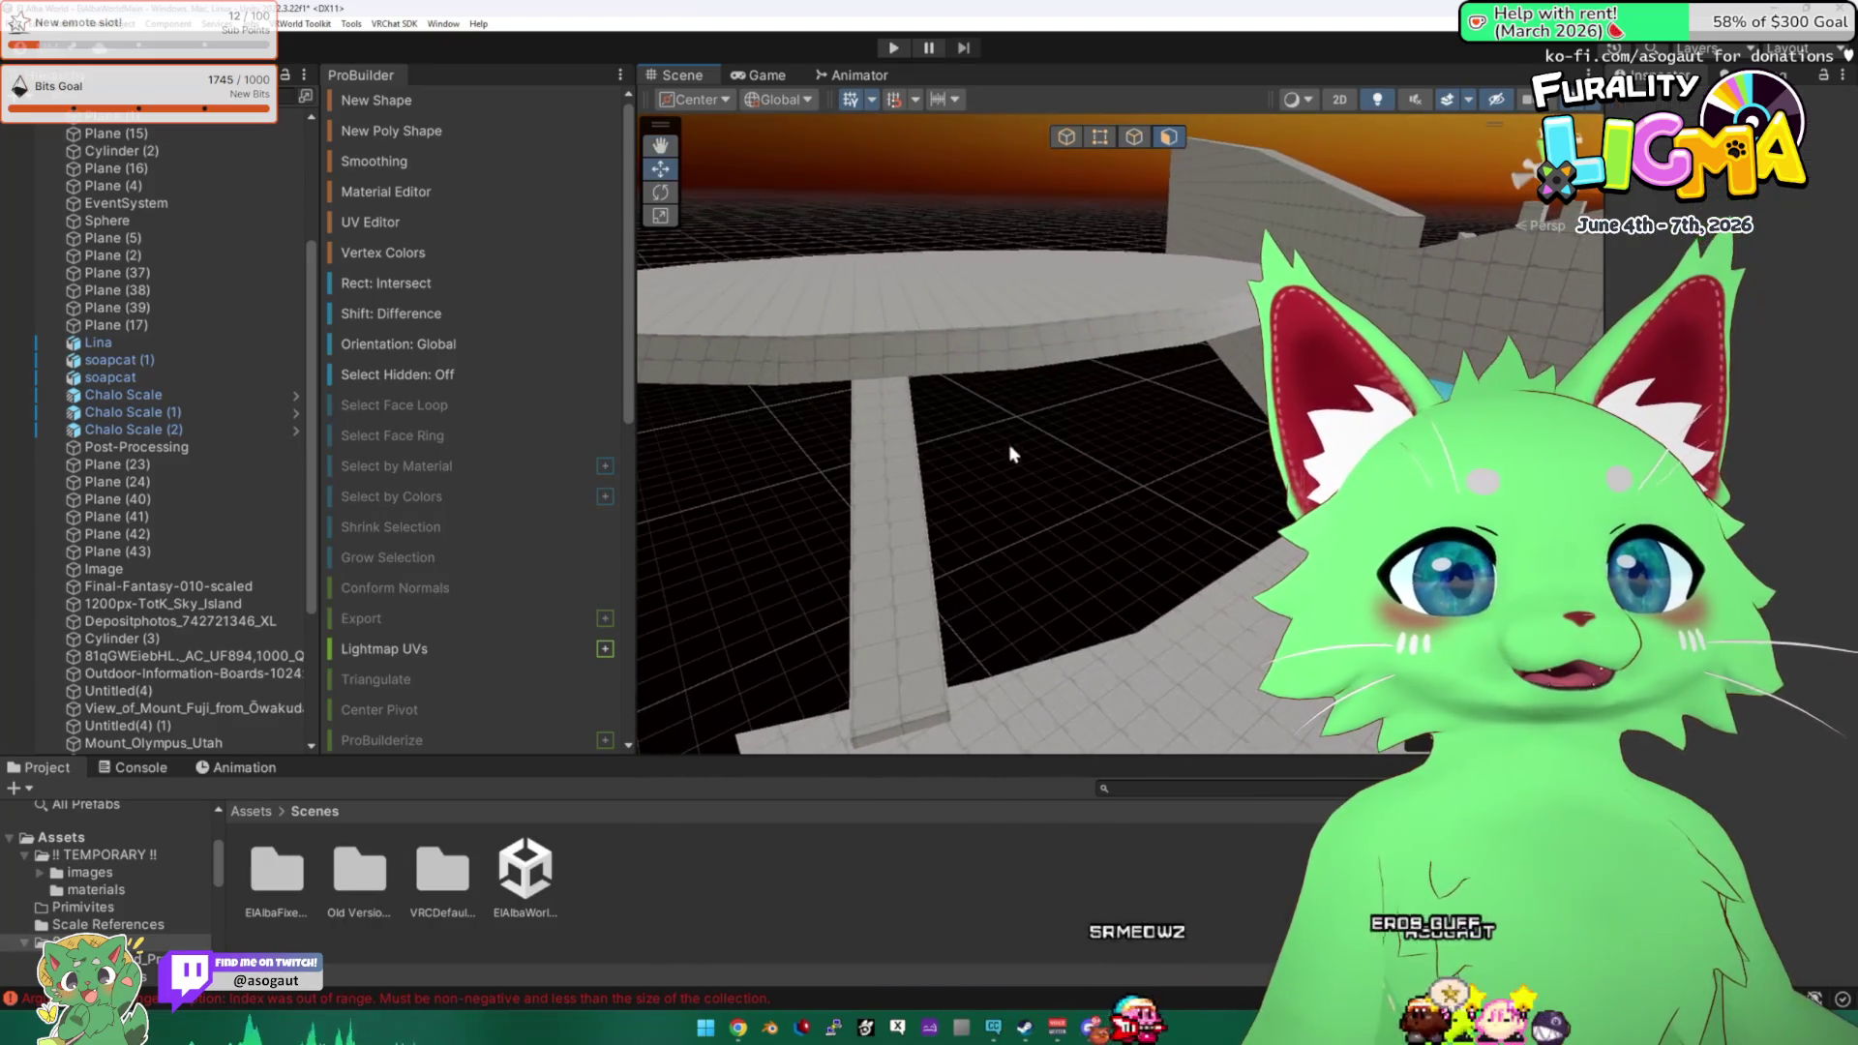
left_click(1045, 375)
key("f")
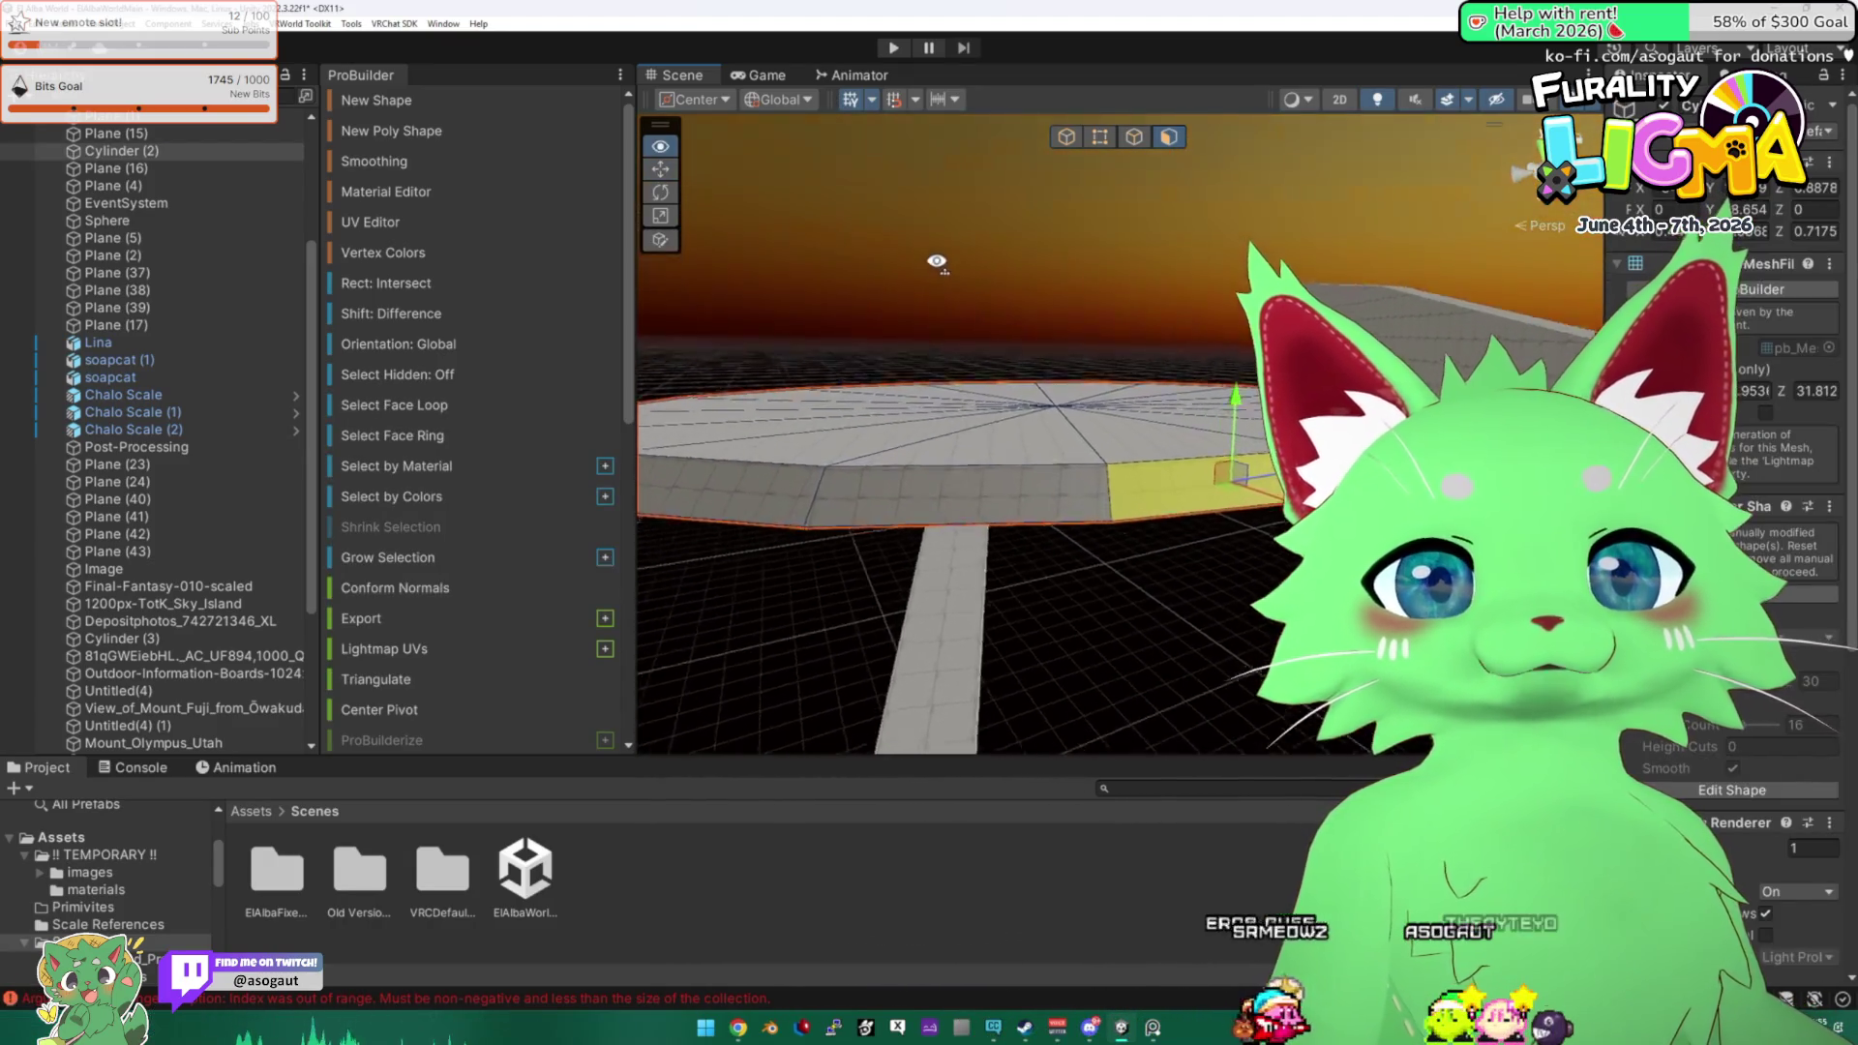
key("g")
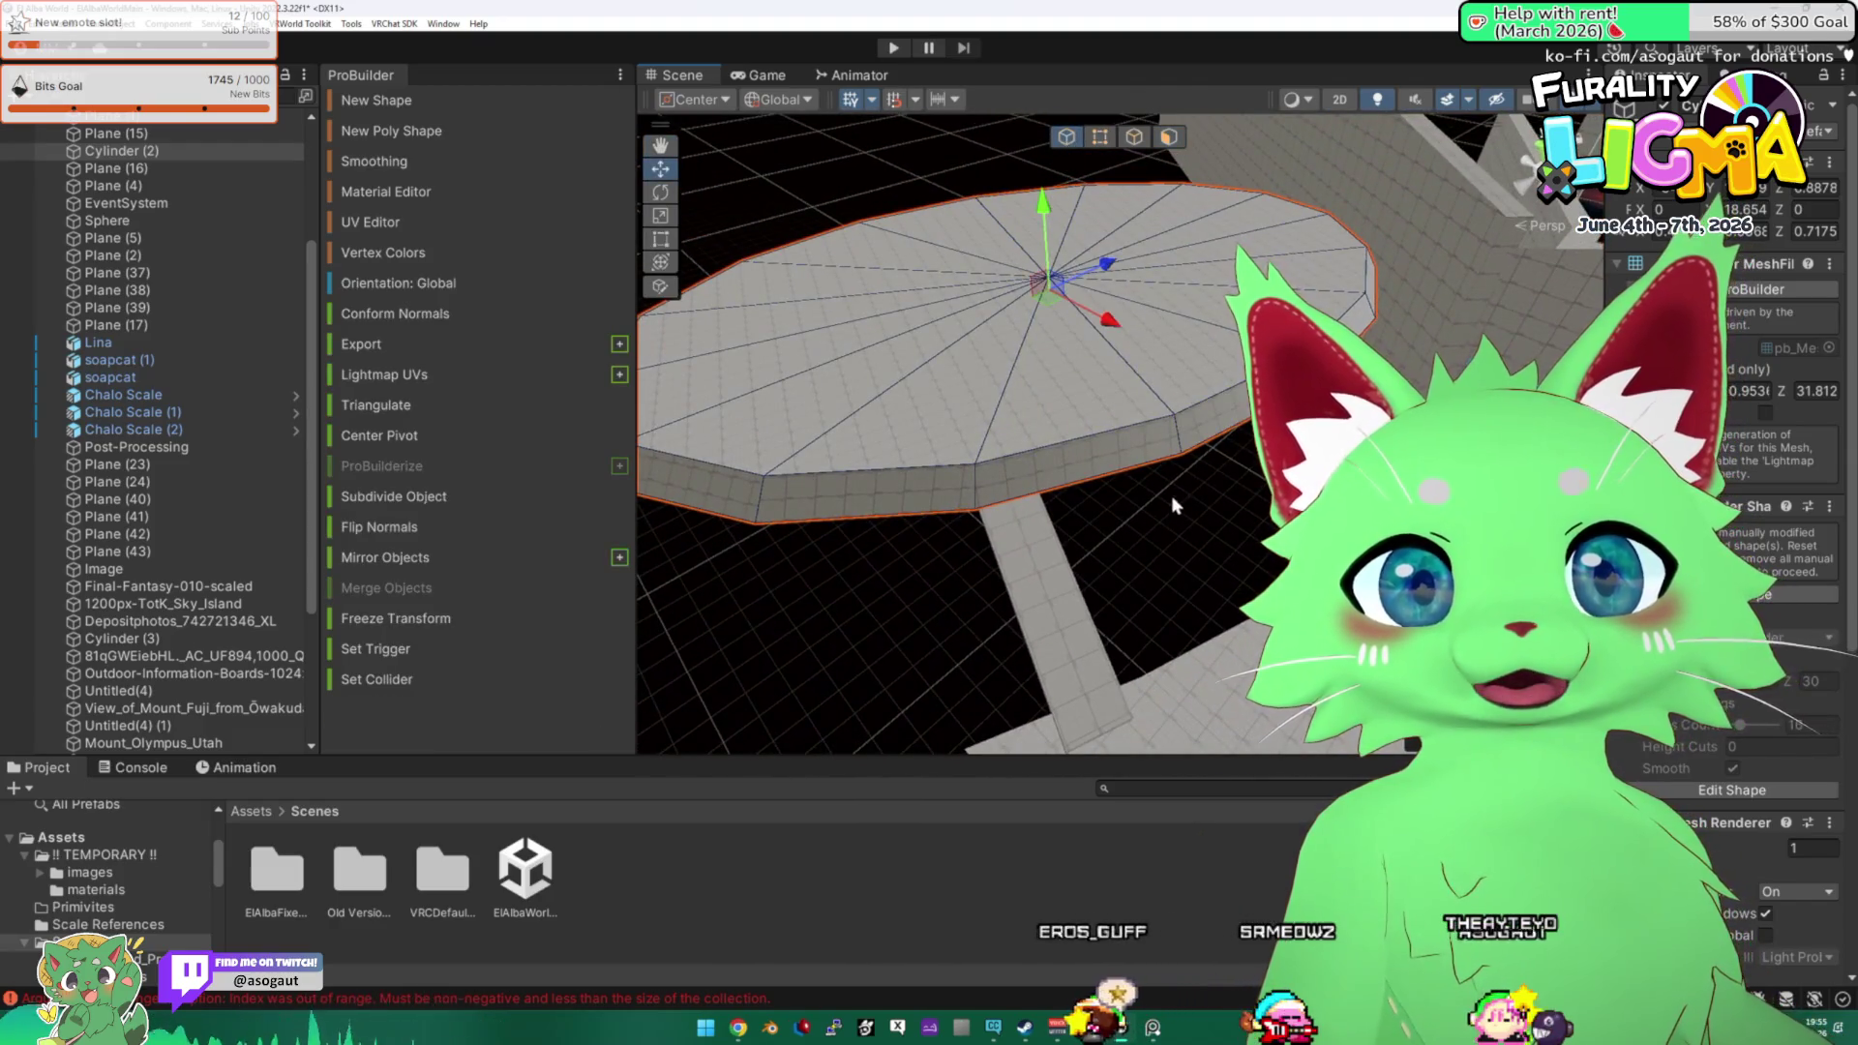
key("e")
mouse_move(1069, 336)
left_mouse_down()
mouse_move(1091, 328)
mouse_move(1002, 586)
mouse_move(1007, 544)
mouse_move(1096, 529)
mouse_move(1007, 445)
mouse_move(967, 436)
left_mouse_up()
key("w")
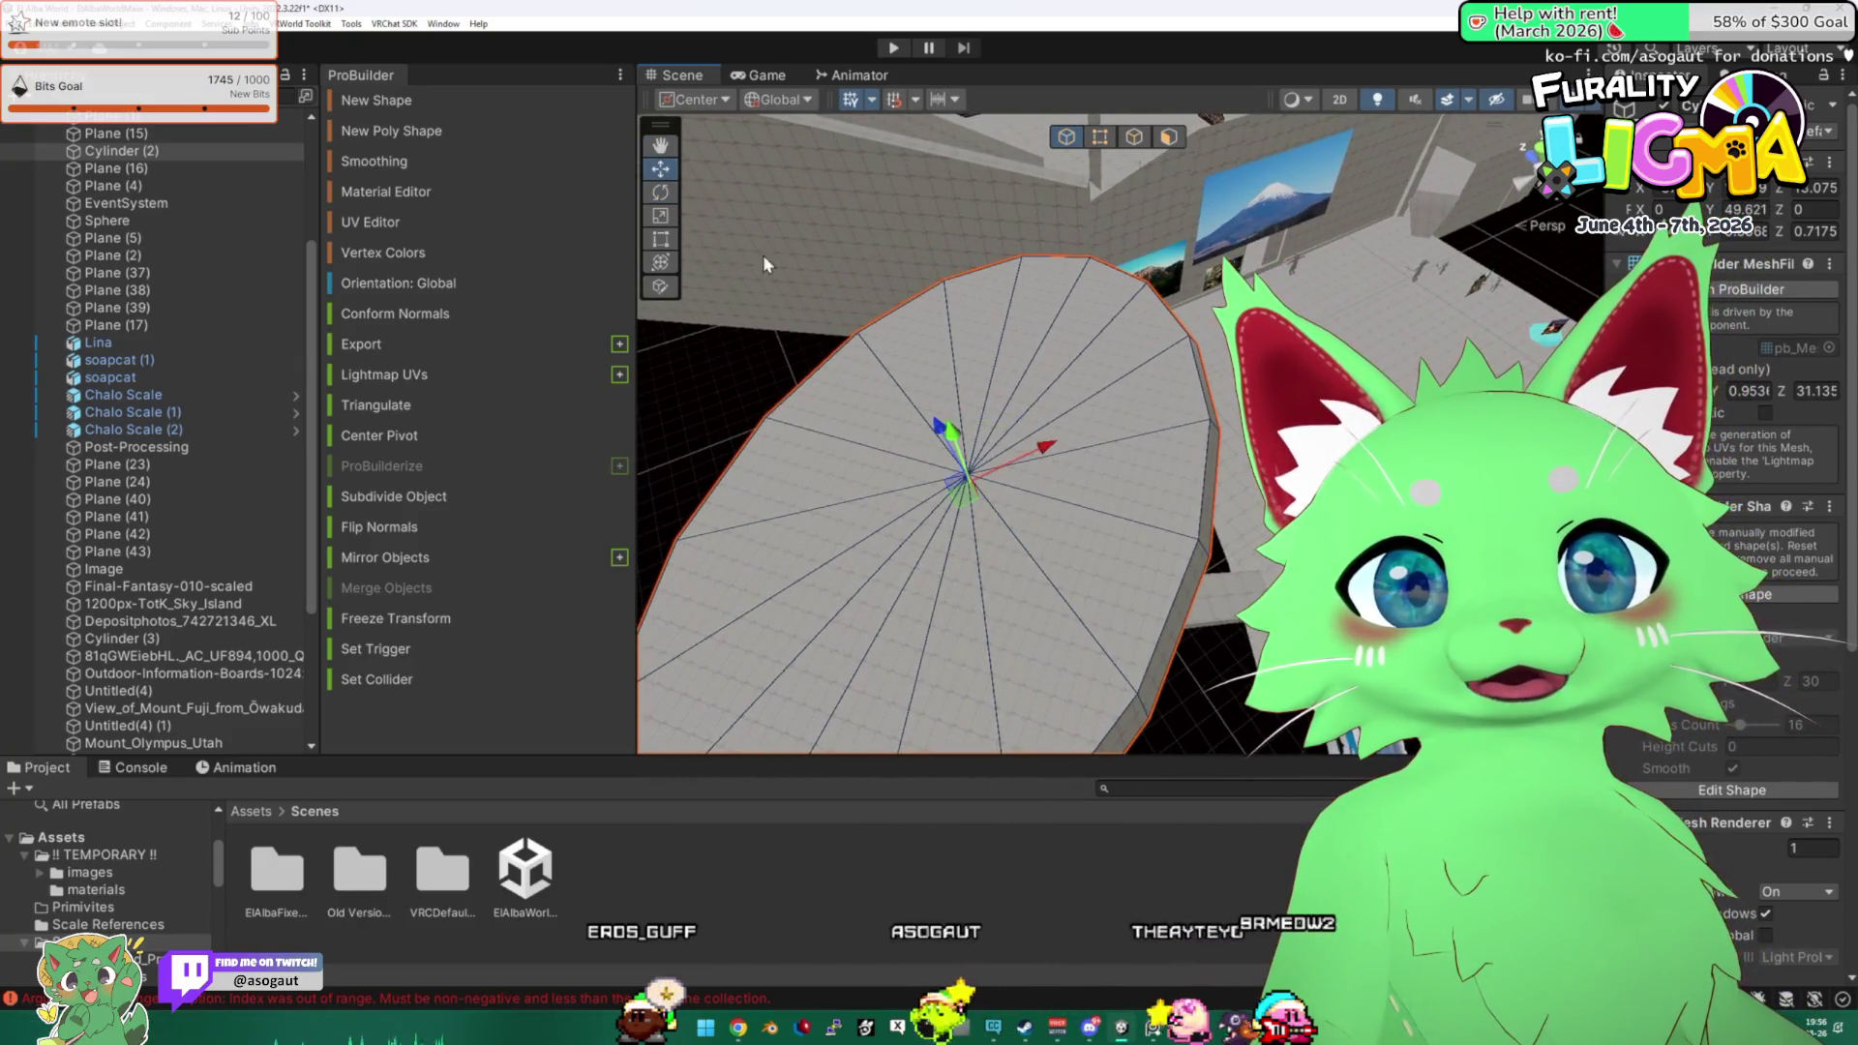
left_click(779, 98)
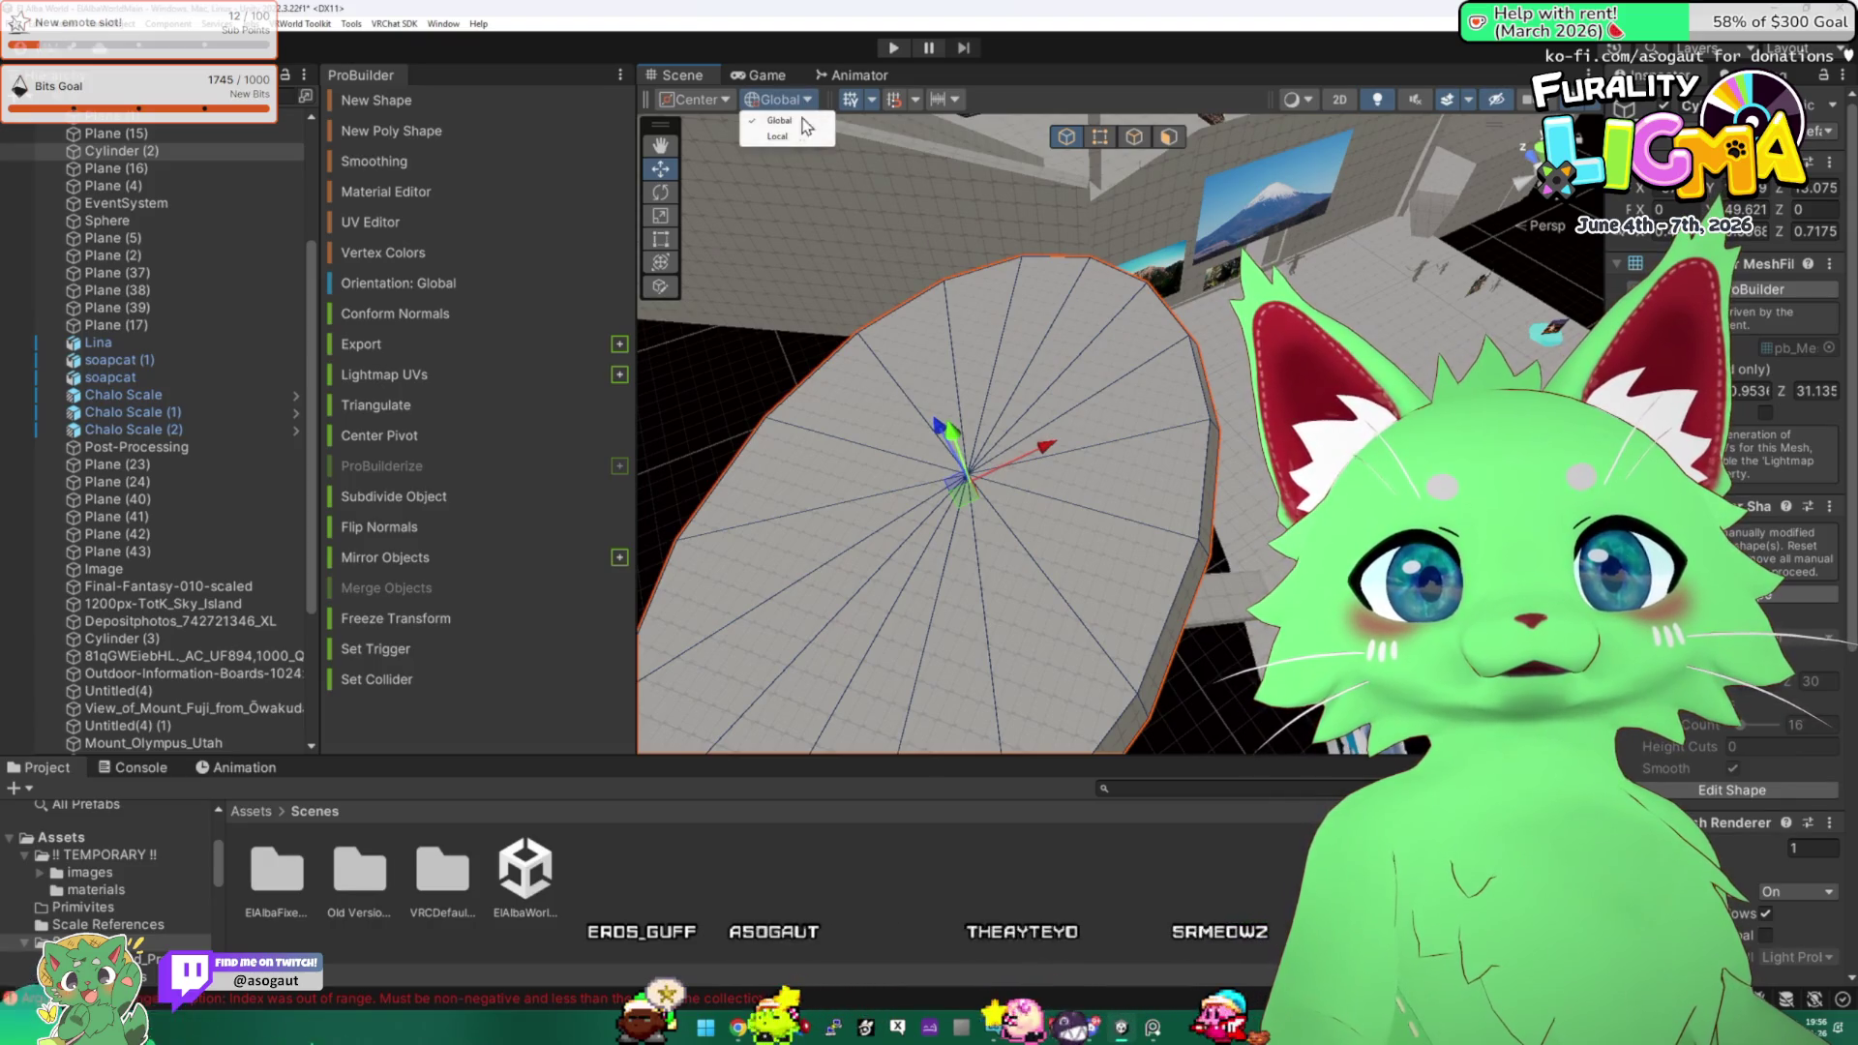
left_click(798, 139)
Duplicate the disc as Cylinder (4), drag it down below the original, and reselect the upper disc.
mouse_move(1026, 498)
left_mouse_down()
mouse_move(947, 441)
mouse_move(912, 298)
mouse_move(558, 339)
mouse_move(526, 323)
mouse_move(959, 365)
mouse_move(990, 292)
left_mouse_up()
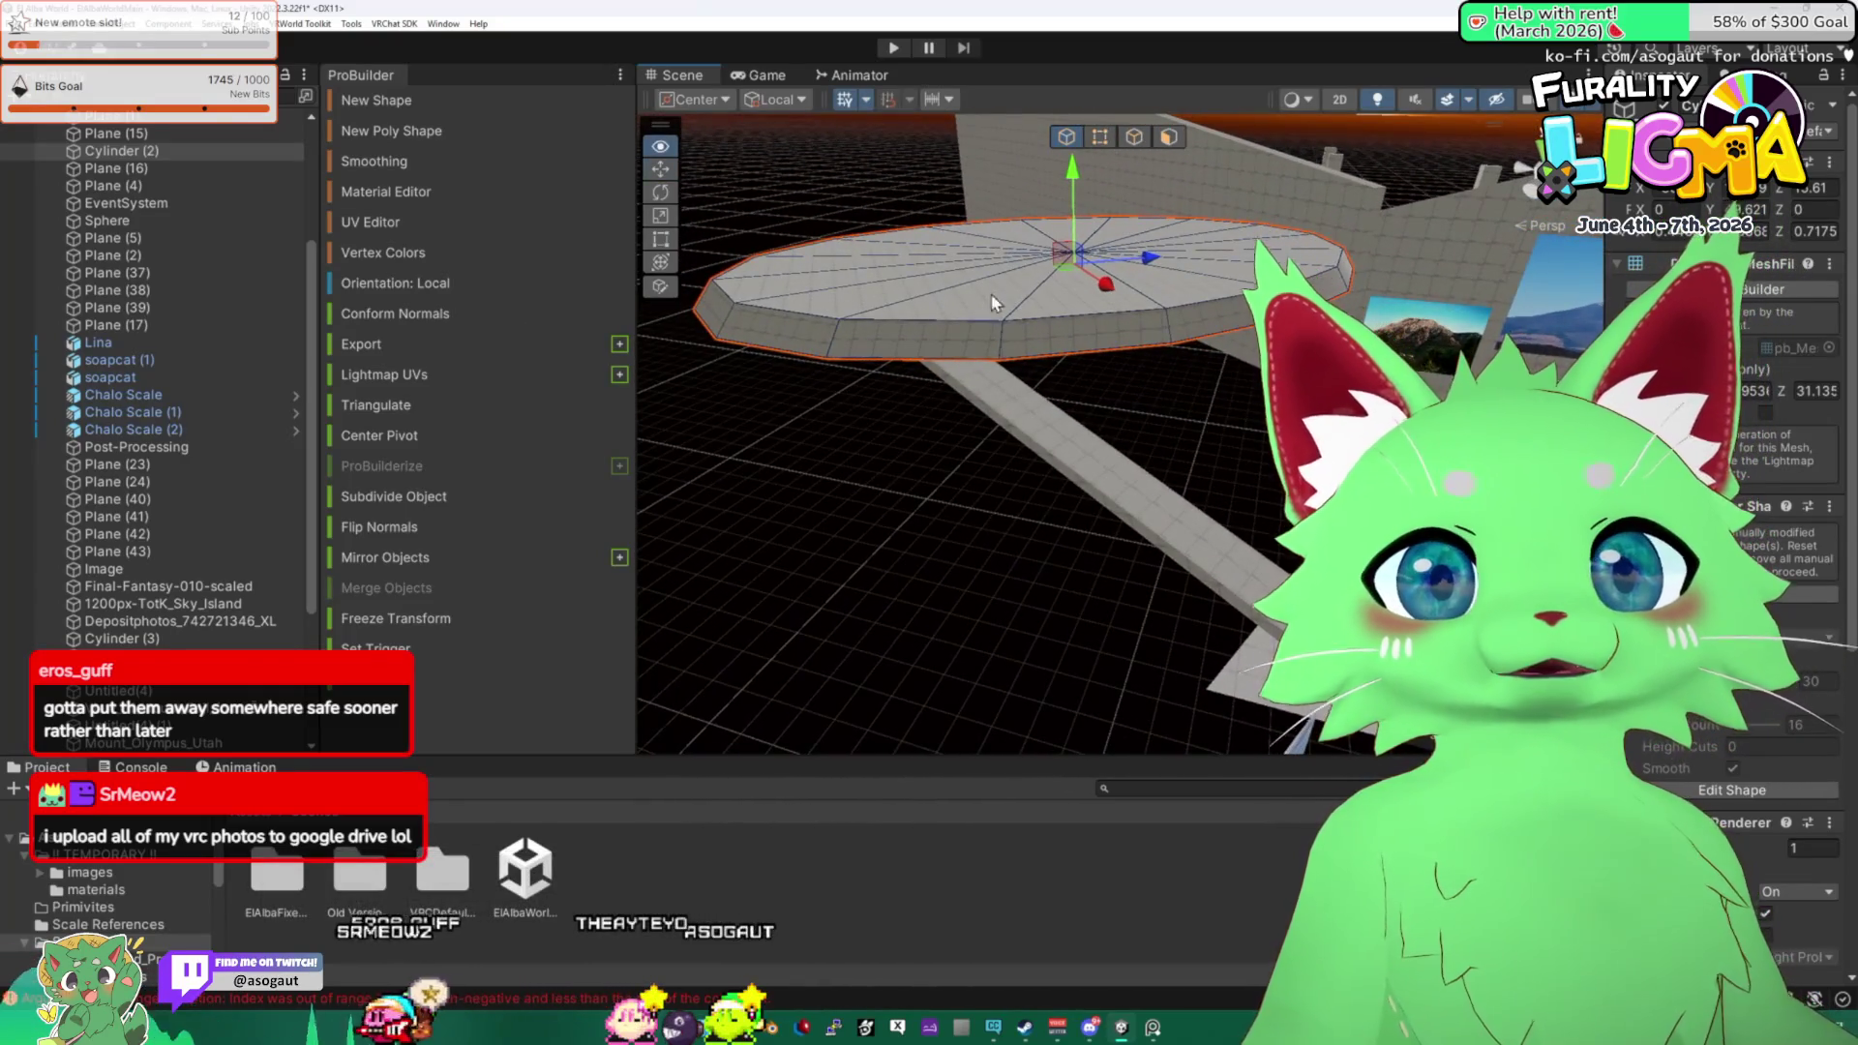
key("ctrl+d")
mouse_move(1071, 190)
left_mouse_down()
mouse_move(1082, 368)
mouse_move(1043, 346)
mouse_move(751, 385)
left_mouse_up()
left_click(851, 387)
key("f")
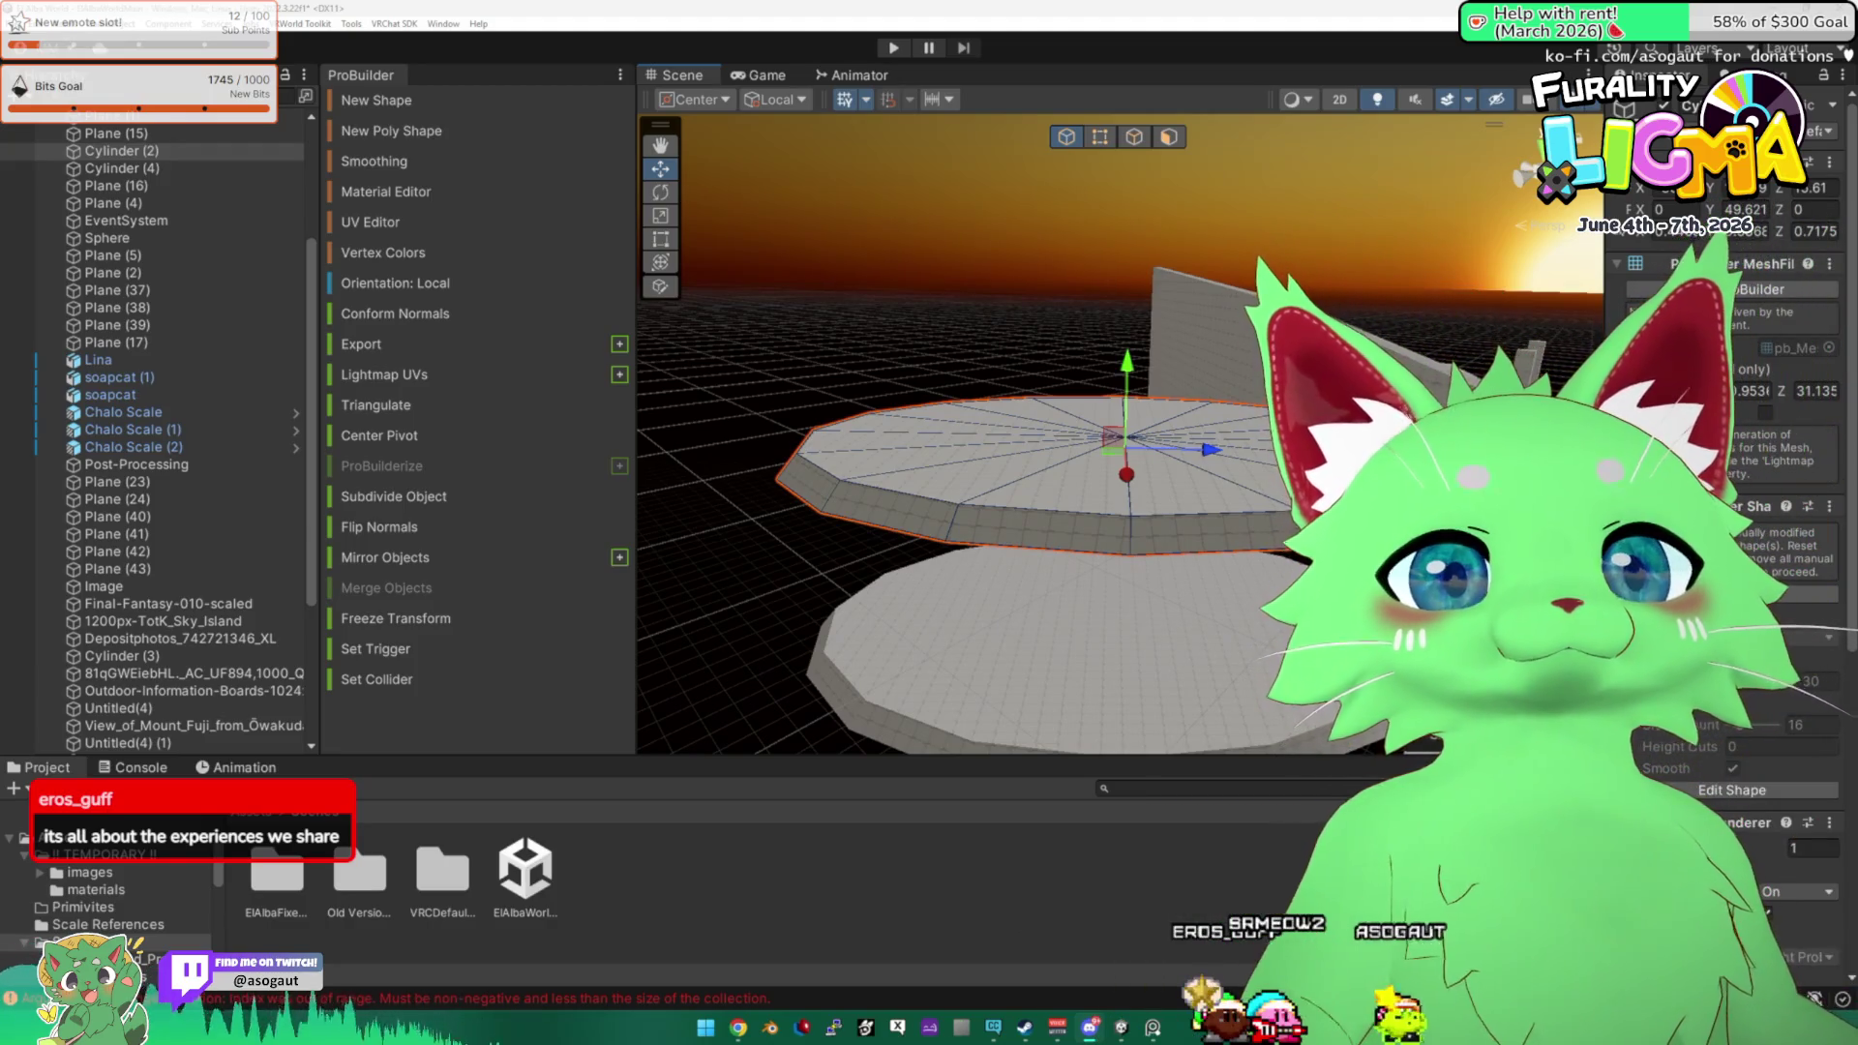
mouse_move(1209, 580)
left_mouse_down()
mouse_move(1316, 566)
mouse_move(1316, 619)
left_mouse_up()
Select the platform's top cap face and zoom the view in on it.
left_click(967, 532)
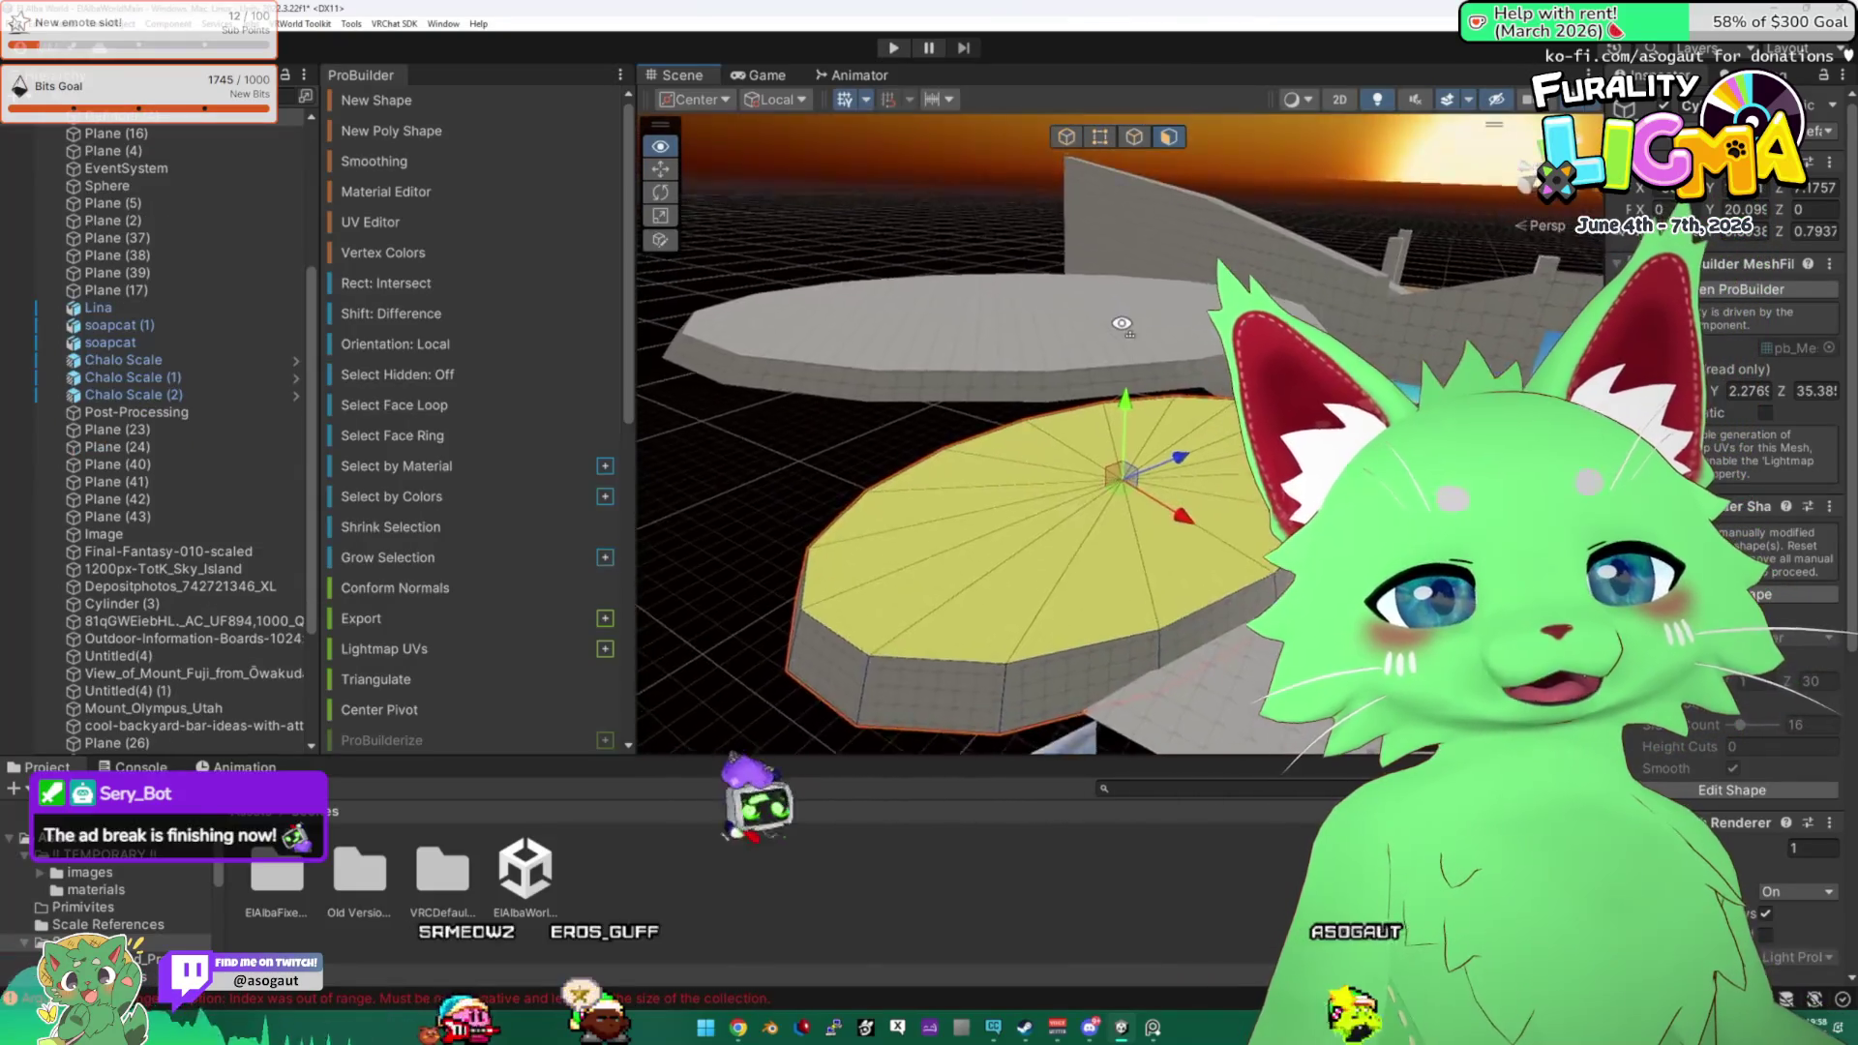
key("f")
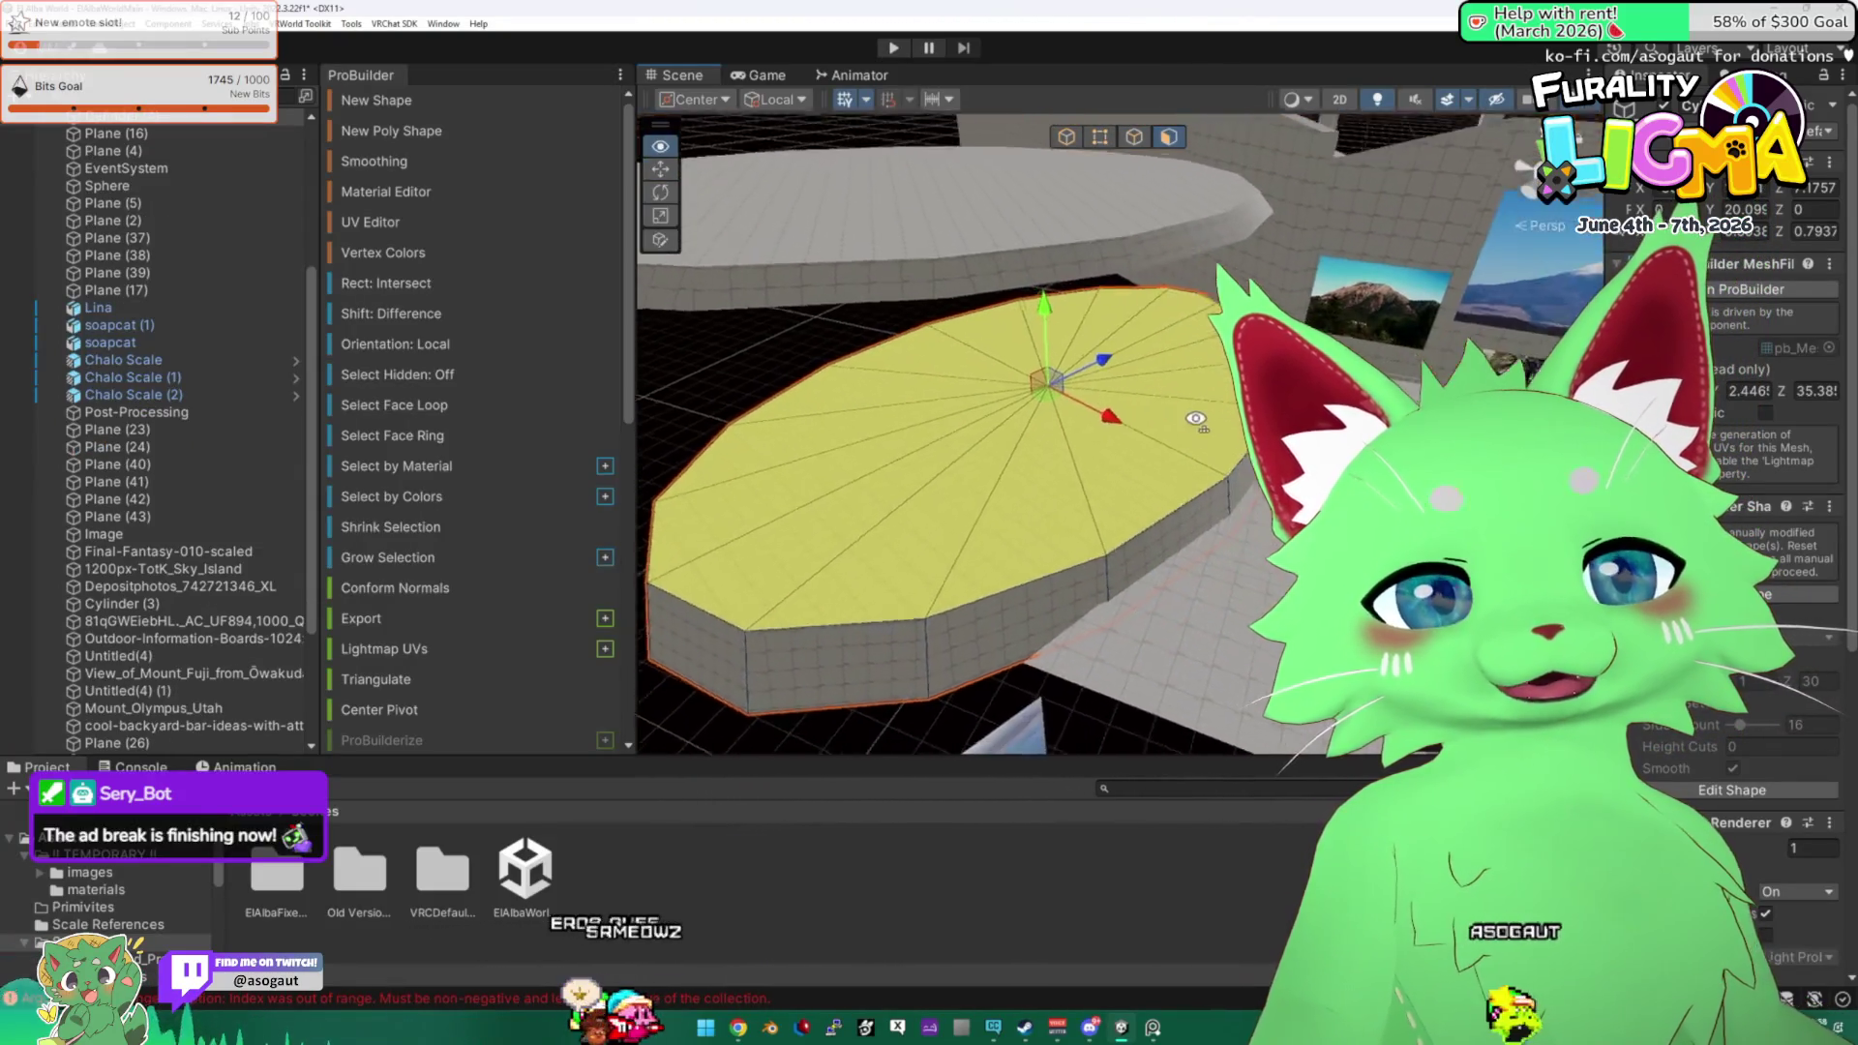
Deselect the top face, then select and frame the cloudy-sky image sprite.
left_click(661, 215)
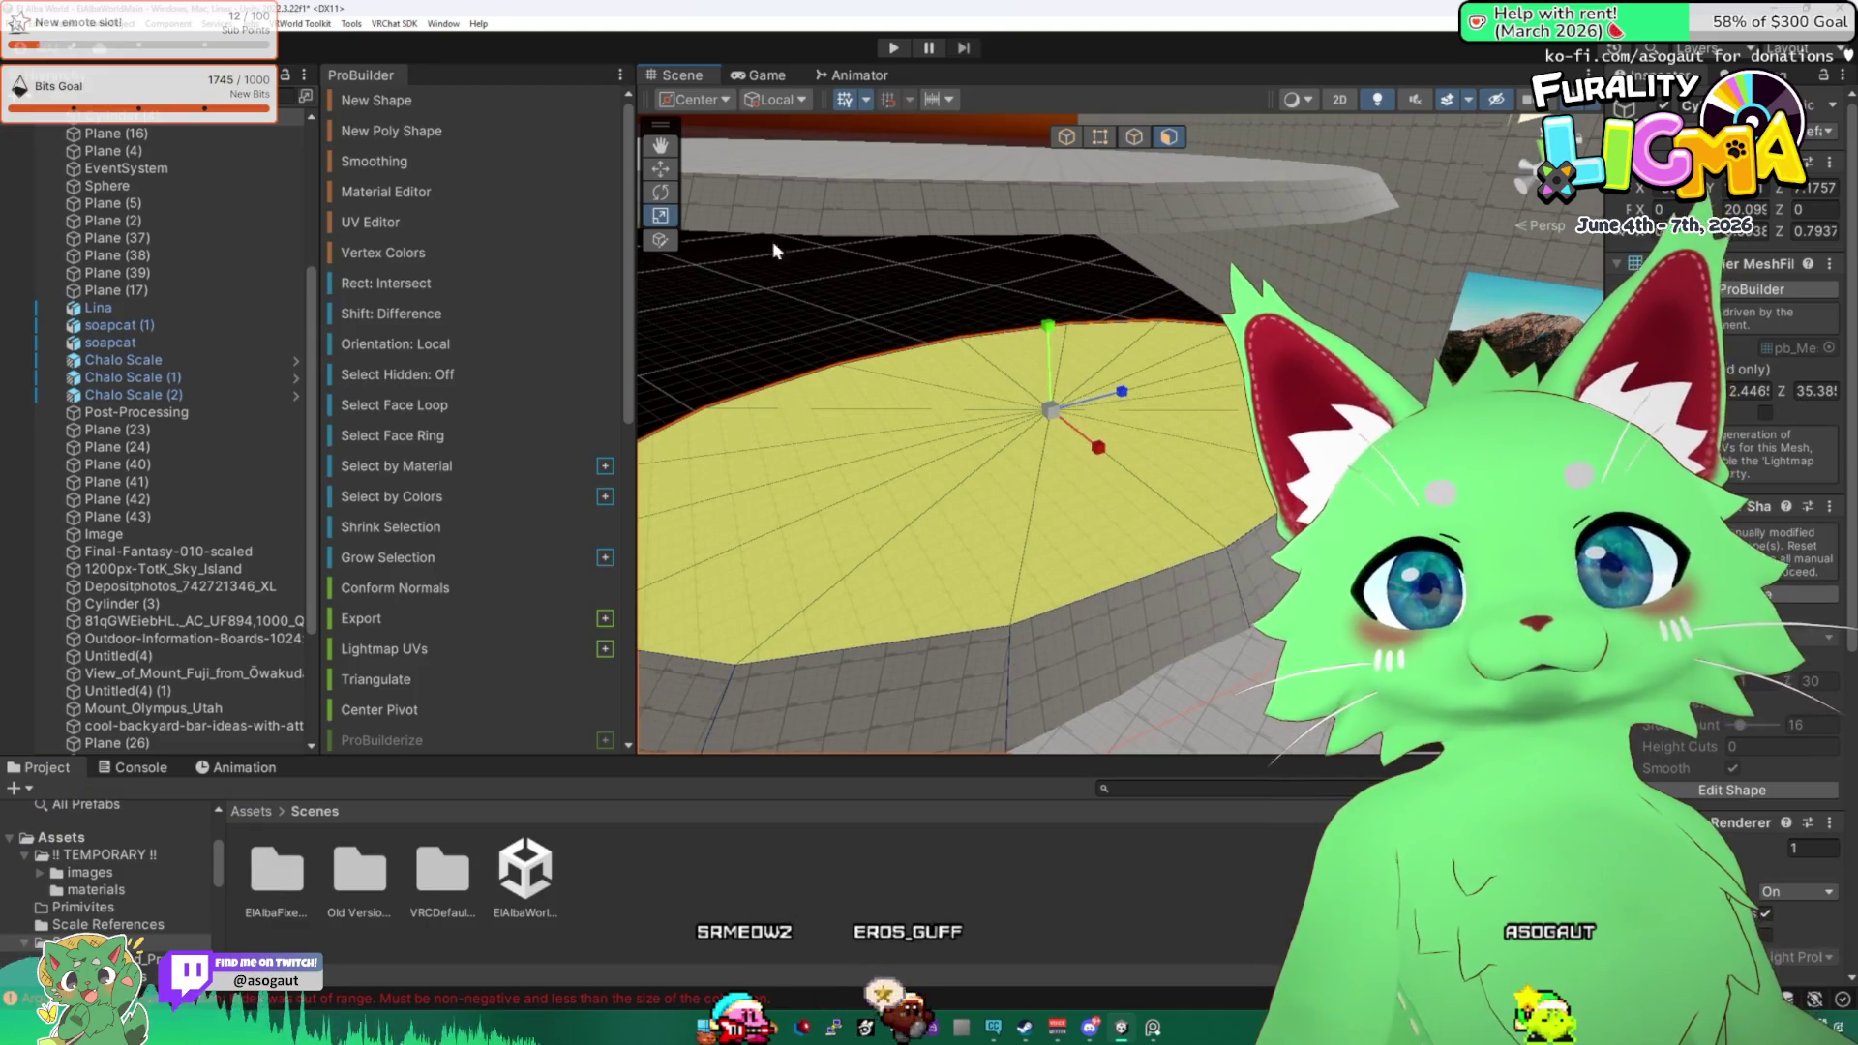
mouse_move(803, 254)
left_mouse_down()
mouse_move(1201, 413)
mouse_move(1138, 364)
mouse_move(1028, 386)
mouse_move(826, 302)
left_mouse_up()
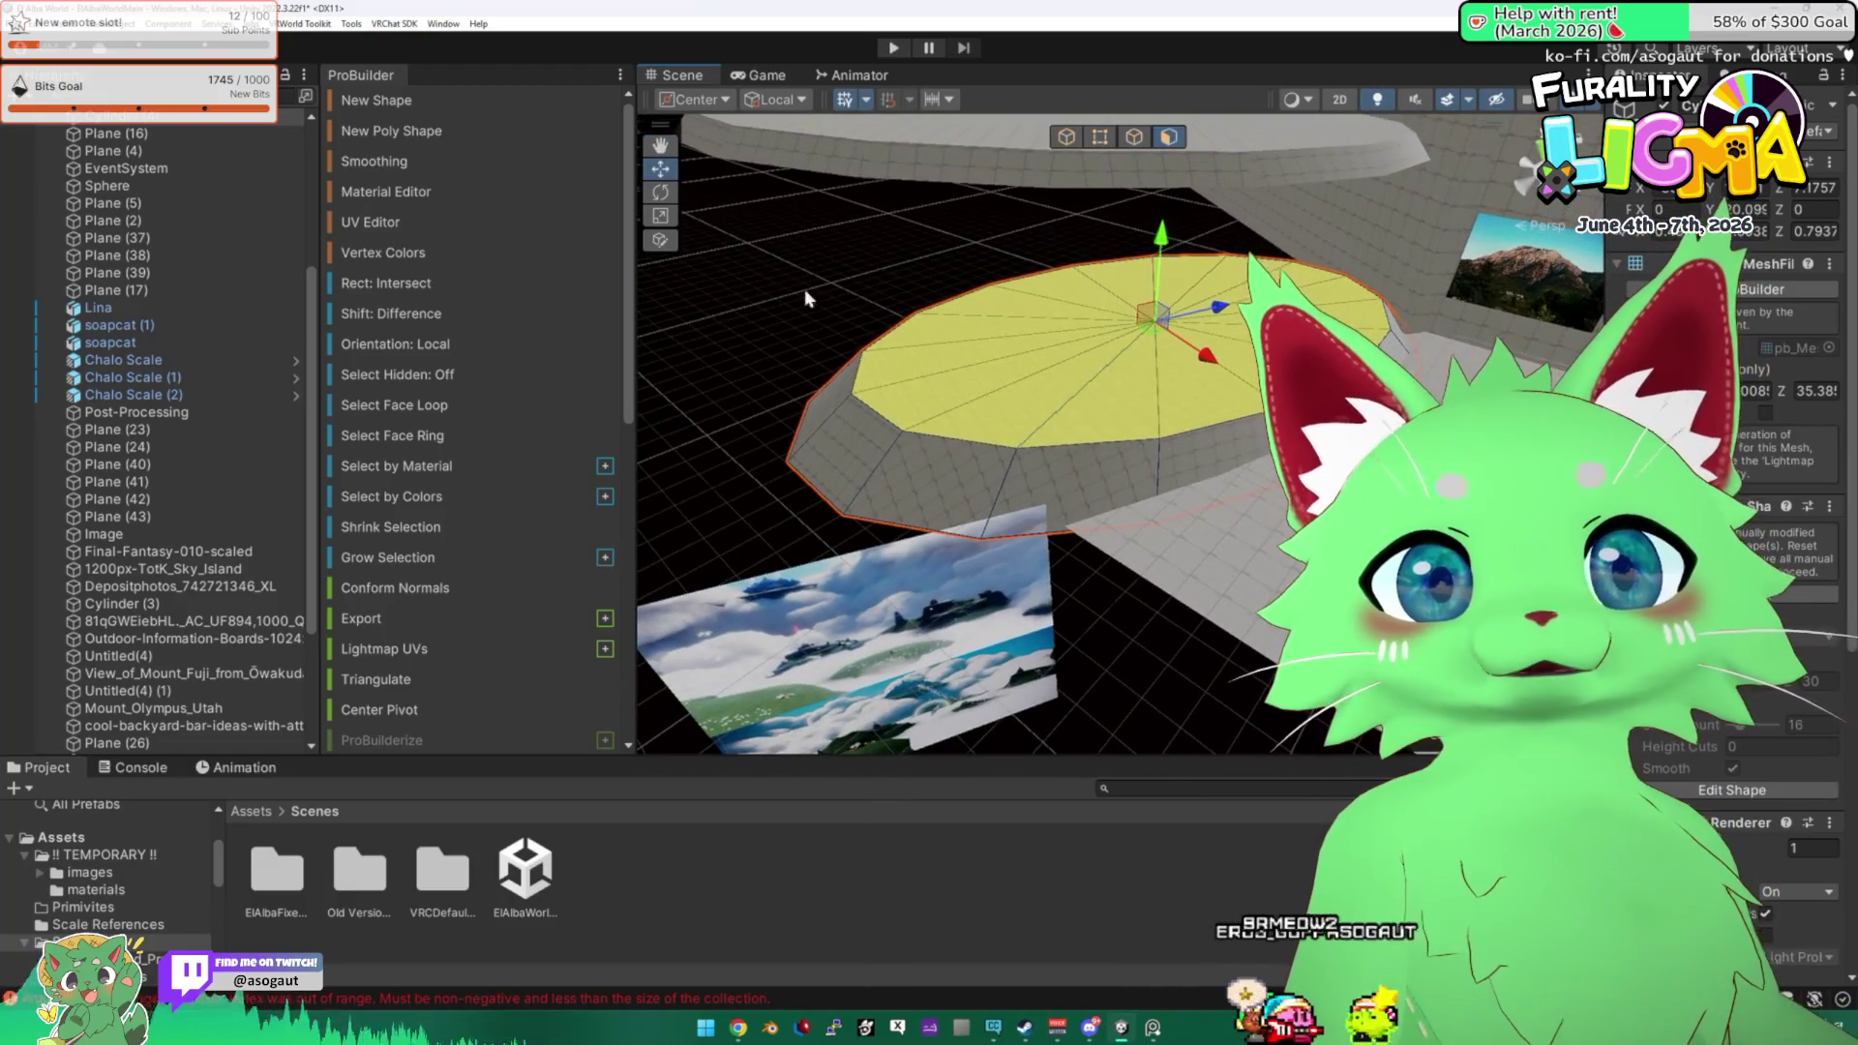
left_click_drag(1164, 327, 1067, 136)
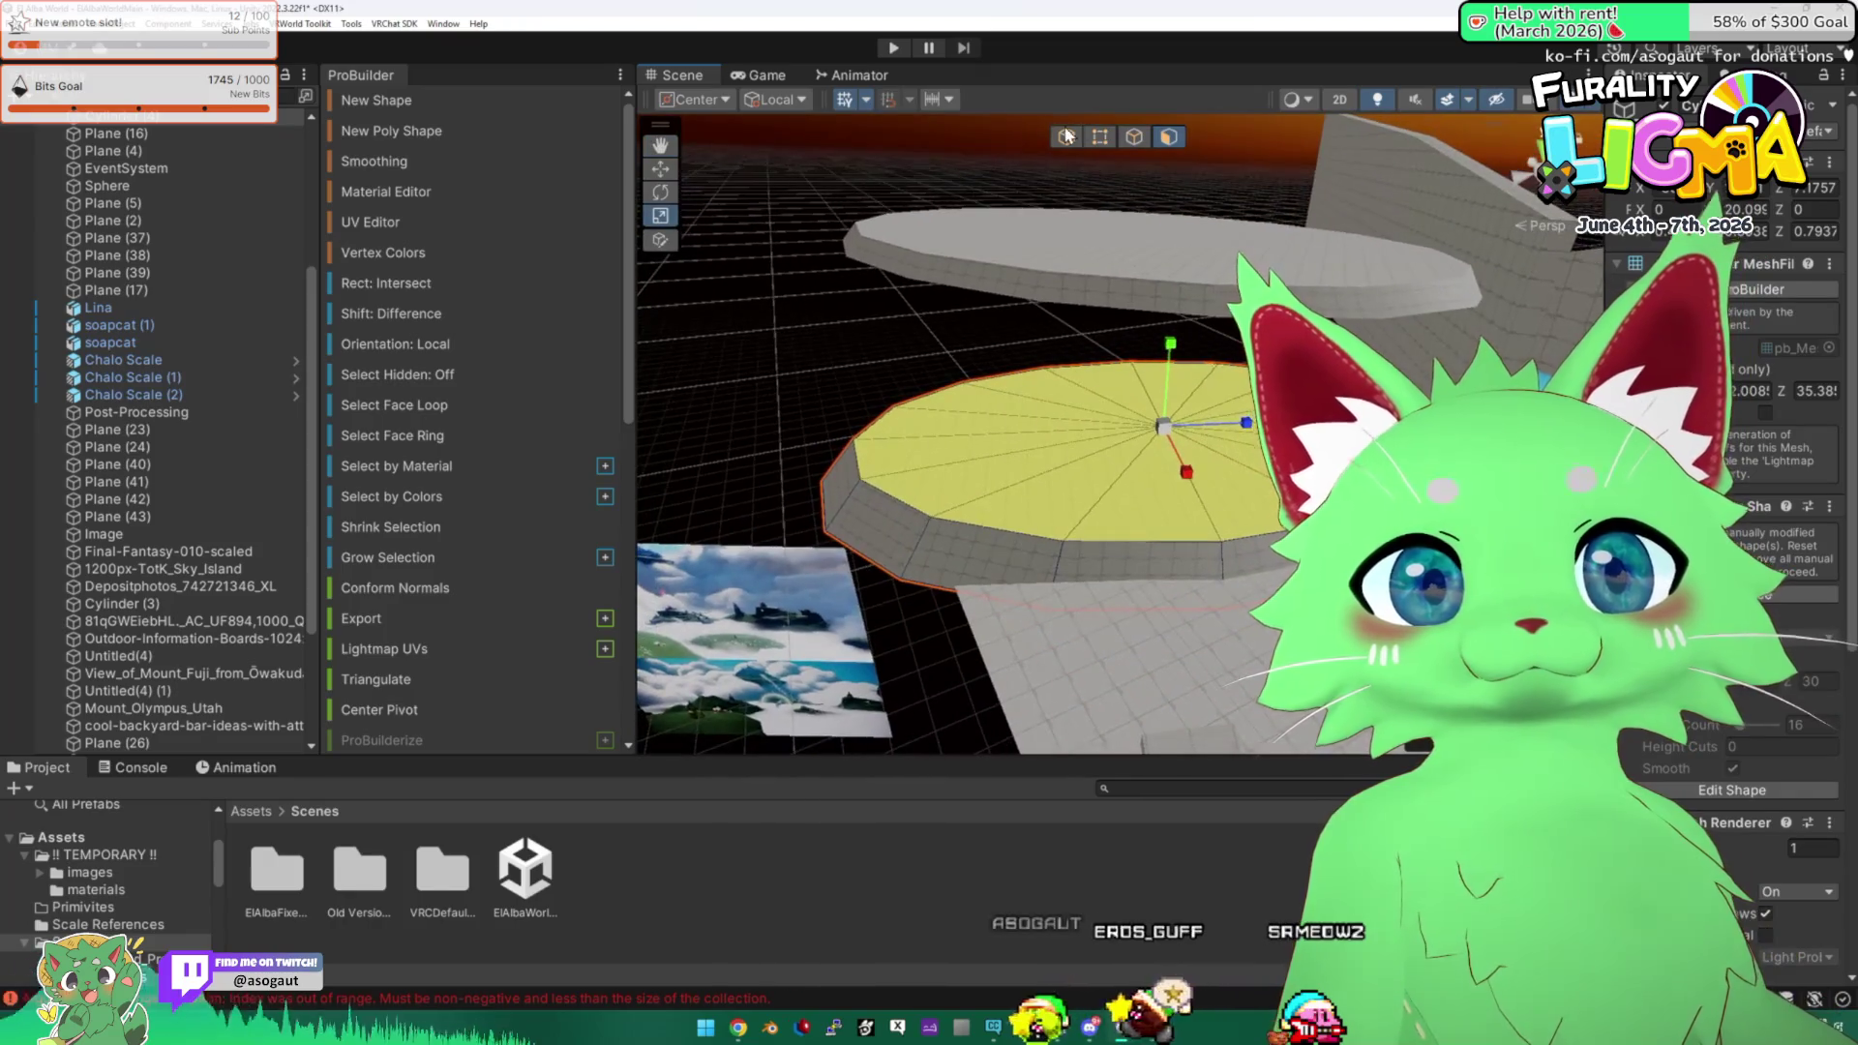
left_click(859, 415)
mouse_move(858, 415)
left_mouse_down()
mouse_move(787, 464)
mouse_move(980, 431)
mouse_move(919, 387)
left_mouse_up()
left_click(832, 425)
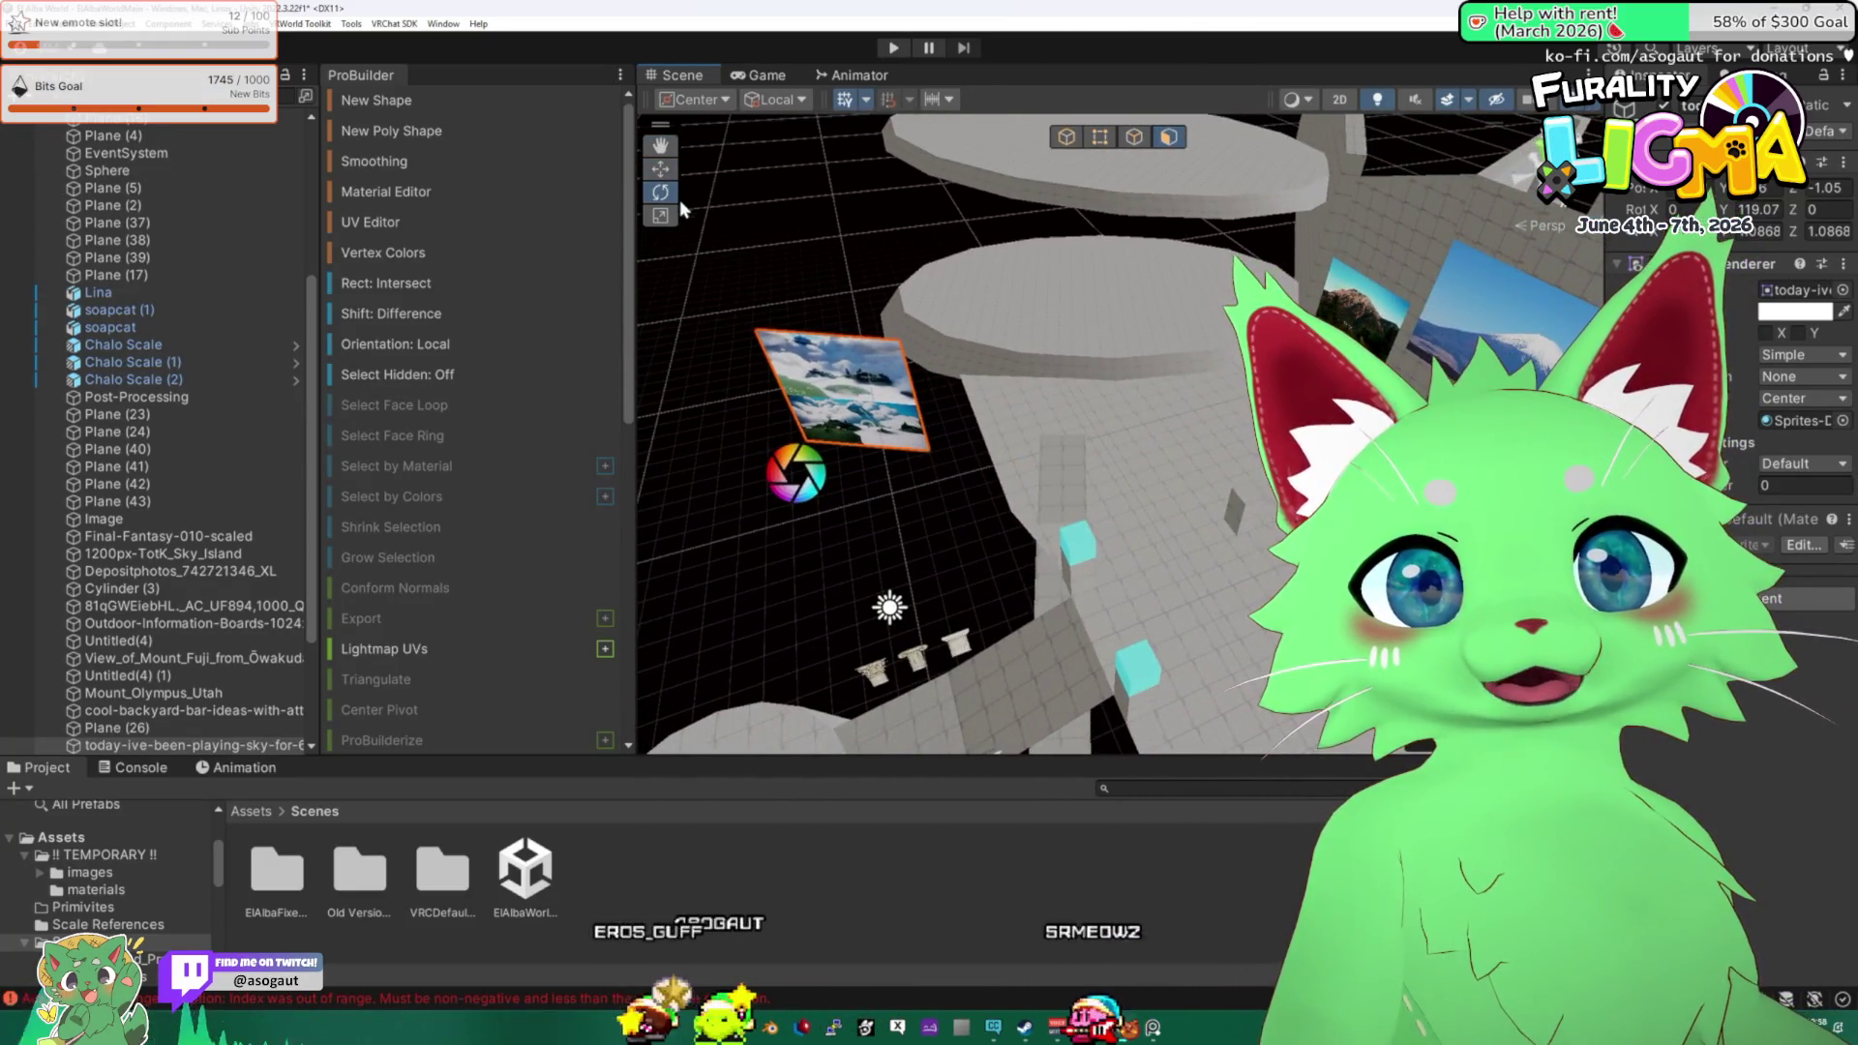
key("f")
Turn the sky sprite about its vertical axis and move it along Z and X beside the cylinder.
left_click(1066, 137)
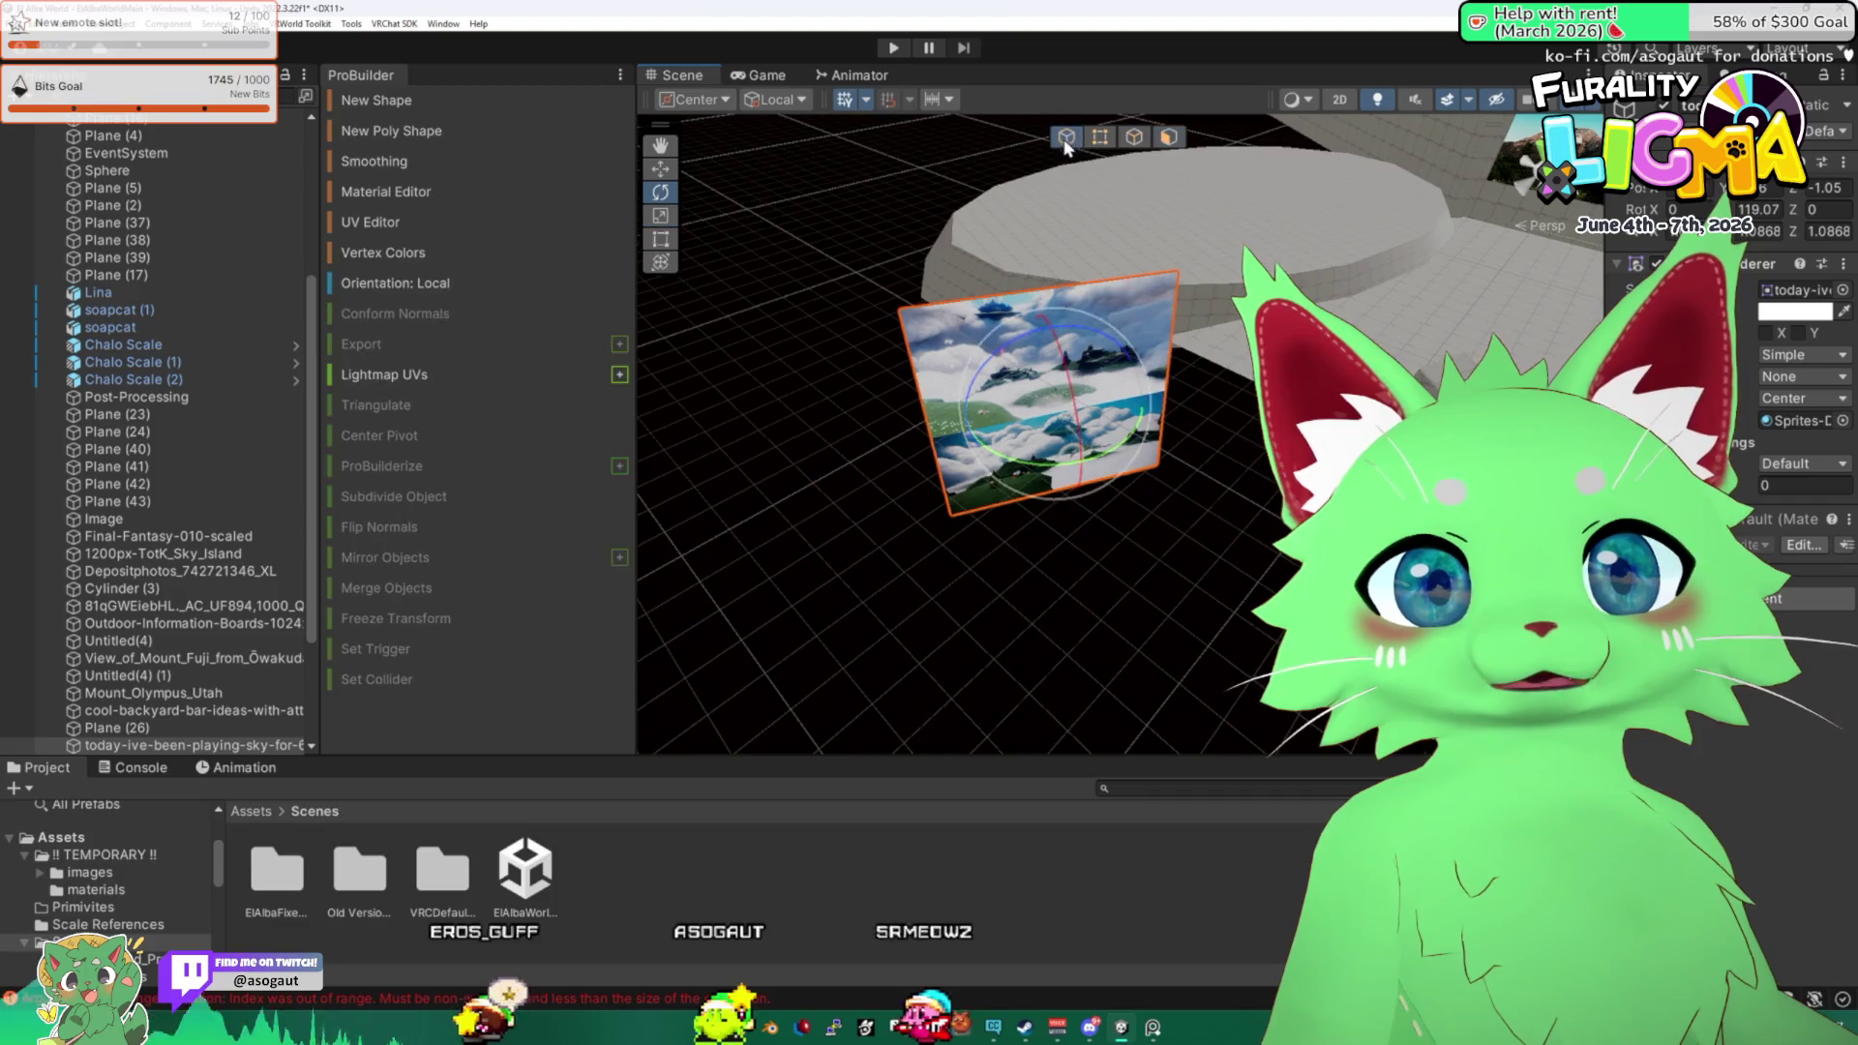
left_click_drag(1050, 464, 1258, 472)
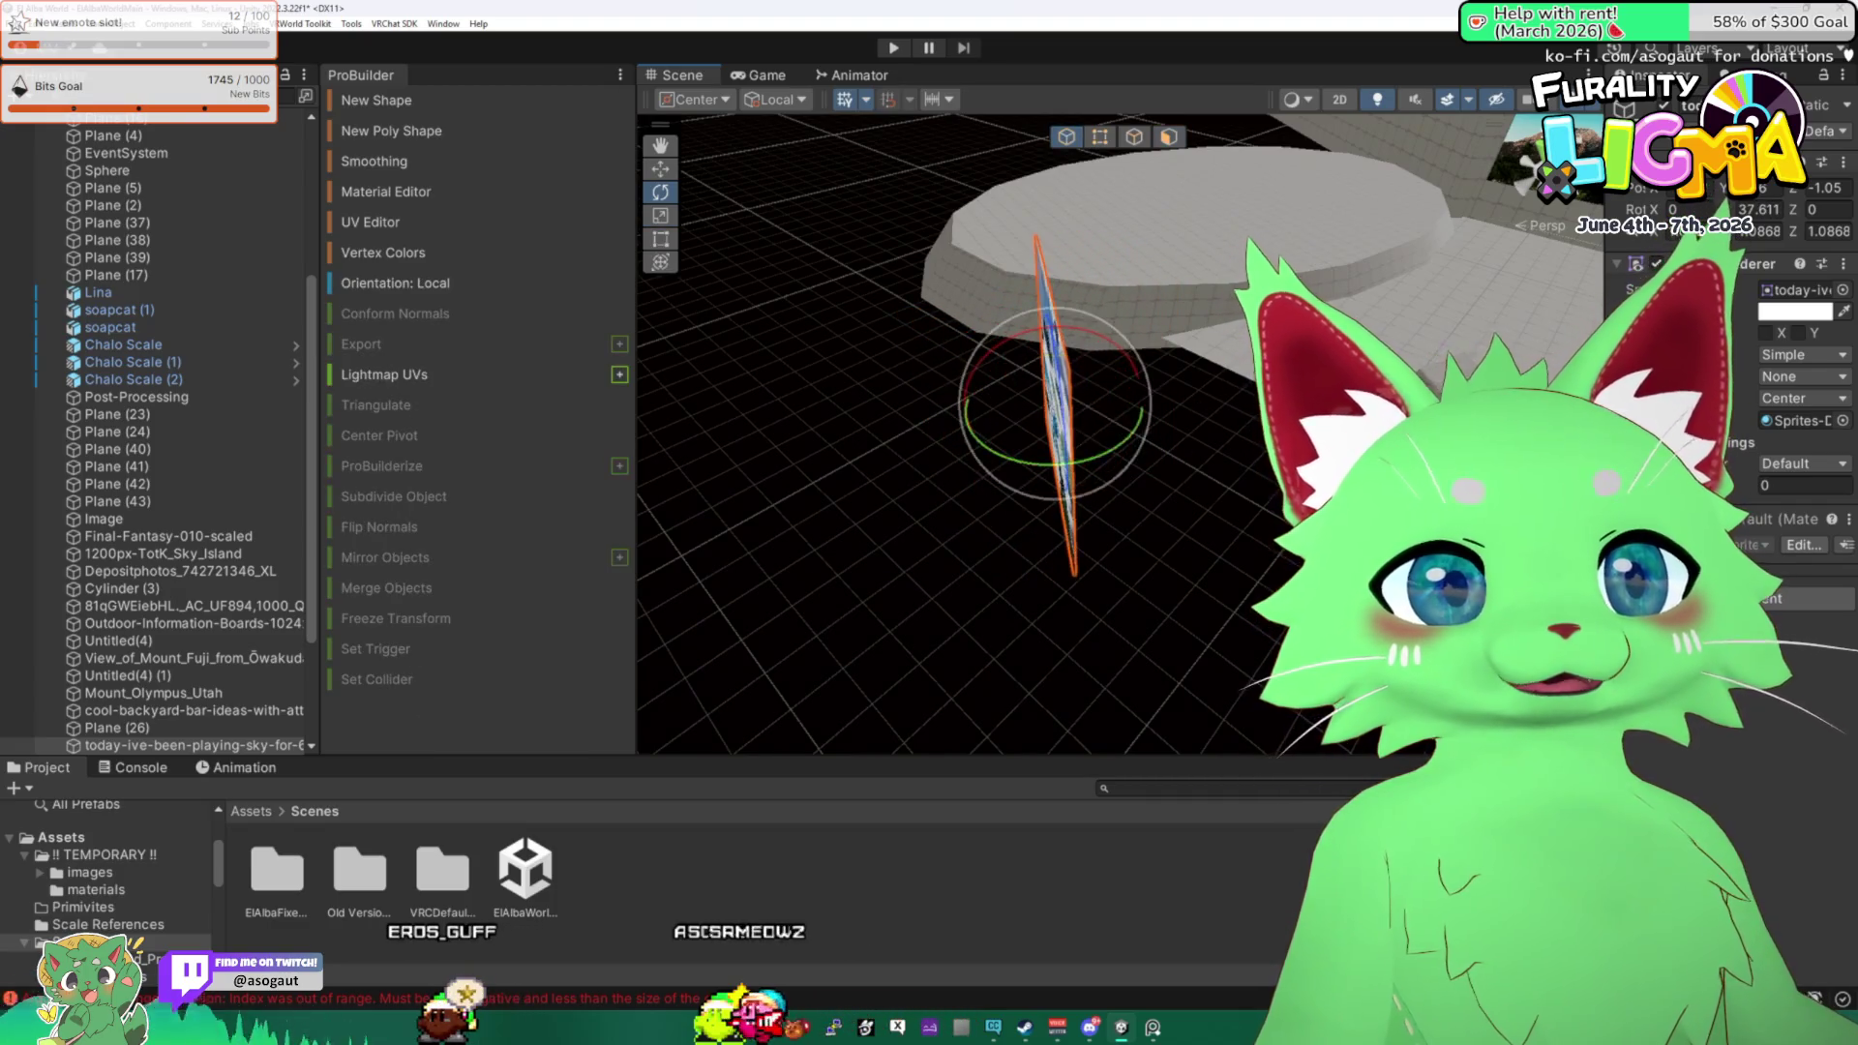
left_click_drag(1083, 455, 953, 368)
key("w")
left_click_drag(735, 435, 696, 454)
left_click_drag(870, 484, 774, 523)
mouse_move(1024, 416)
left_mouse_down()
mouse_move(1064, 427)
mouse_move(1050, 346)
mouse_move(687, 337)
mouse_move(661, 171)
left_mouse_up()
mouse_move(1169, 274)
left_mouse_down()
mouse_move(935, 256)
mouse_move(1265, 340)
left_mouse_up()
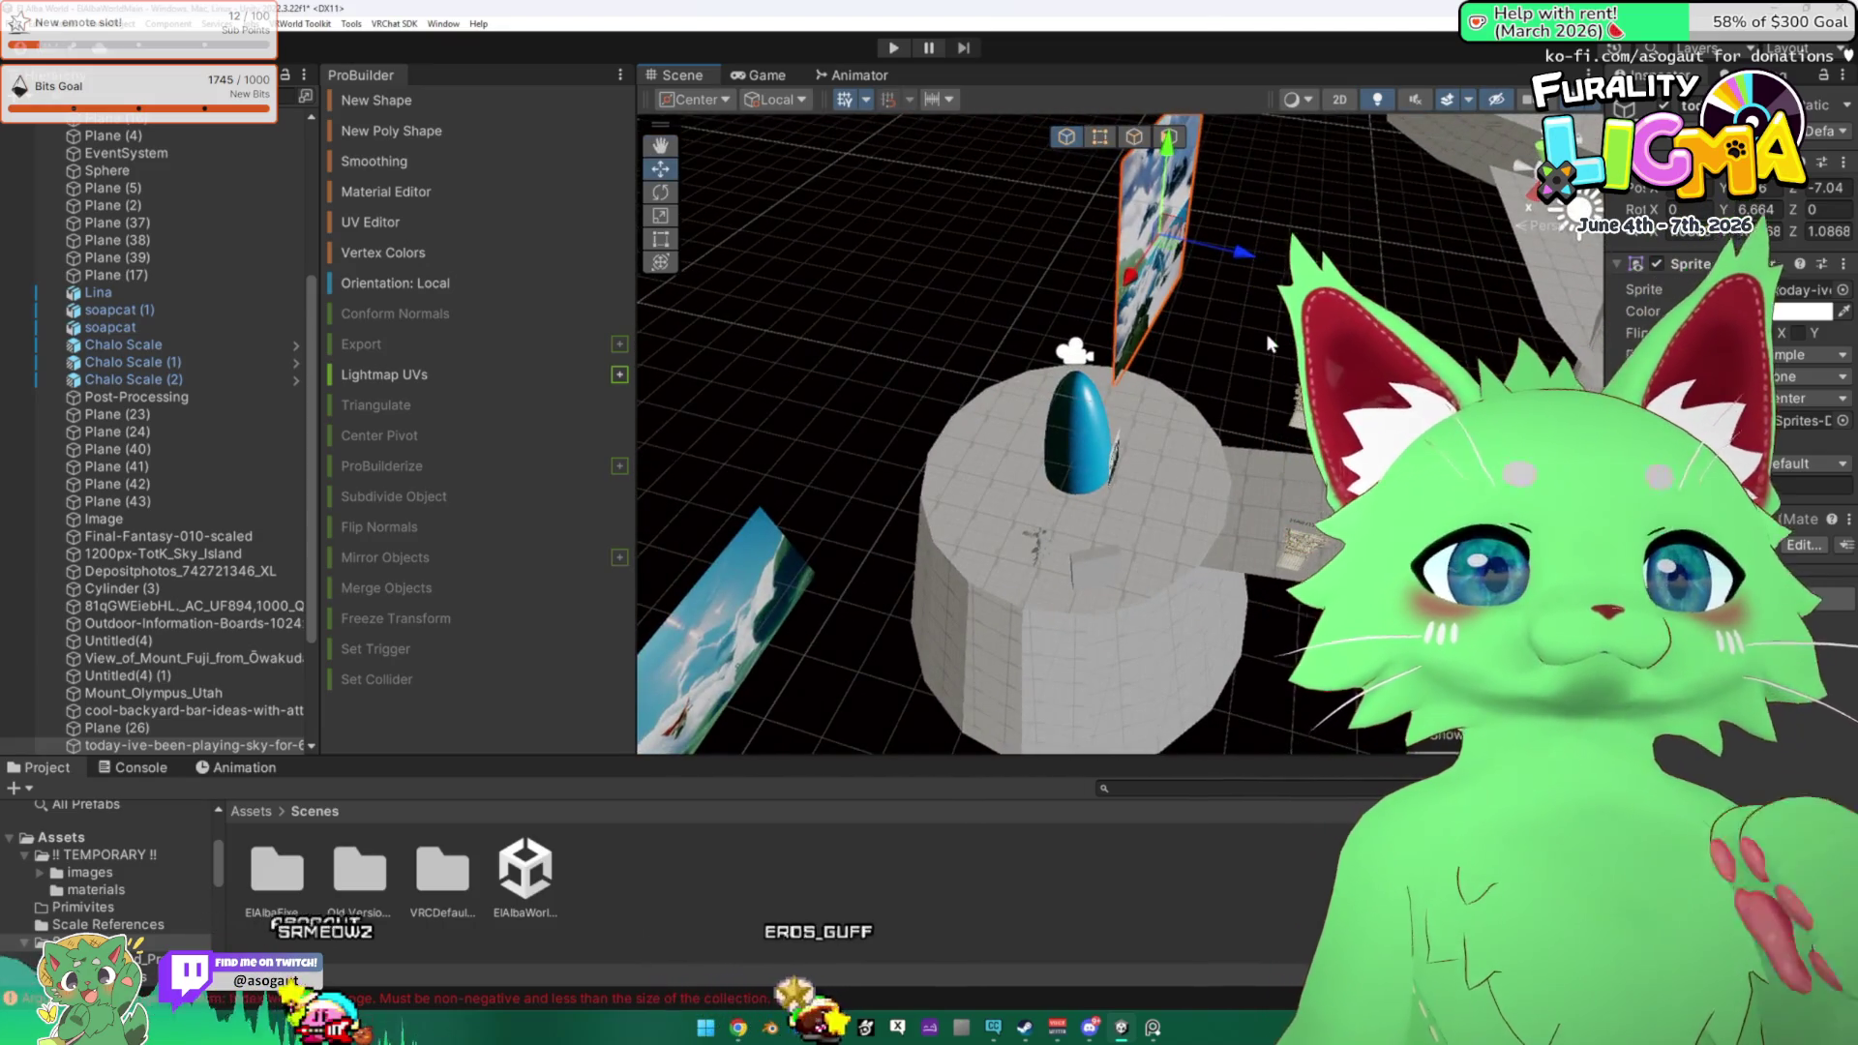
Select the blue Sphere on the cylinder platform with the Move tool active.
key("e")
left_click_drag(743, 244, 1035, 306)
left_click(861, 436)
mouse_move(861, 435)
left_mouse_down()
mouse_move(929, 348)
mouse_move(898, 319)
mouse_move(1181, 329)
mouse_move(1154, 295)
left_mouse_up()
key("w")
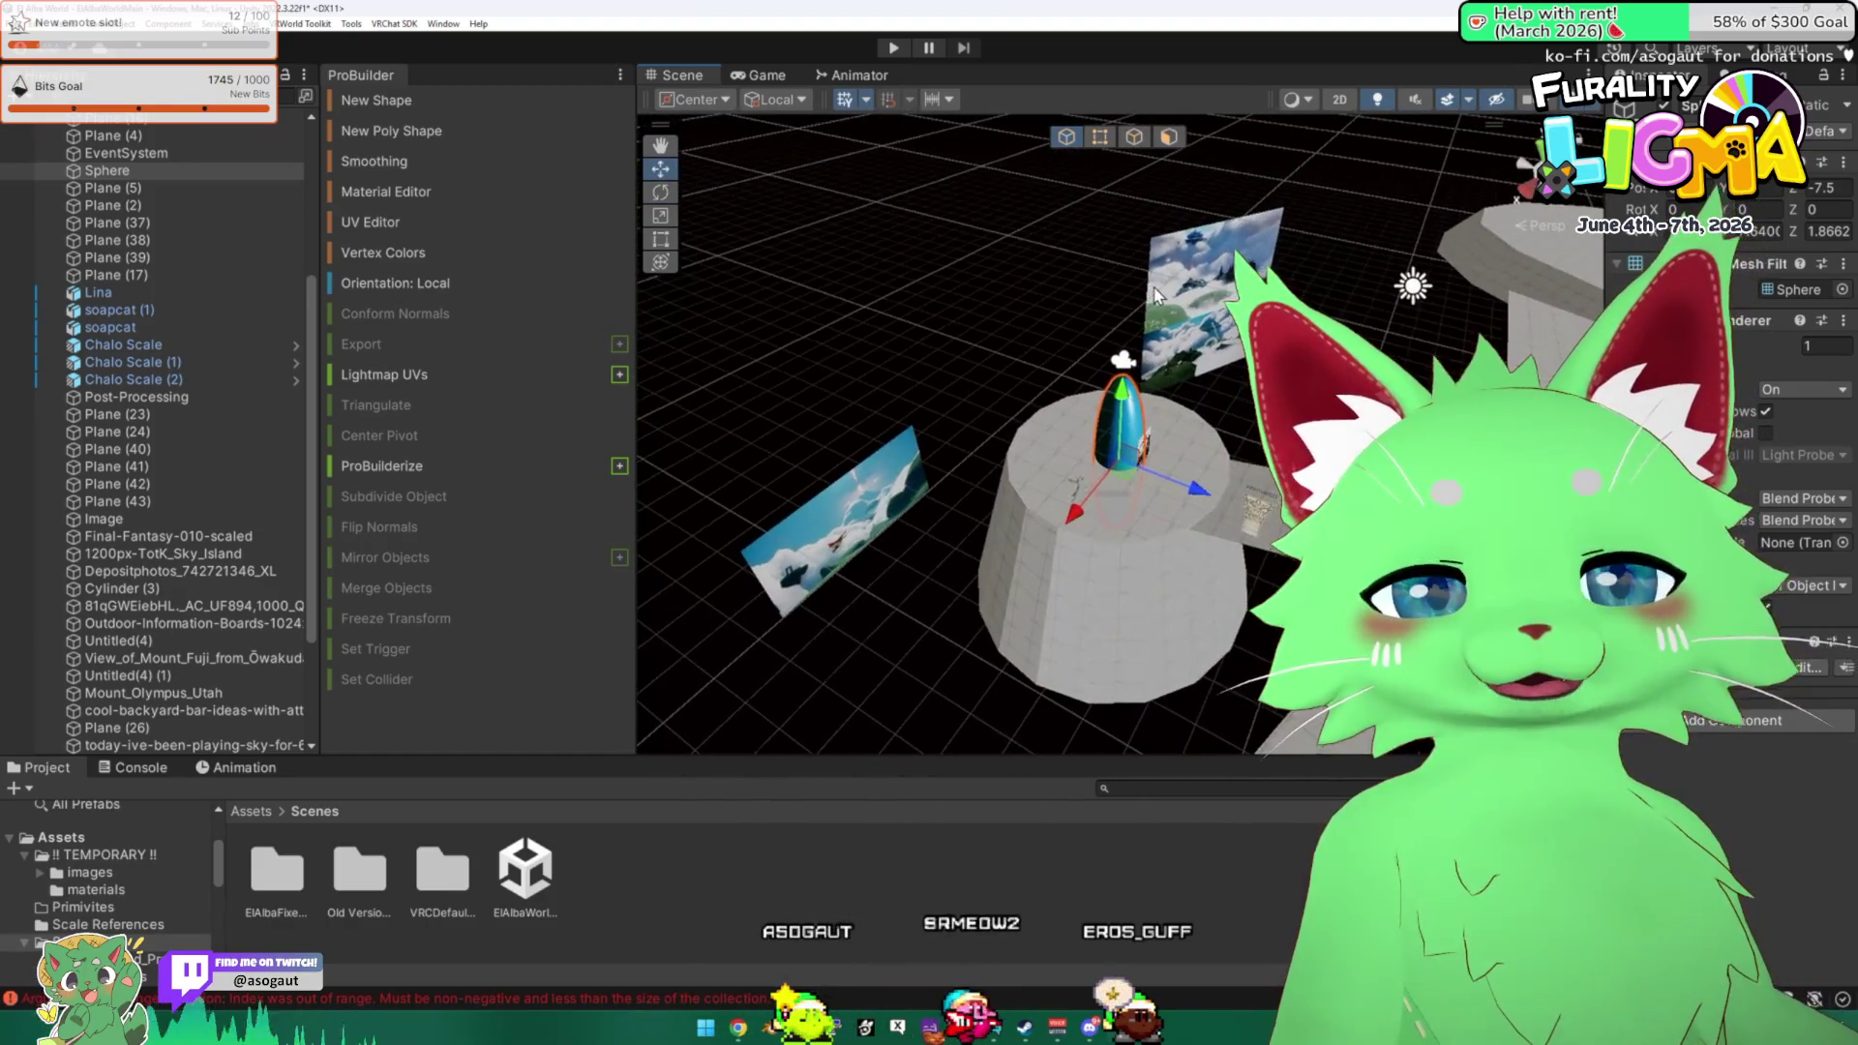
Launch Blender from the Windows start search.
key("super")
type("blender")
key("Return")
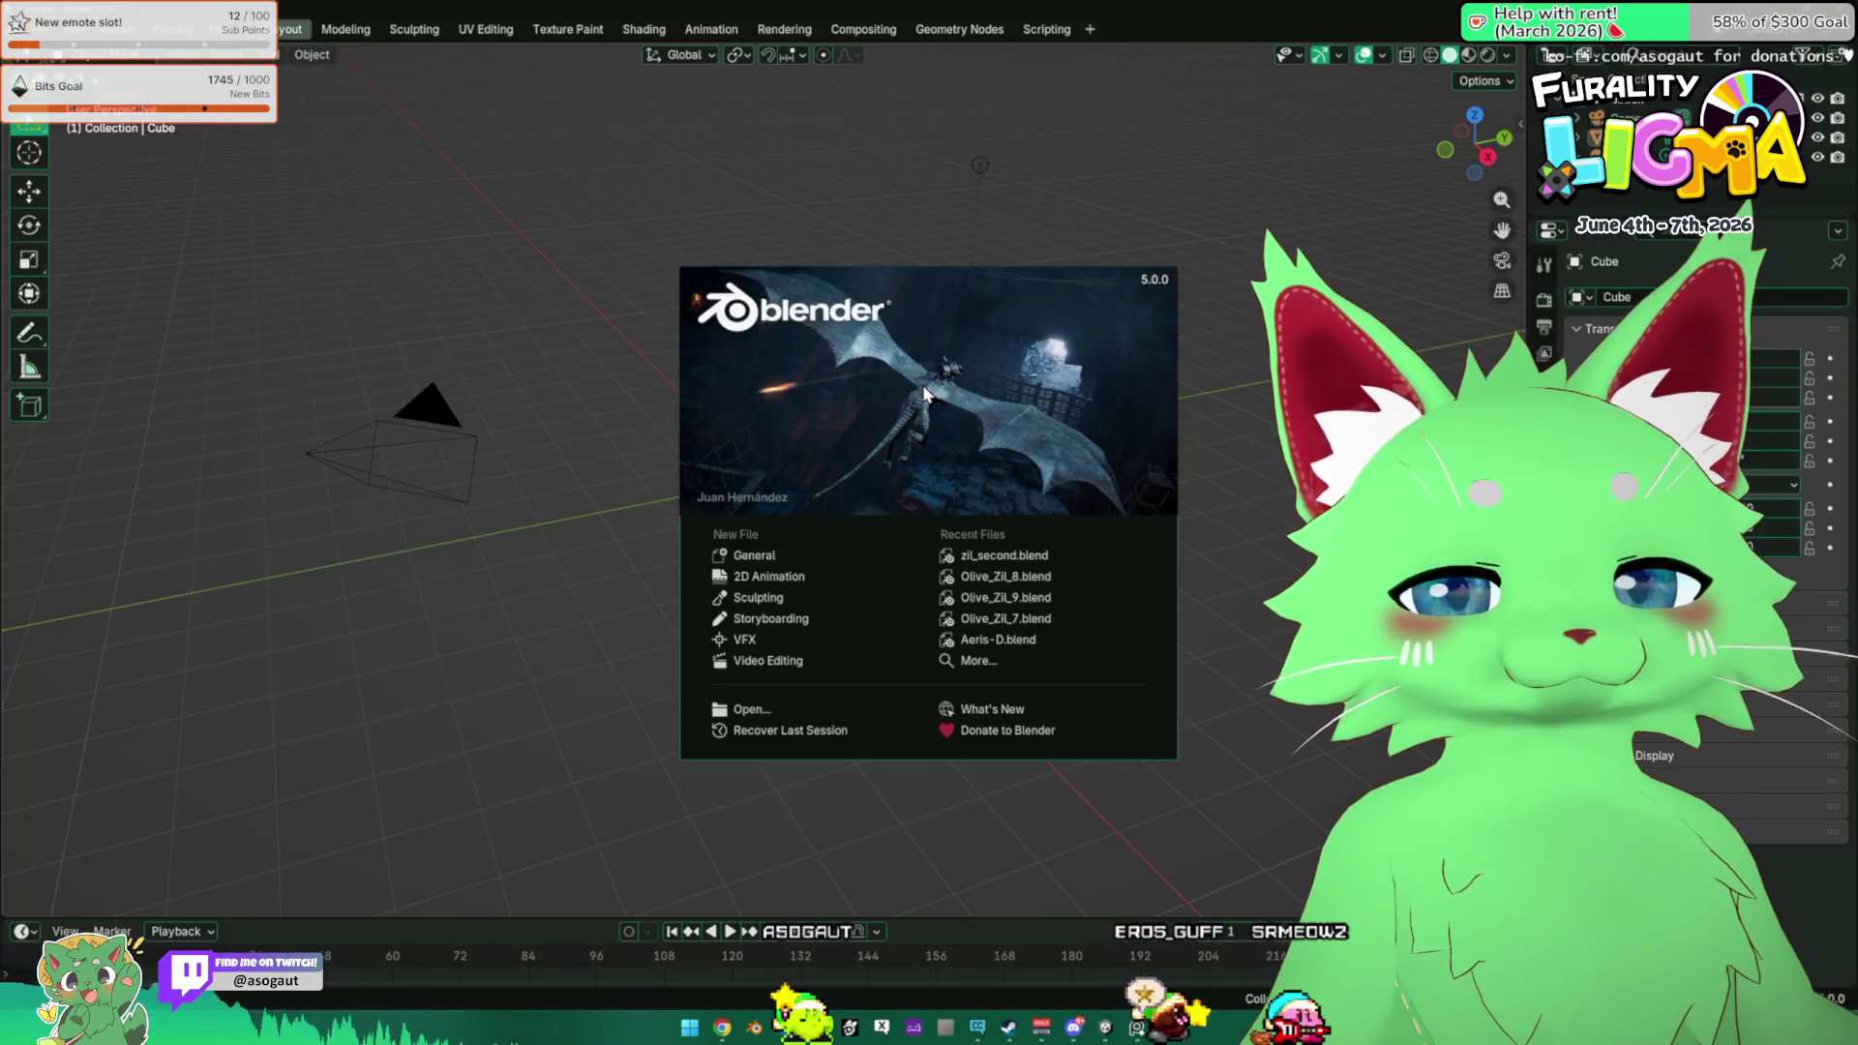
Dismiss Blender's splash screen and check File > New, then return to Unity and deselect the Sphere.
left_click(602, 335)
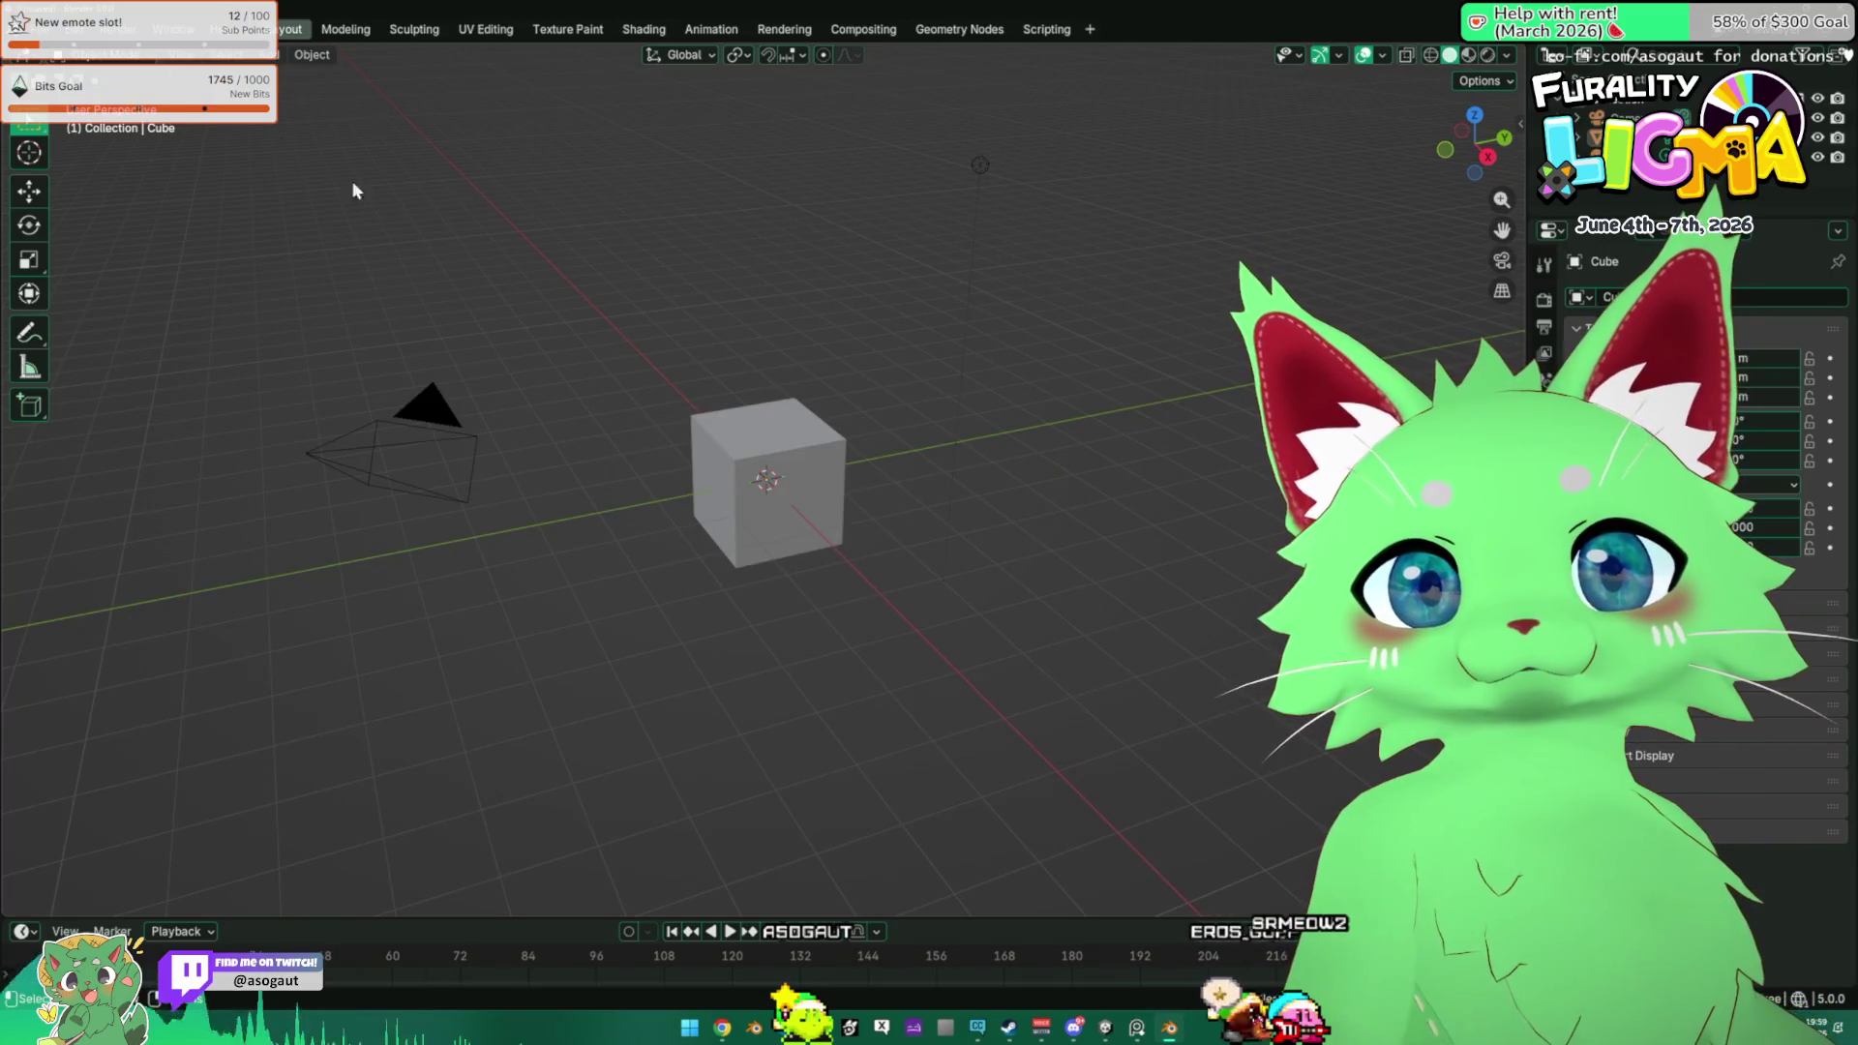
left_click(37, 29)
mouse_move(103, 60)
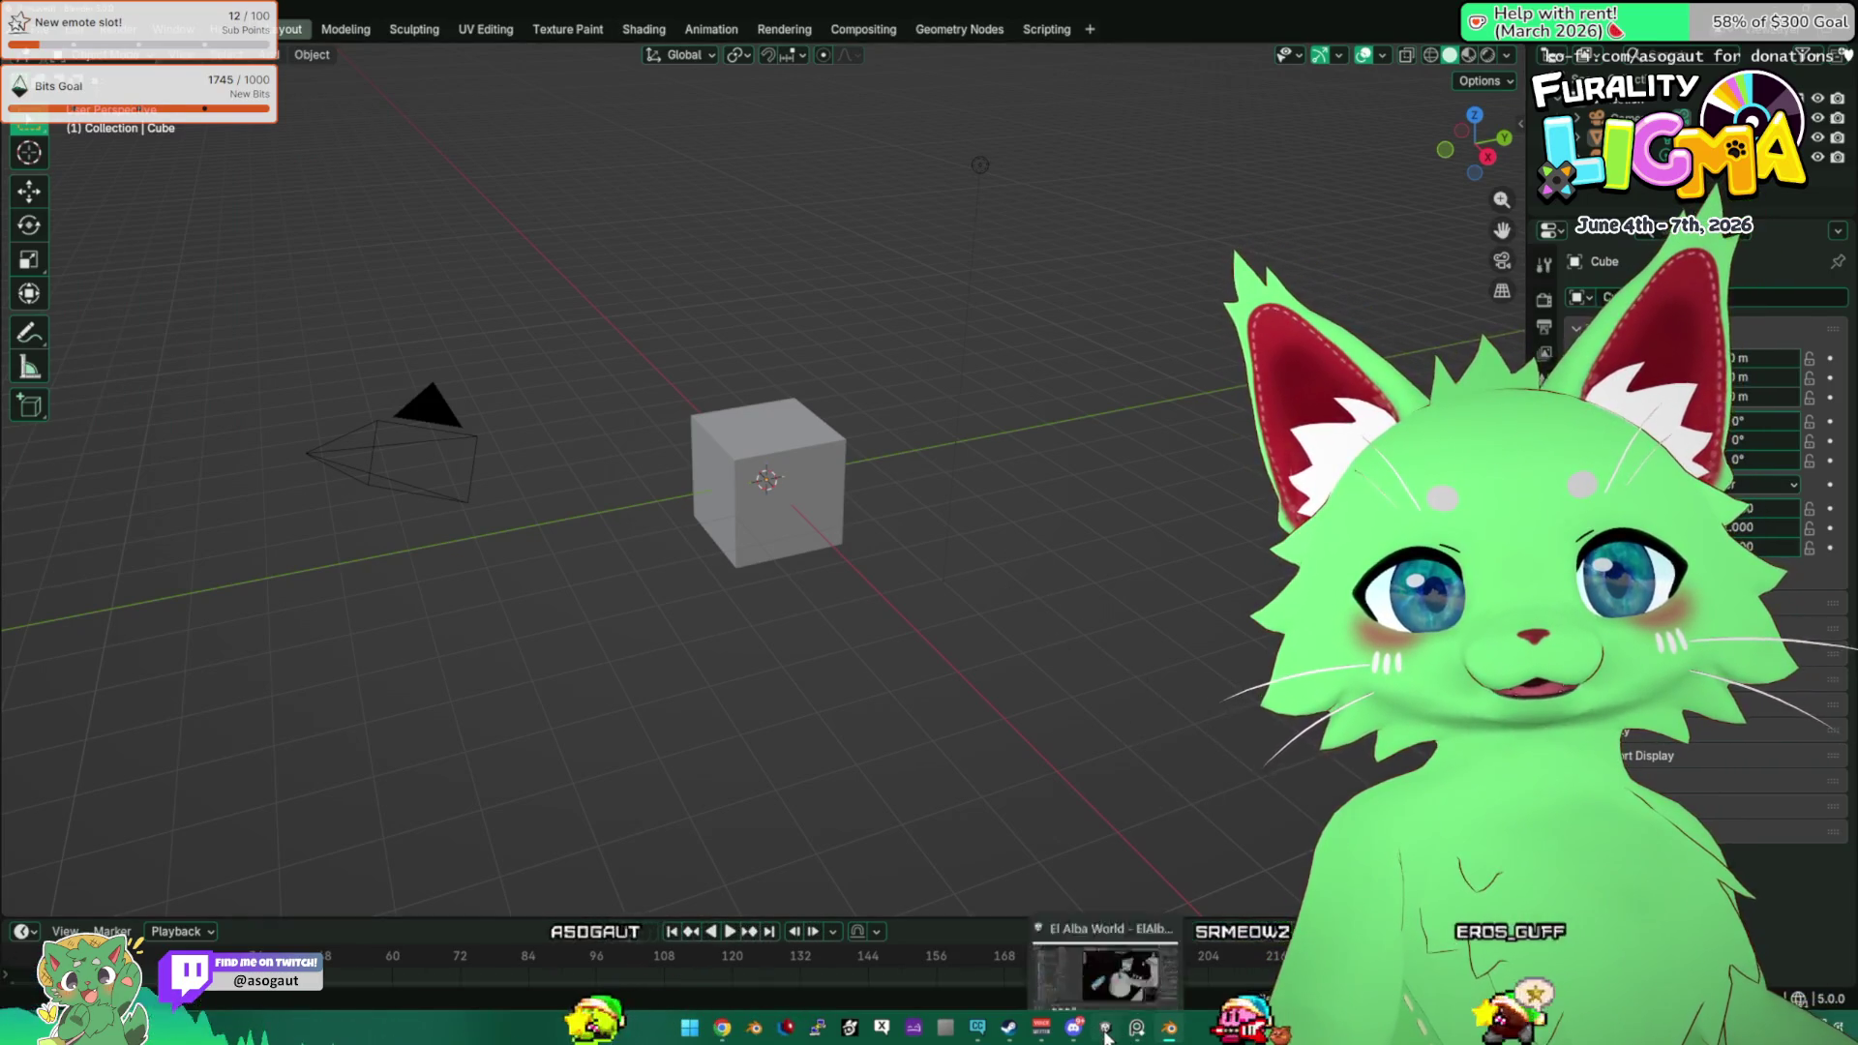
left_click(1073, 1016)
left_click(246, 837)
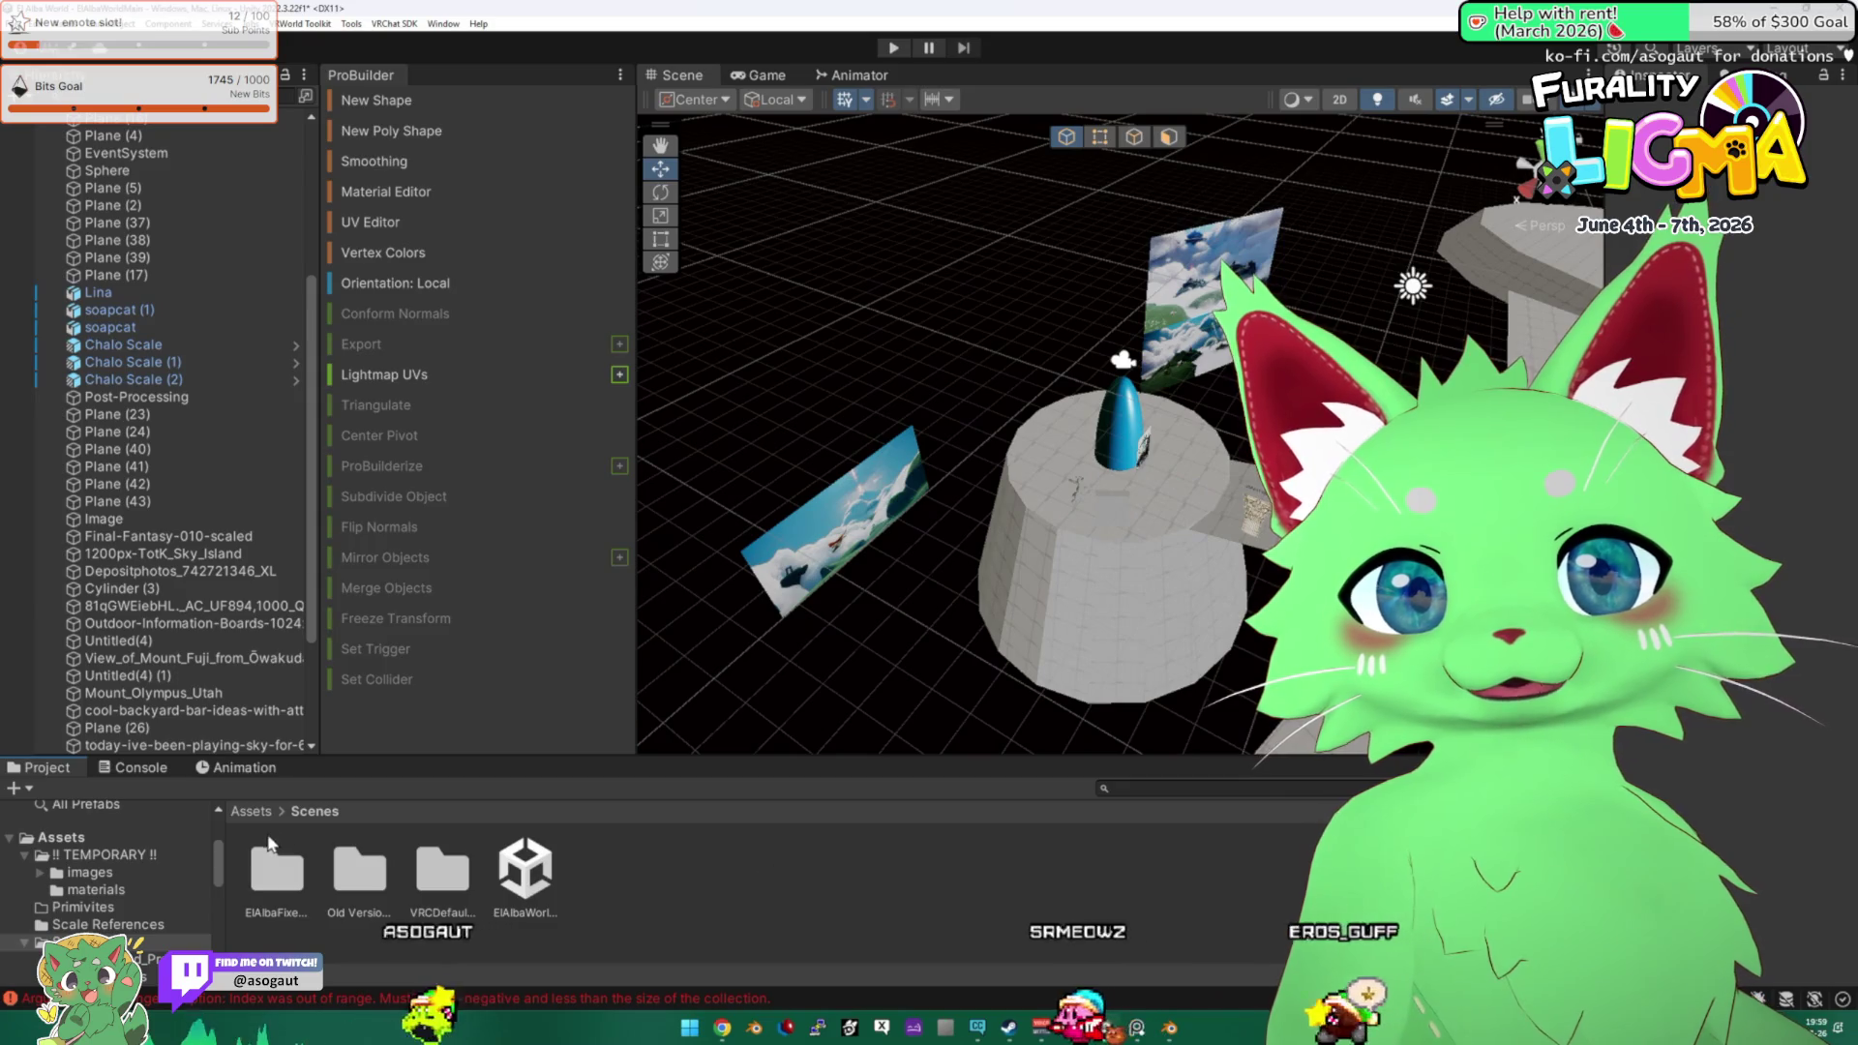
Open the !! TEMPORARY !! folder in the Project window.
left_click(251, 811)
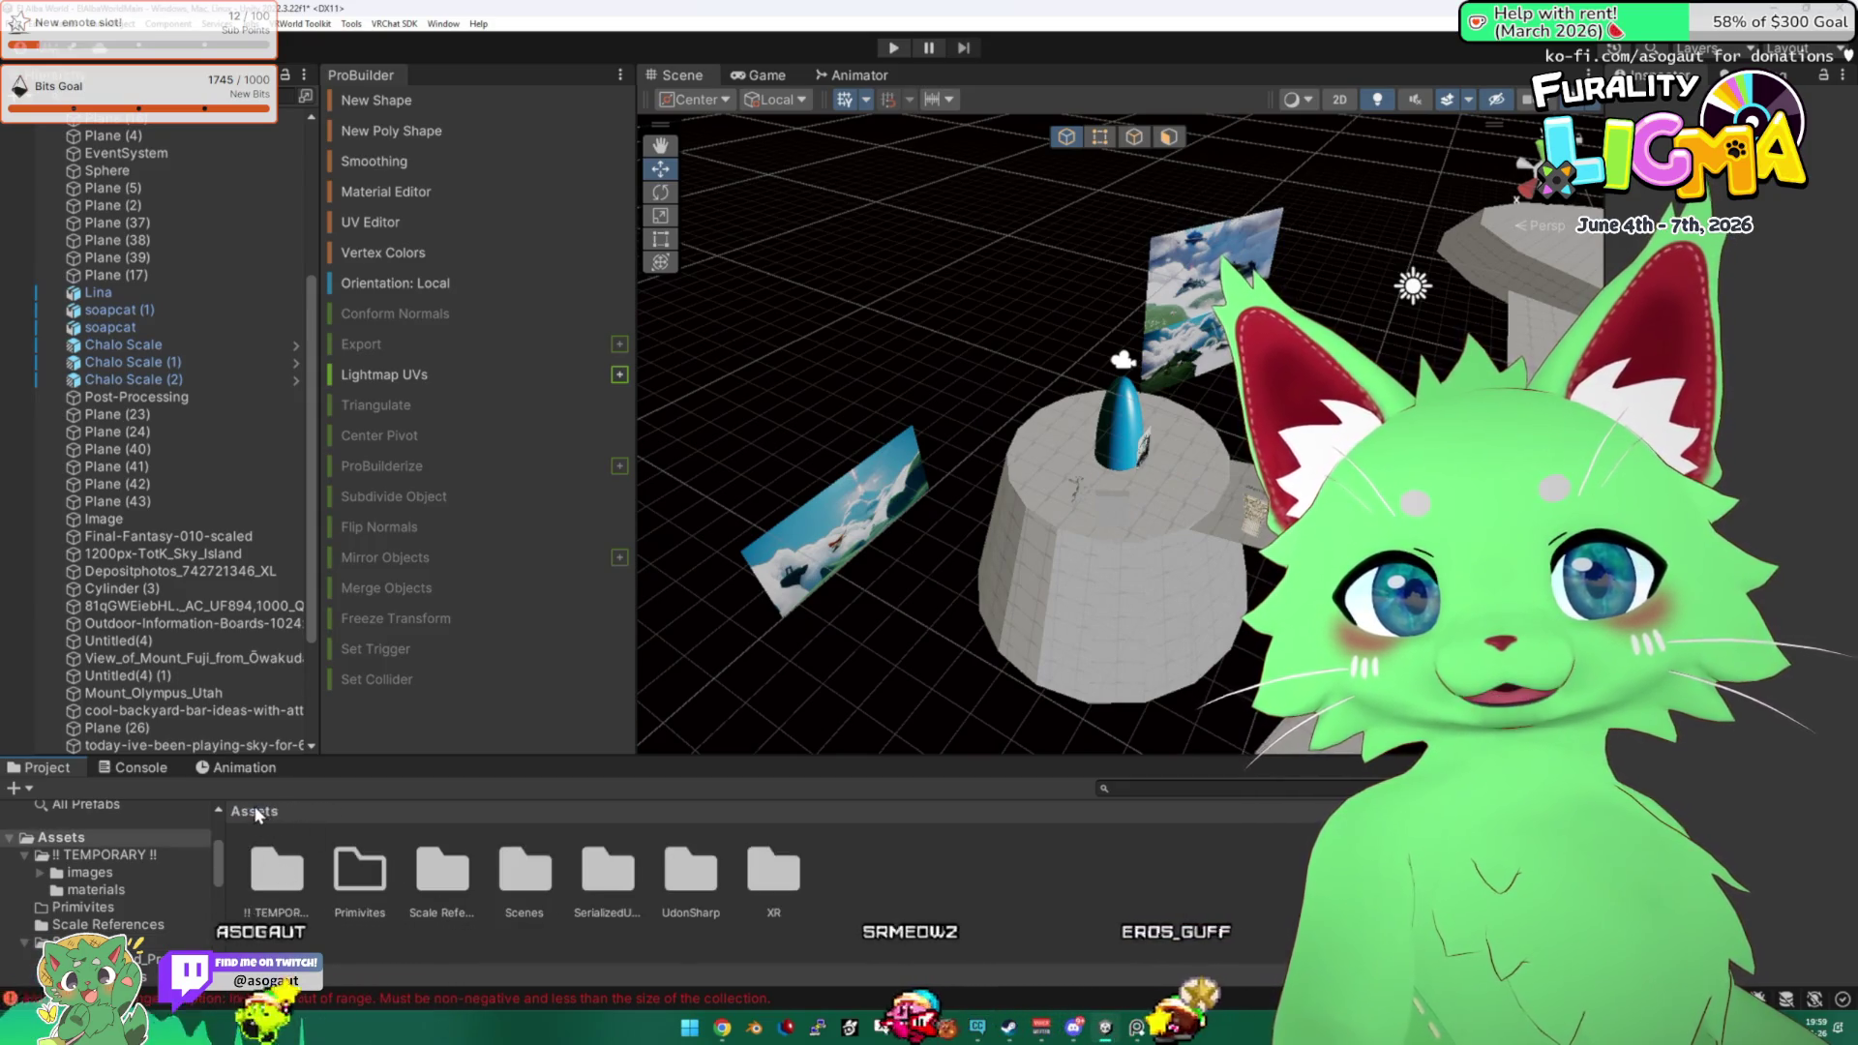
right_click(954, 911)
mouse_move(1093, 440)
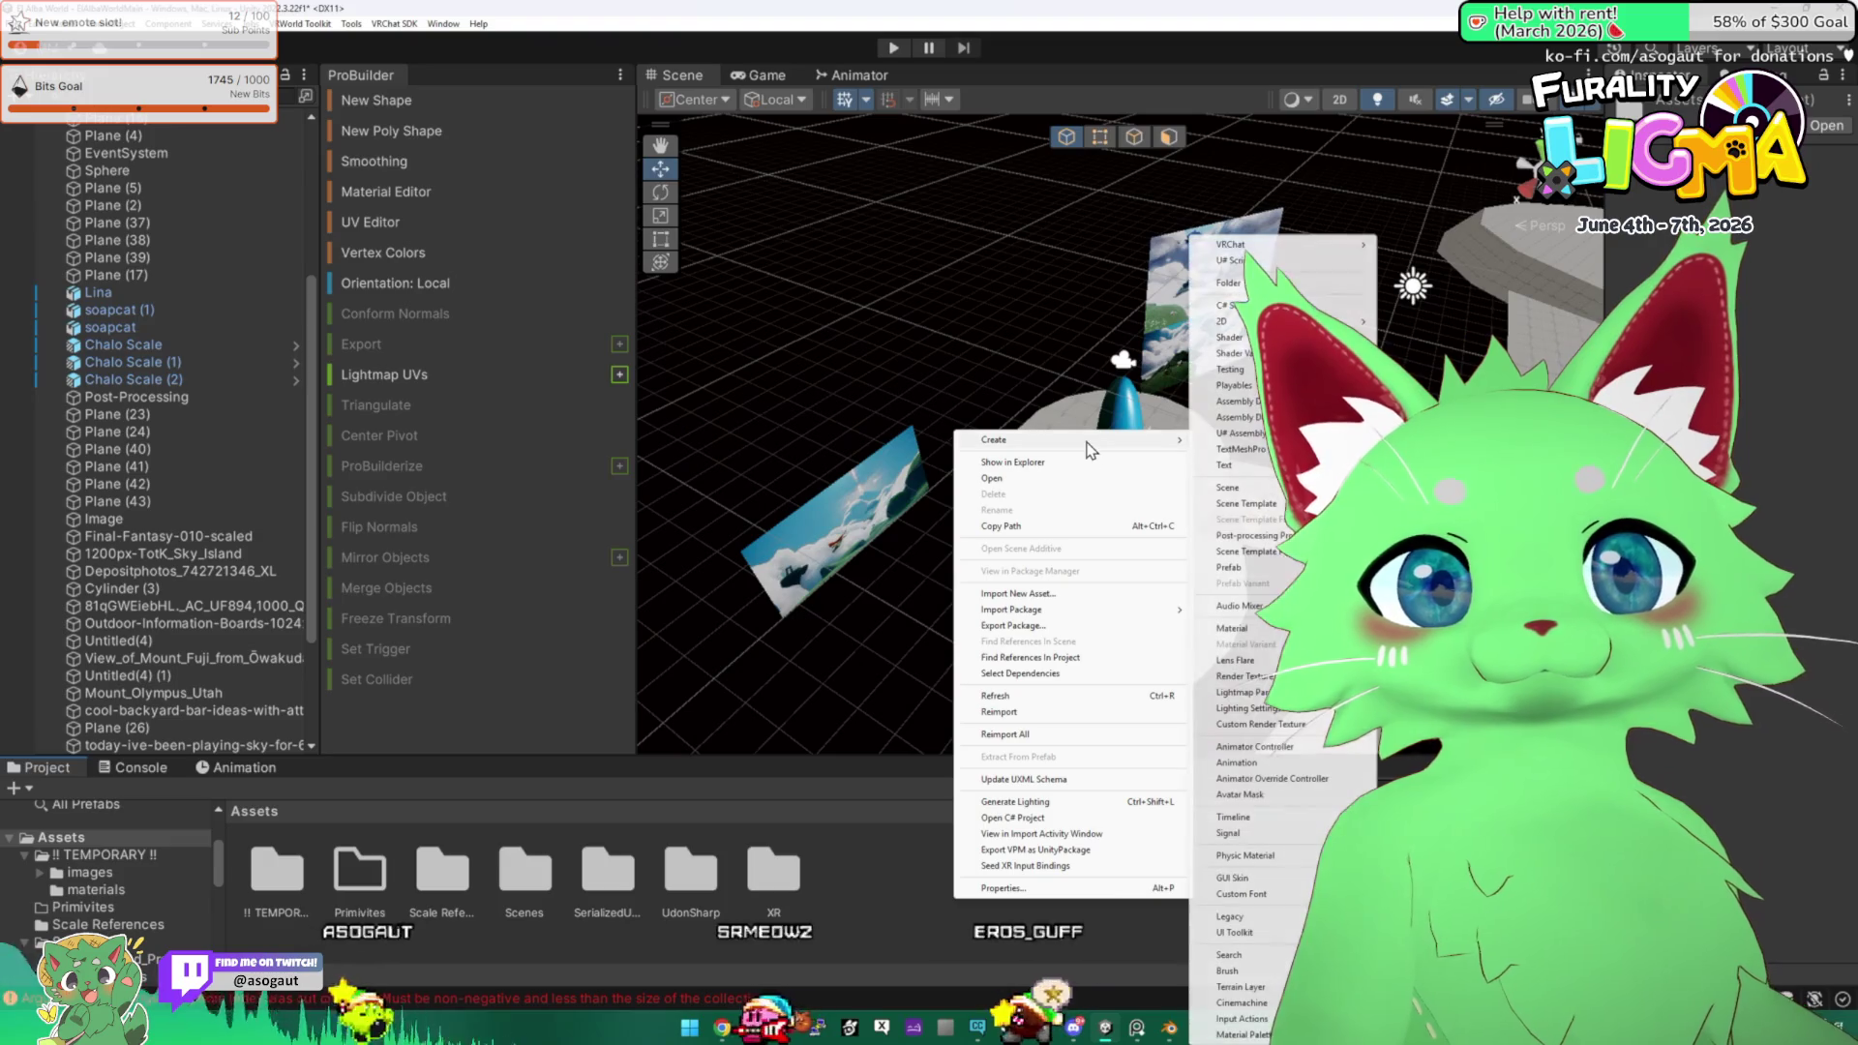
left_click(276, 870)
double_click(276, 870)
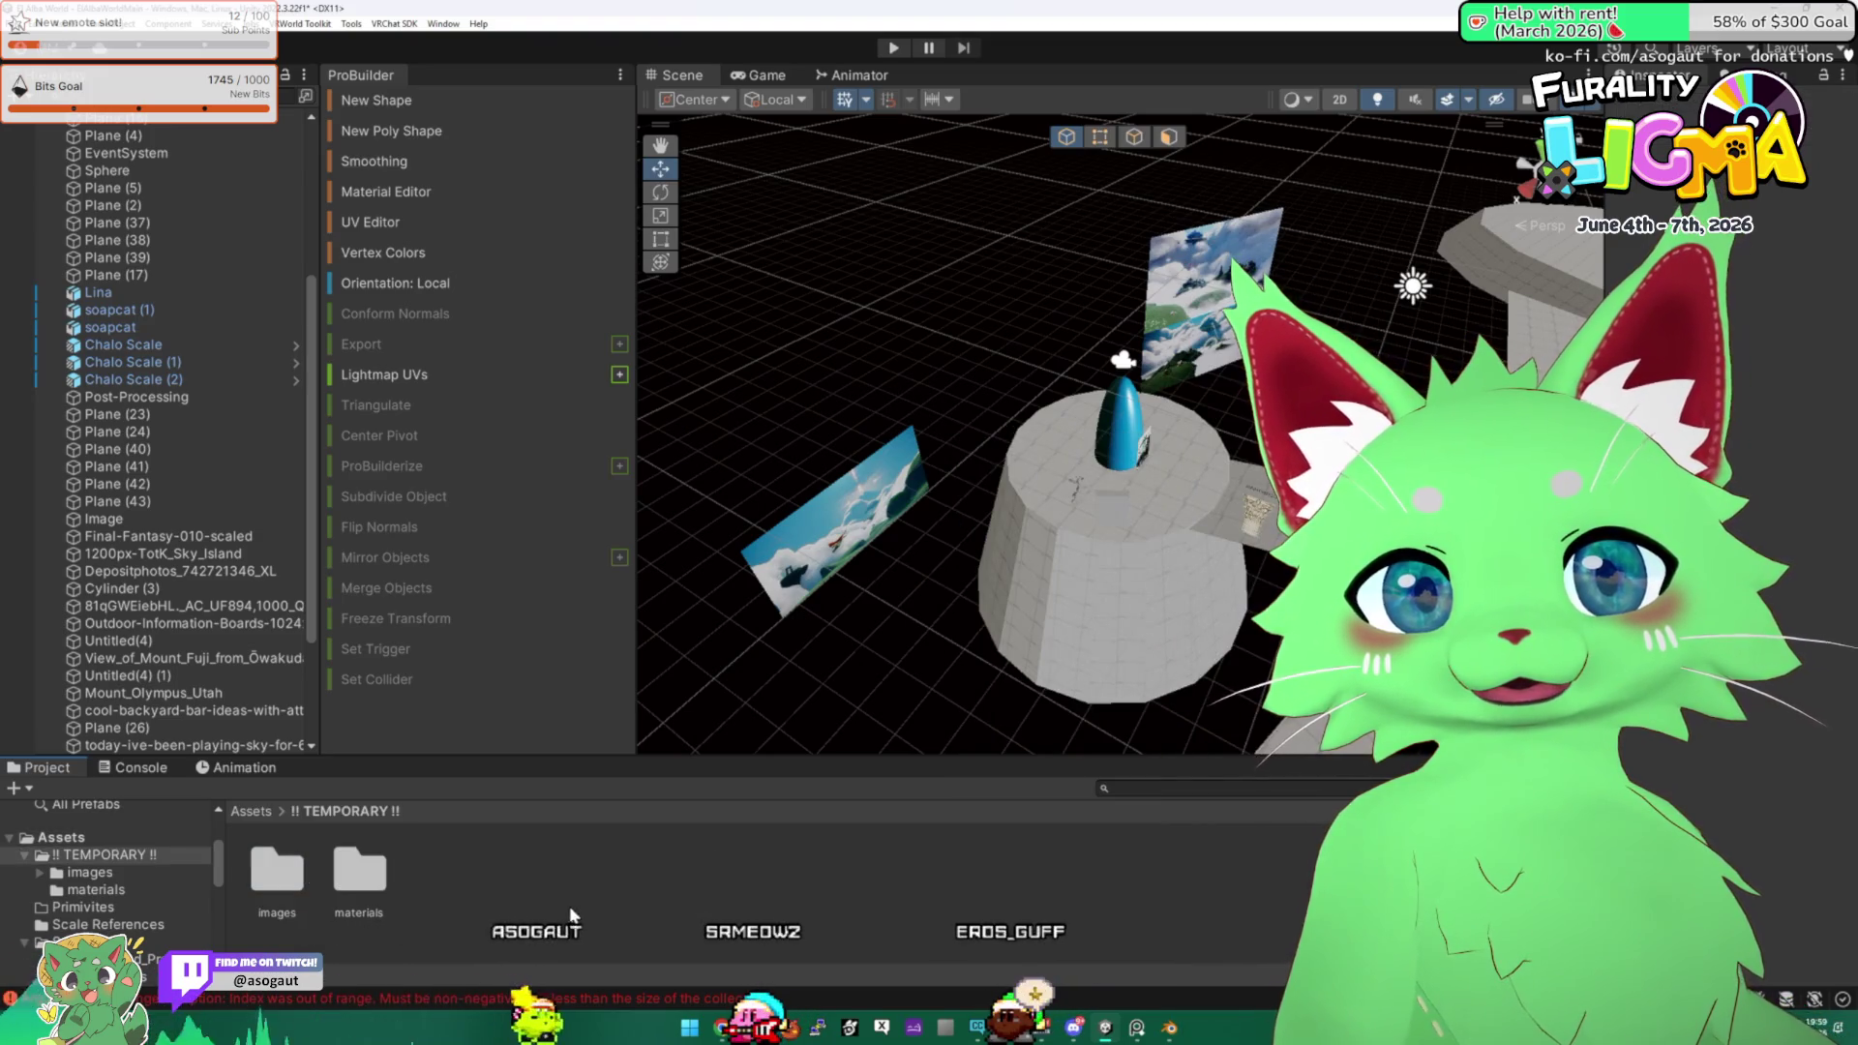
Create a folder named 'blender files and fbx files' inside !! TEMPORARY !!
right_click(566, 895)
mouse_move(736, 433)
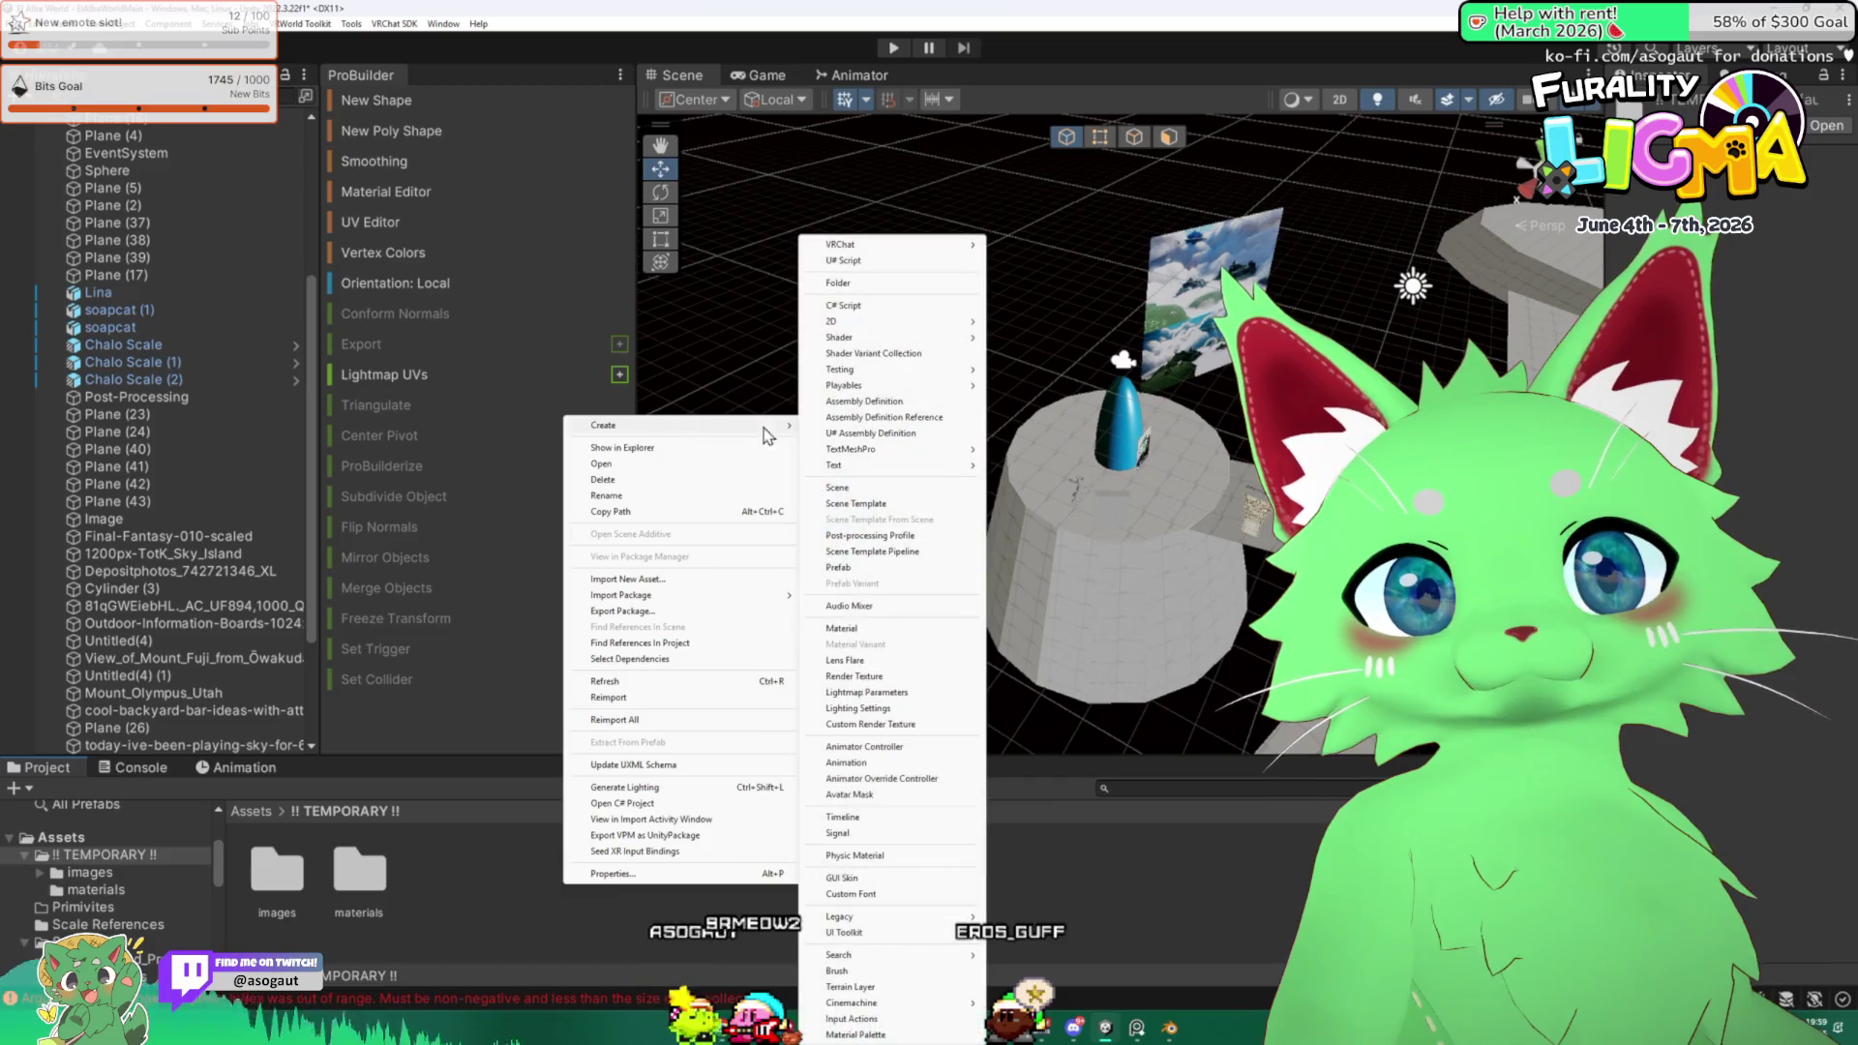
left_click(888, 285)
type("blend")
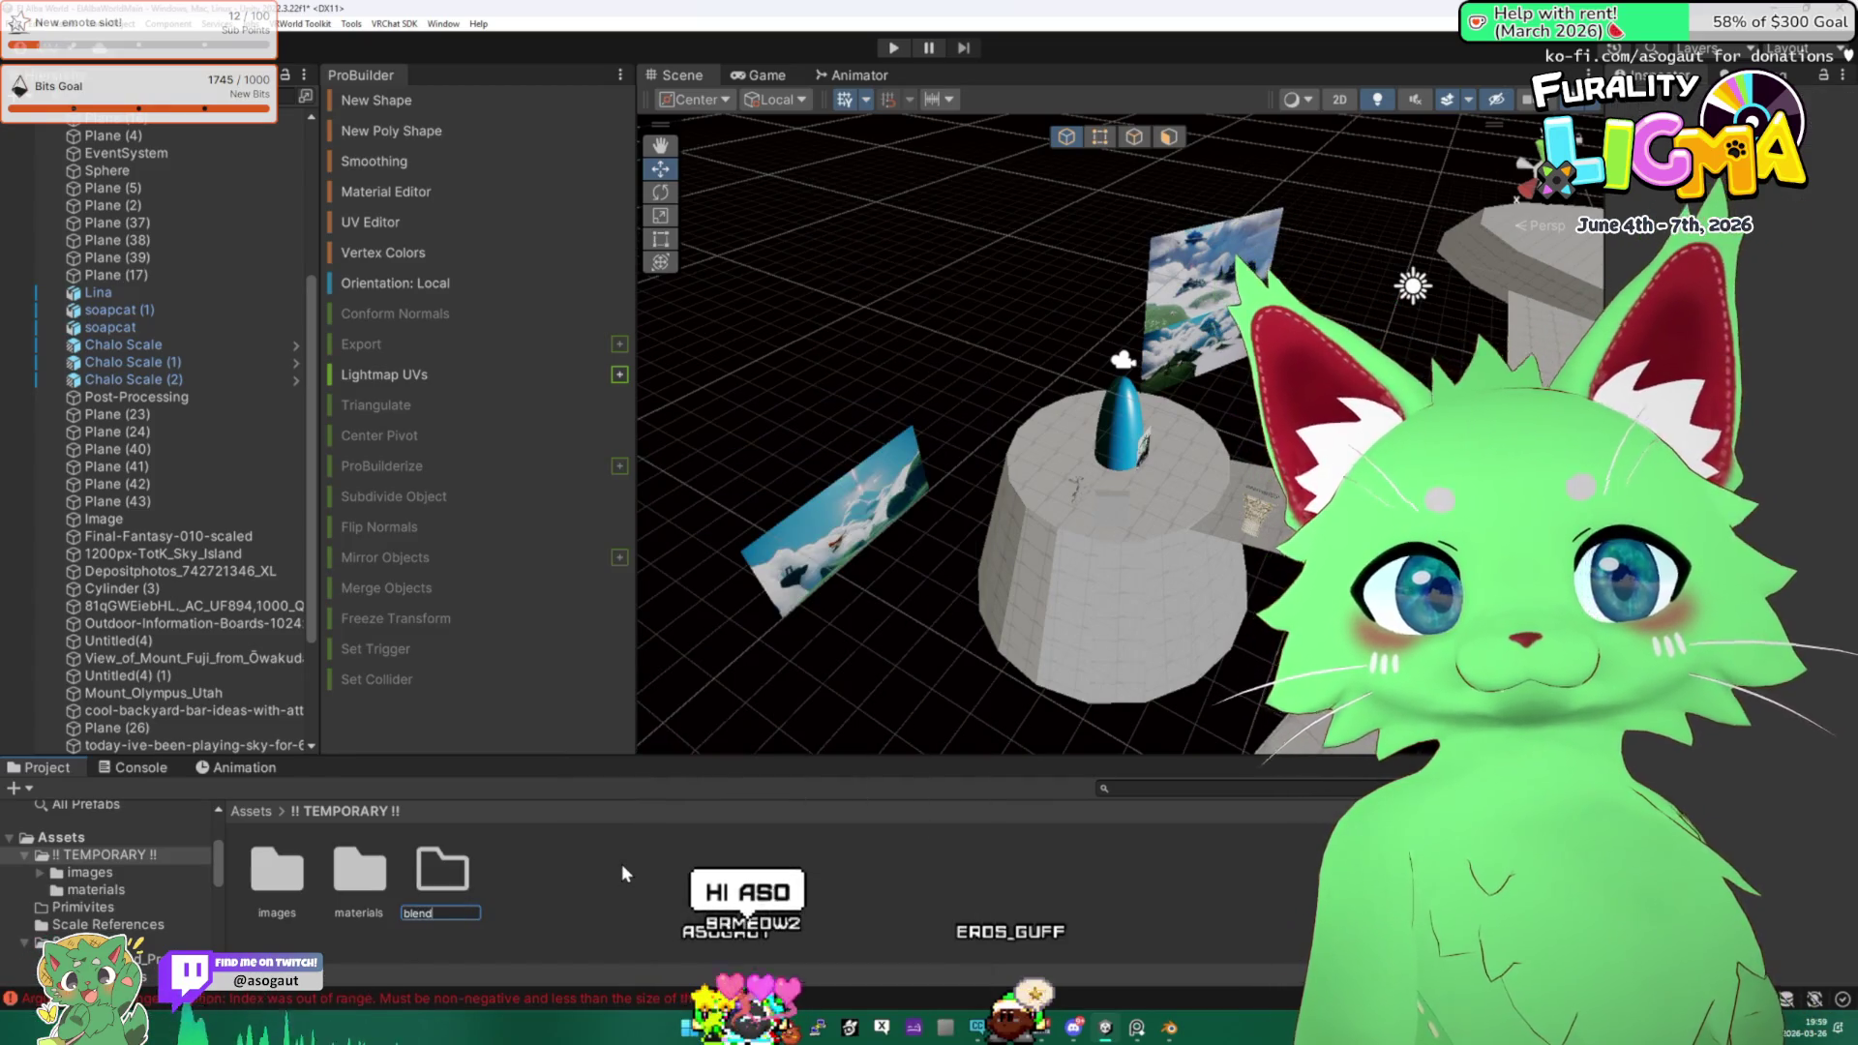
key("BackSpace")
key("BackSpace")
key("BackSpace")
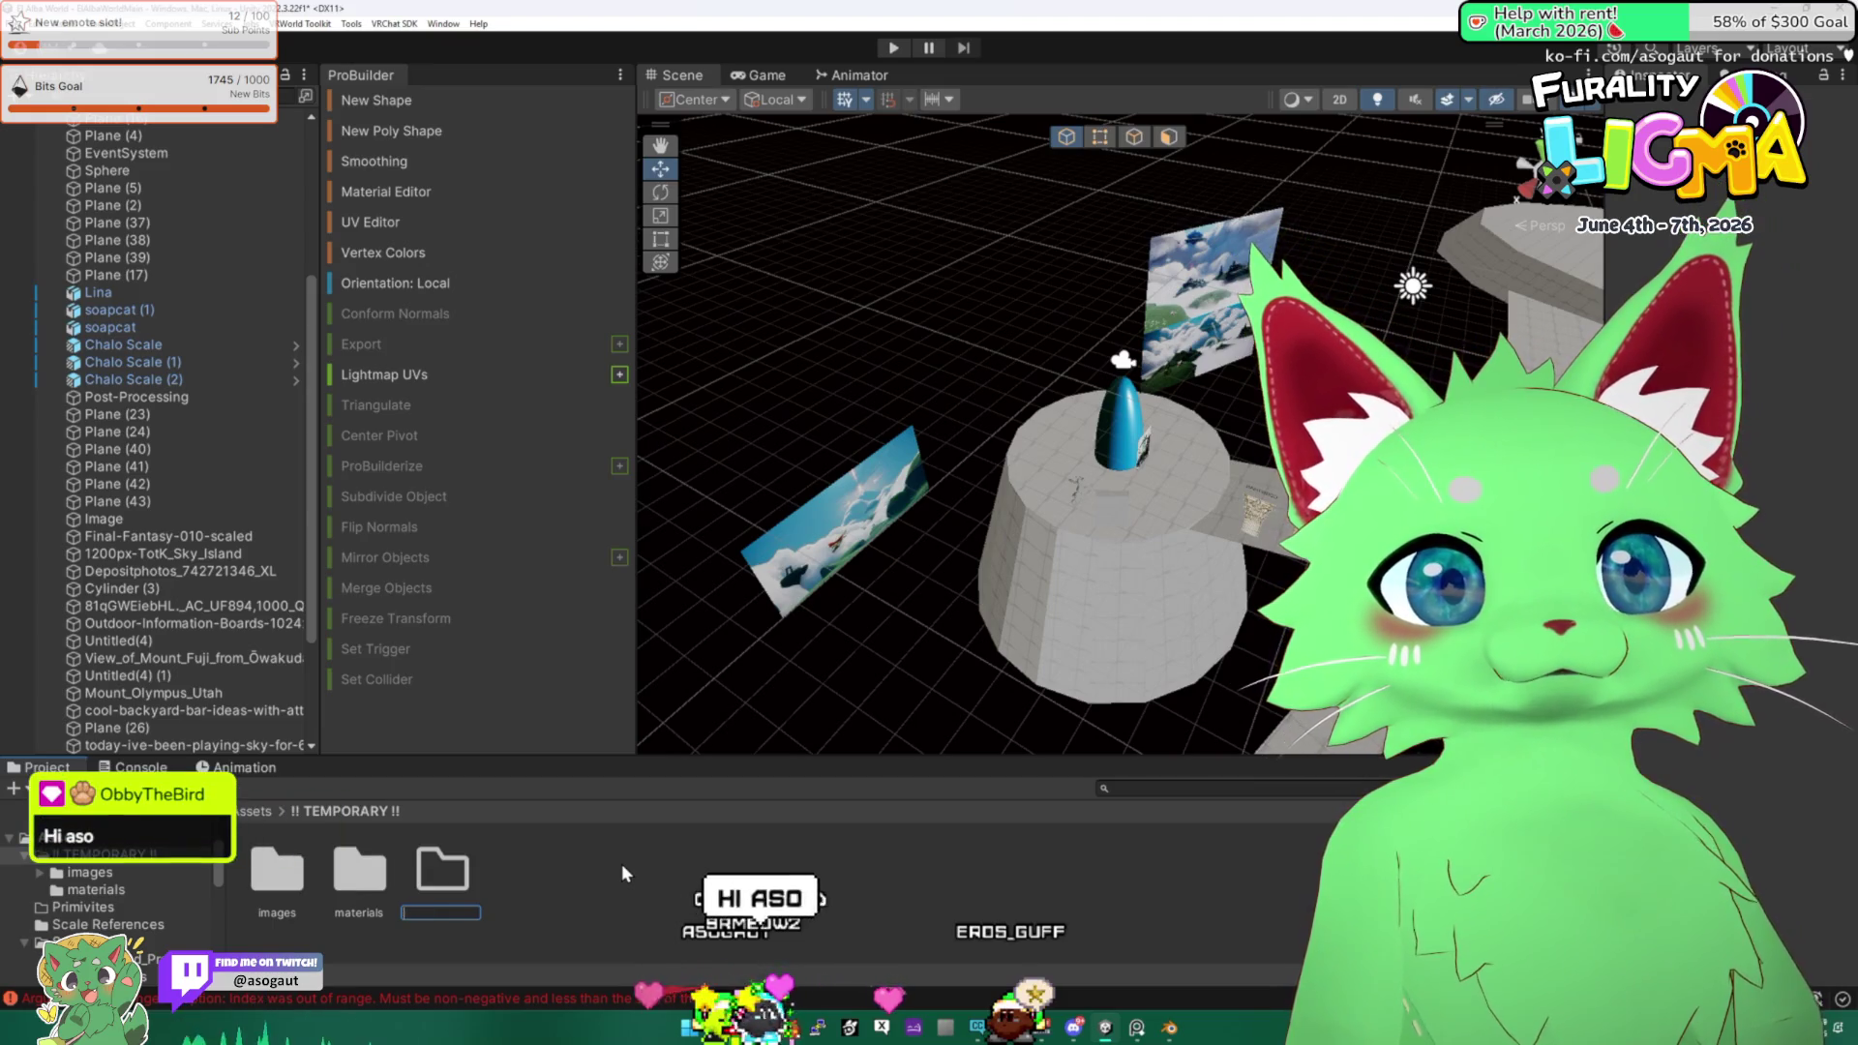
type("blender and fb")
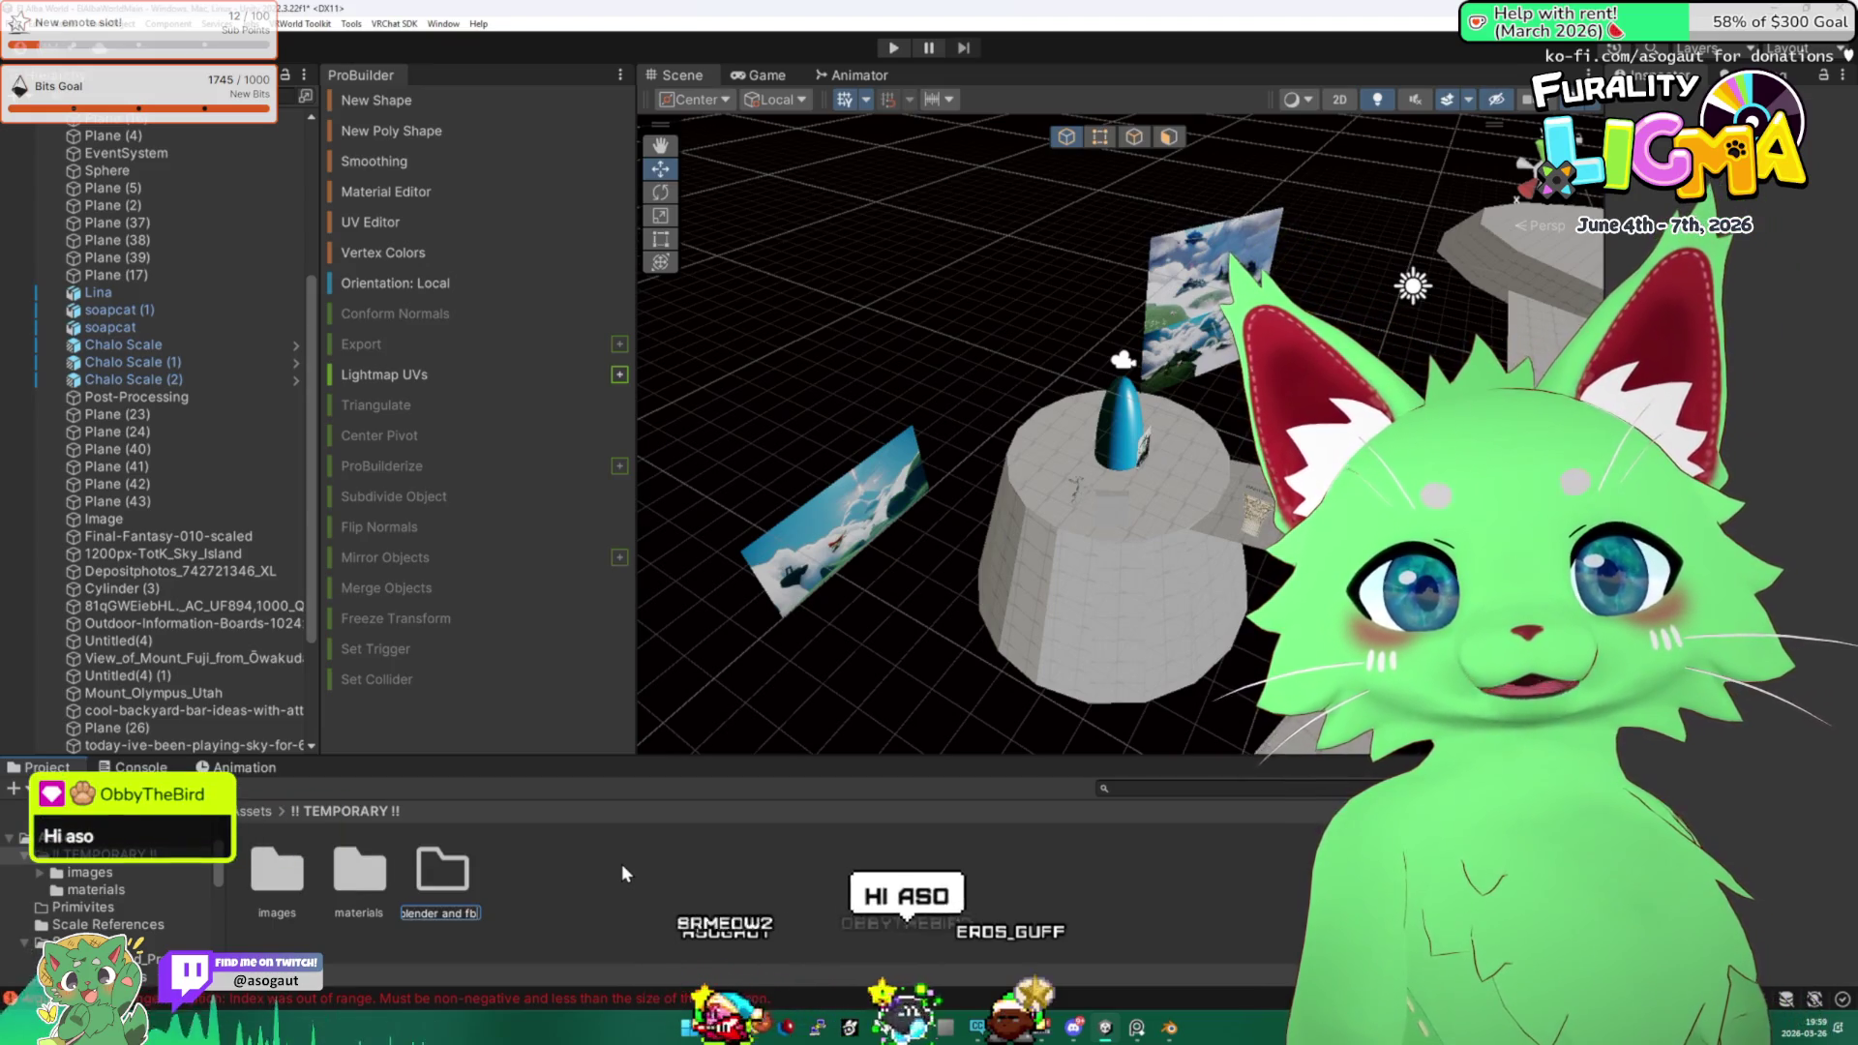
key("BackSpace")
key("BackSpace")
key("BackSpace")
type("files and fbx files")
key("Return")
key("Return")
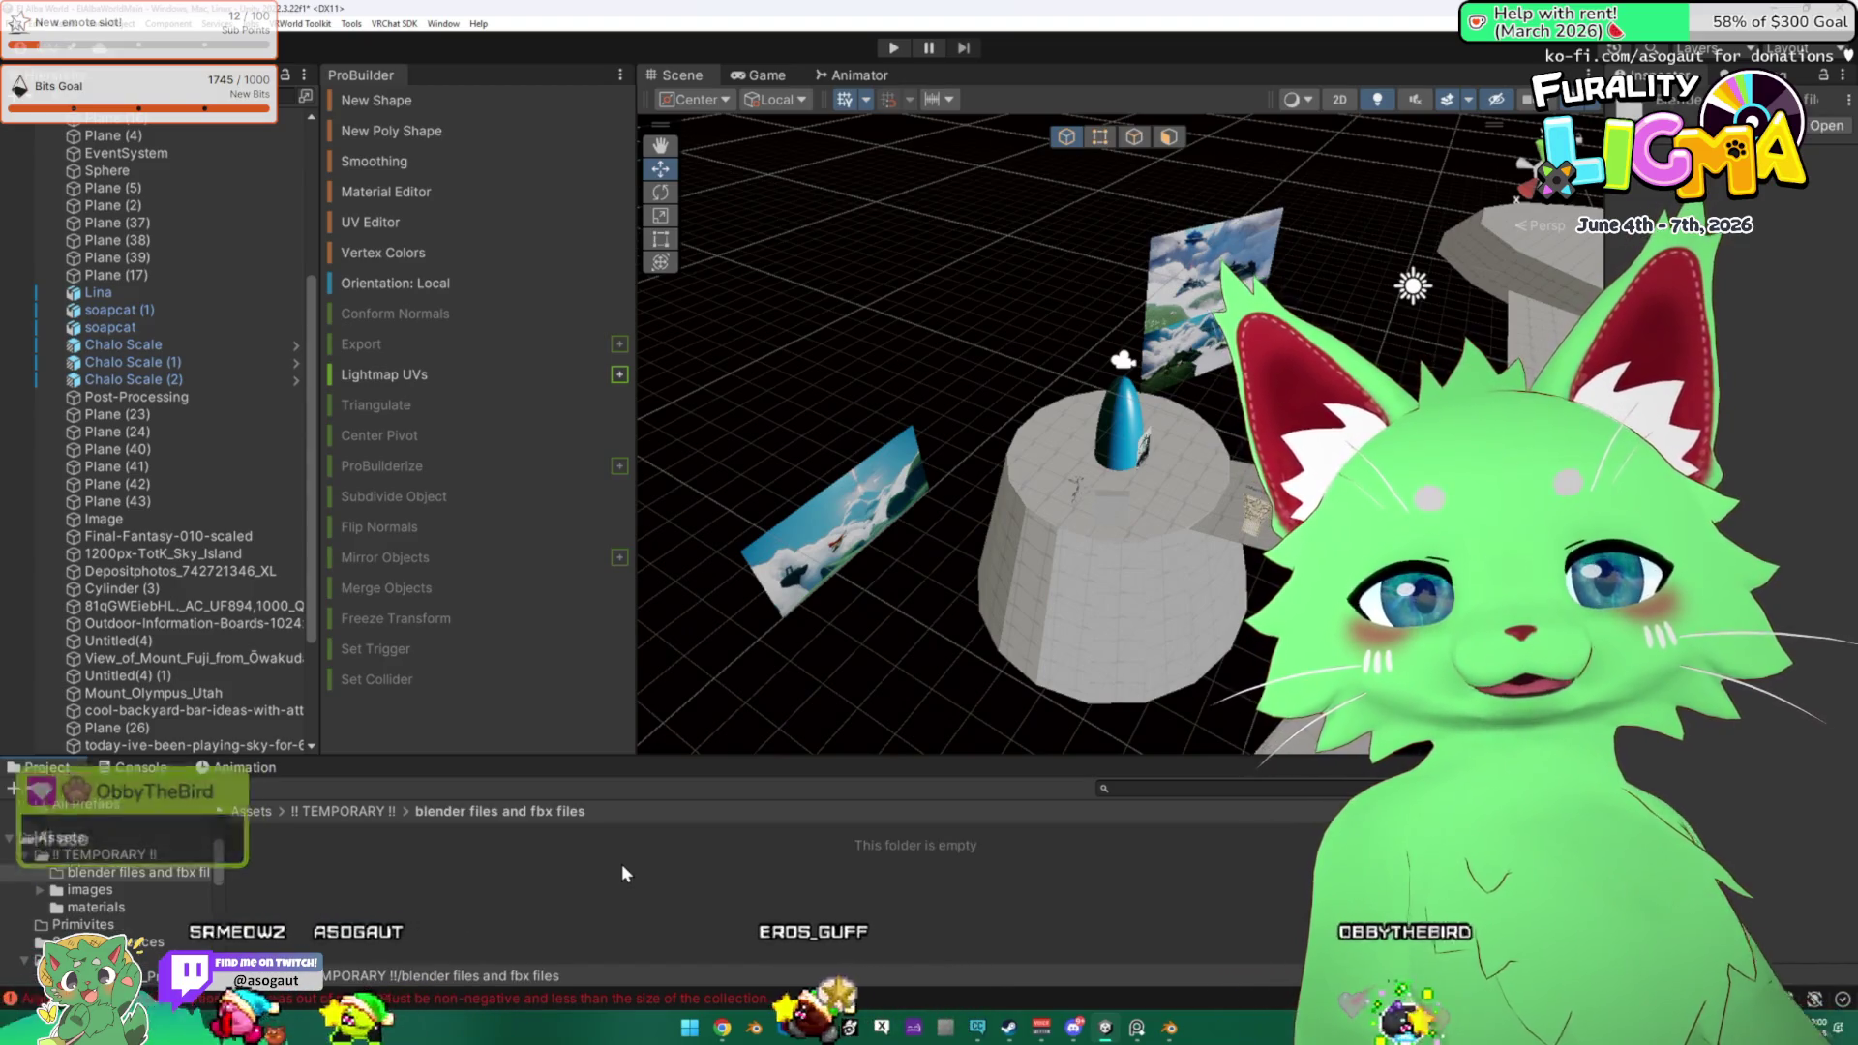
Add an 'fbx' subfolder and reveal the folder in Windows File Explorer.
right_click(622, 866)
mouse_move(688, 416)
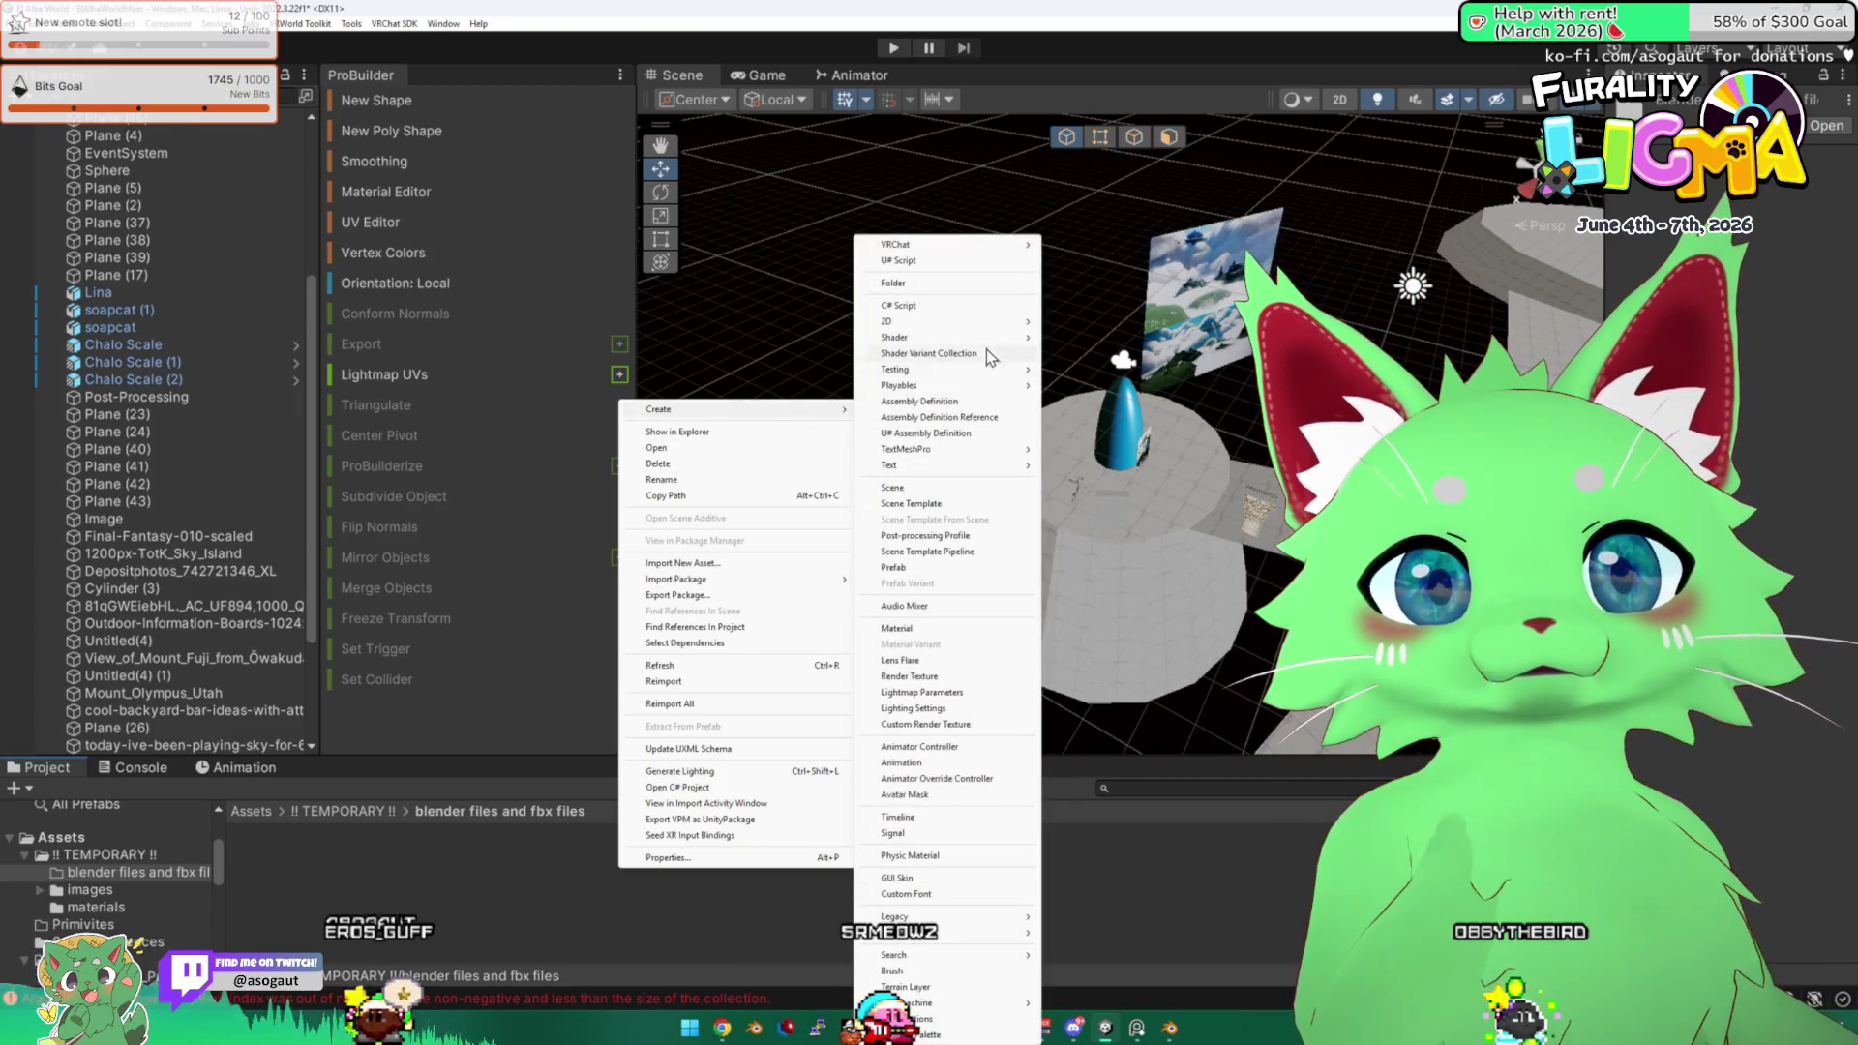
left_click(967, 284)
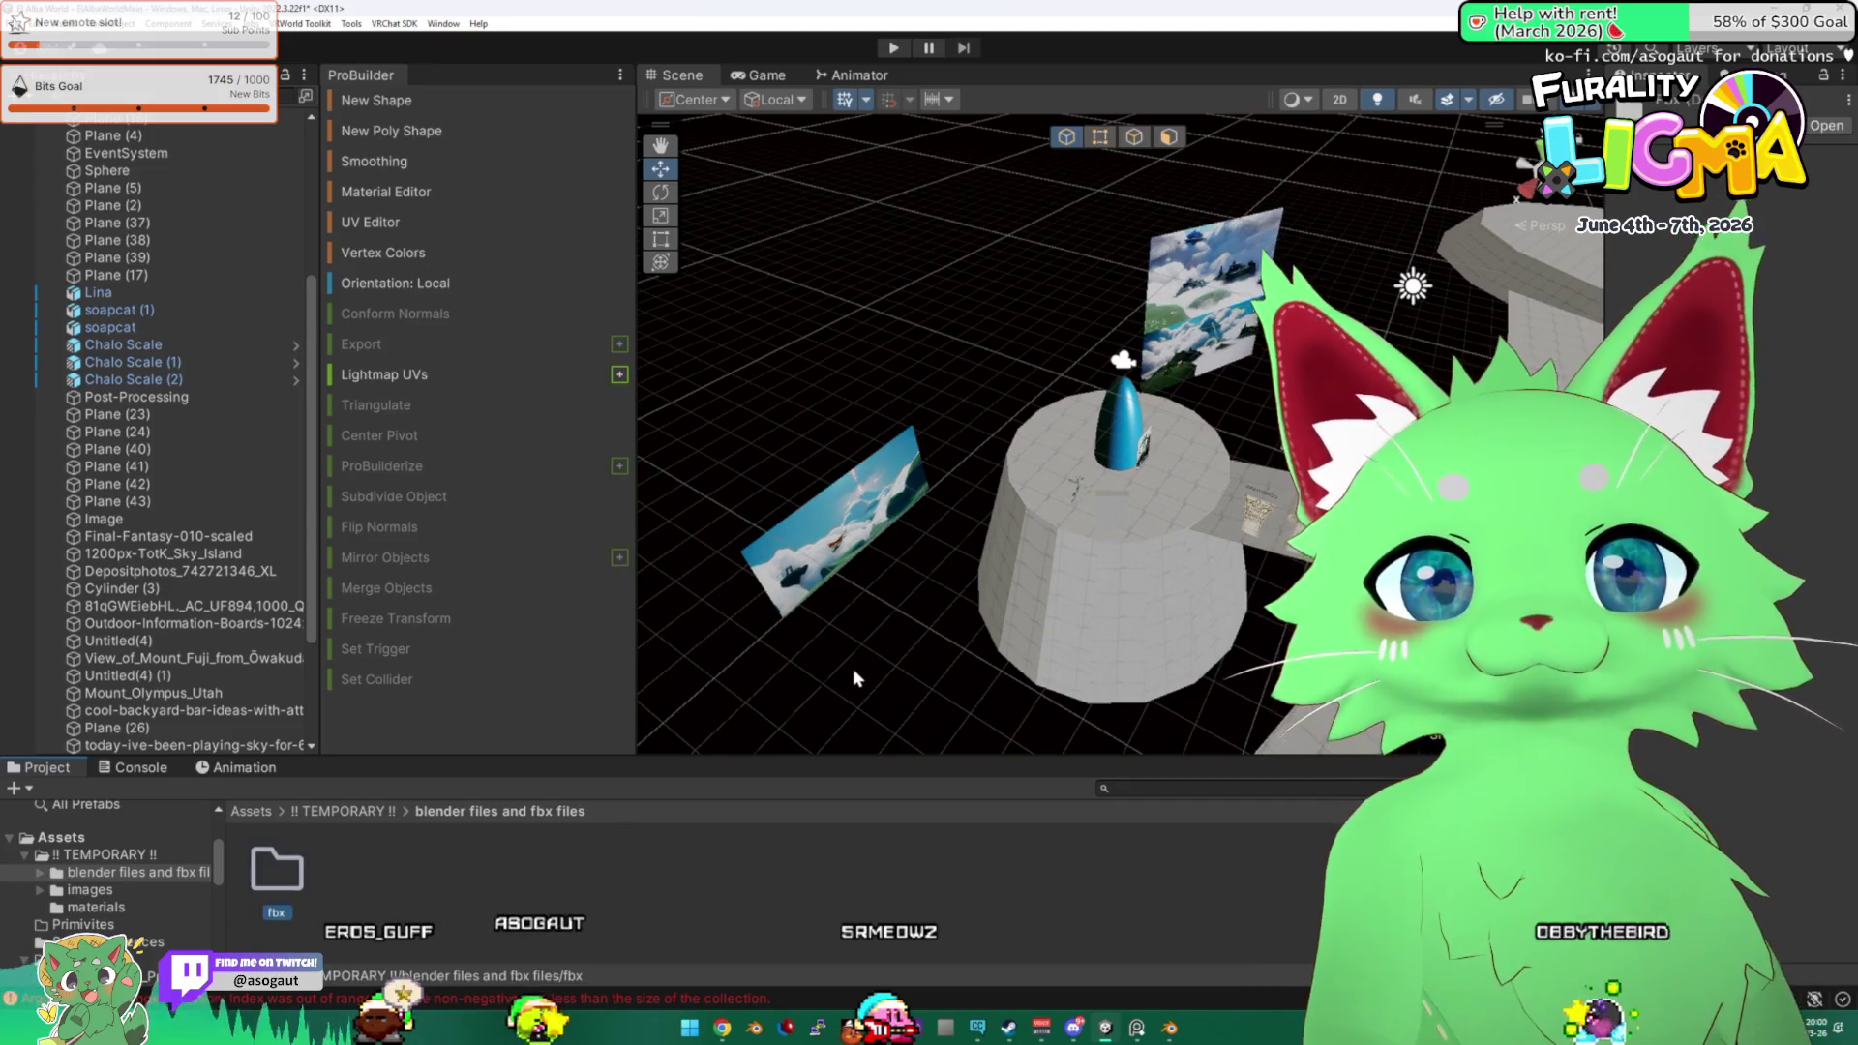
right_click(704, 874)
left_click(774, 440)
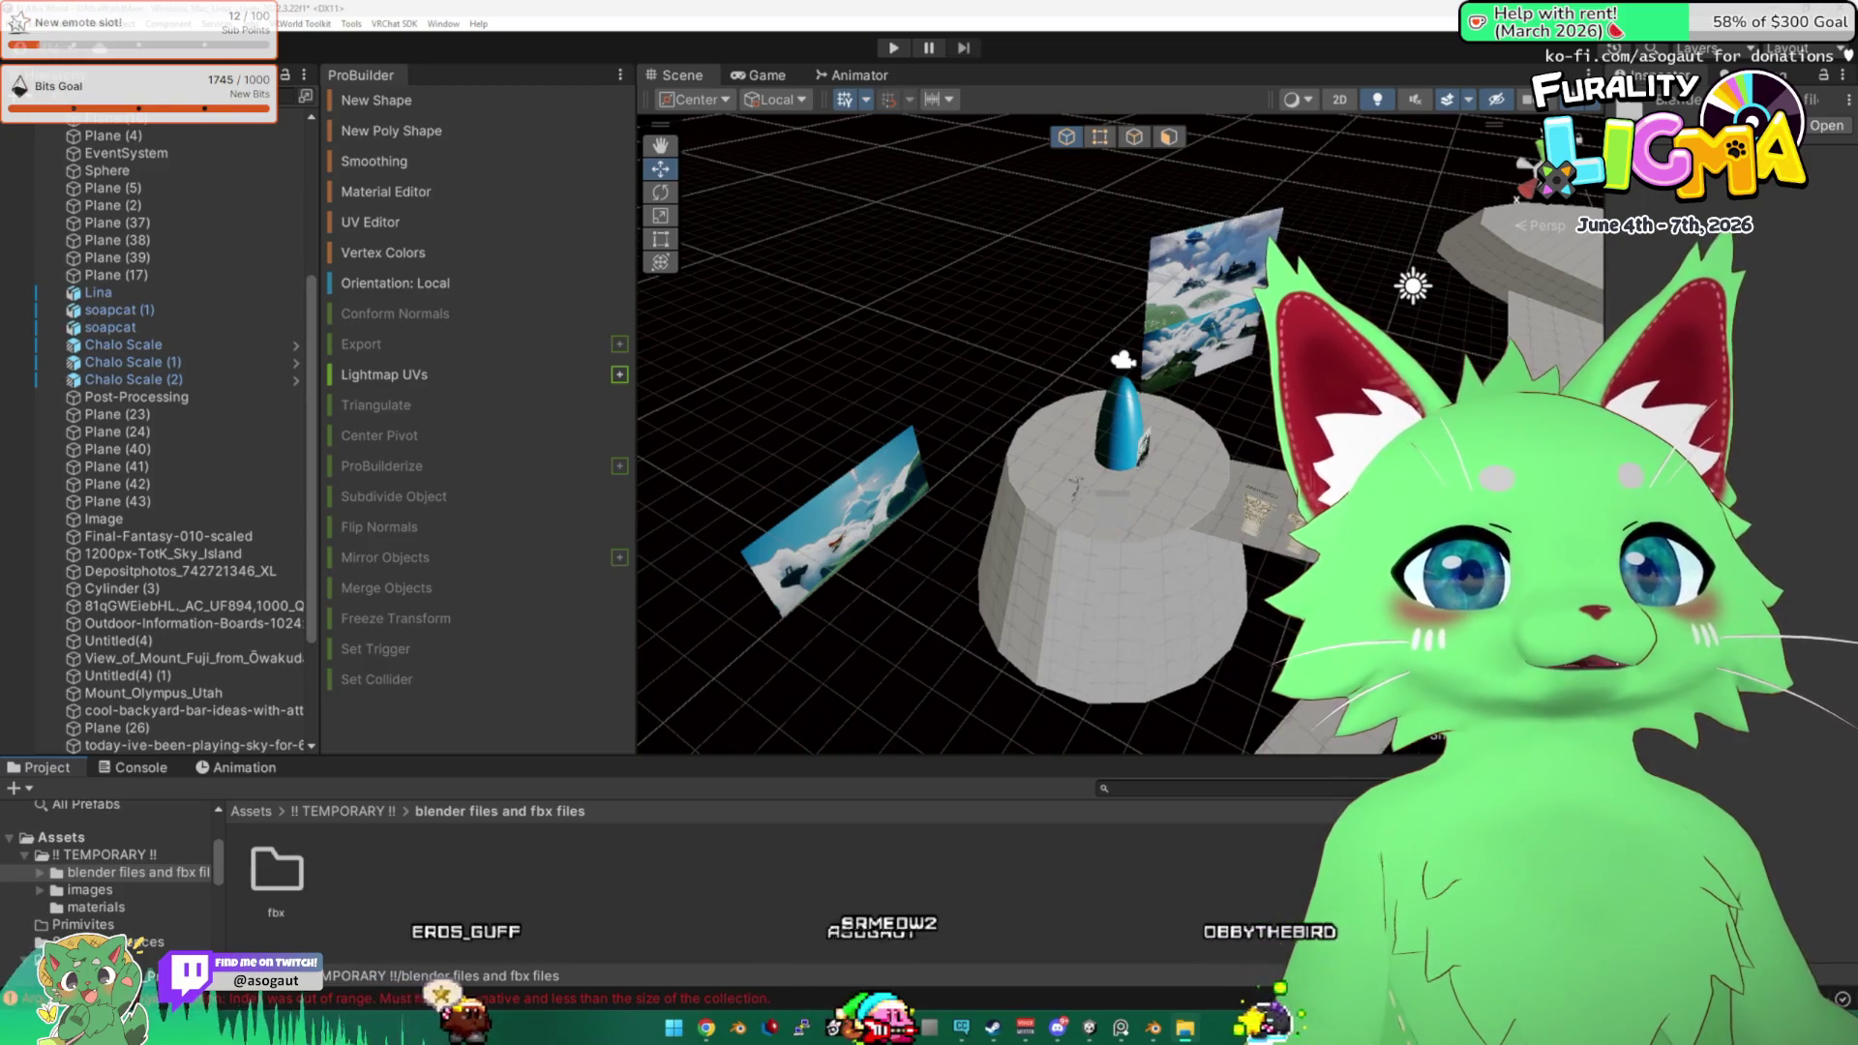
Replace the default scene objects with an ico sphere set to 1 subdivision.
key("a")
key("x")
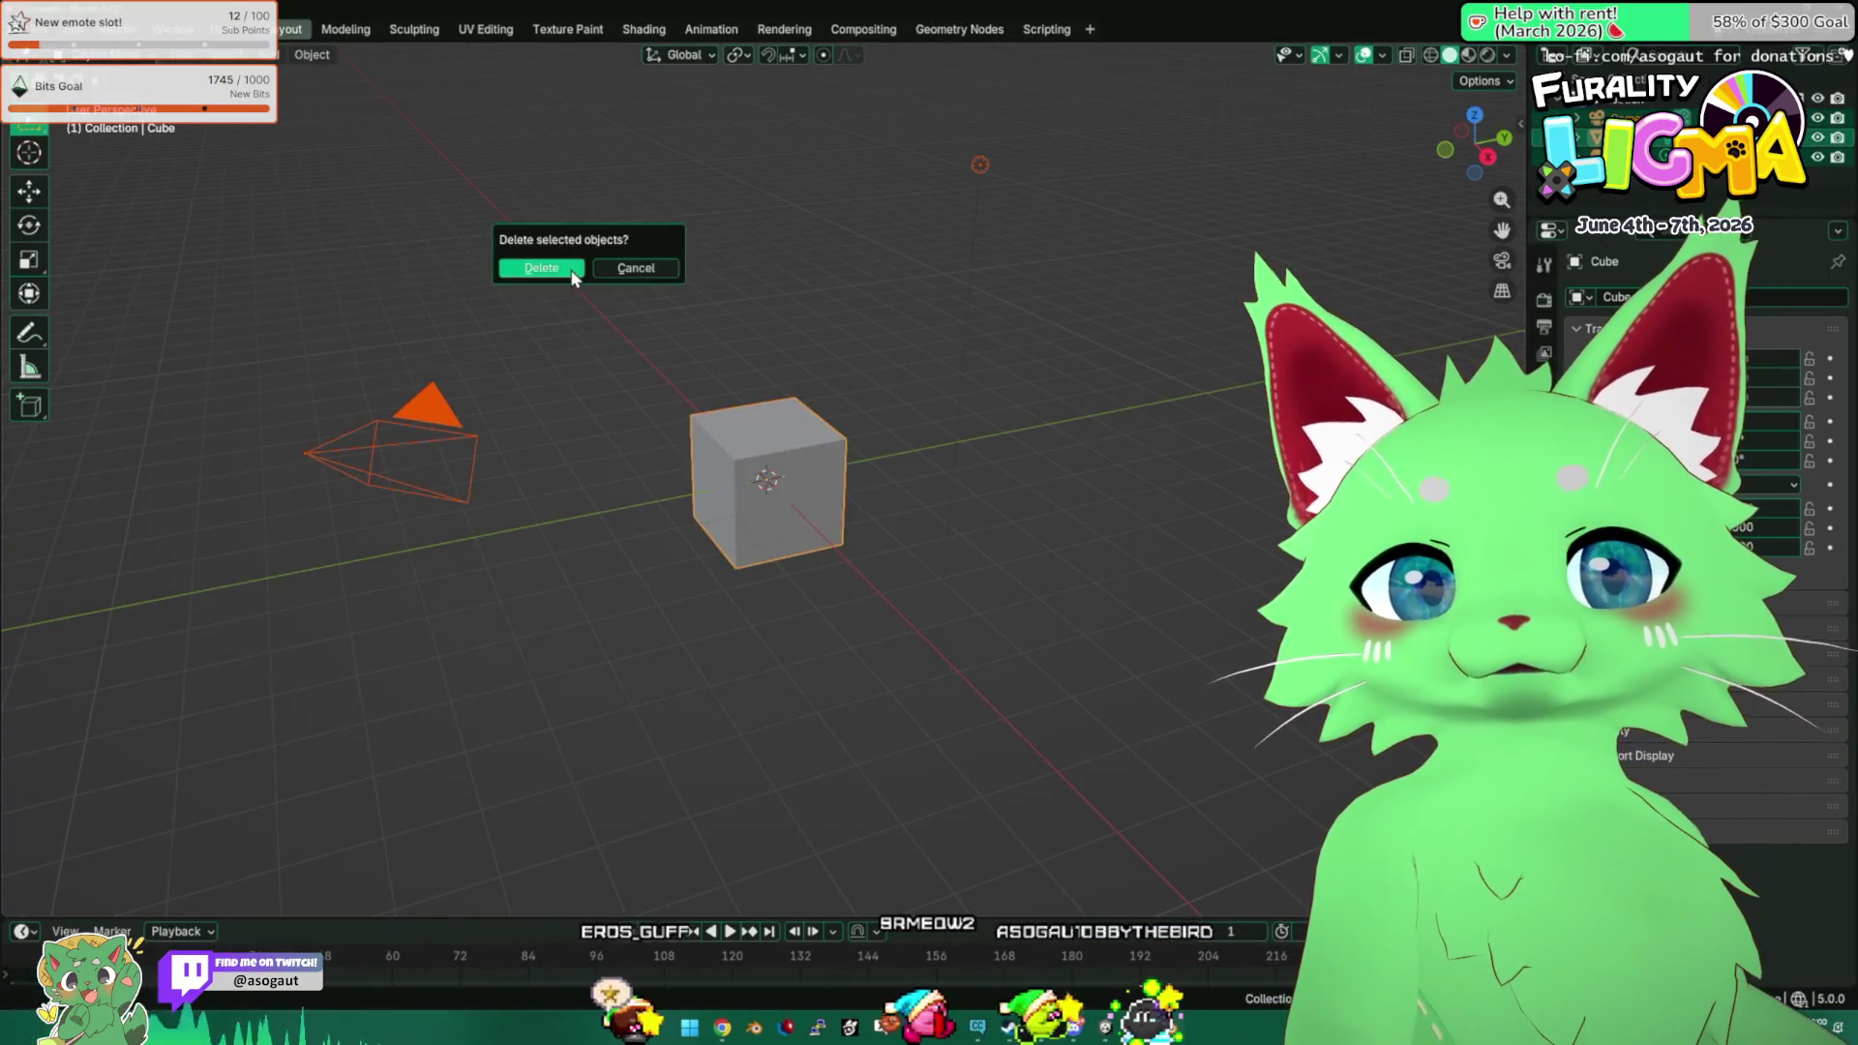
left_click(571, 274)
key("shift+a")
mouse_move(625, 293)
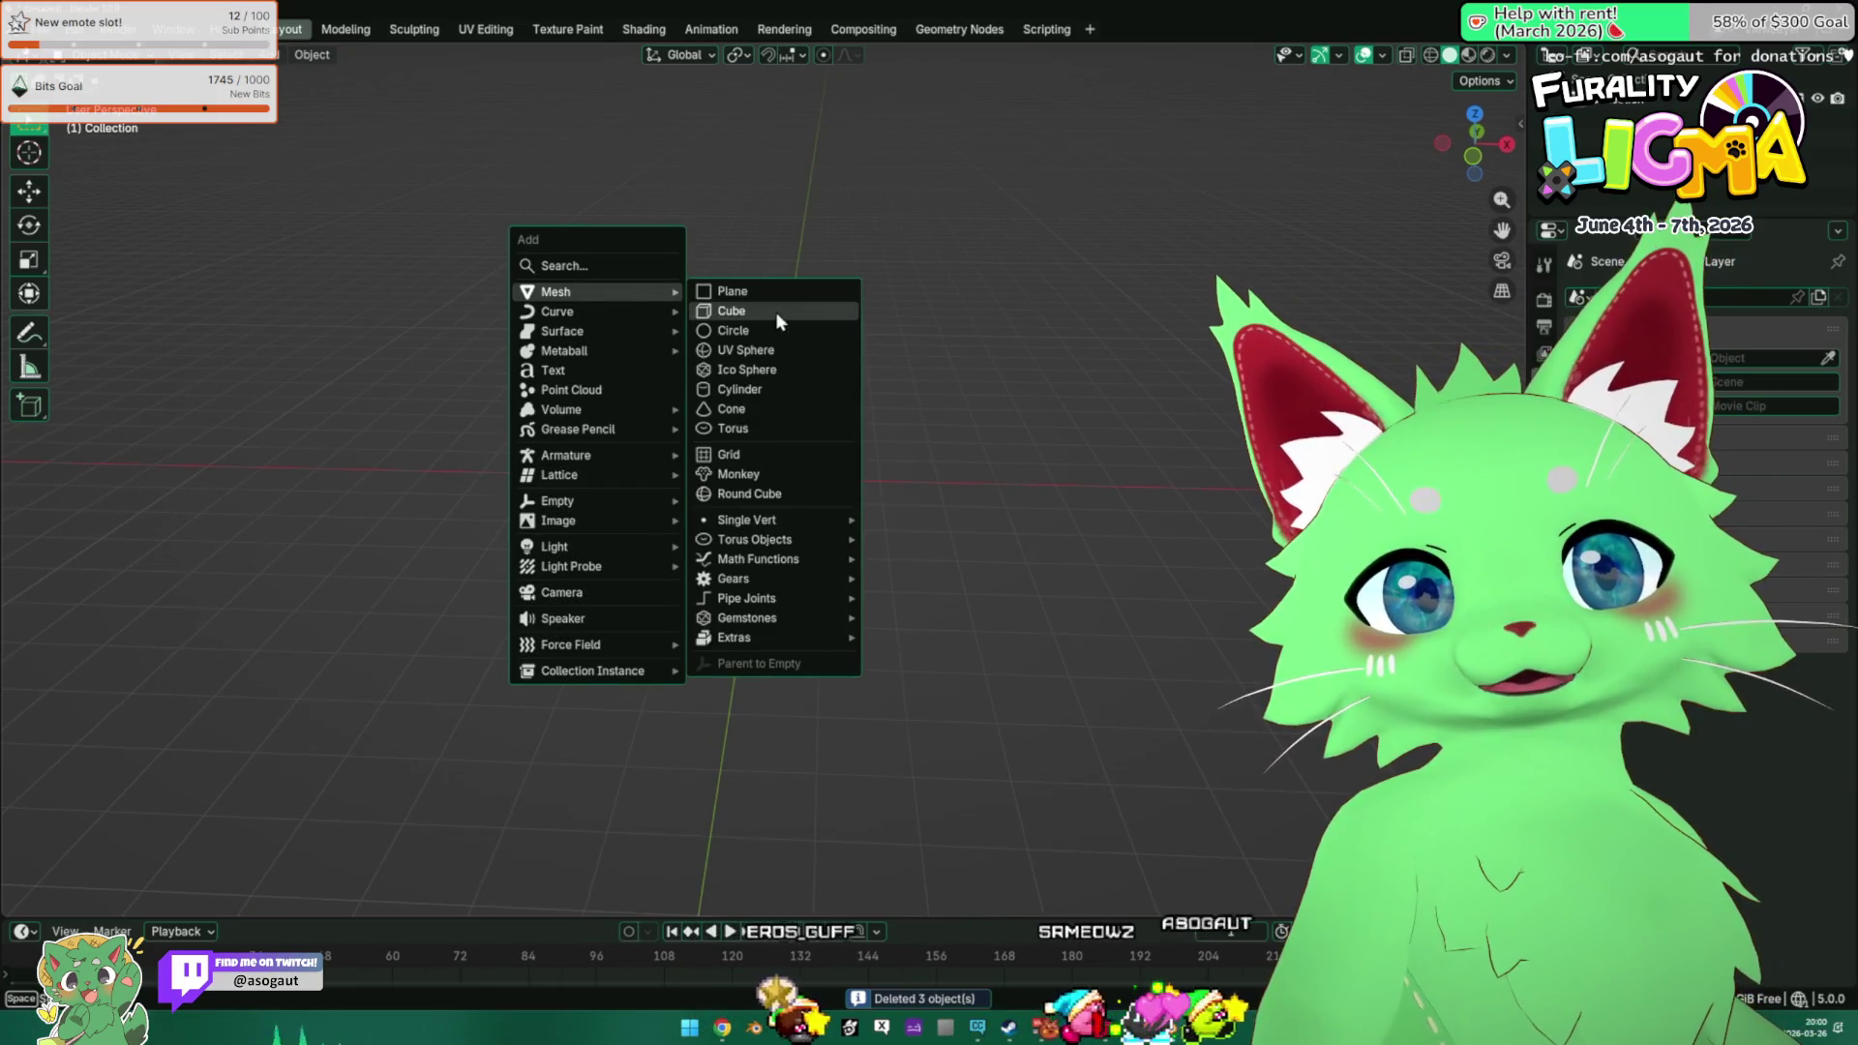
left_click(784, 368)
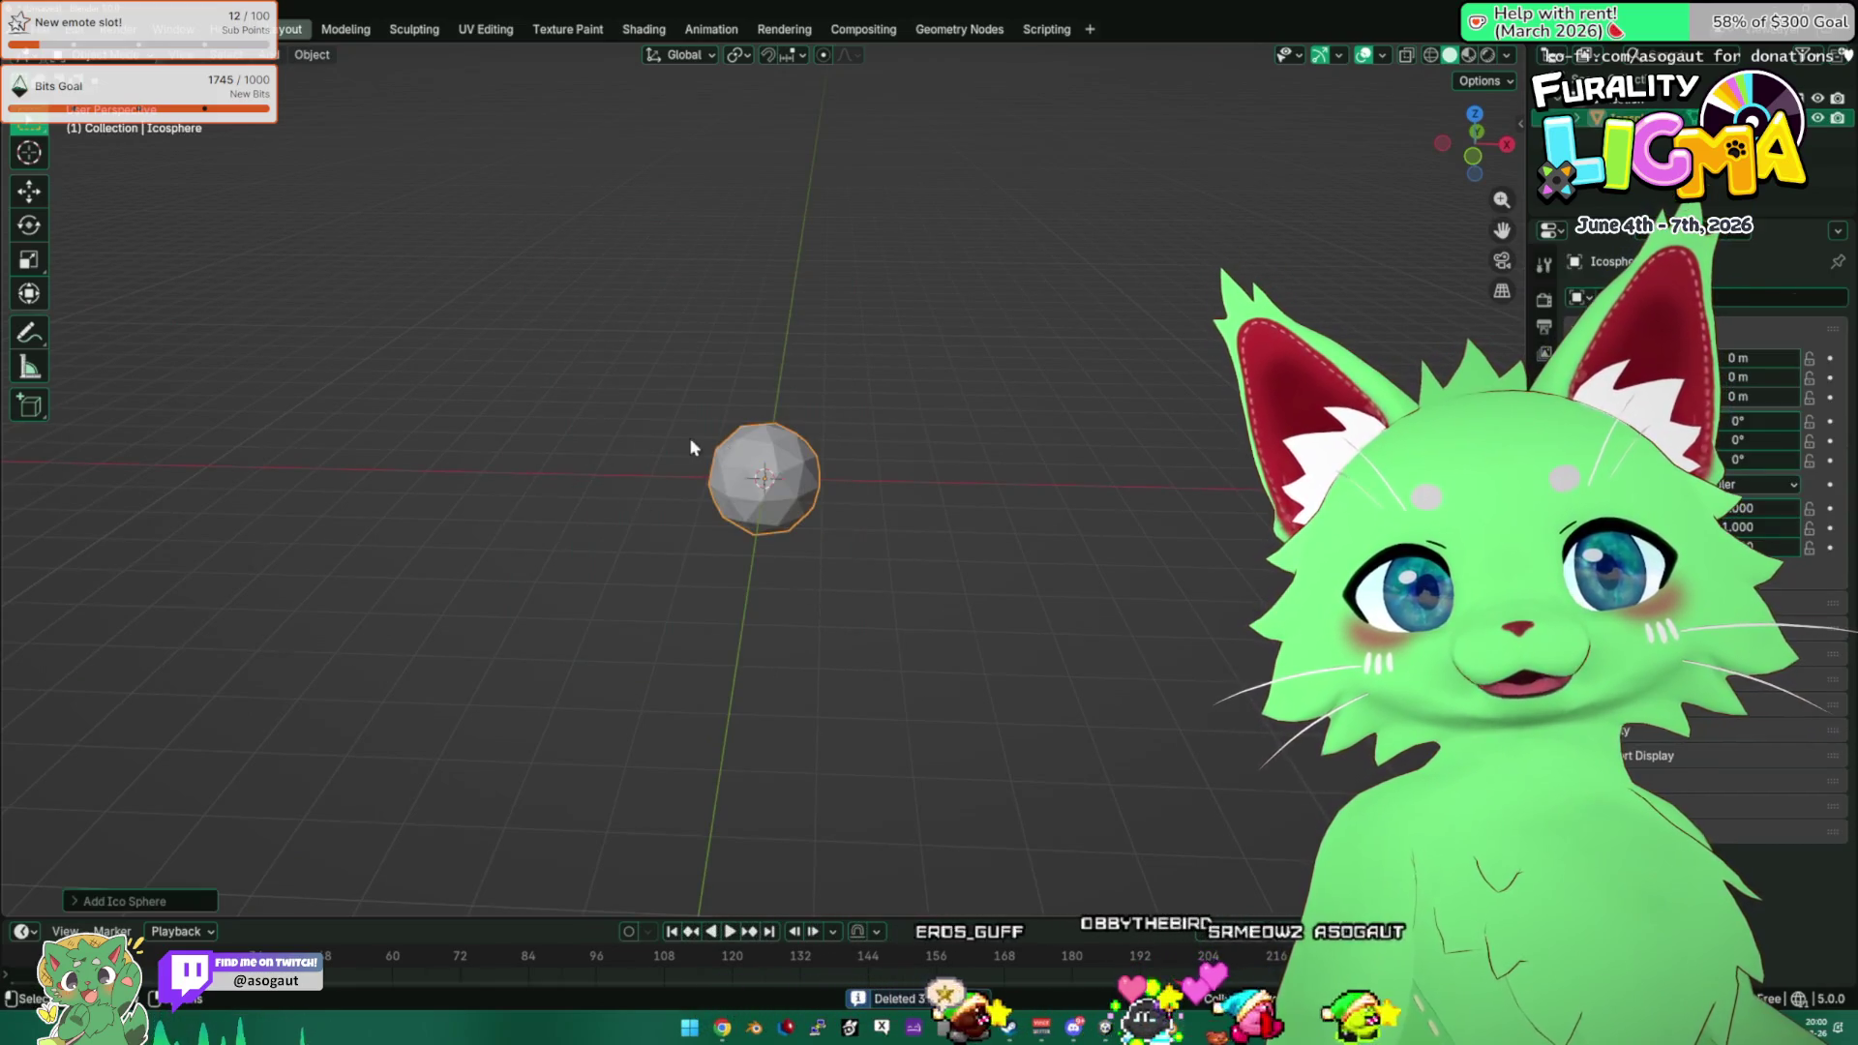
scroll(707, 440, "up", 4)
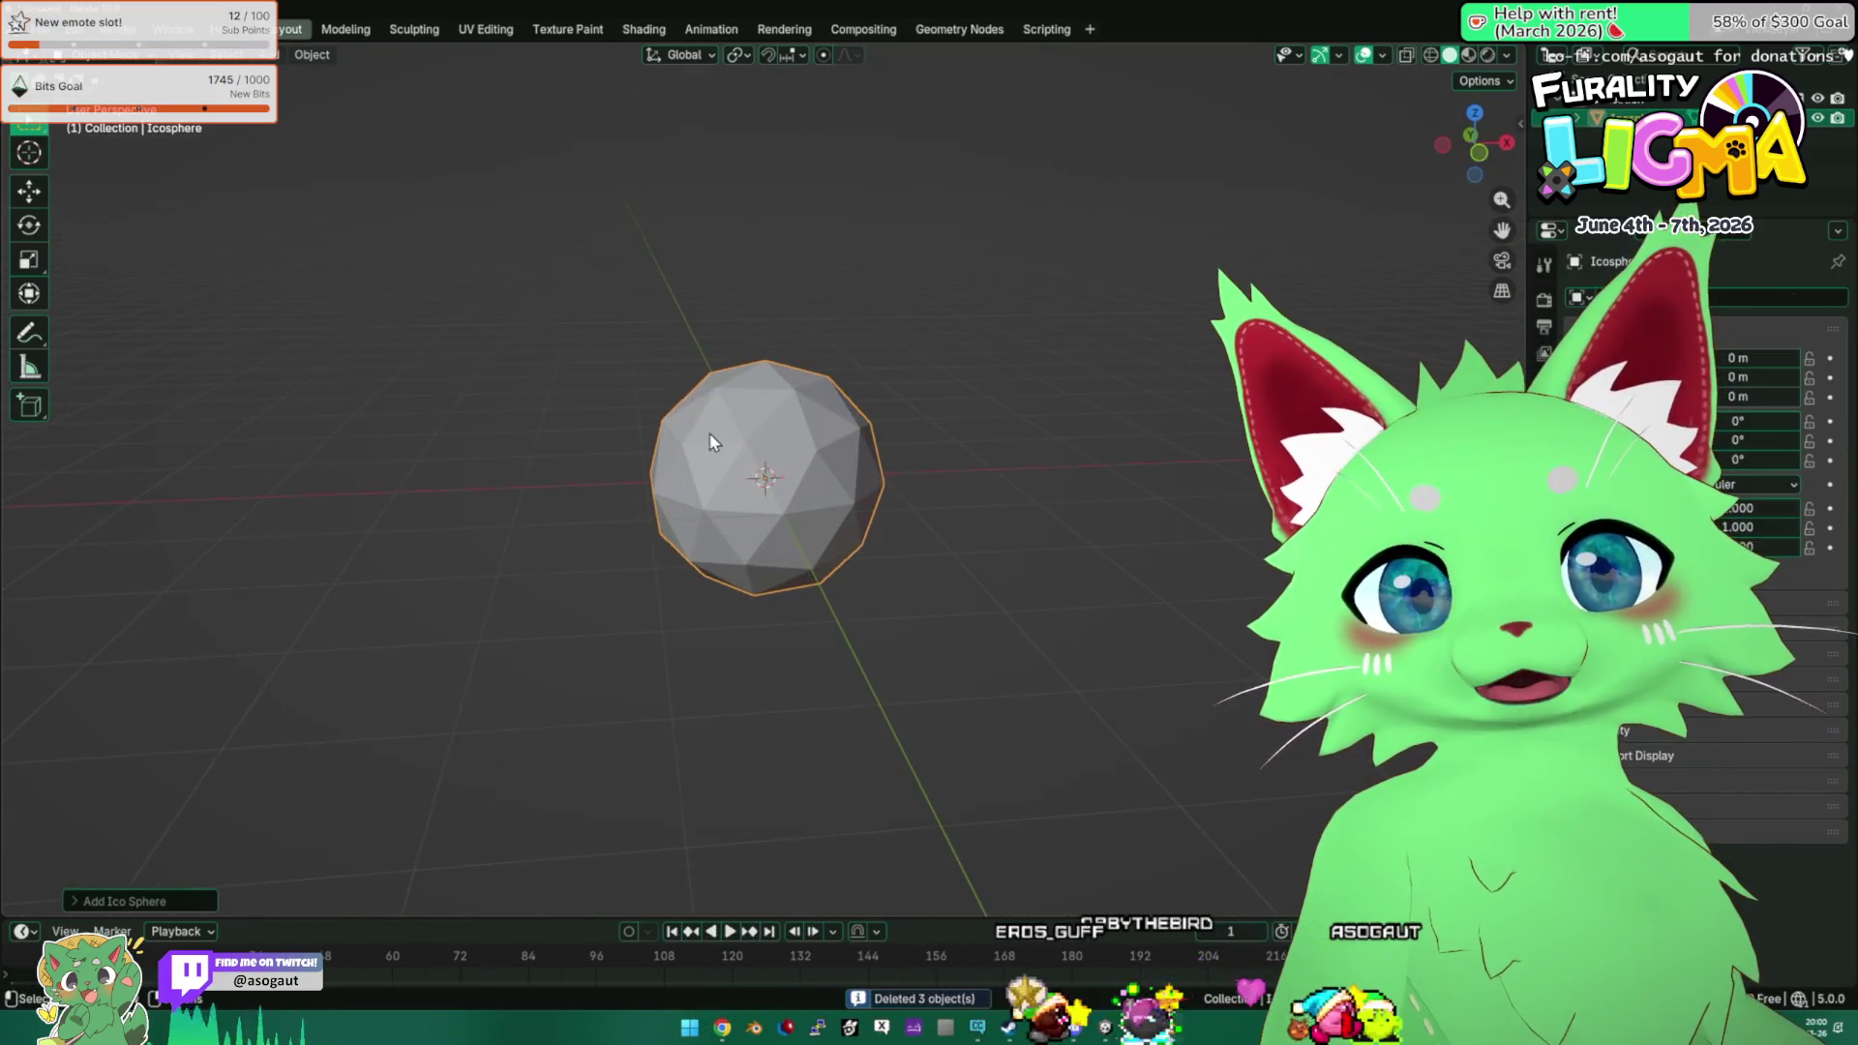
left_click(159, 900)
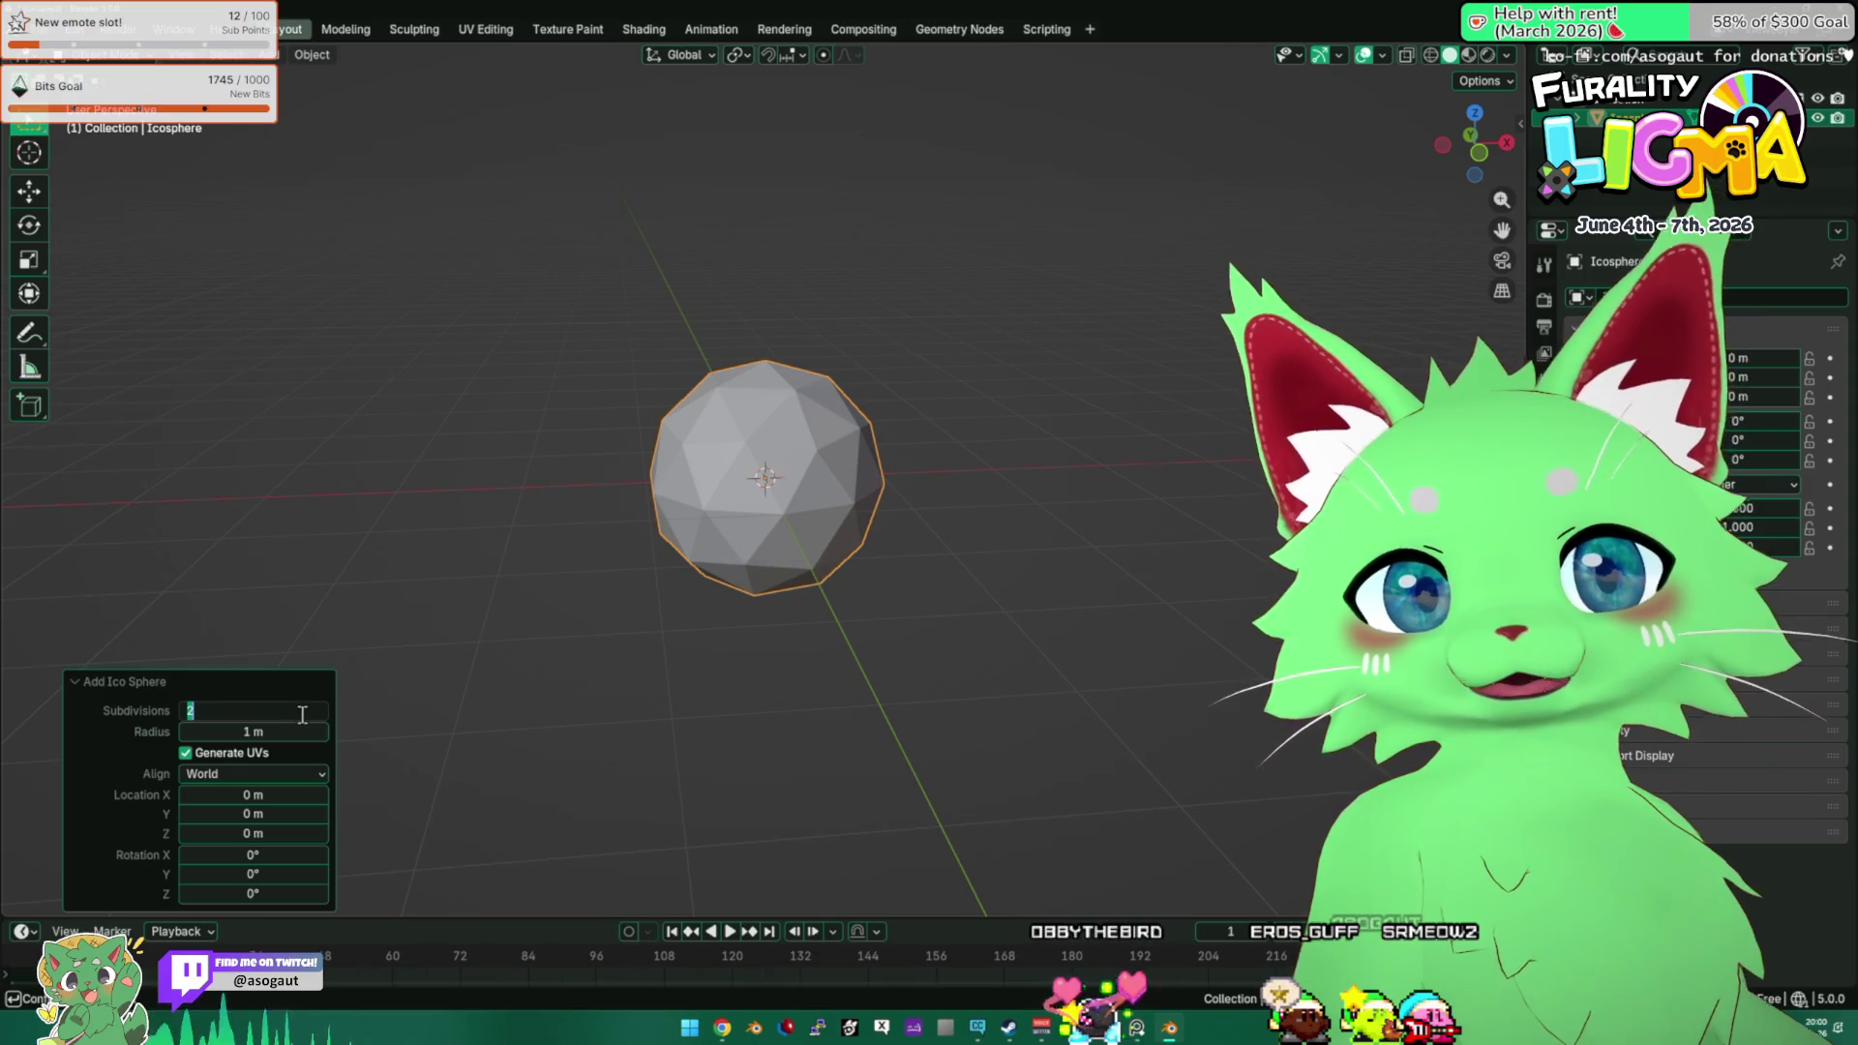
type("1")
key("Return")
In Edit Mode, stretch the sphere to about double height along Z, then enlarge it slightly.
key("Tab")
right_click(763, 499)
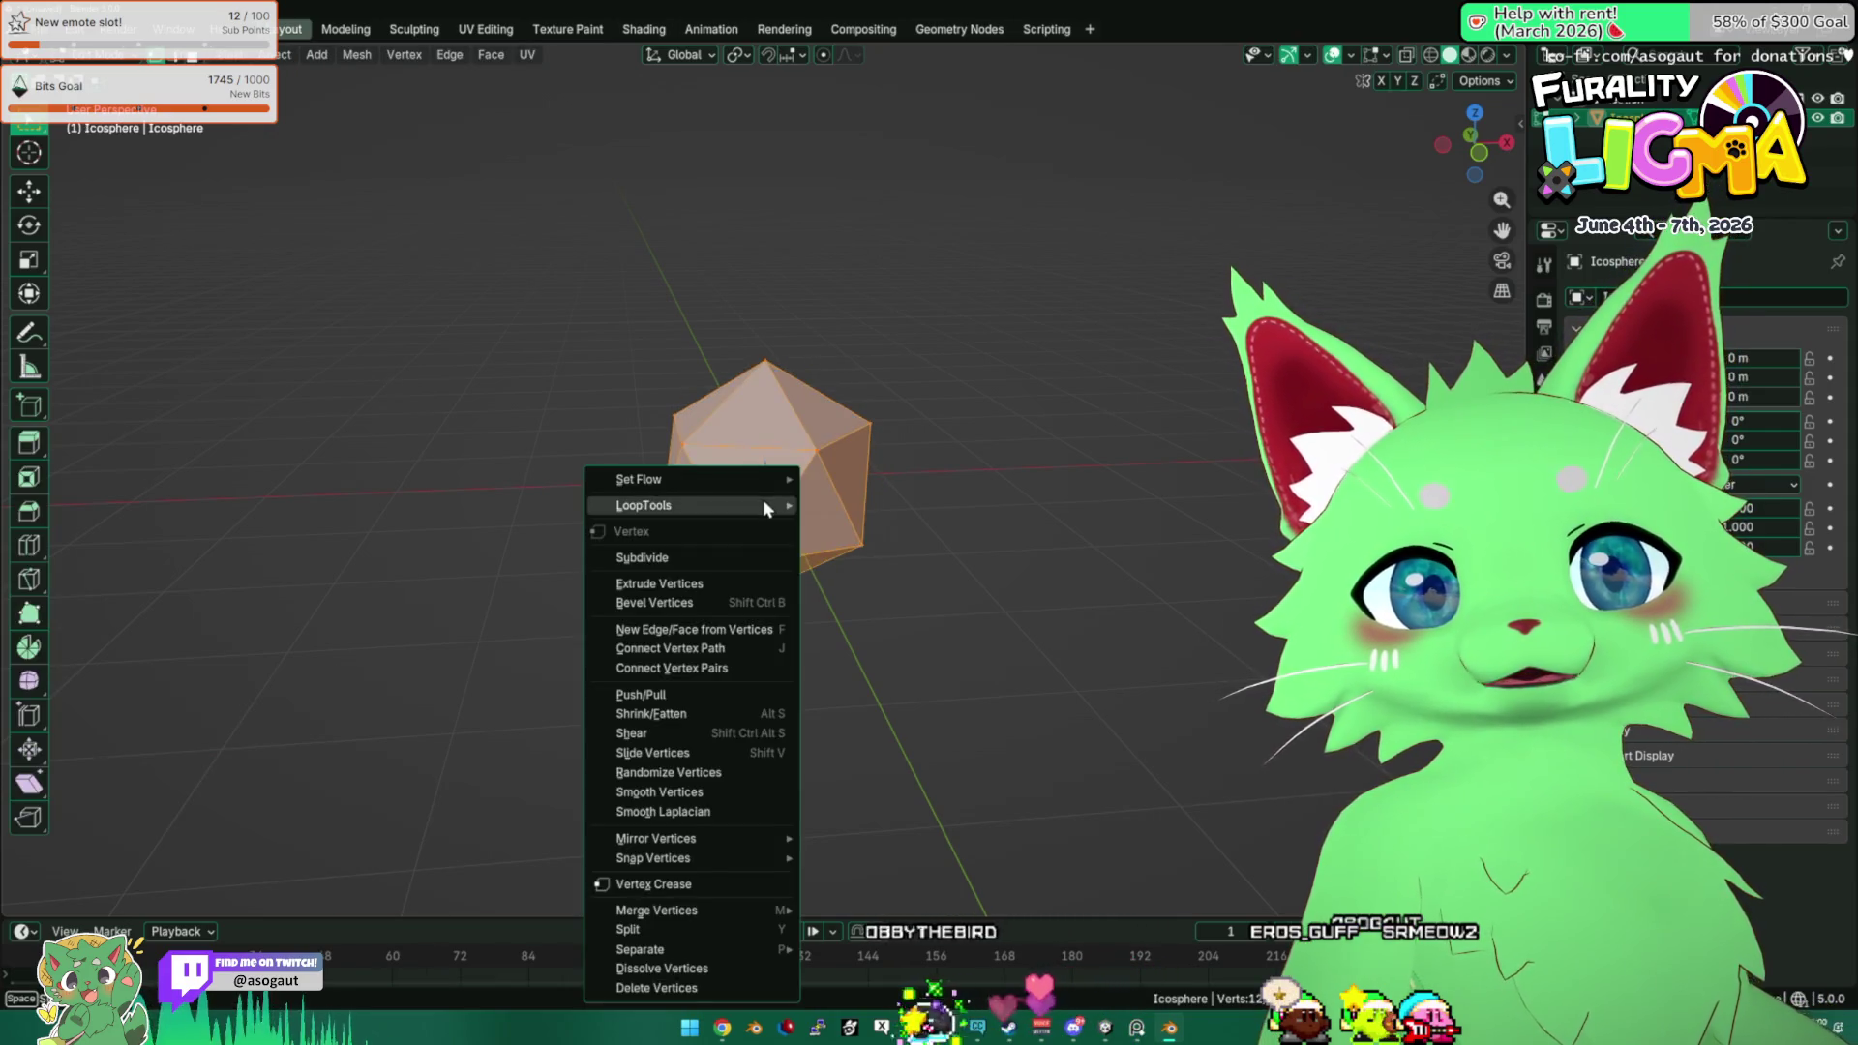
mouse_move(763, 497)
left_click(861, 551)
key("s")
key("z")
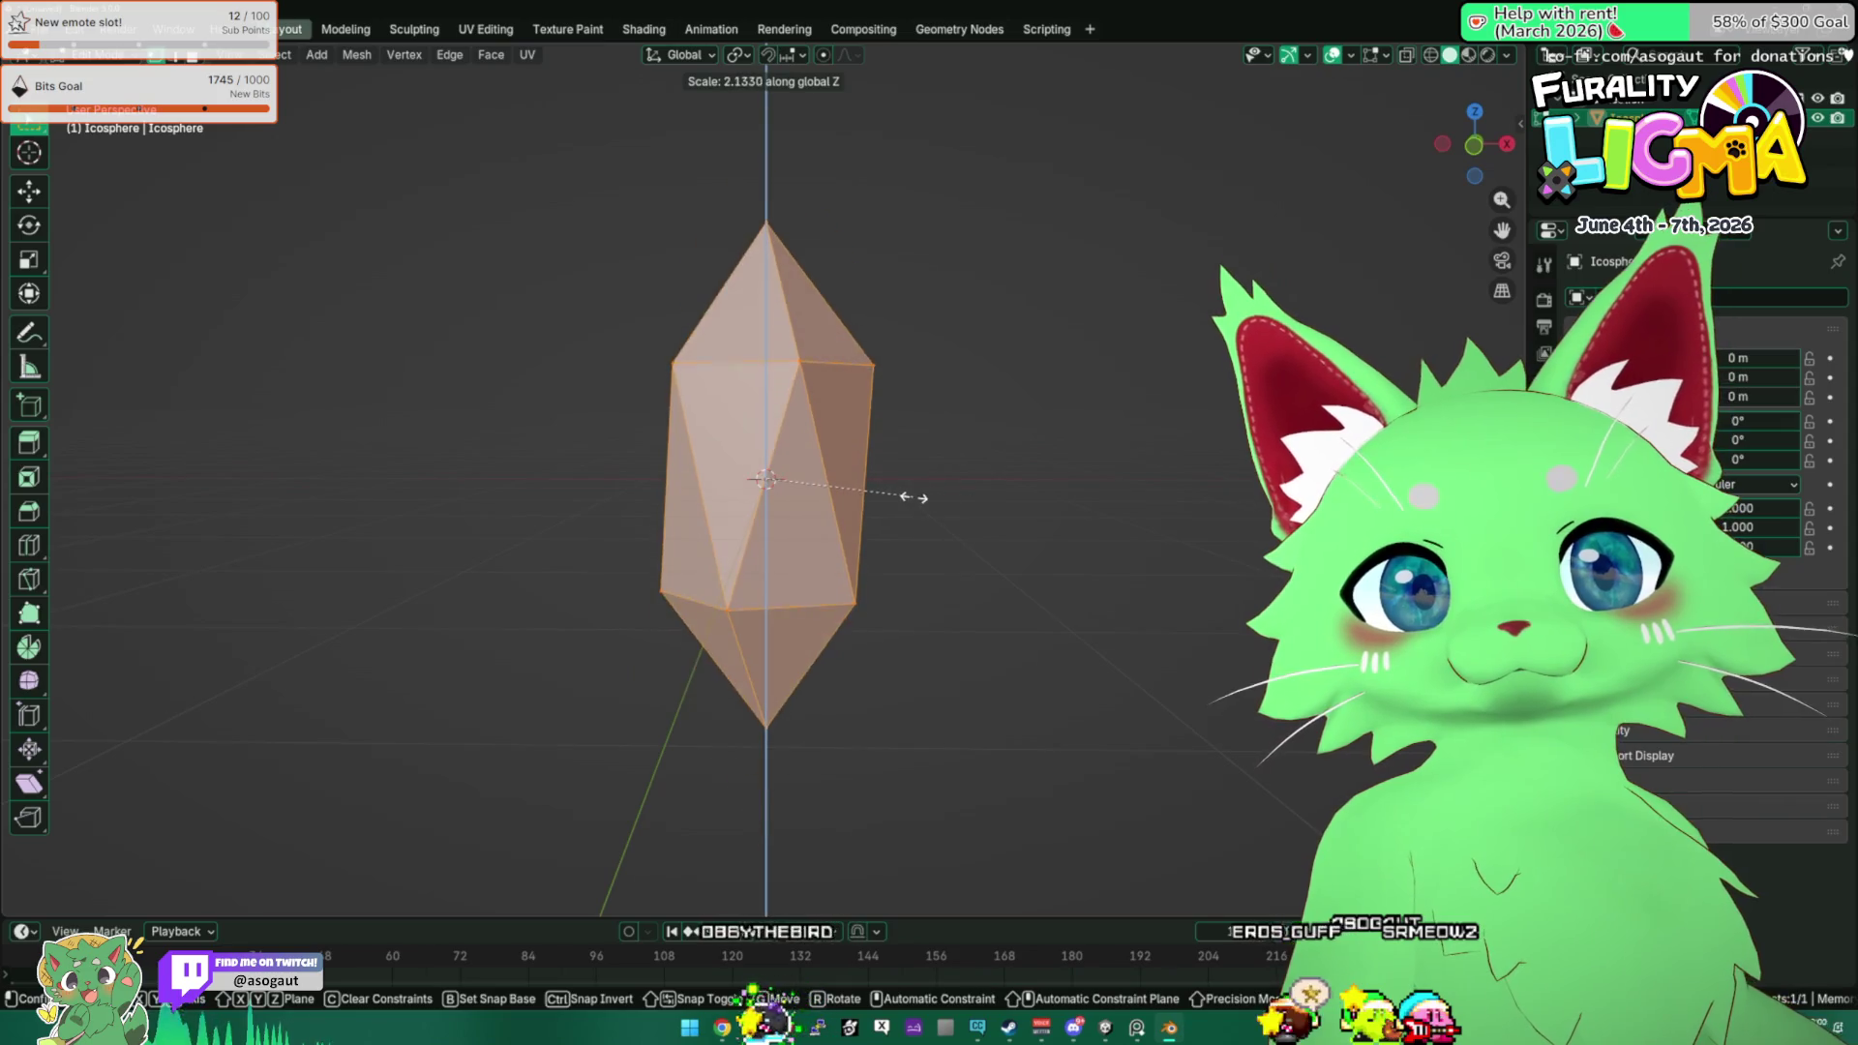
left_click(945, 531)
key("KP_1")
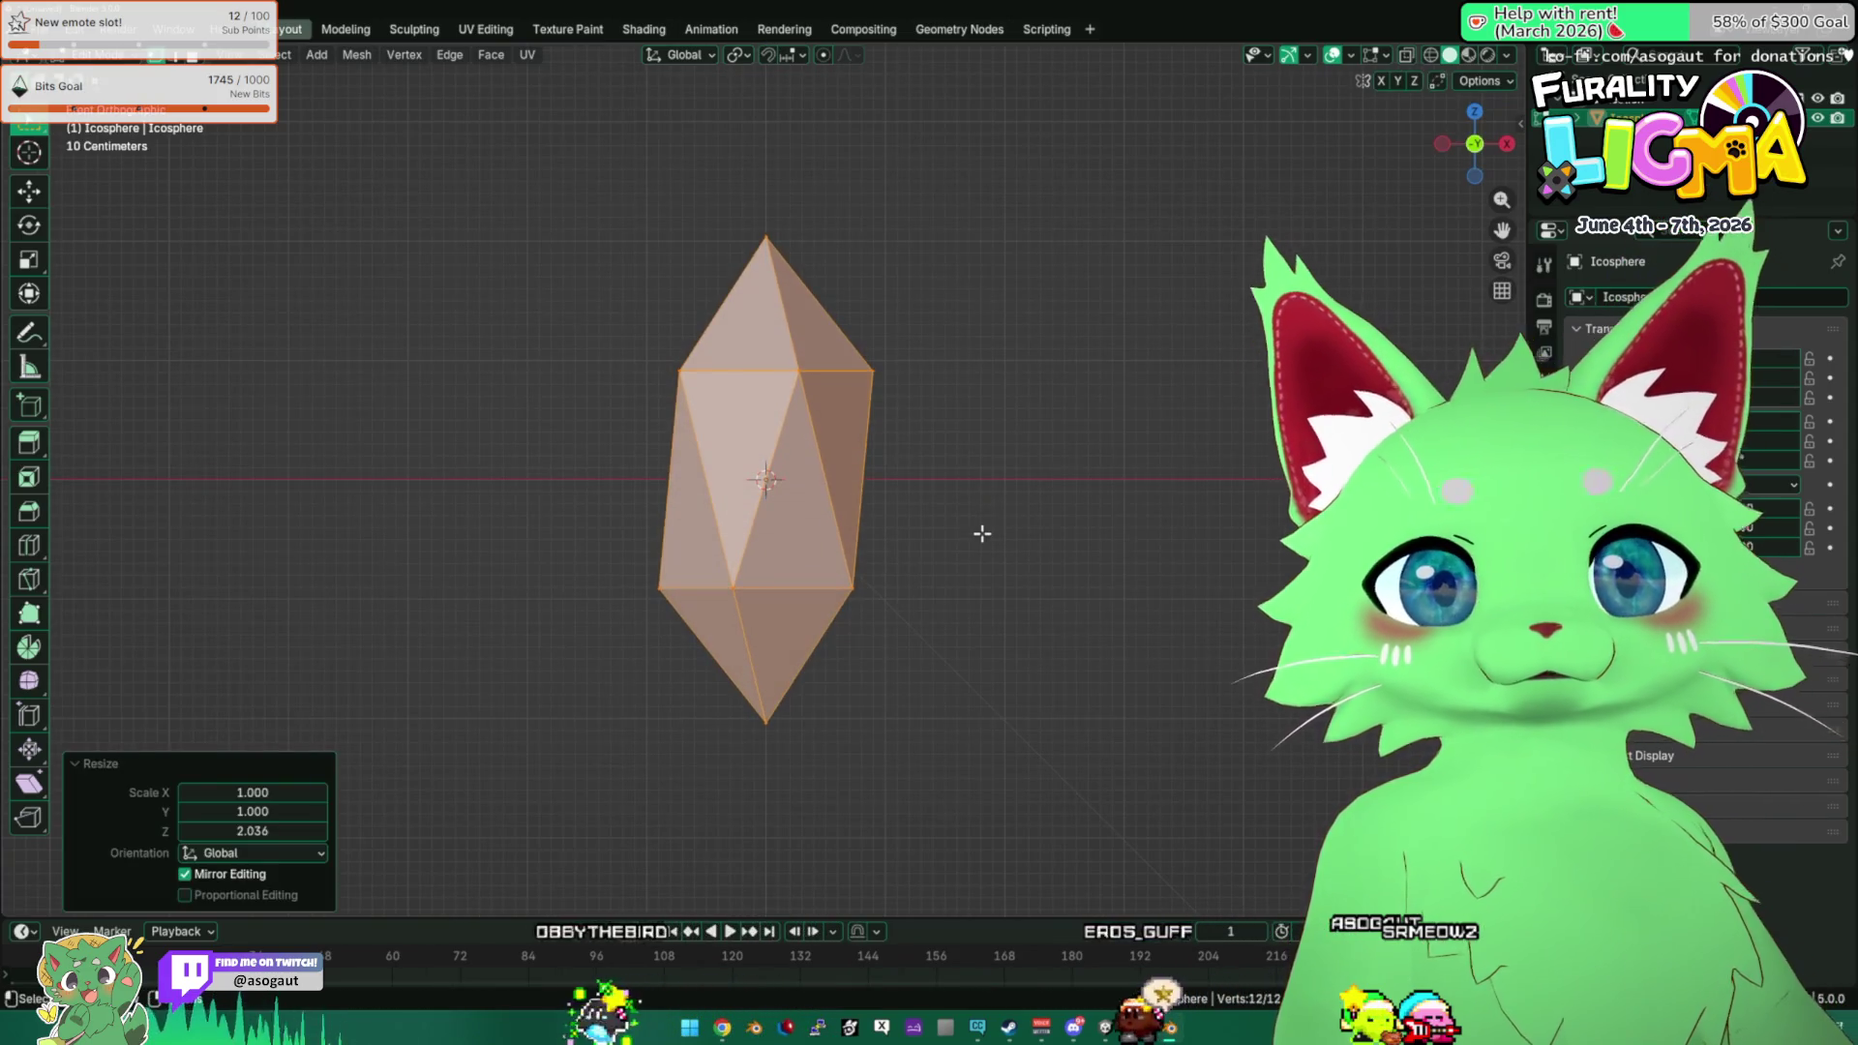
key("s")
left_click(994, 542)
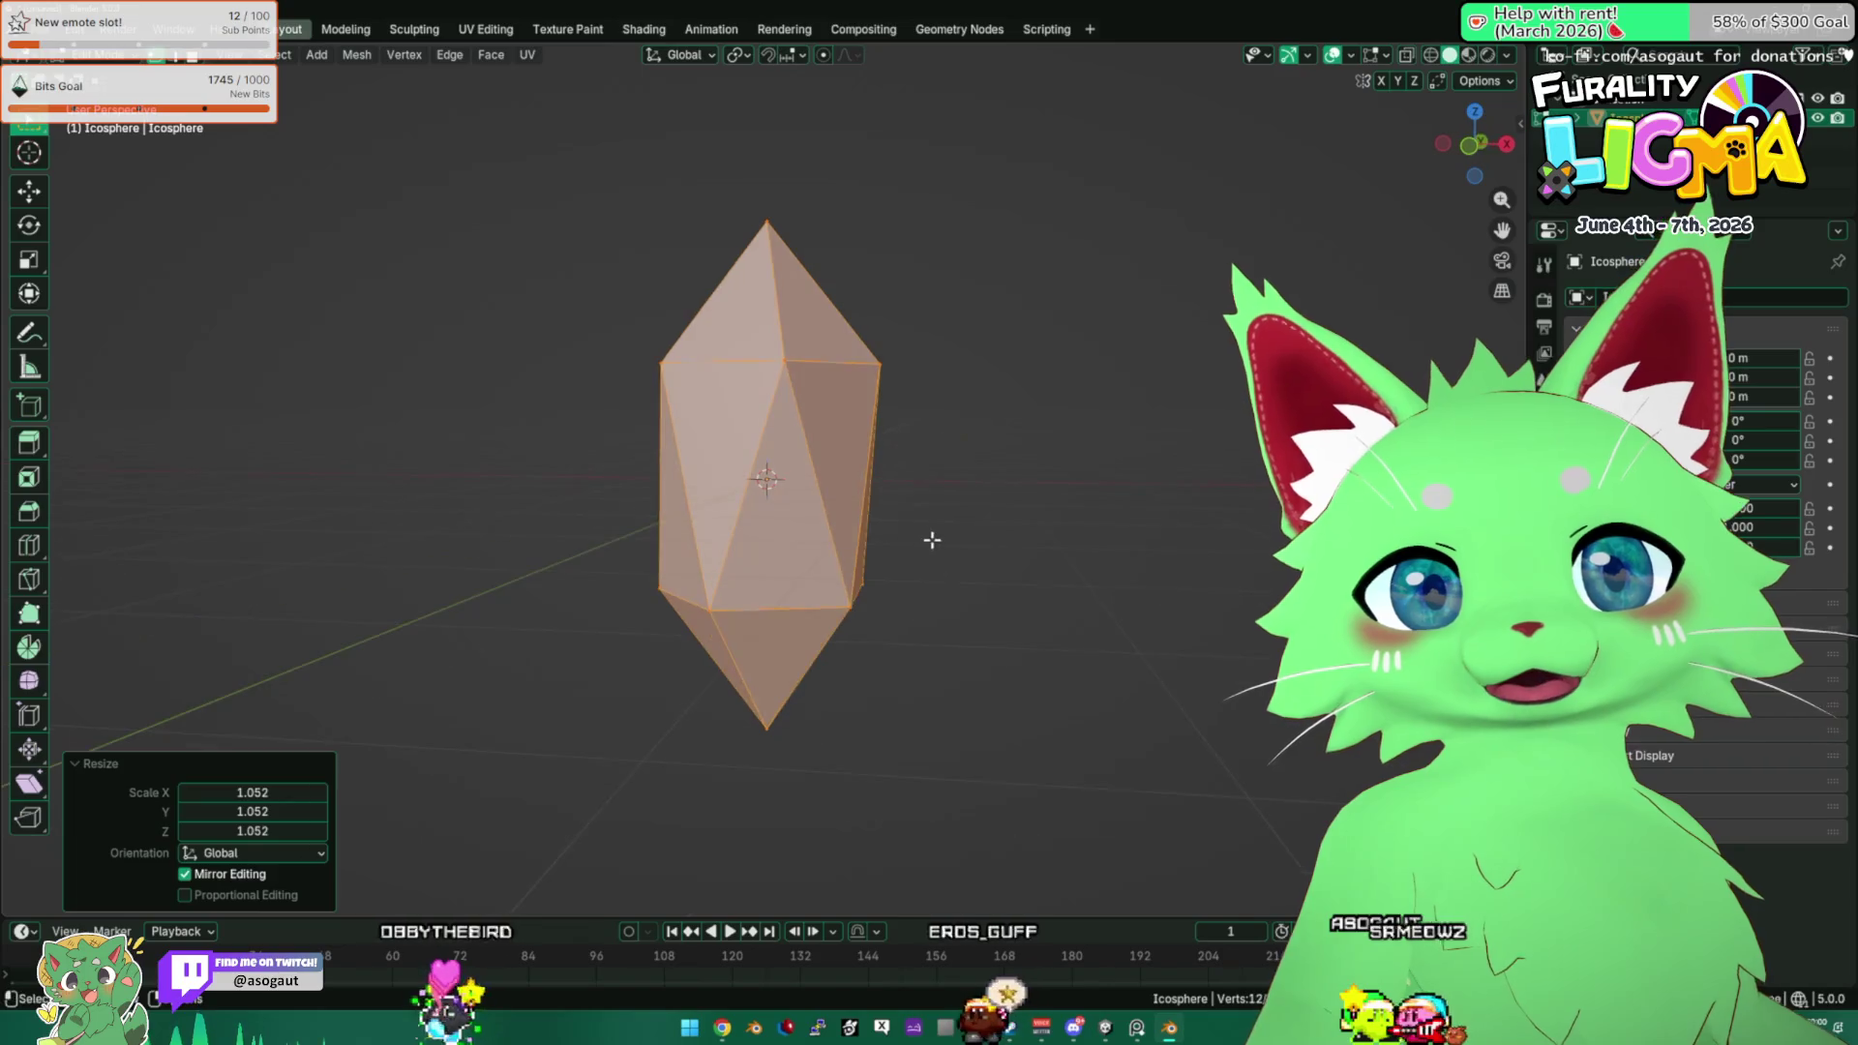
Mark all the crystal's edges as sharp in edge mode and leave Edit Mode.
right_click(928, 538)
left_click(933, 477)
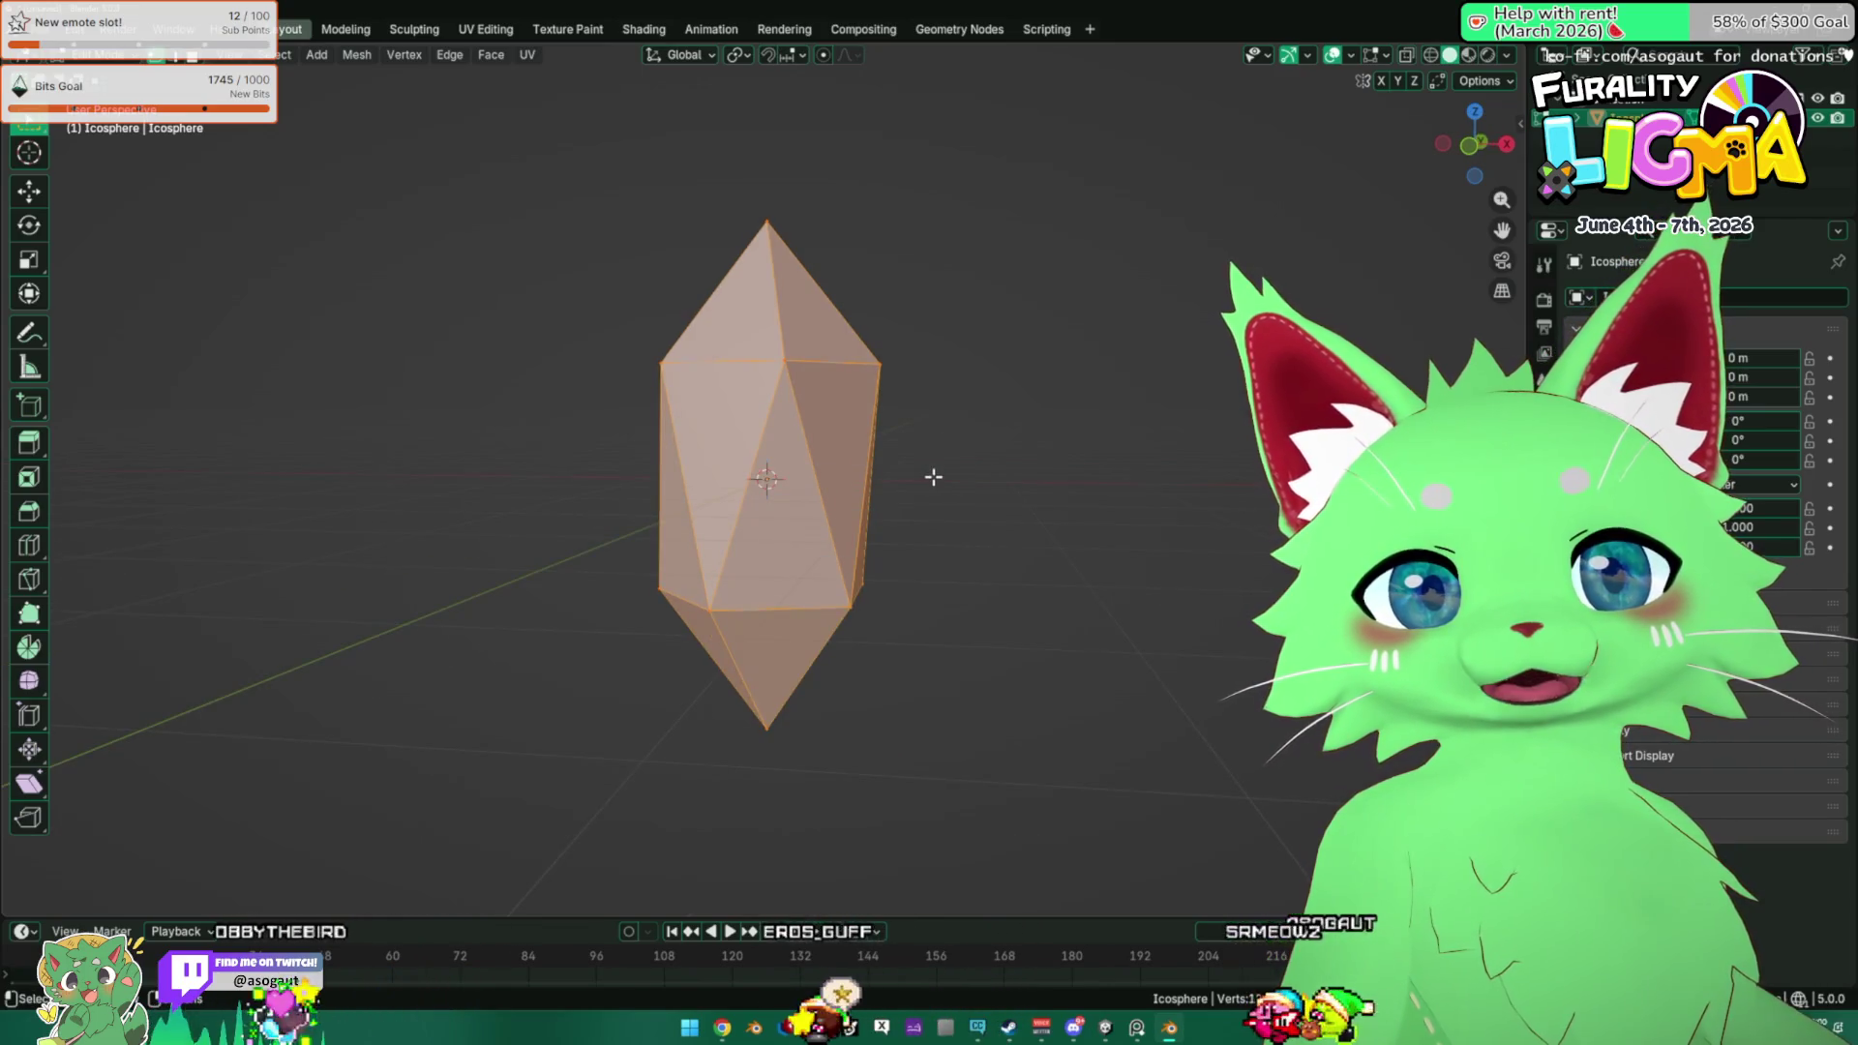
key("2")
right_click(836, 524)
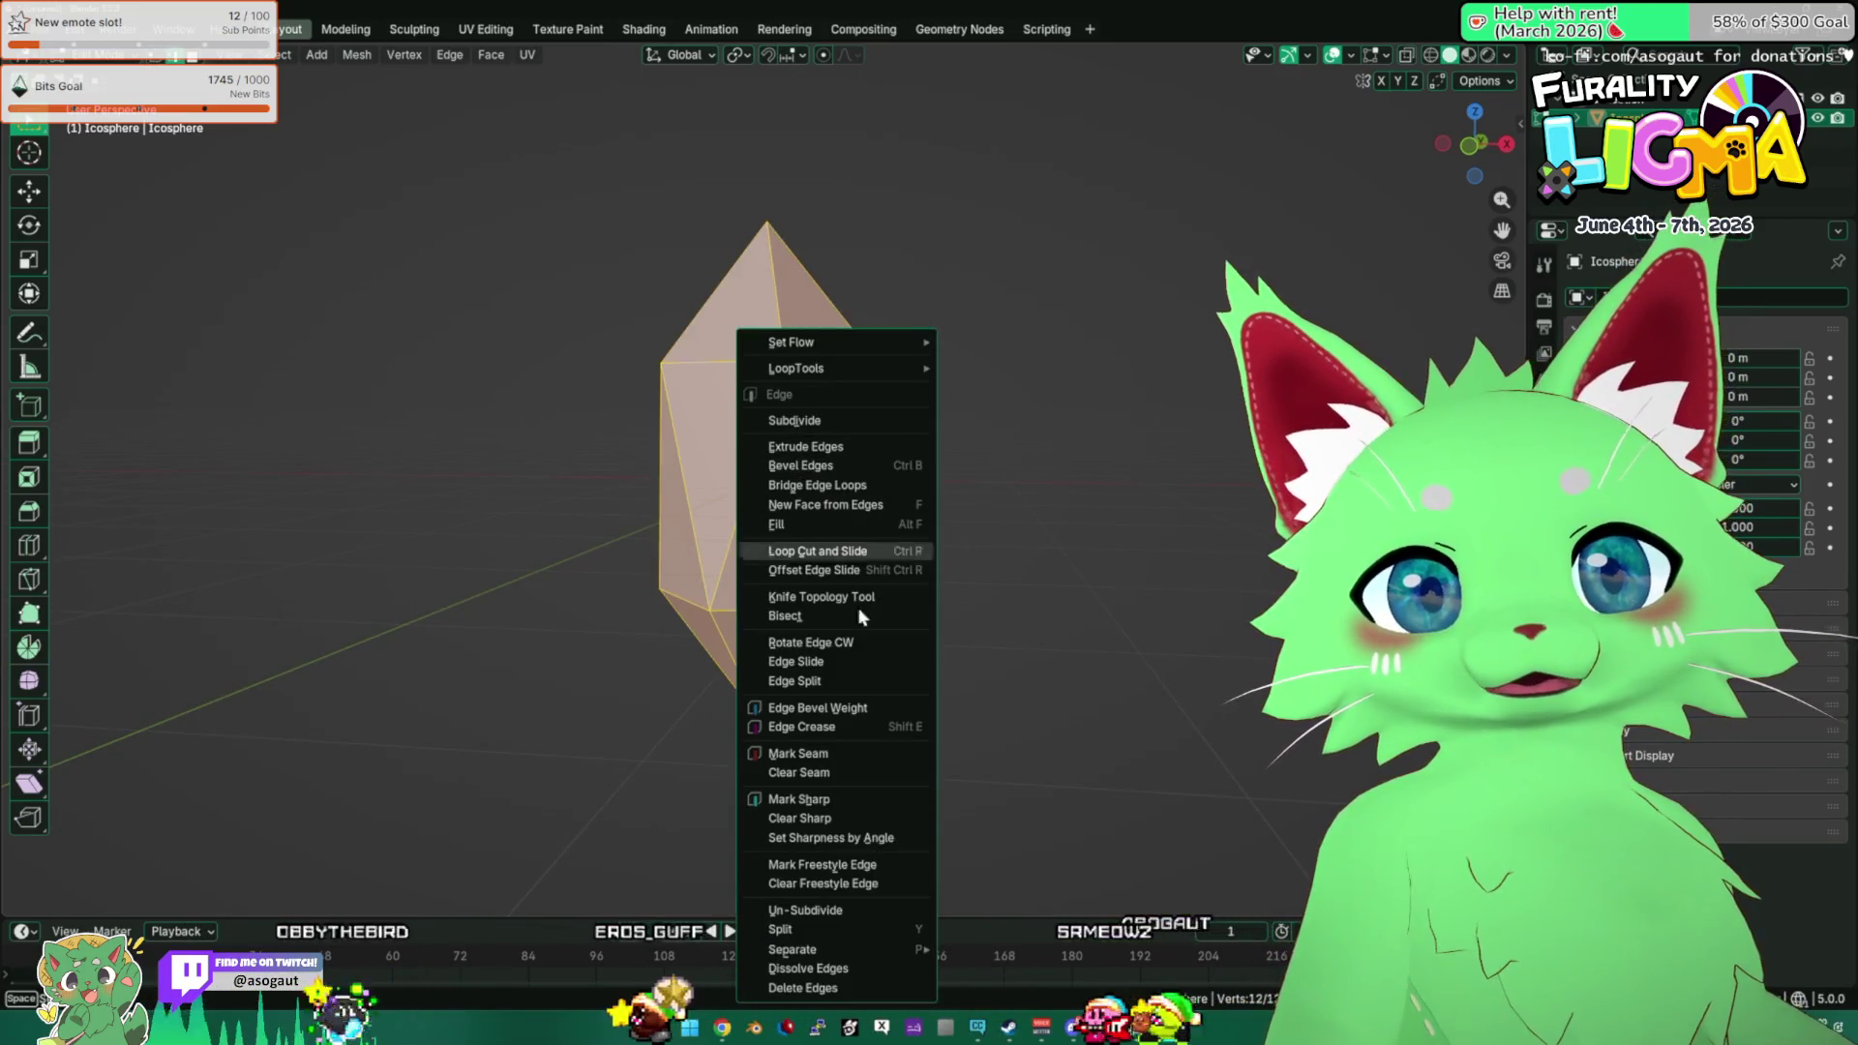
left_click(848, 798)
key("Tab")
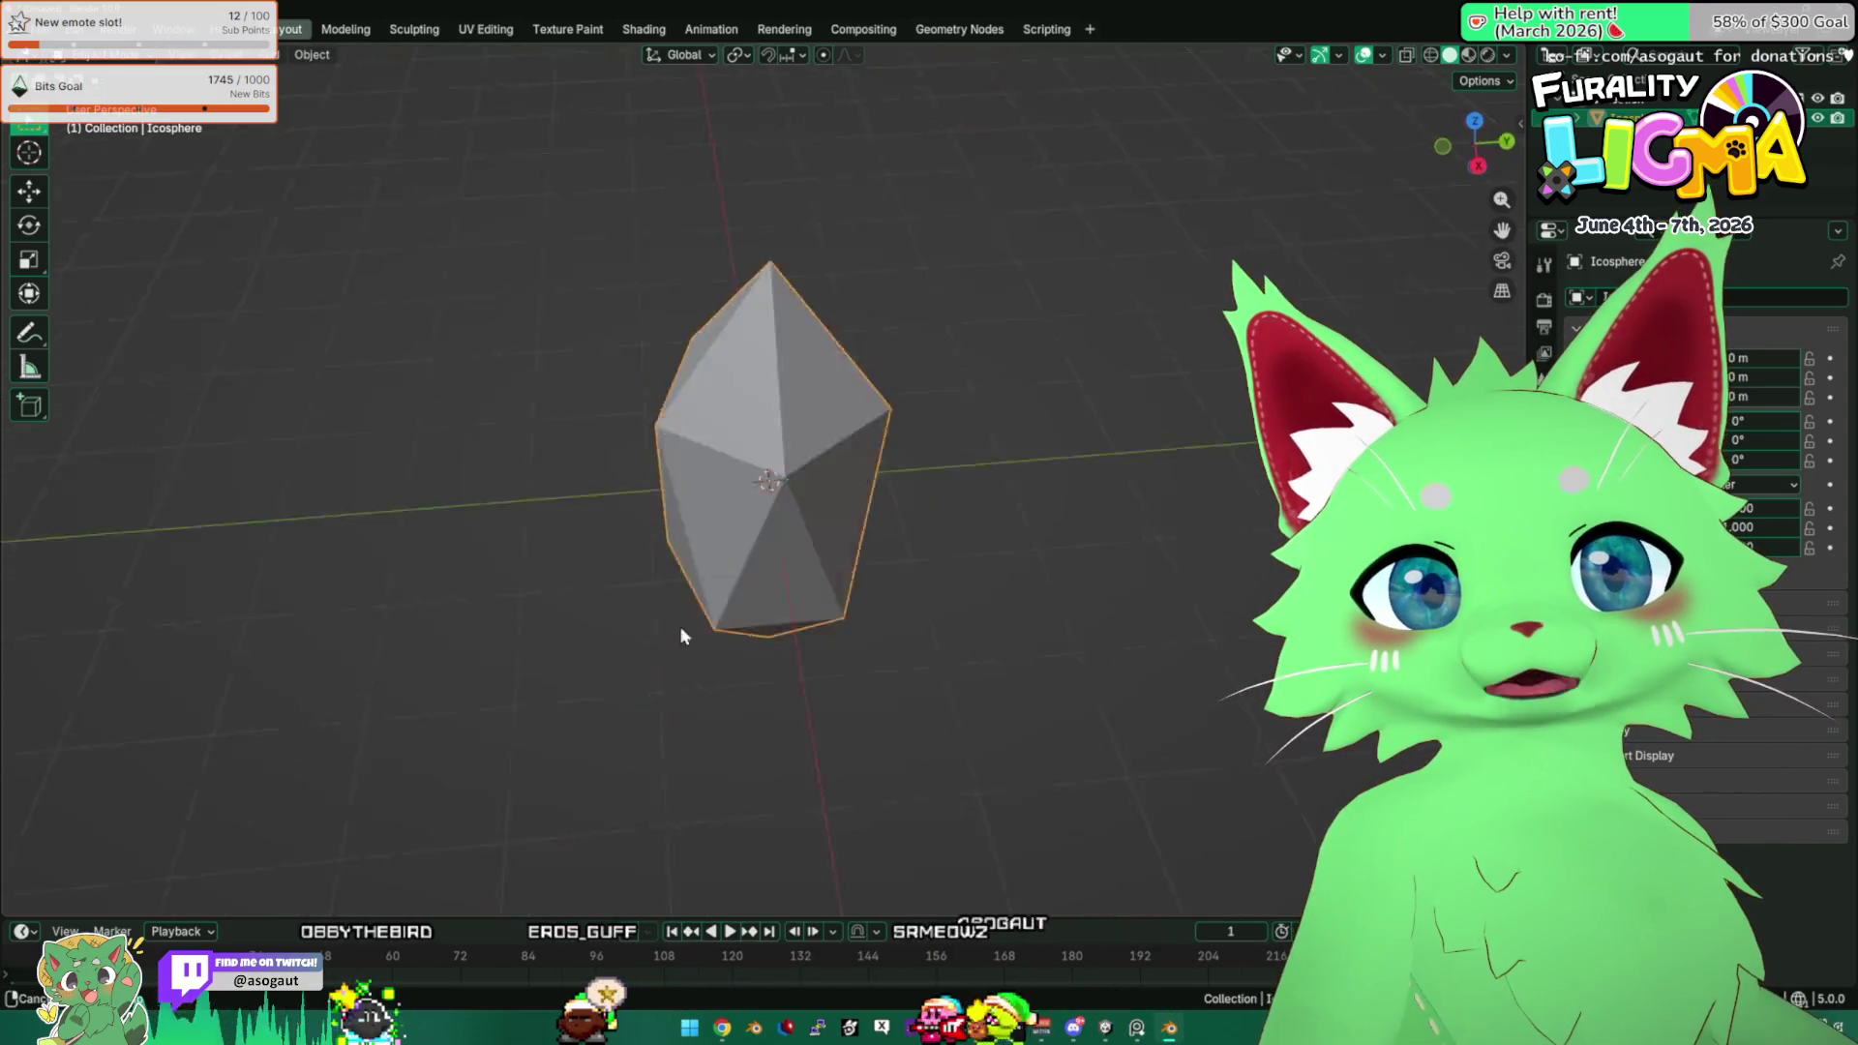
In front view Edit Mode, shift the crystal's top point sideways along X.
key("KP_1")
key("Tab")
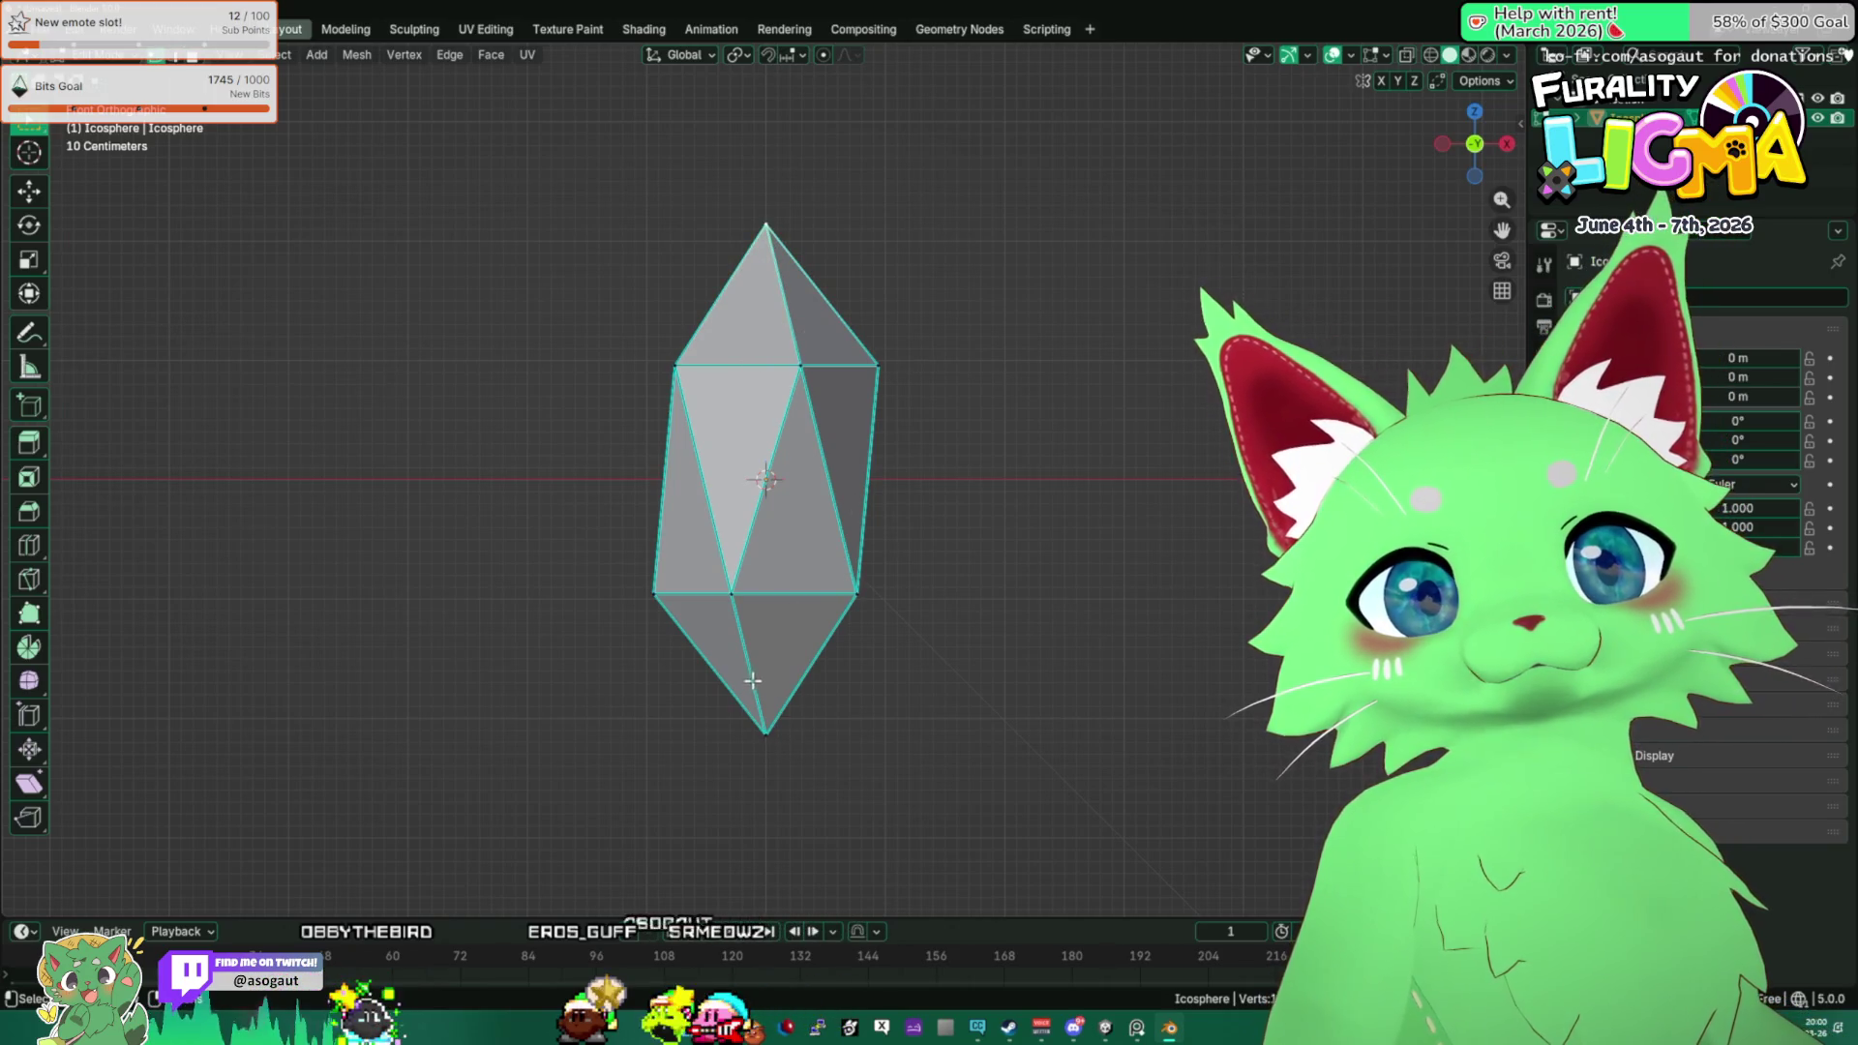
key("g")
key("z")
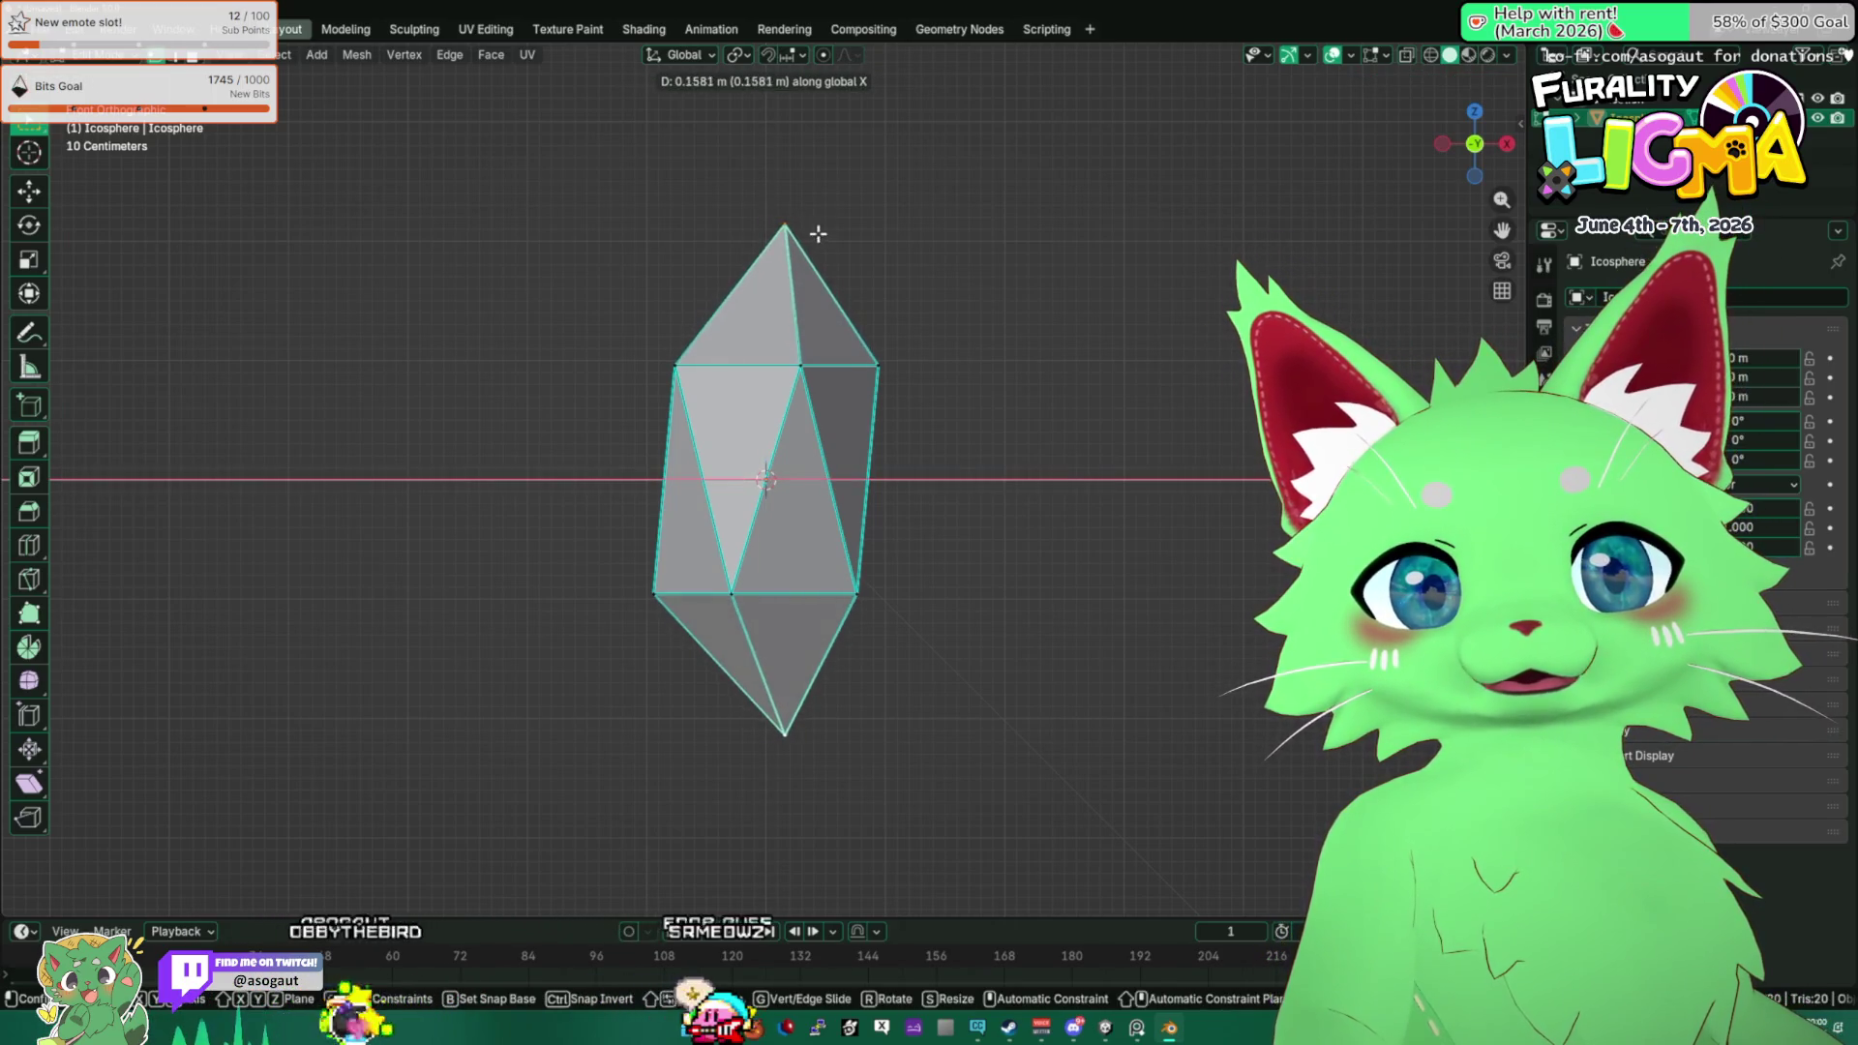
key("Escape")
key("g")
key("z")
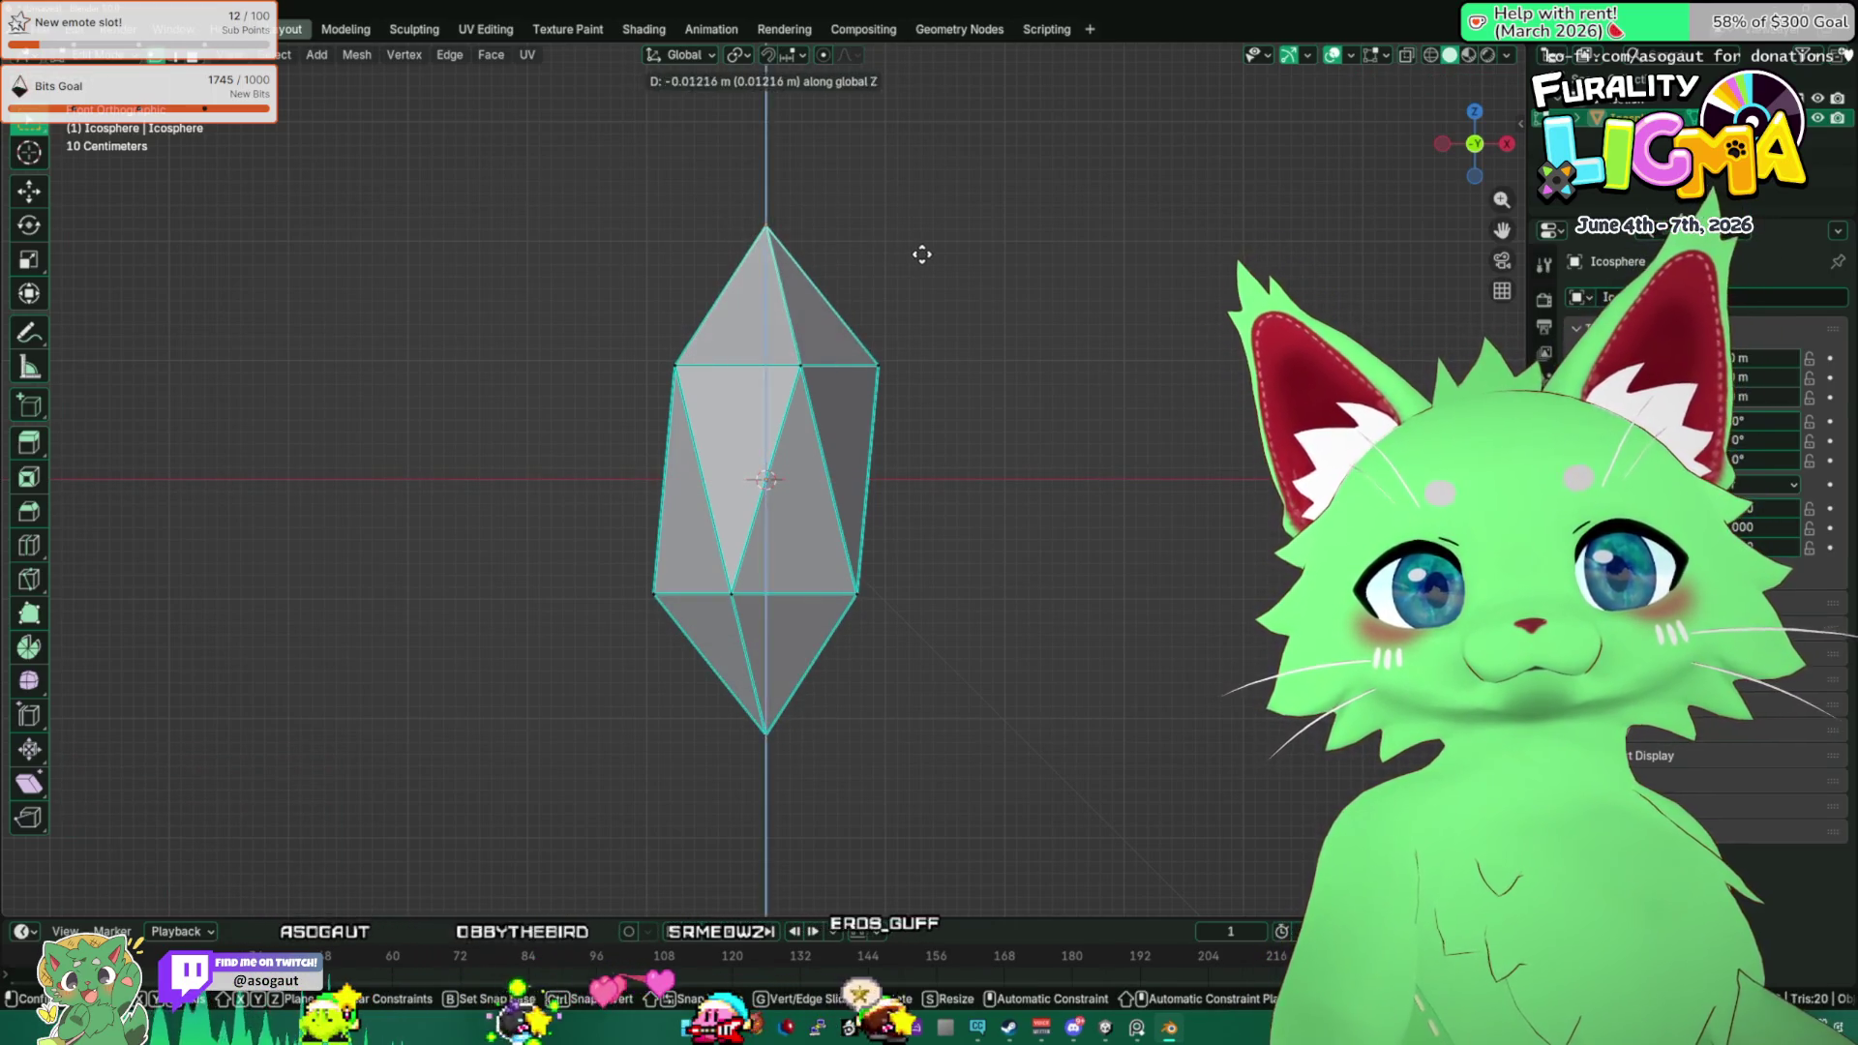
key("x")
left_click(886, 434)
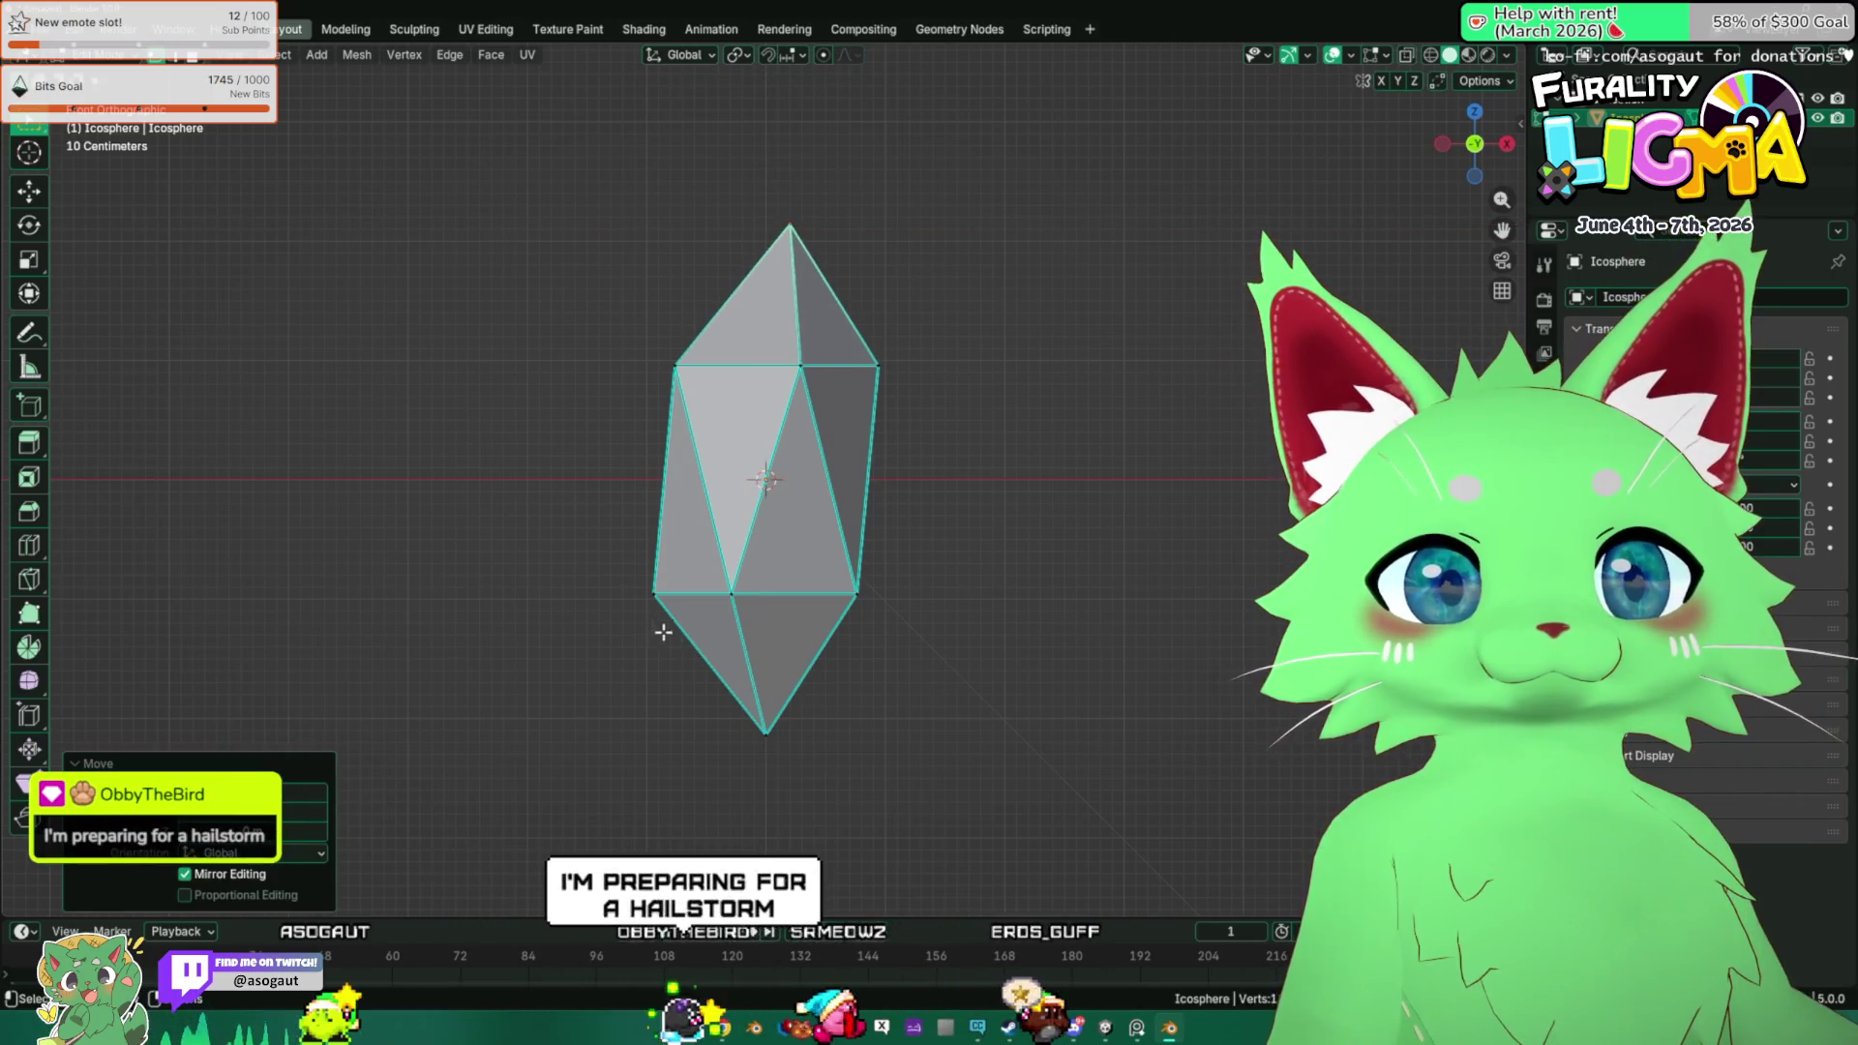
Shift the crystal's bottom point sideways along X.
left_click(852, 740)
key("g")
key("z")
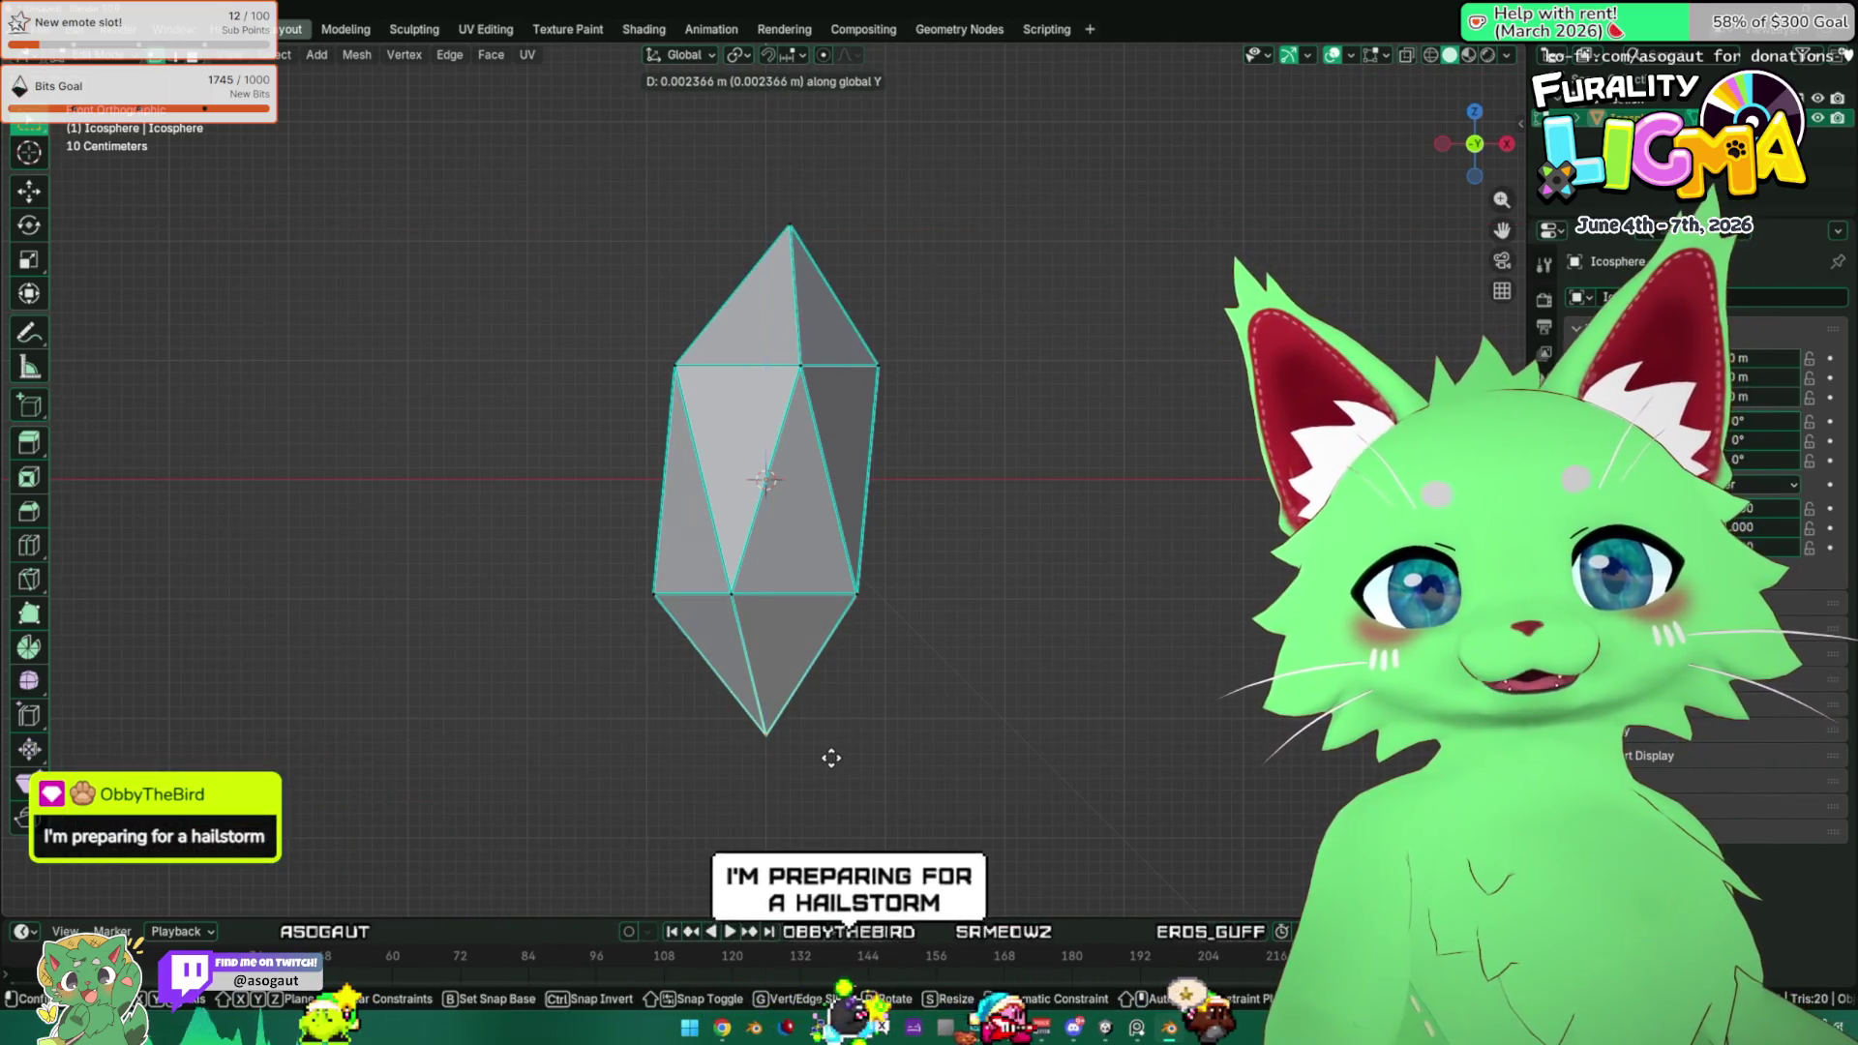
key("x")
left_click(849, 759)
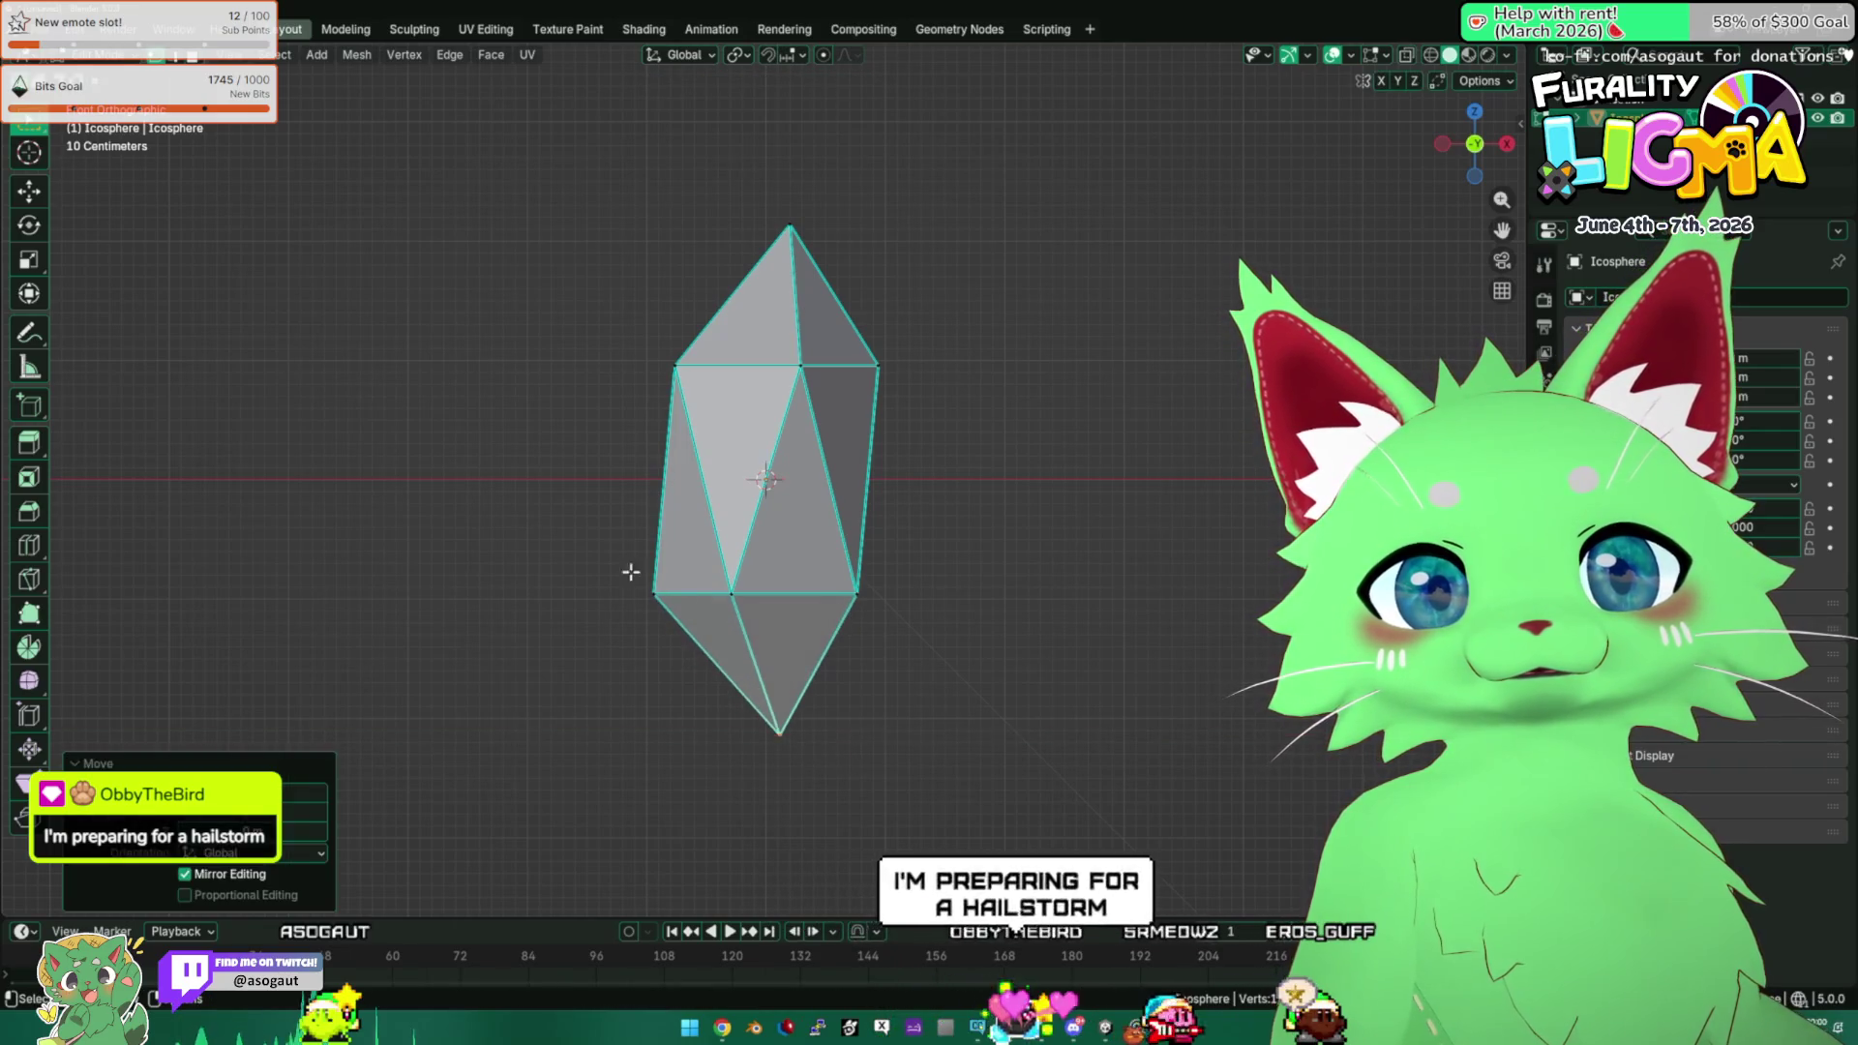
With X-ray on, select the crystal's middle band and shift it along X.
left_click_drag(538, 328, 891, 601)
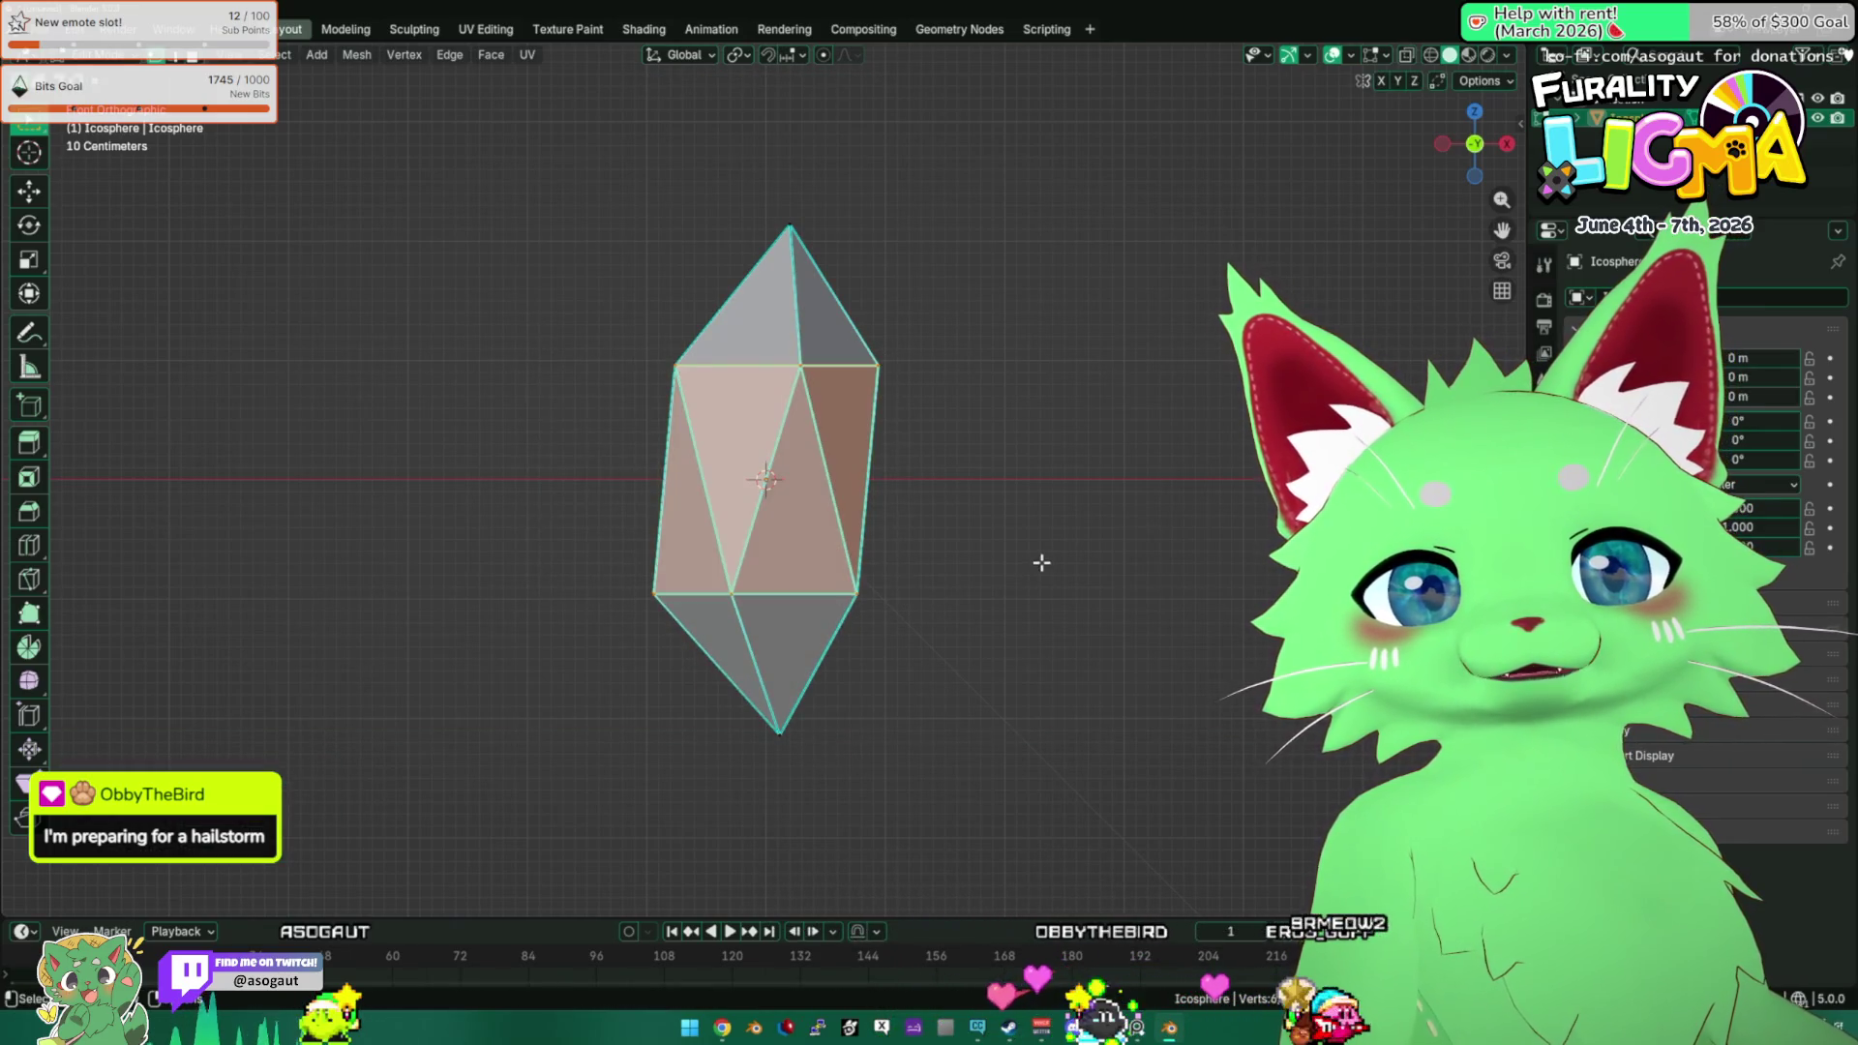
key("alt+z")
left_click_drag(534, 330, 966, 612)
key("g")
key("x")
left_click(985, 615)
Nudge the top edge, lower ring and bottom point each slightly along X.
left_click_drag(641, 343, 934, 399)
key("g")
key("x")
left_click(1006, 431)
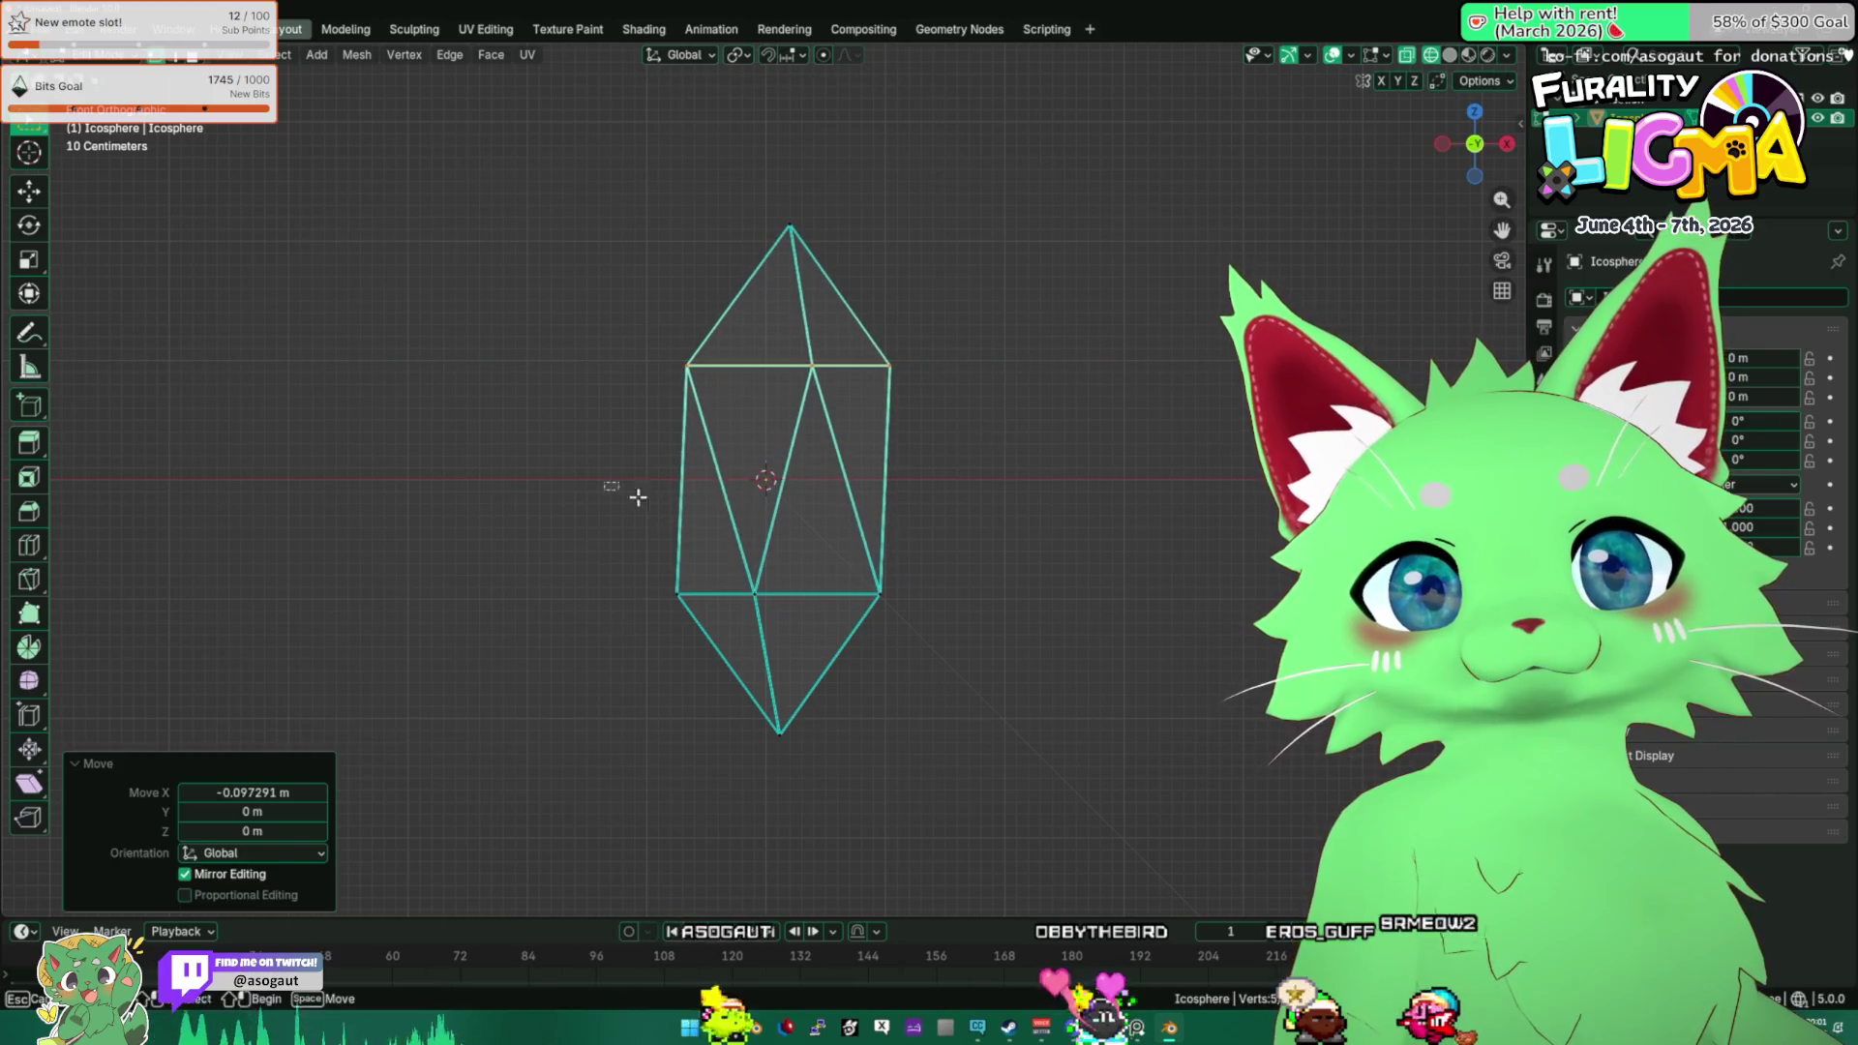
left_click_drag(618, 490, 949, 605)
key("g")
key("x")
left_click(958, 606)
left_click_drag(668, 677, 812, 746)
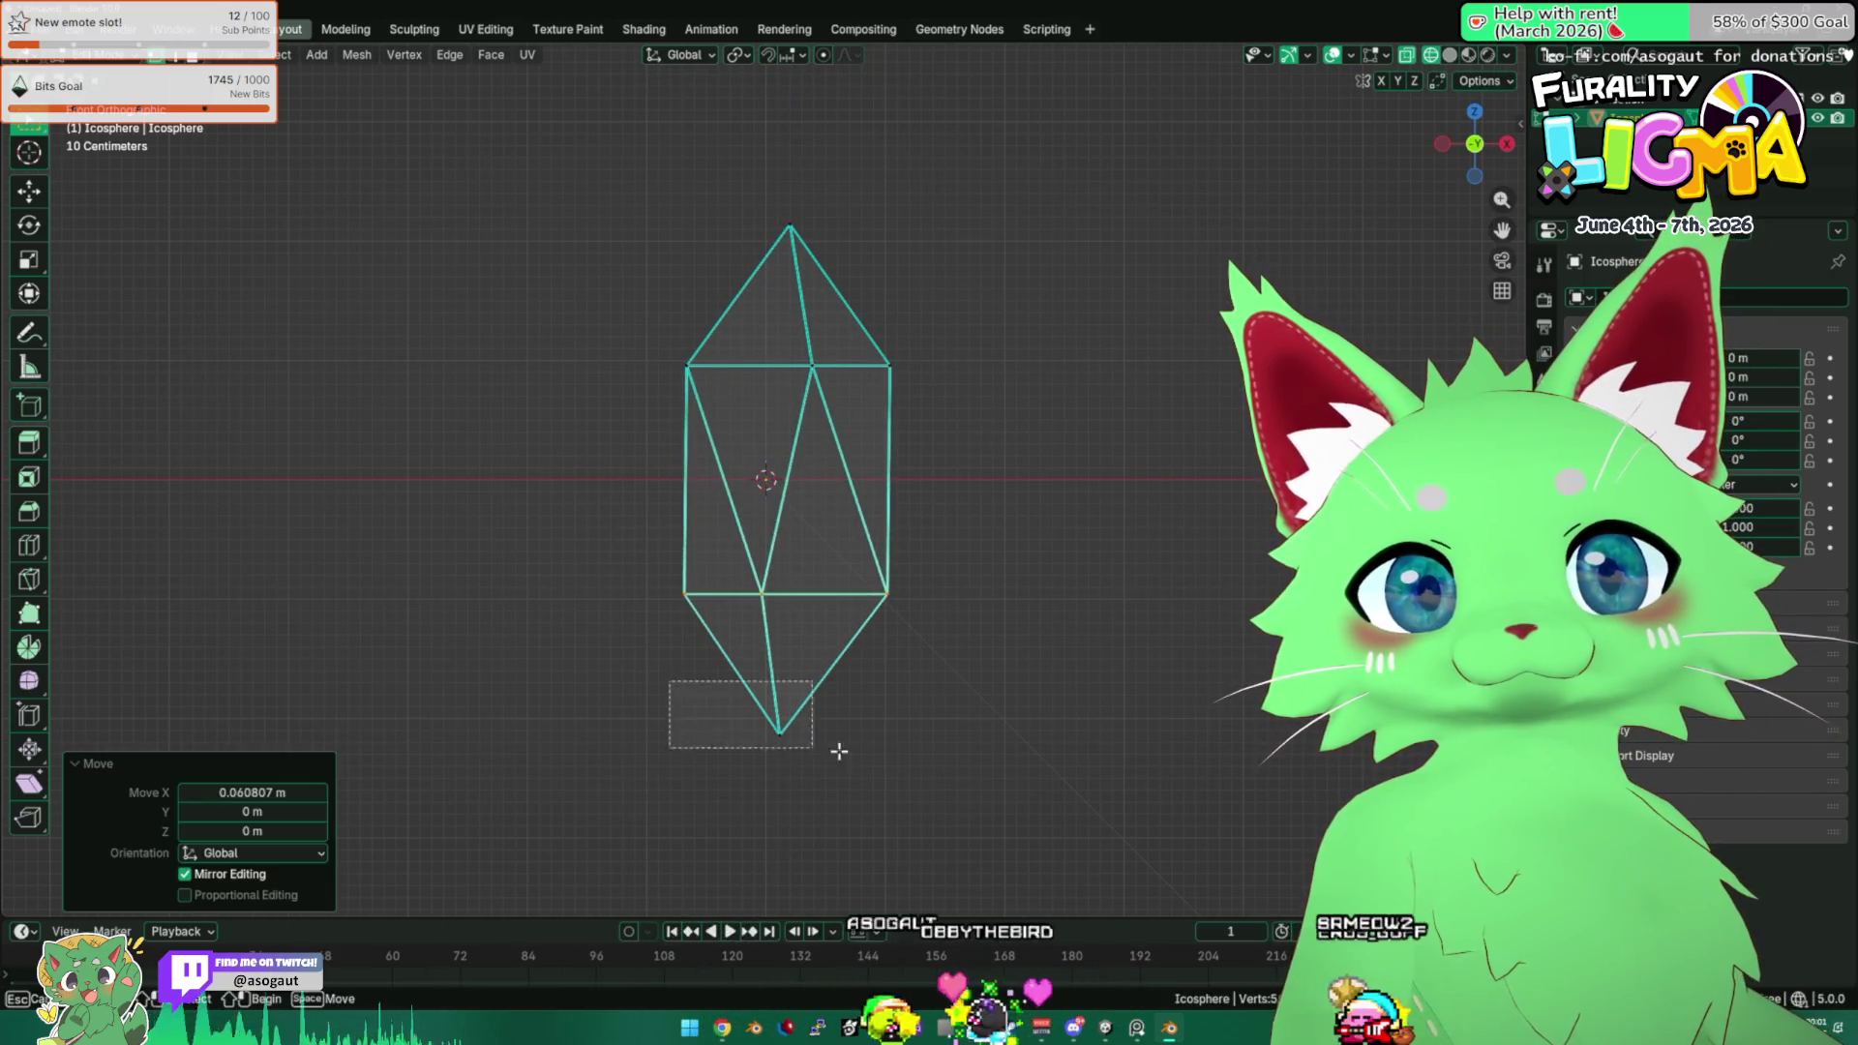
key("g")
key("x")
left_click(917, 766)
Switch to solid shading and frame the crystal in front view.
key("ctrl+Tab")
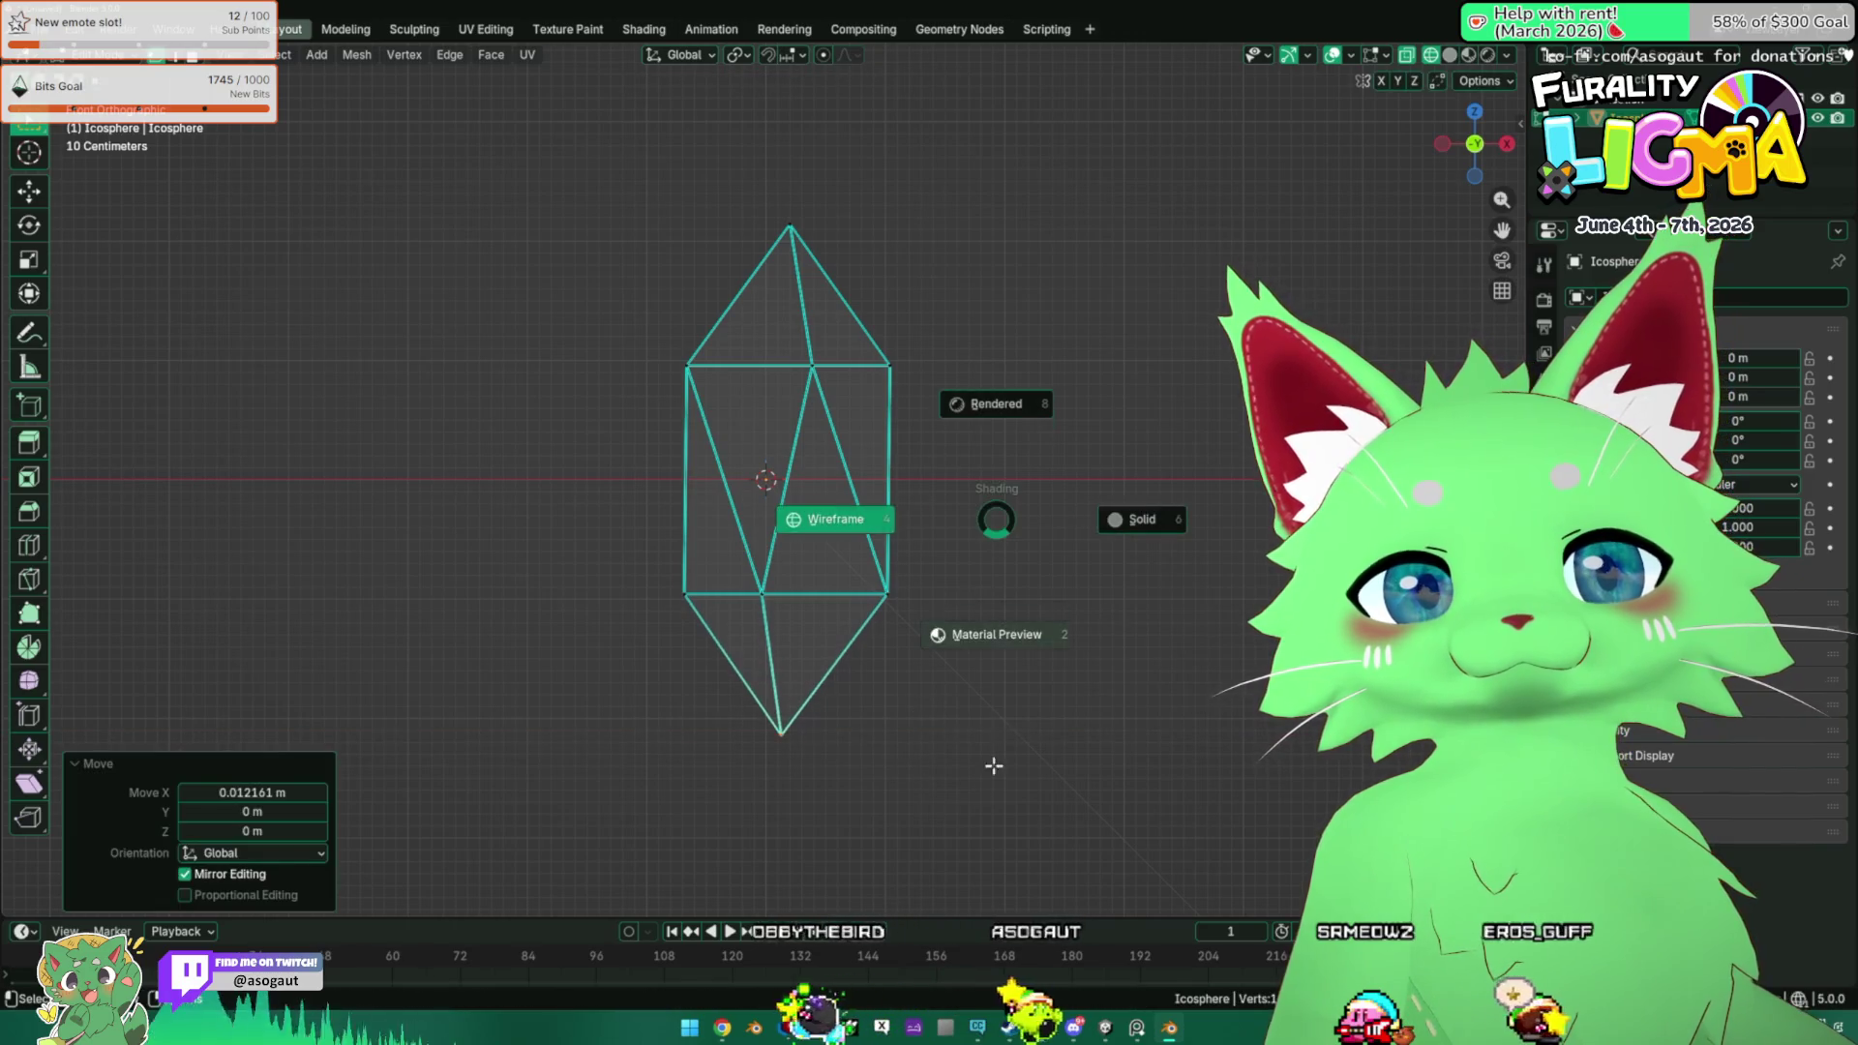
left_click(862, 676)
key("KP_Decimal")
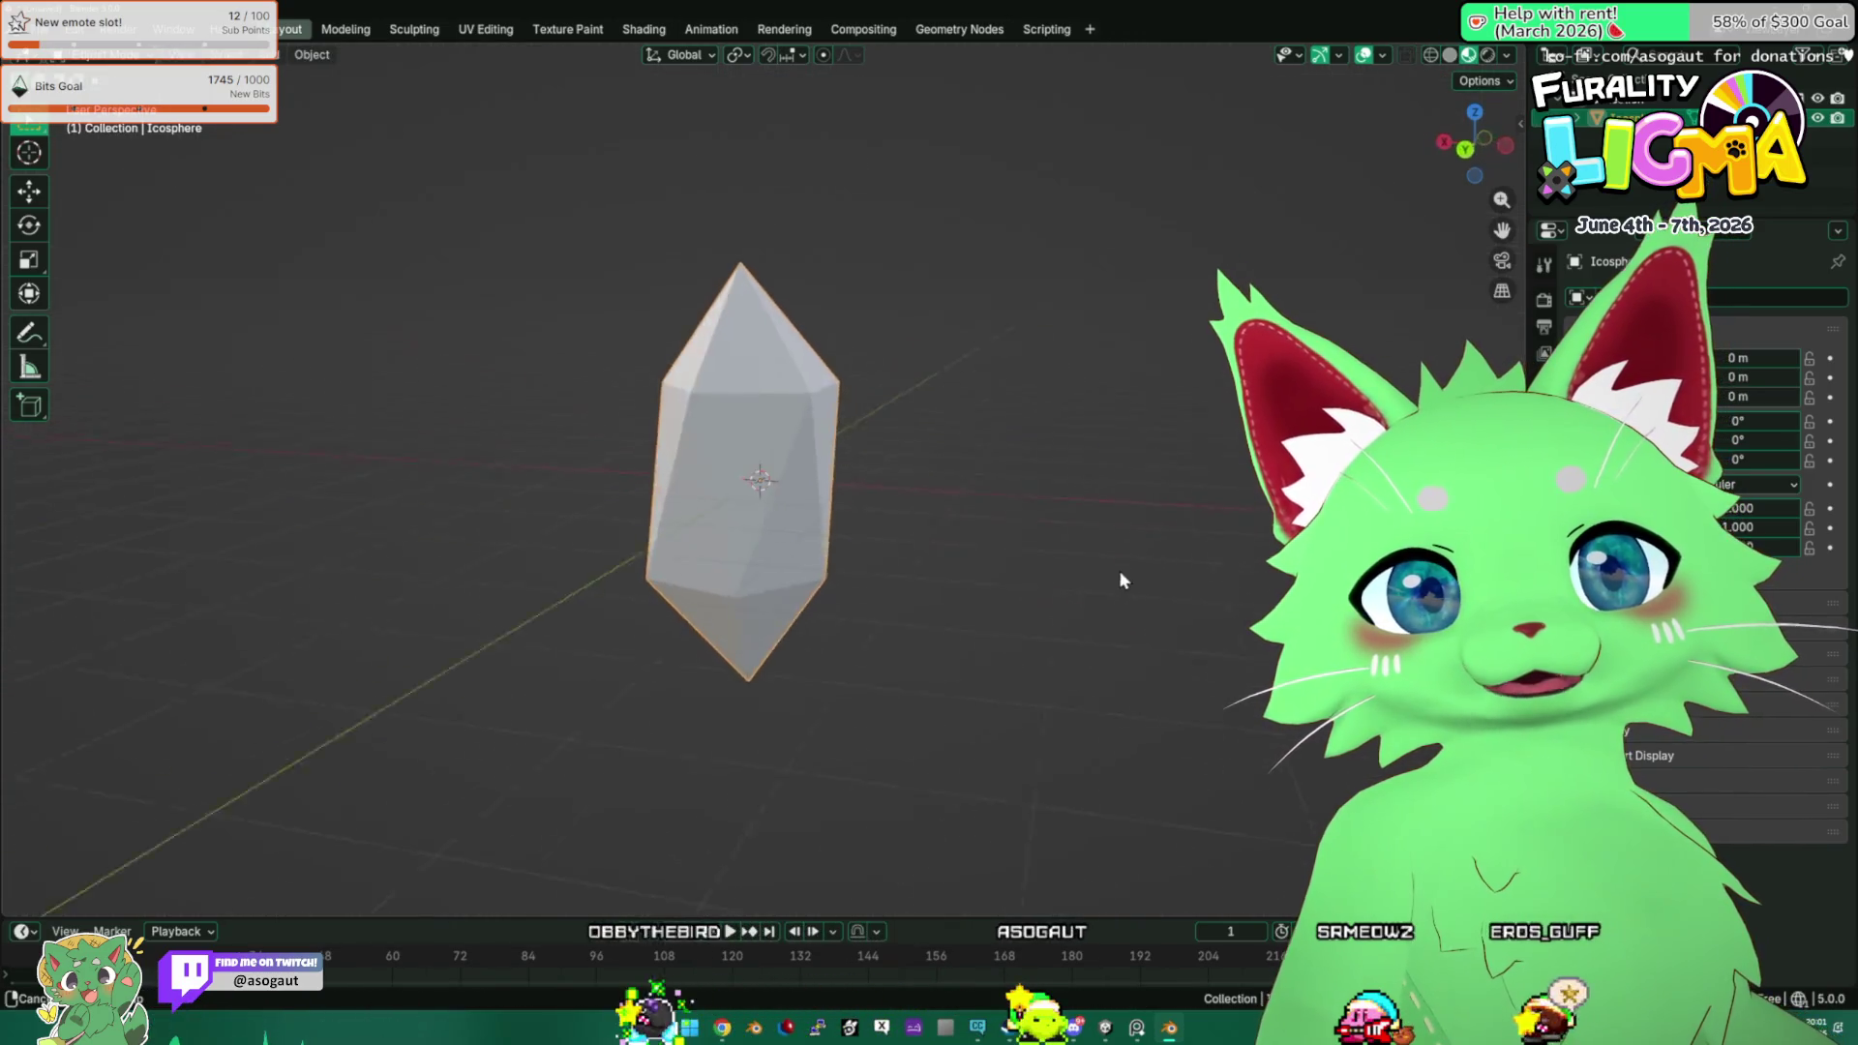
key("Tab")
key("KP_1")
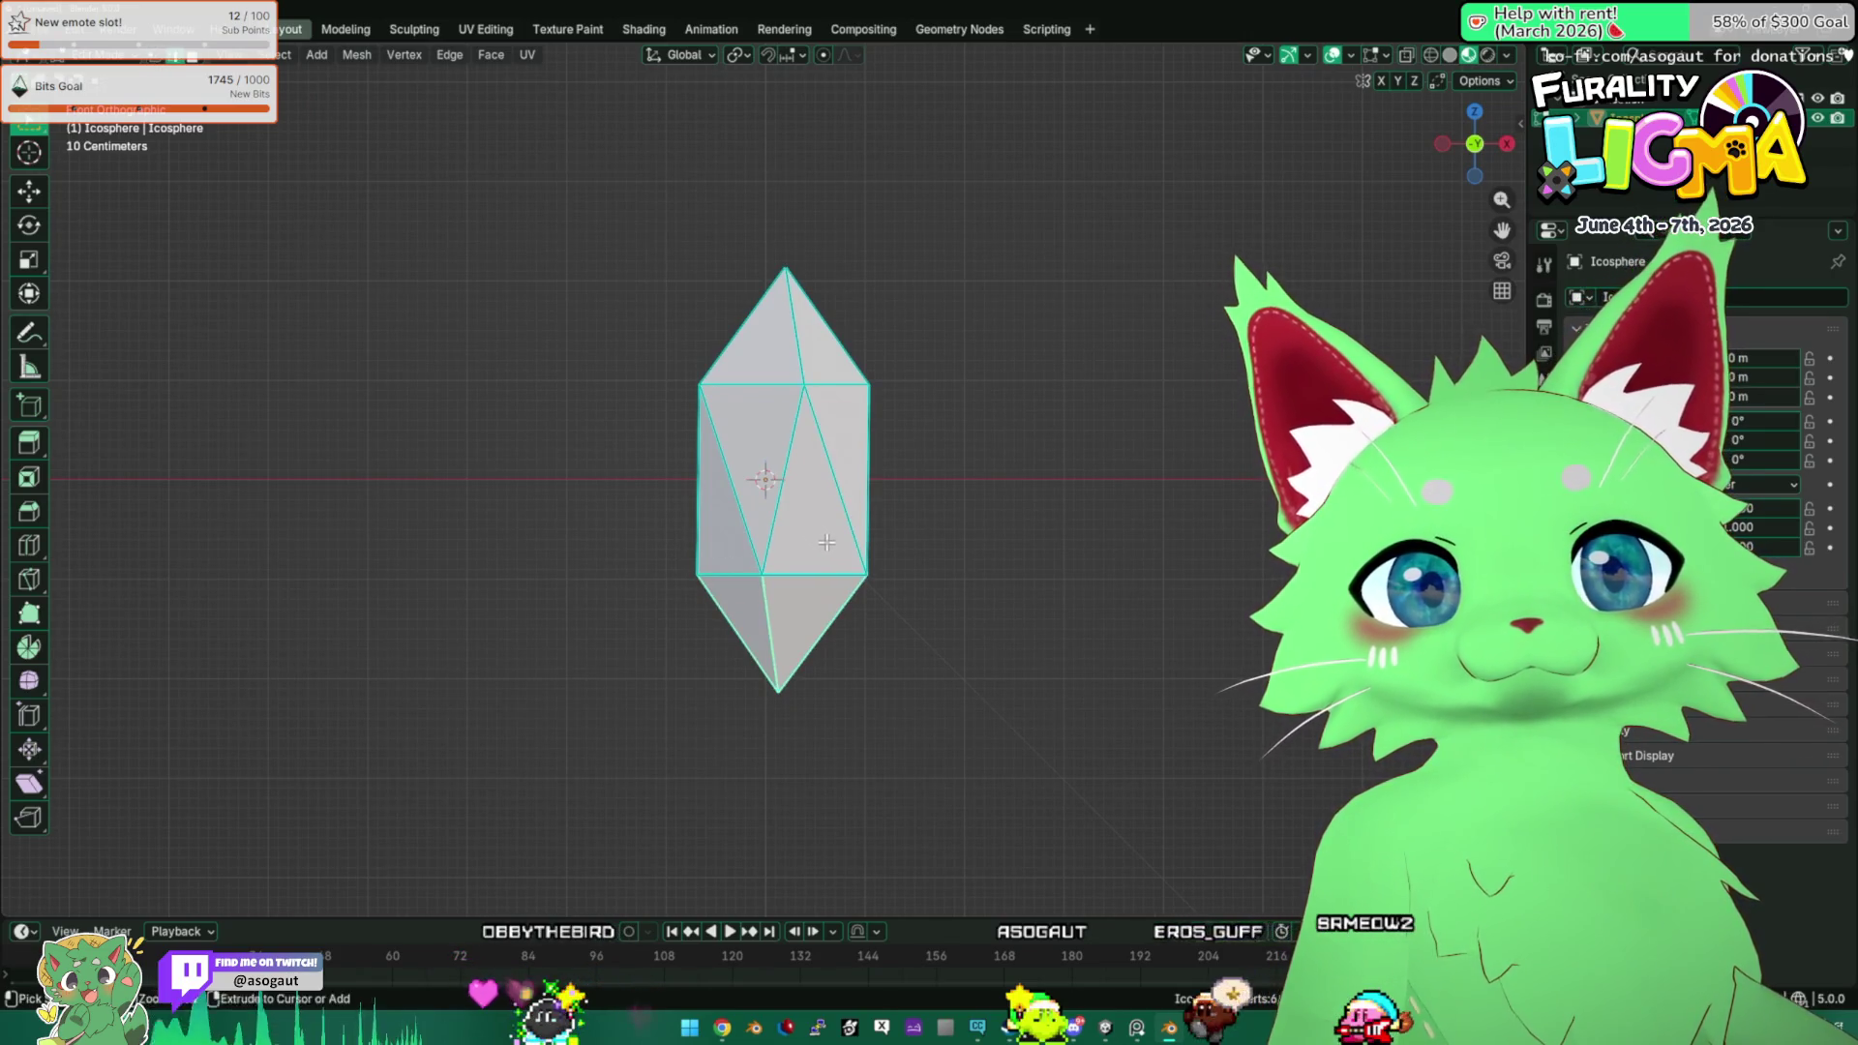
Try a level 2 subdivision on the crystal, undo it, and reselect the crystal.
key("Tab")
key("ctrl+2")
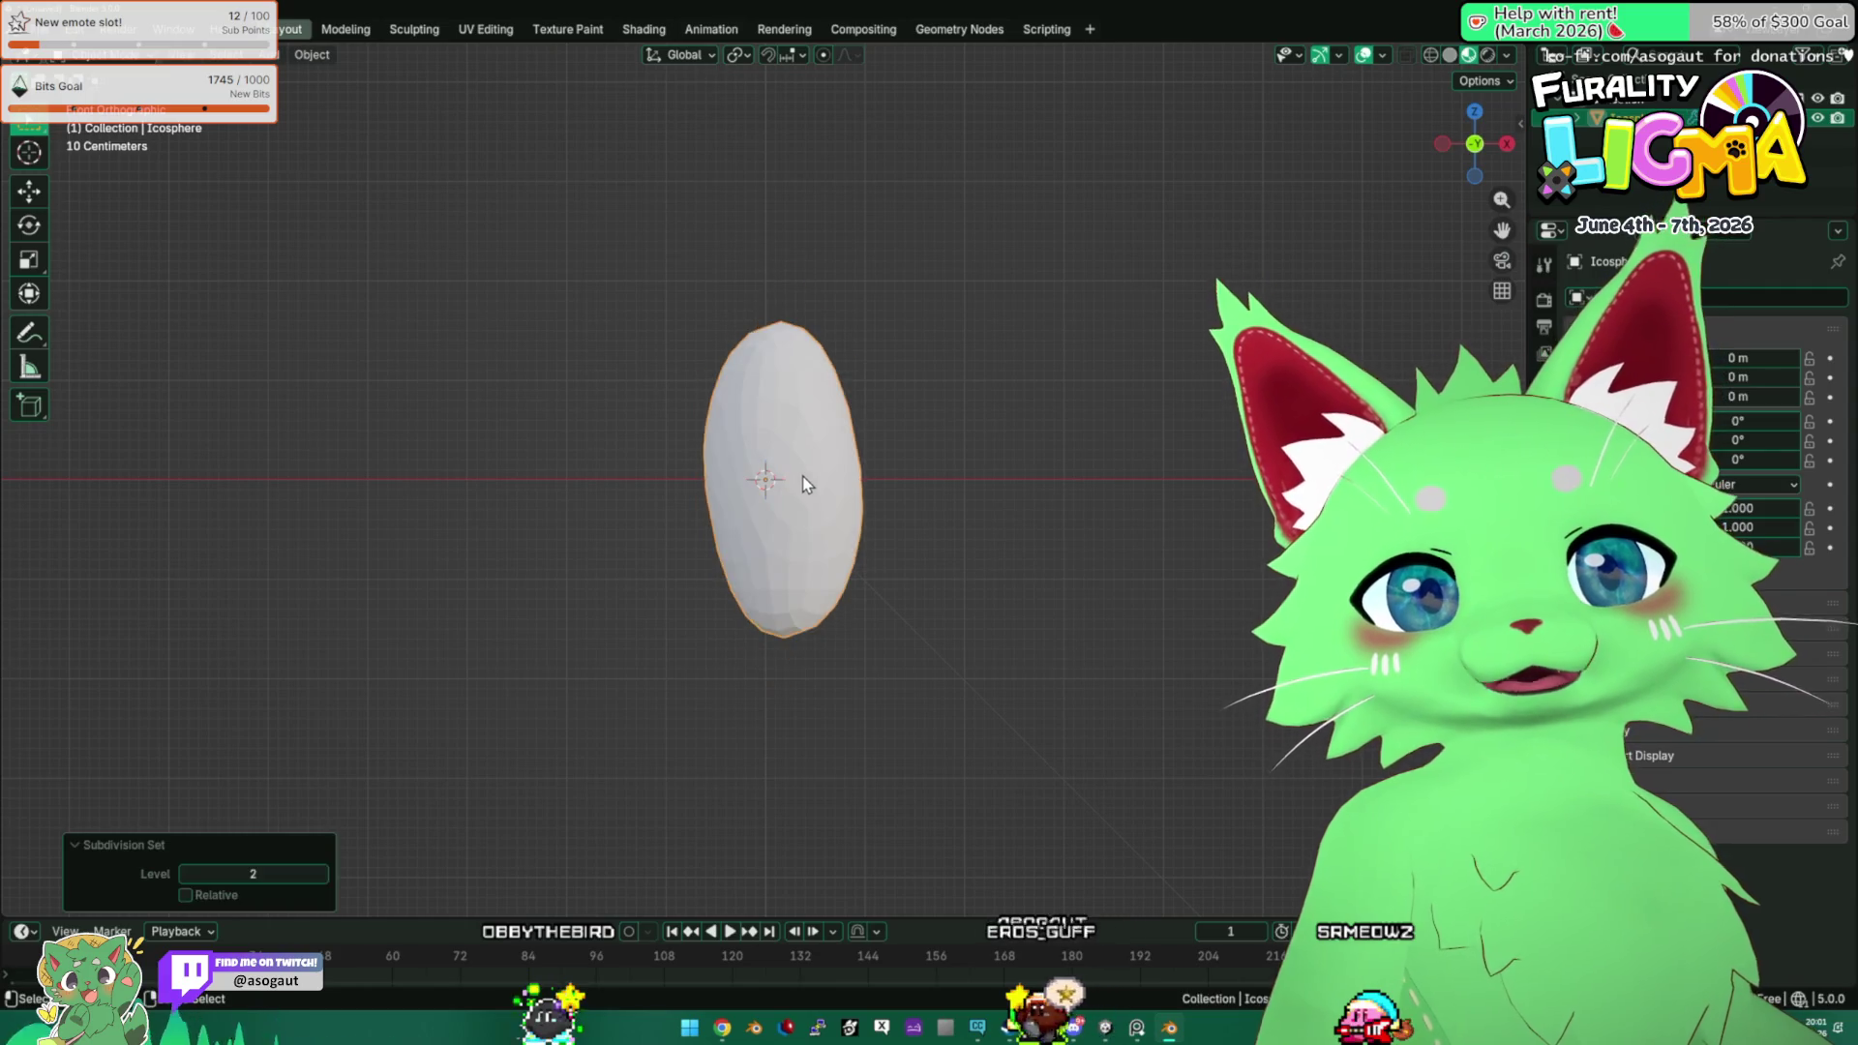
key("ctrl+z")
key("Tab")
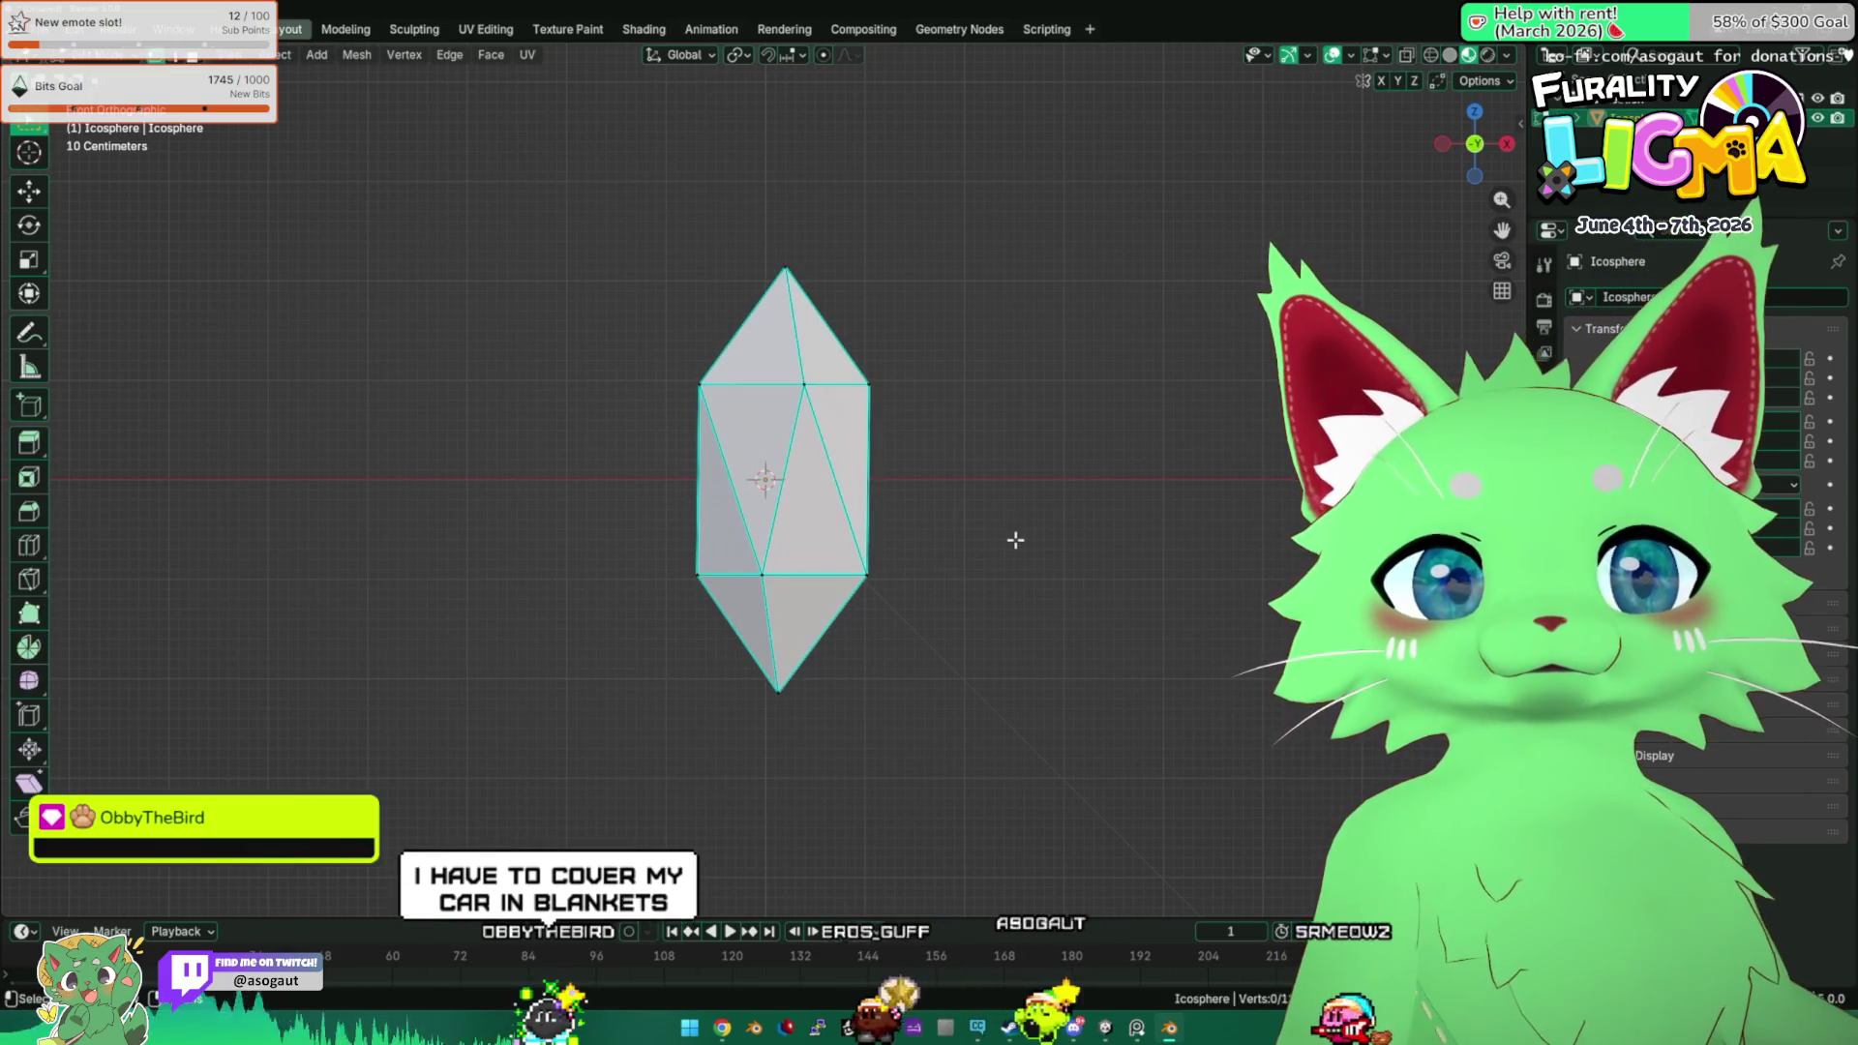
key("Tab")
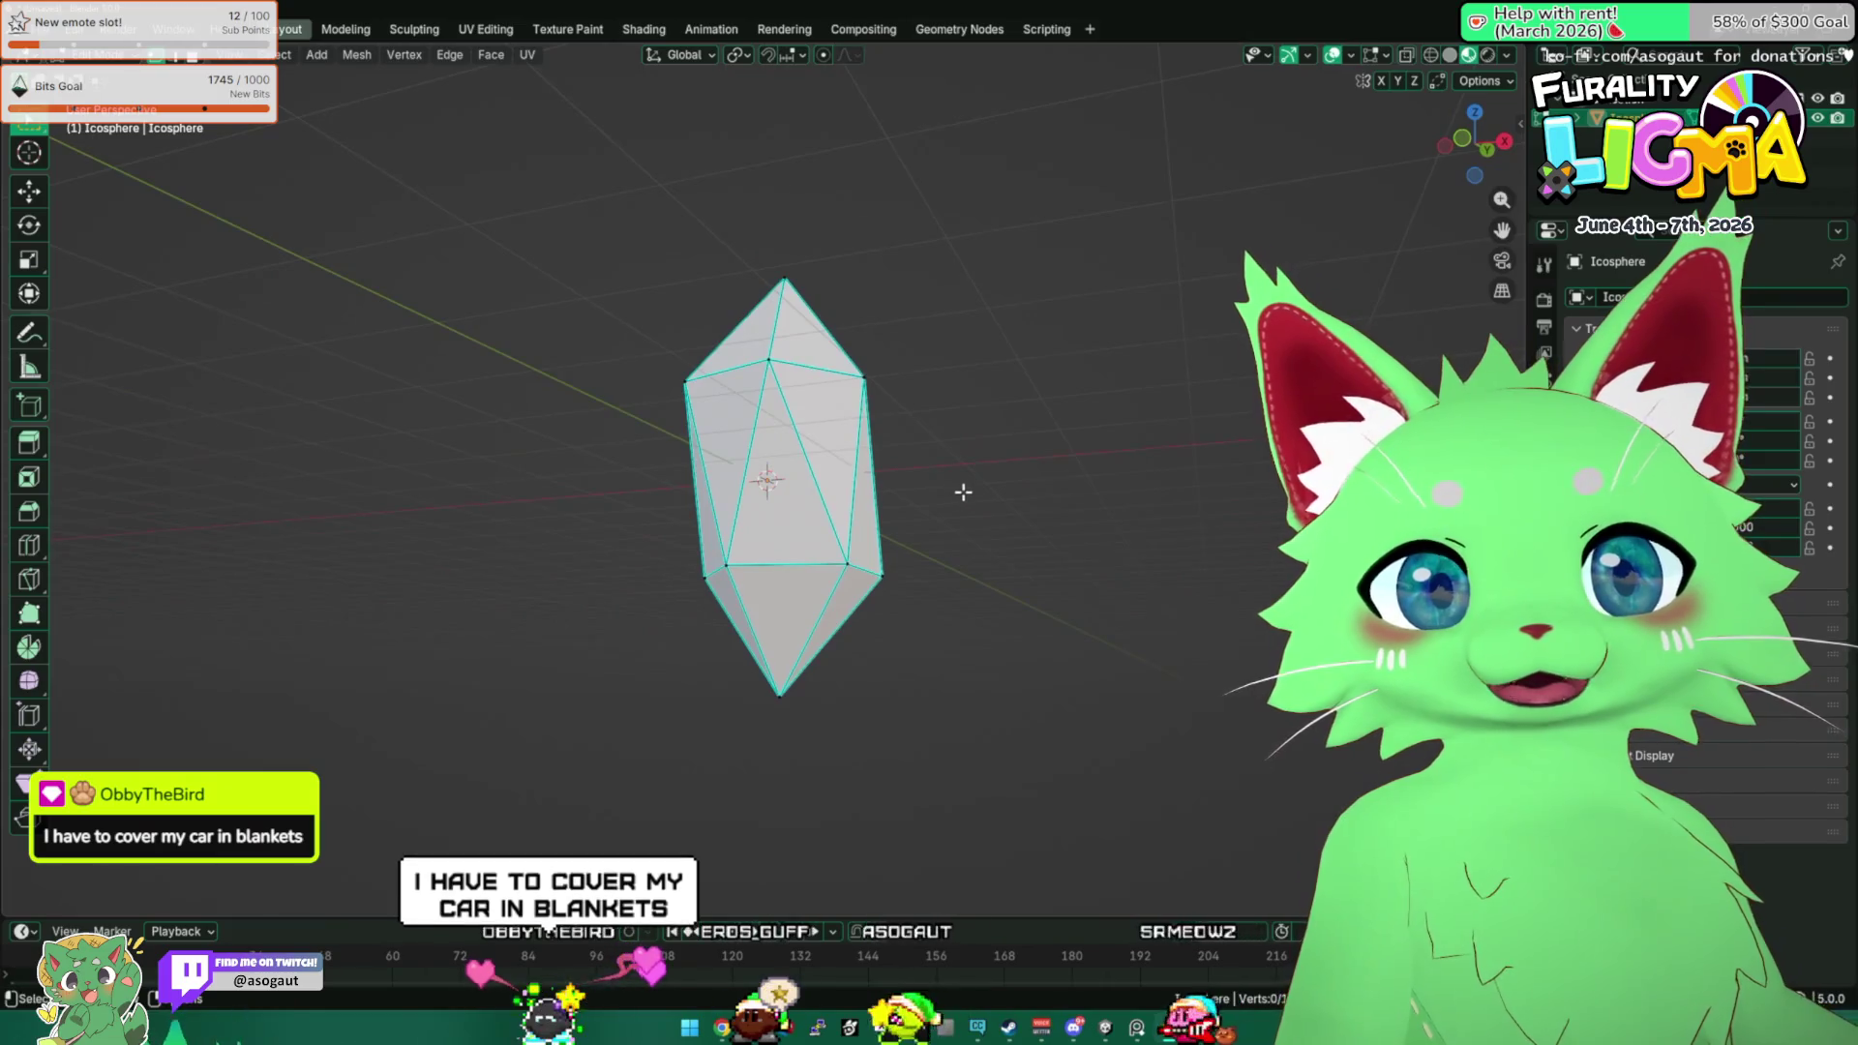
left_click(979, 525)
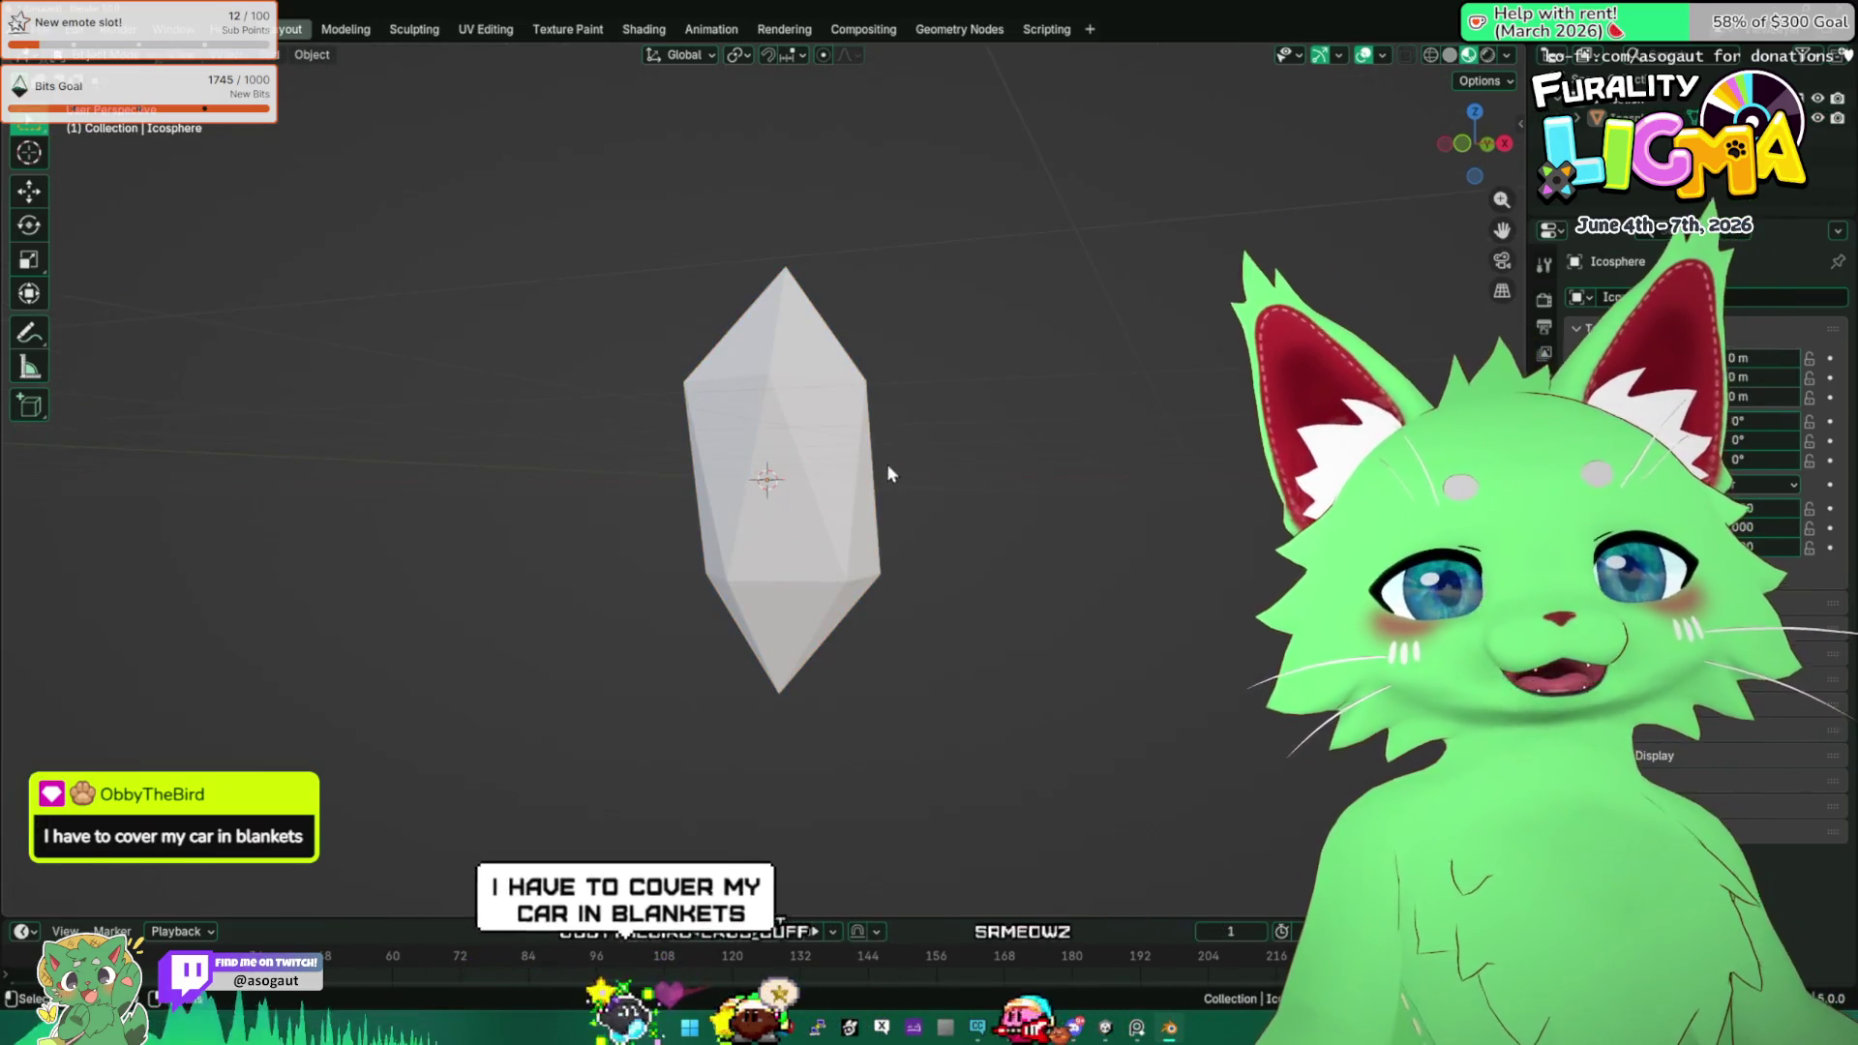
left_click_drag(886, 466, 808, 440)
left_click(871, 503)
left_click(38, 29)
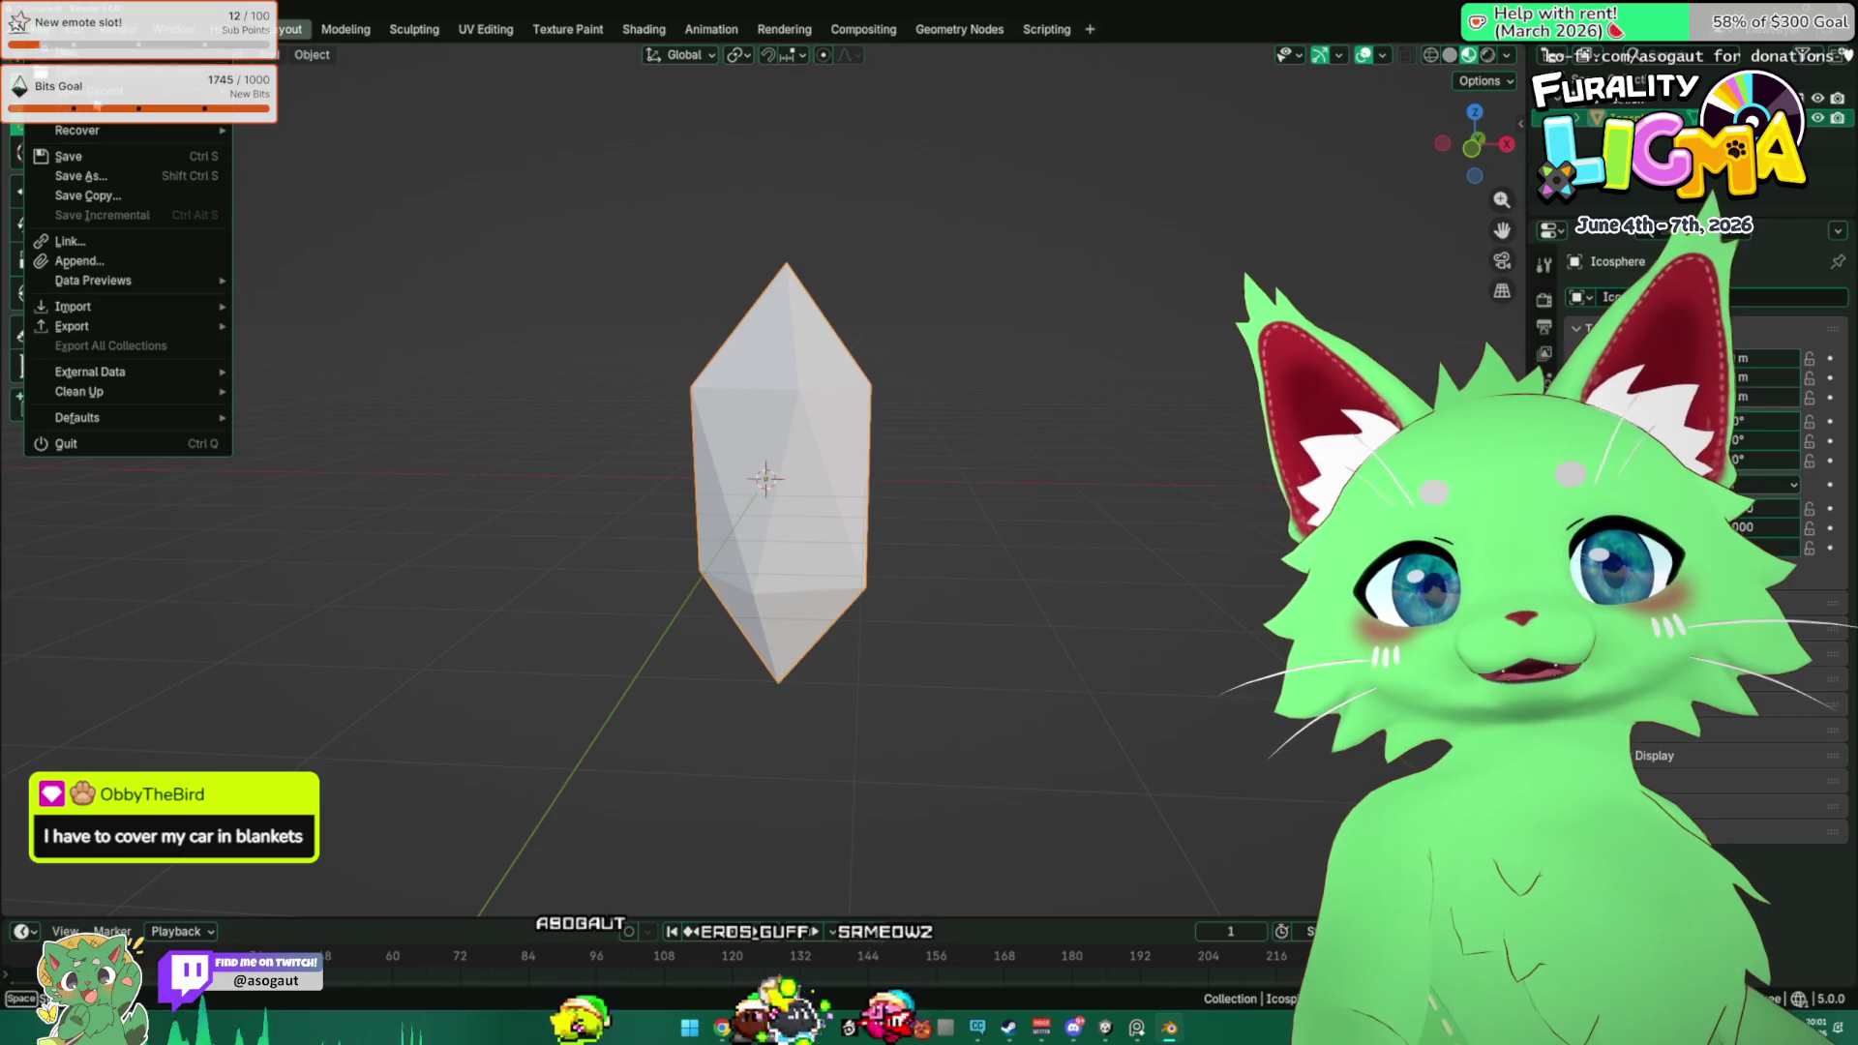
Save as temp_crystal.blend in the project's 'blender files and fbx files' folder, then switch to Unity.
left_click(134, 173)
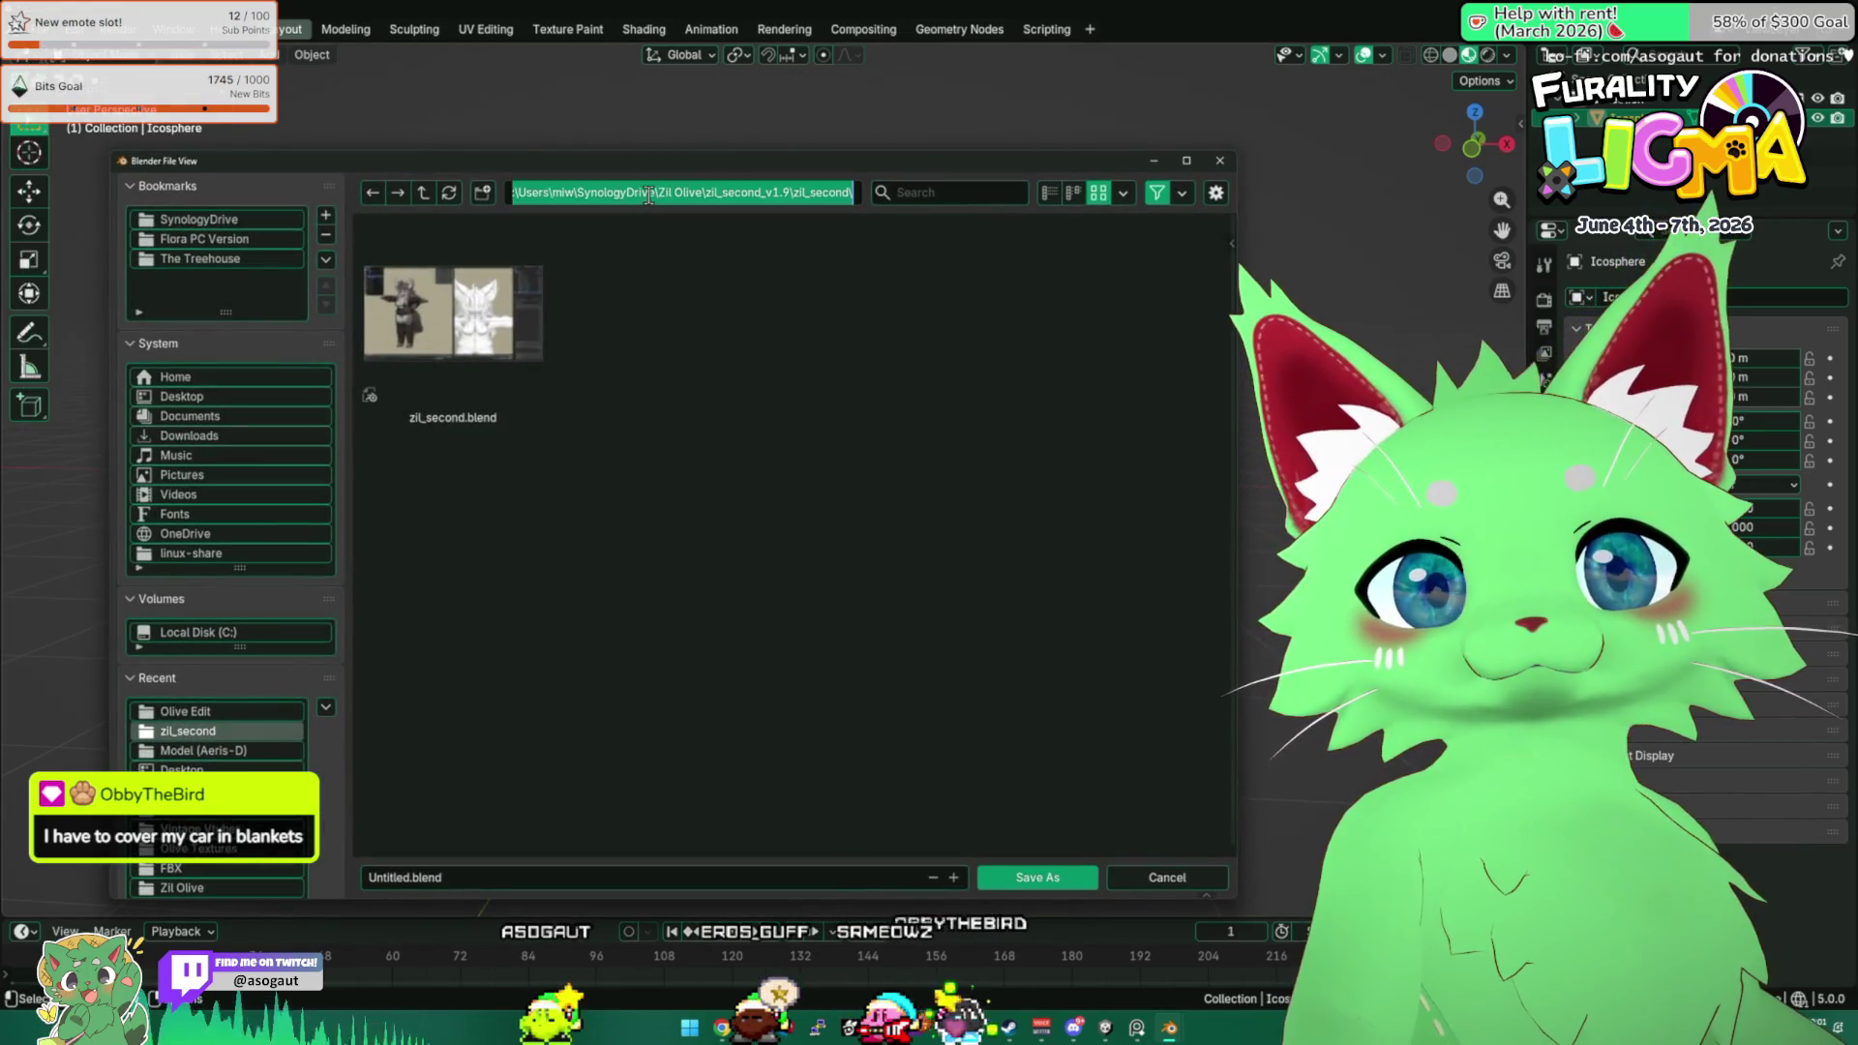
key("ctrl+v")
key("Return")
double_click(481, 360)
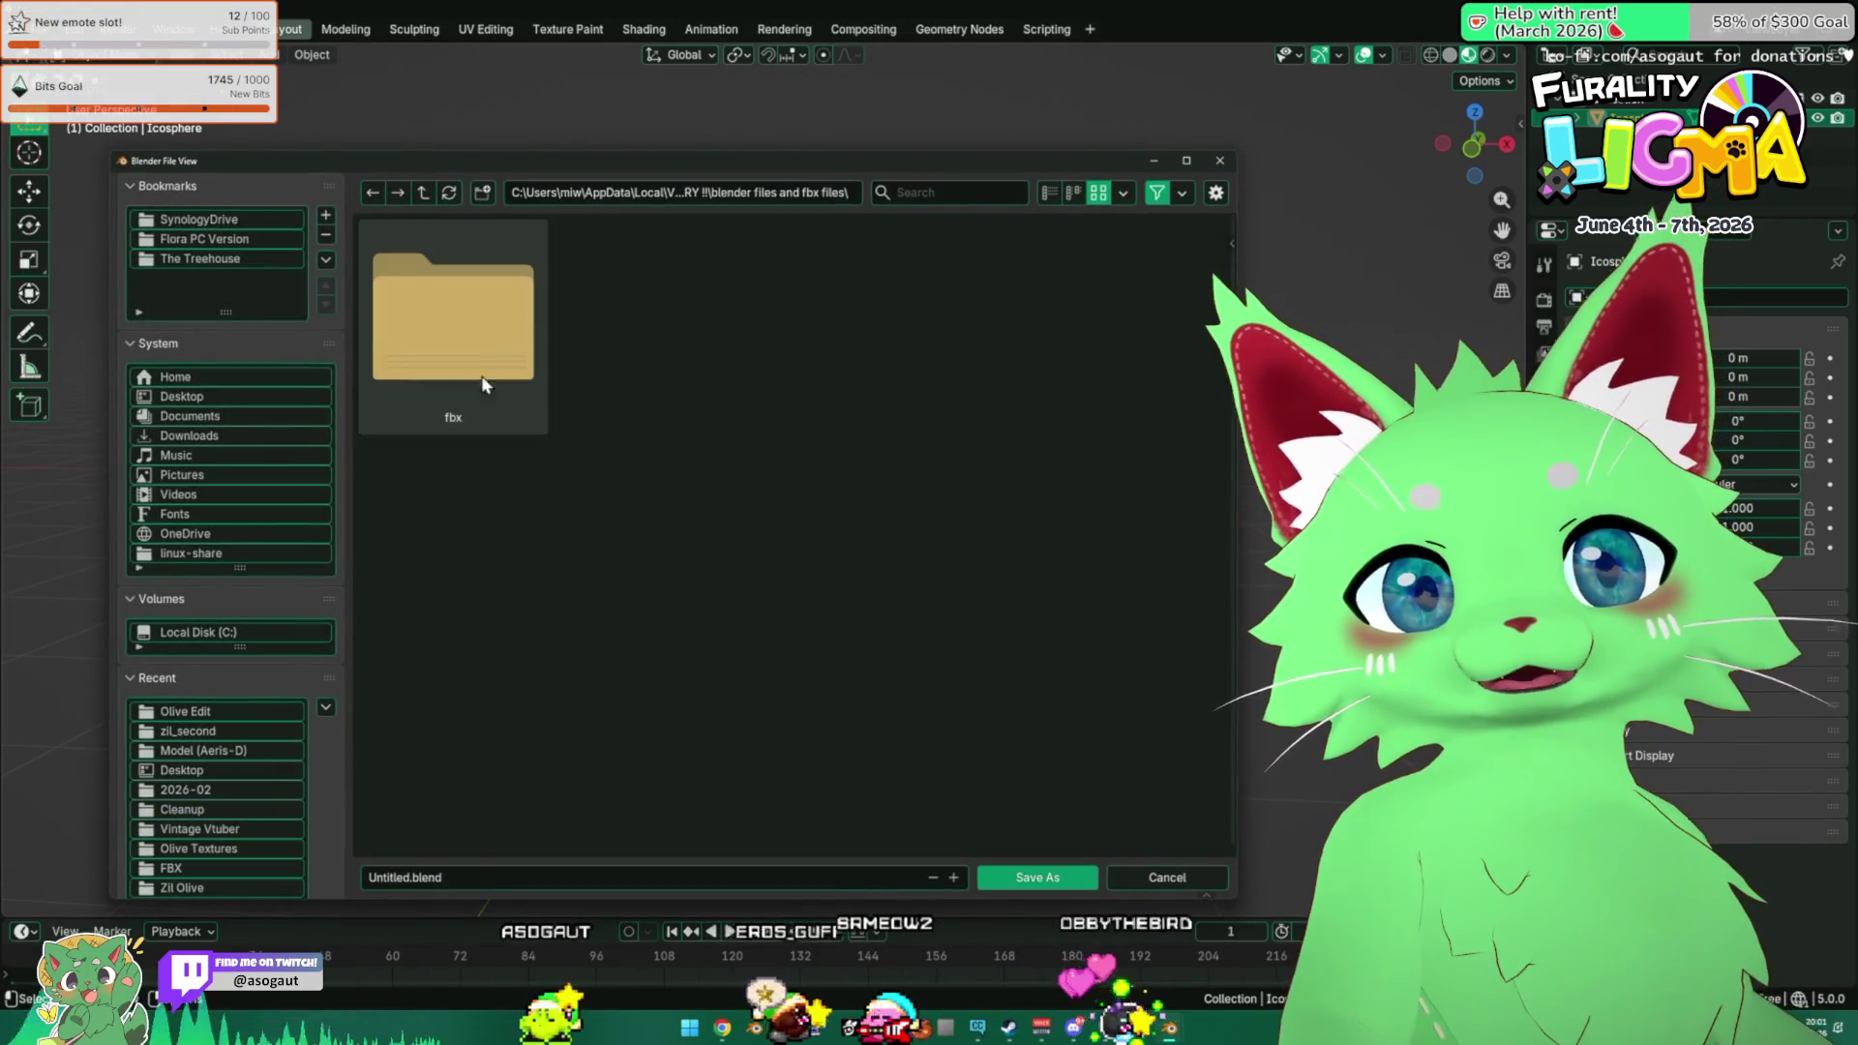
left_click(582, 880)
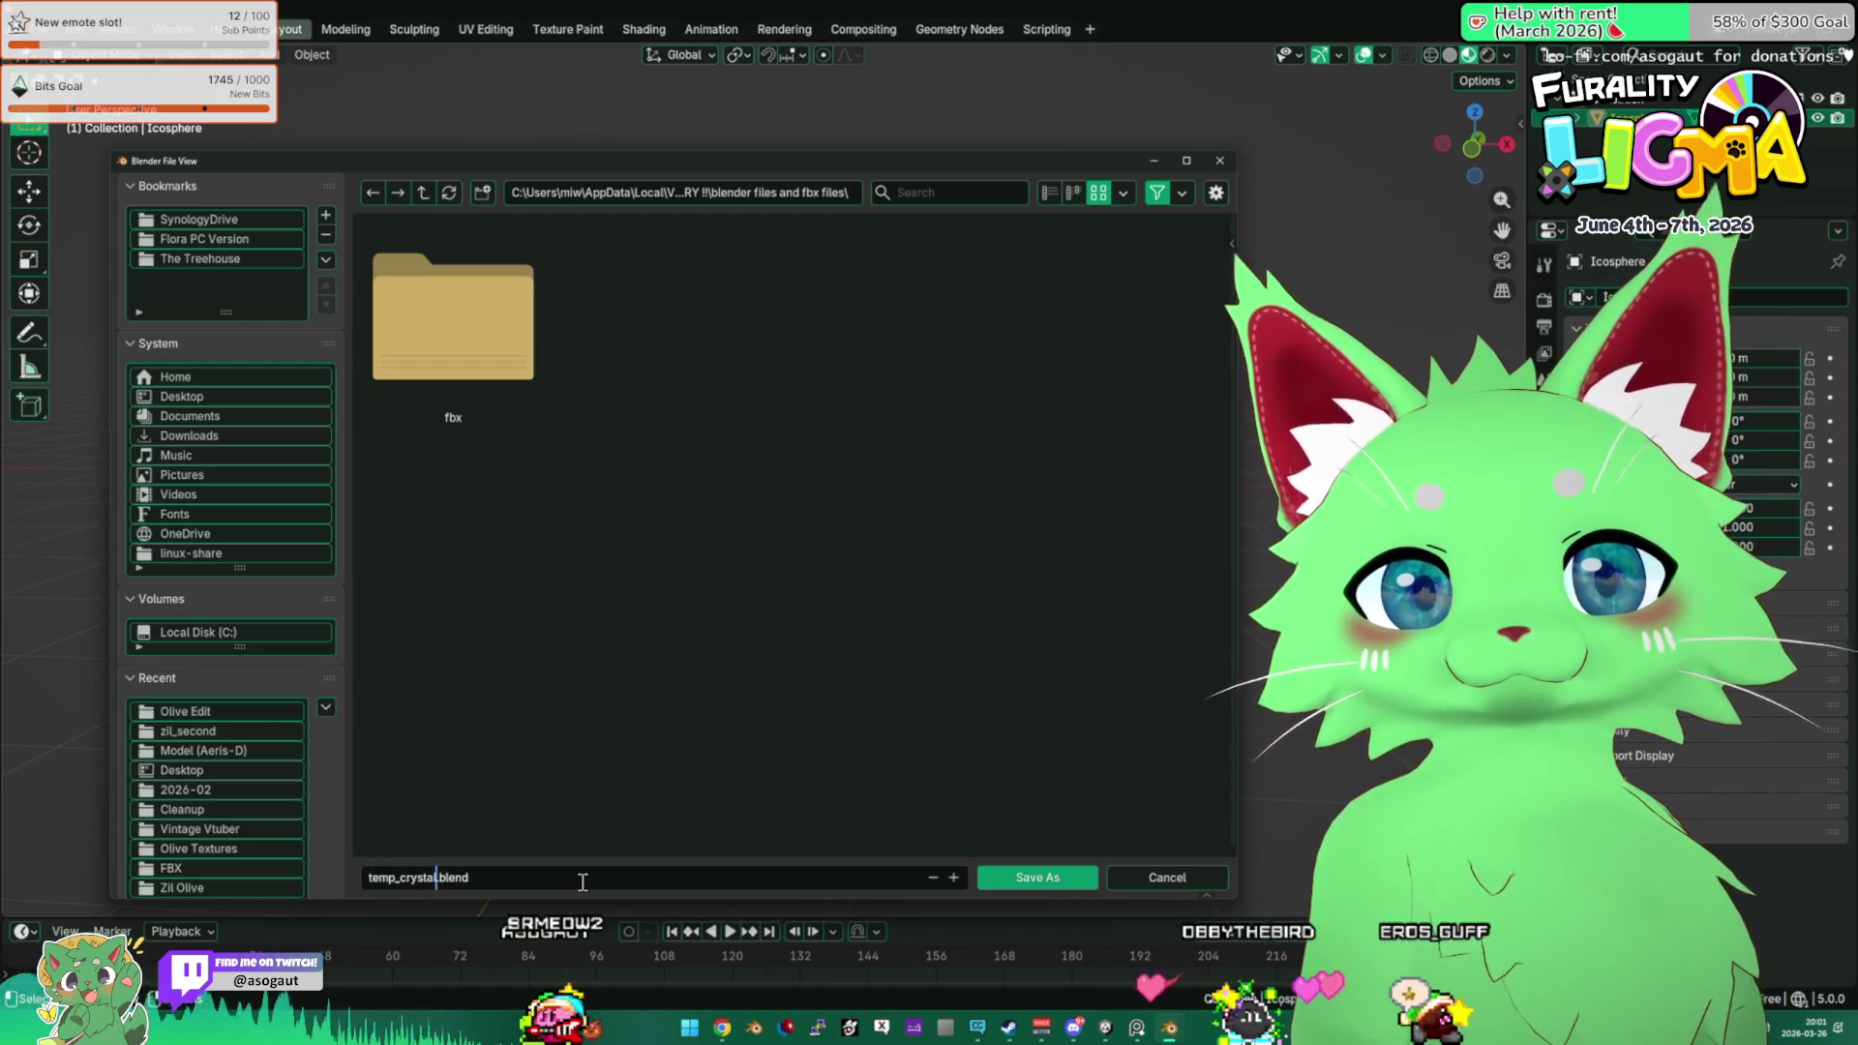
left_click(1022, 879)
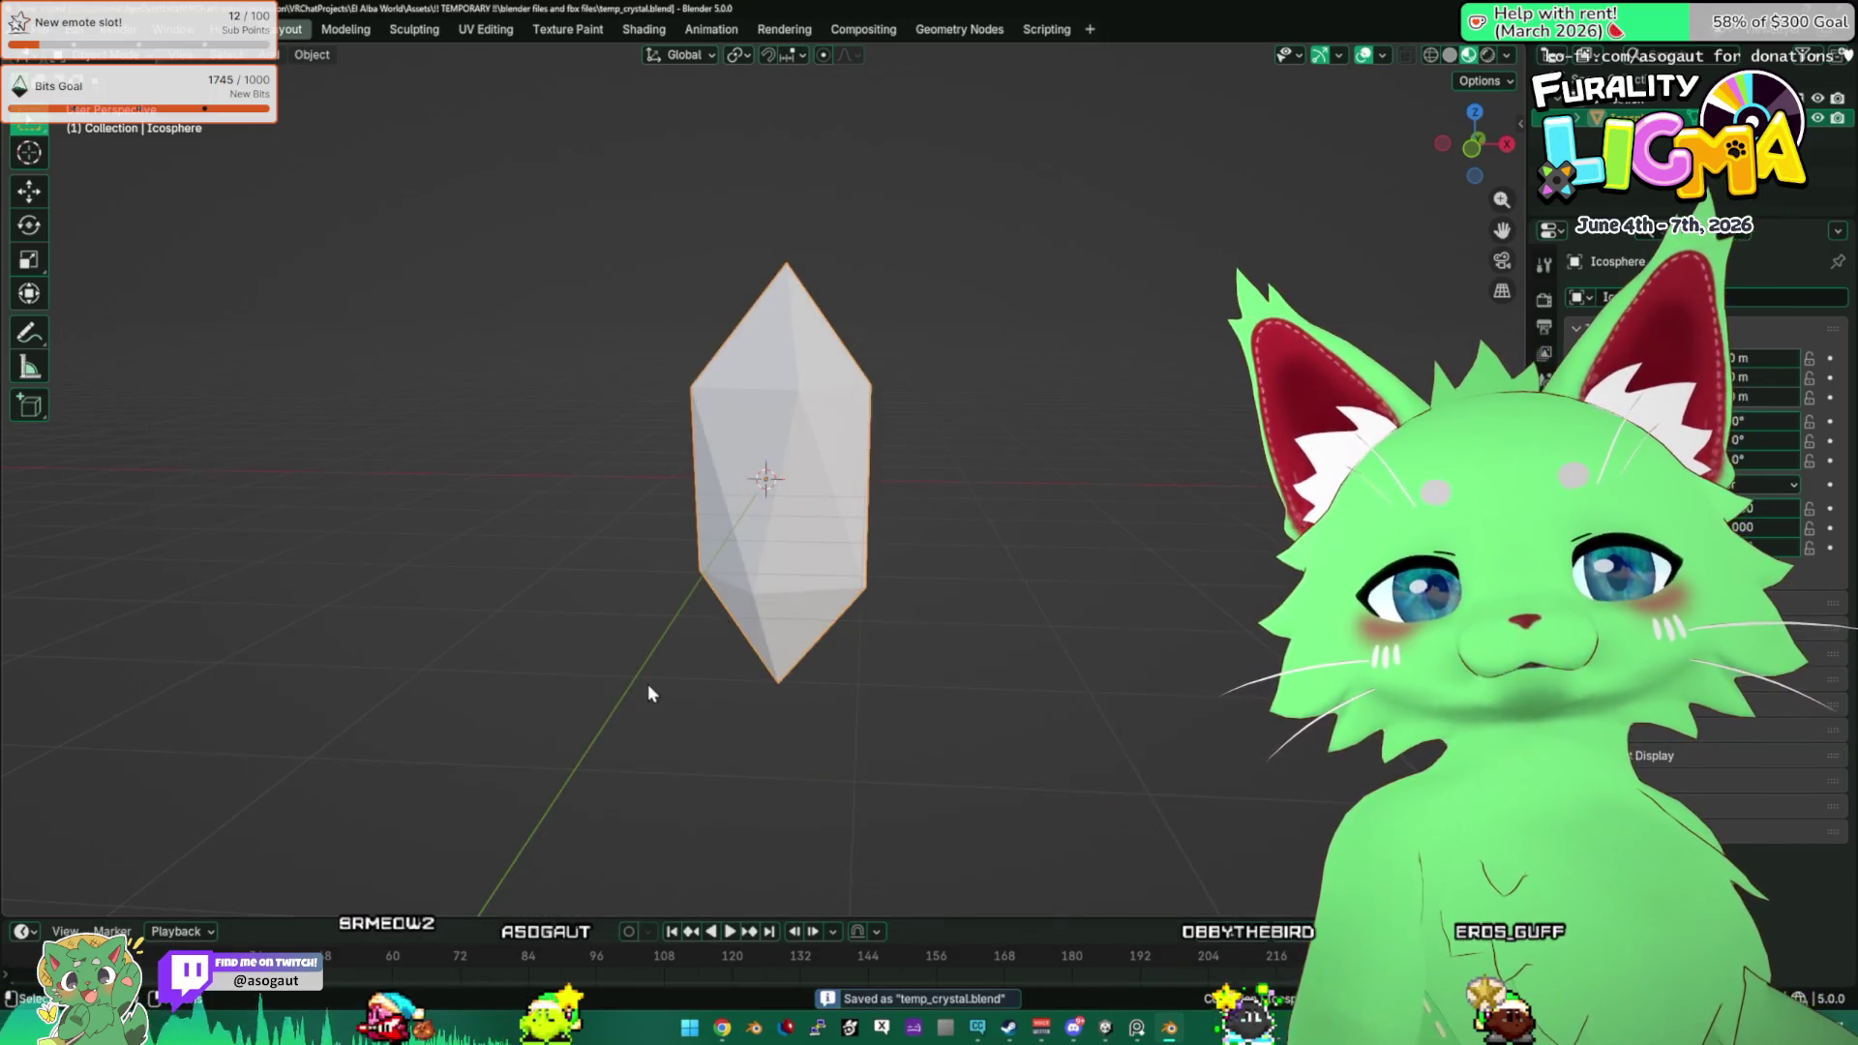
key("alt+Tab")
mouse_move(804, 652)
left_mouse_down()
mouse_move(1074, 523)
mouse_move(1222, 568)
left_mouse_up()
In the !! TEMPORARY !! 'blender files and fbx files' folder, delete the old fbx folder.
left_click(344, 810)
scroll(154, 483, "down", 3)
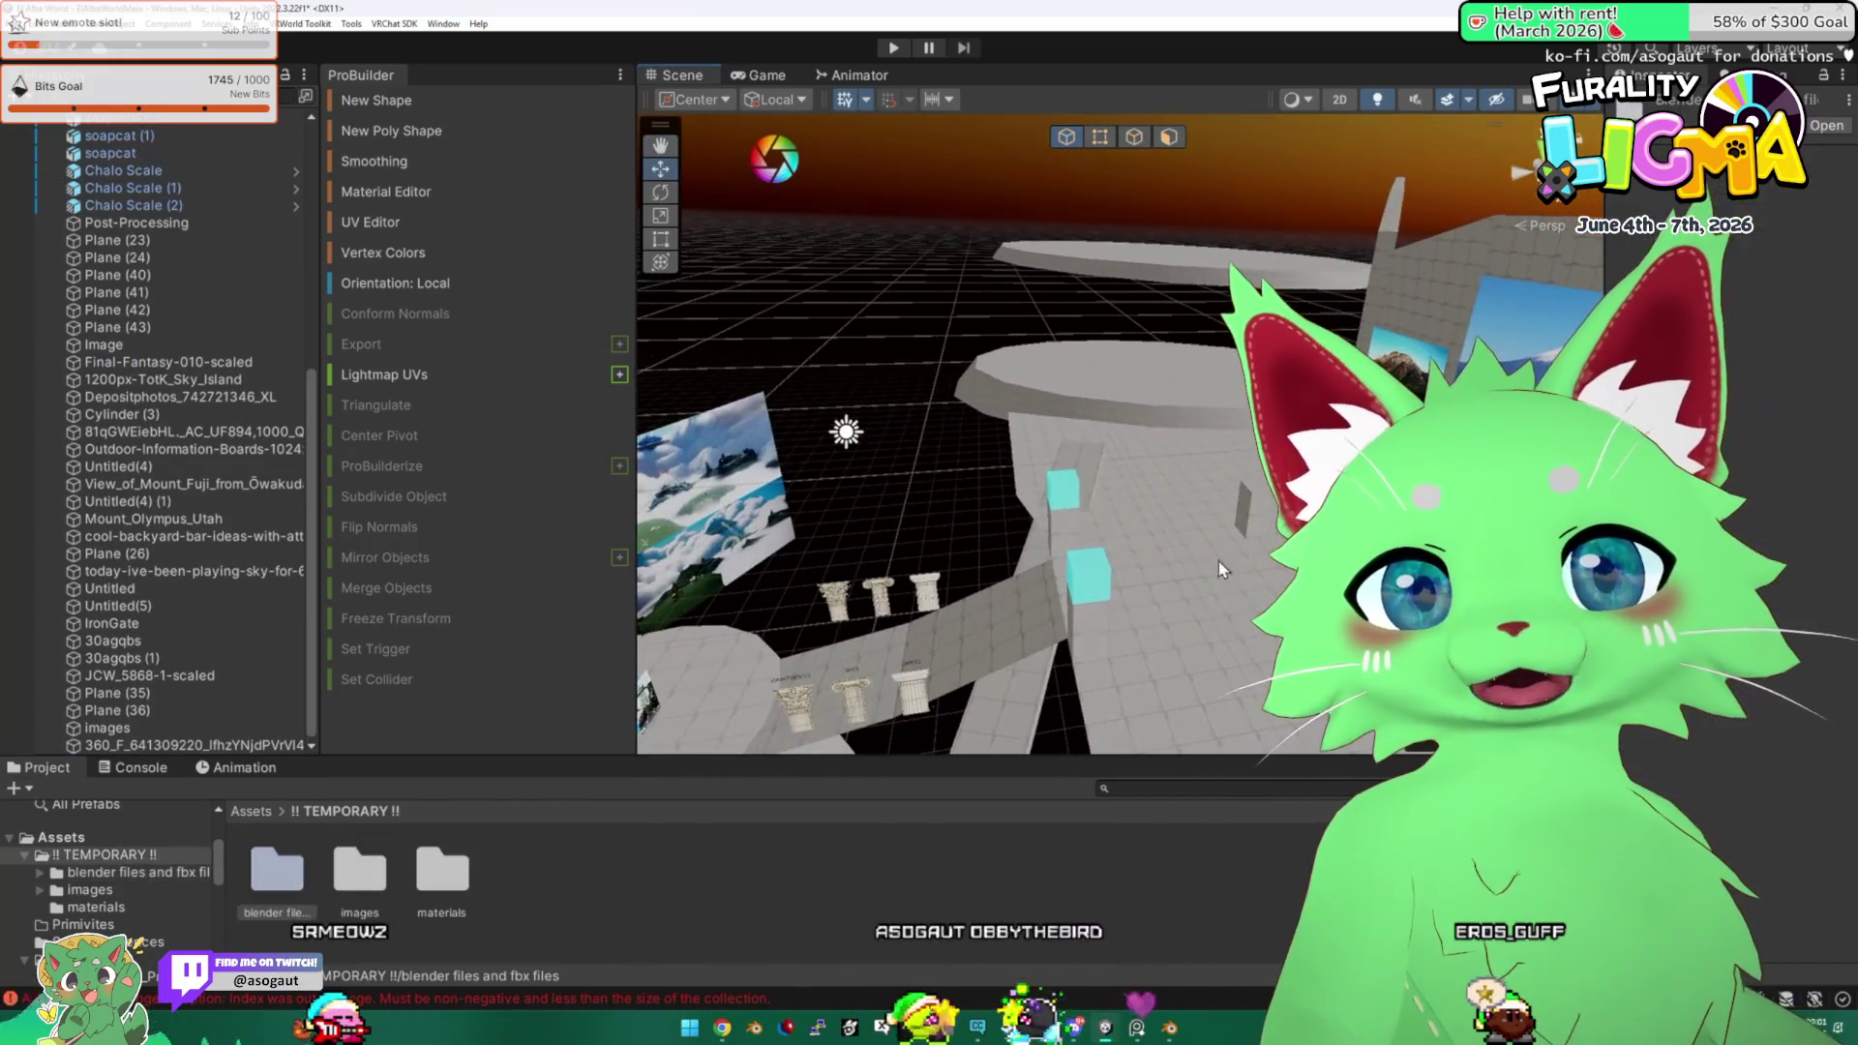
double_click(293, 875)
key("Delete")
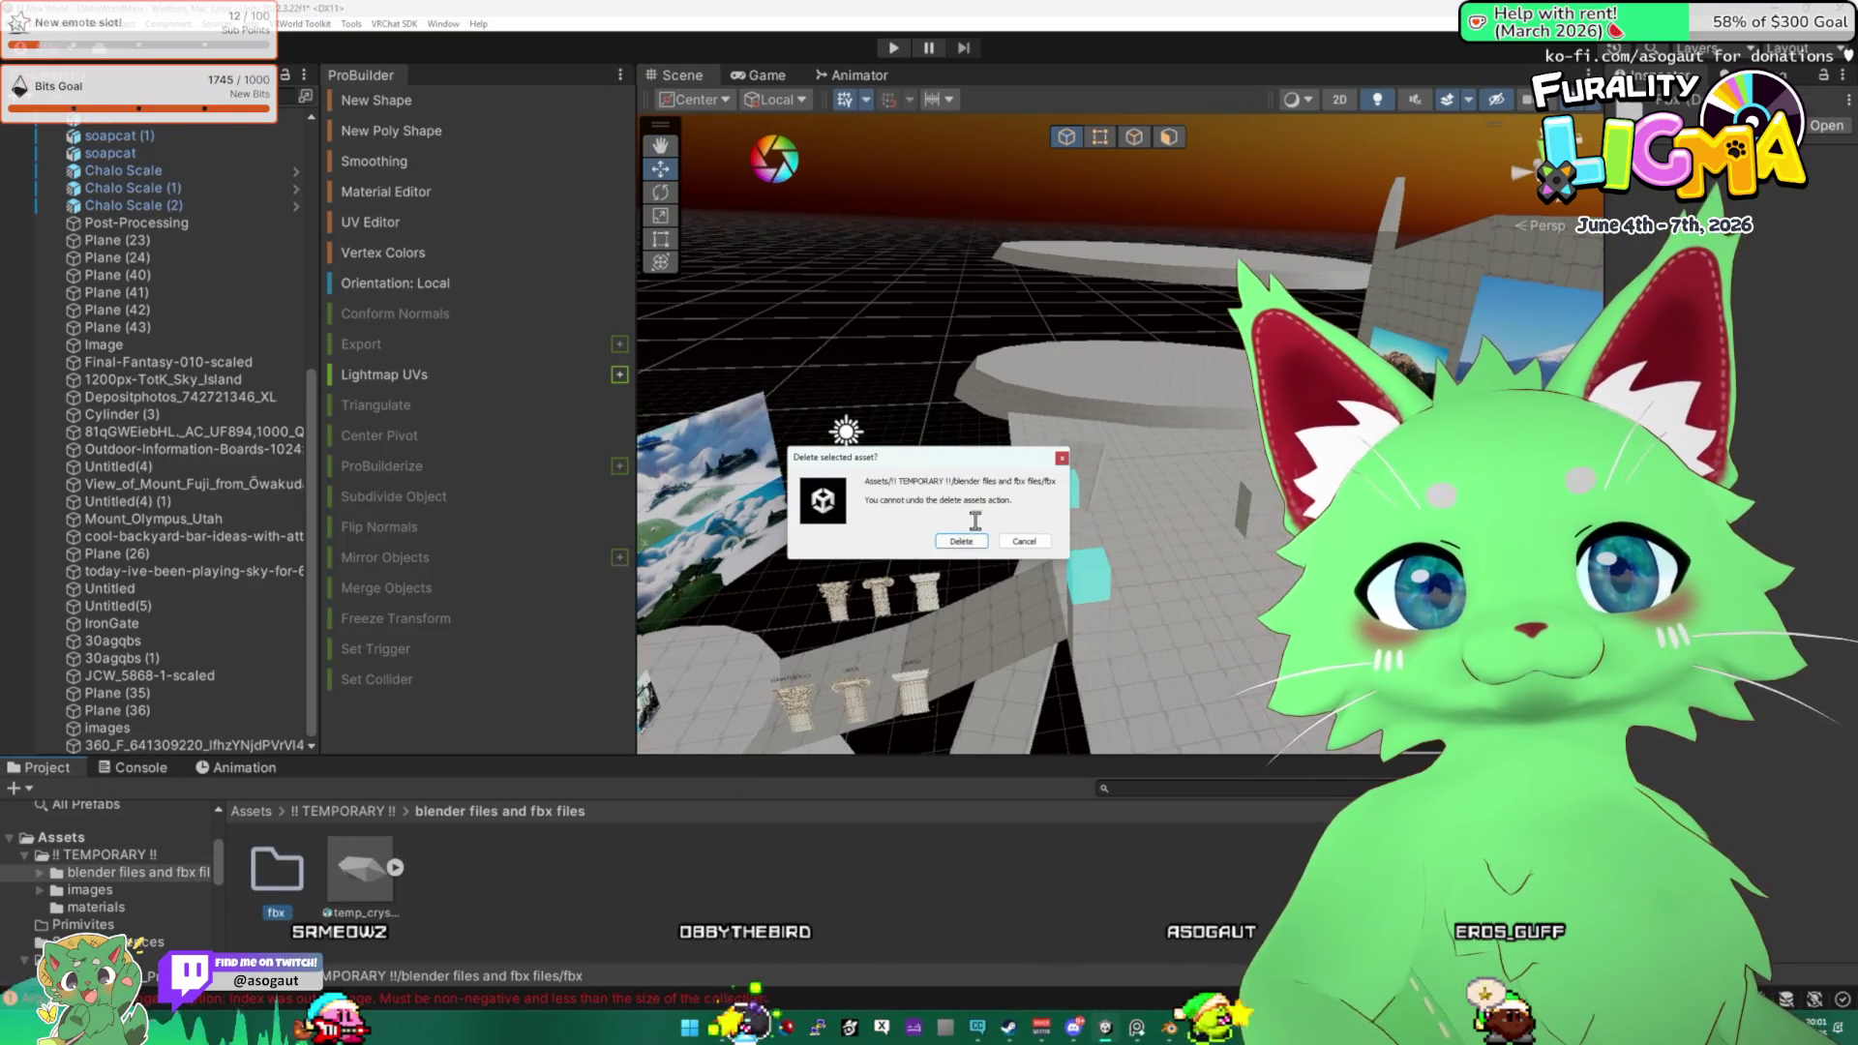
left_click(964, 541)
Delete the blue egg placeholder and place the temp_crystal model in its spot.
mouse_move(972, 542)
left_mouse_down()
mouse_move(985, 599)
mouse_move(1089, 554)
left_mouse_up()
left_click(1026, 610)
left_click_drag(1025, 610, 1158, 636)
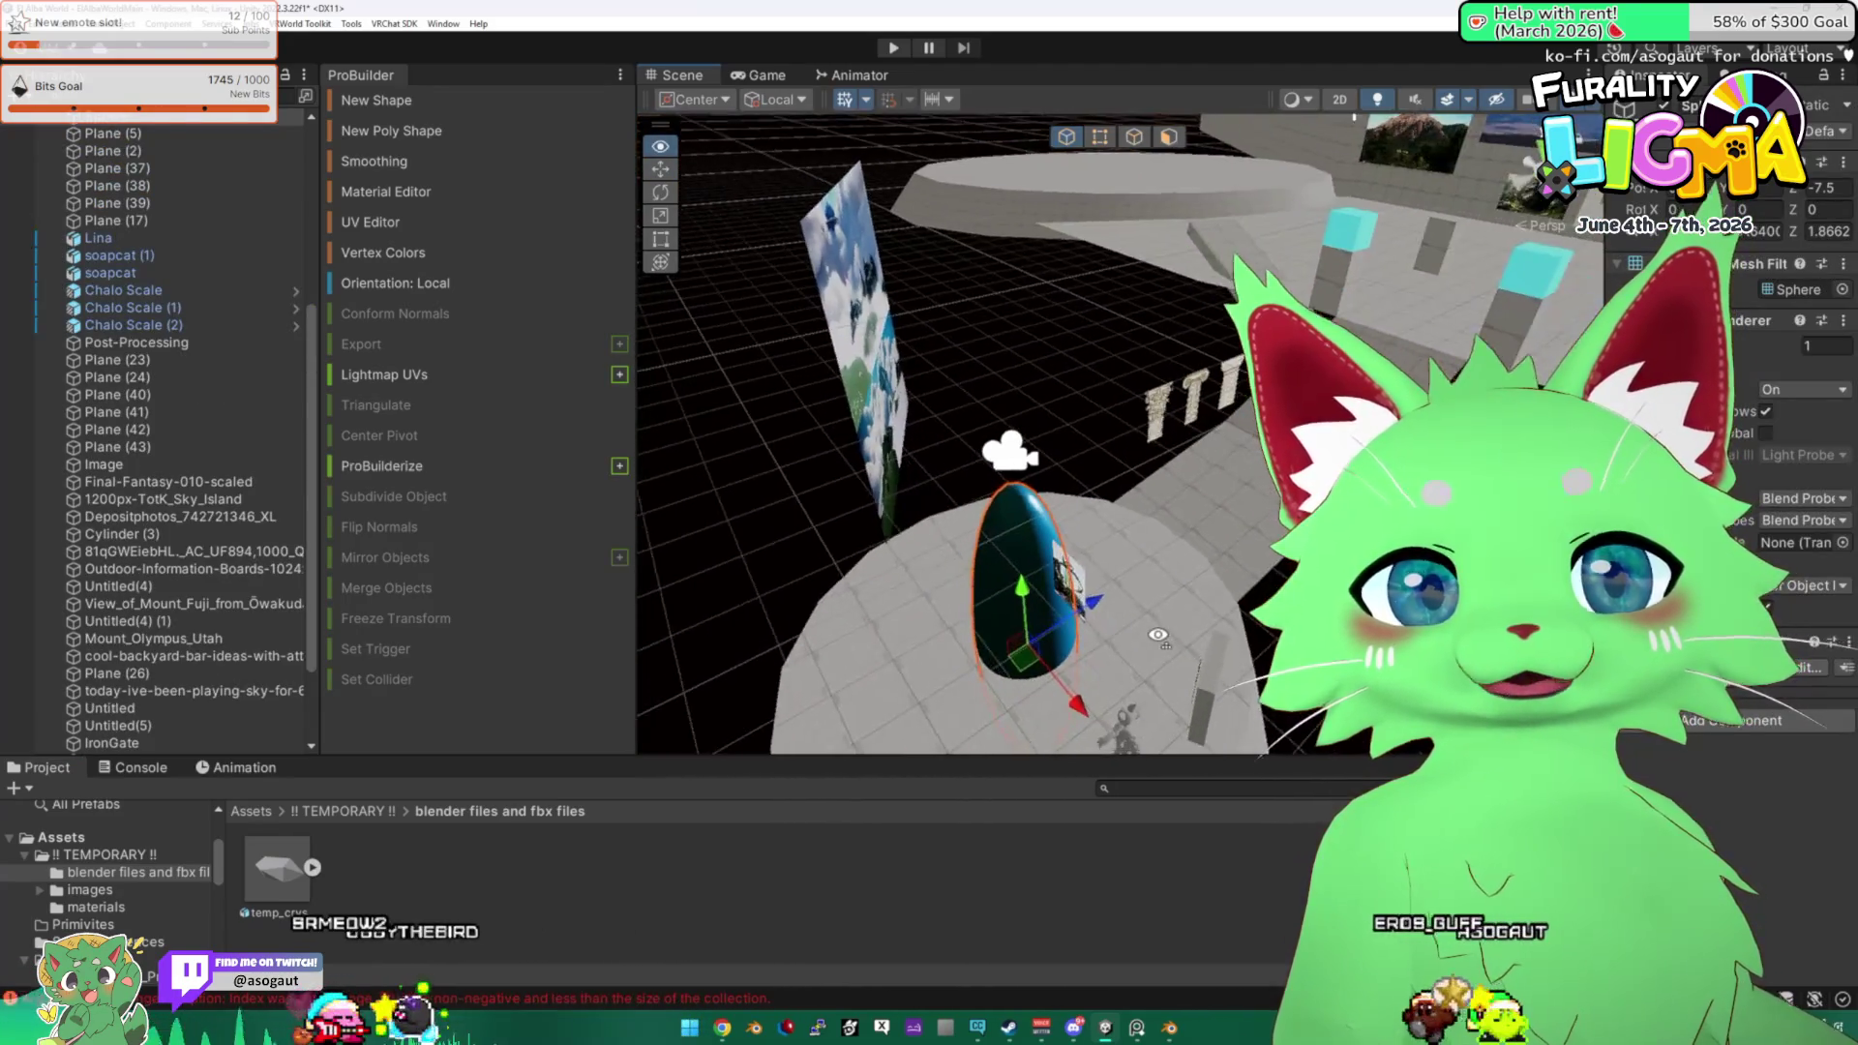
key("Delete")
mouse_move(758, 762)
left_mouse_down()
mouse_move(851, 464)
mouse_move(859, 489)
left_mouse_up()
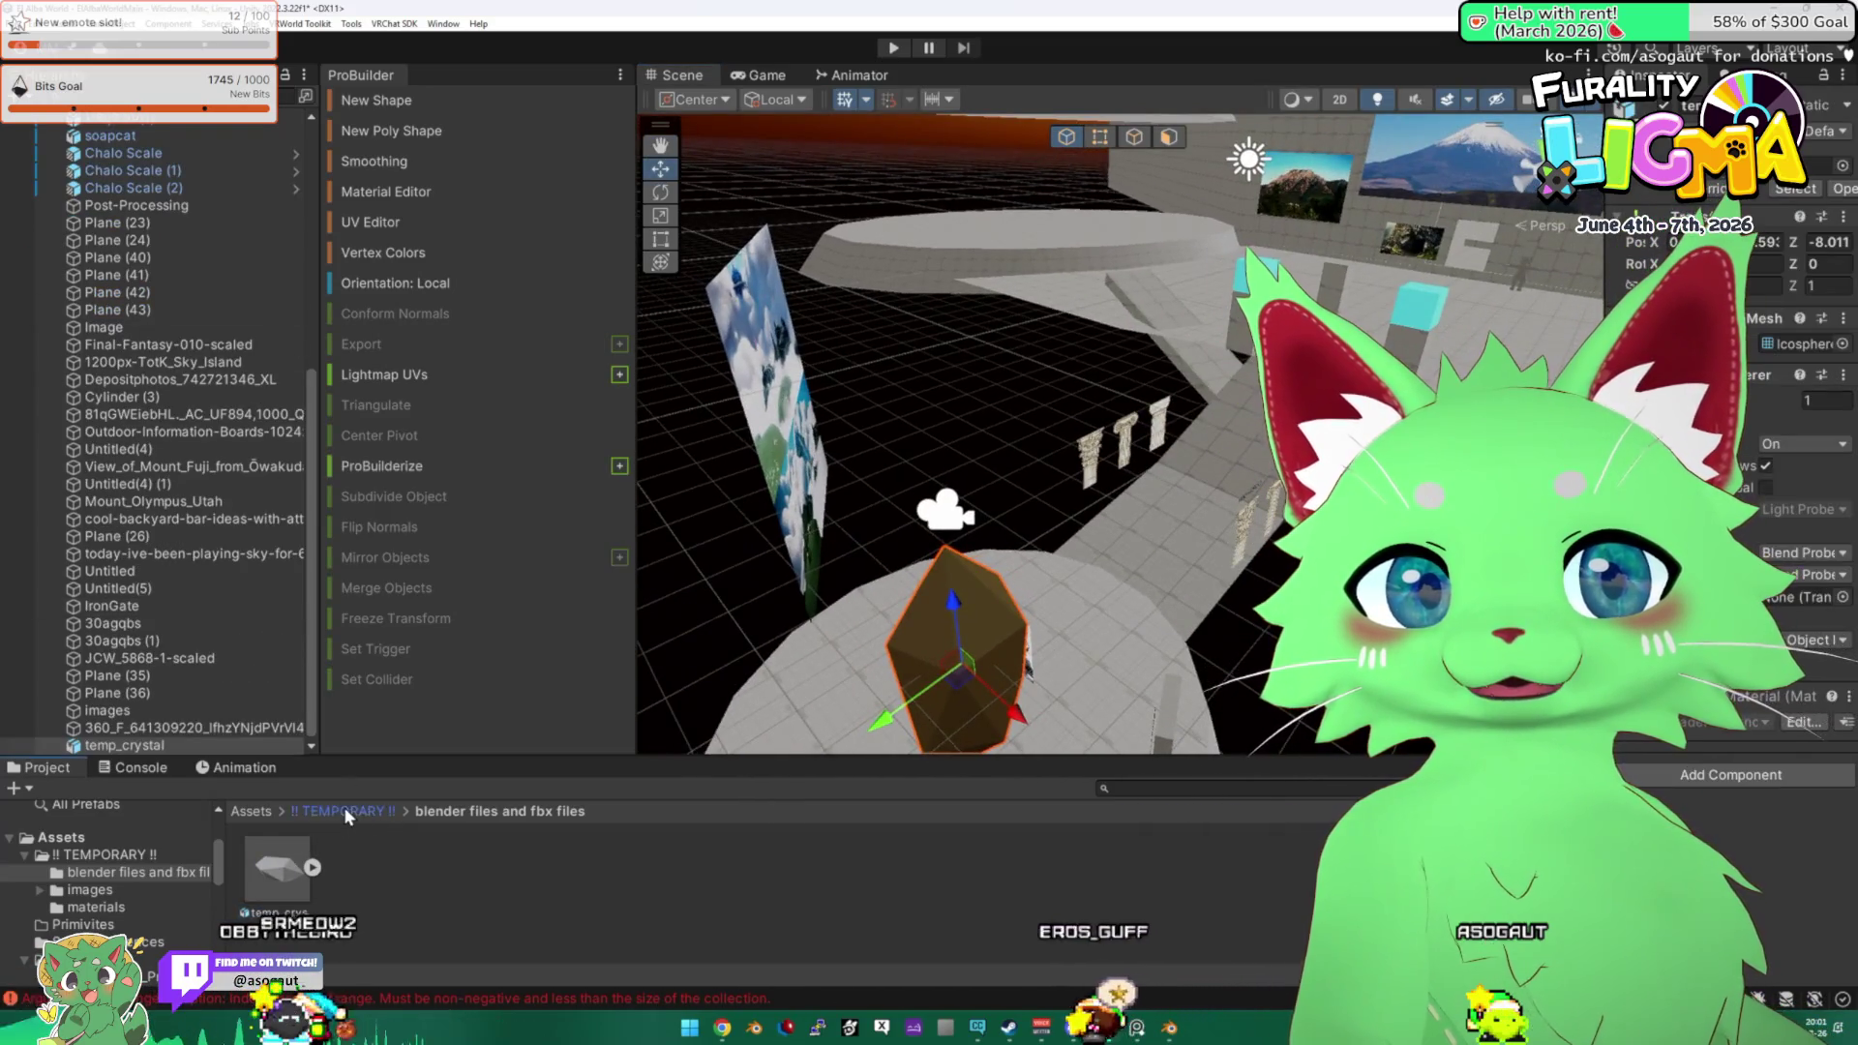
Drag the crystal material from the materials folder onto the new crystal.
left_click(346, 811)
double_click(446, 870)
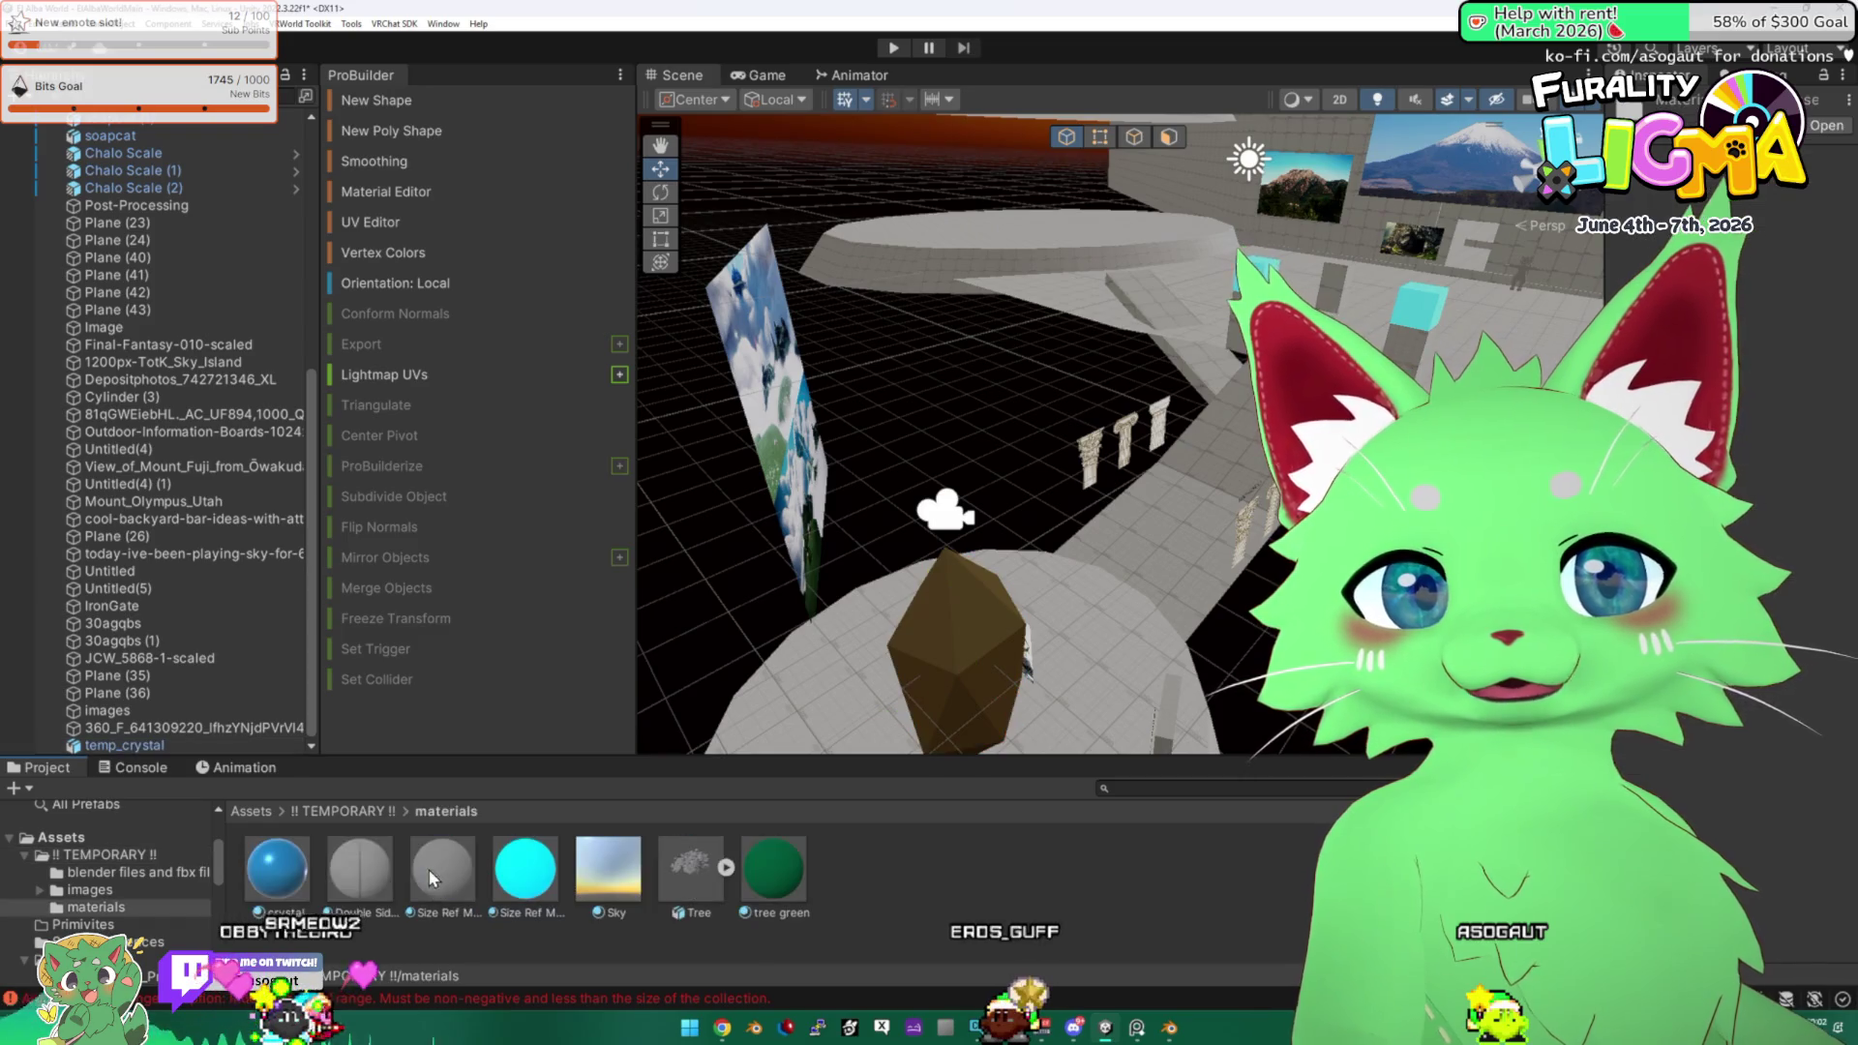
mouse_move(278, 868)
left_mouse_down()
mouse_move(977, 665)
mouse_move(900, 573)
mouse_move(885, 580)
left_mouse_up()
left_click(278, 868)
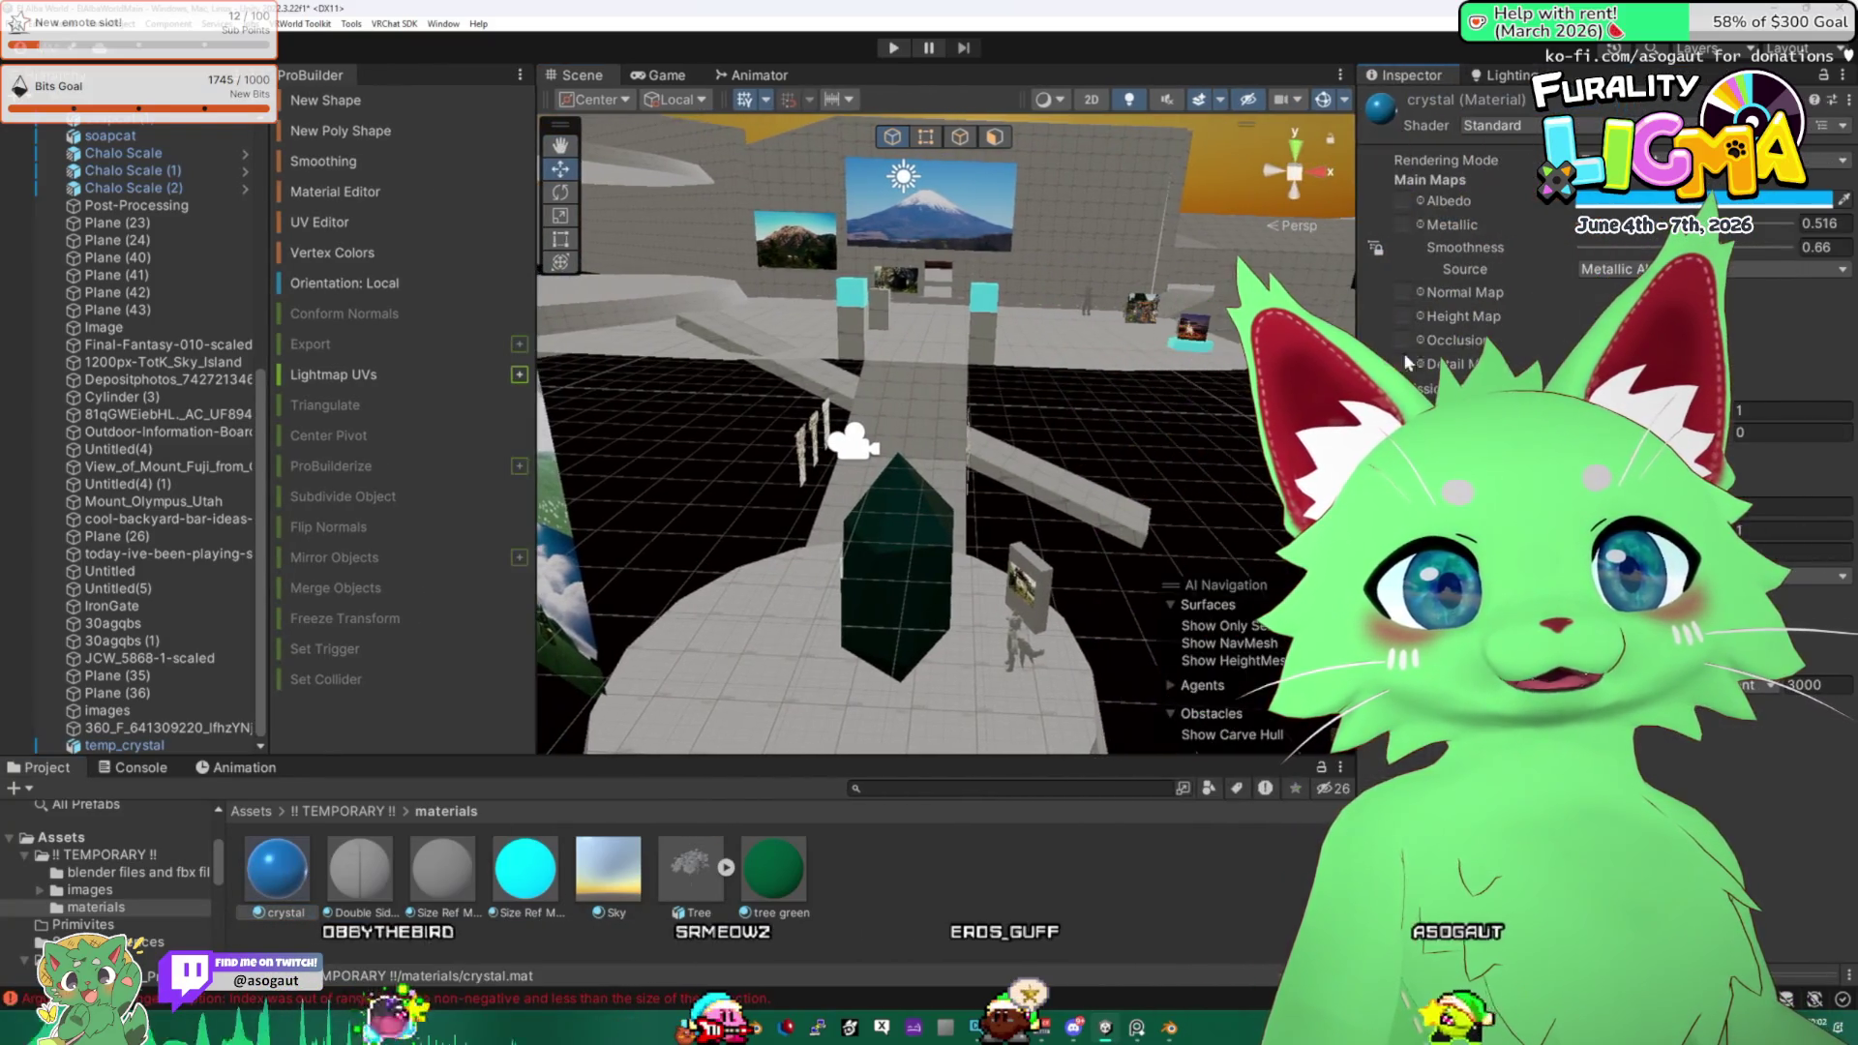
Set the crystal material's shader to VRChat Toon Lit.
left_click(1589, 126)
type("vrc")
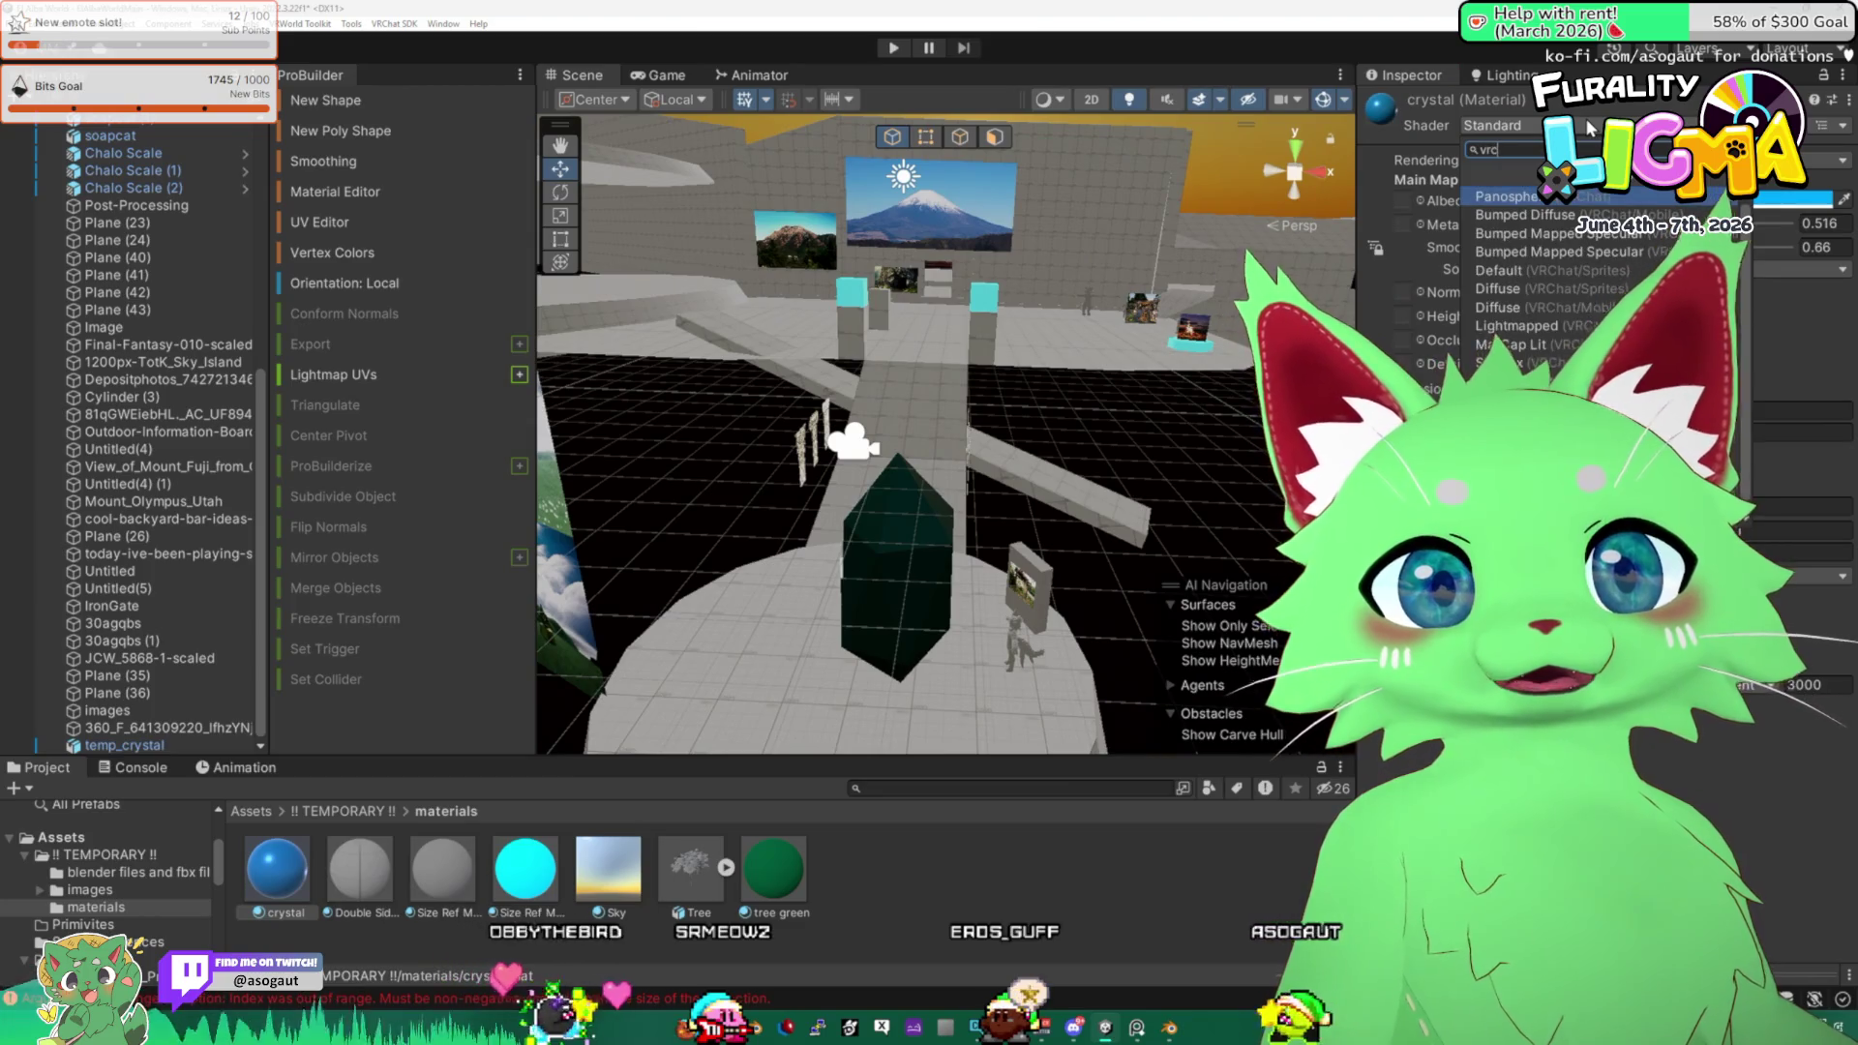
type("toon")
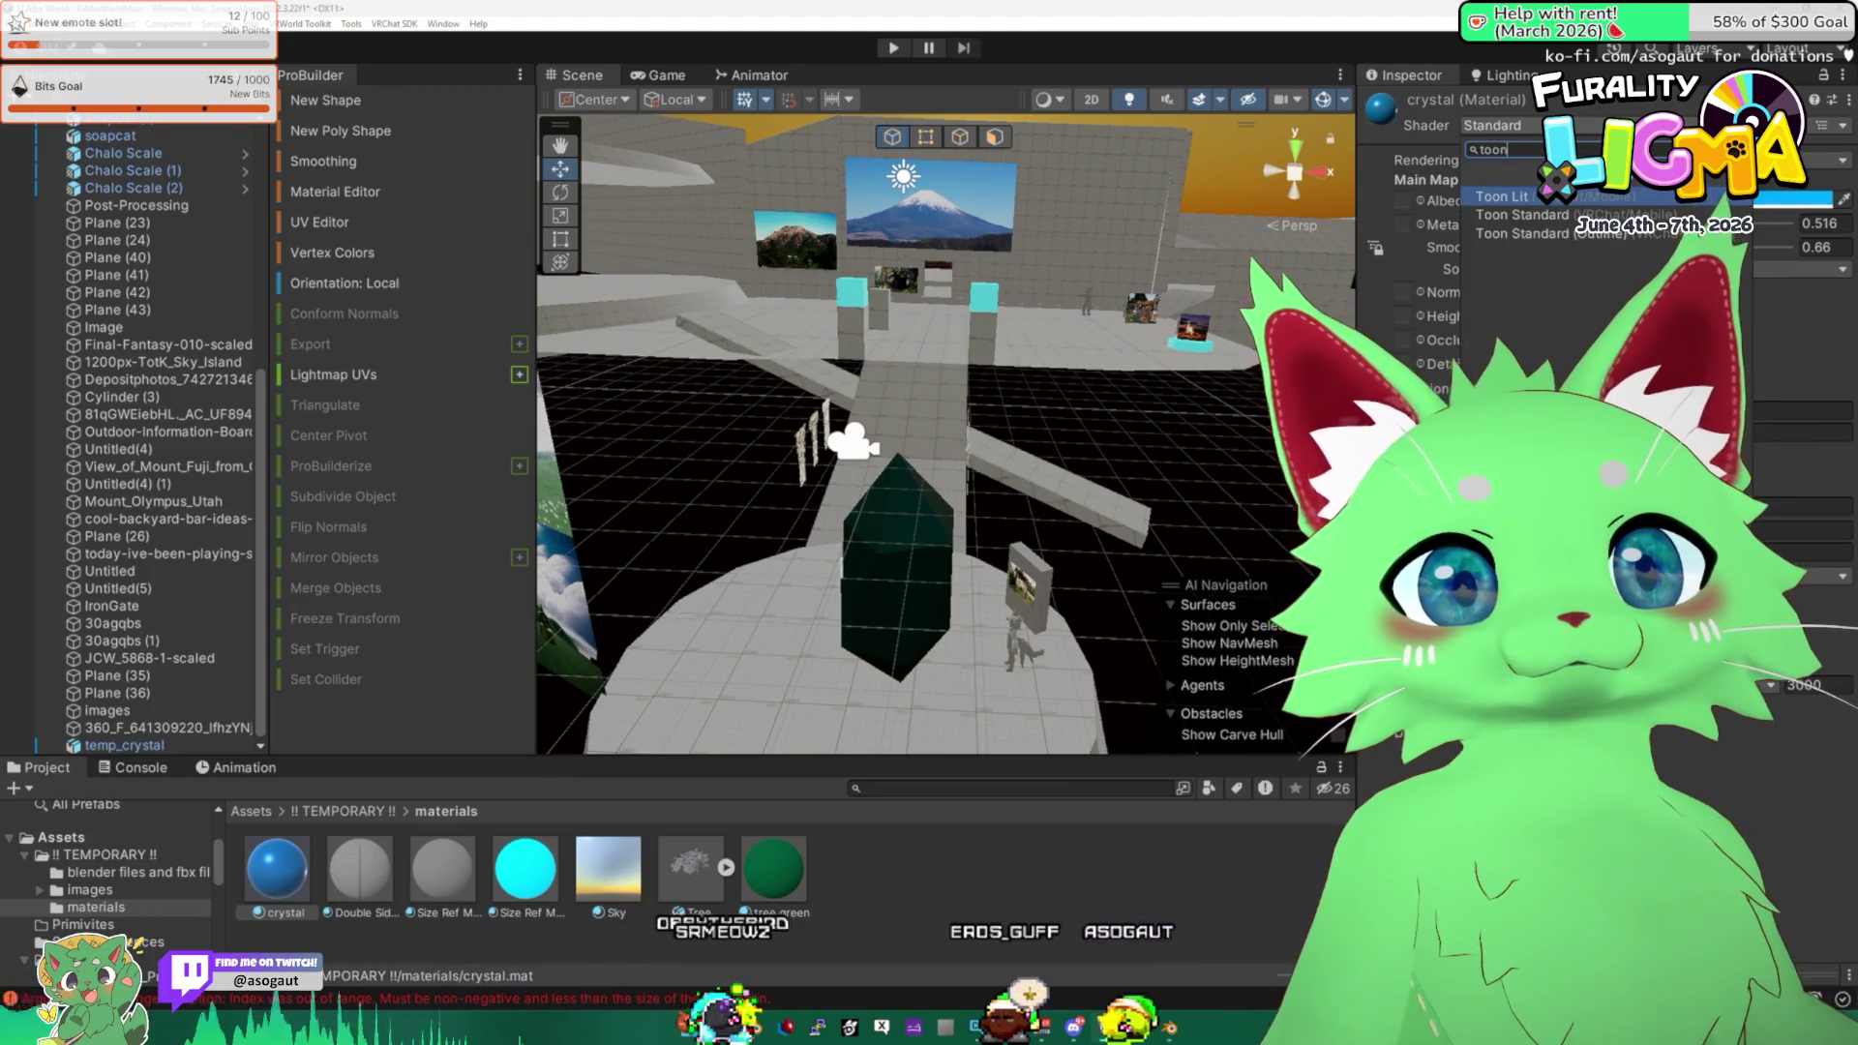
key("Return")
mouse_move(929, 522)
left_mouse_down()
mouse_move(990, 520)
mouse_move(885, 524)
left_mouse_up()
left_click_drag(1030, 476, 996, 476)
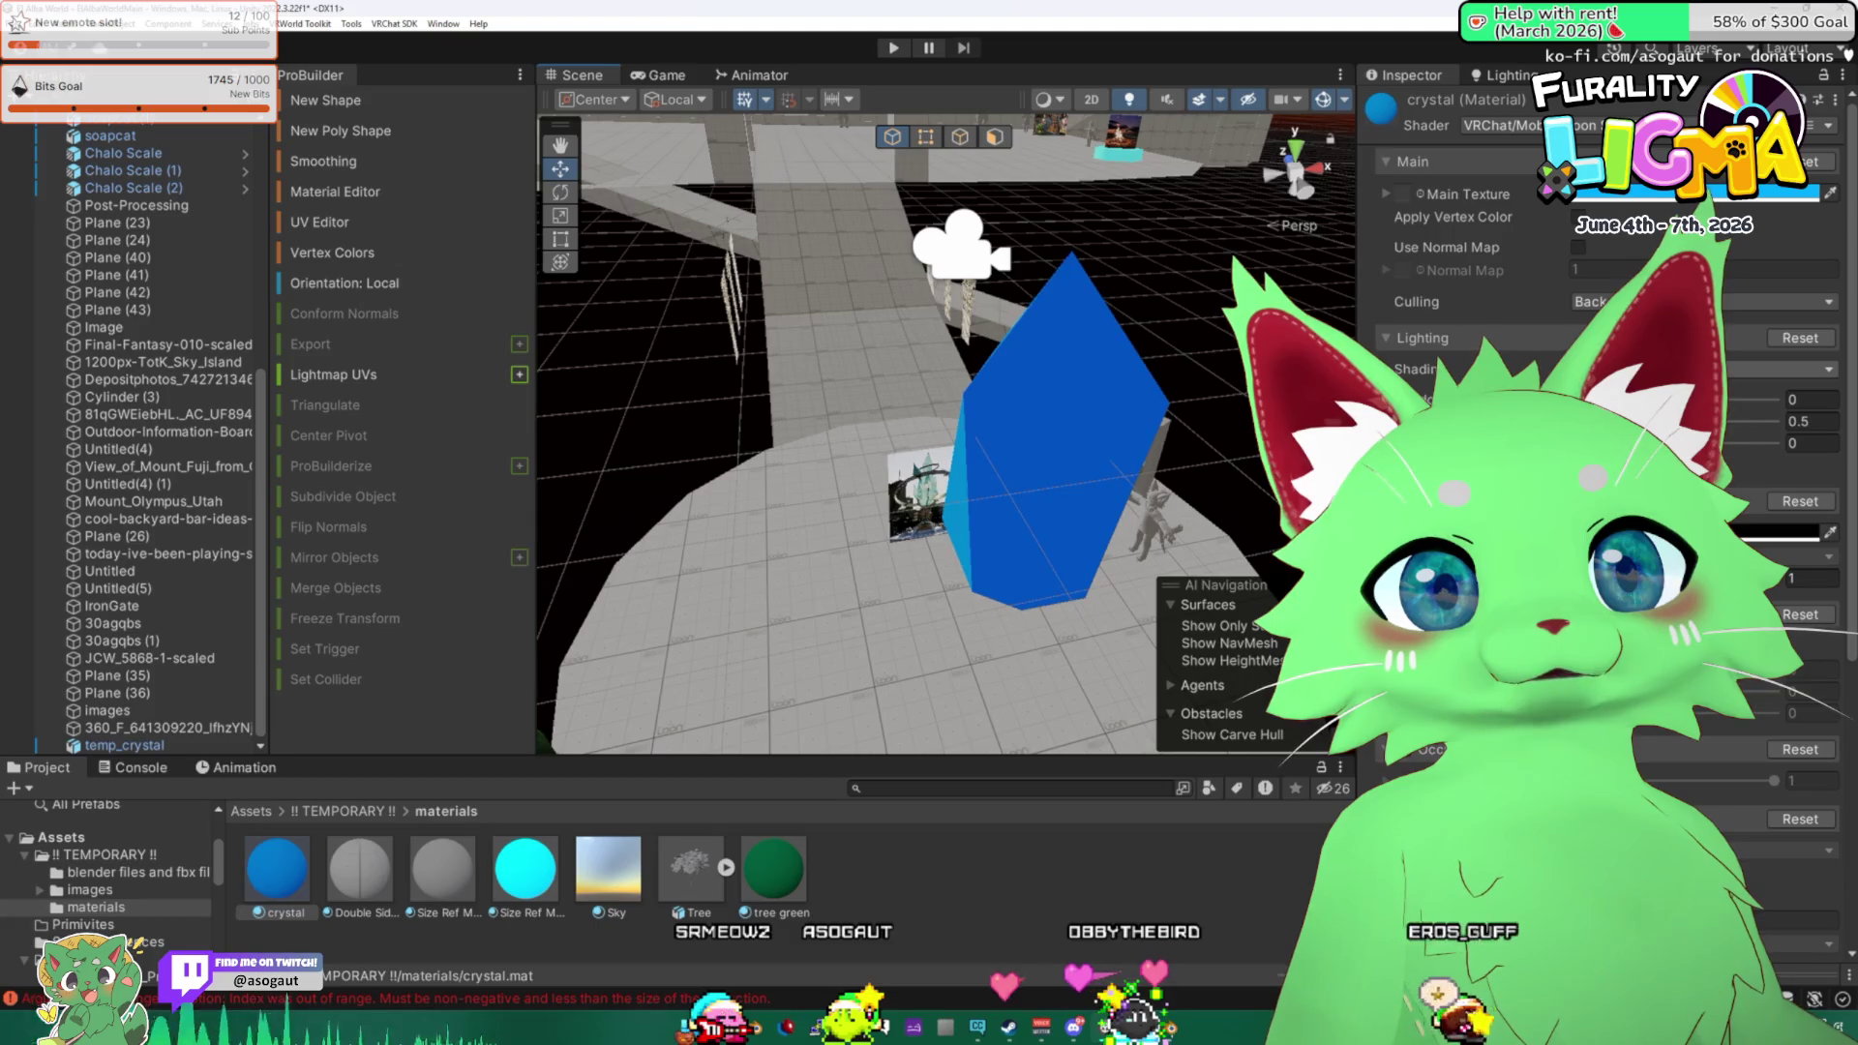
left_click_drag(1141, 444, 1216, 419)
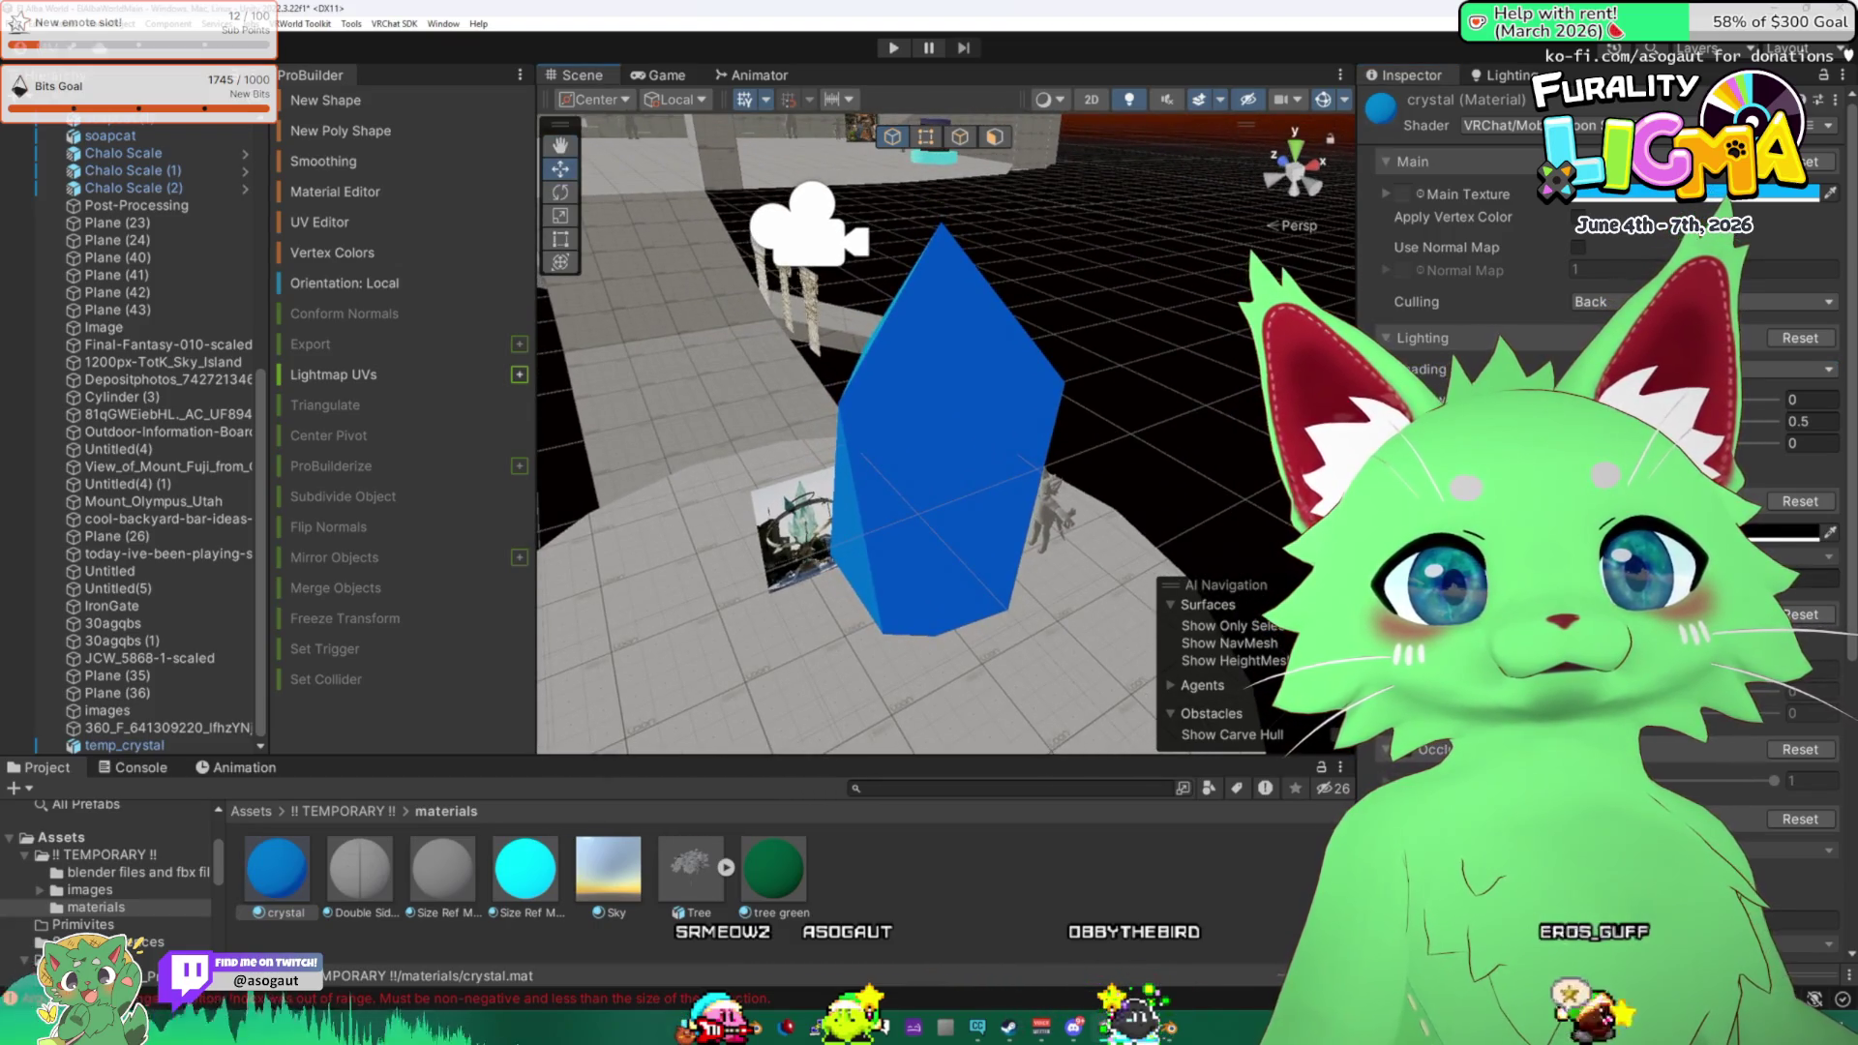
Adjust the shading values to 0.313 and 0.5, and lower another from 0.714 to 0.608.
left_click(1811, 399)
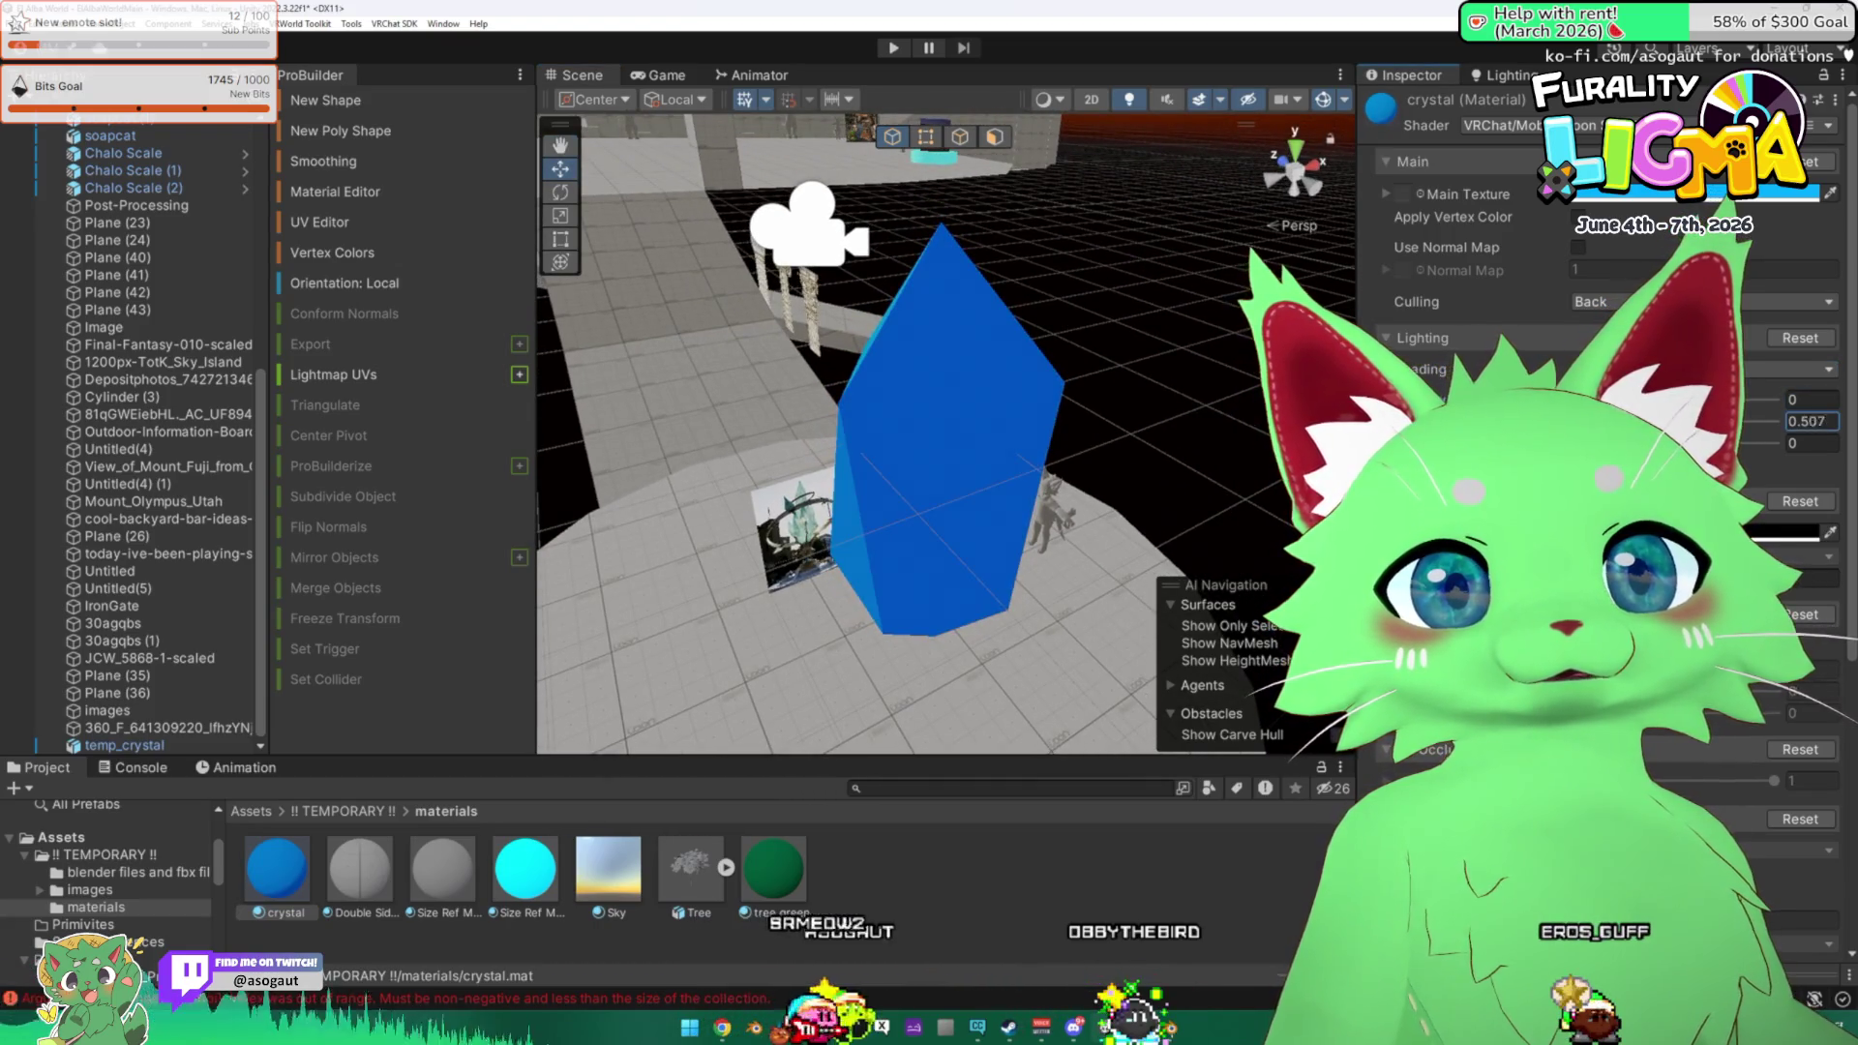
type("0.313")
scroll(945, 433, "up", 3)
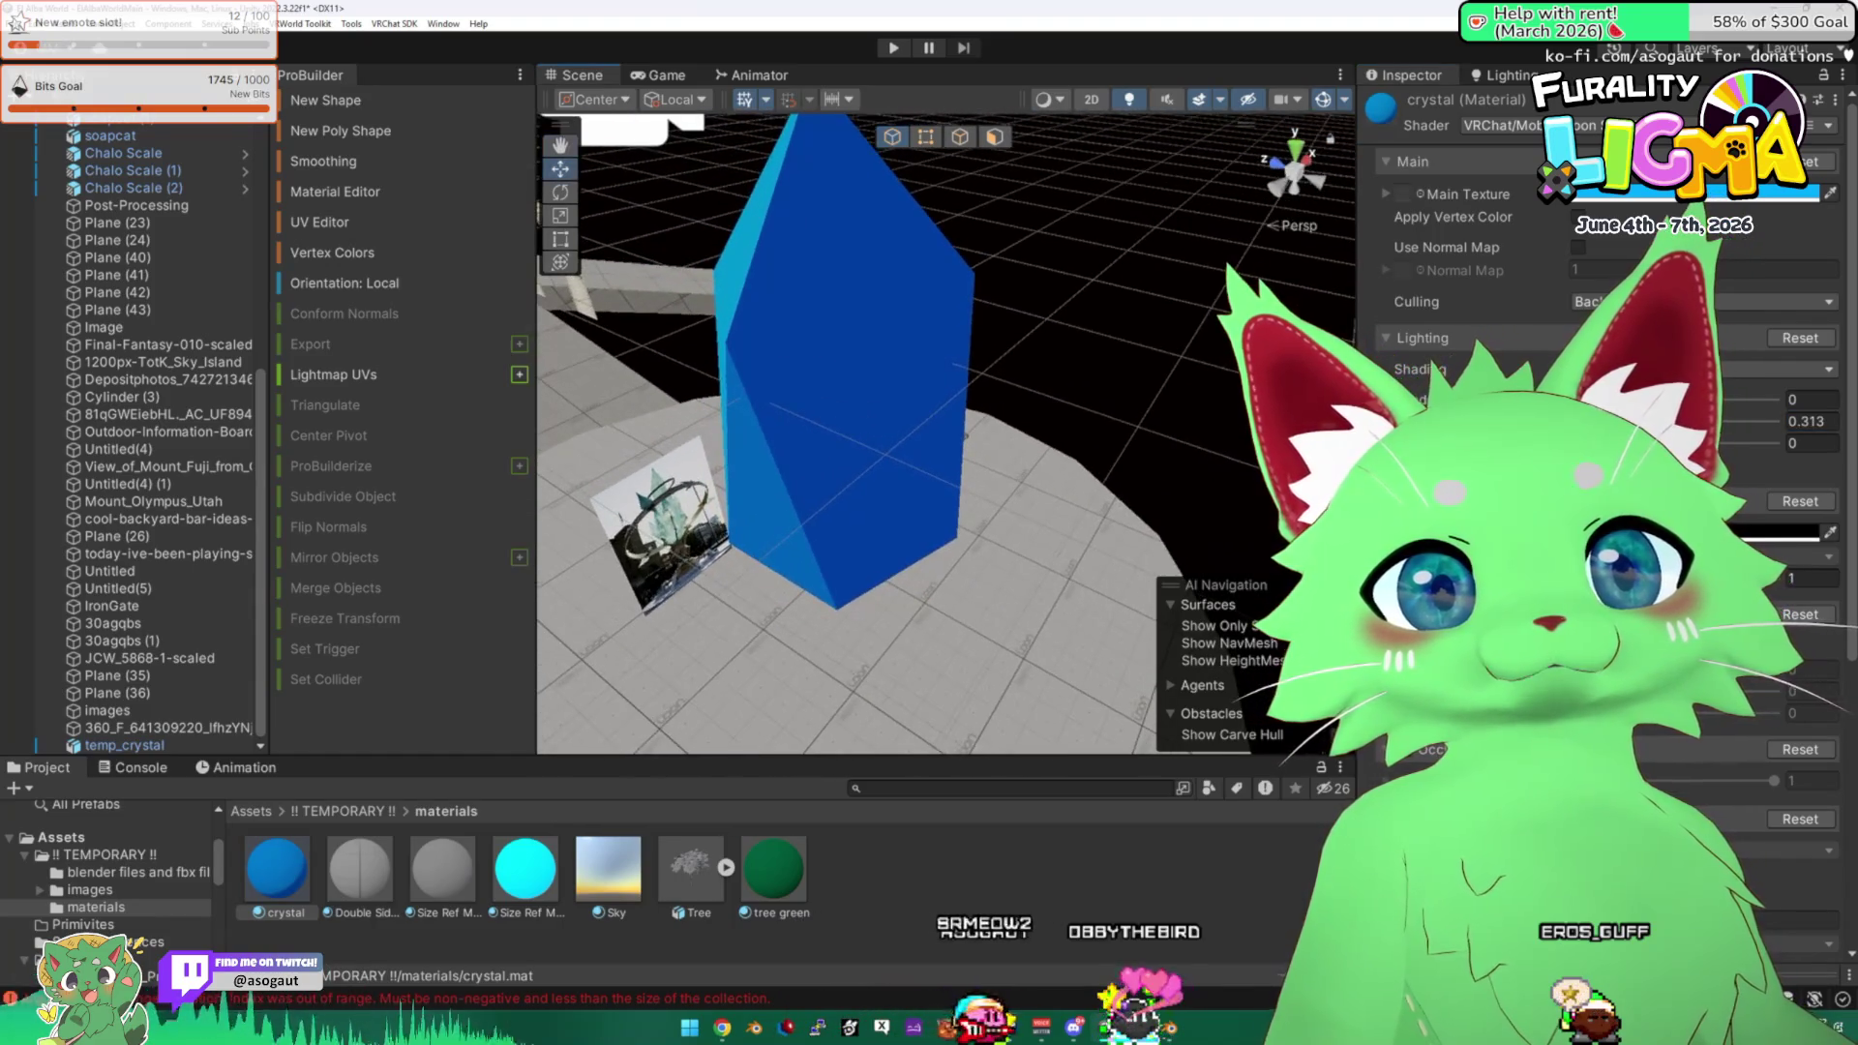
scroll(1606, 436, "down", 5)
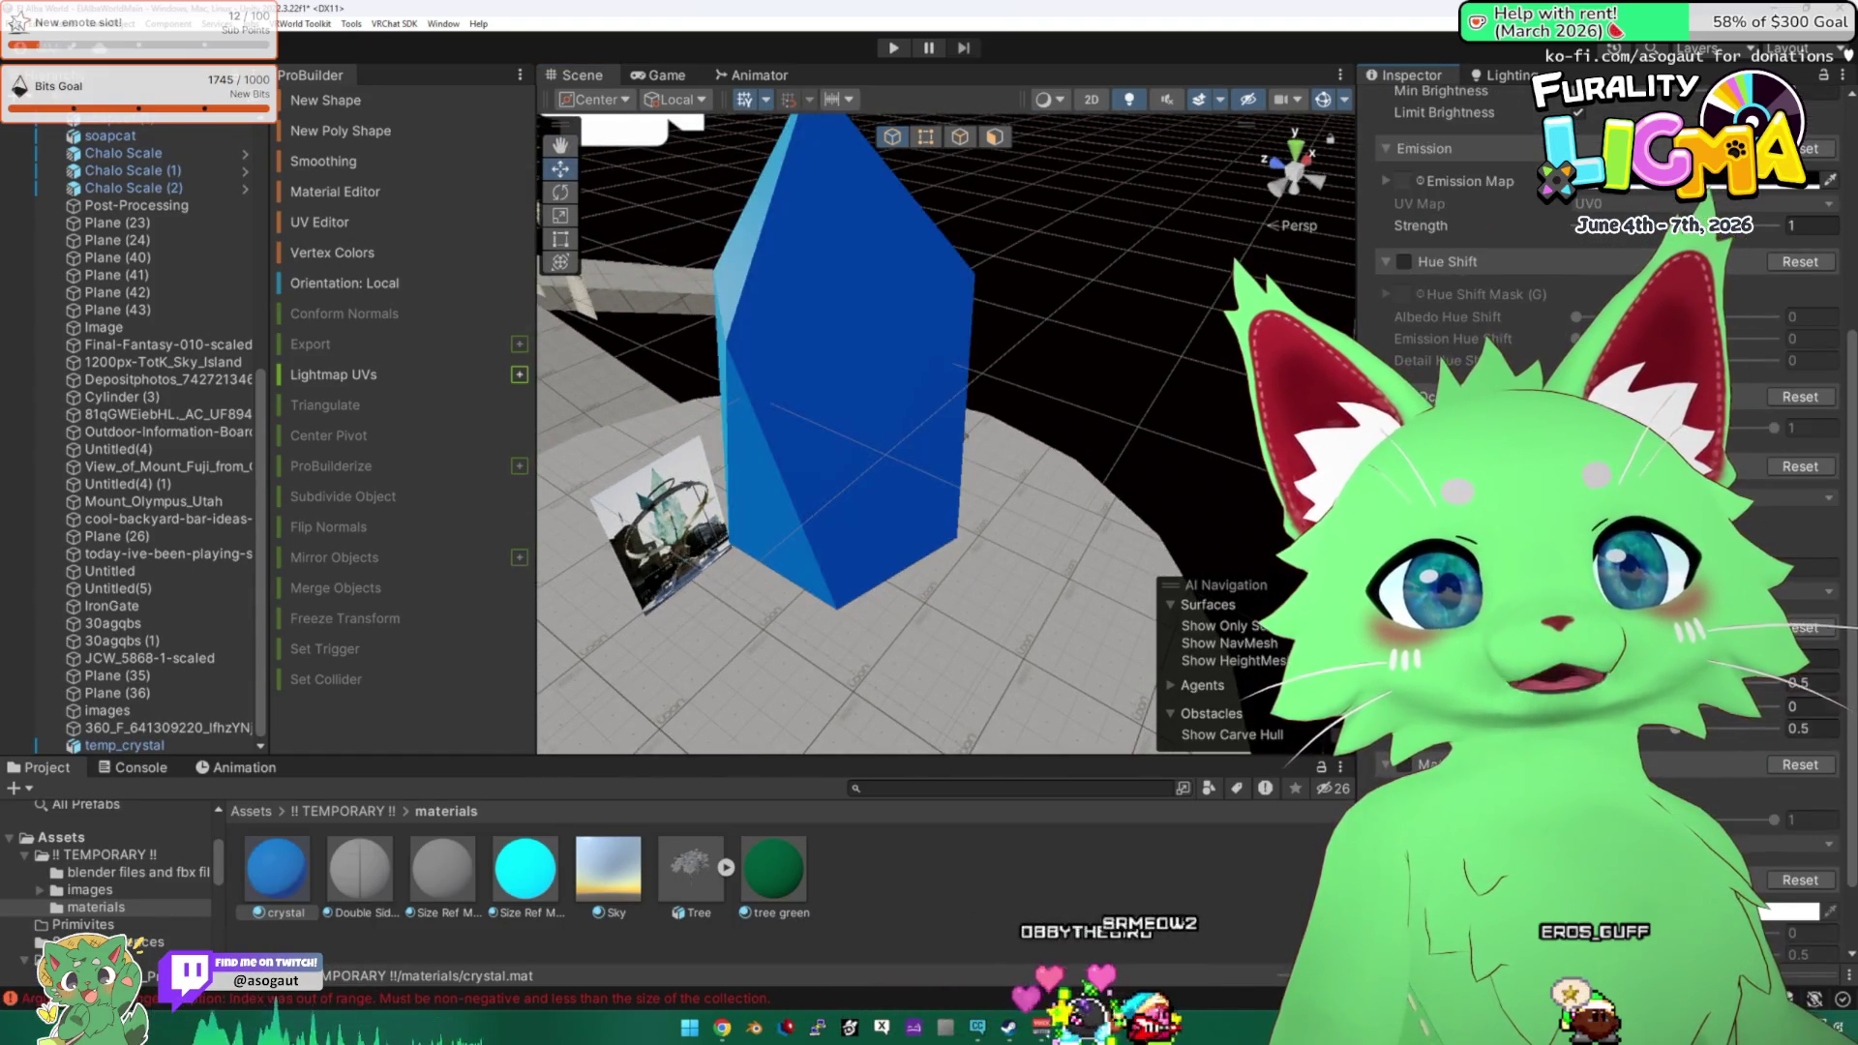
mouse_move(964, 498)
left_mouse_down()
mouse_move(949, 427)
mouse_move(928, 426)
left_mouse_up()
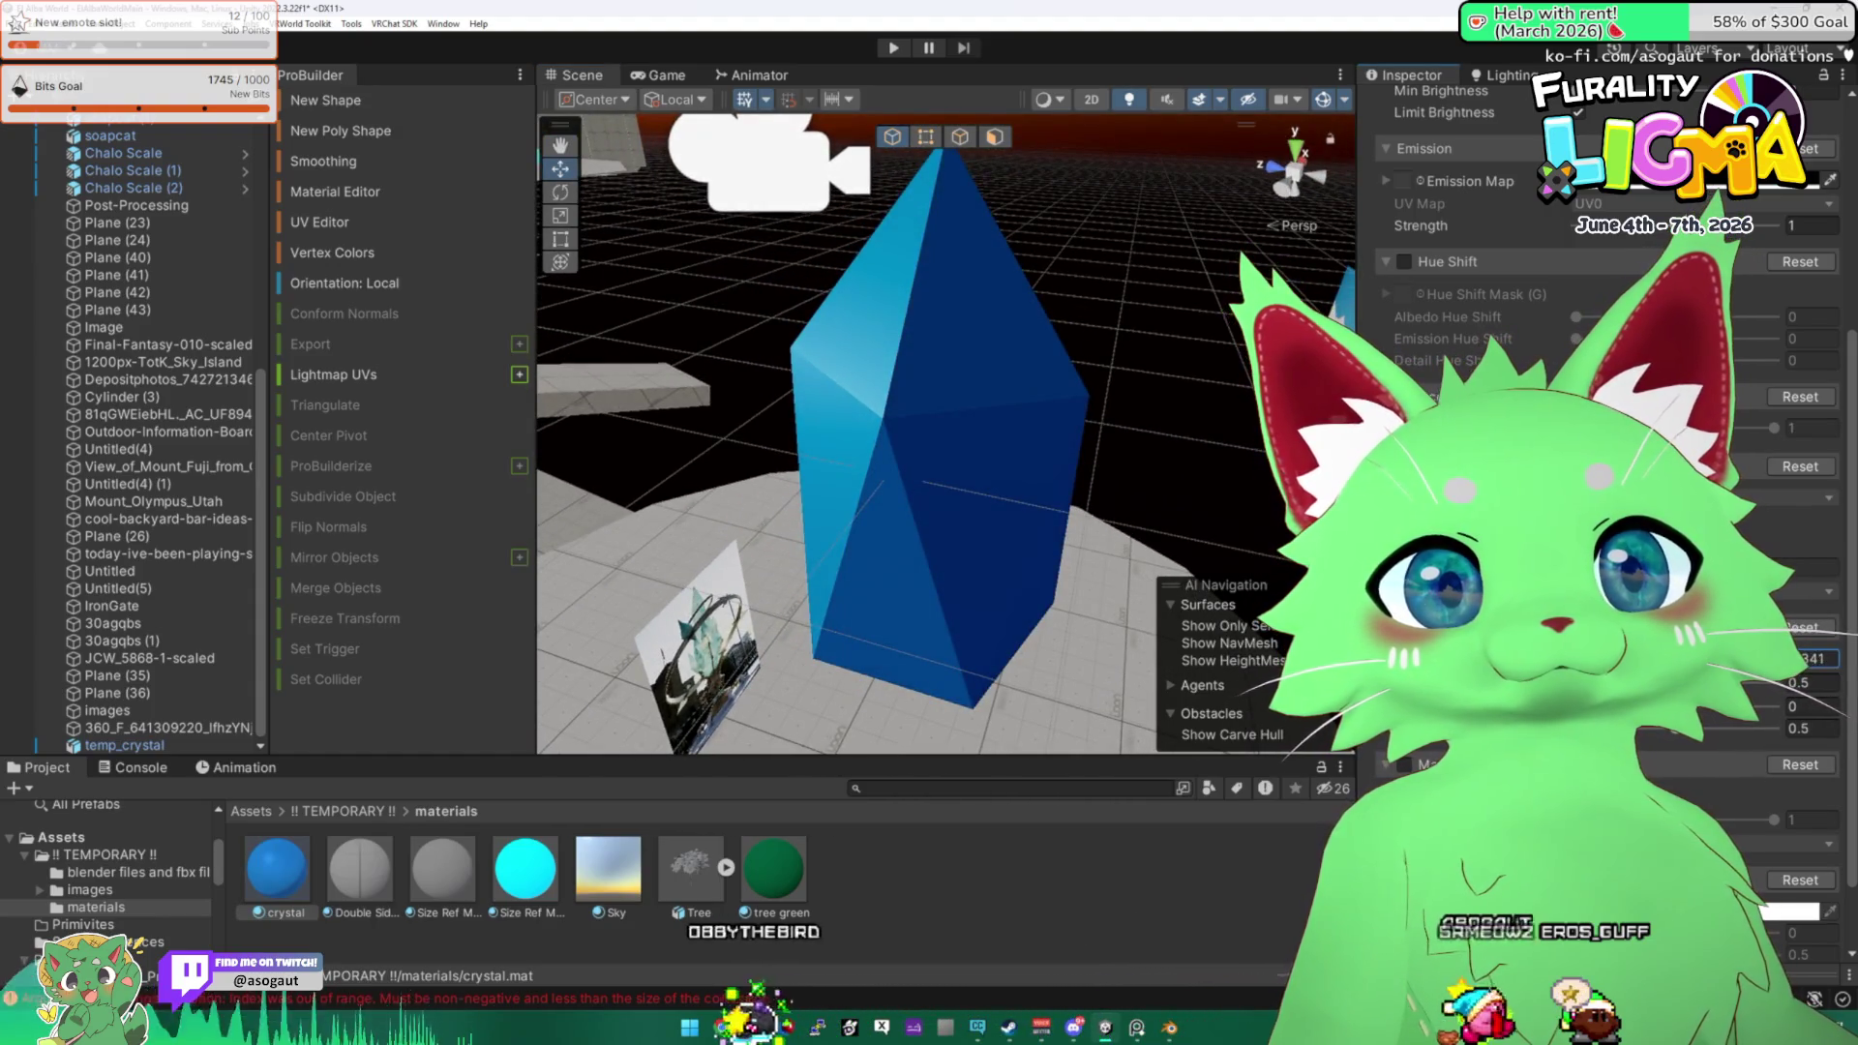
type("0.5")
left_click_drag(924, 487, 1025, 465)
left_click_drag(1722, 714, 1700, 709)
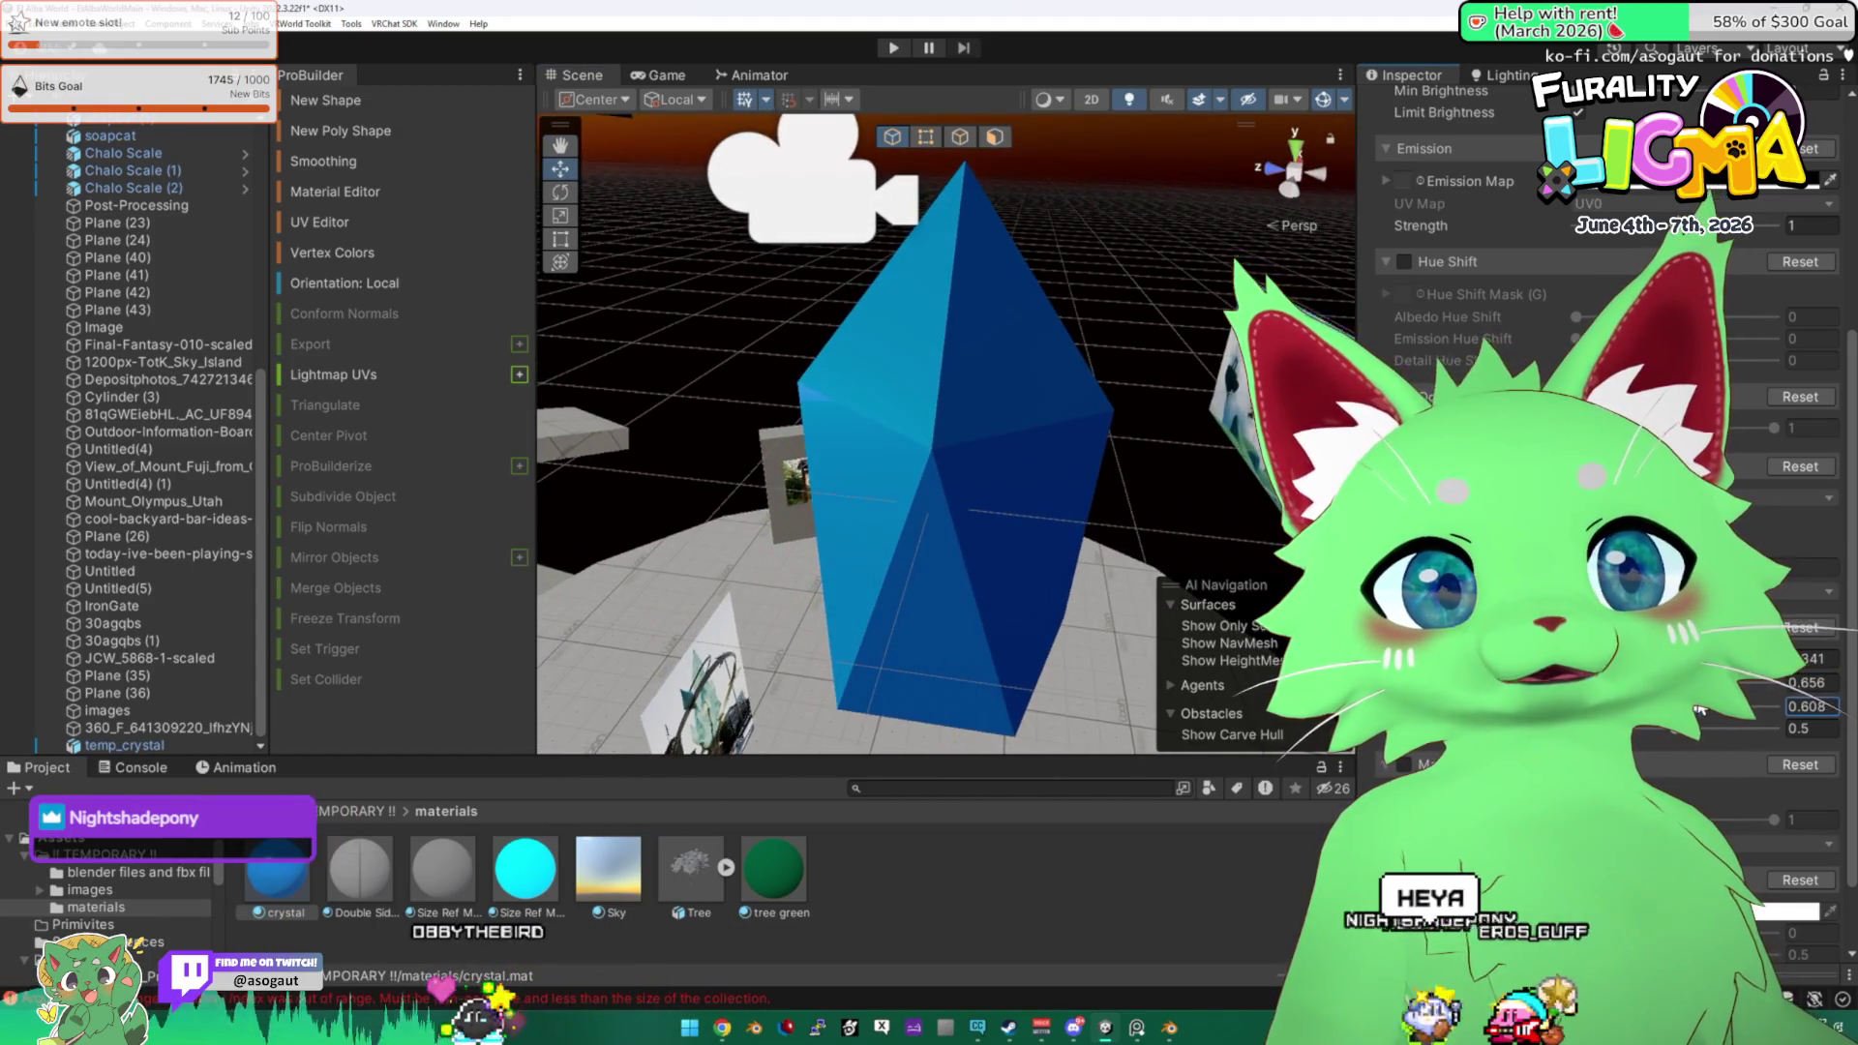
left_click_drag(1008, 495, 770, 472)
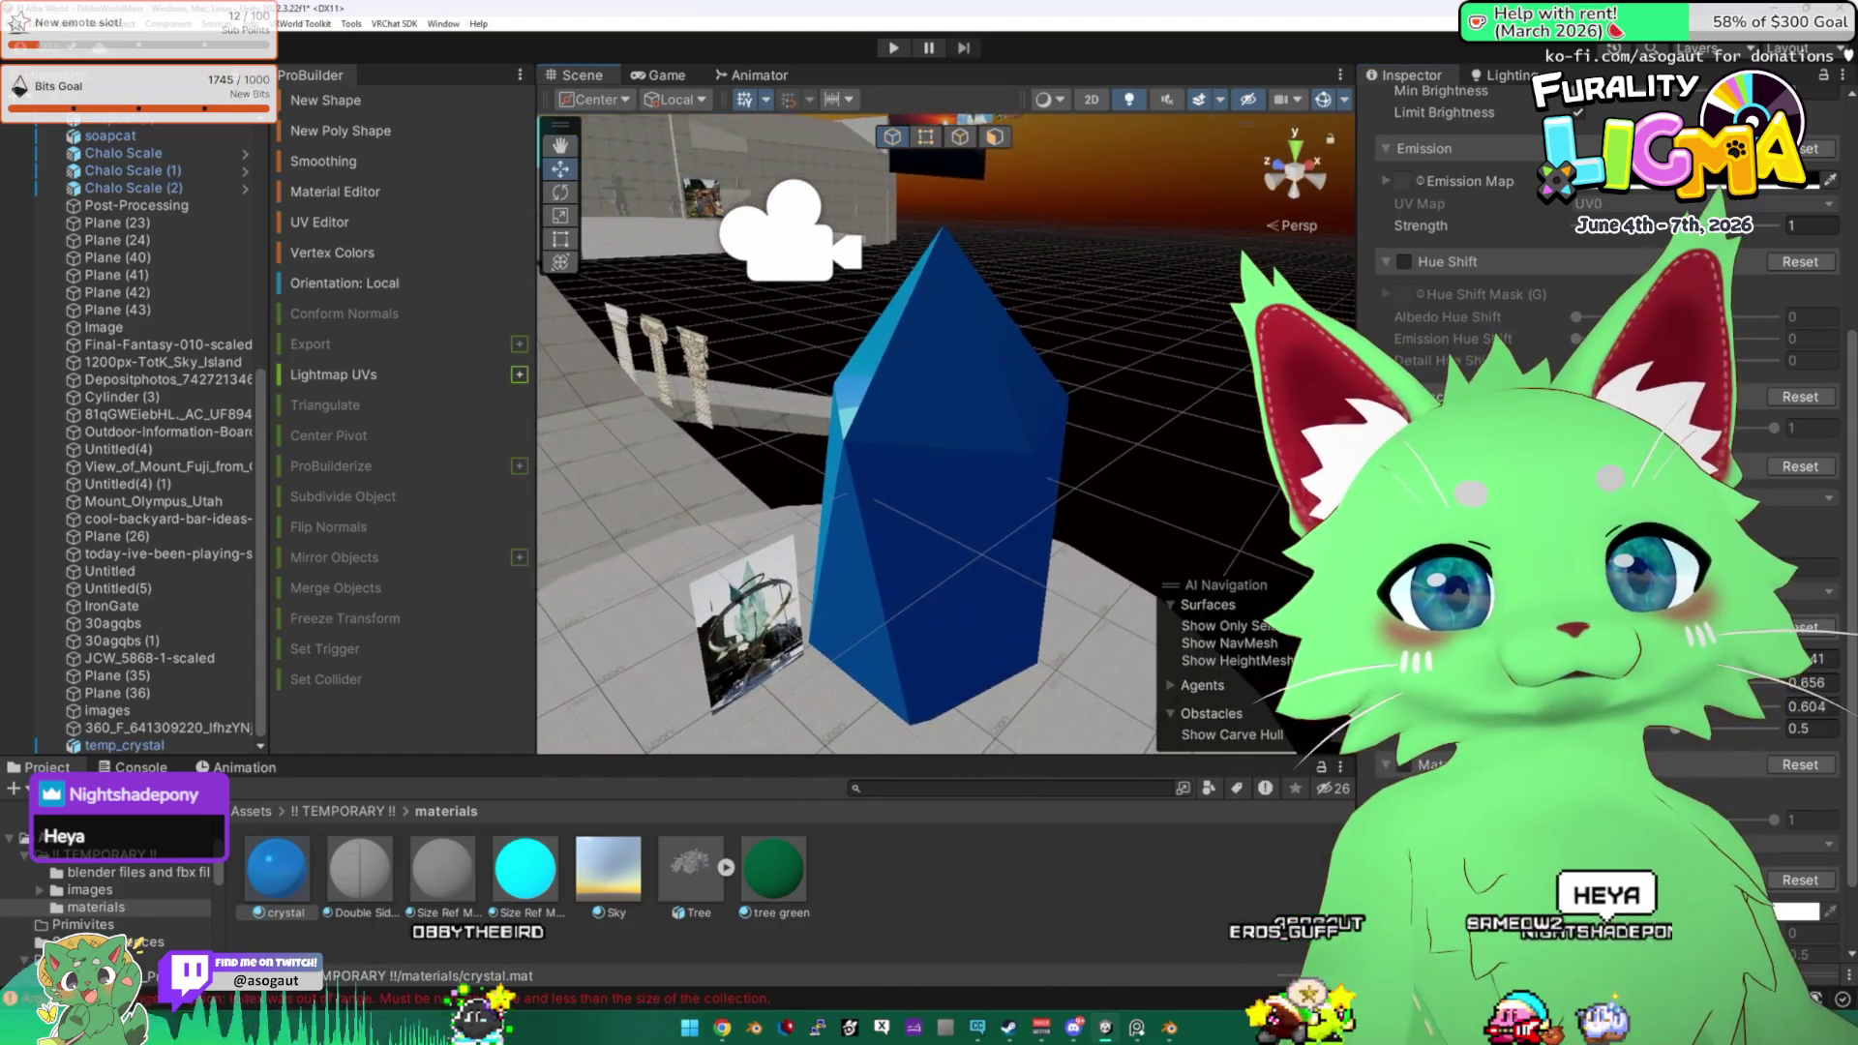
Compare an extra material setting on and off, leaving it off for dark blue.
left_click(1403, 764)
left_click_drag(898, 468, 1002, 461)
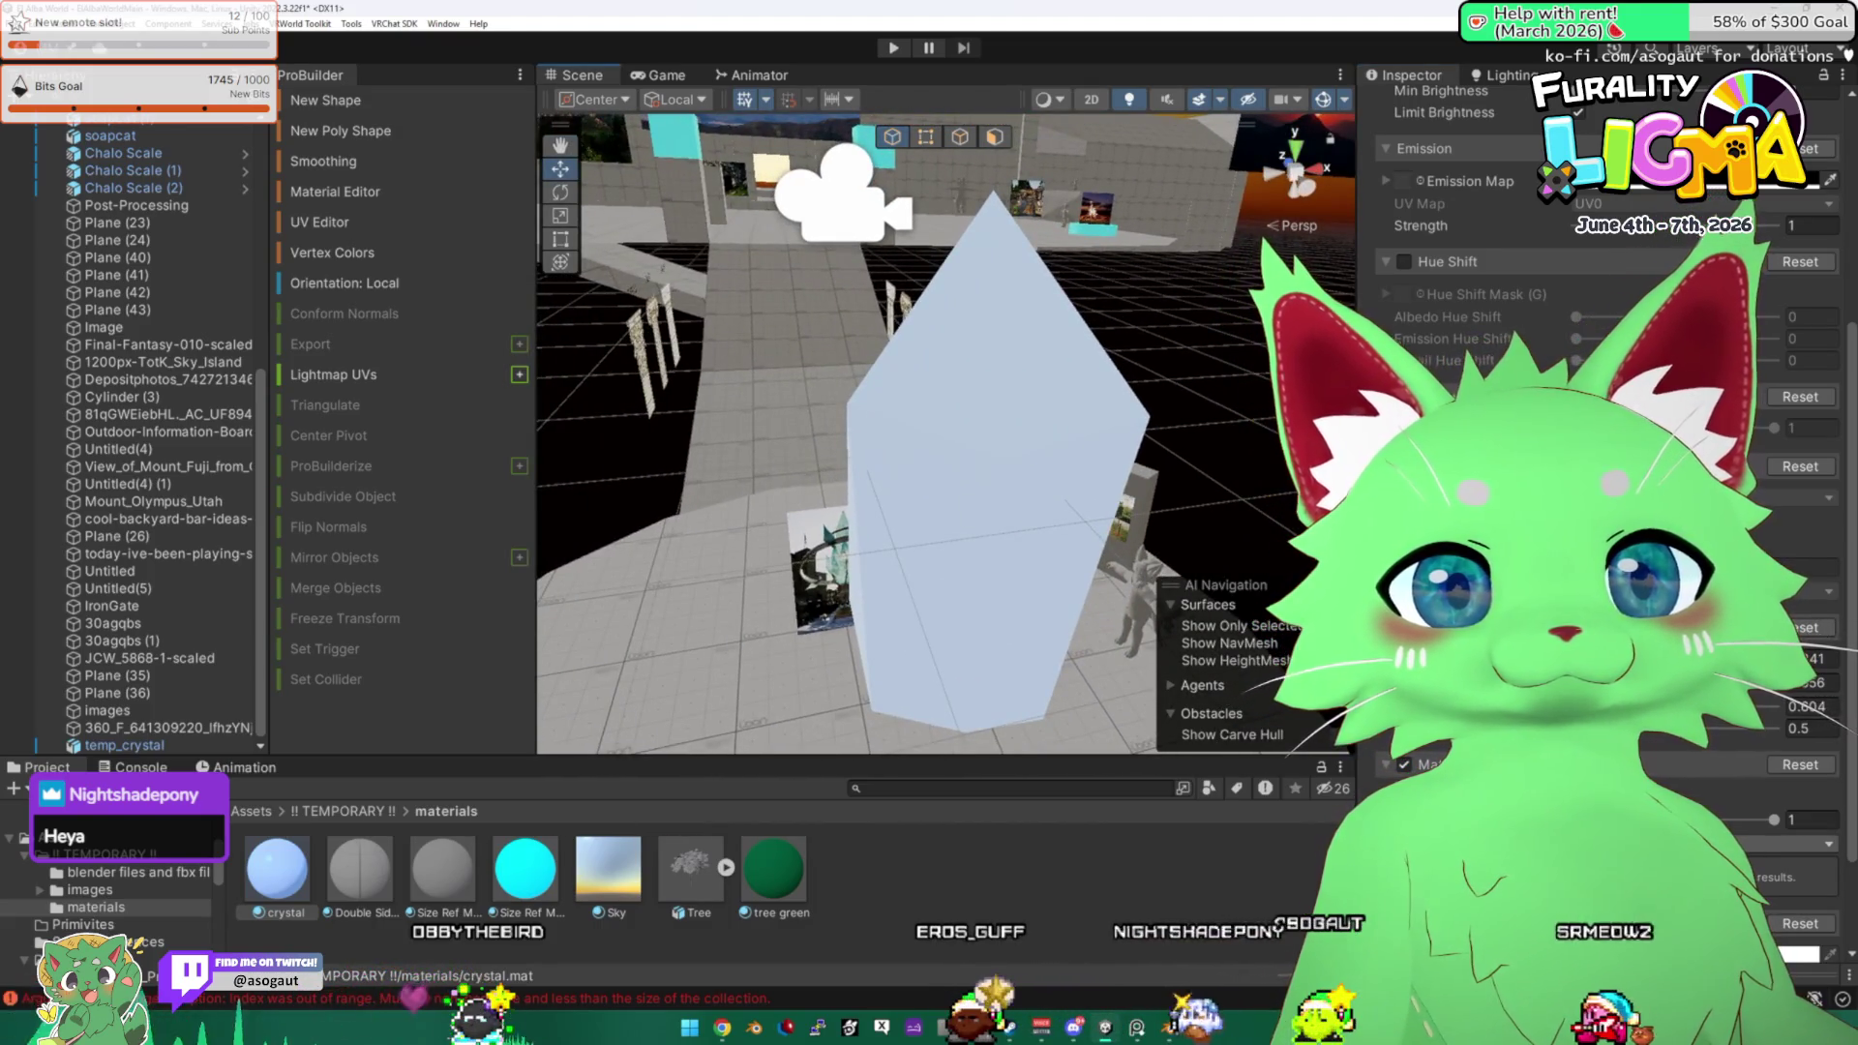
left_click(1403, 764)
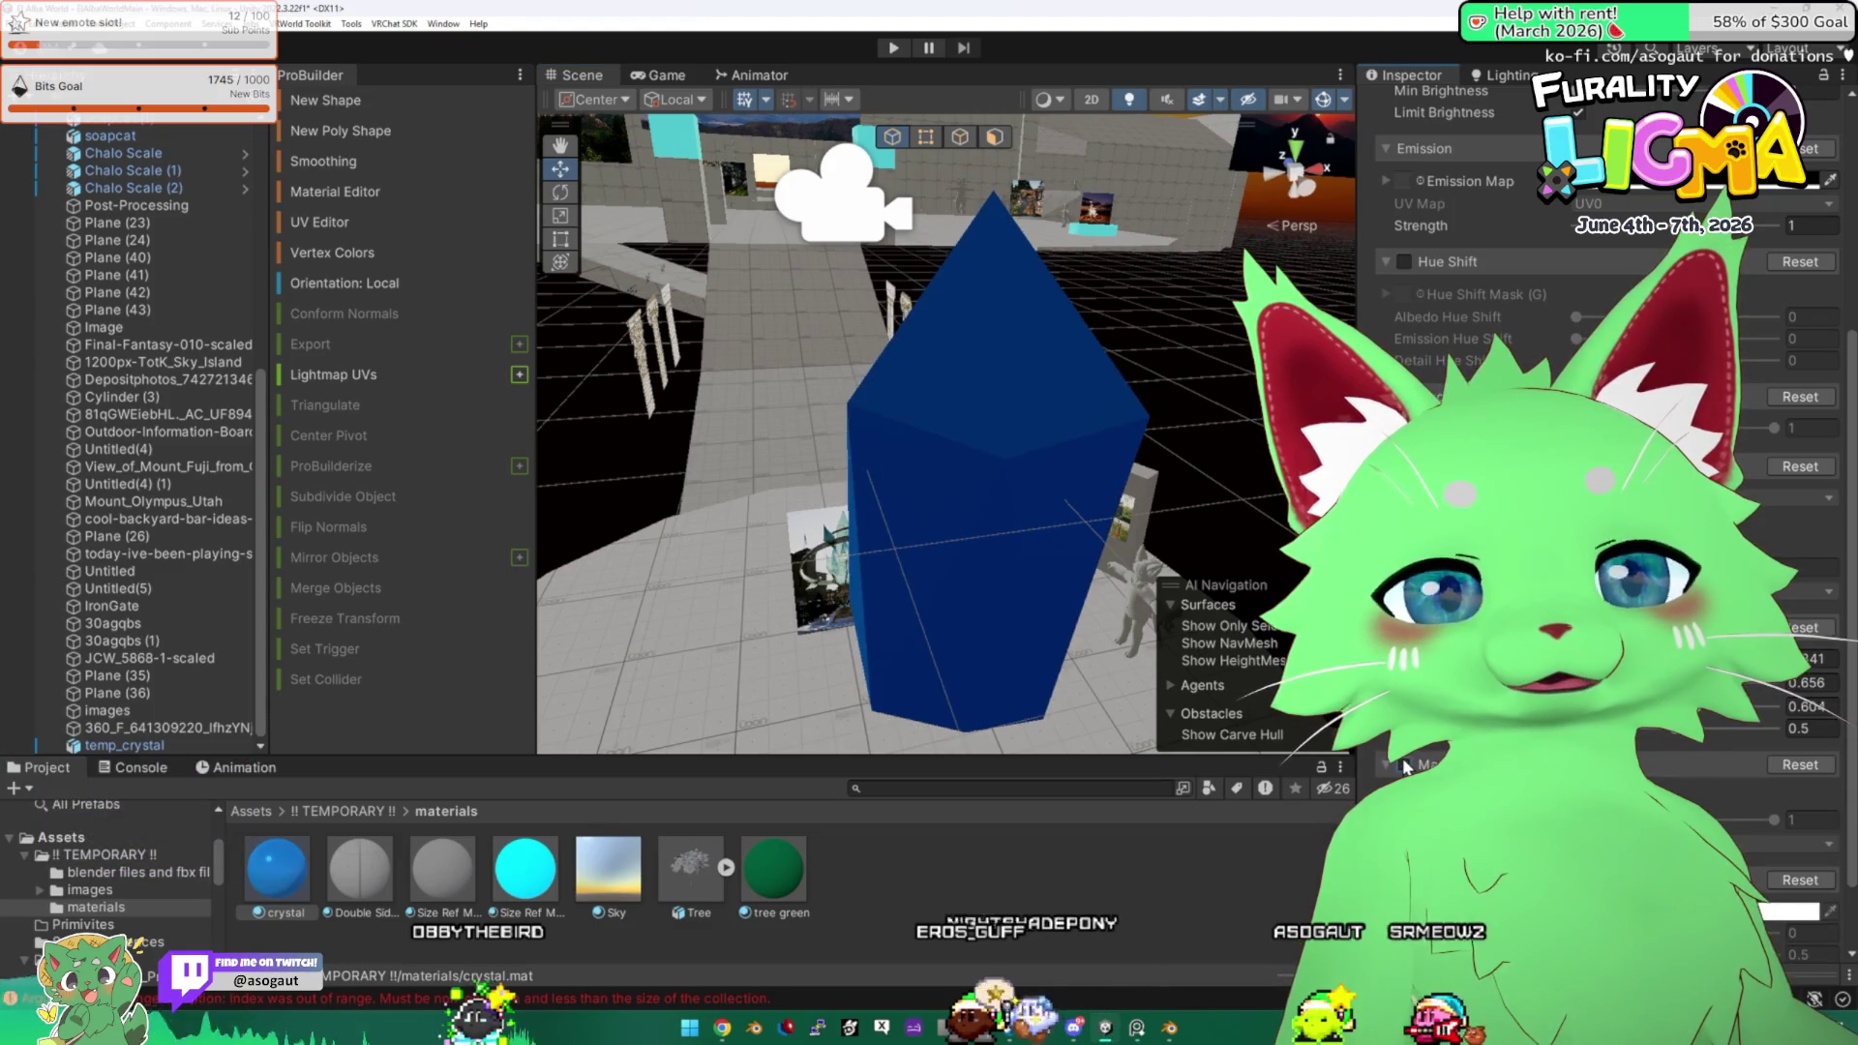
left_click(1403, 765)
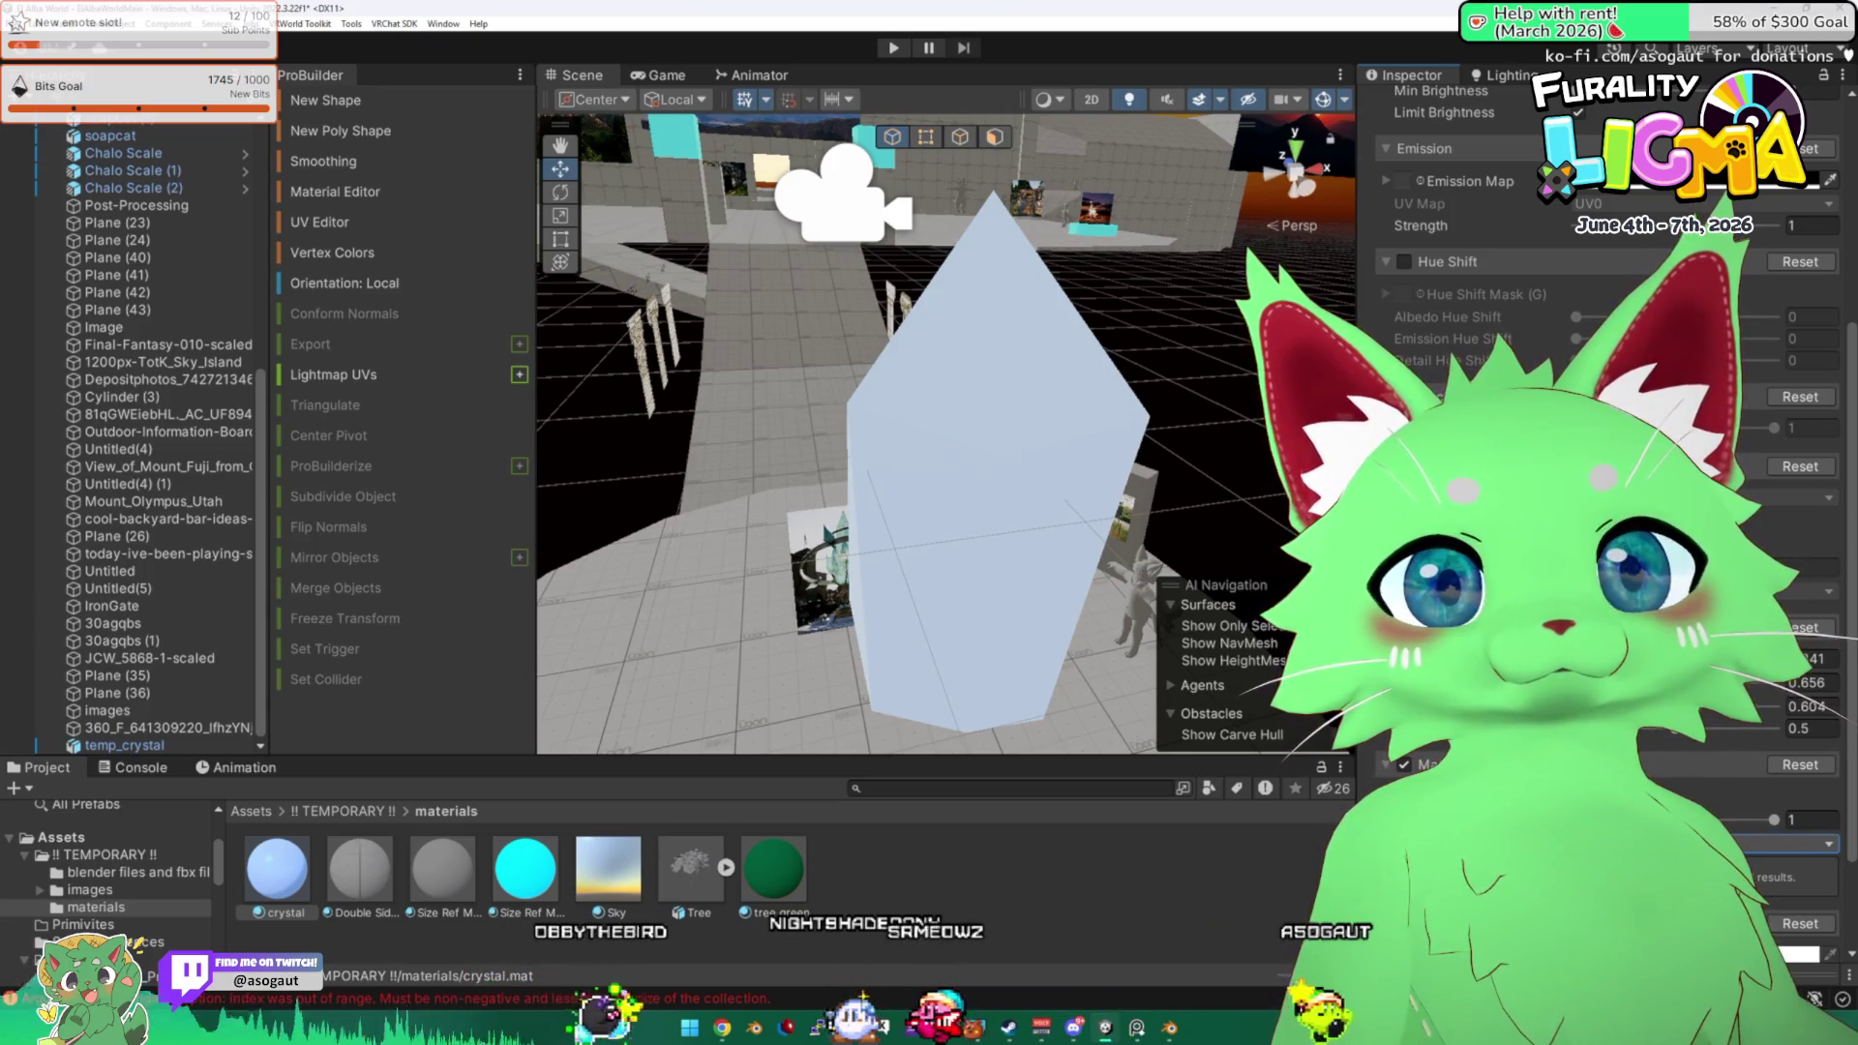
left_click(1403, 764)
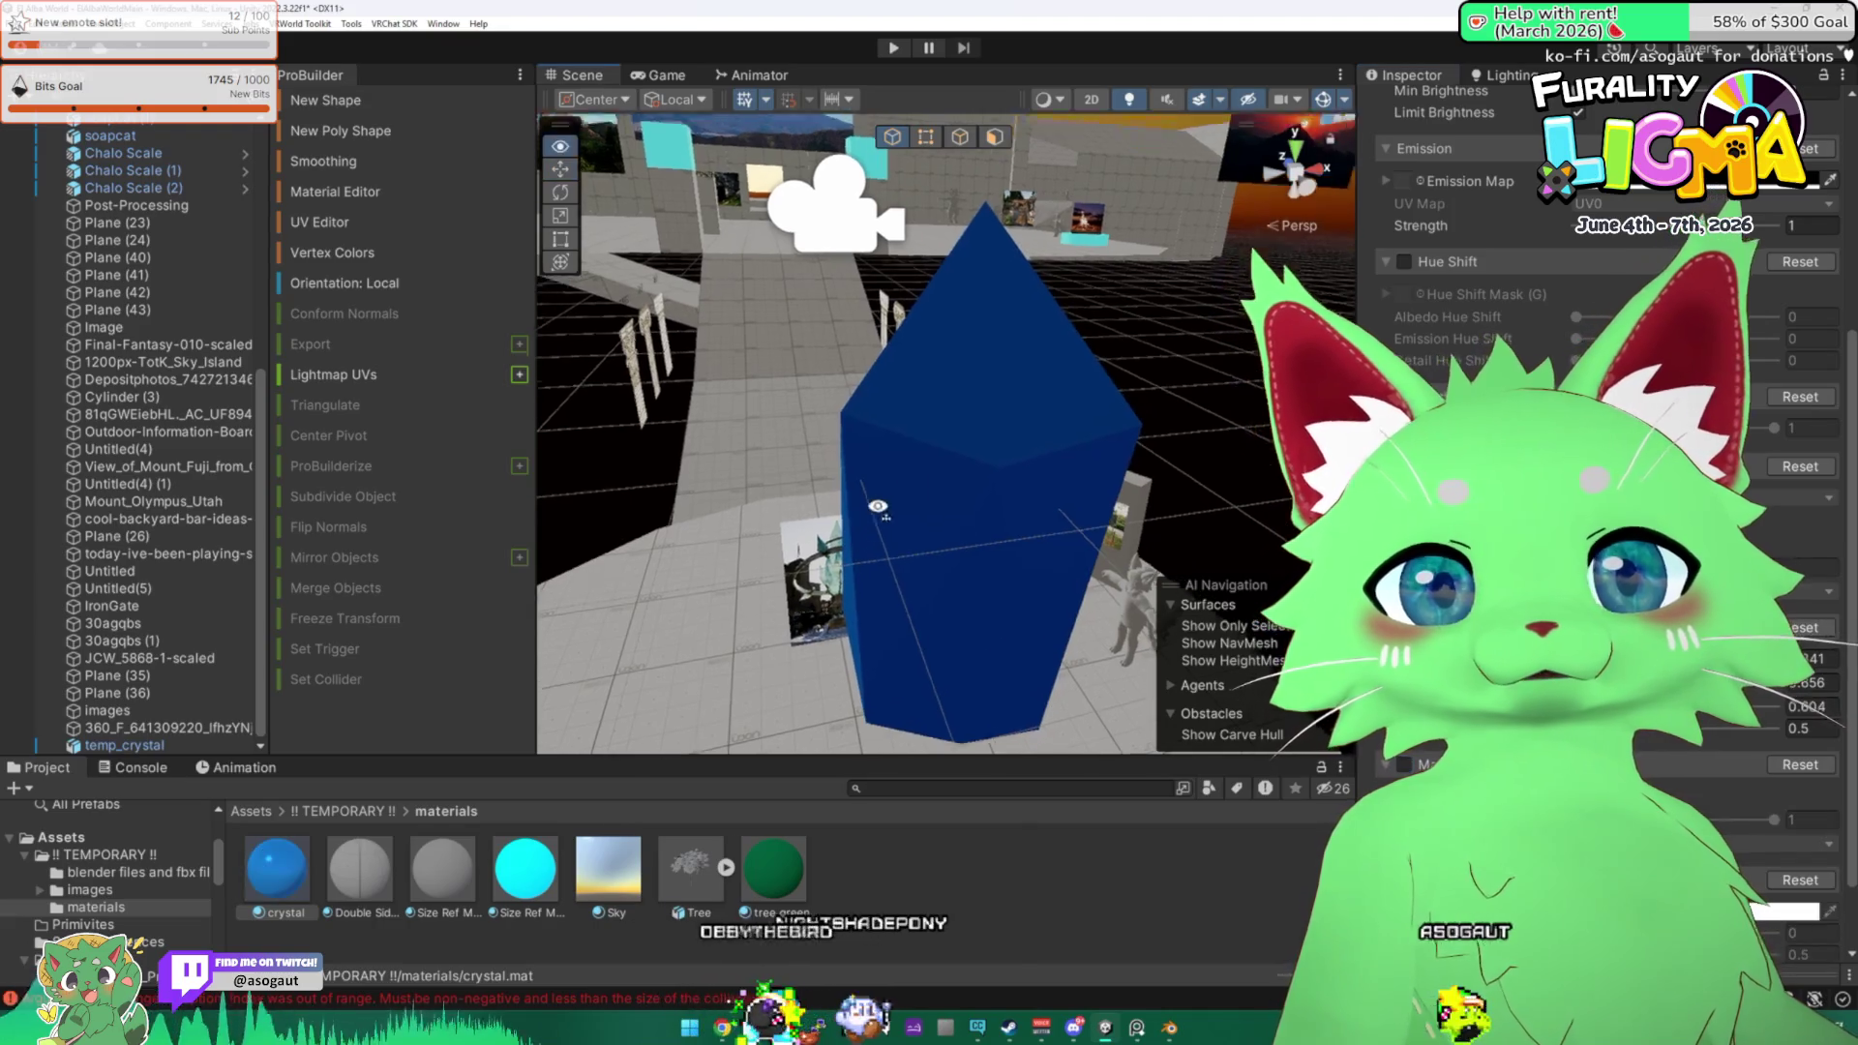
left_click(981, 862)
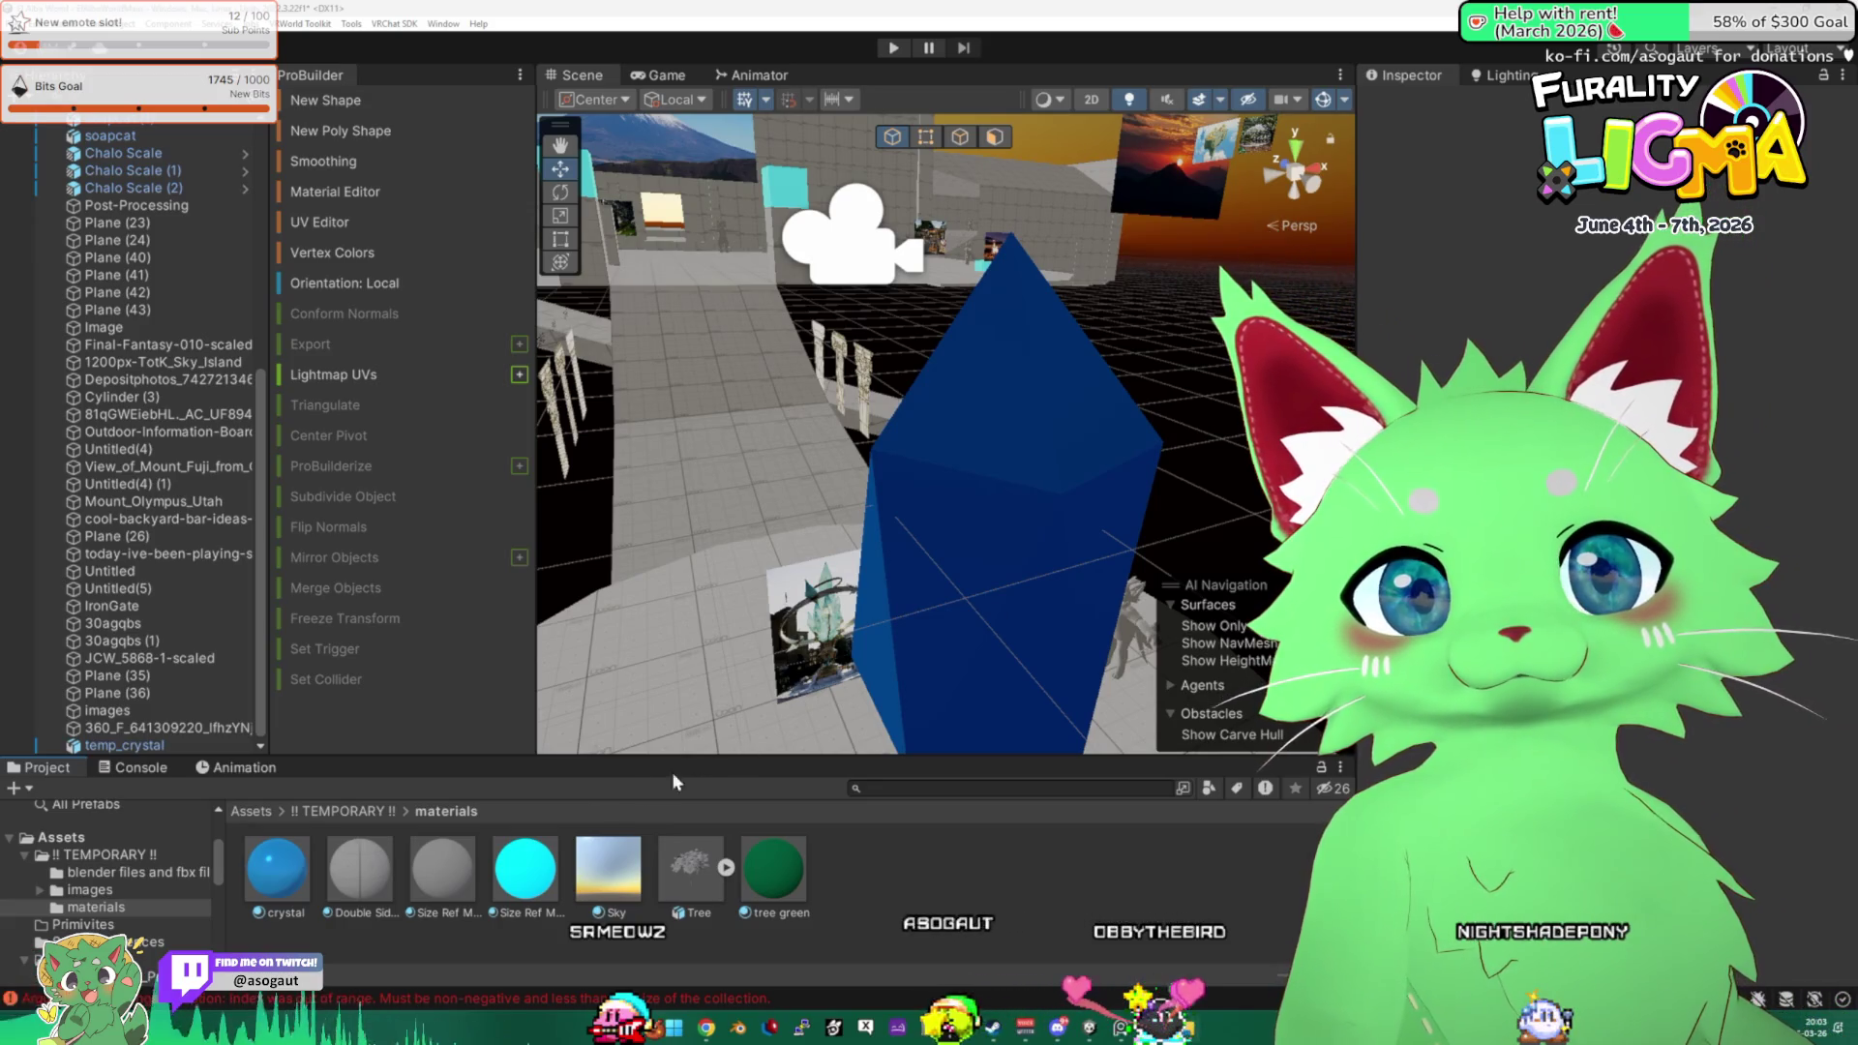
left_click(347, 811)
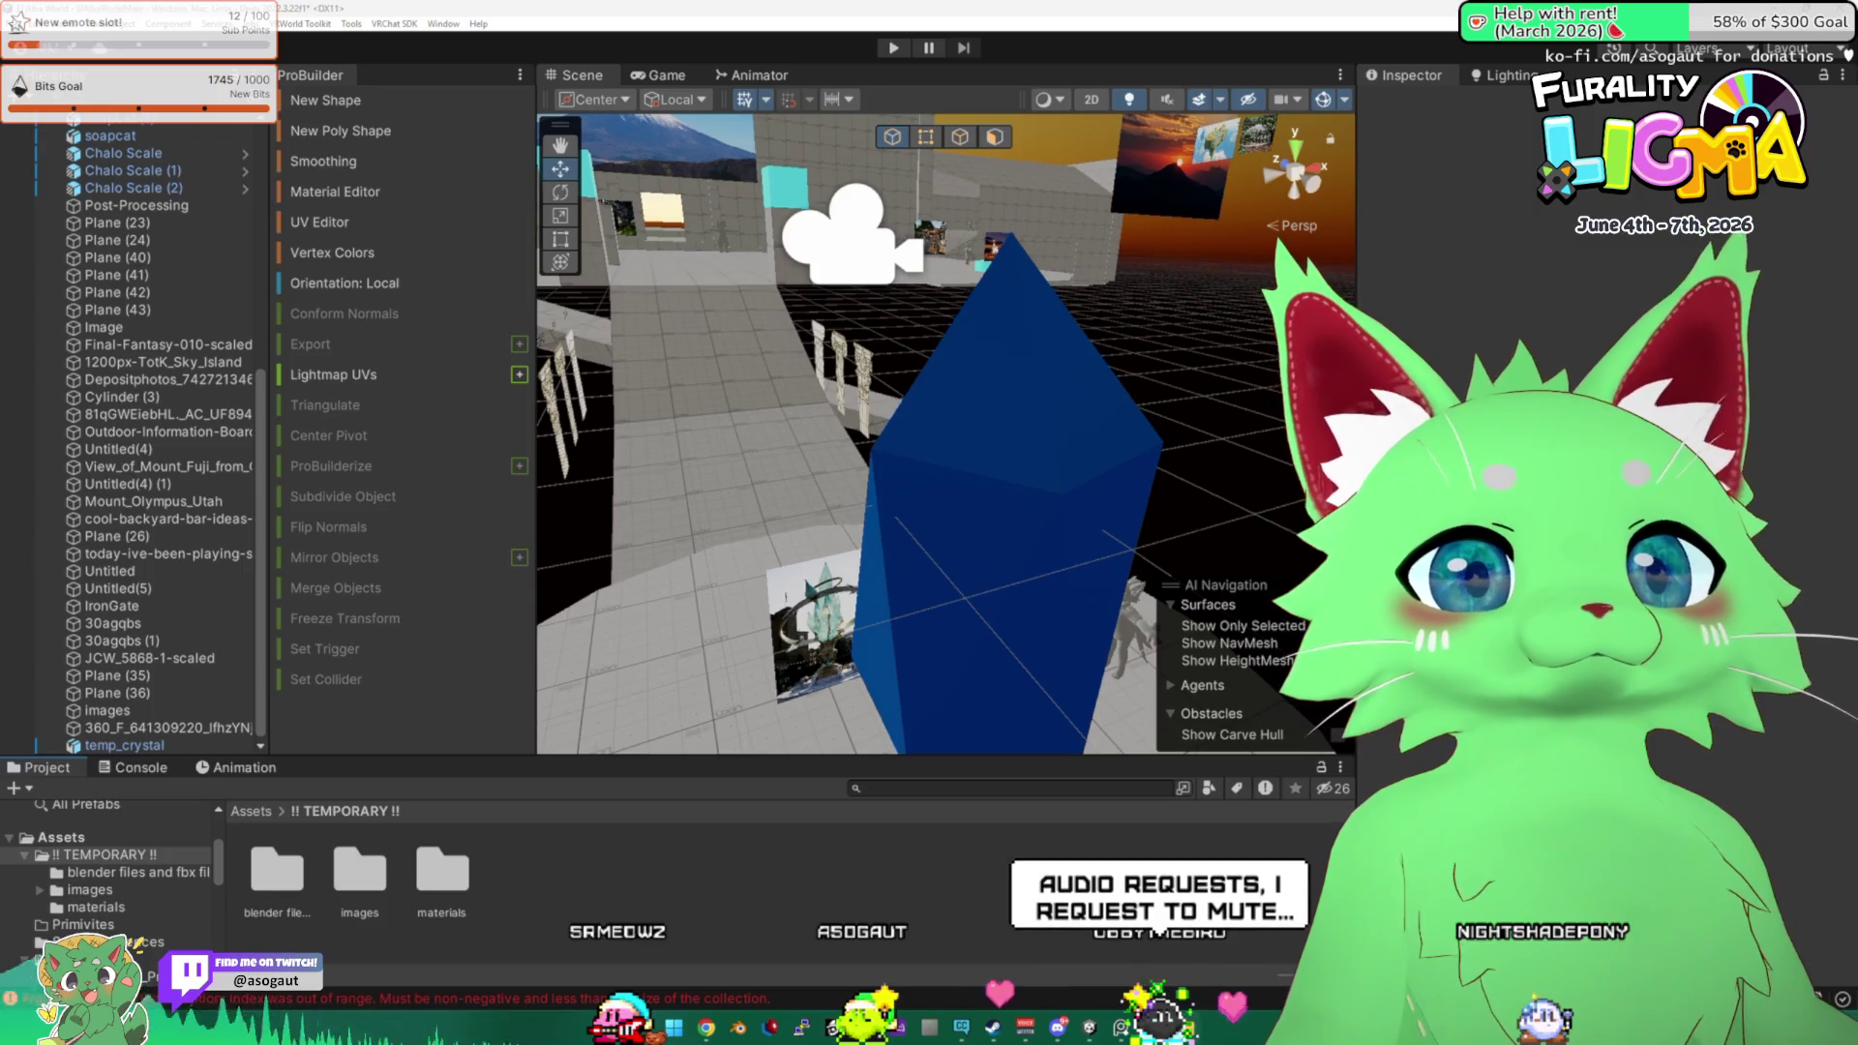
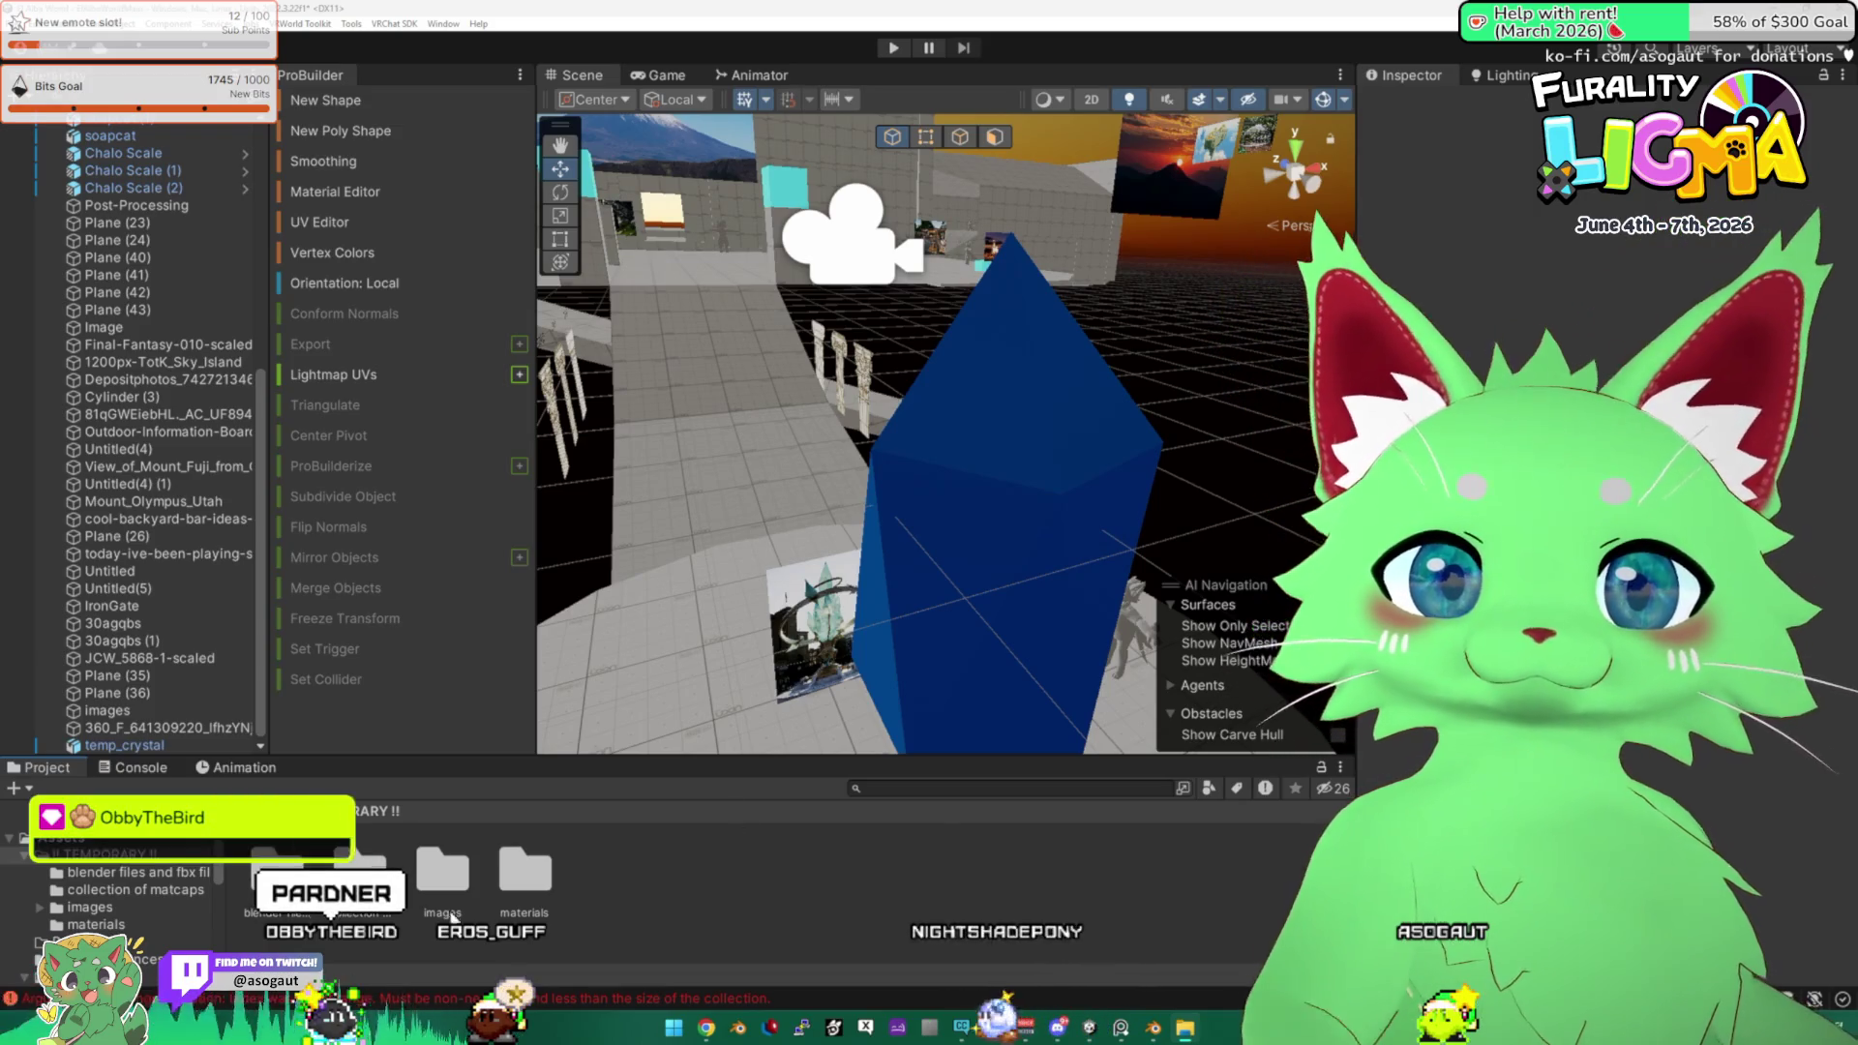
Change the Shading style of the crystal material in the materials folder.
double_click(544, 877)
left_click(280, 866)
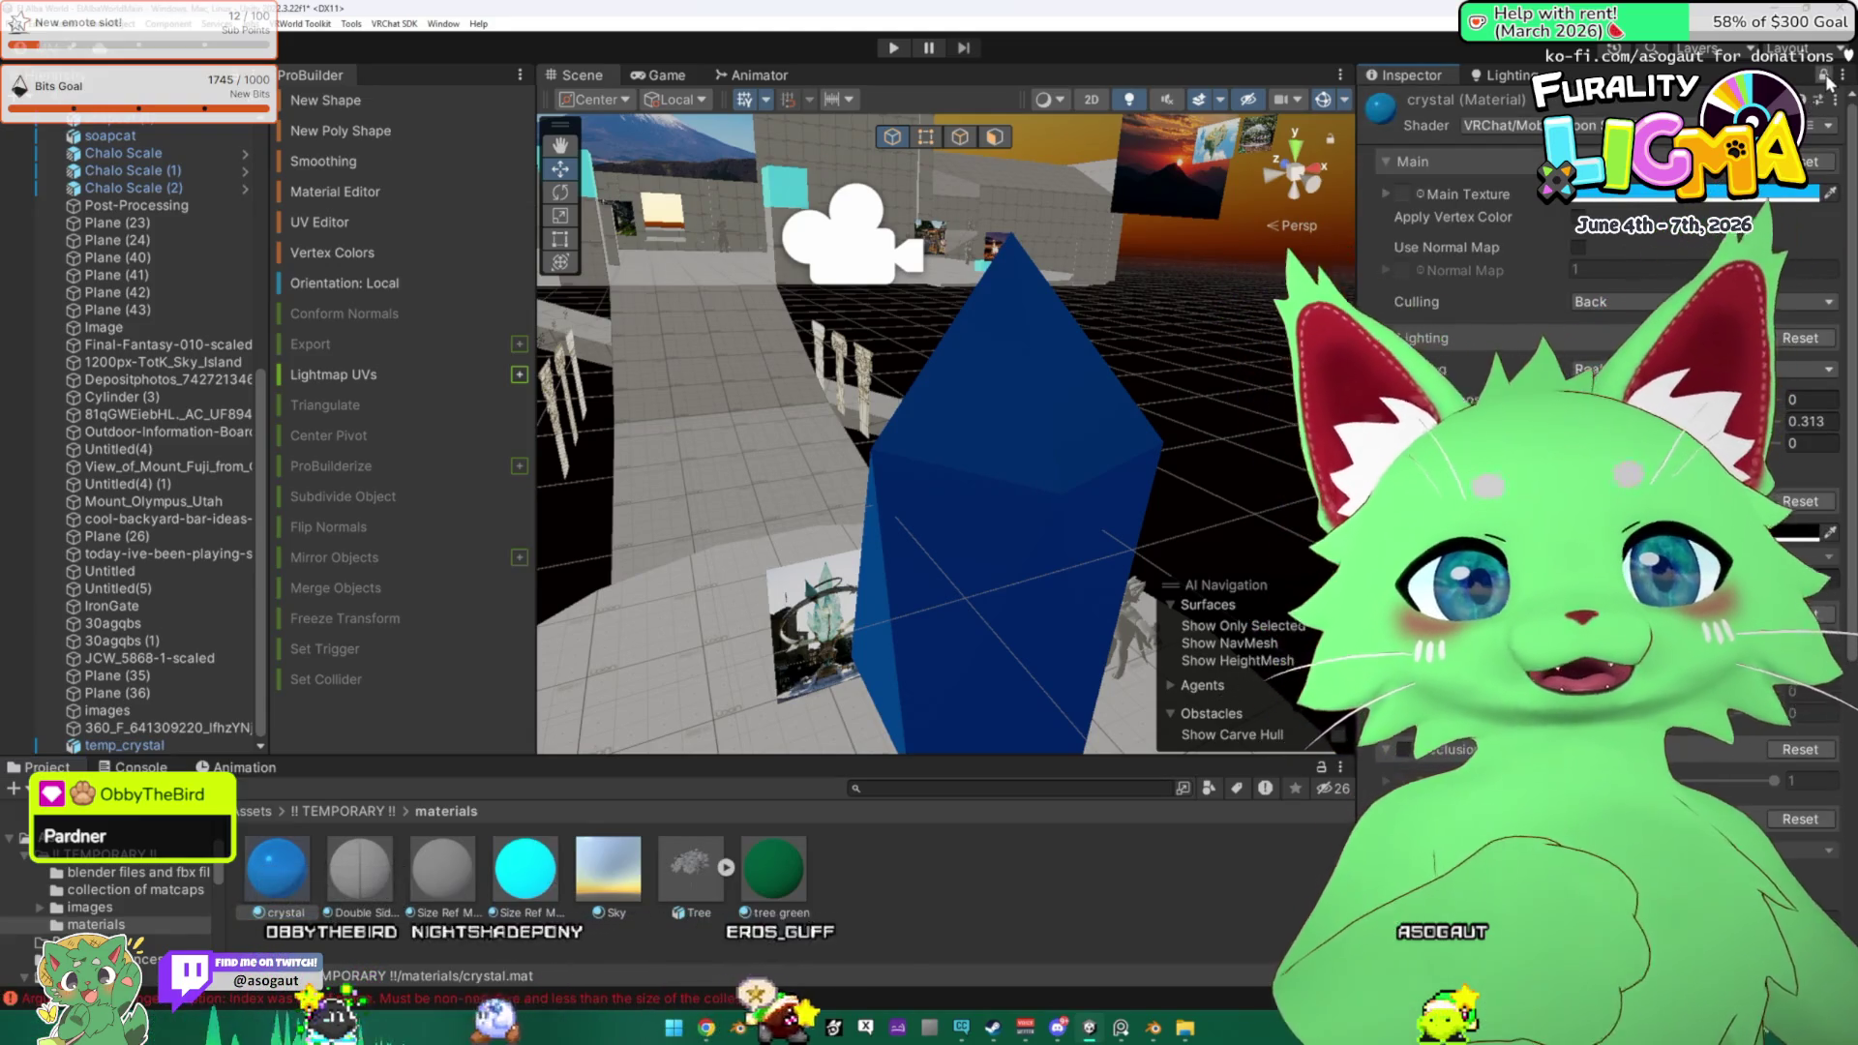
left_click(1719, 365)
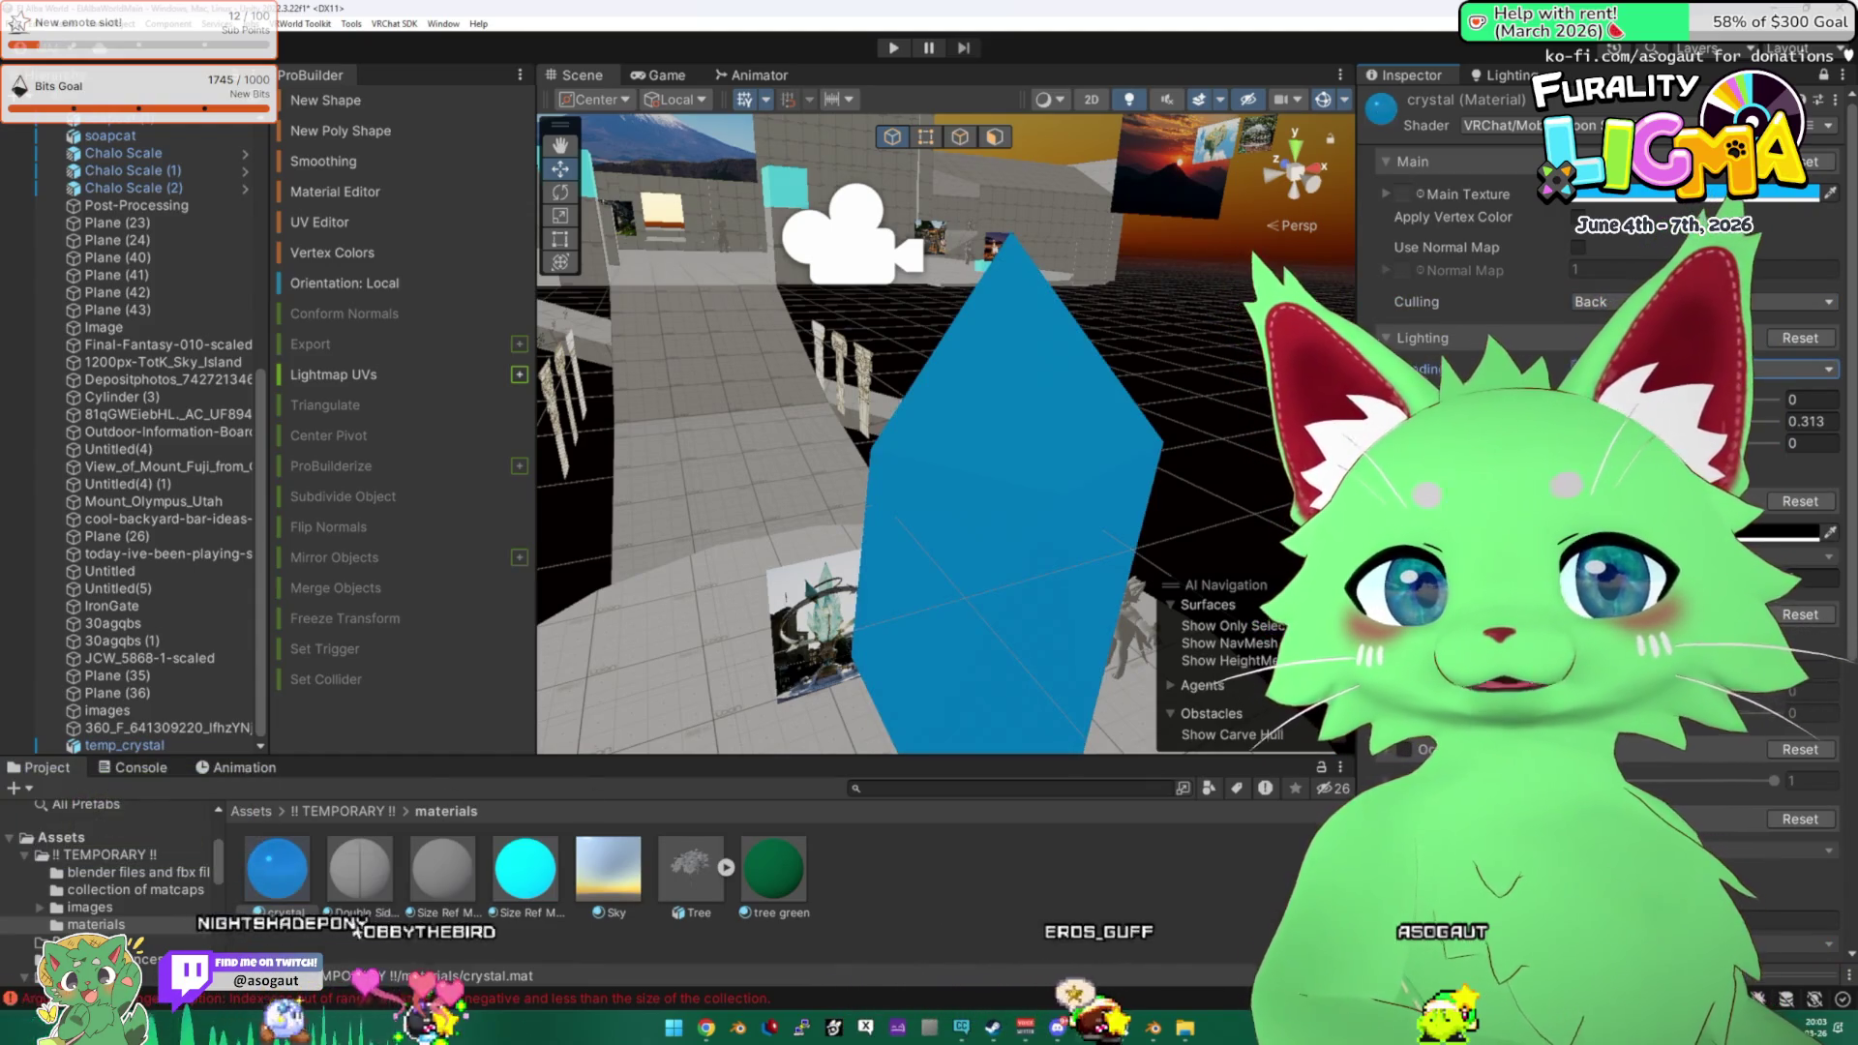
Browse the collection of matcaps folder while orbiting the scene around the crystal.
left_click(349, 812)
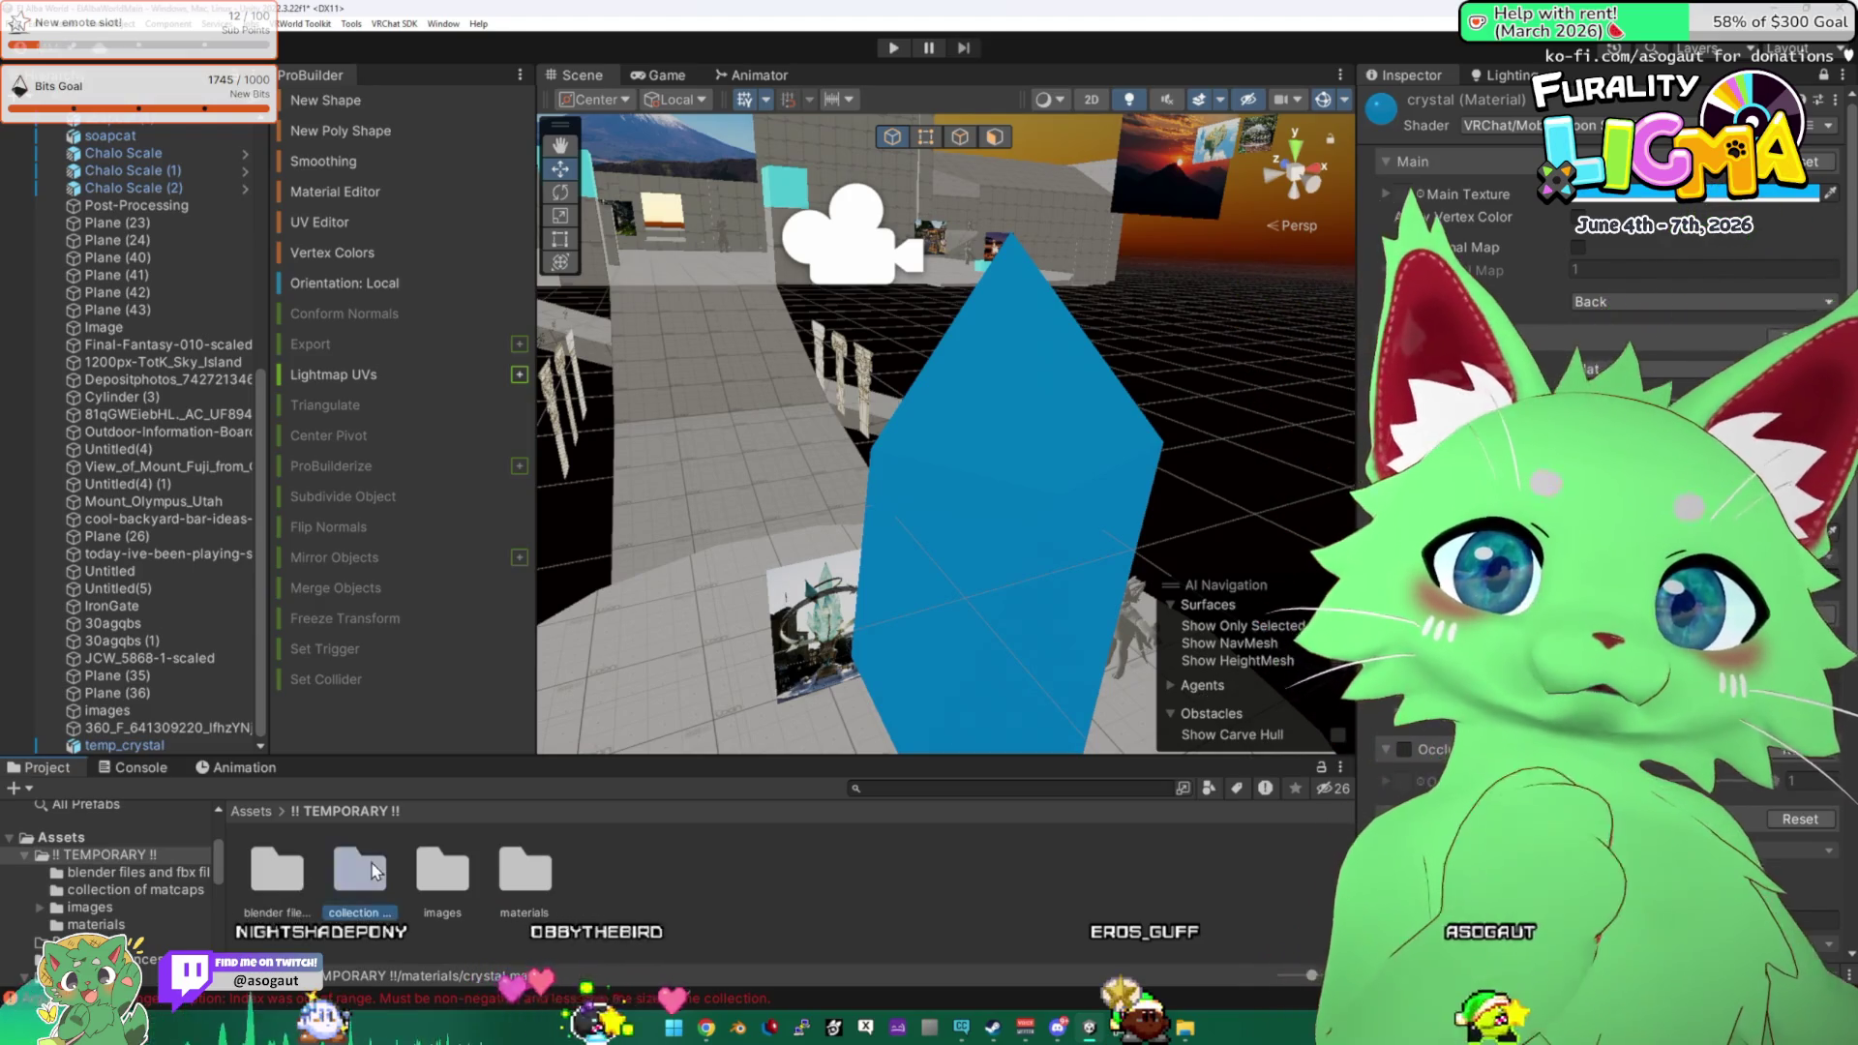
double_click(359, 871)
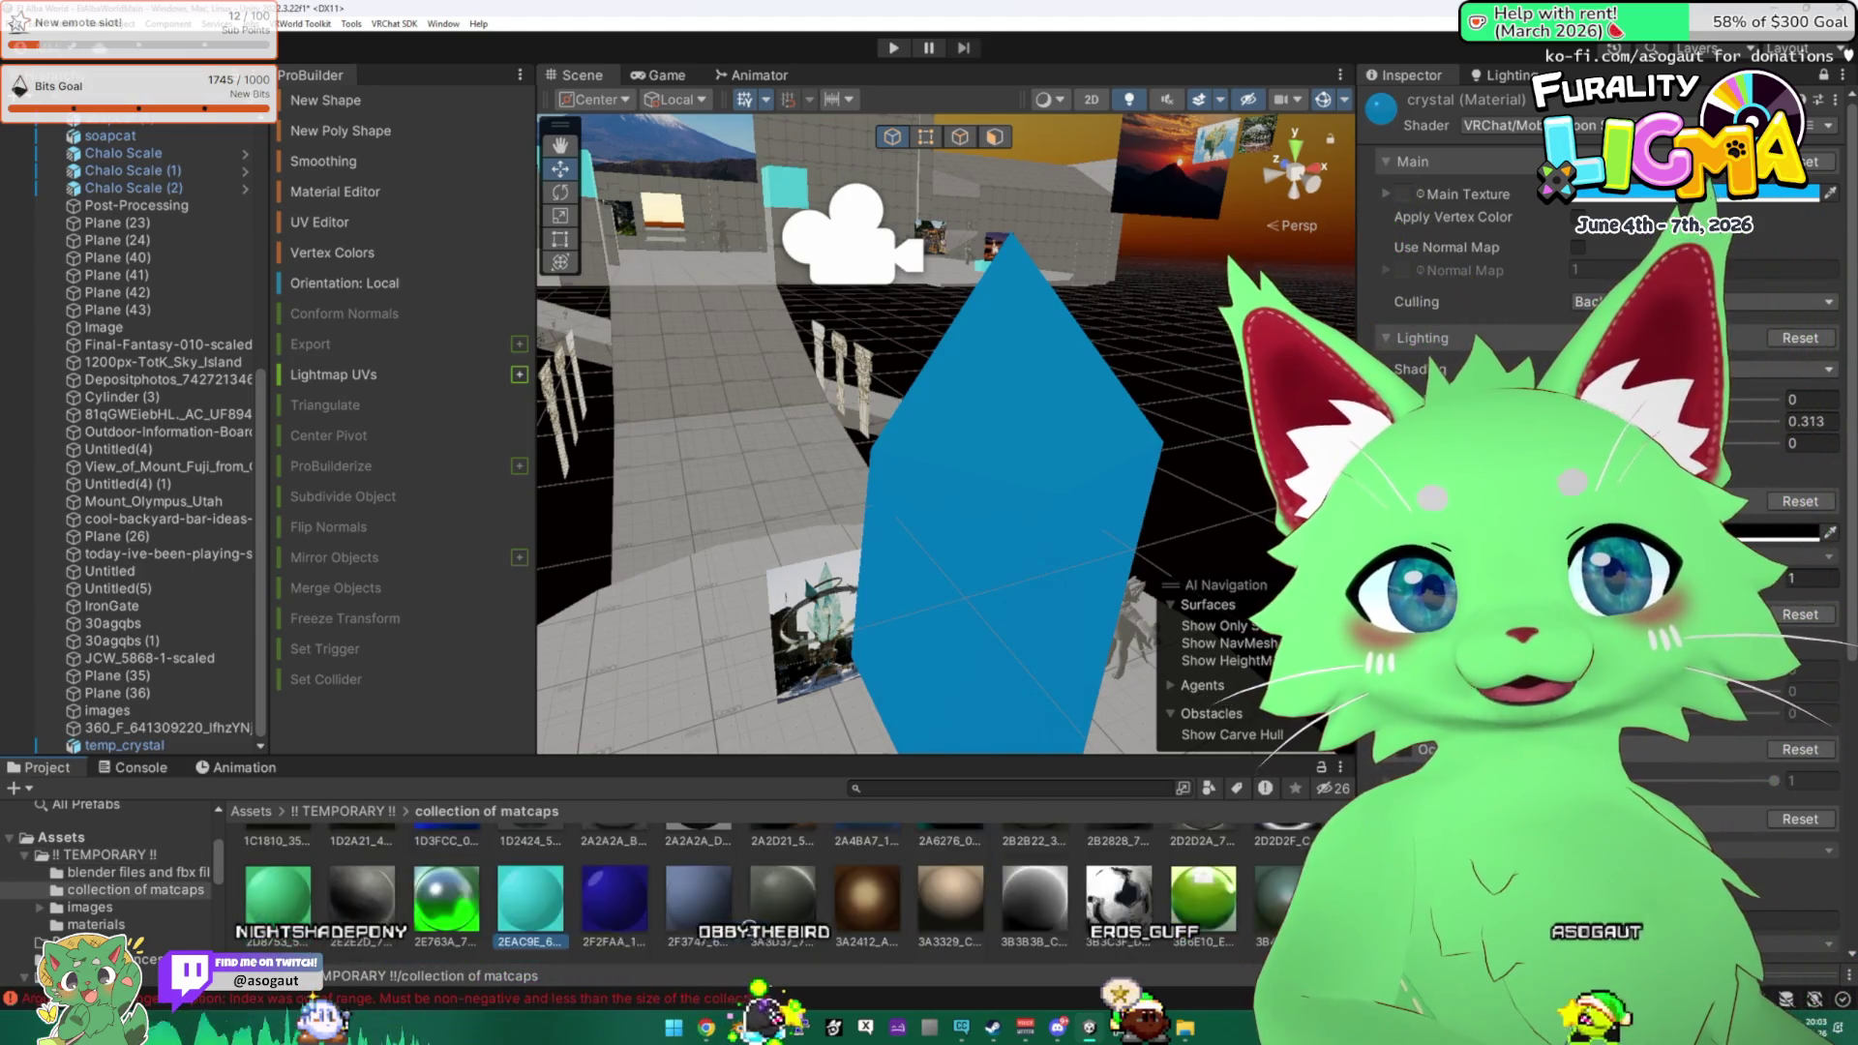
scroll(1596, 436, "down", 5)
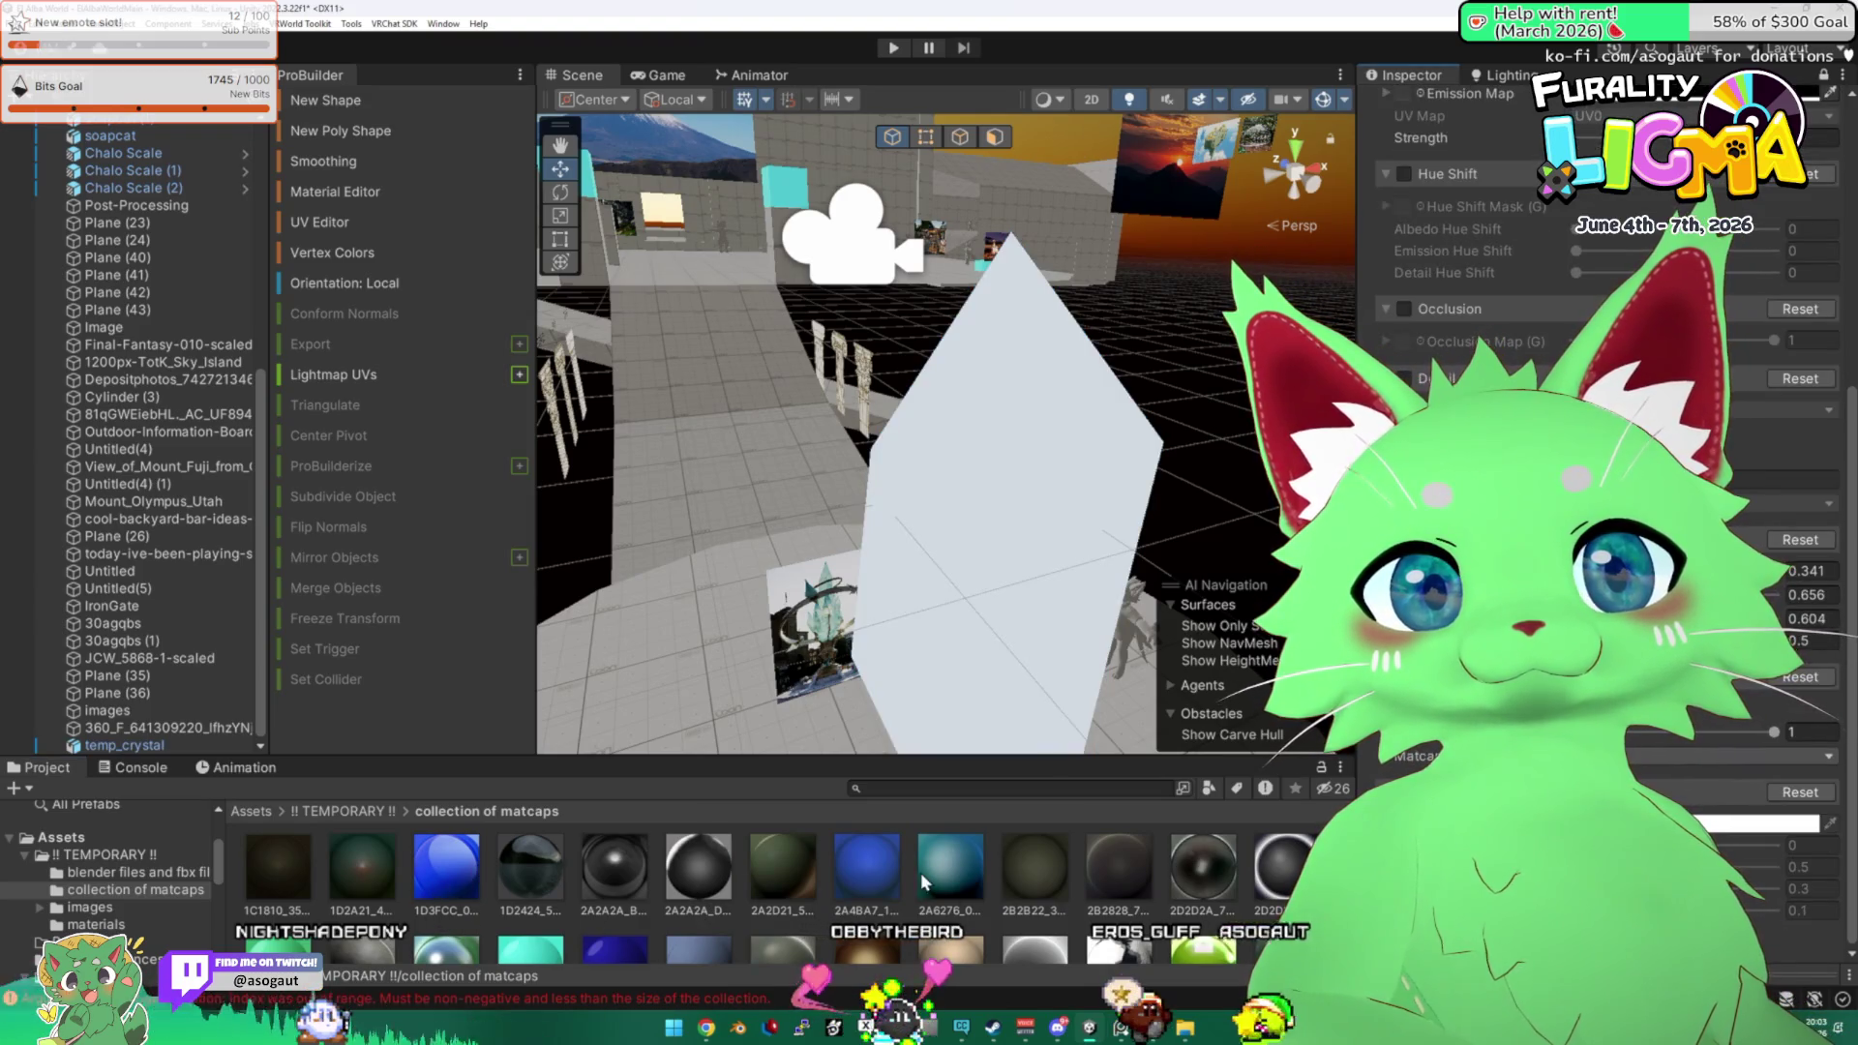
left_click_drag(871, 756, 871, 554)
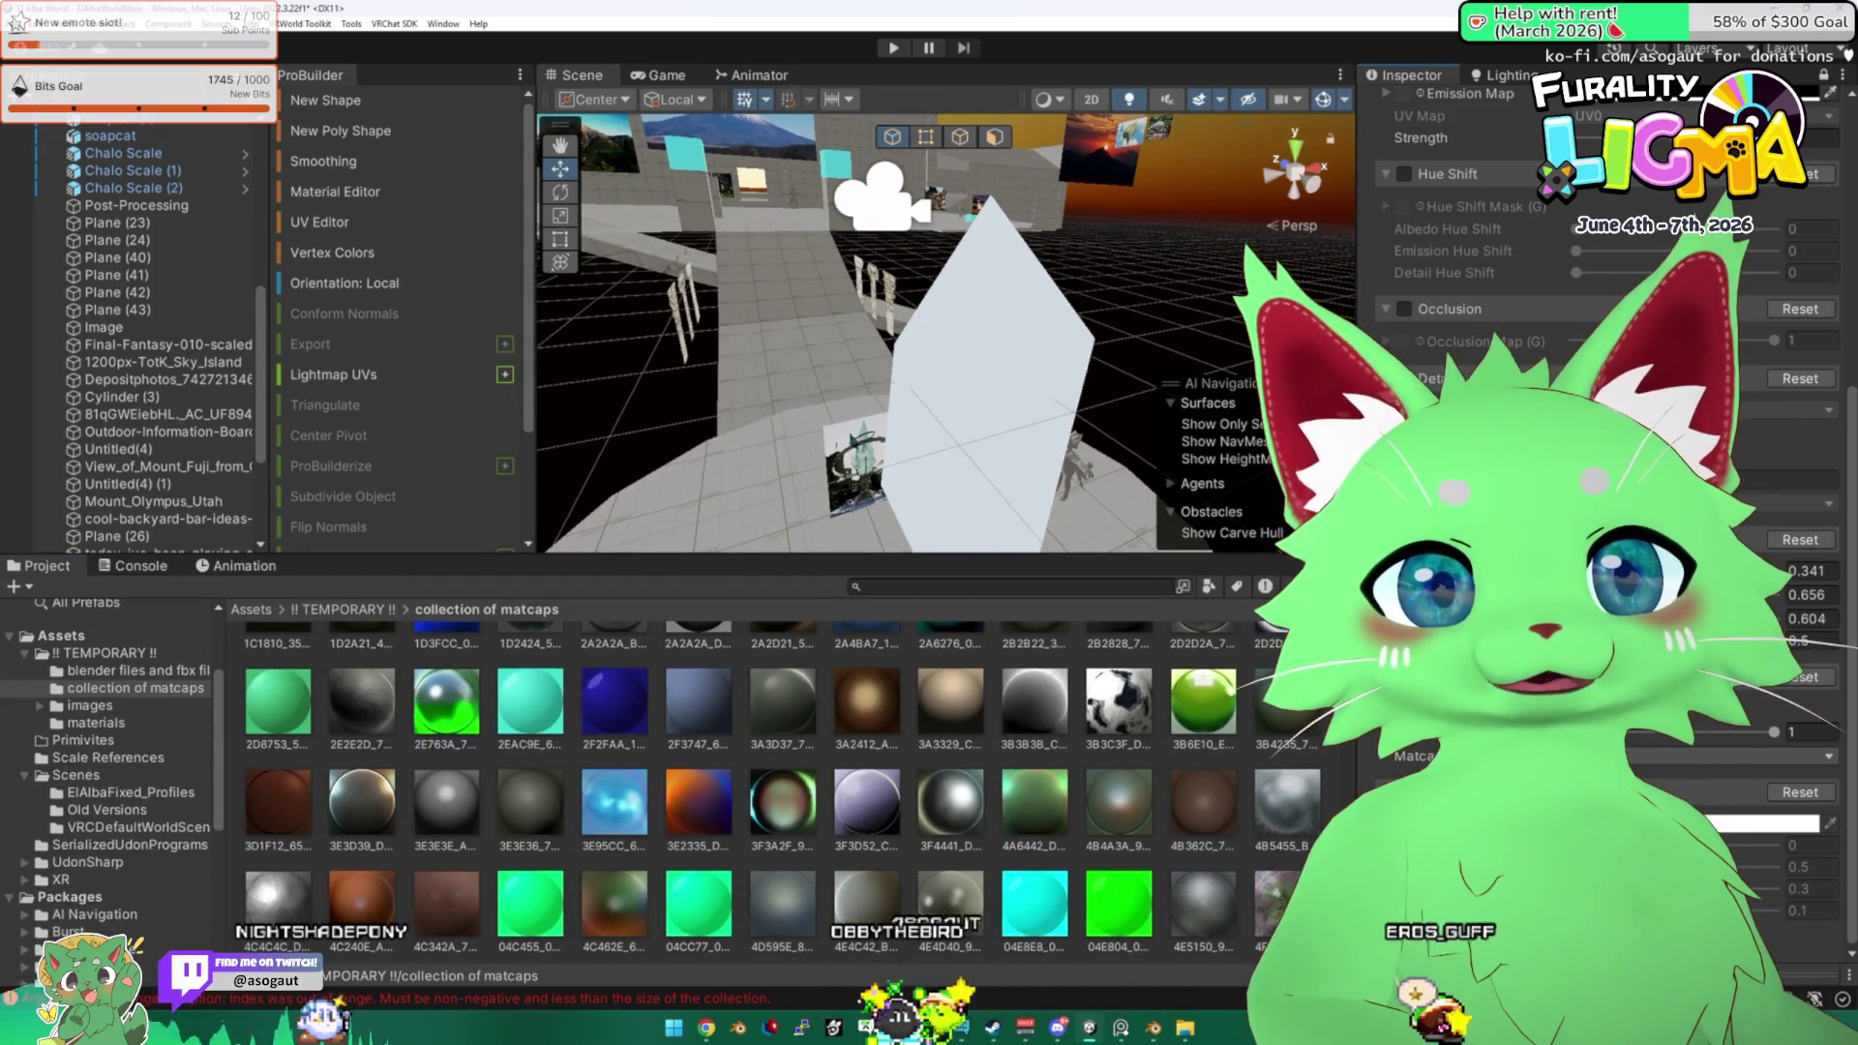
mouse_move(948, 338)
left_mouse_down()
mouse_move(842, 286)
mouse_move(755, 276)
left_mouse_up()
mouse_move(783, 801)
left_mouse_down()
mouse_move(1119, 764)
mouse_move(832, 320)
mouse_move(1132, 363)
mouse_move(948, 348)
left_mouse_up()
Set the crystal material's Main Color to a deeper blue.
scroll(1490, 322, "up", 10)
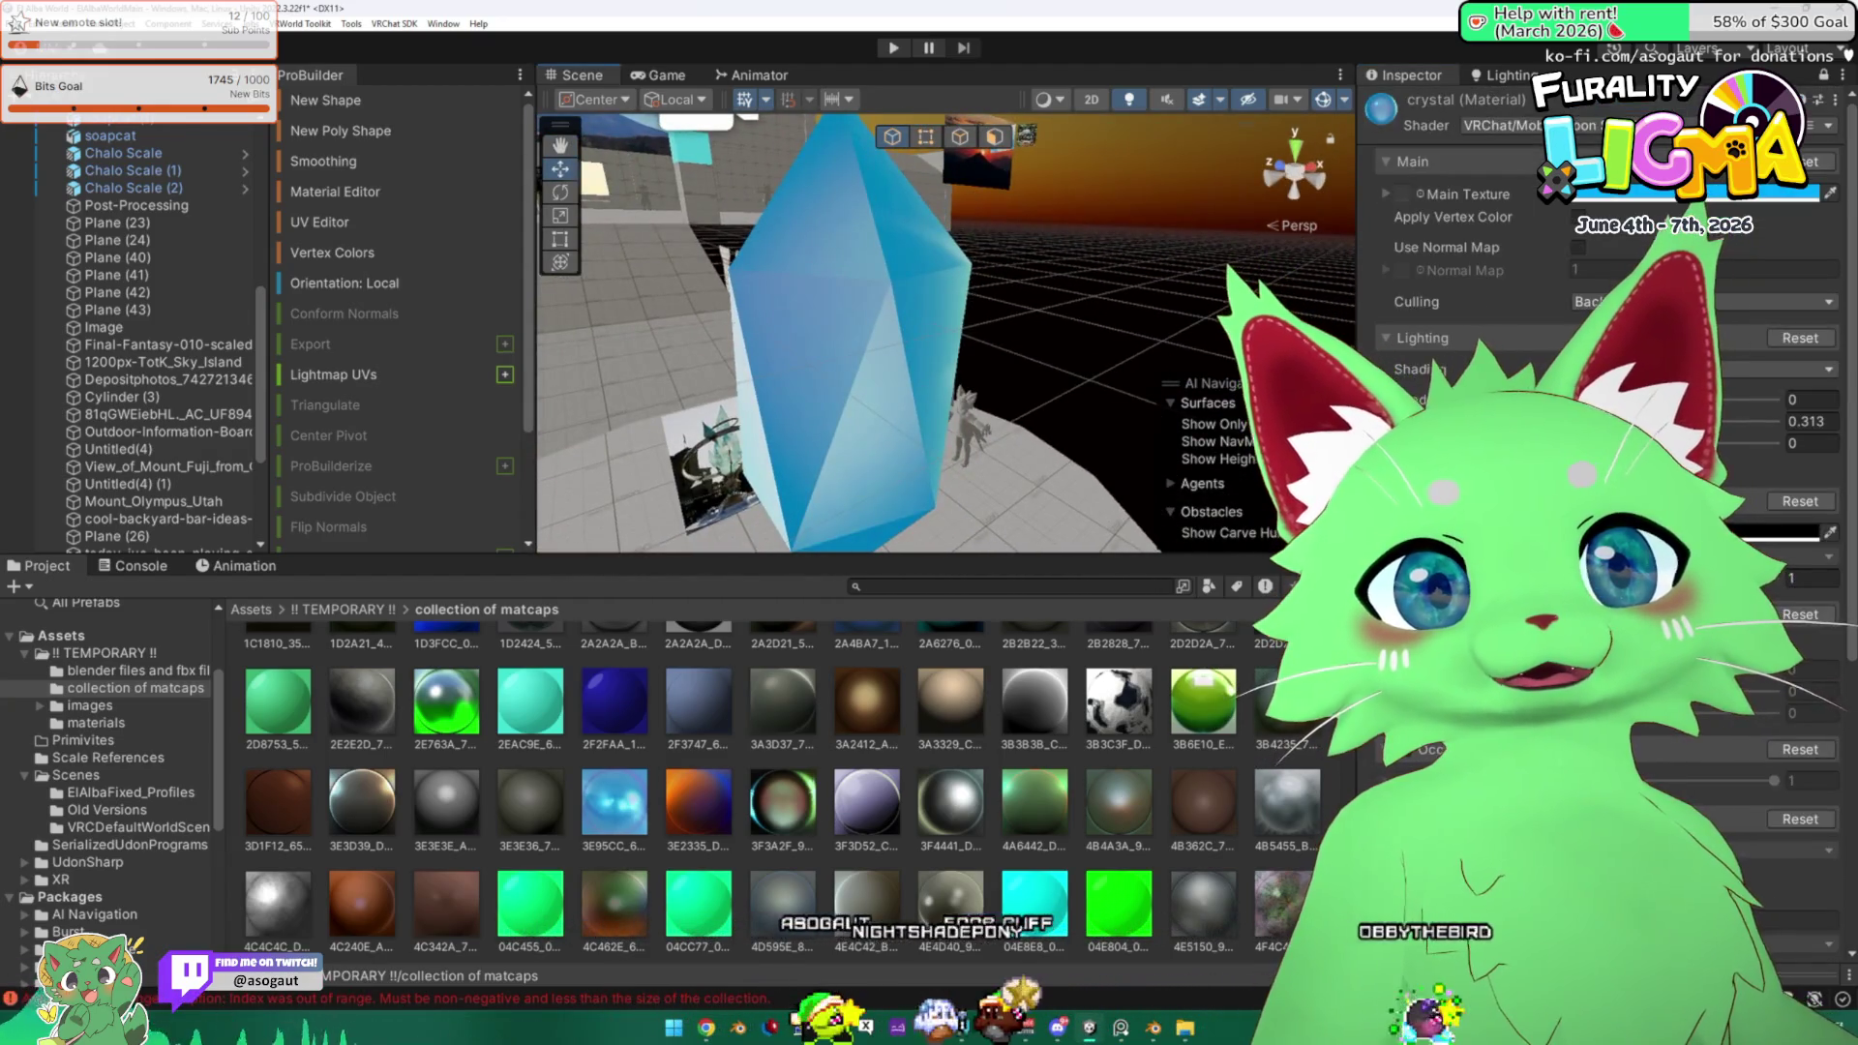
left_click(1703, 193)
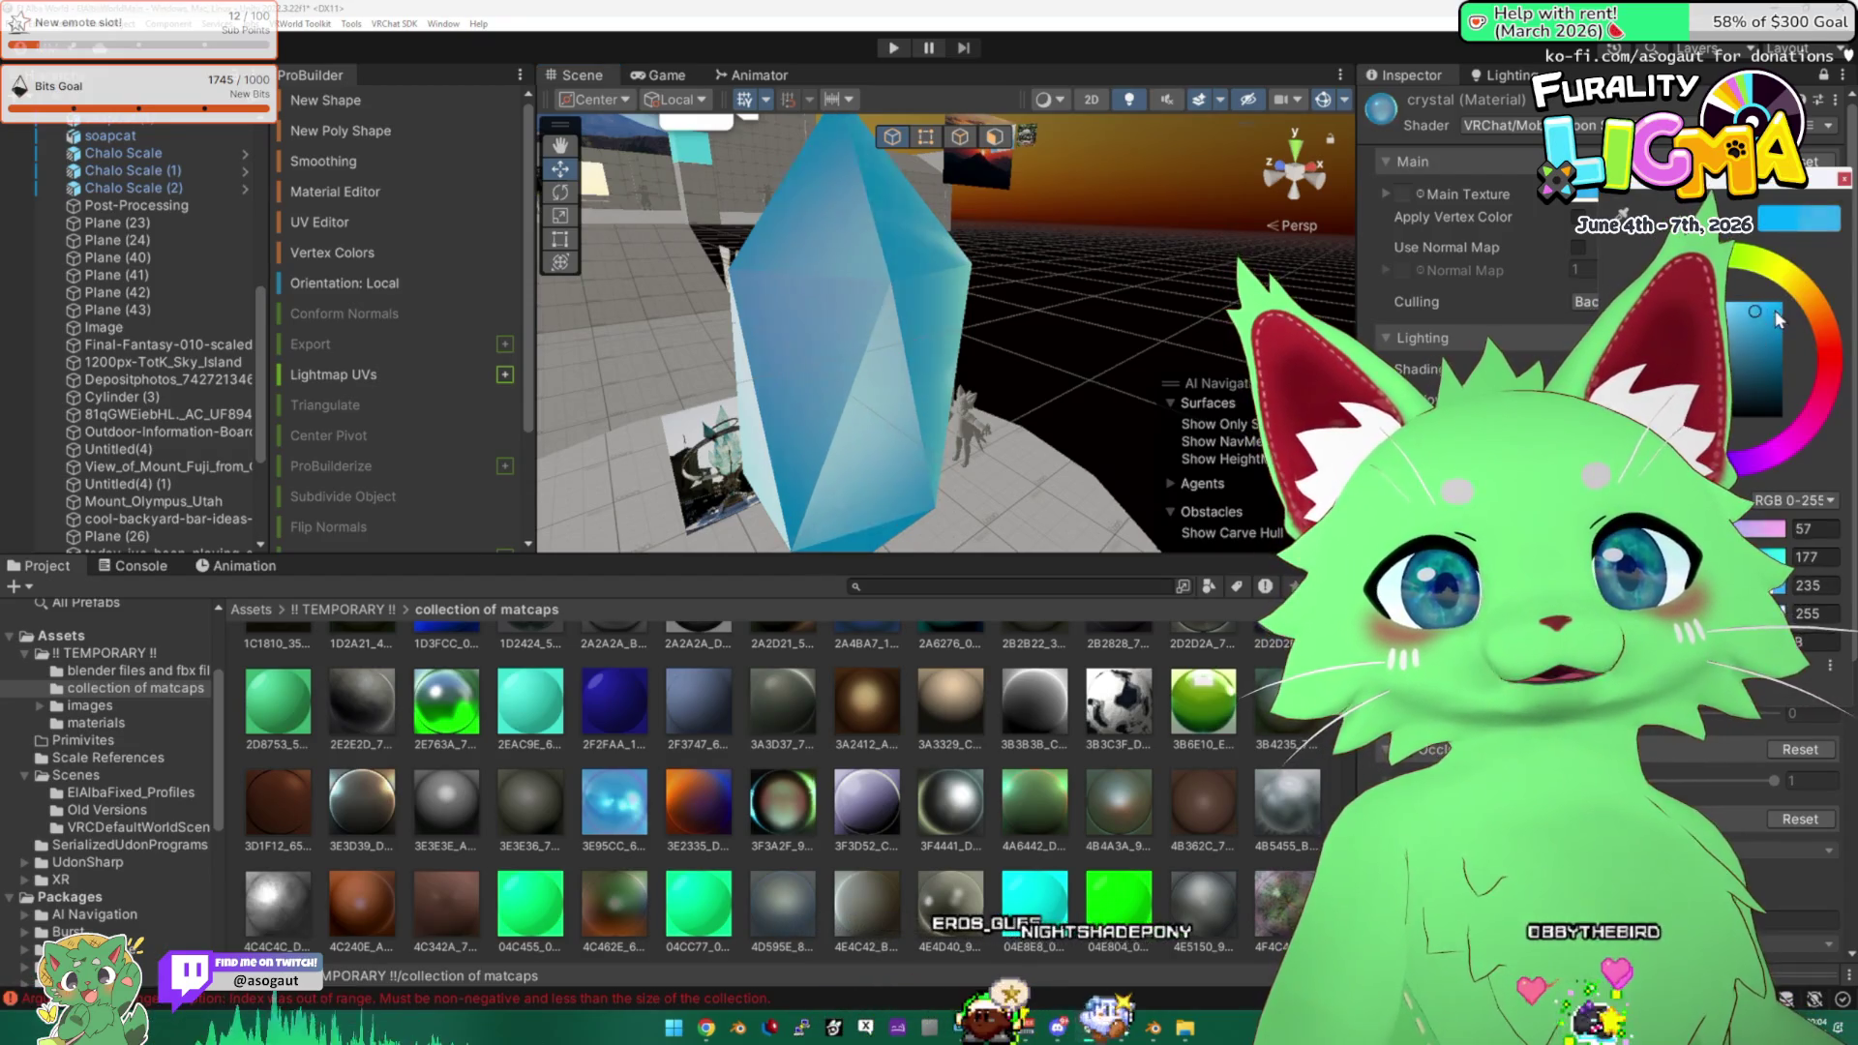
left_click_drag(1735, 360, 1742, 416)
mouse_move(967, 291)
left_mouse_down()
mouse_move(1544, 280)
mouse_move(1001, 309)
mouse_move(919, 256)
mouse_move(1193, 309)
mouse_move(921, 342)
mouse_move(933, 264)
mouse_move(869, 555)
left_mouse_up()
Raise the crystal icosphere about 0.97 m along Z in Blender.
key("alt+Tab")
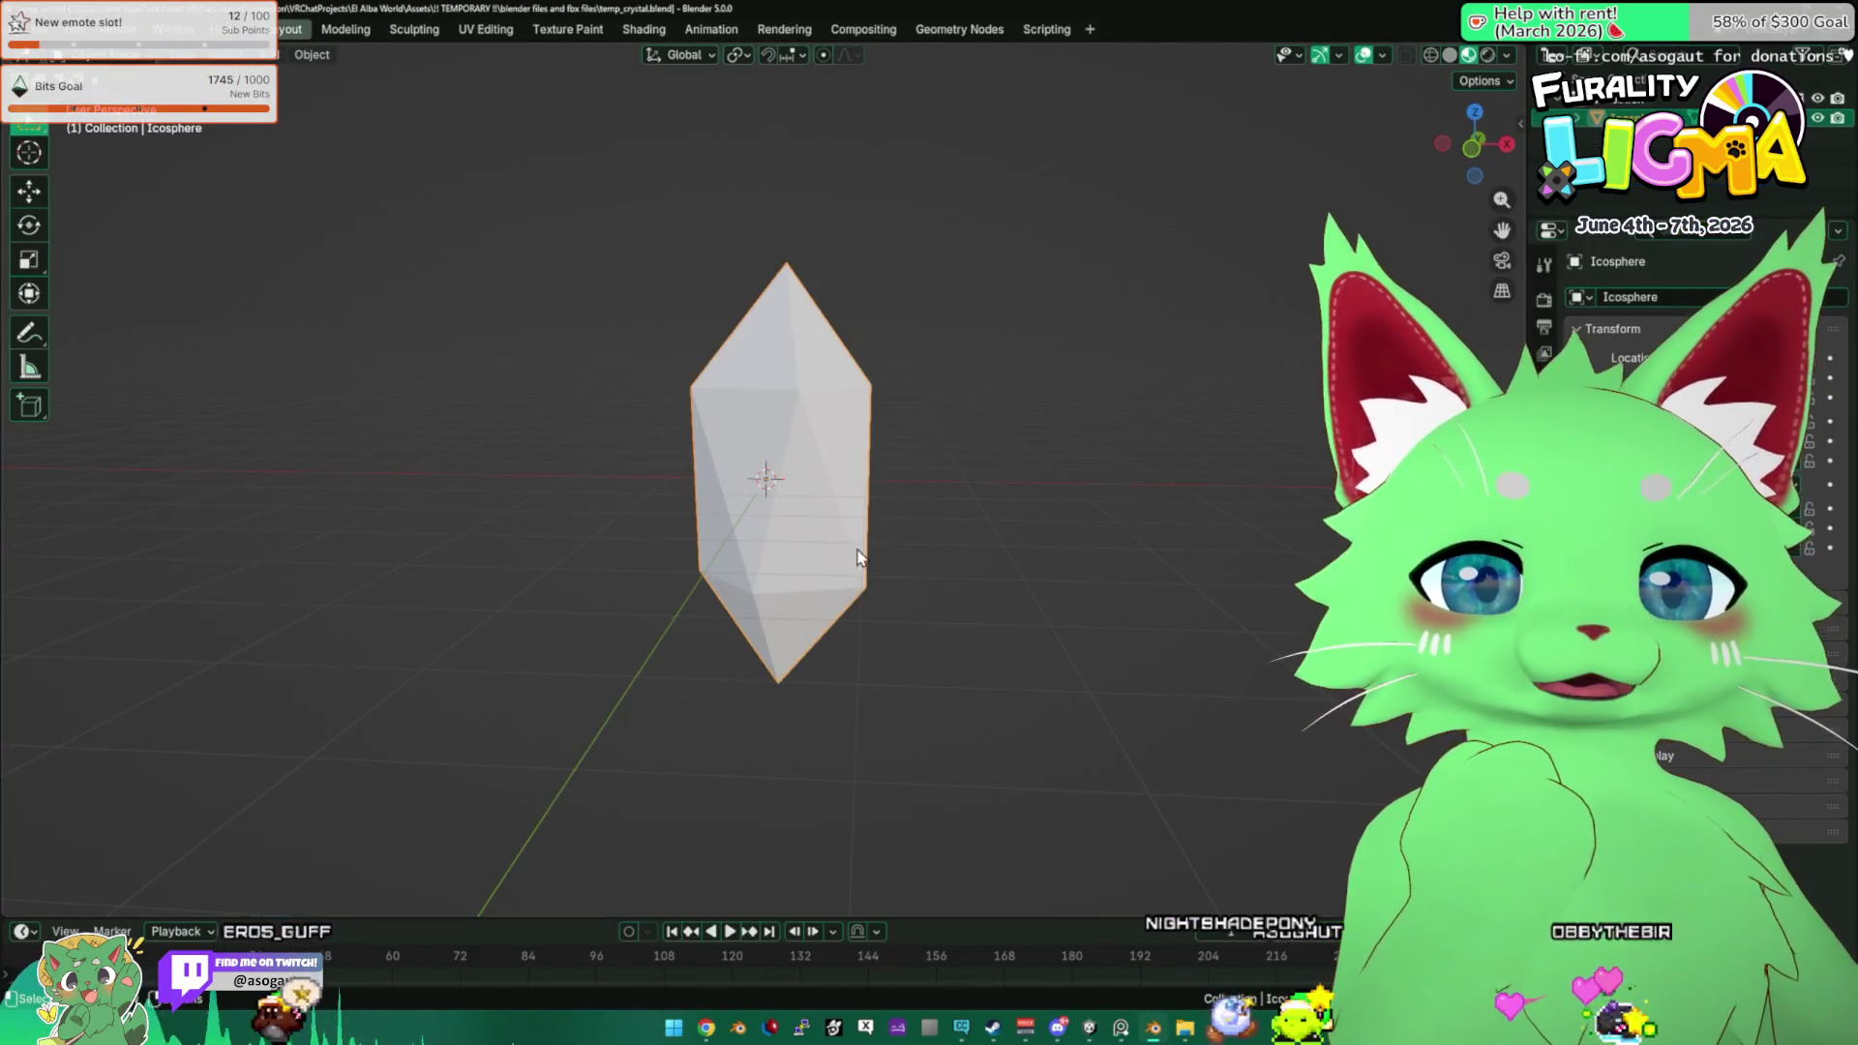
key("g")
key("z")
left_click(892, 466)
mouse_move(892, 466)
left_mouse_down()
mouse_move(902, 567)
mouse_move(871, 552)
left_mouse_up()
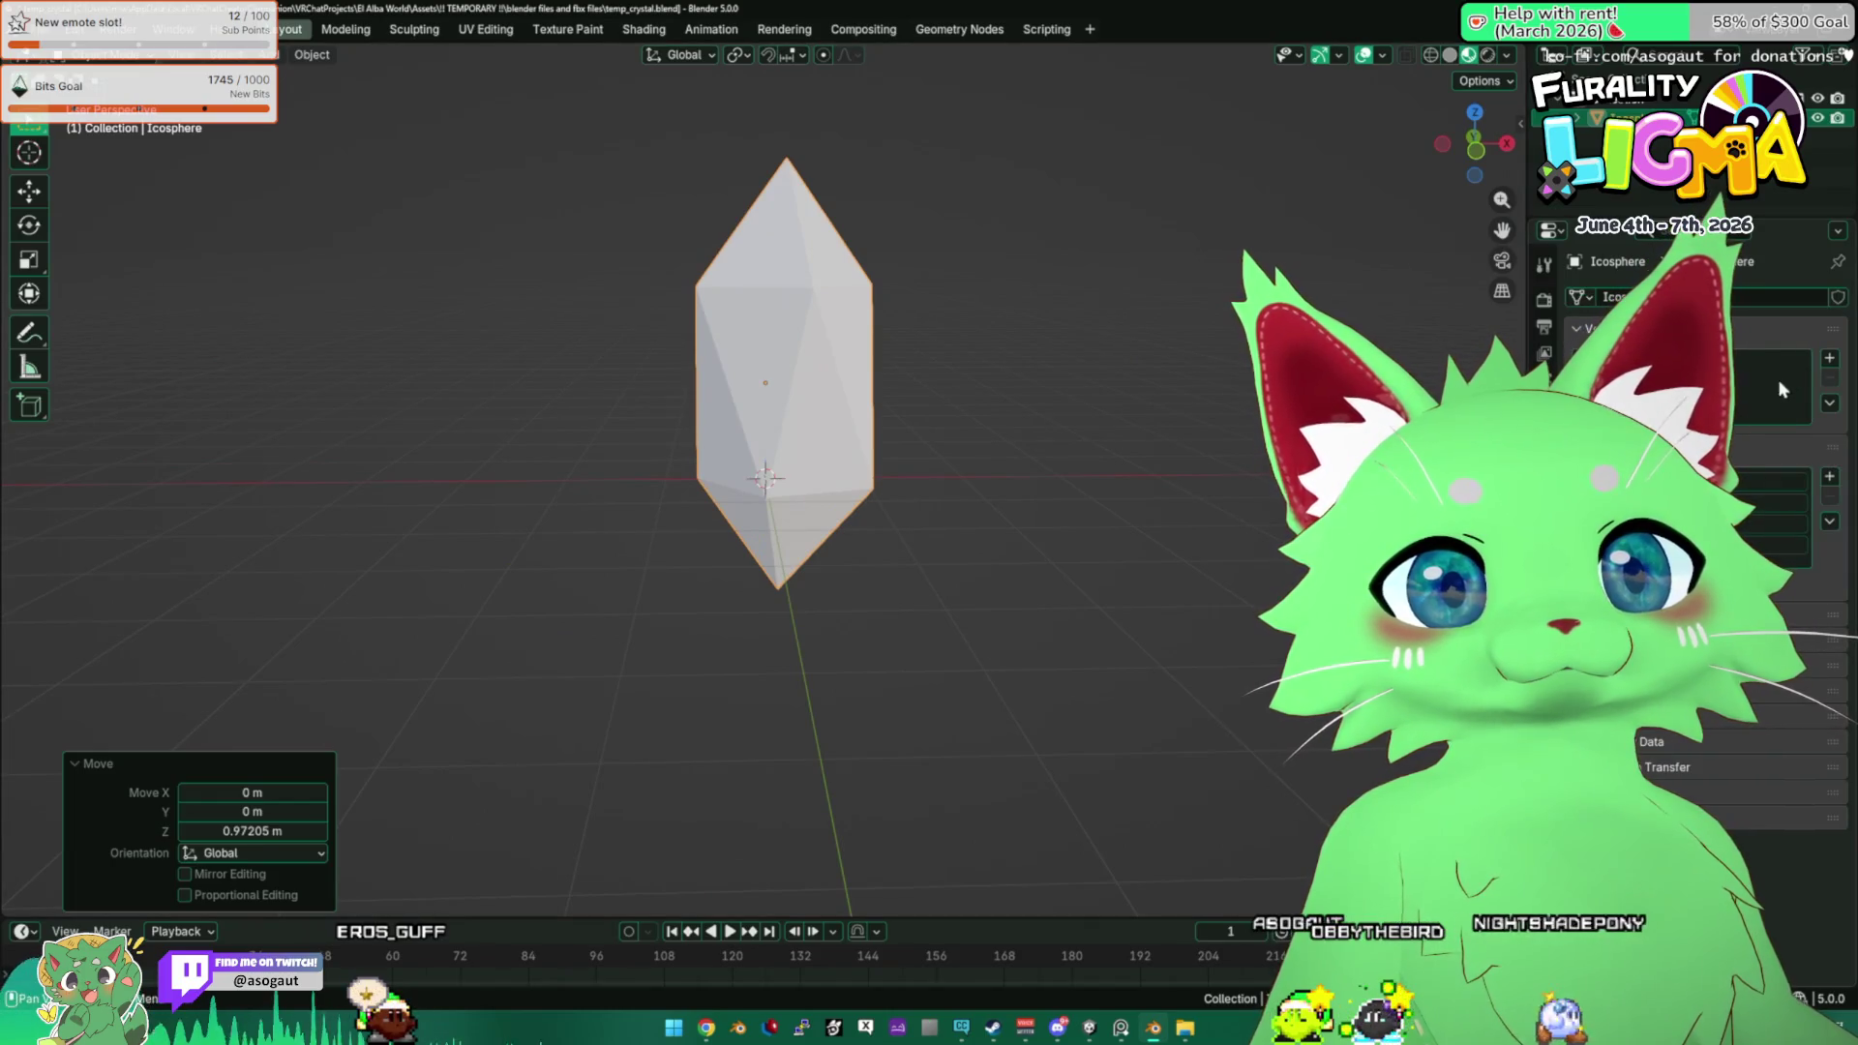
scroll(1773, 391, "down", 2)
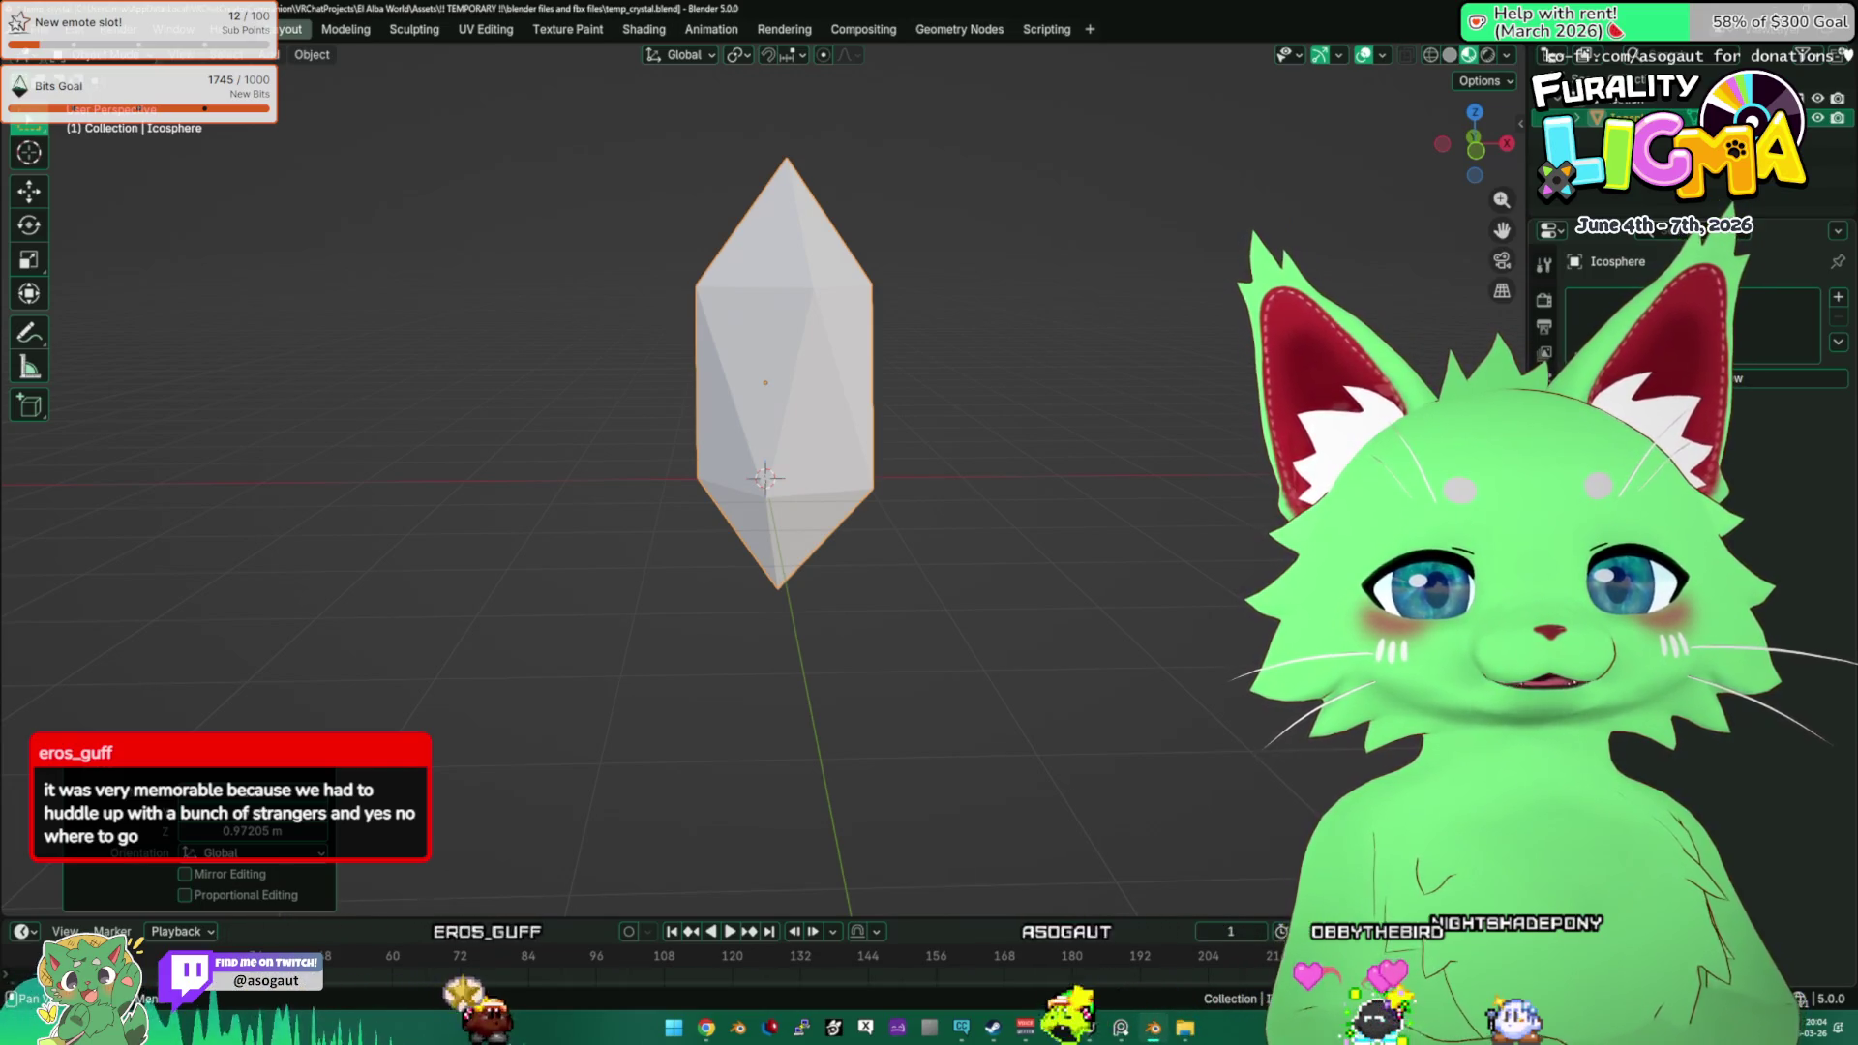
Give the crystal a new material plus a second slot with its own new material.
left_click(1732, 378)
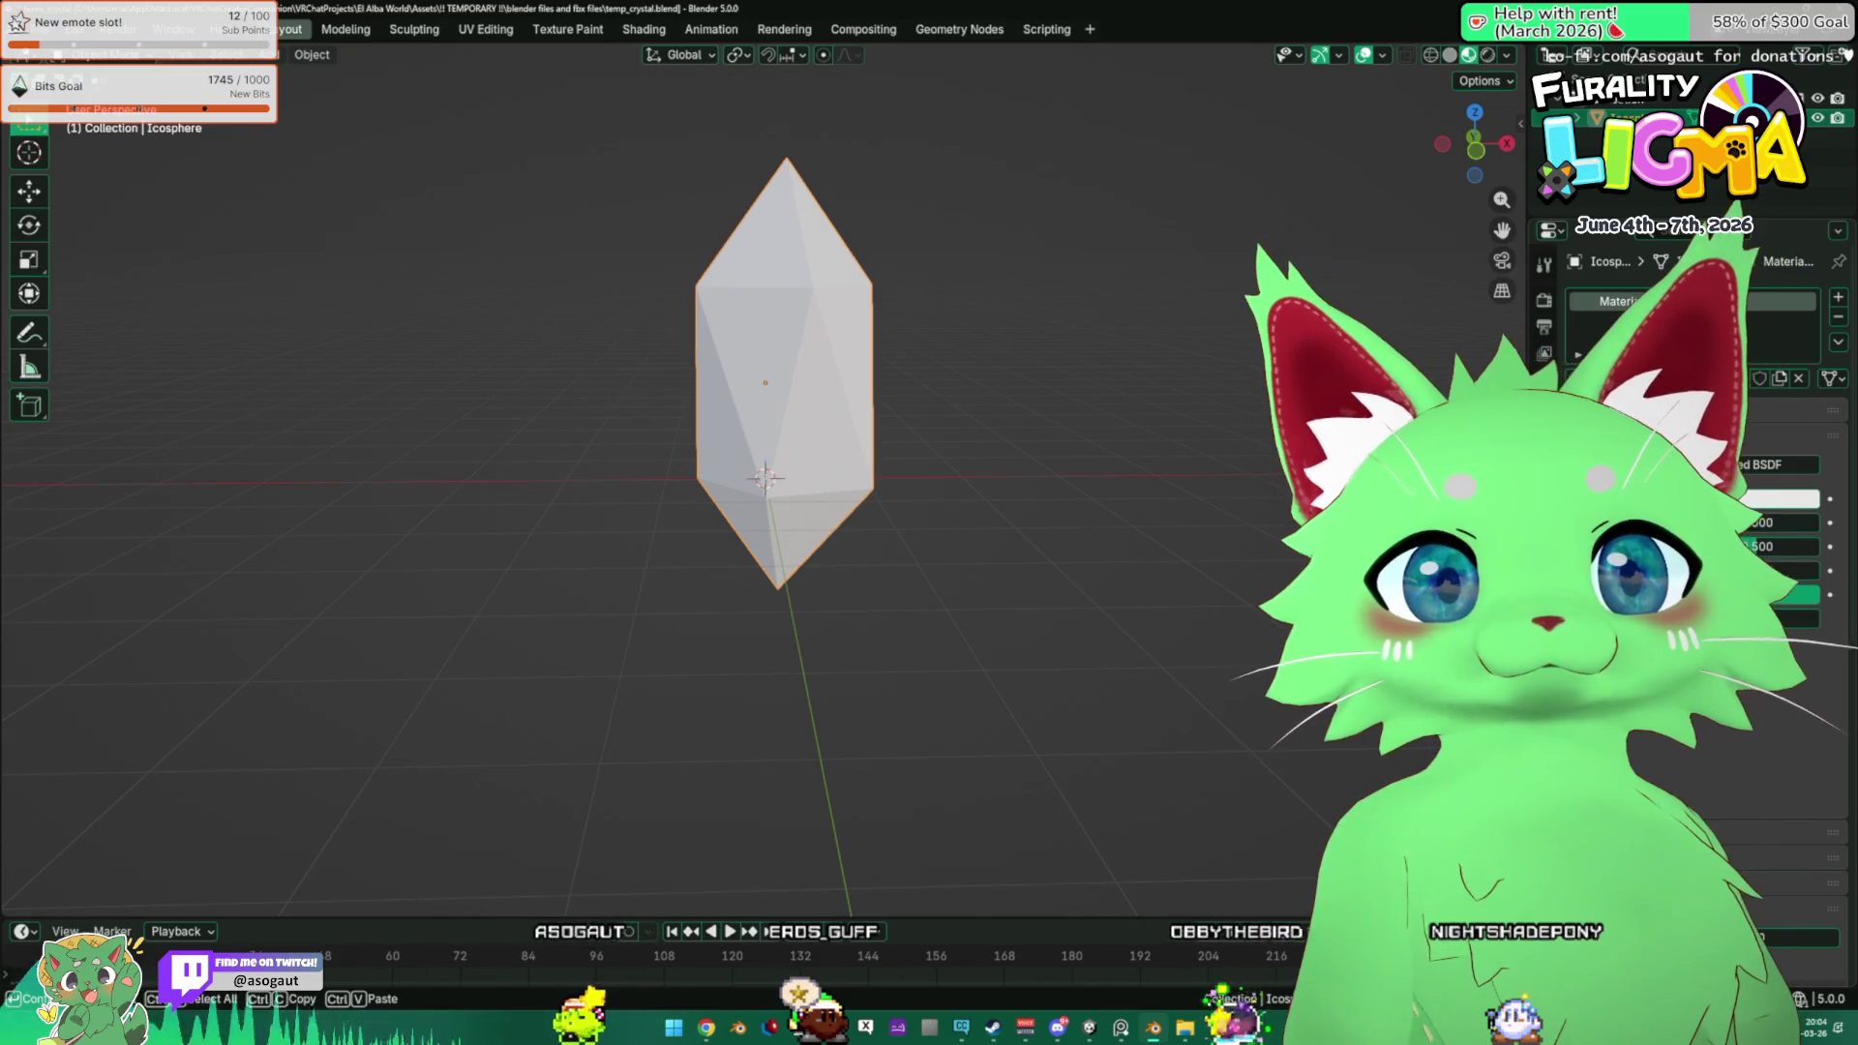
left_click(1837, 298)
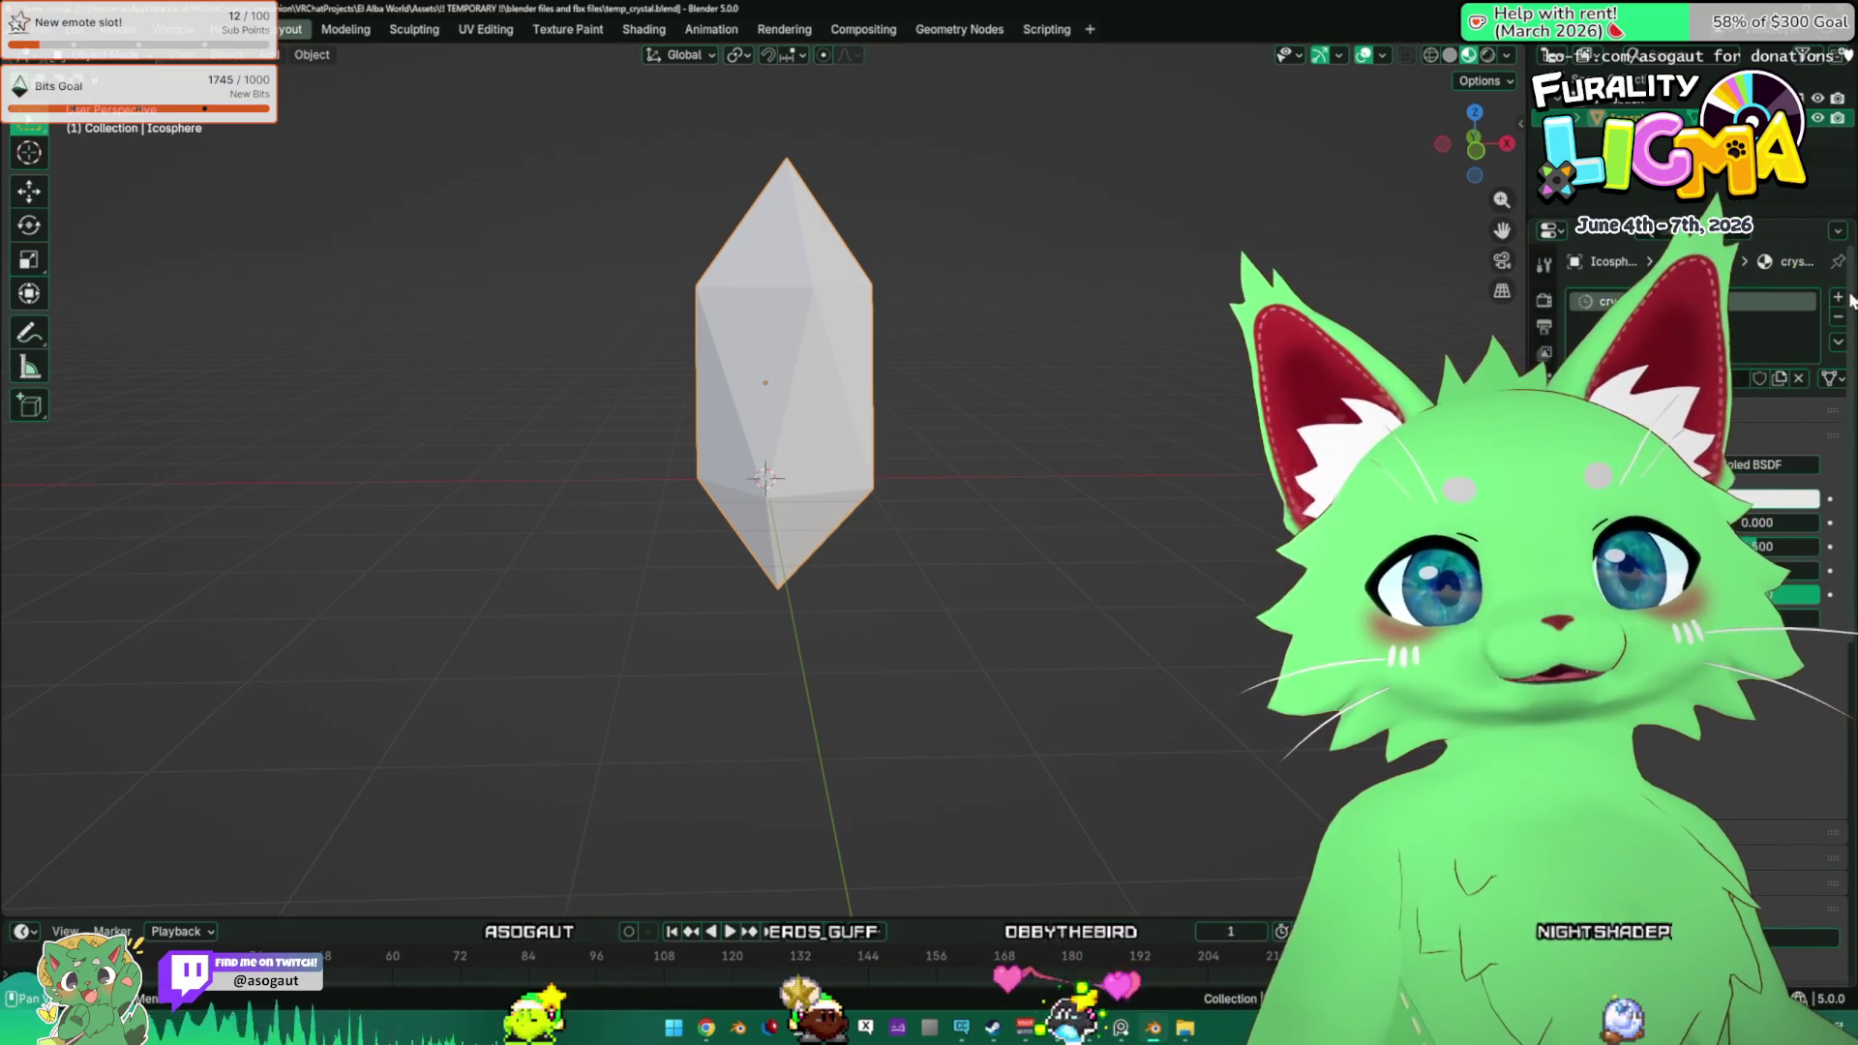
left_click(1766, 417)
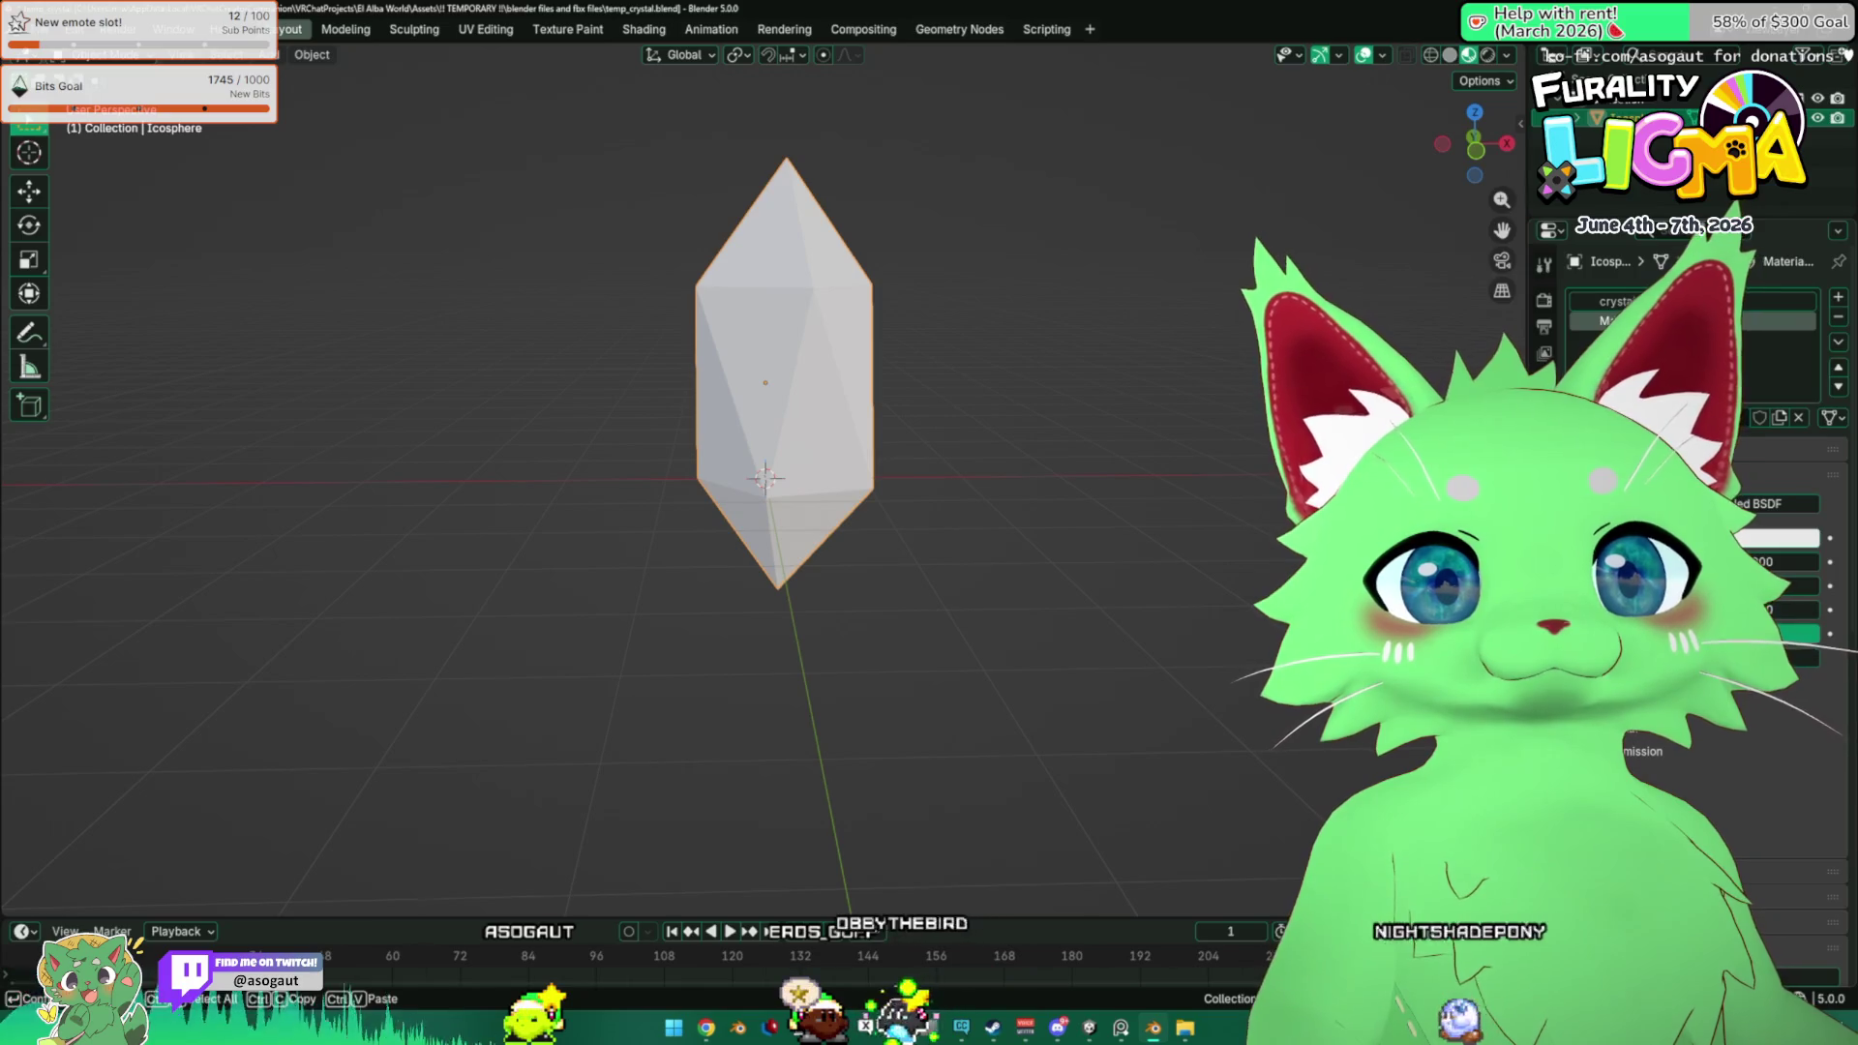
key("Tab")
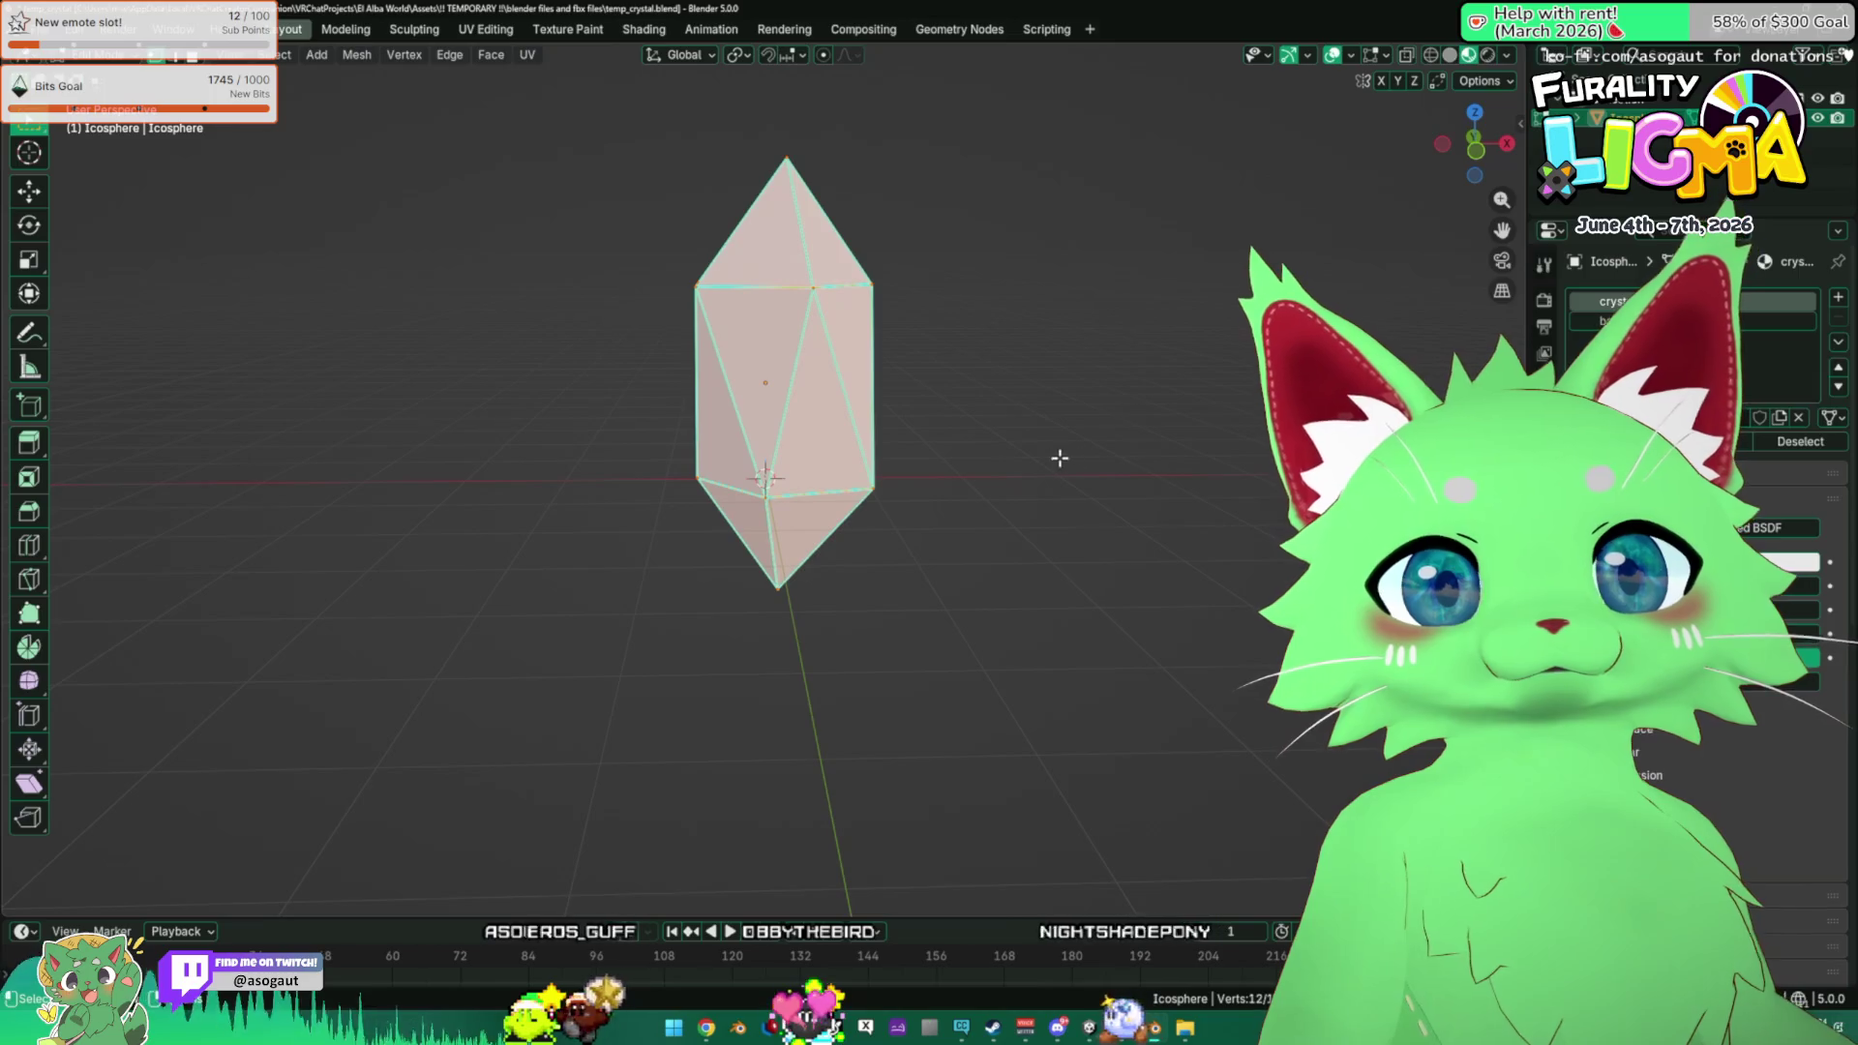
key("Tab")
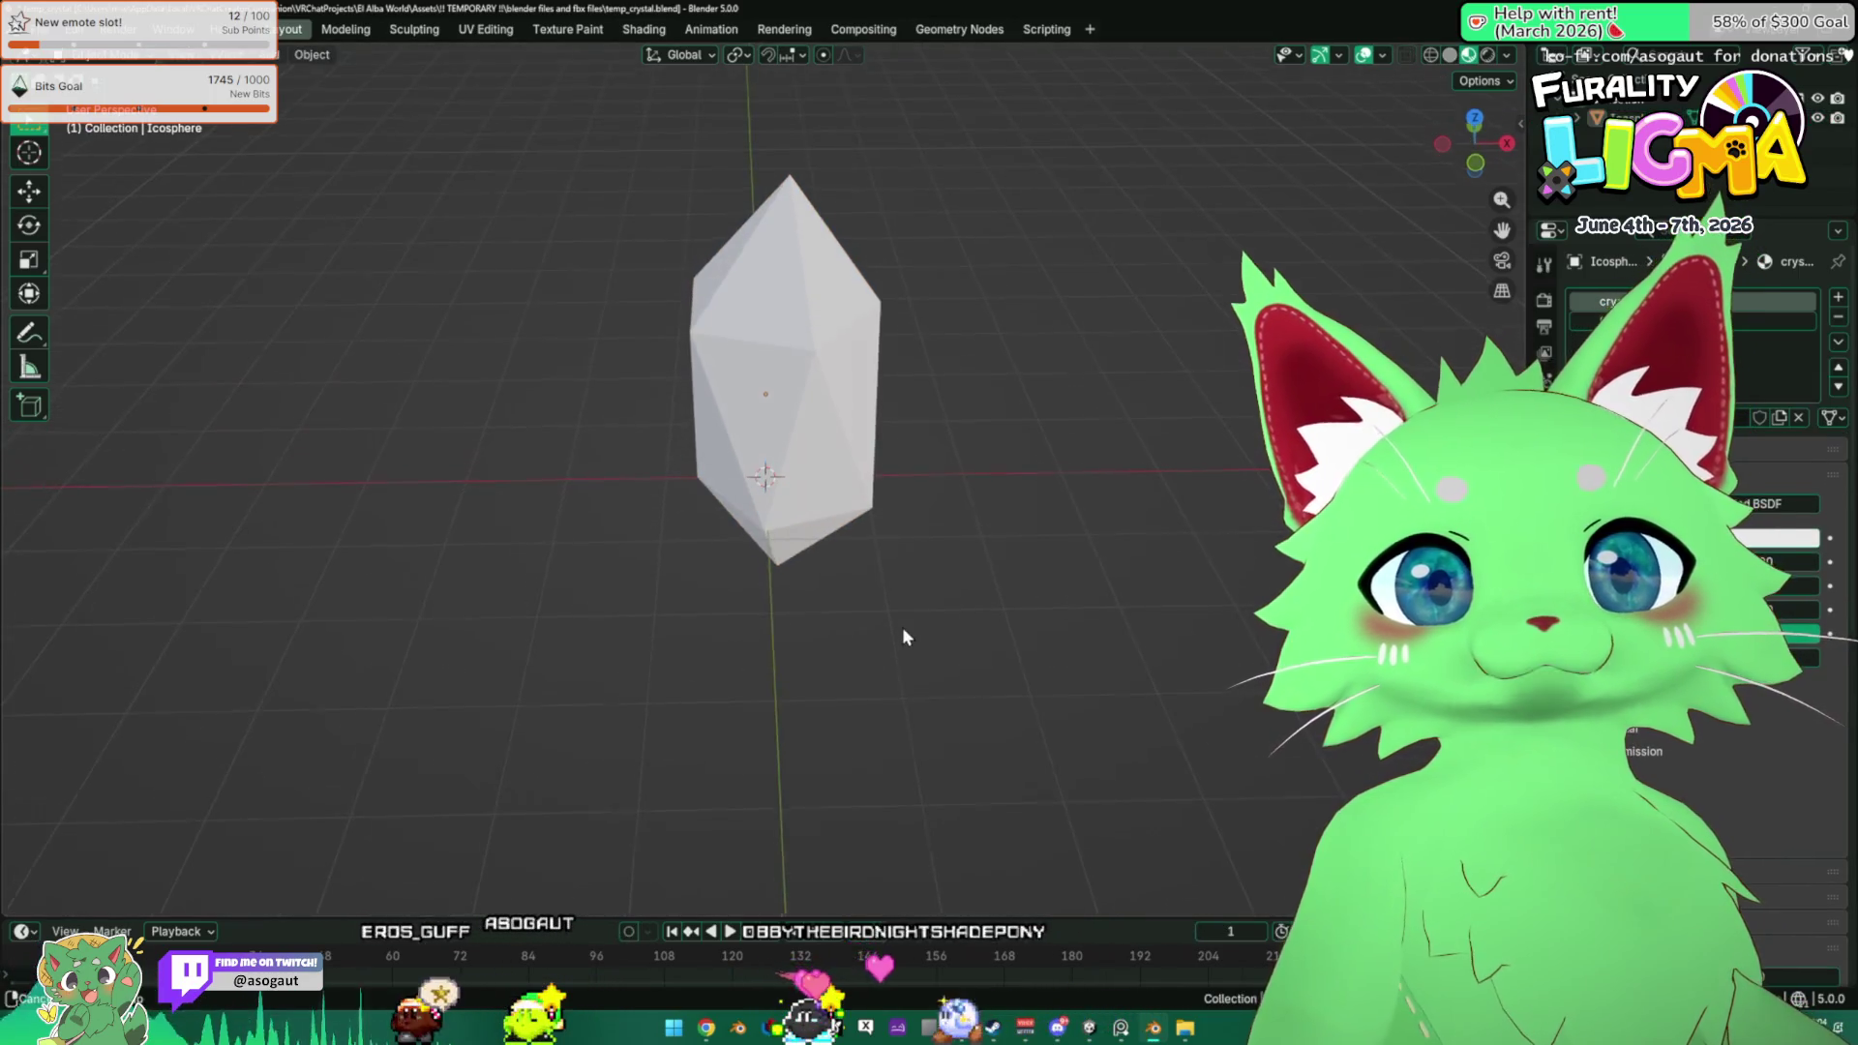
key("shift+a")
mouse_move(896, 610)
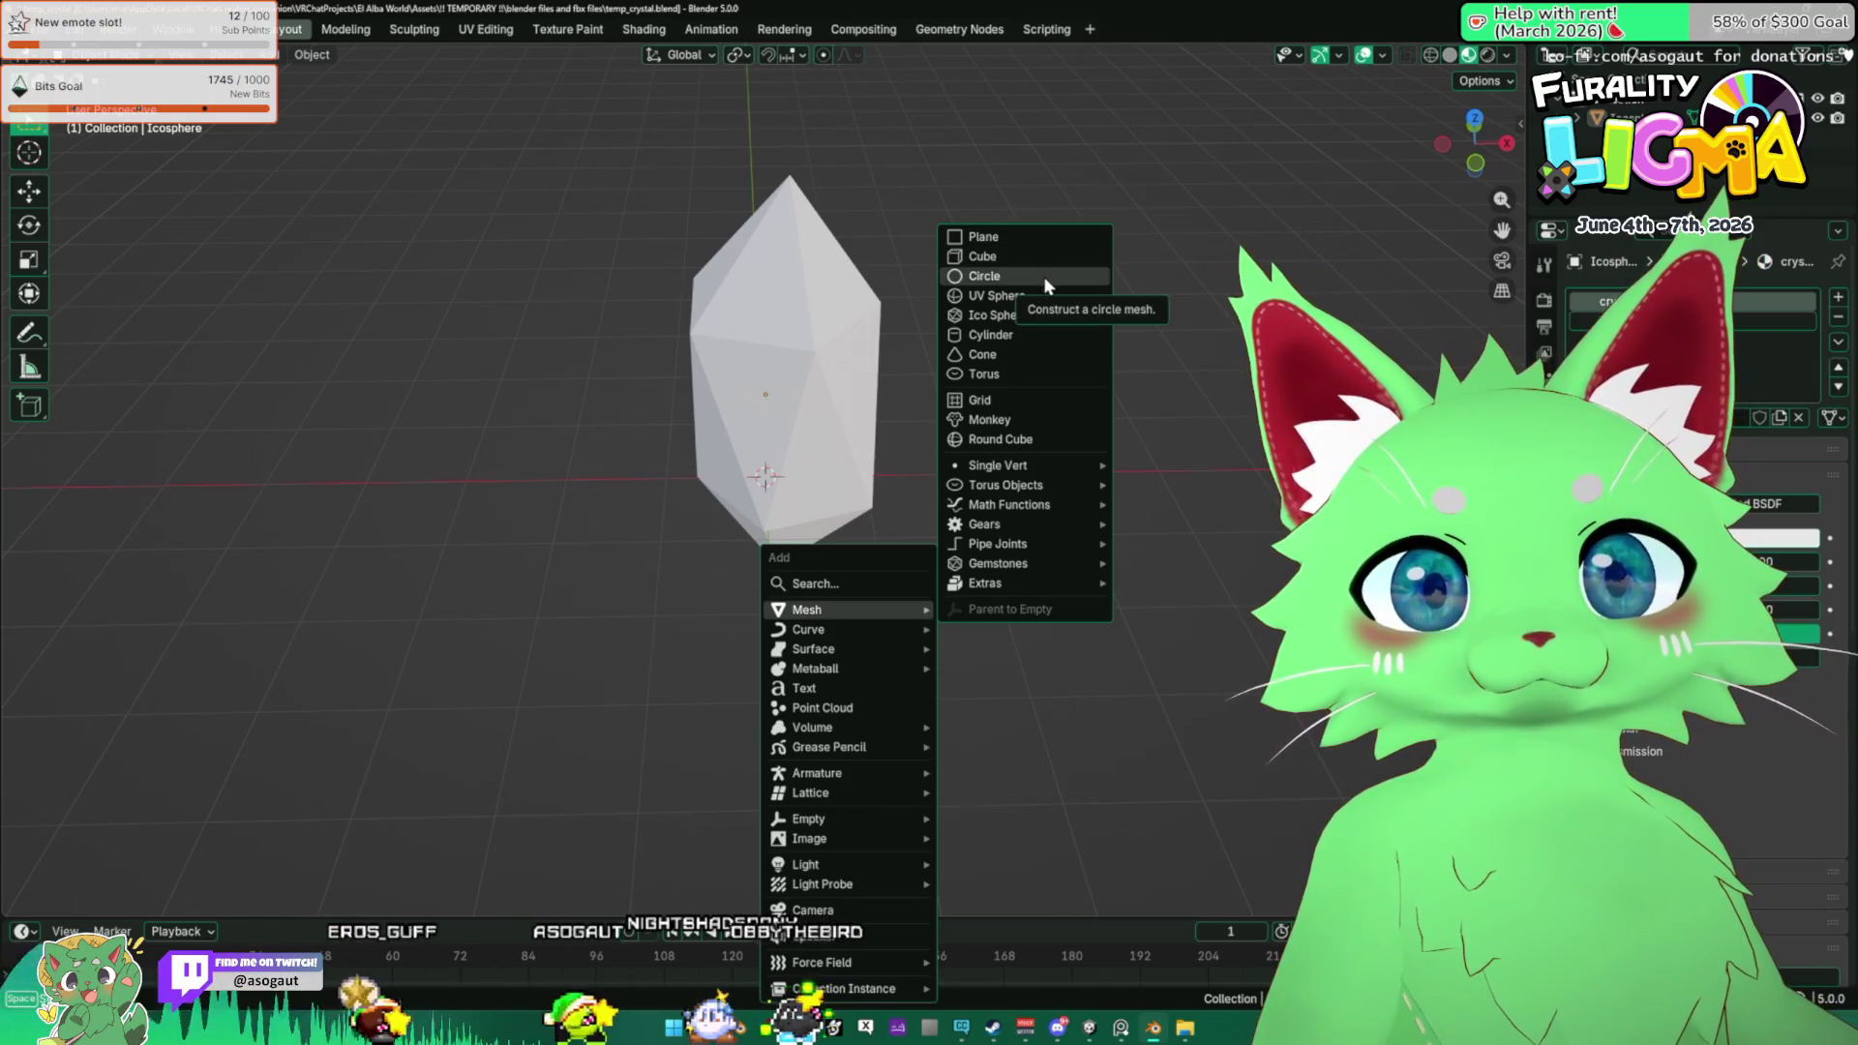
In front view, raise the crystal about 1.34 m and nudge it slightly left along X.
left_click(1043, 276)
key("ctrl+z")
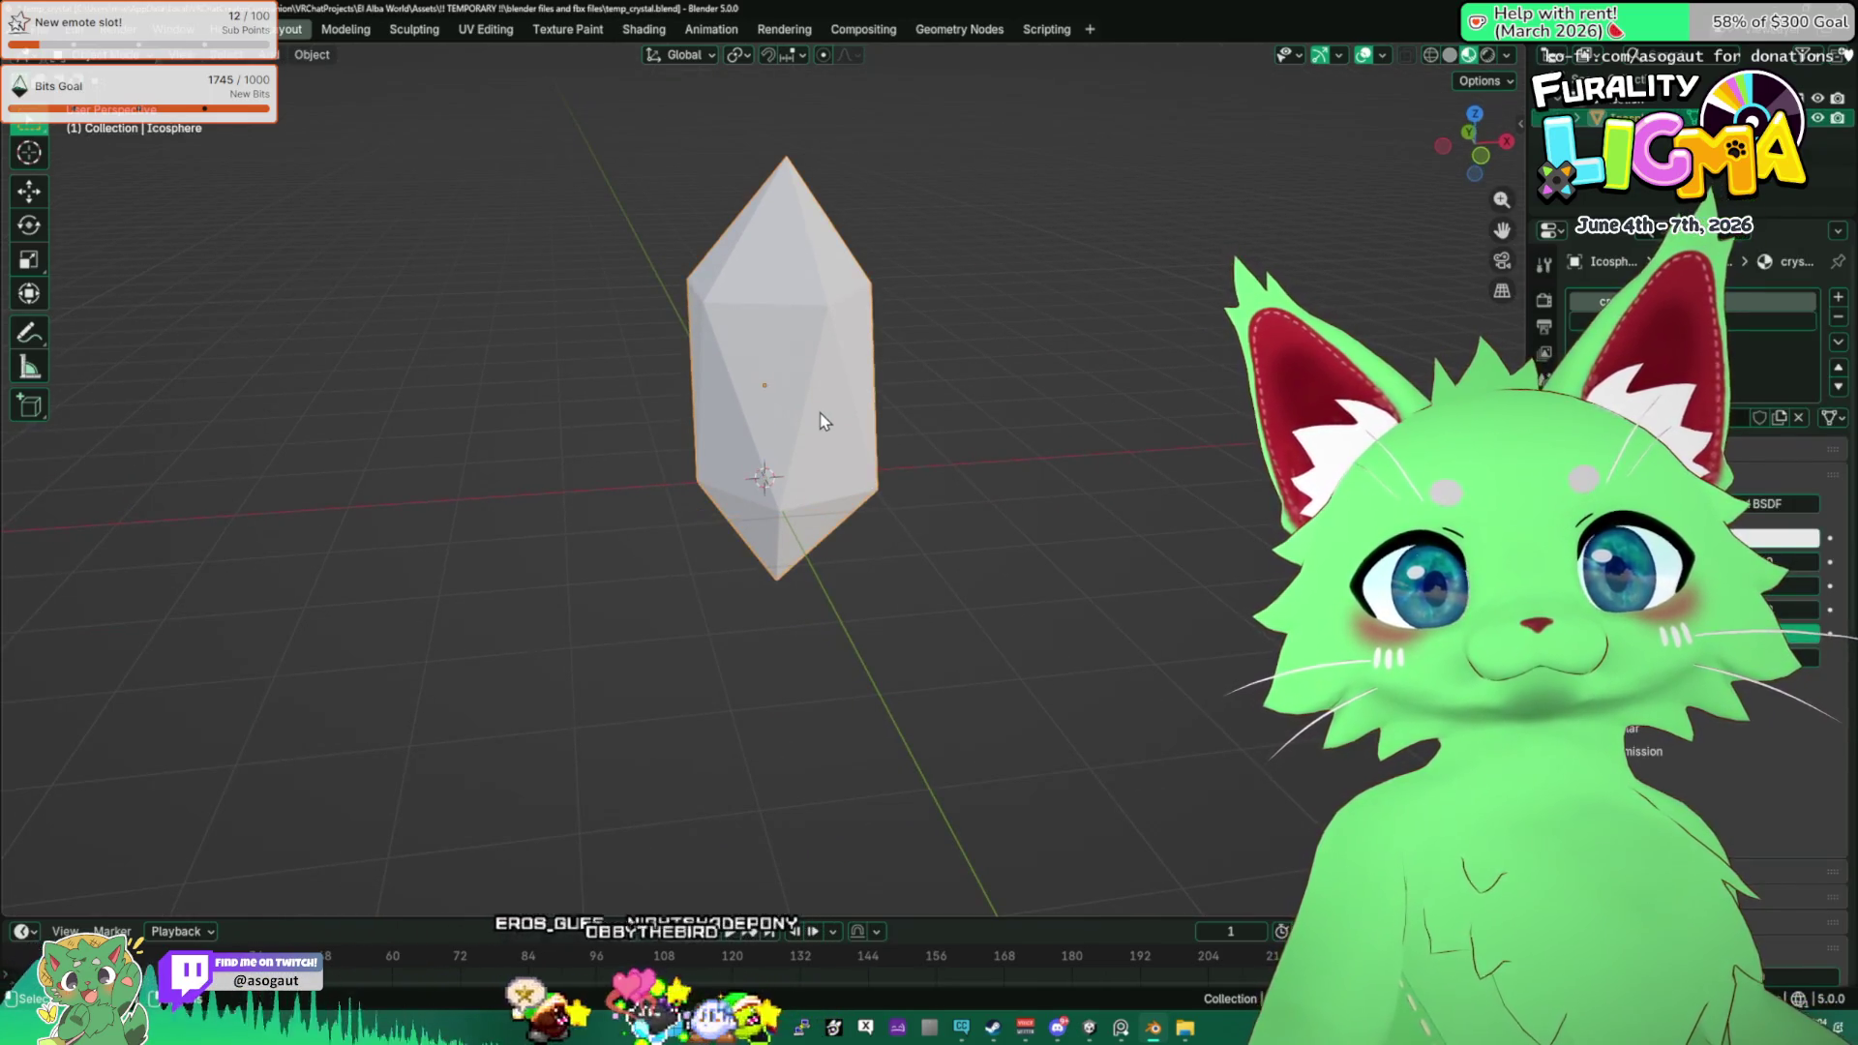
key("KP_1")
key("g")
key("z")
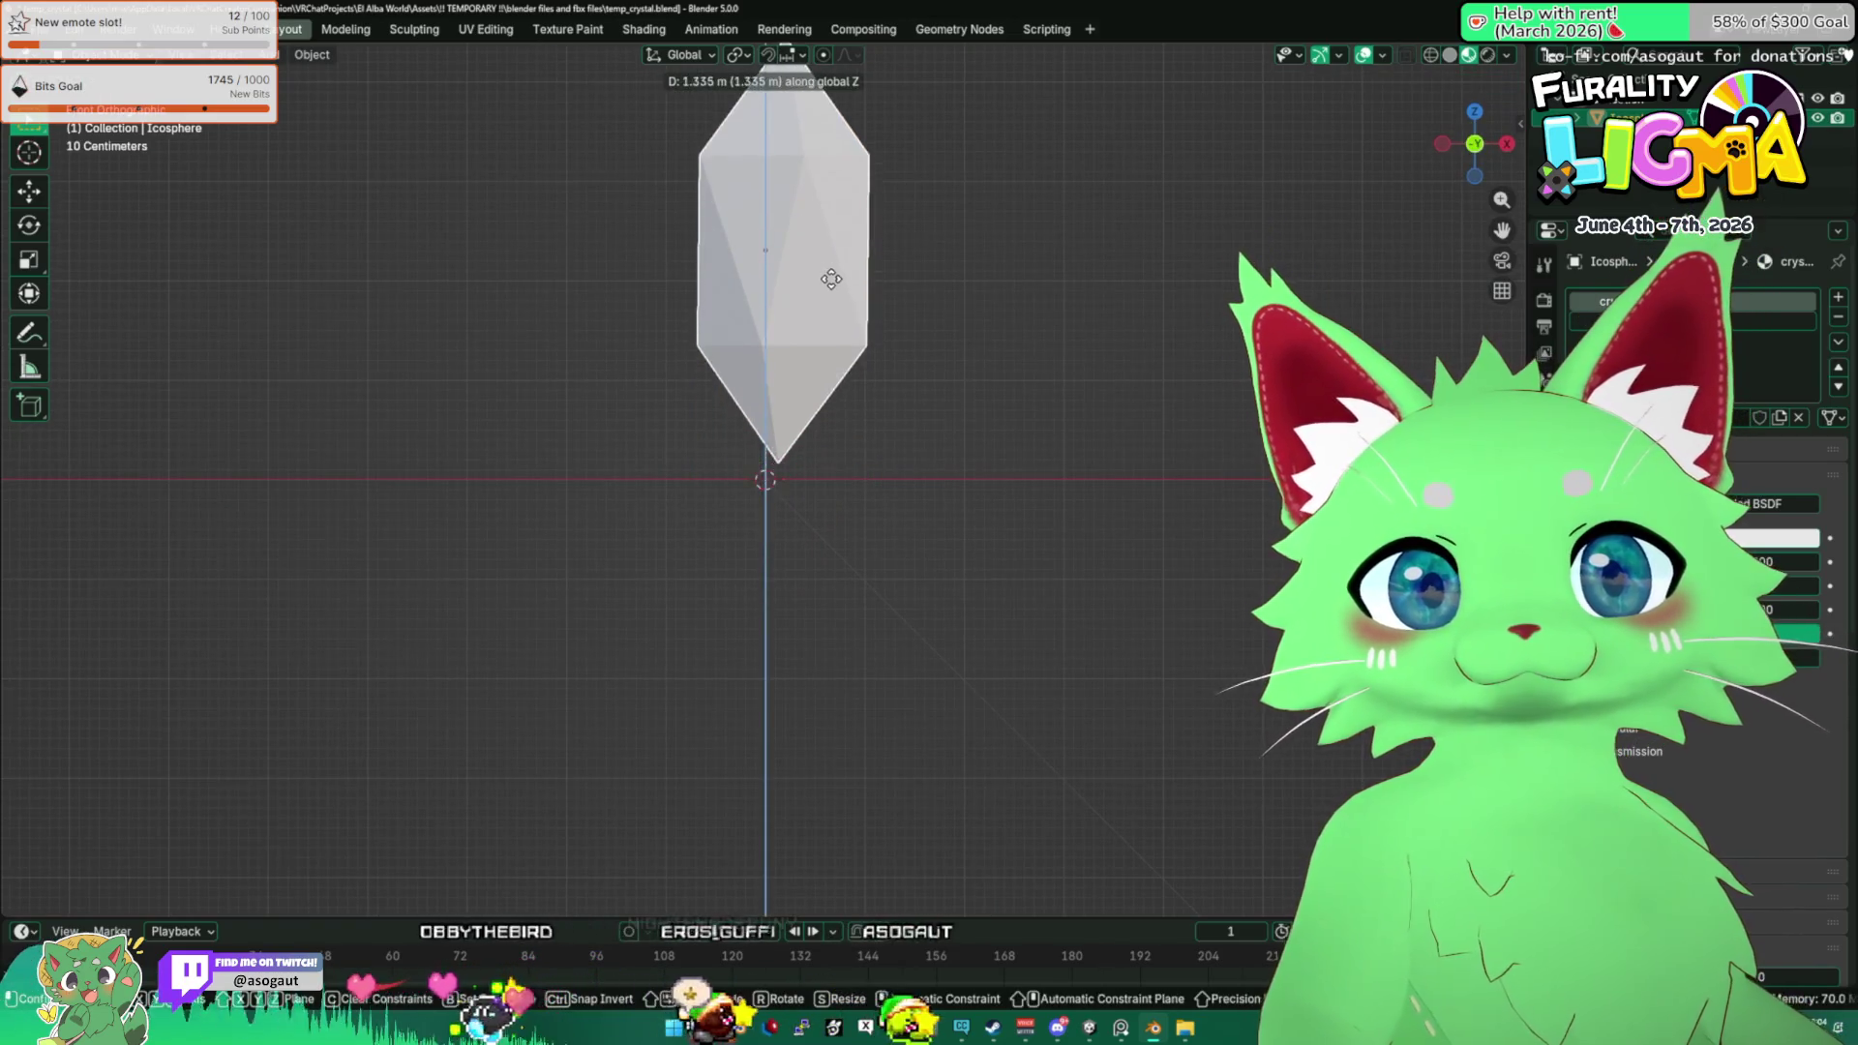
left_click(831, 280)
key("g")
key("x")
left_click(818, 279)
key("g")
key("z")
left_click(812, 236)
Add a cylinder base, flatten it into a disc along Z and shade it smooth.
key("shift+a")
mouse_move(874, 487)
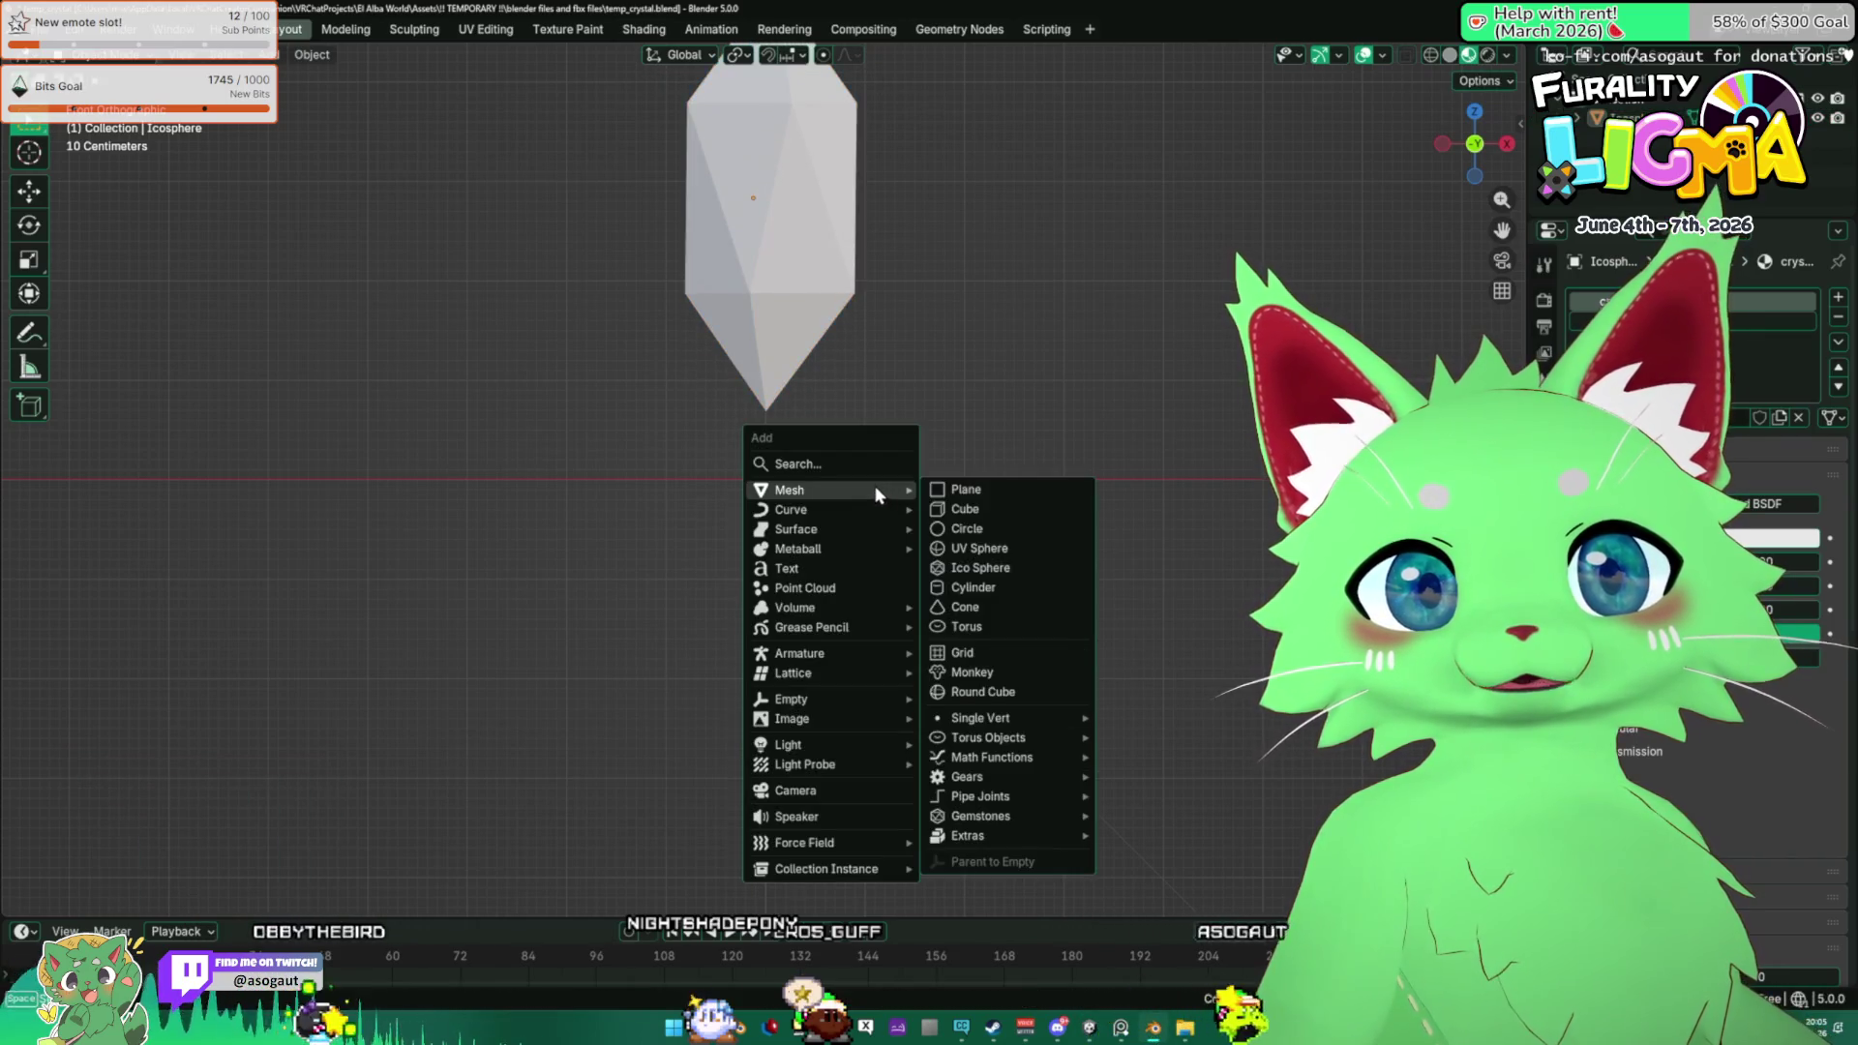
left_click(1007, 587)
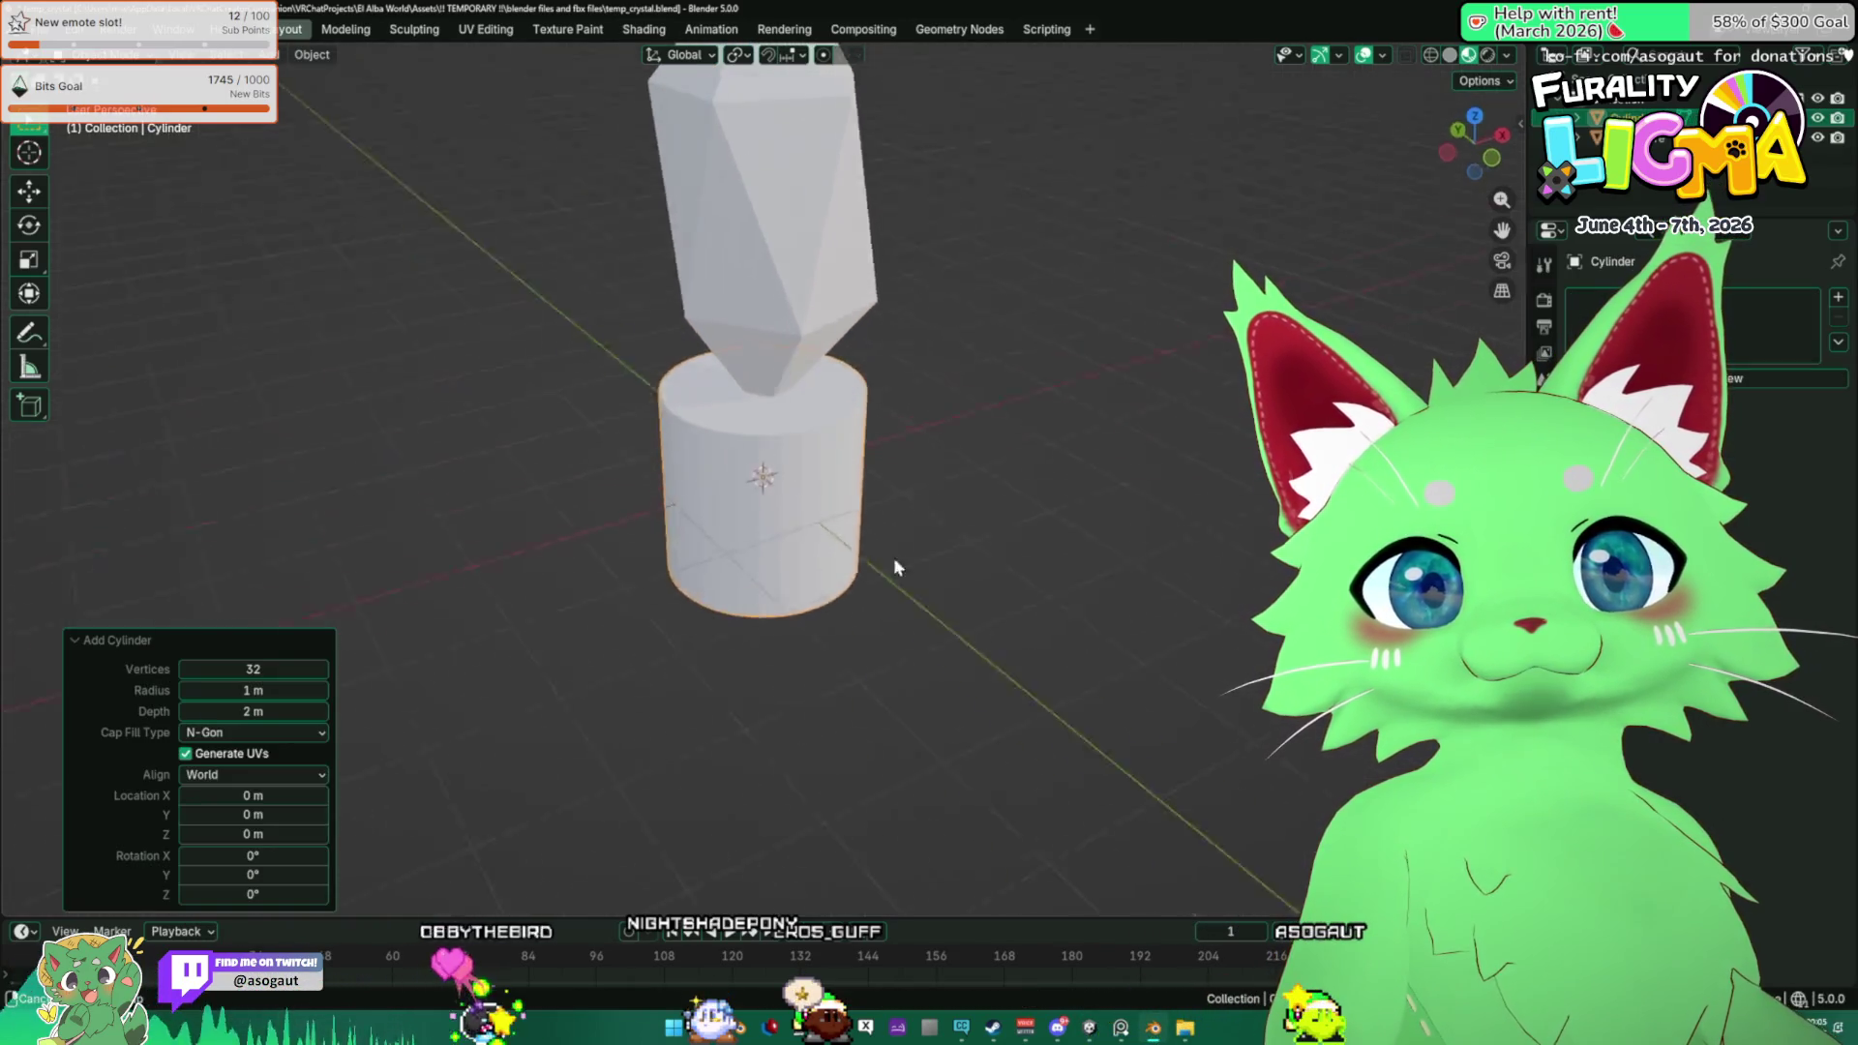
key("s")
key("z")
left_click(811, 505)
right_click(793, 487)
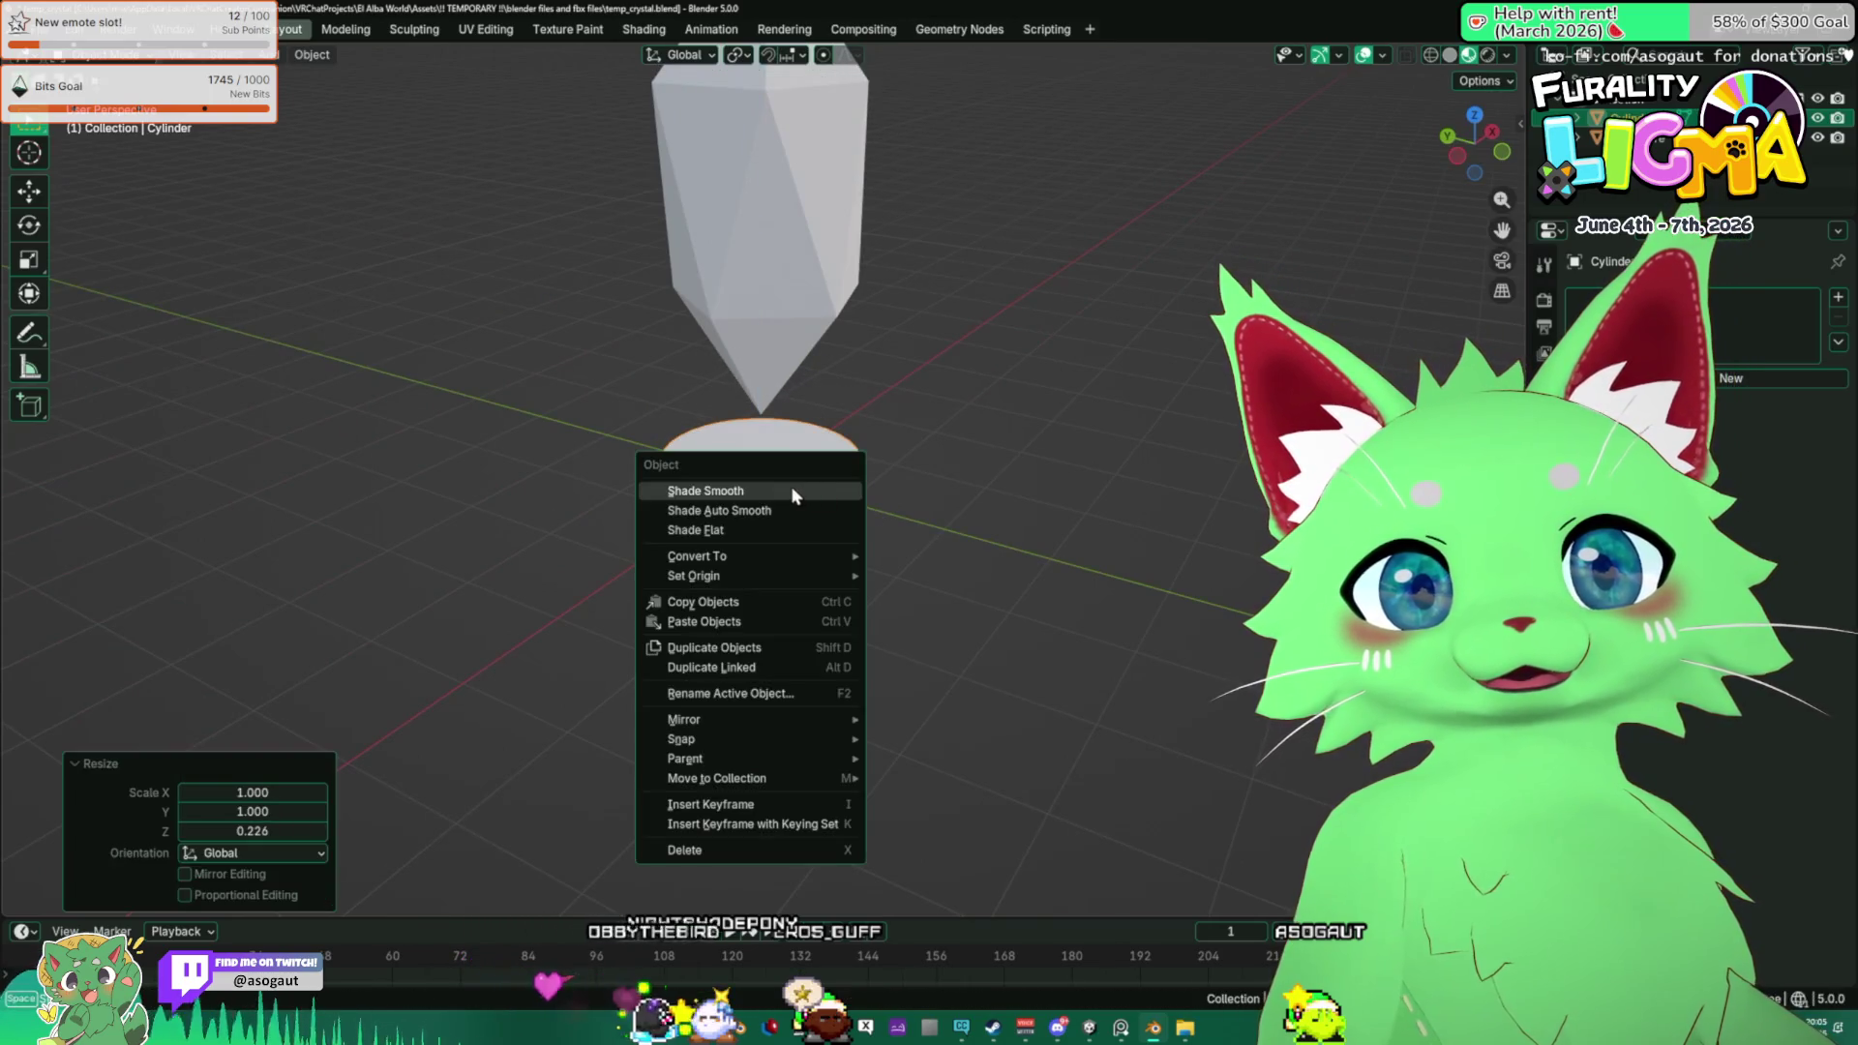
left_click(794, 486)
scroll(871, 483, "up", 2)
Mark the cylinder's rim edges as sharp.
key("Tab")
key("alt+a")
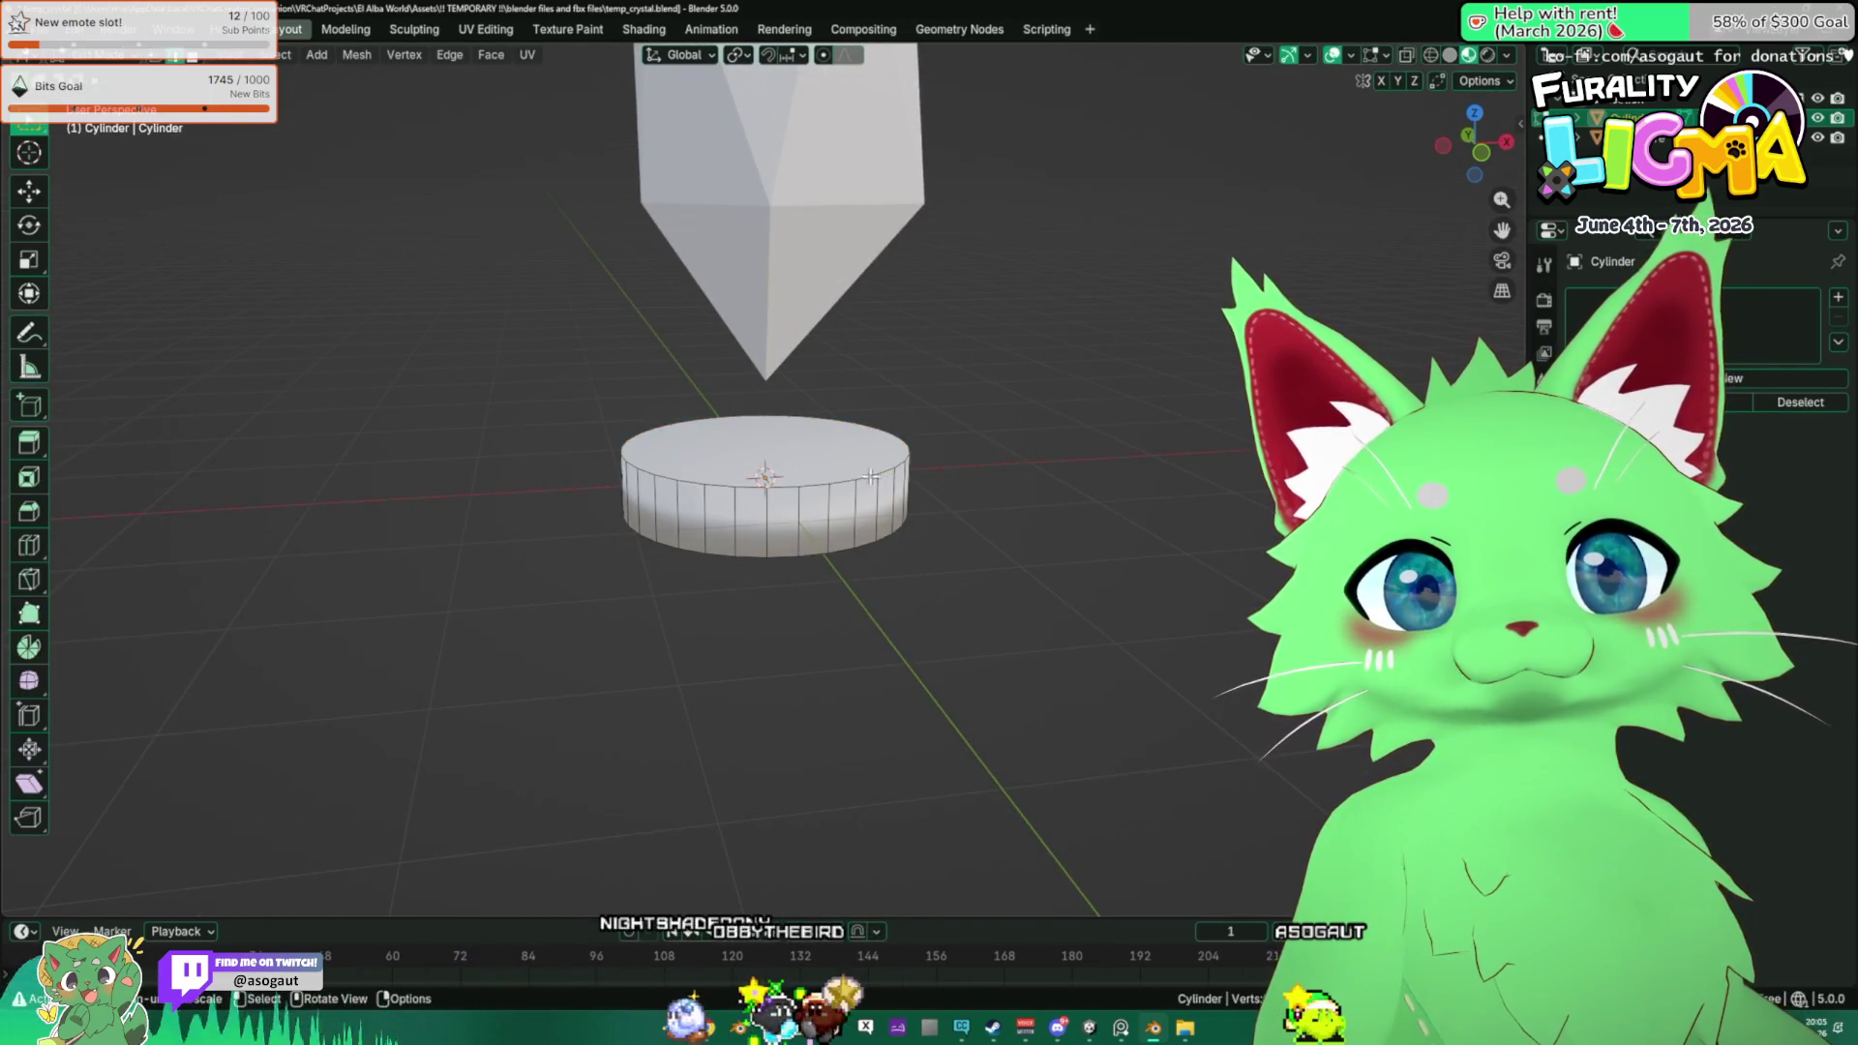
right_click(1027, 503)
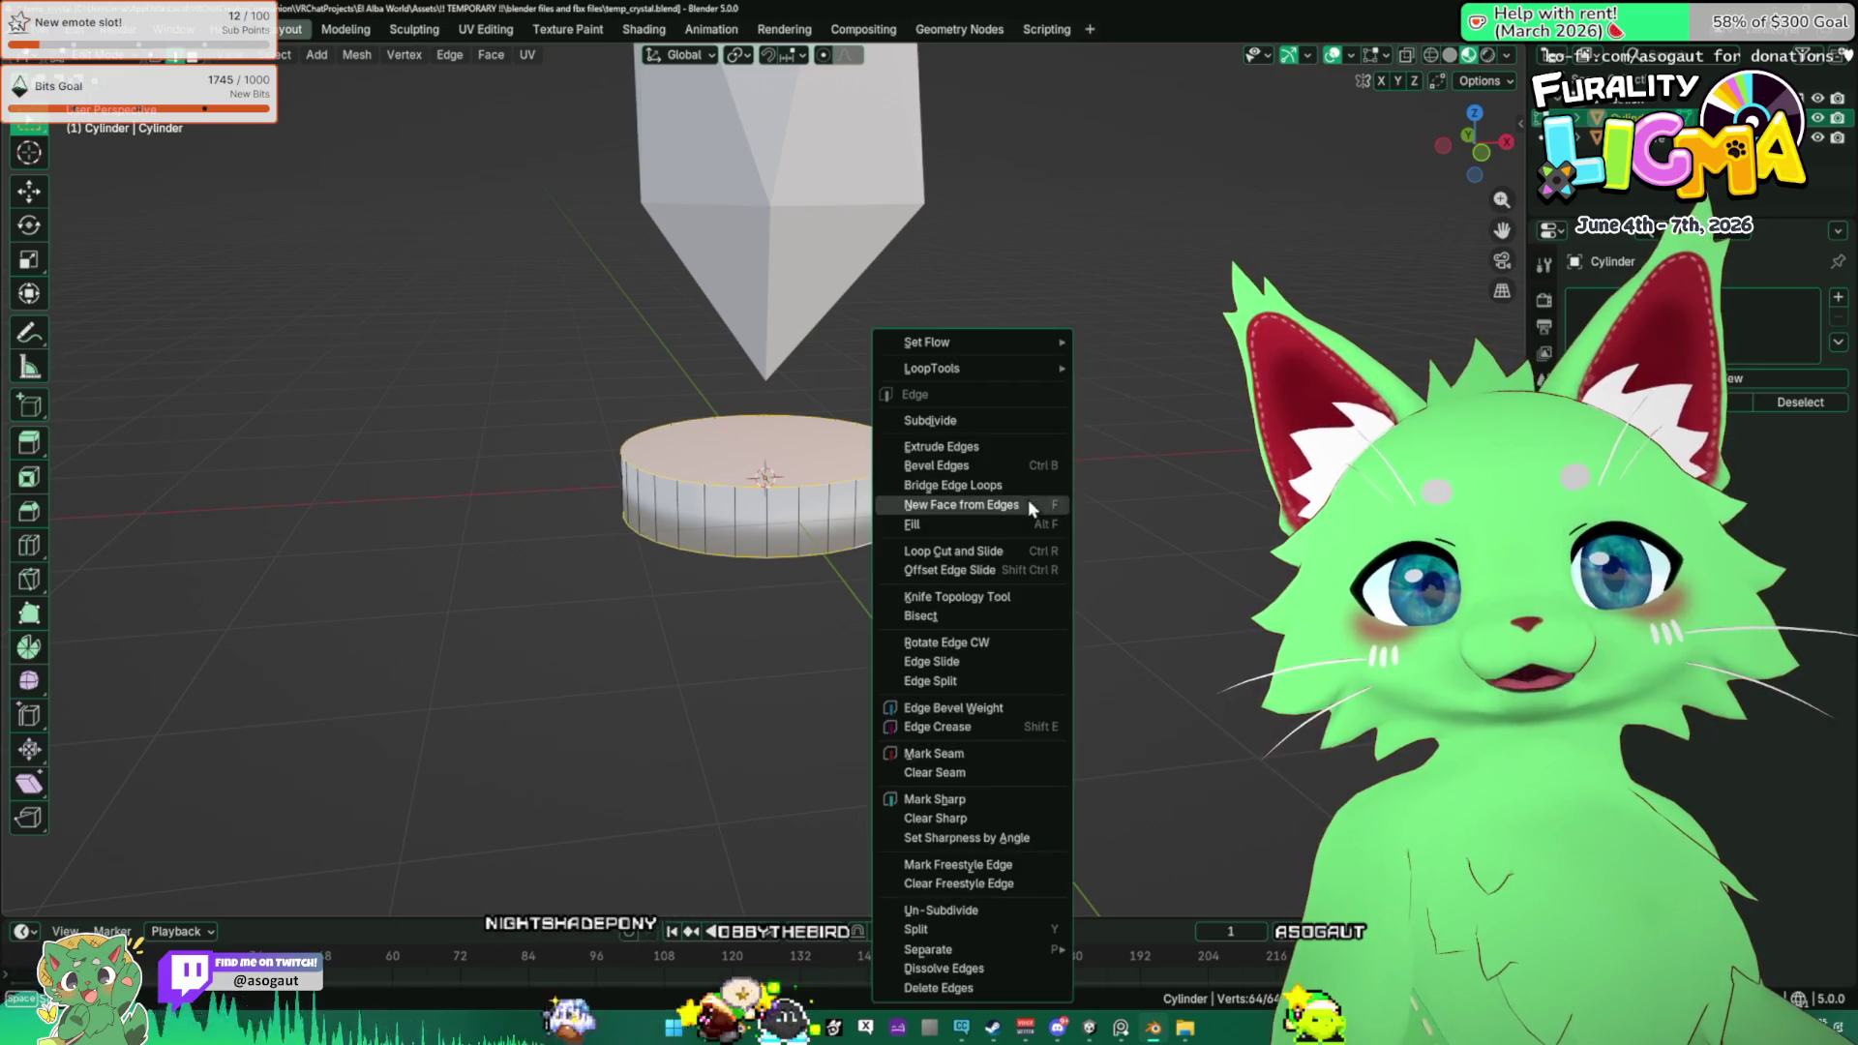
left_click(997, 800)
key("Tab")
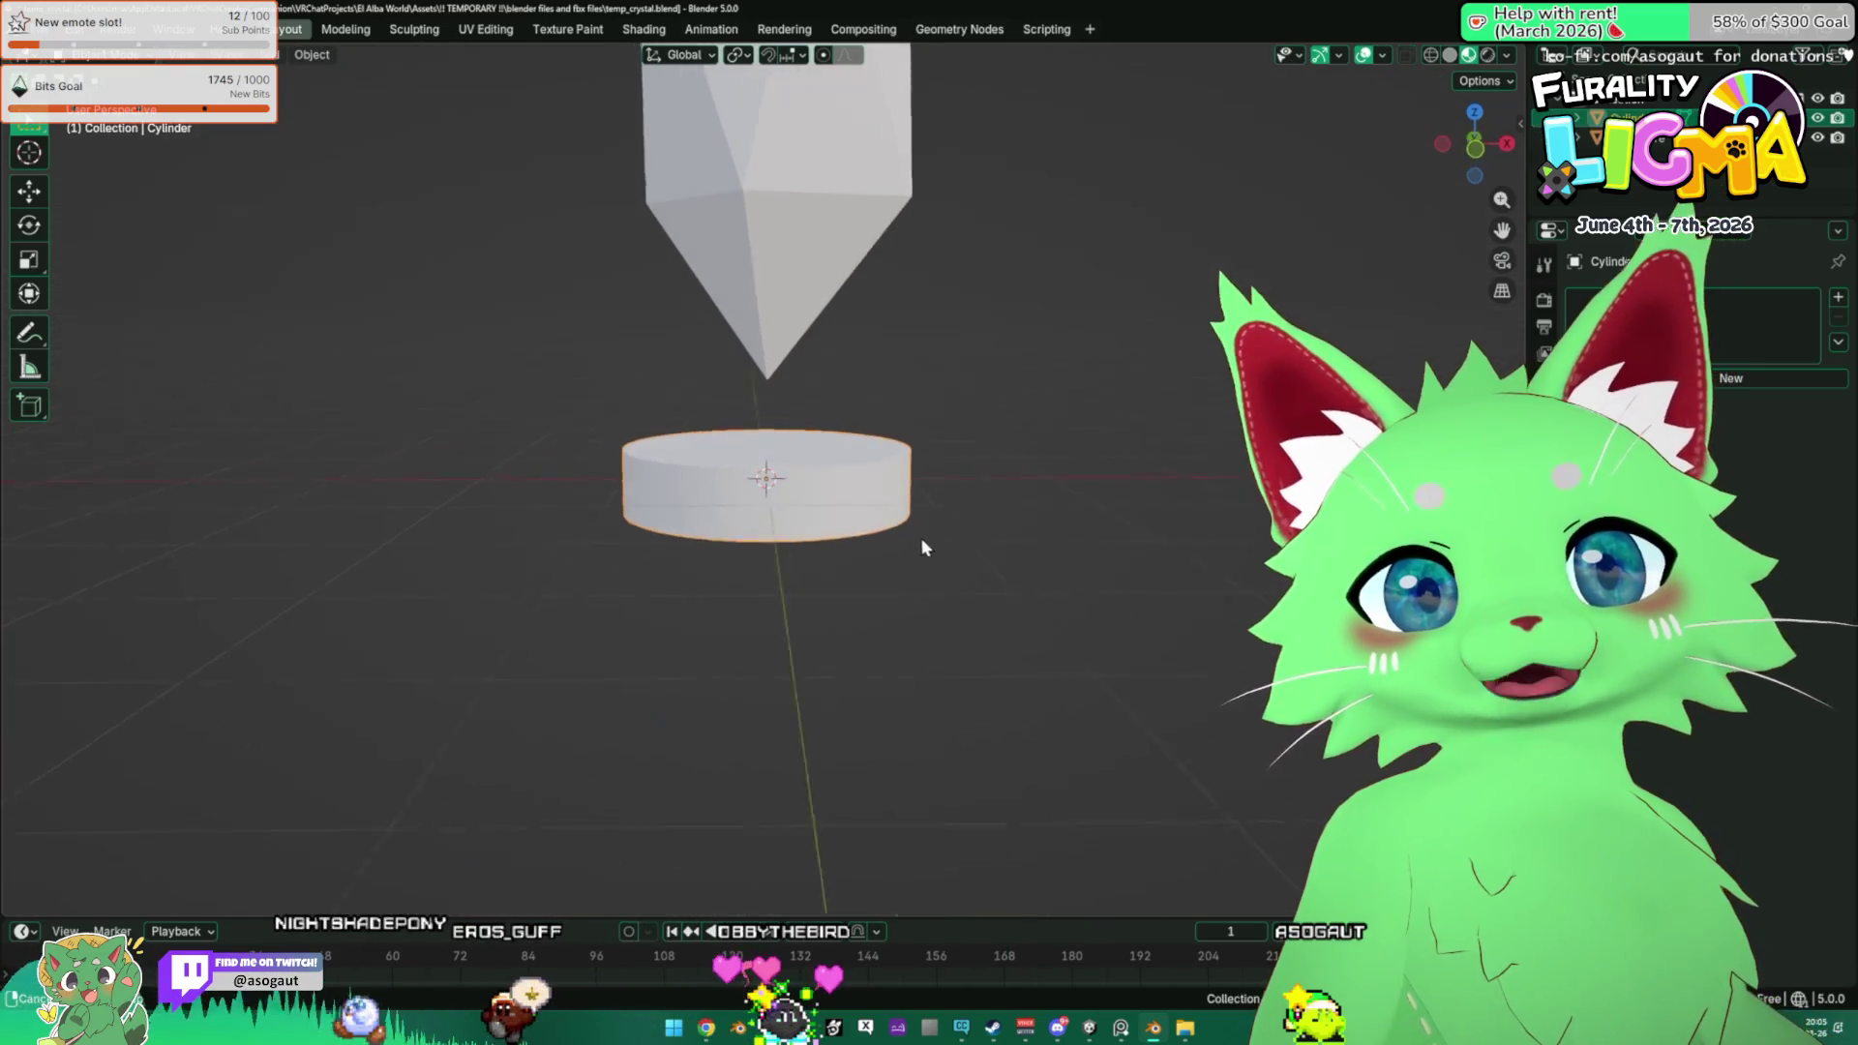
Lower the cylinder base and seat the crystal just above it.
key("KP_1")
key("g")
key("z")
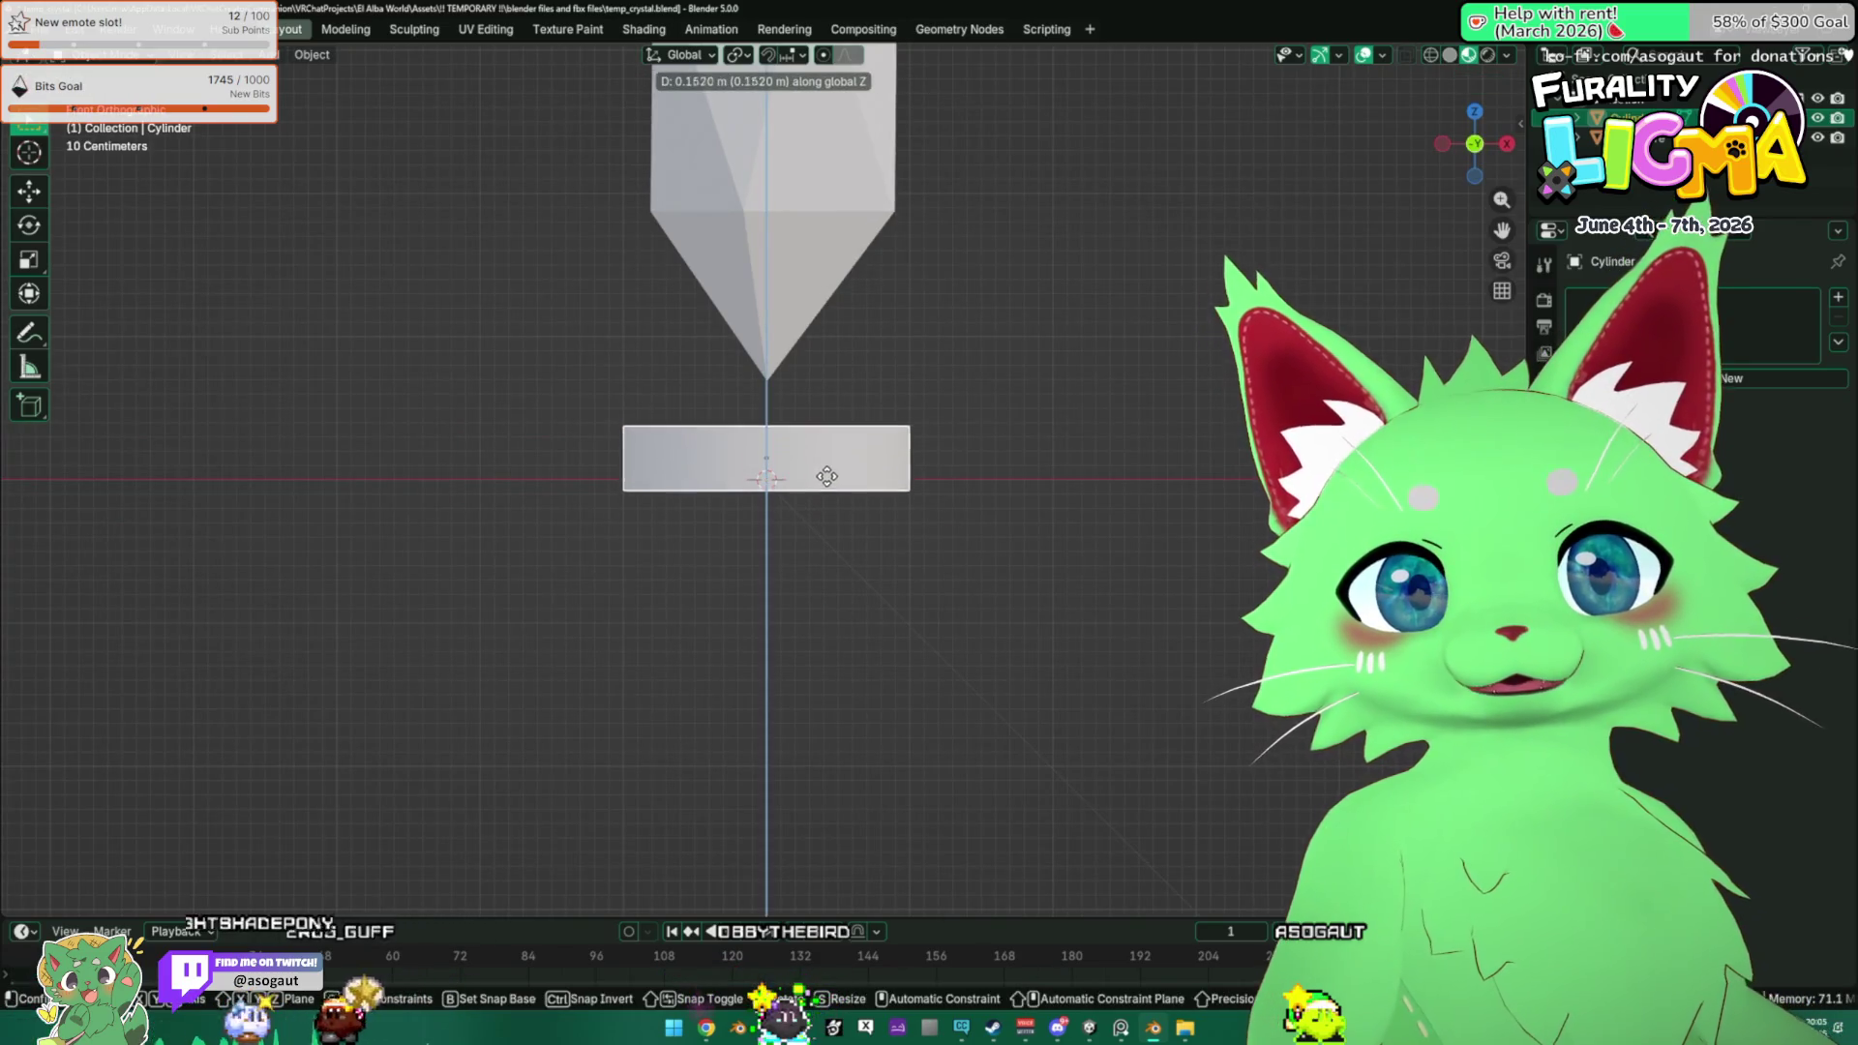
left_click(835, 468)
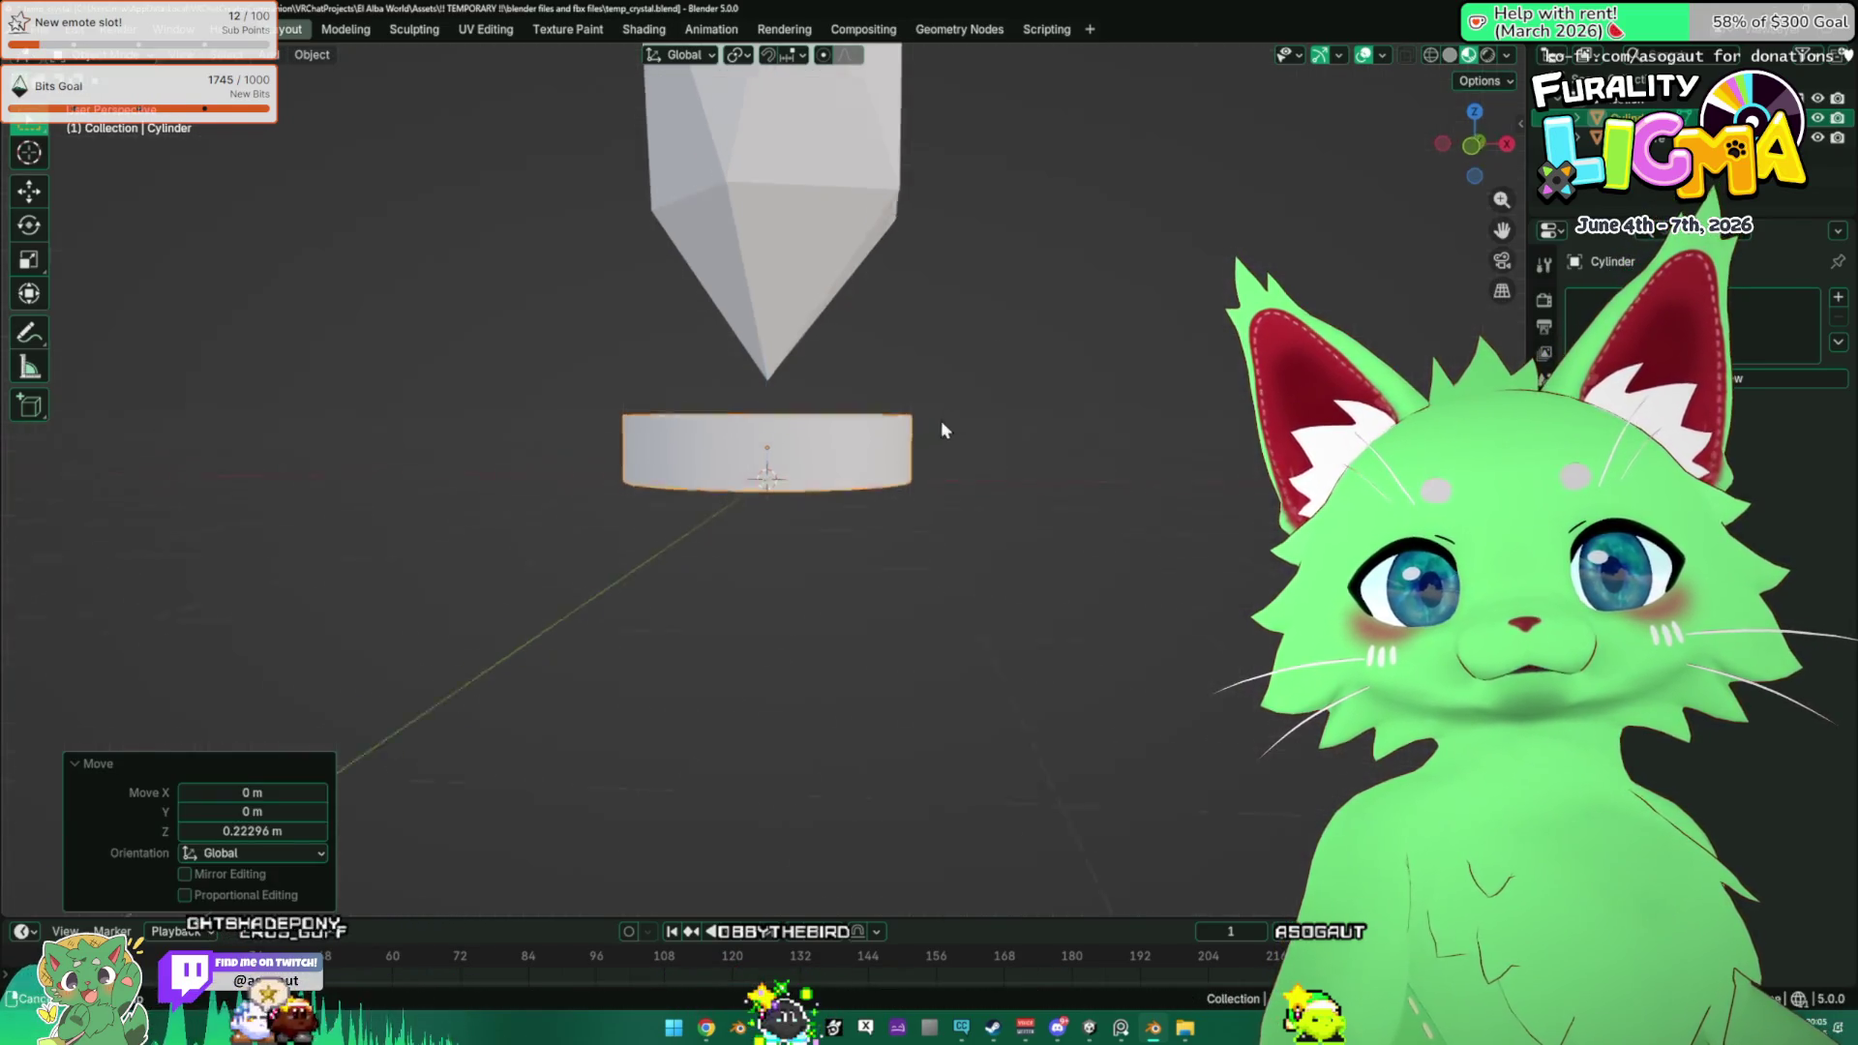
left_click(818, 373)
key("g")
left_click(848, 388)
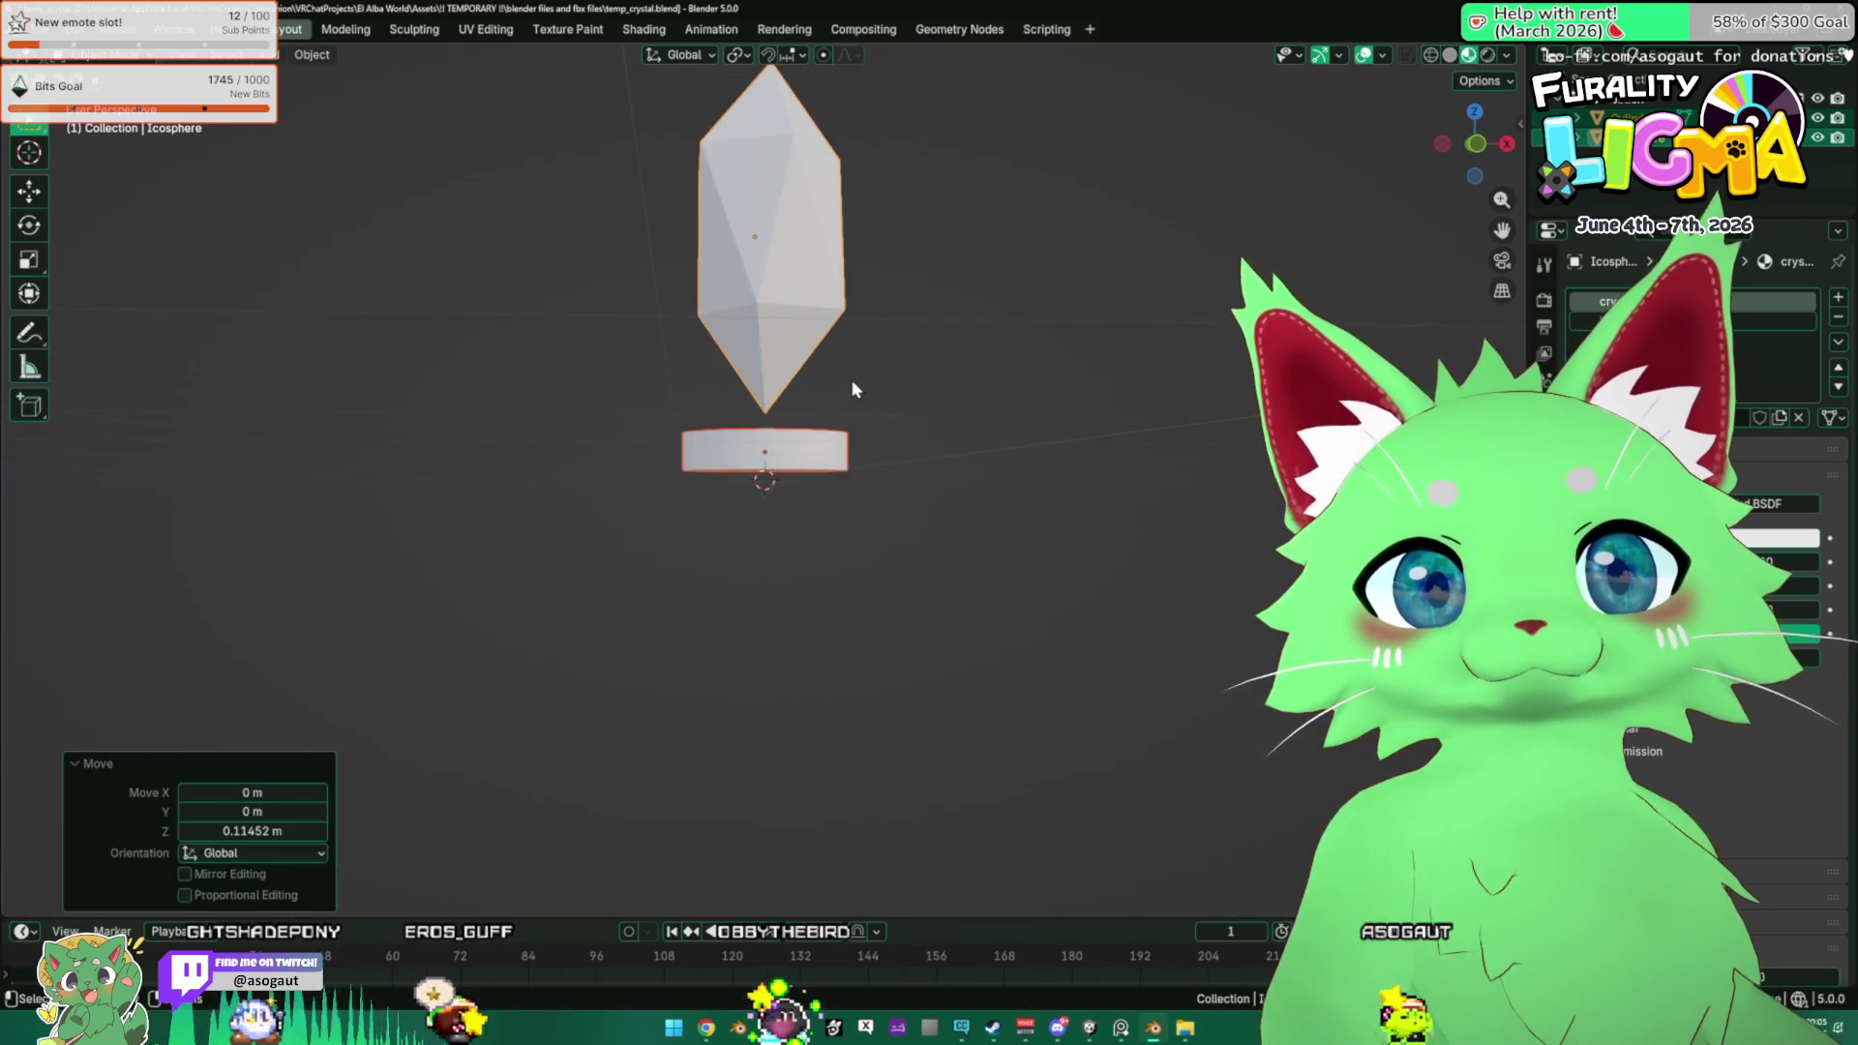
left_click(818, 444)
key("Tab")
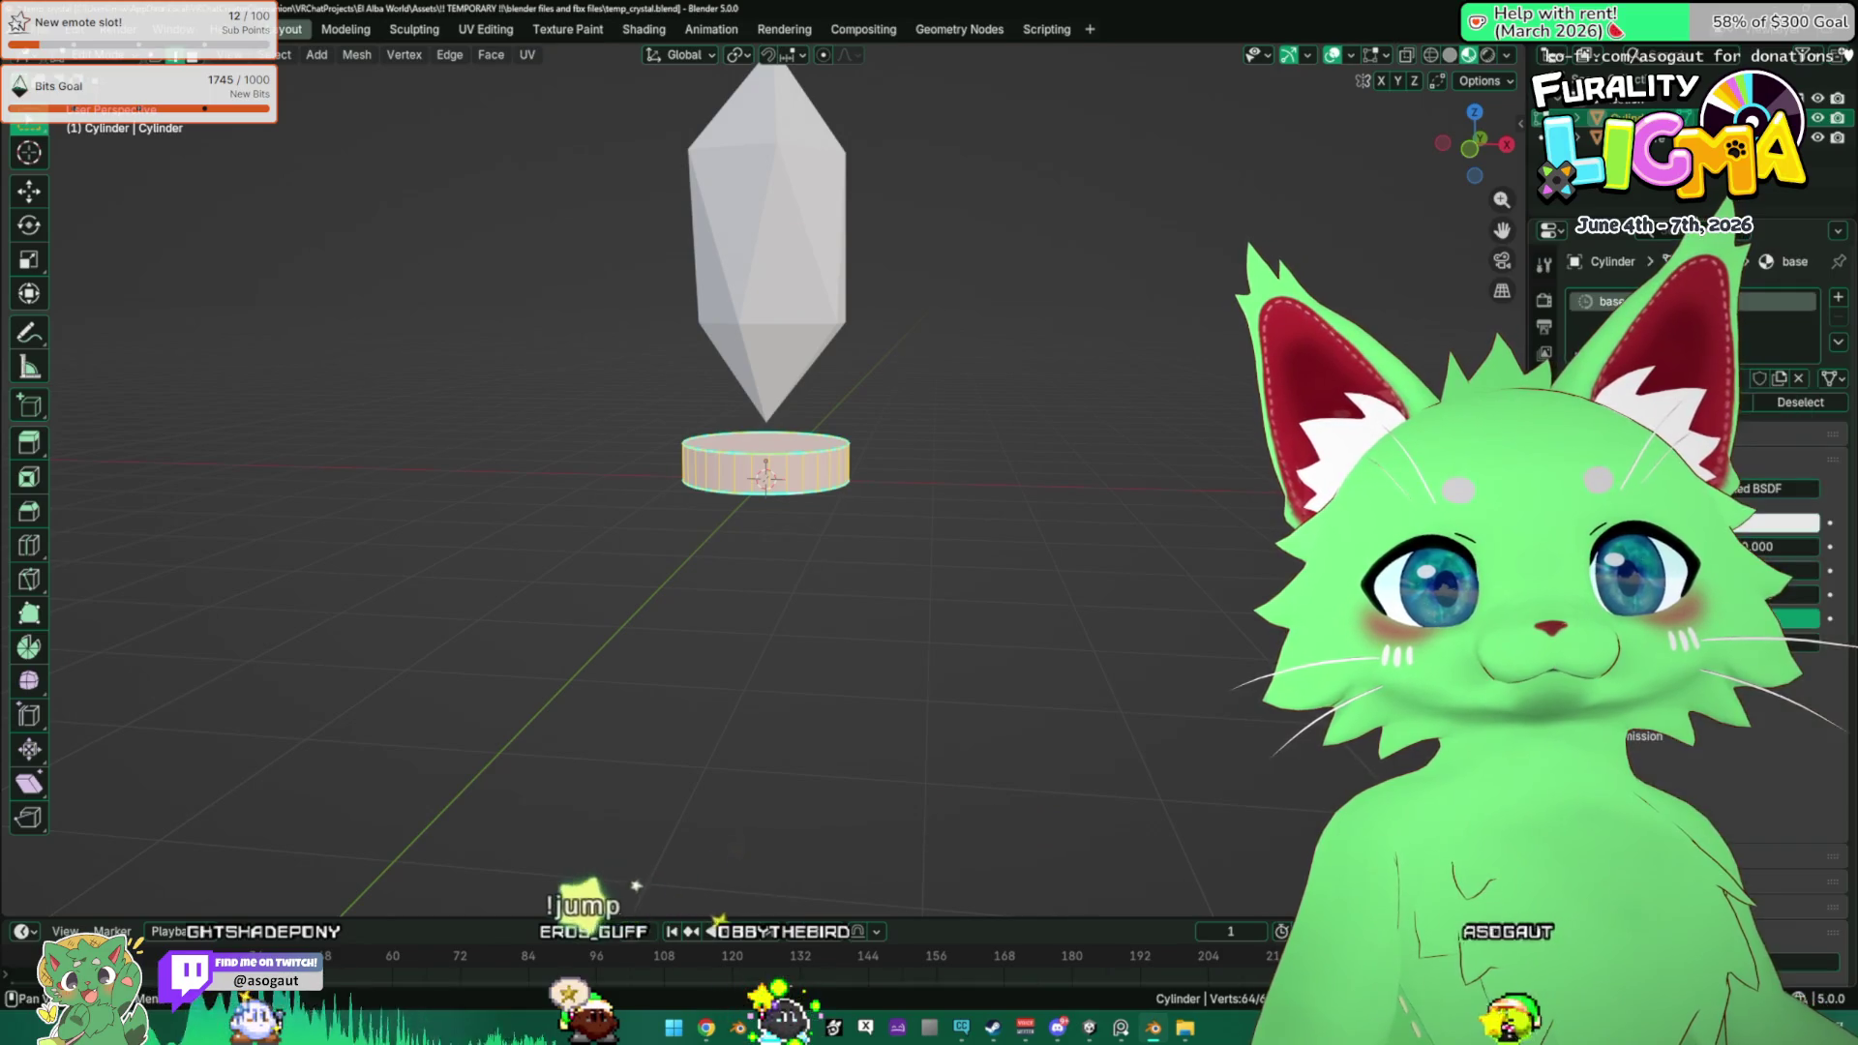
key("Tab")
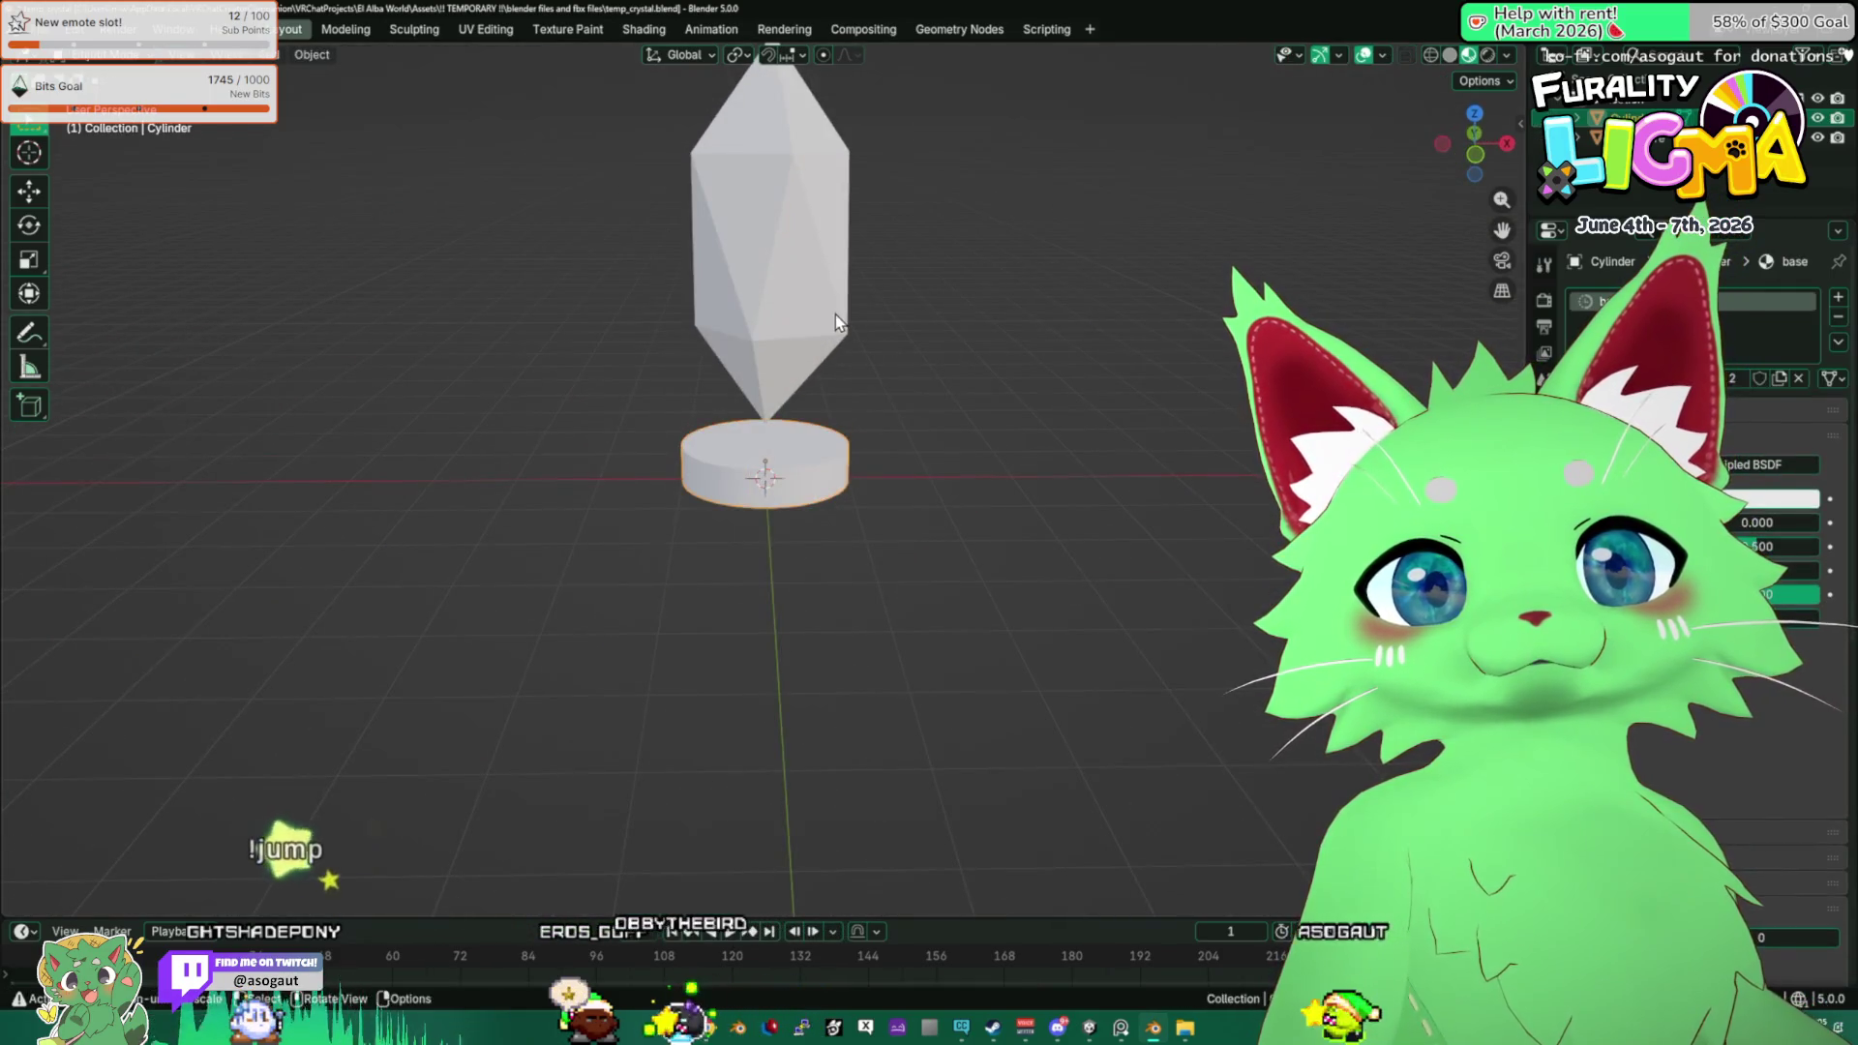
Shift the crystal slightly along X, then apply all transforms to crystal and cylinder.
left_click(834, 316)
key("KP_1")
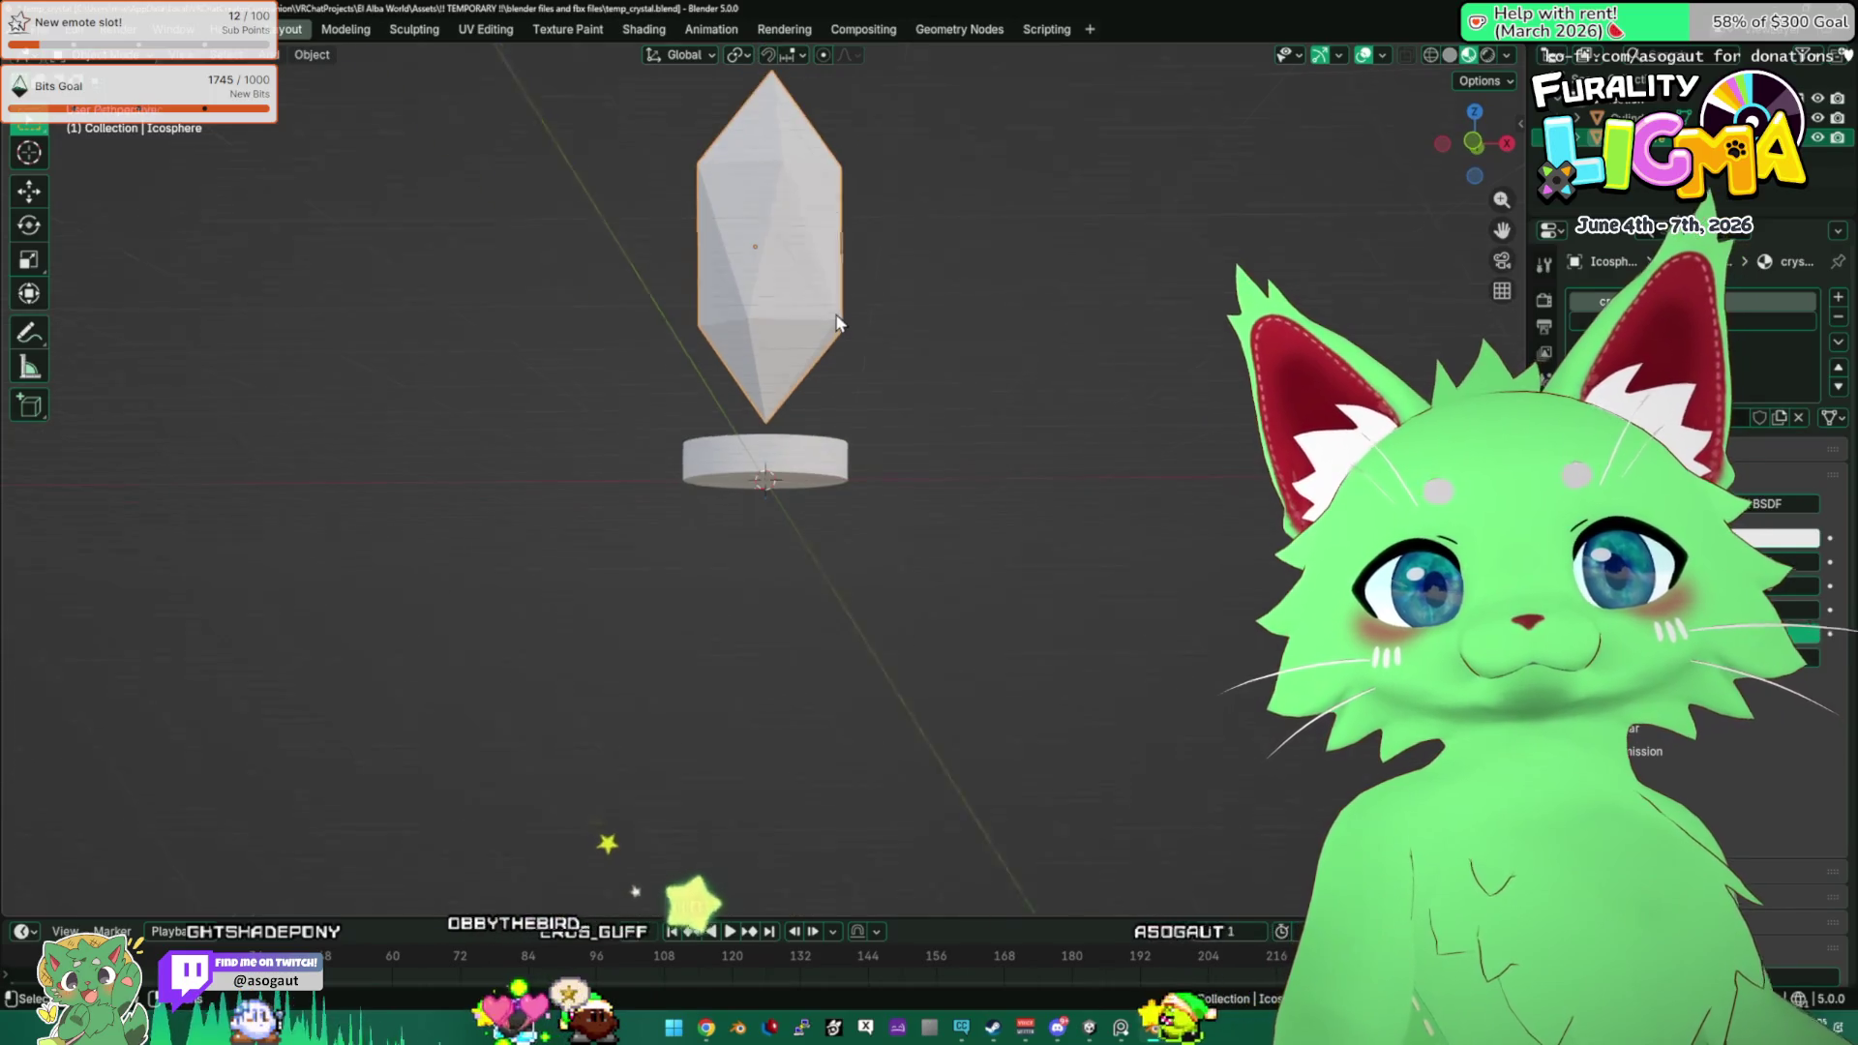
key("g")
key("x")
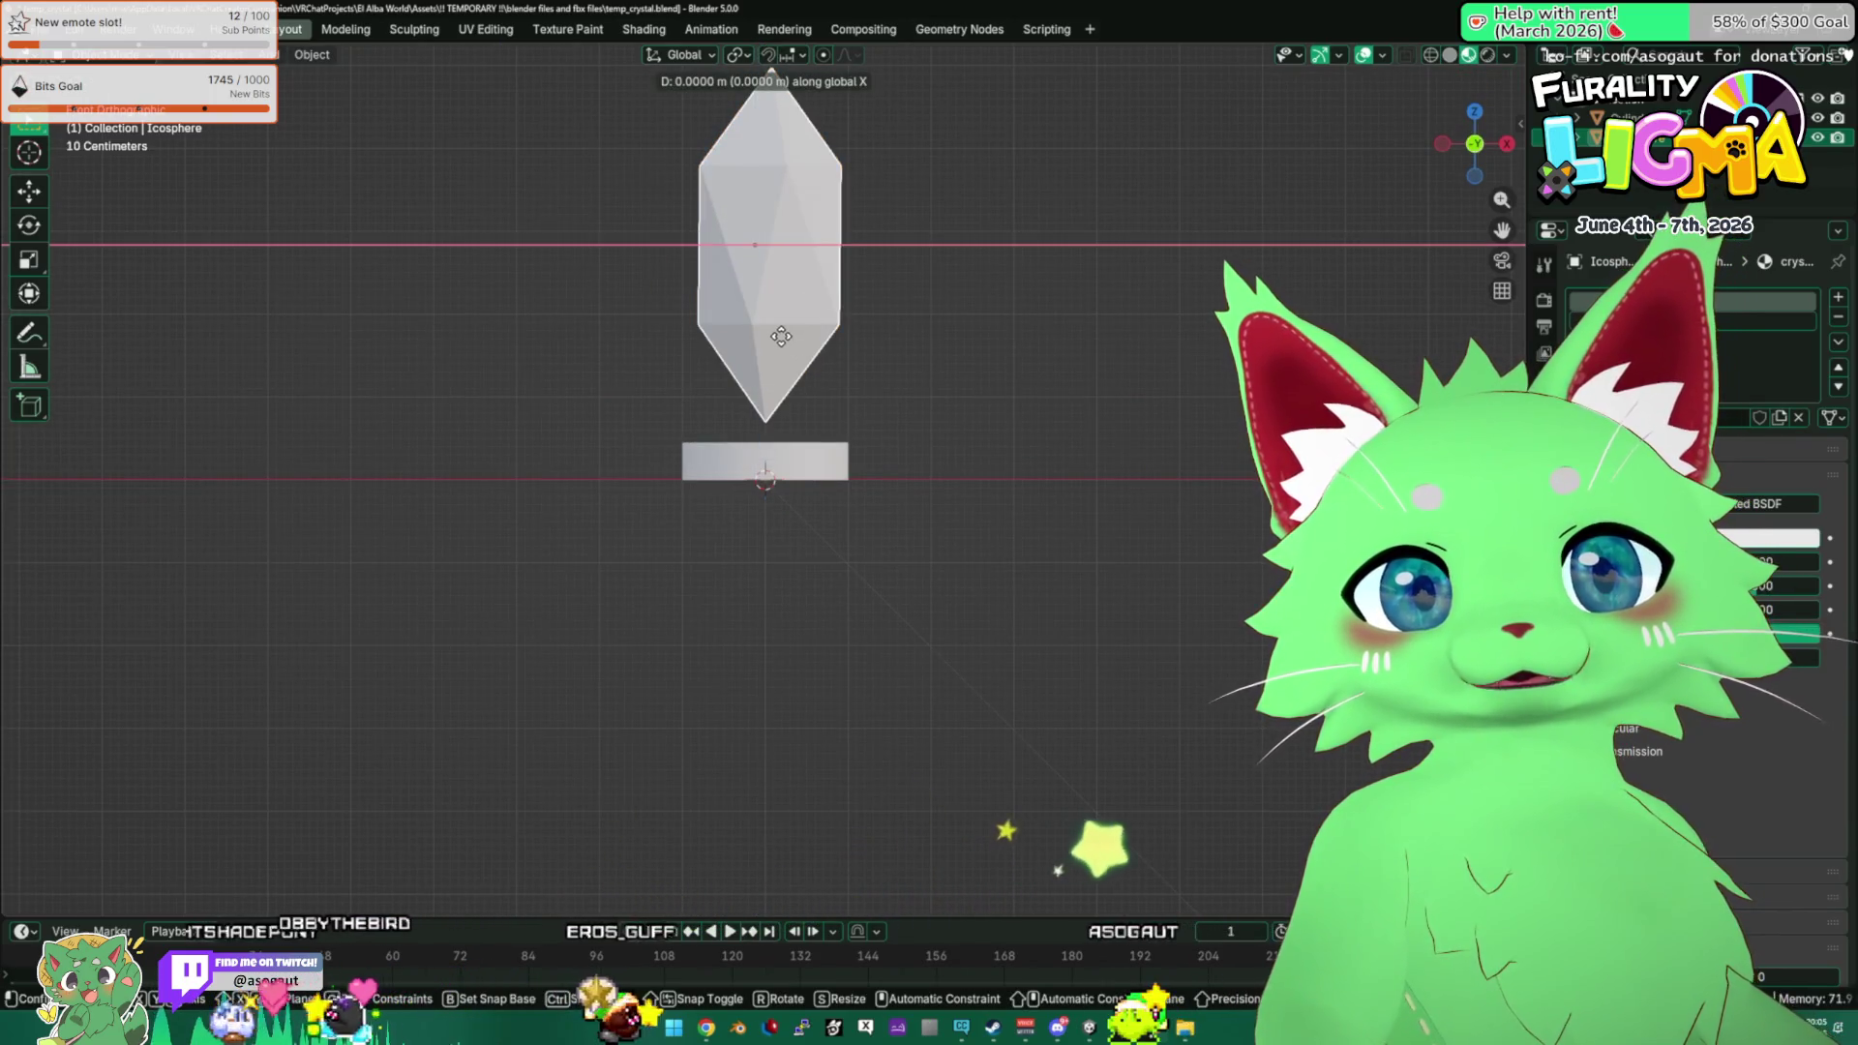
left_click(789, 345)
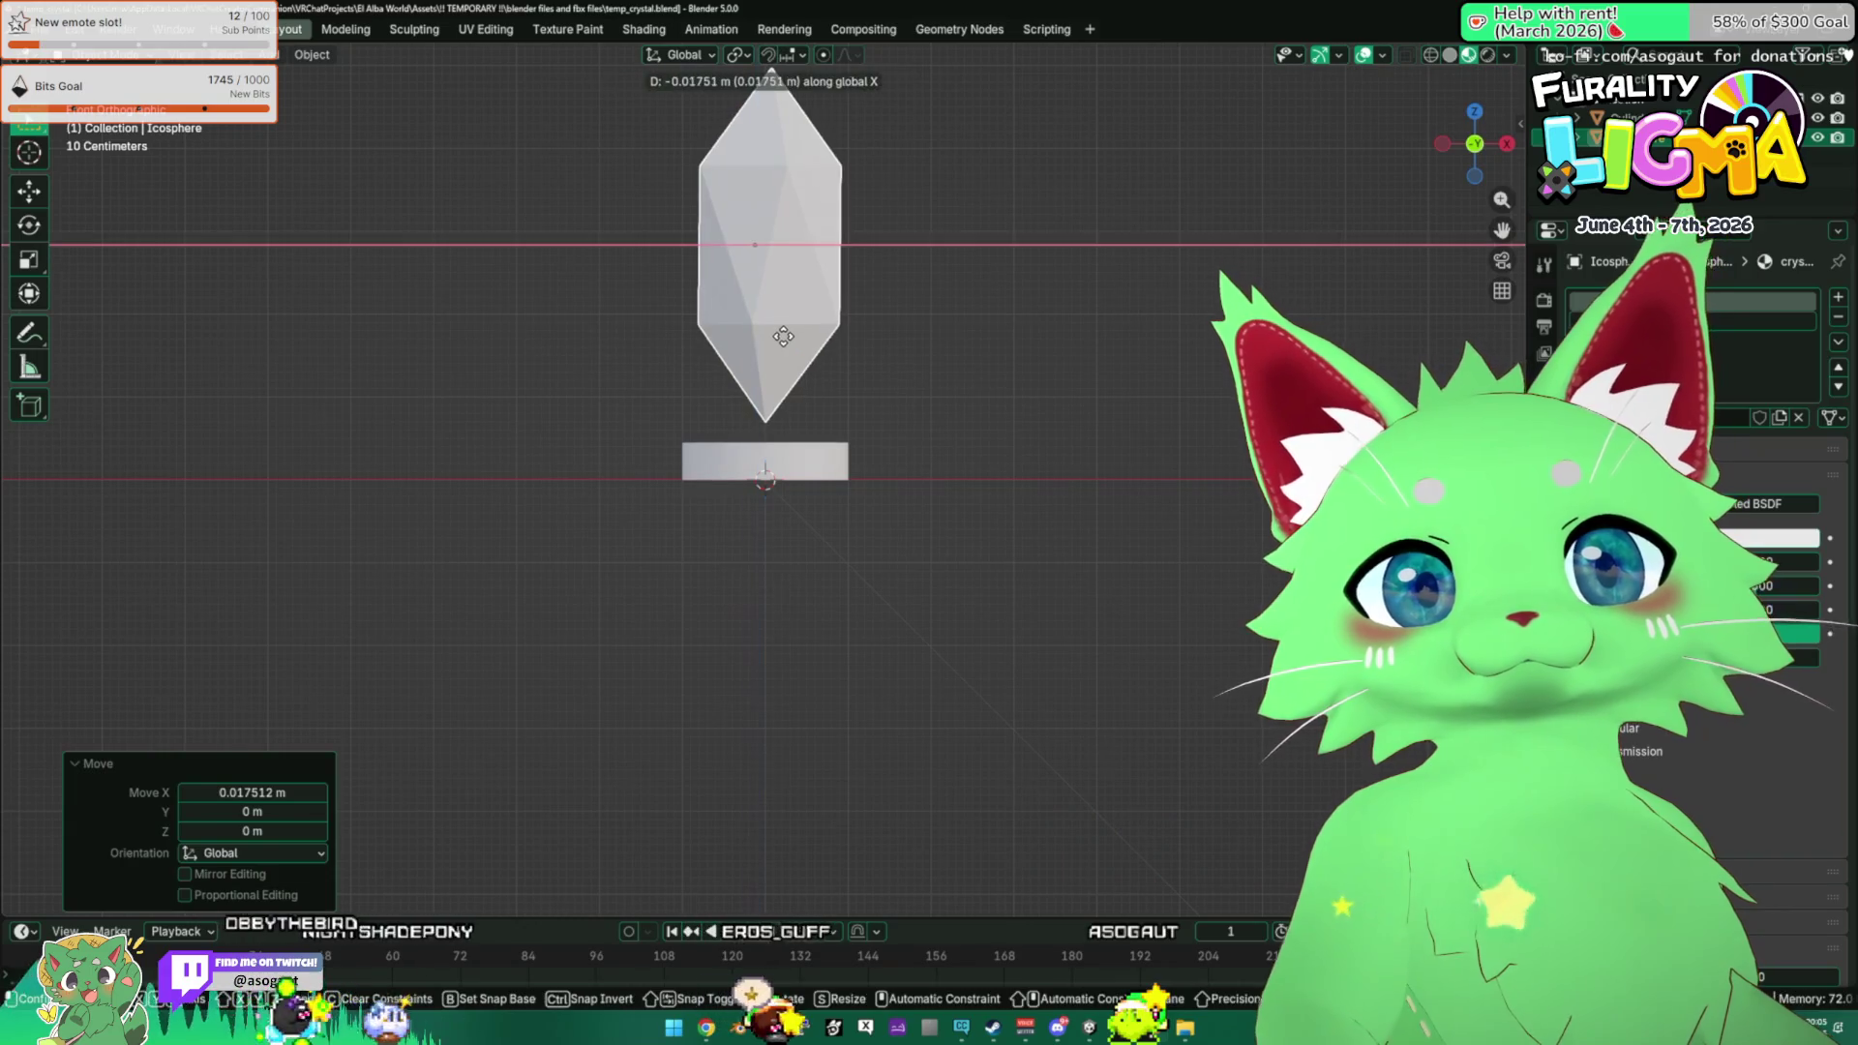
left_click(848, 481, "shift")
key("ctrl+a")
left_click(943, 520)
mouse_move(944, 513)
left_mouse_down()
mouse_move(664, 466)
mouse_move(514, 180)
left_mouse_up()
Orbit Unity's scene to check the updated crystal and base.
key("alt+Tab")
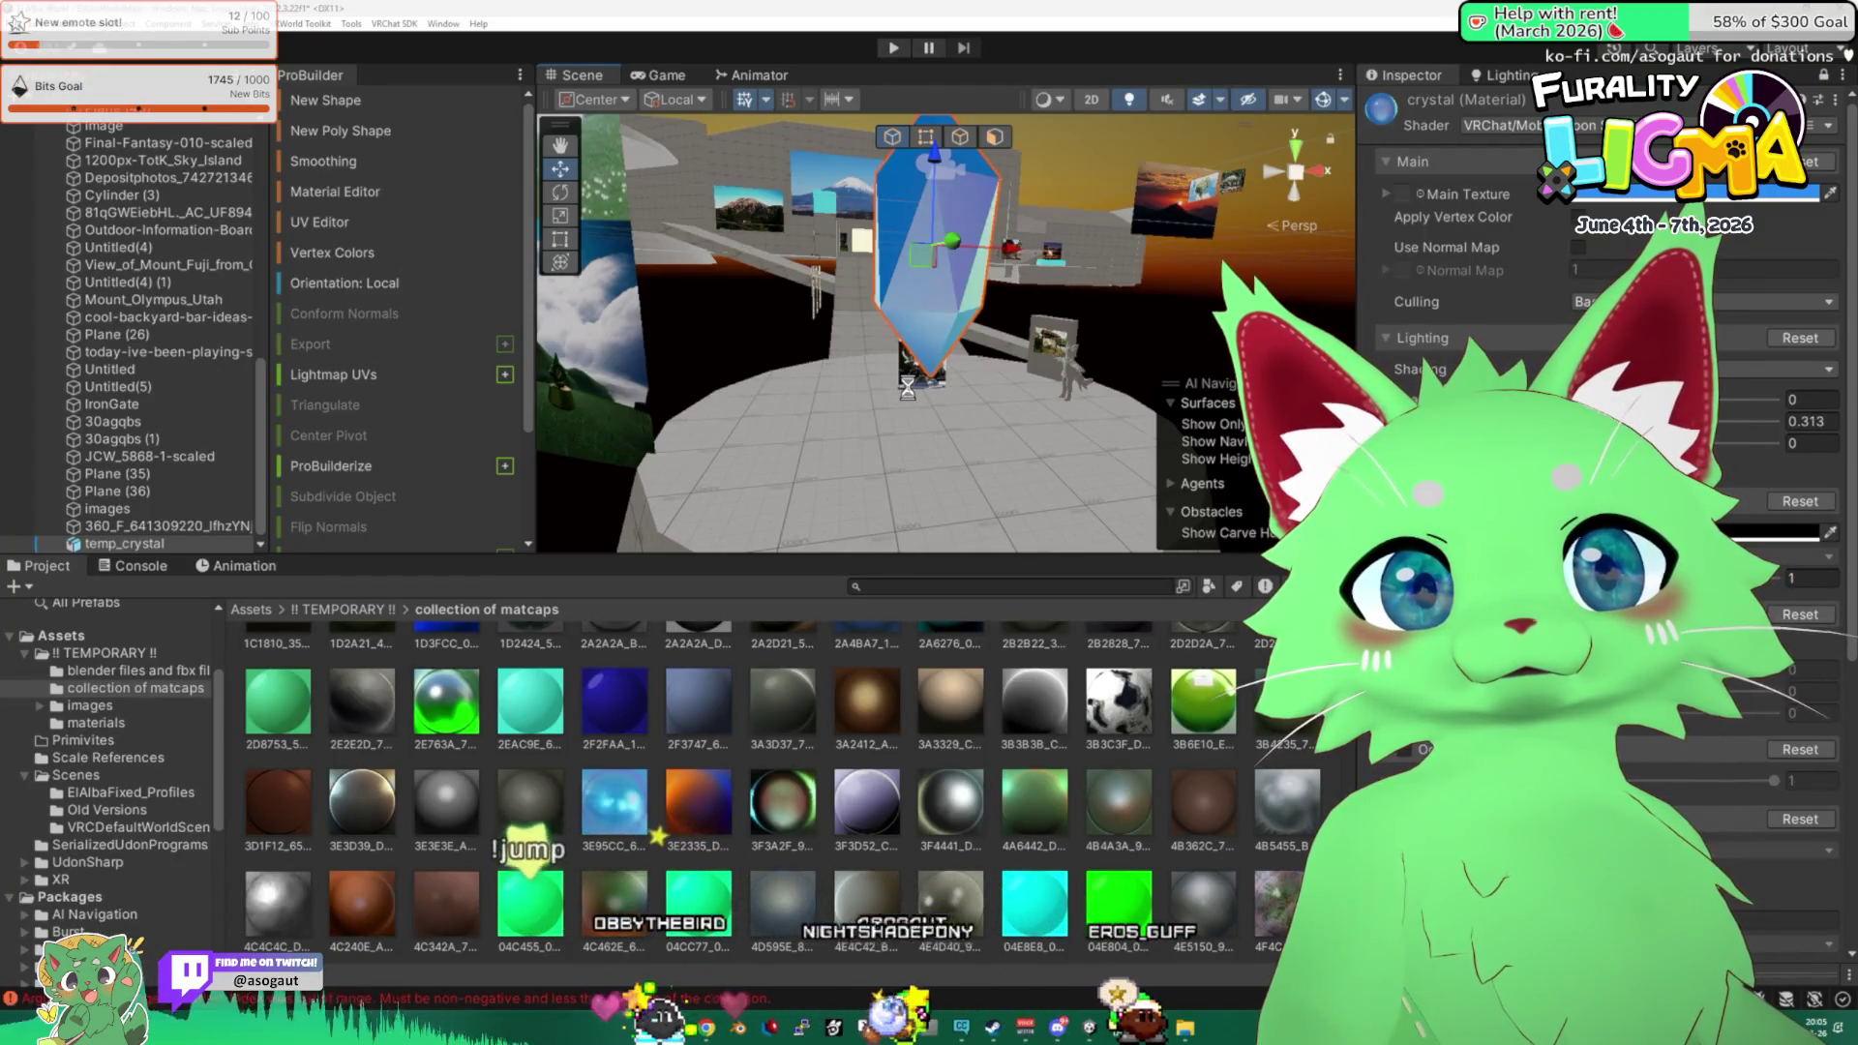
mouse_move(907, 387)
left_mouse_down()
mouse_move(899, 324)
mouse_move(1105, 328)
left_mouse_up()
key("alt+Tab")
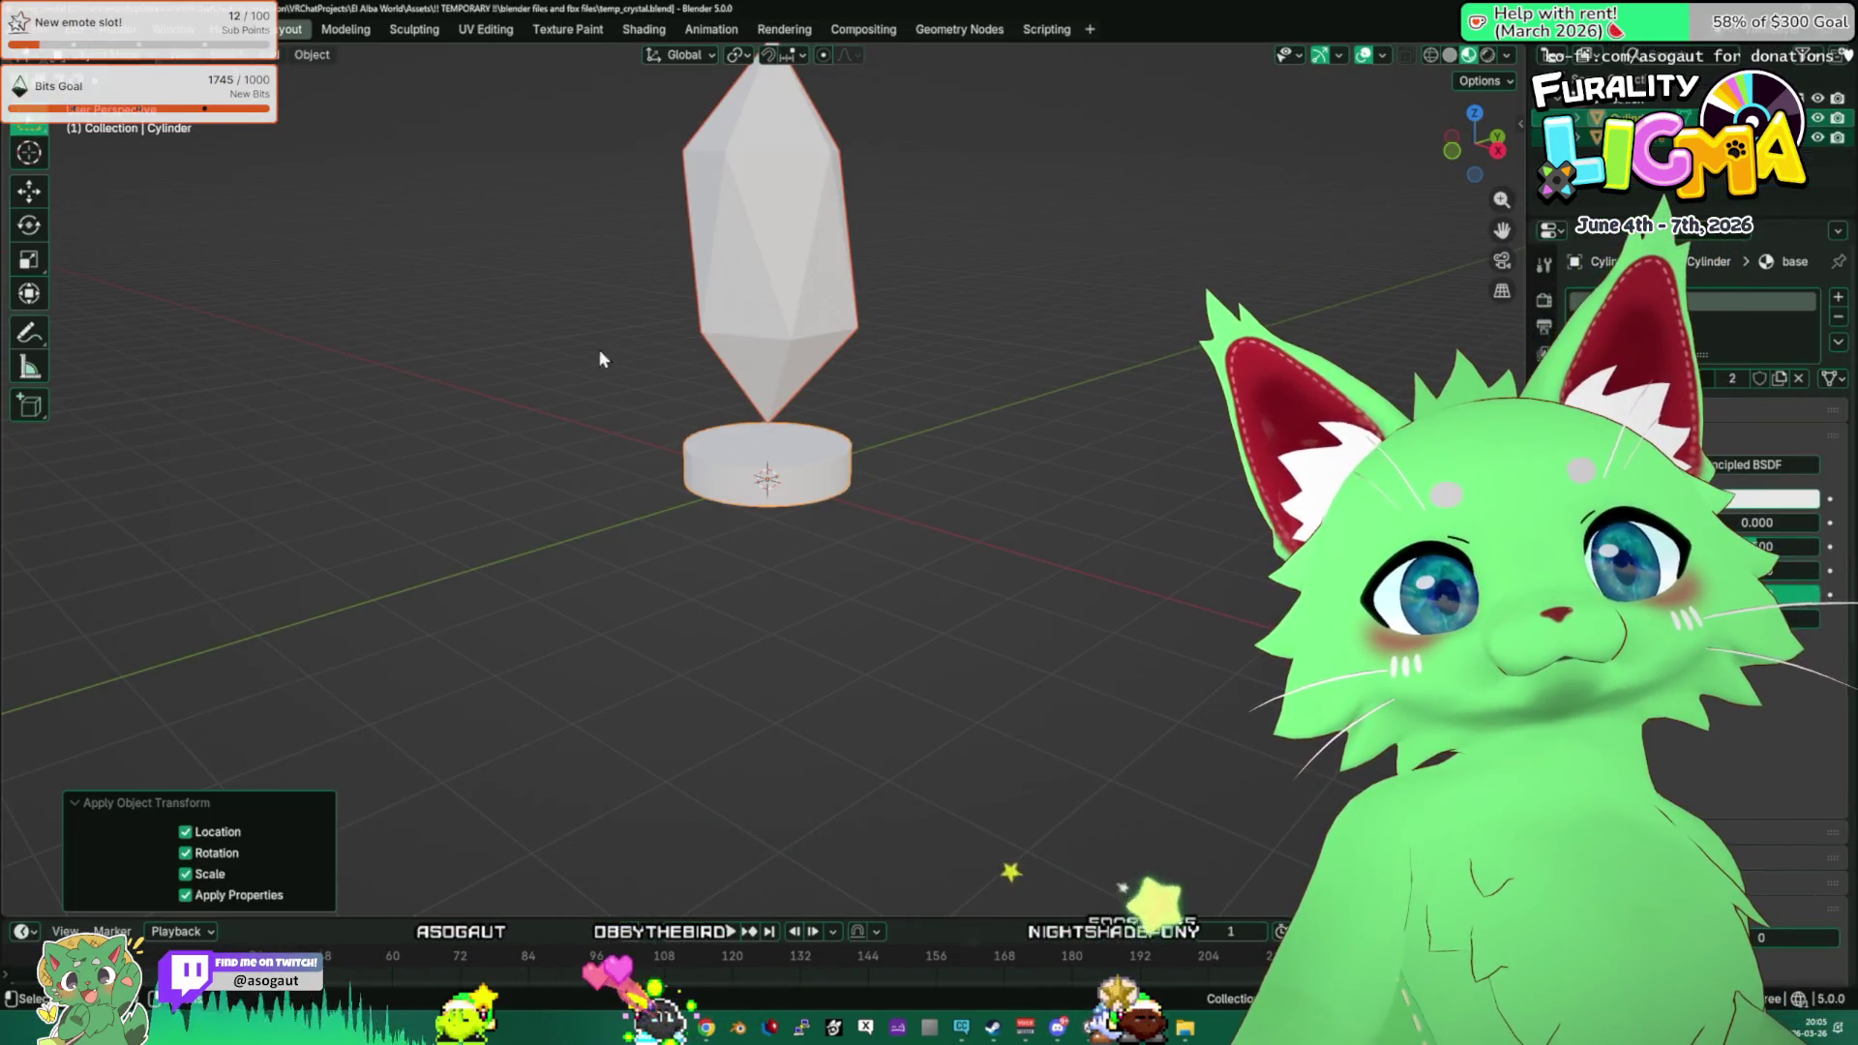
key("alt+Tab")
left_click_drag(1064, 339, 543, 241)
Rotate the crystal upright on its cylindrical base.
left_click(560, 192)
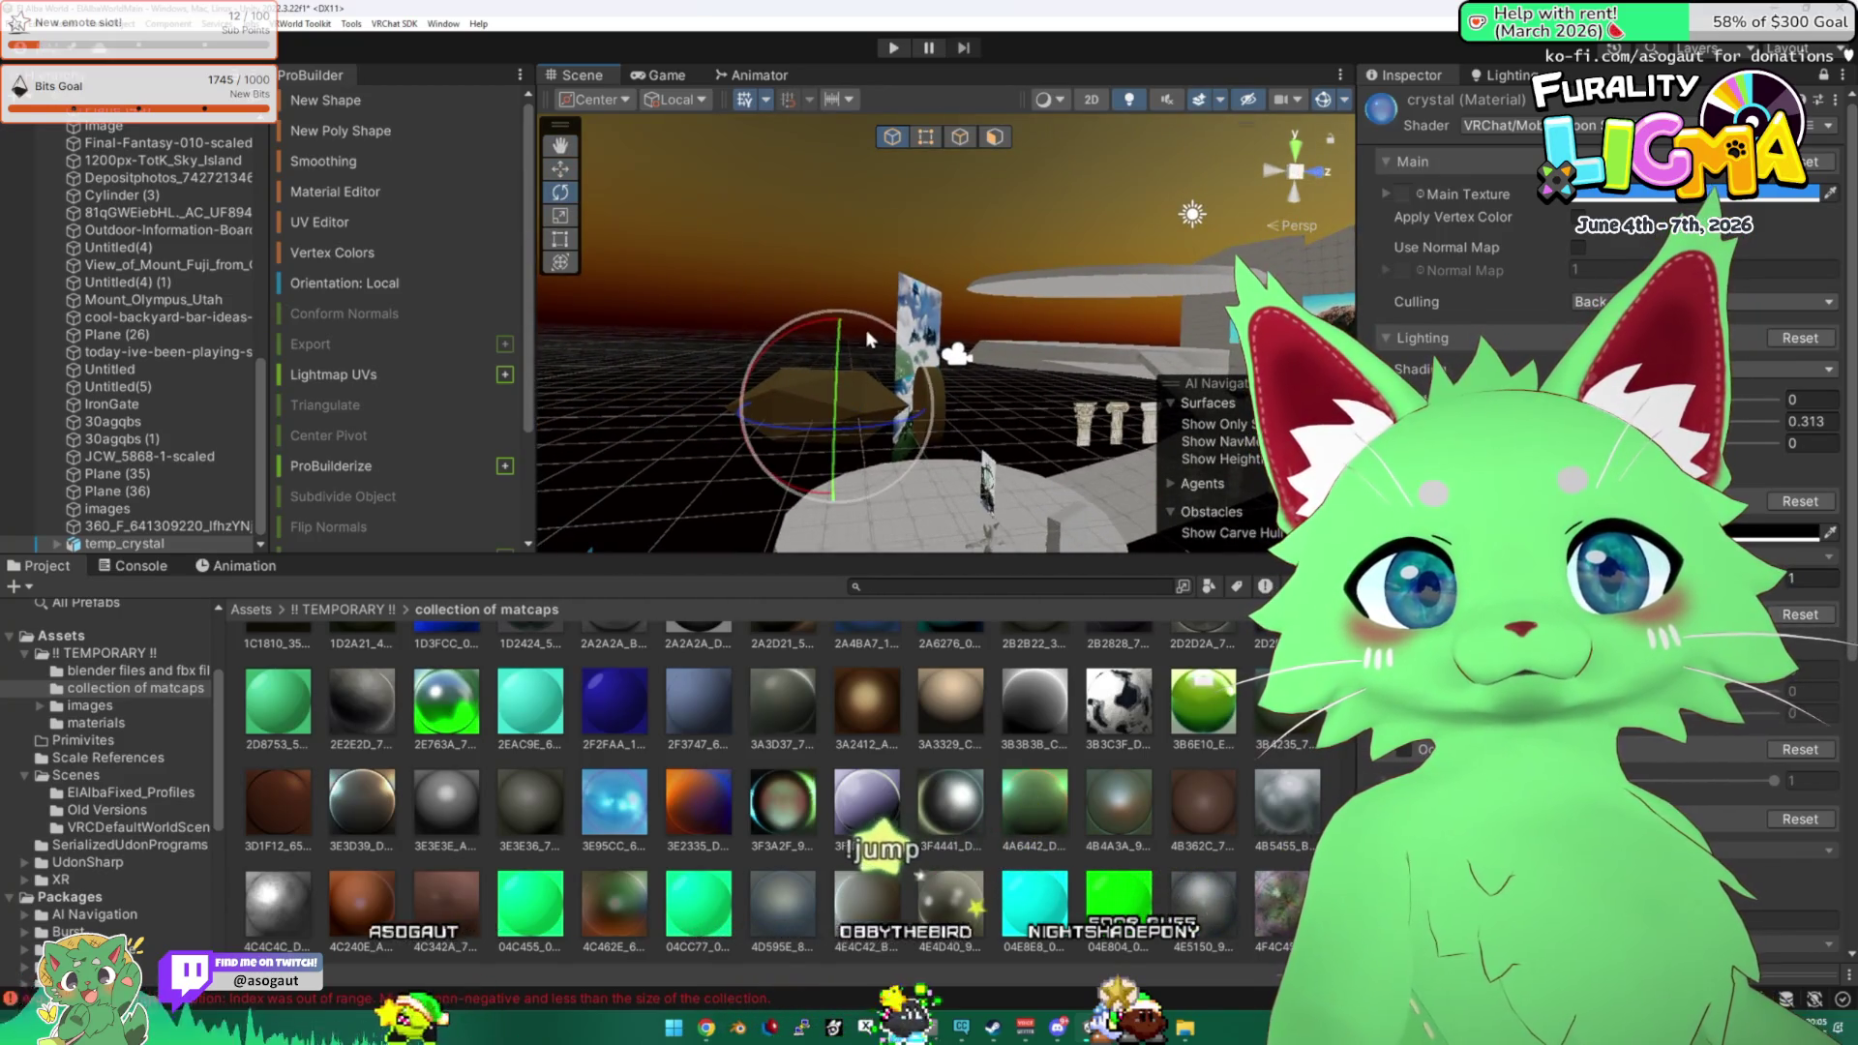
mouse_move(912, 319)
left_mouse_down()
mouse_move(786, 331)
mouse_move(744, 306)
mouse_move(765, 314)
left_mouse_up()
mouse_move(876, 350)
left_mouse_down()
mouse_move(1141, 367)
mouse_move(638, 481)
left_mouse_up()
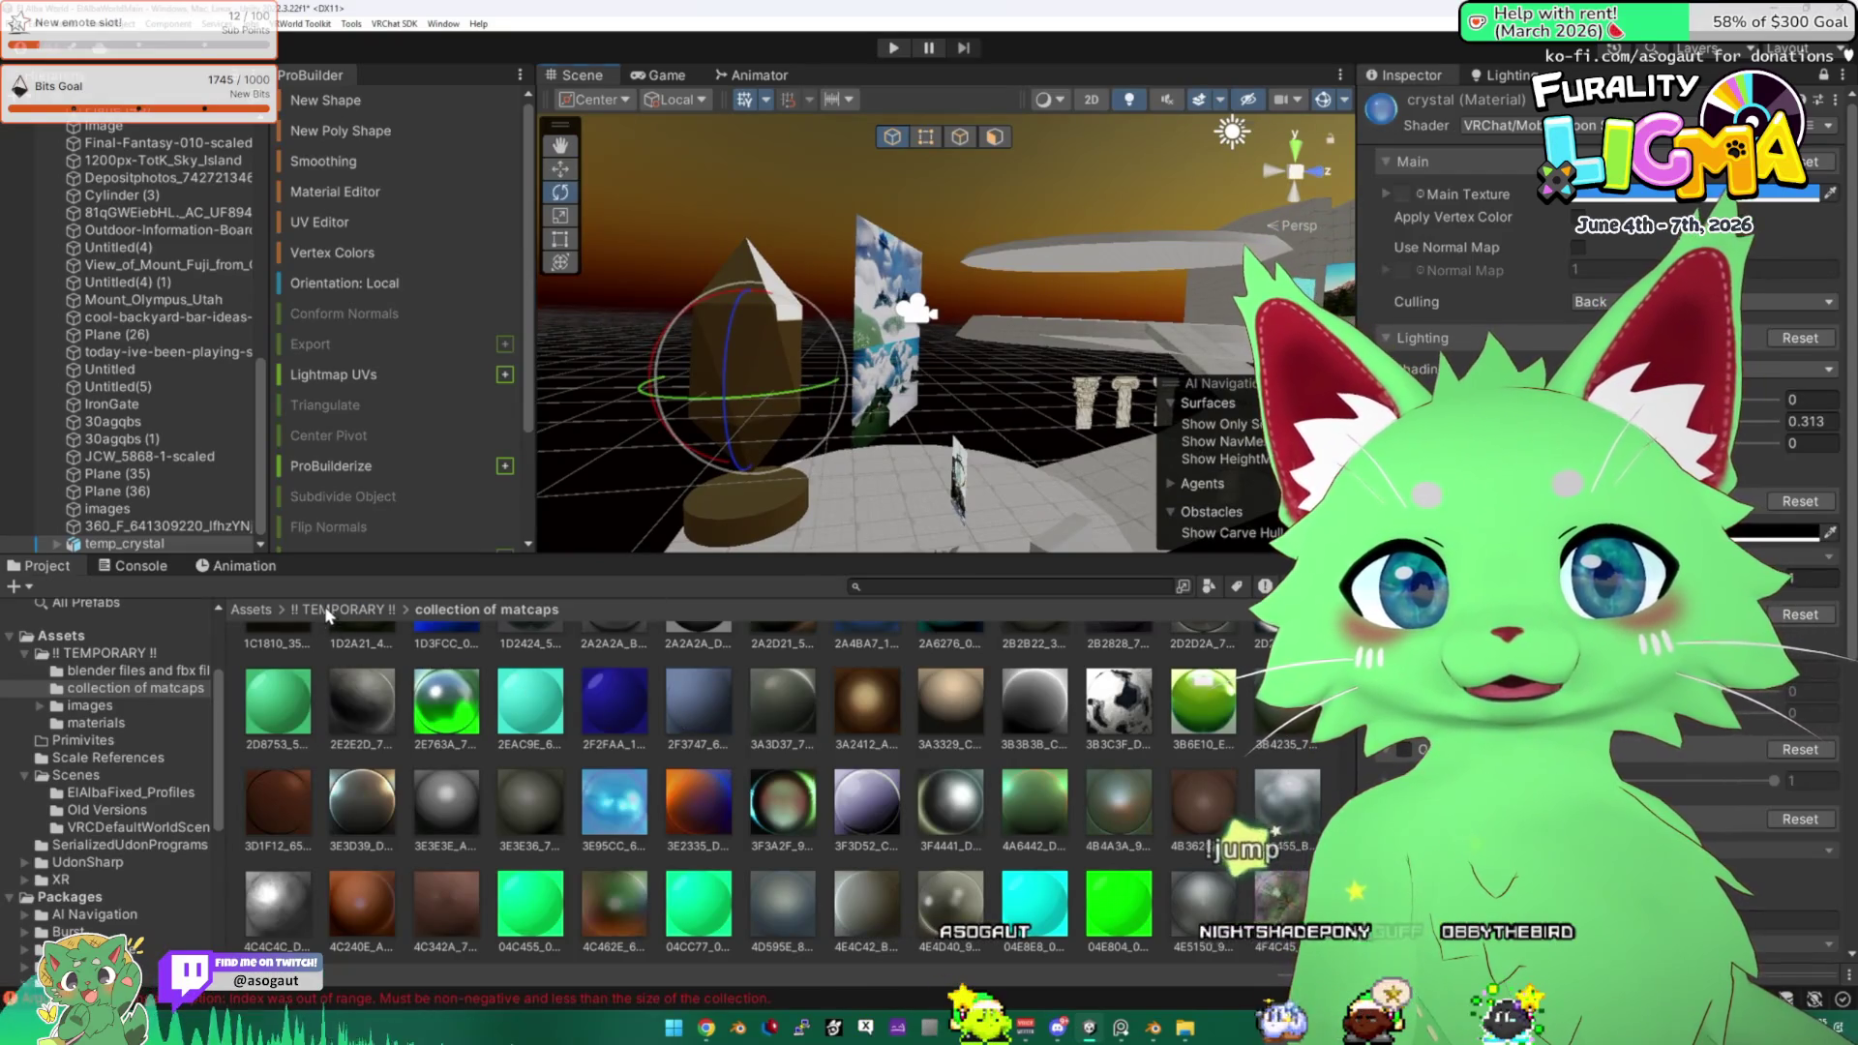
Drag the crystal material from TEMPORARY > materials onto the crystal.
left_click(329, 612)
double_click(522, 683)
mouse_move(276, 667)
left_mouse_down()
mouse_move(586, 565)
mouse_move(751, 270)
mouse_move(722, 360)
mouse_move(701, 315)
mouse_move(793, 275)
mouse_move(1197, 403)
mouse_move(1208, 373)
mouse_move(1191, 246)
mouse_move(871, 232)
mouse_move(461, 265)
mouse_move(850, 254)
mouse_move(1163, 349)
mouse_move(908, 368)
mouse_move(980, 349)
mouse_move(1002, 374)
left_mouse_up()
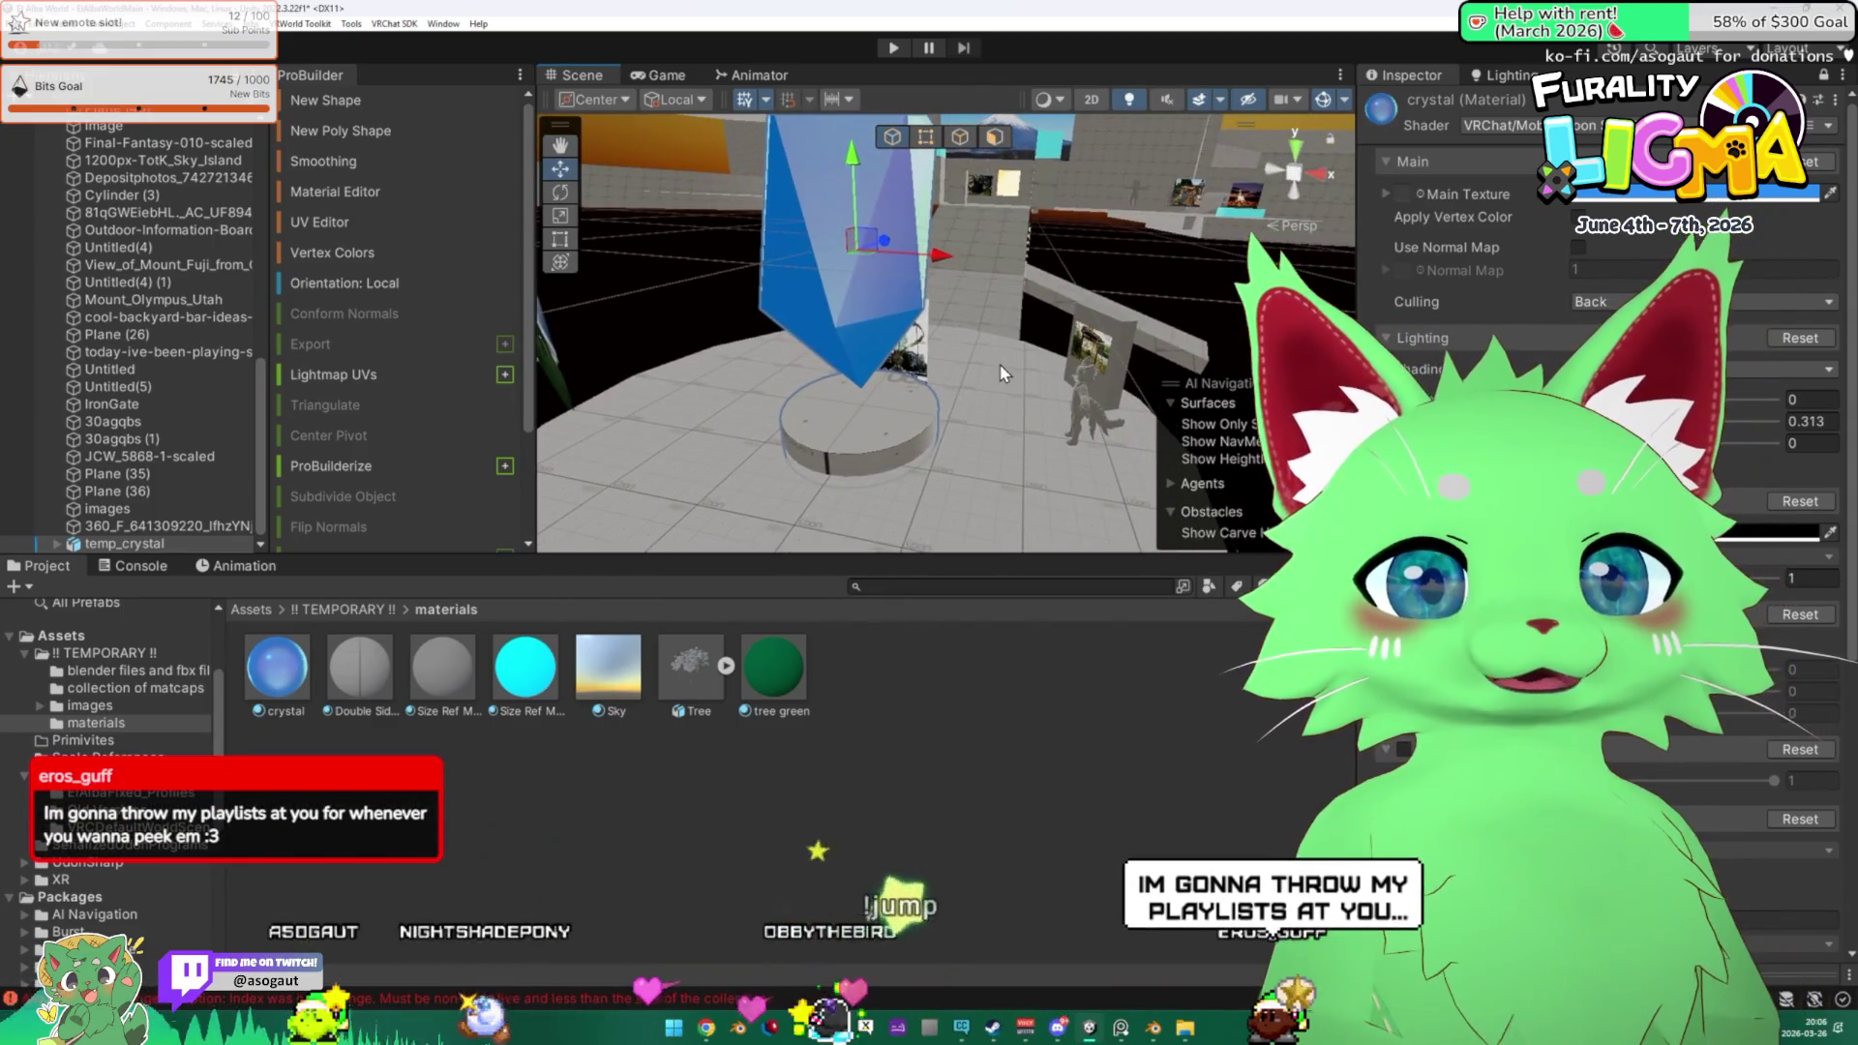
key("alt+Tab")
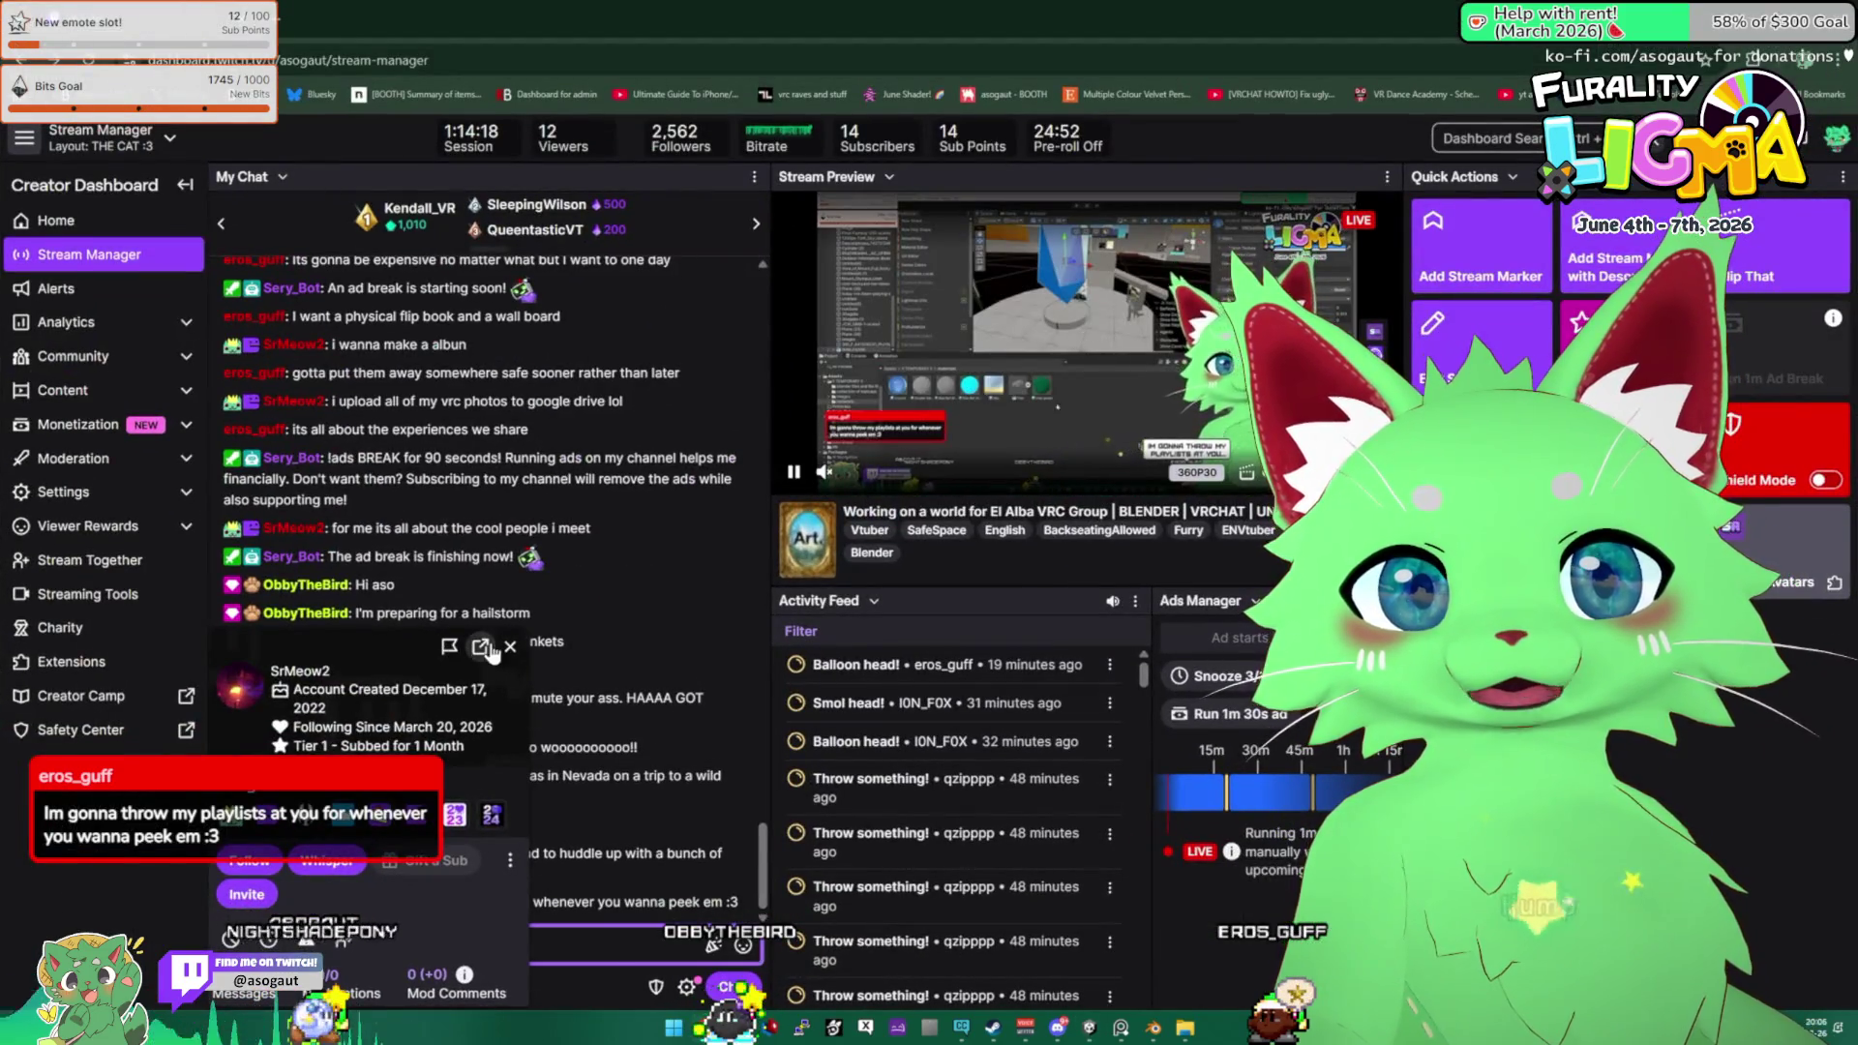
Send a /vip command for the chatting viewer in Twitch chat, then return to Unity.
left_click(510, 646)
scroll(530, 834, "up", 4)
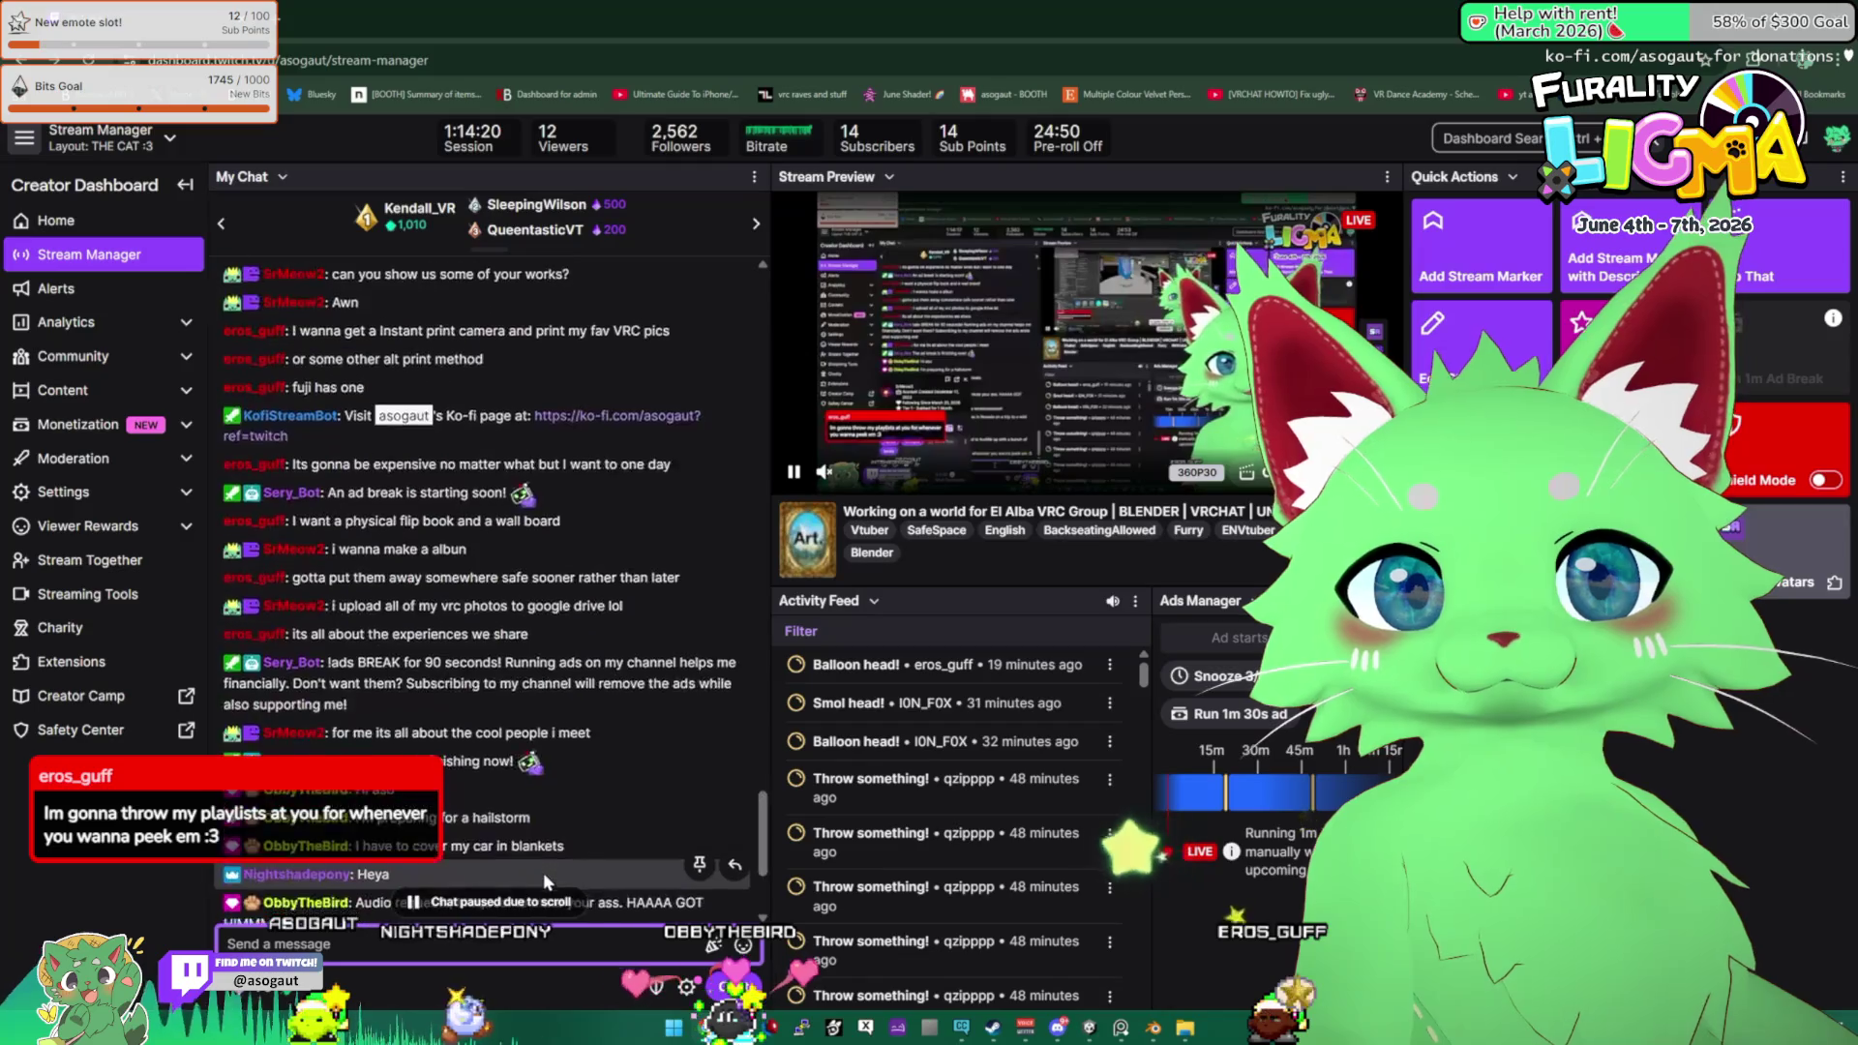
scroll(543, 873, "down", 5)
left_click(435, 943)
type("/vip eros_guff")
key("Return")
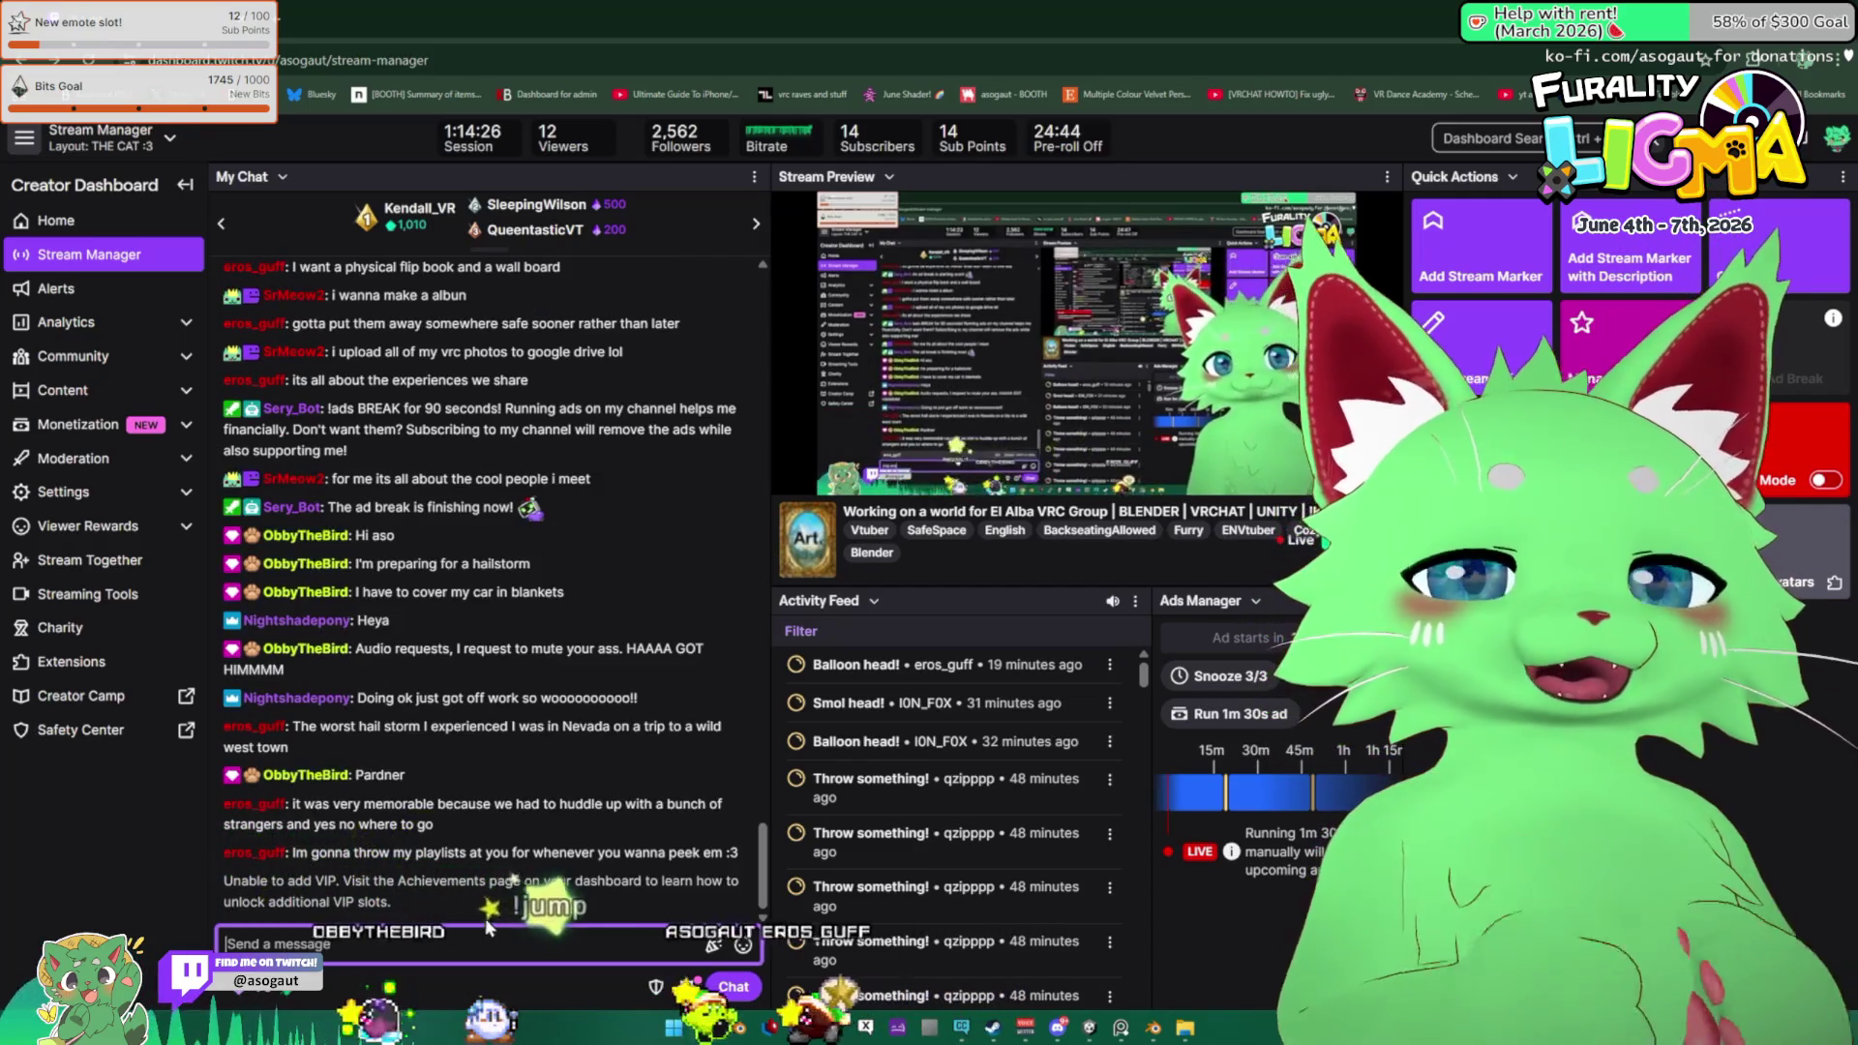
key("alt+Tab")
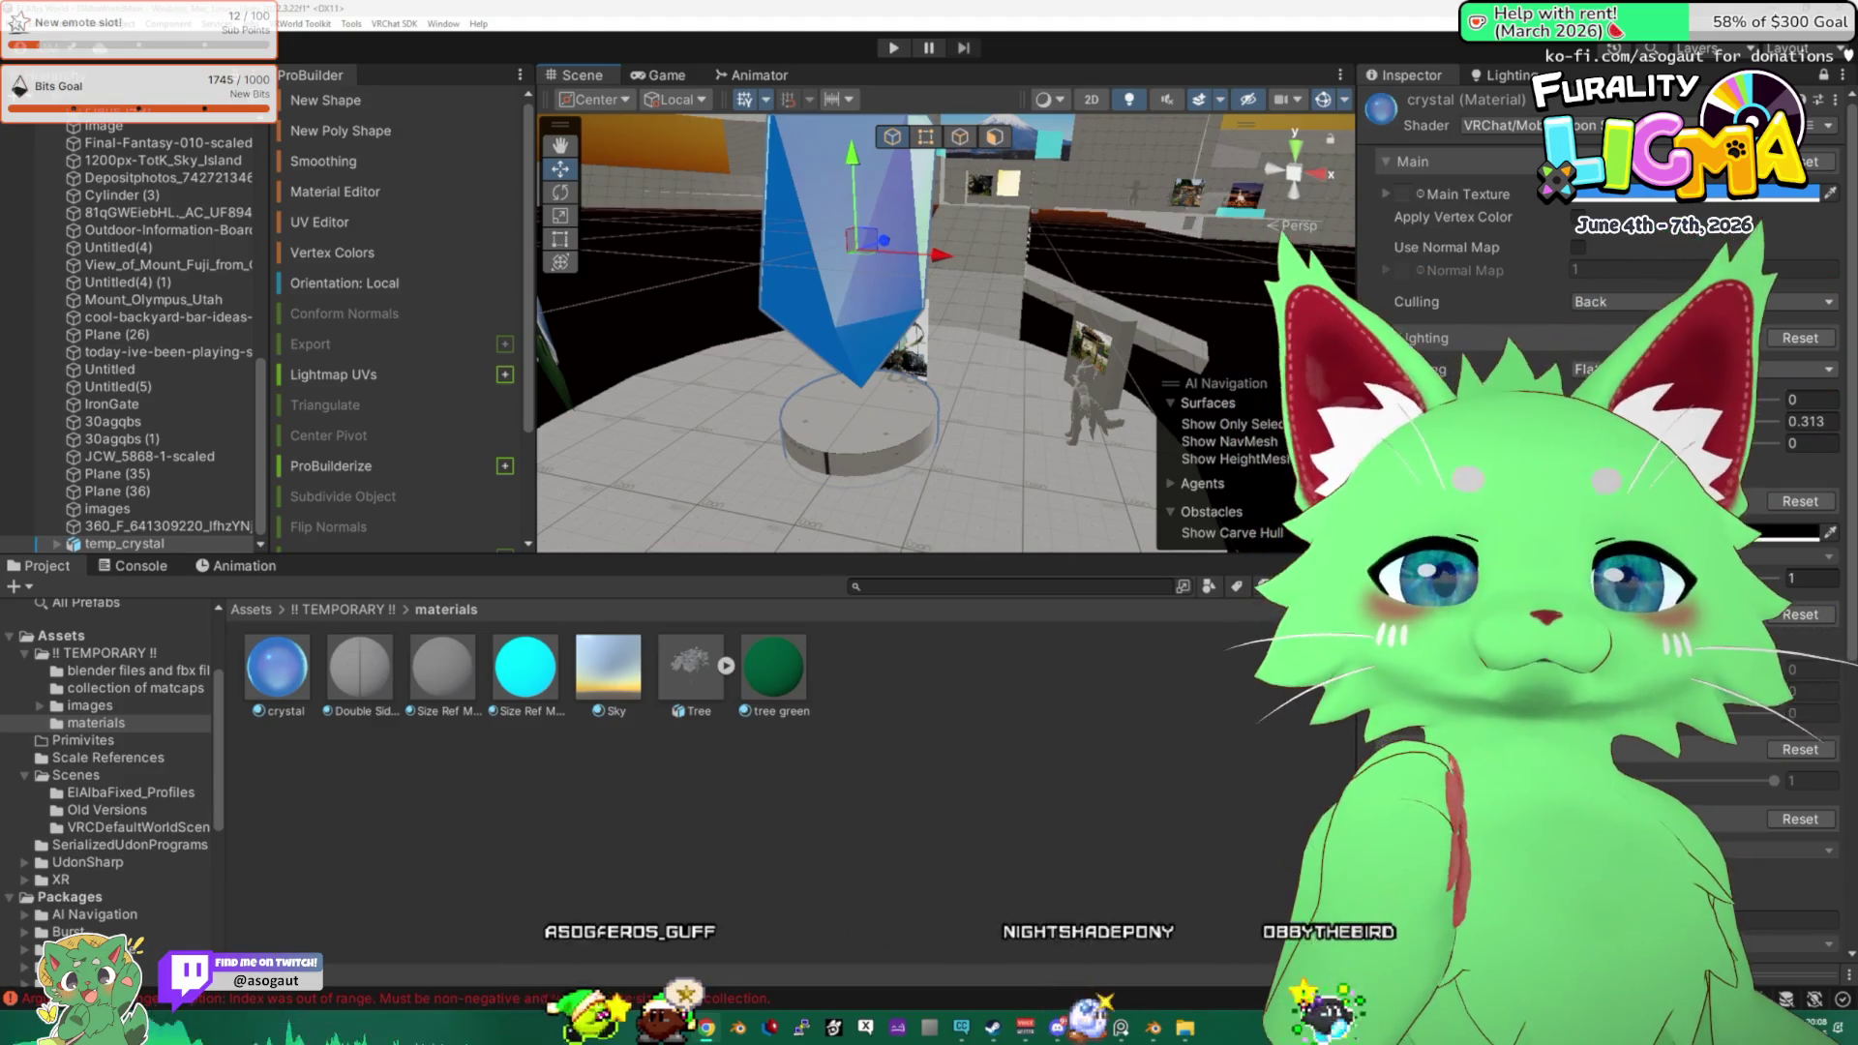
Apply the grey Size Ref material to the crystal's base disc.
left_click_drag(1094, 387, 1258, 271)
mouse_move(454, 679)
left_mouse_down()
mouse_move(851, 503)
mouse_move(917, 380)
mouse_move(996, 423)
left_mouse_up()
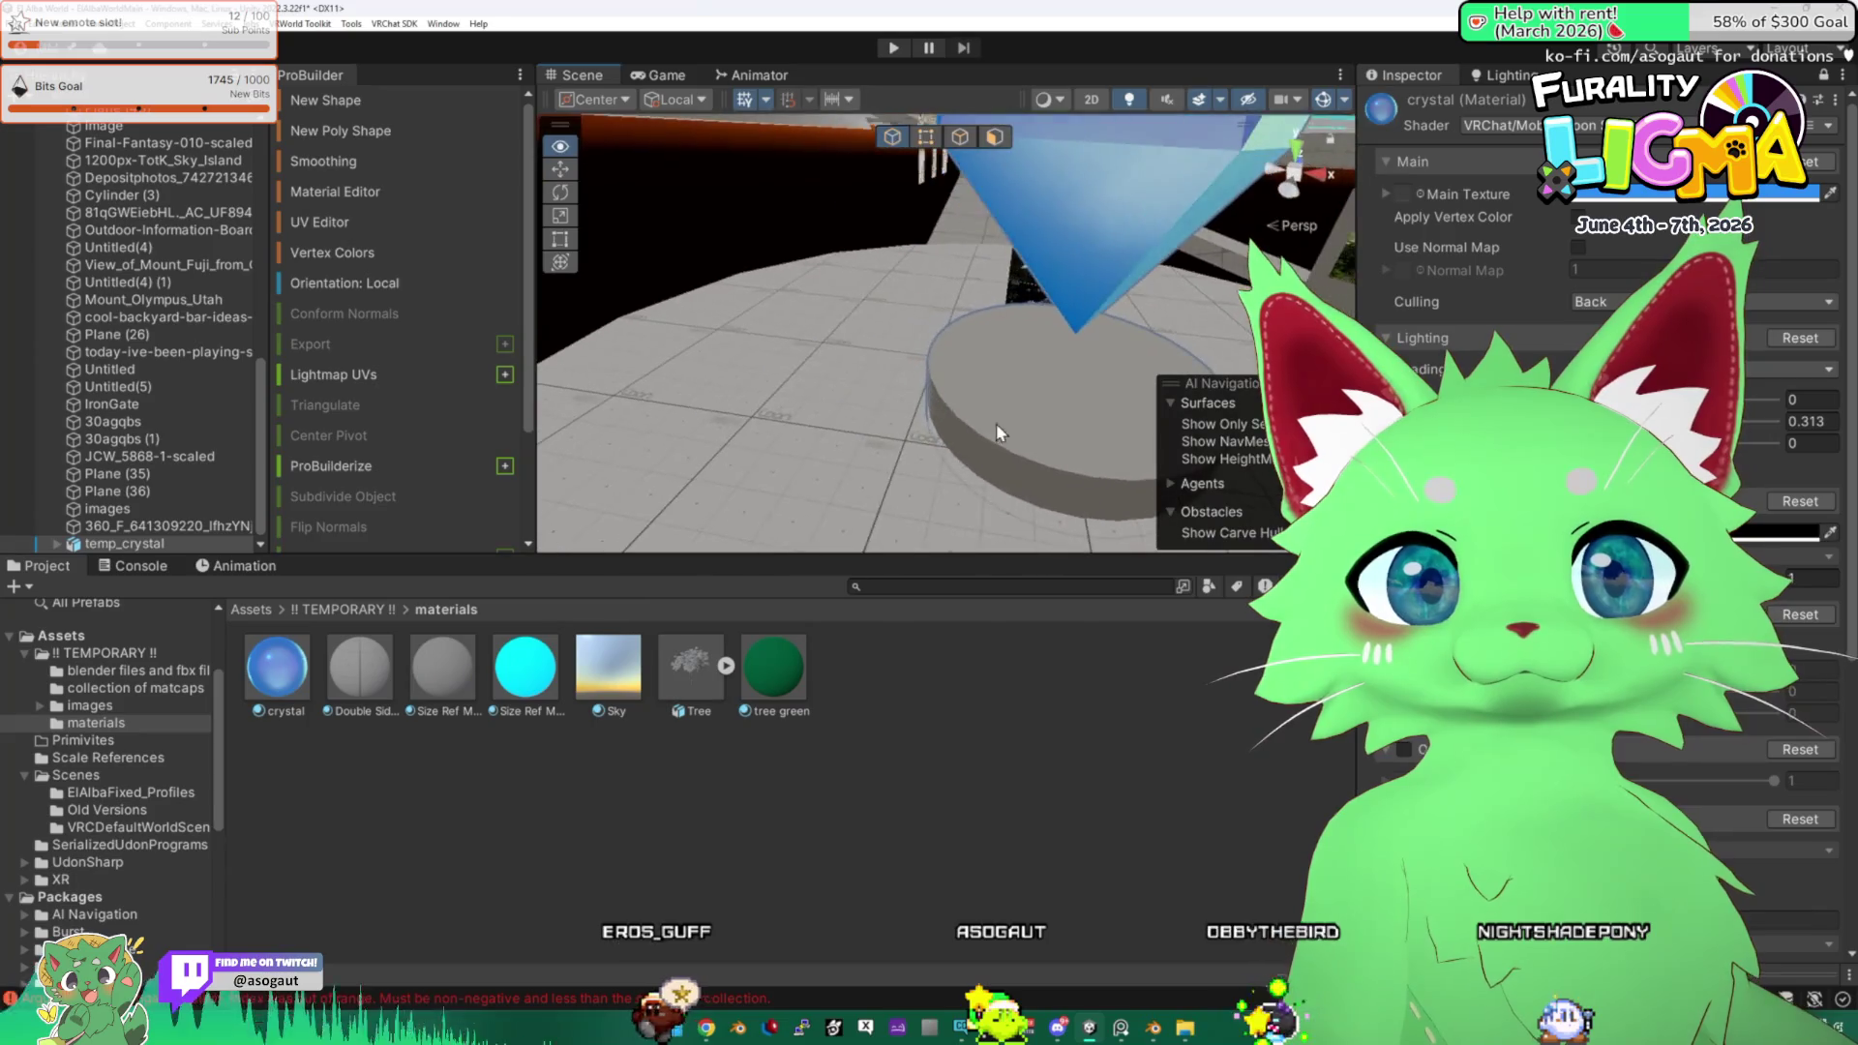
left_click_drag(411, 700, 1099, 451)
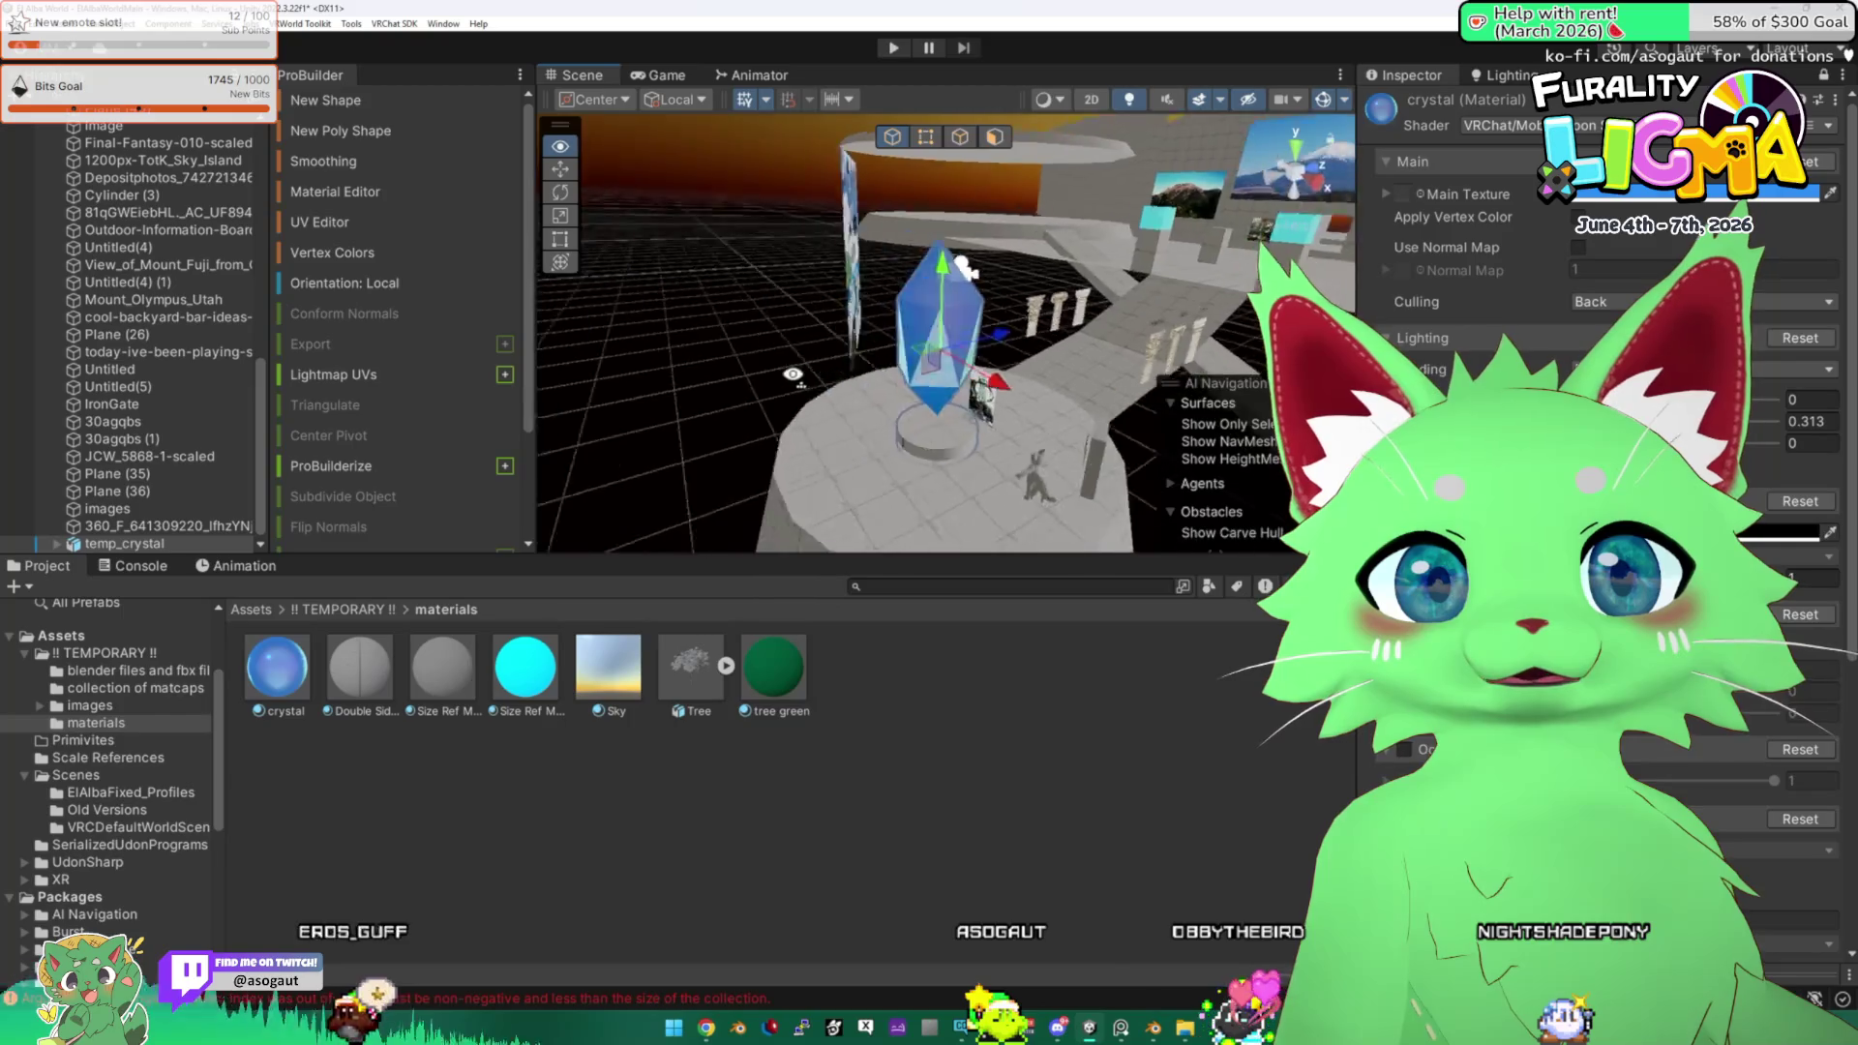
Inspect the raised disc platform from the front, side and underneath.
left_click_drag(823, 218, 1057, 402)
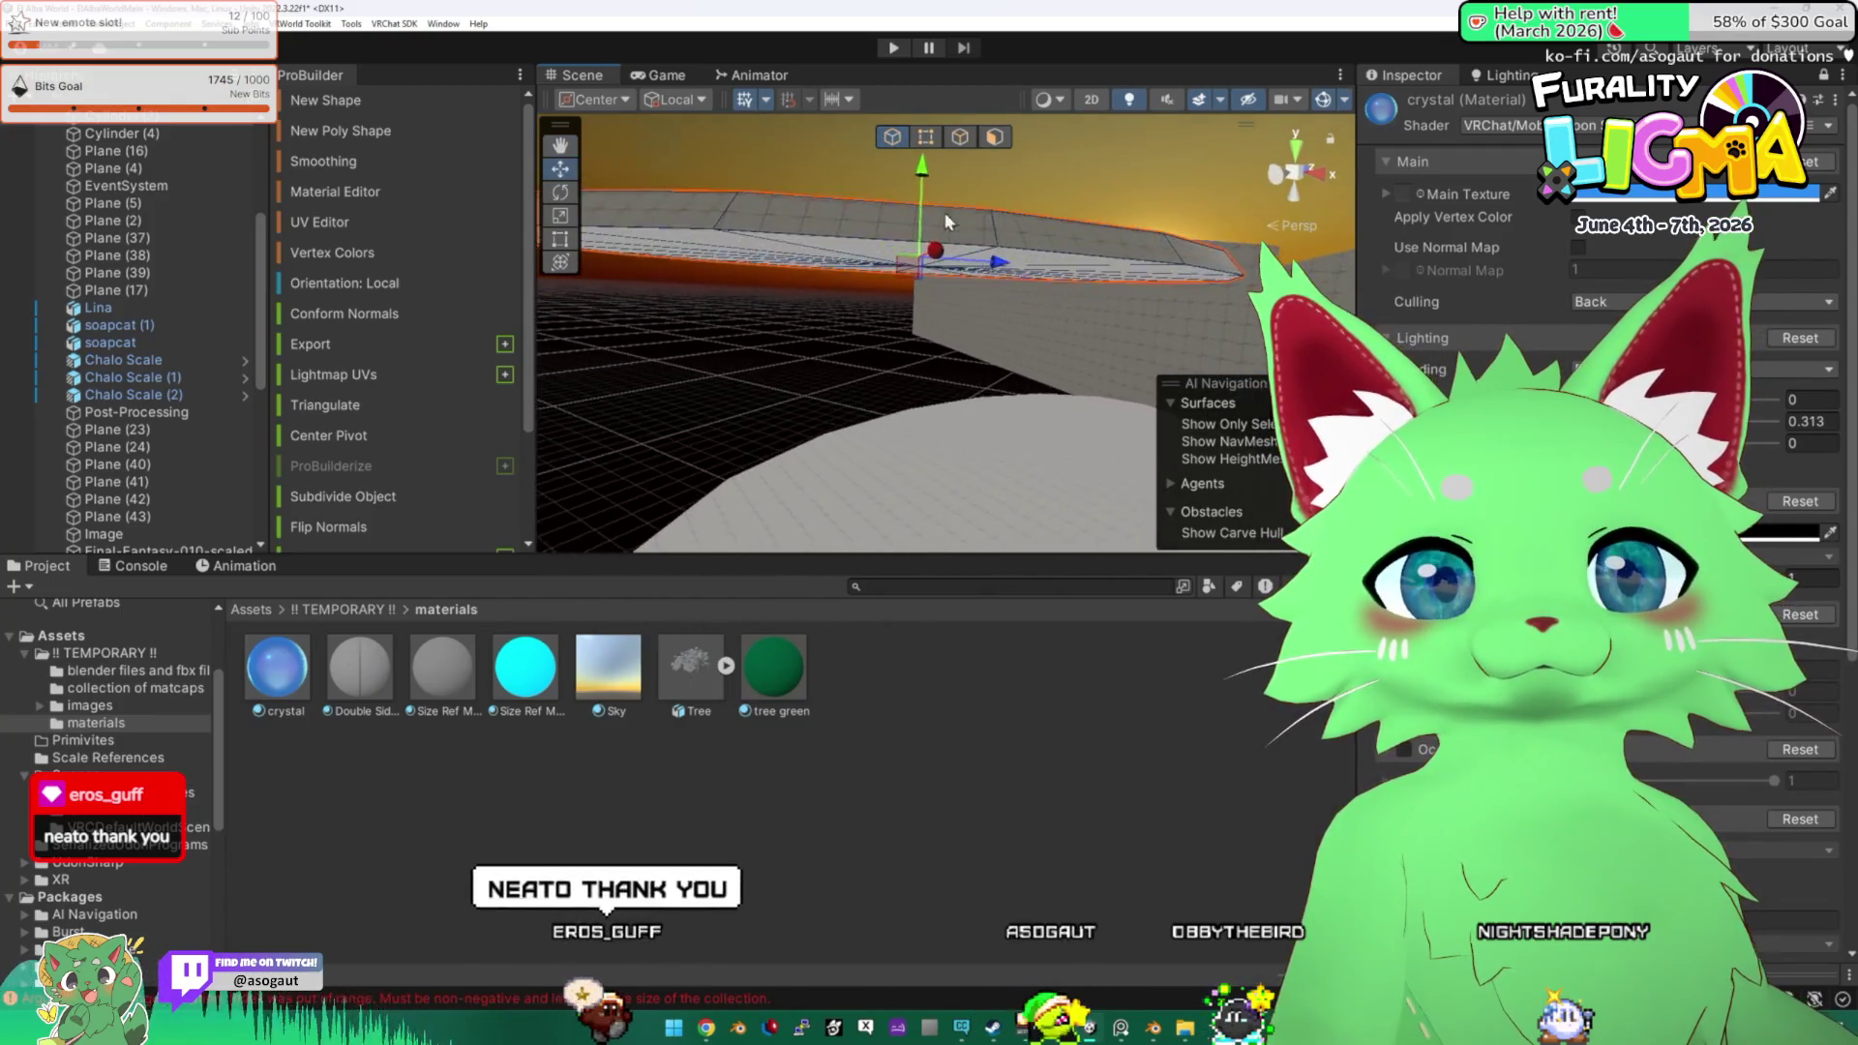
left_click(1275, 182)
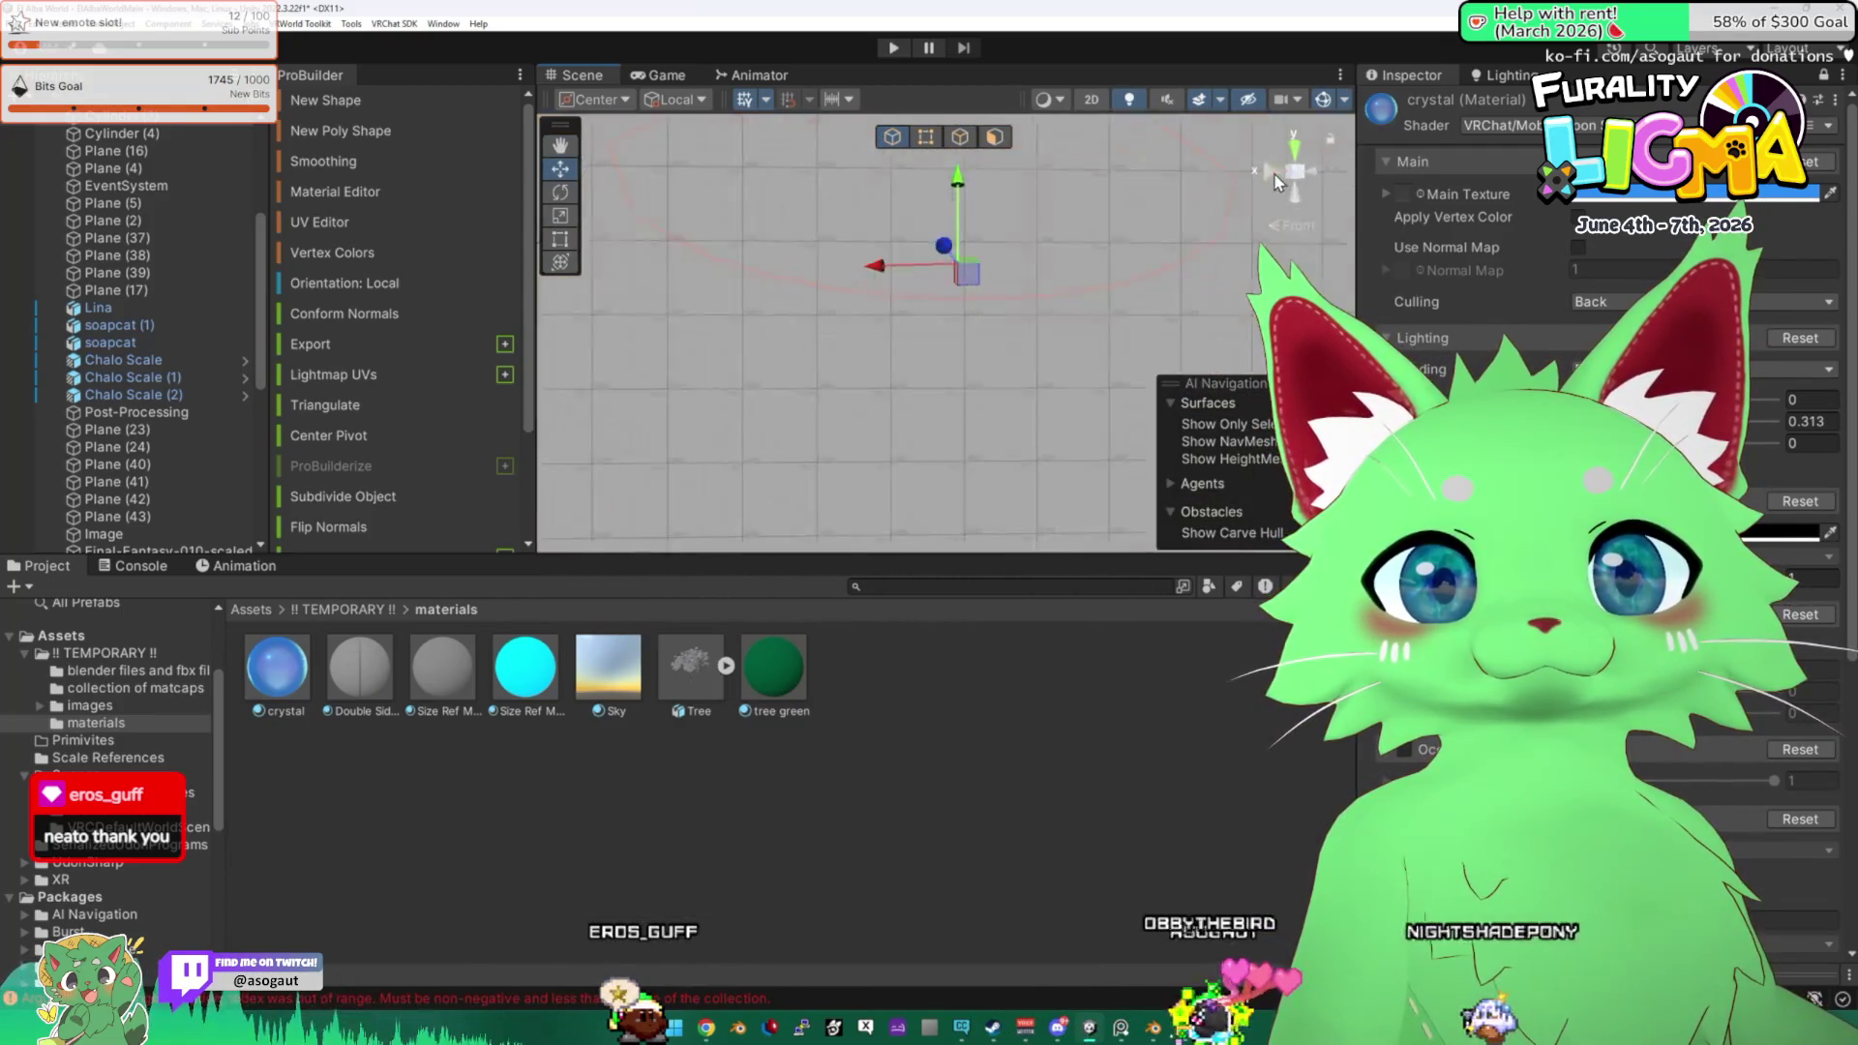
left_click(1277, 184)
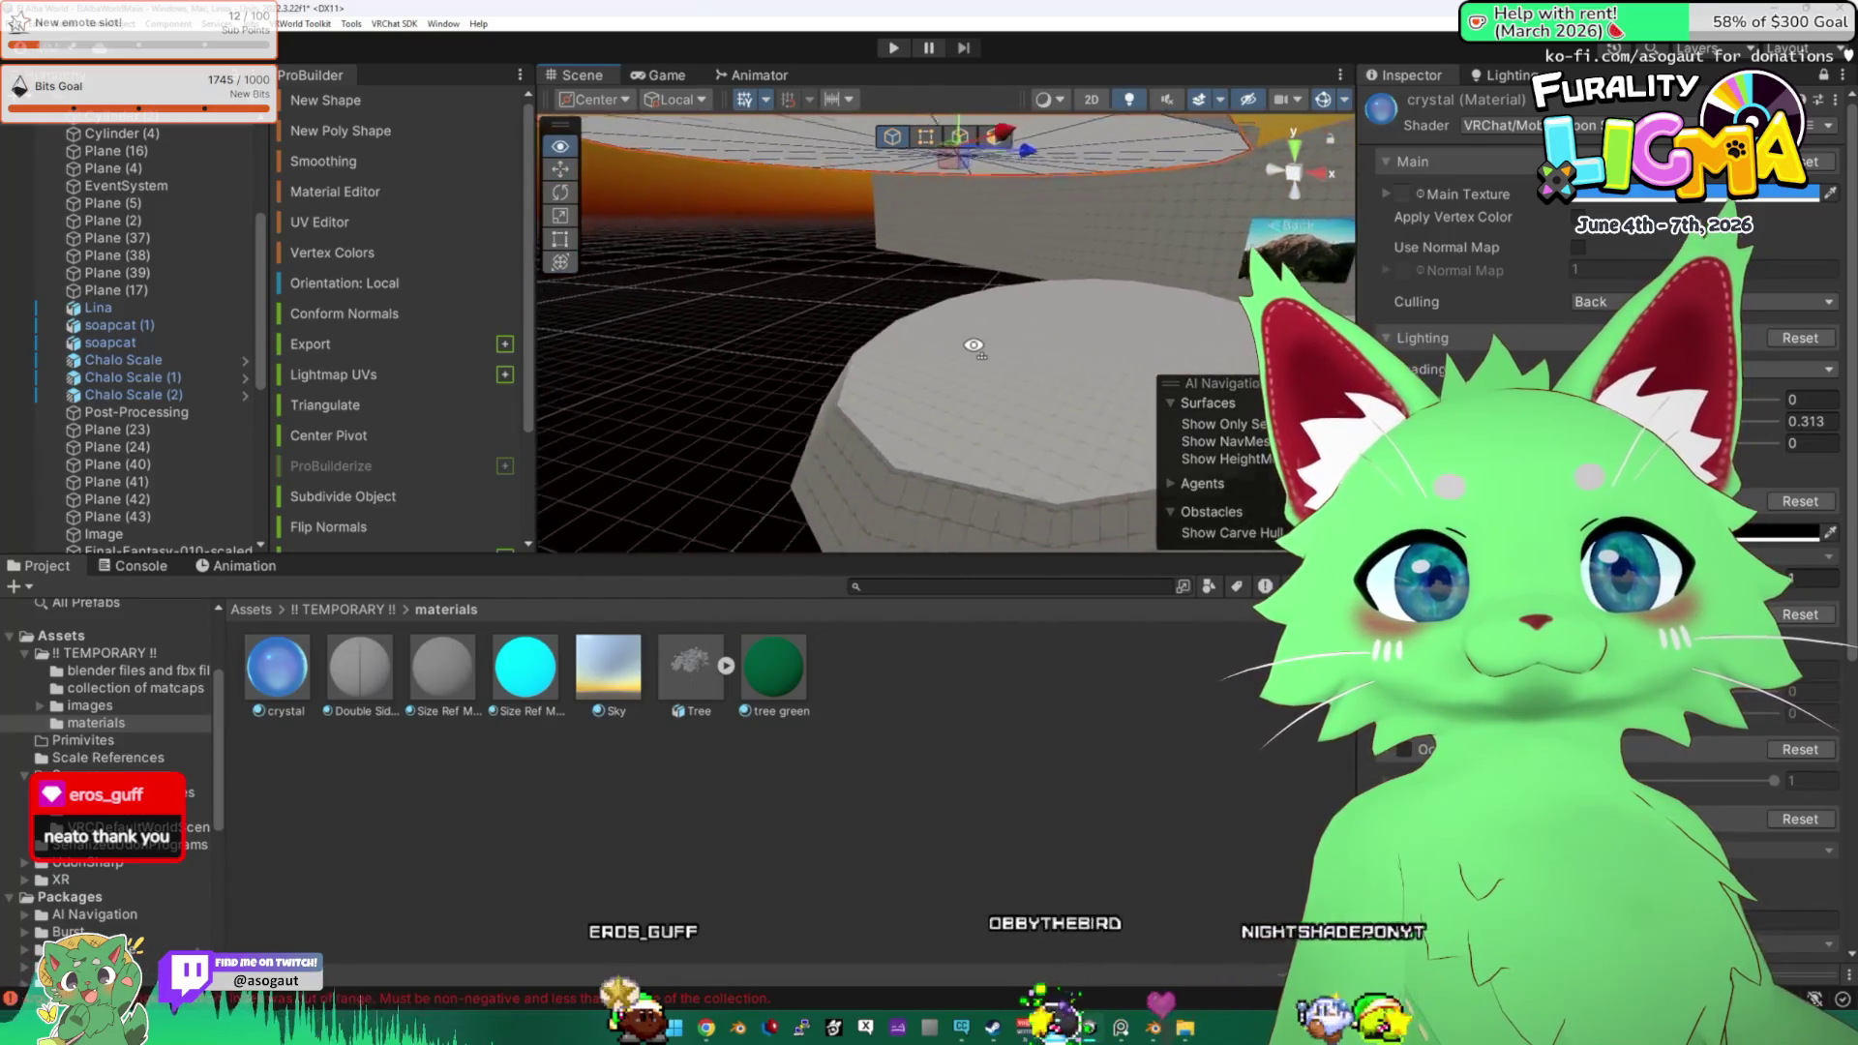
mouse_move(1035, 228)
left_mouse_down()
mouse_move(977, 189)
mouse_move(1035, 273)
left_mouse_up()
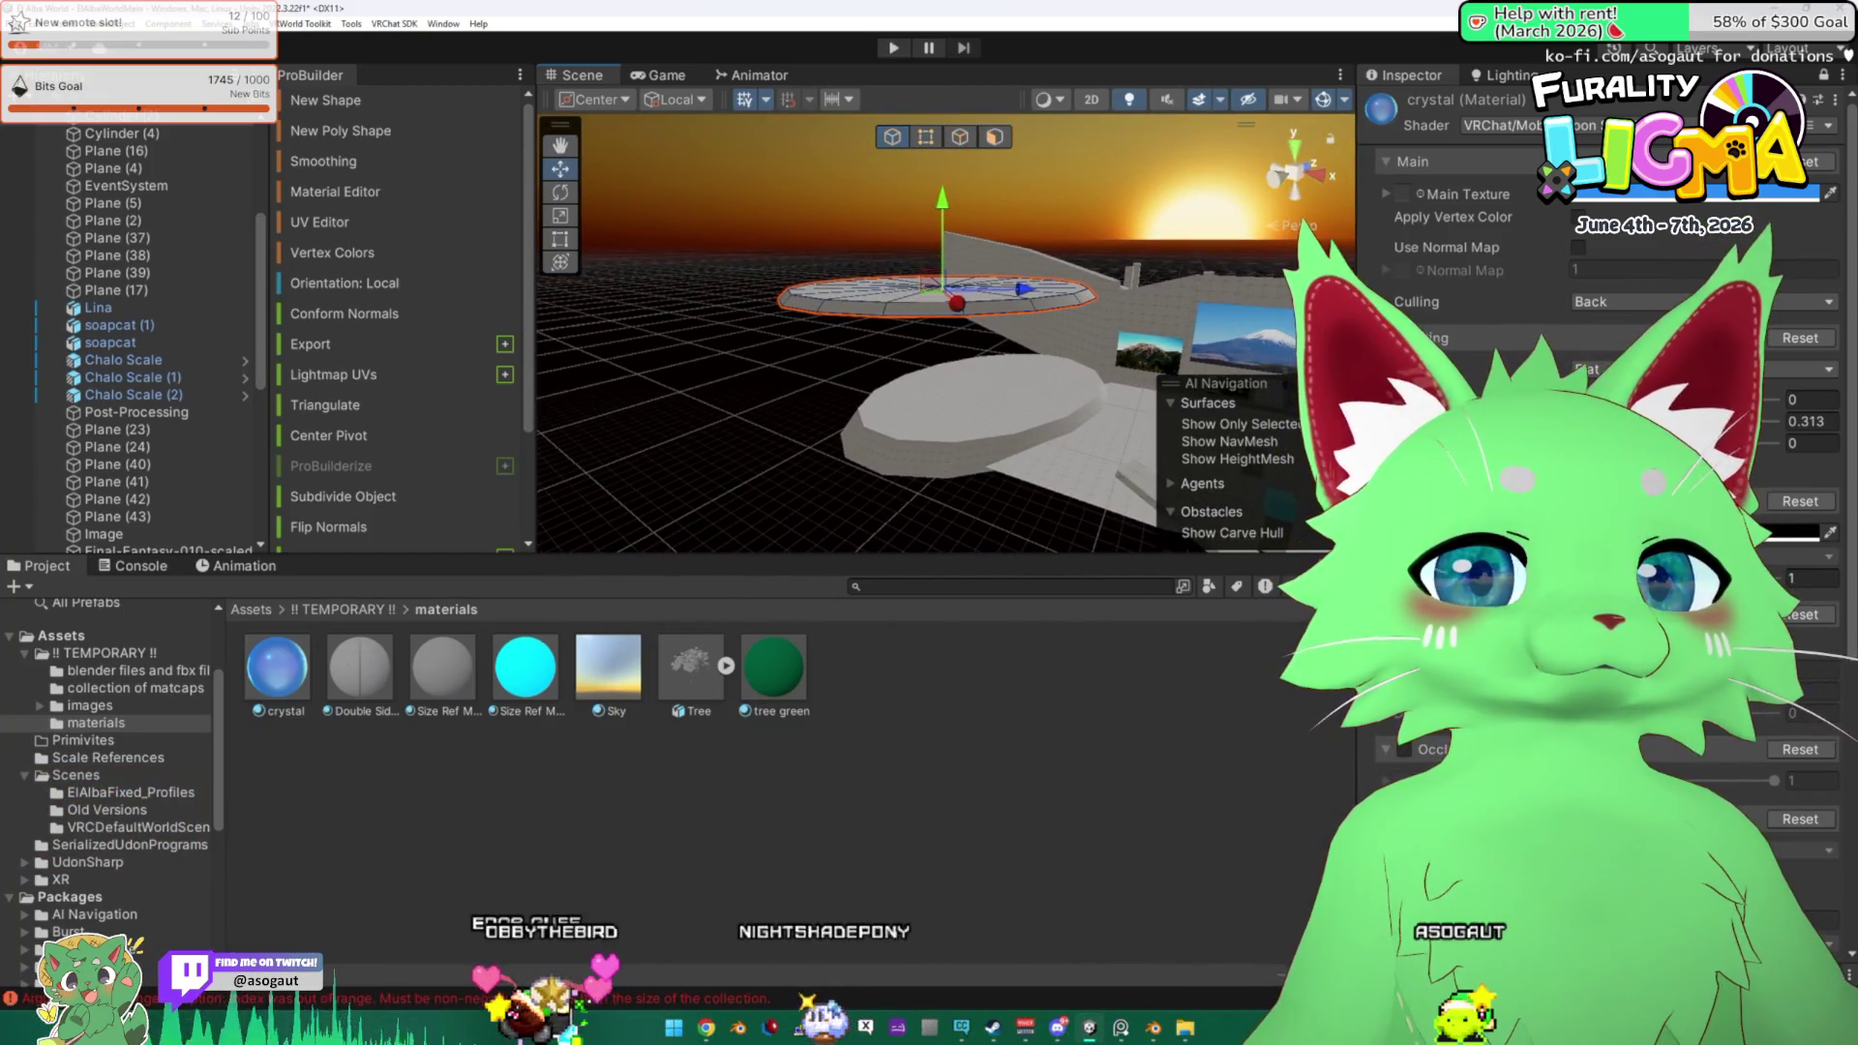
key("alt+Tab")
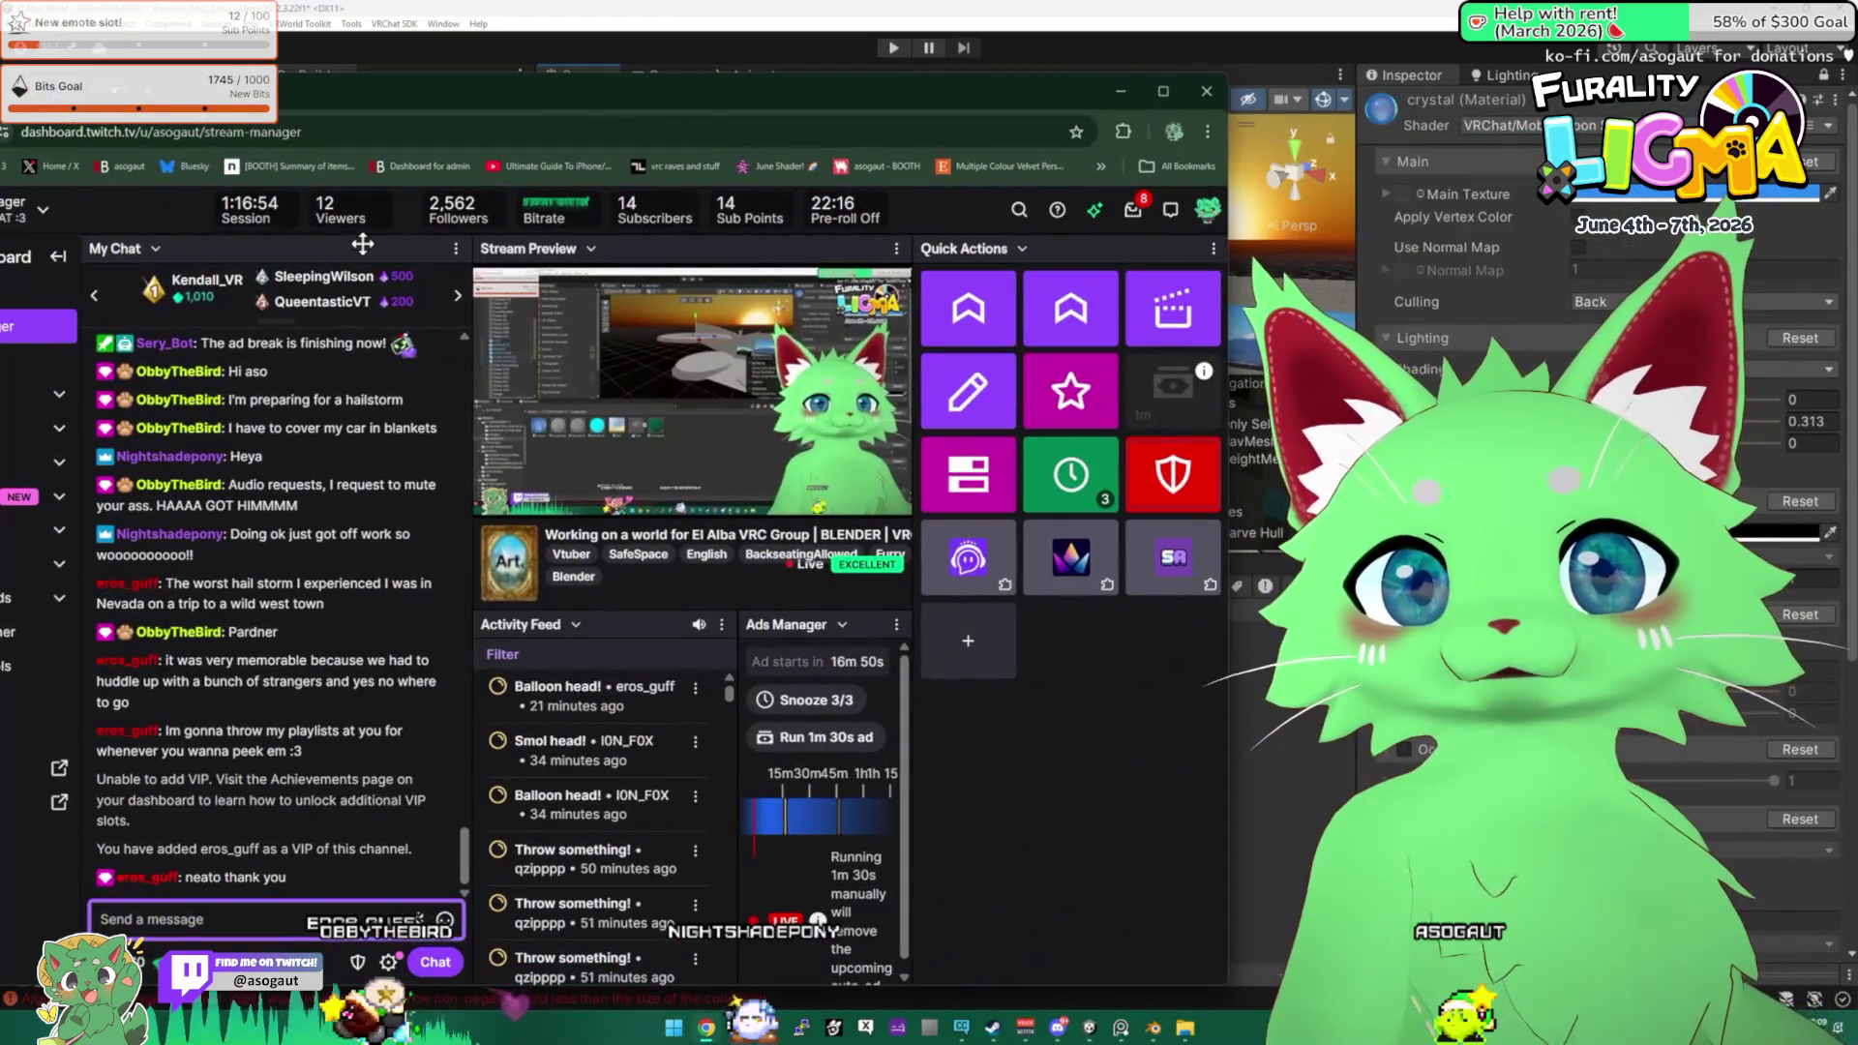
left_click_drag(281, 92, 532, 92)
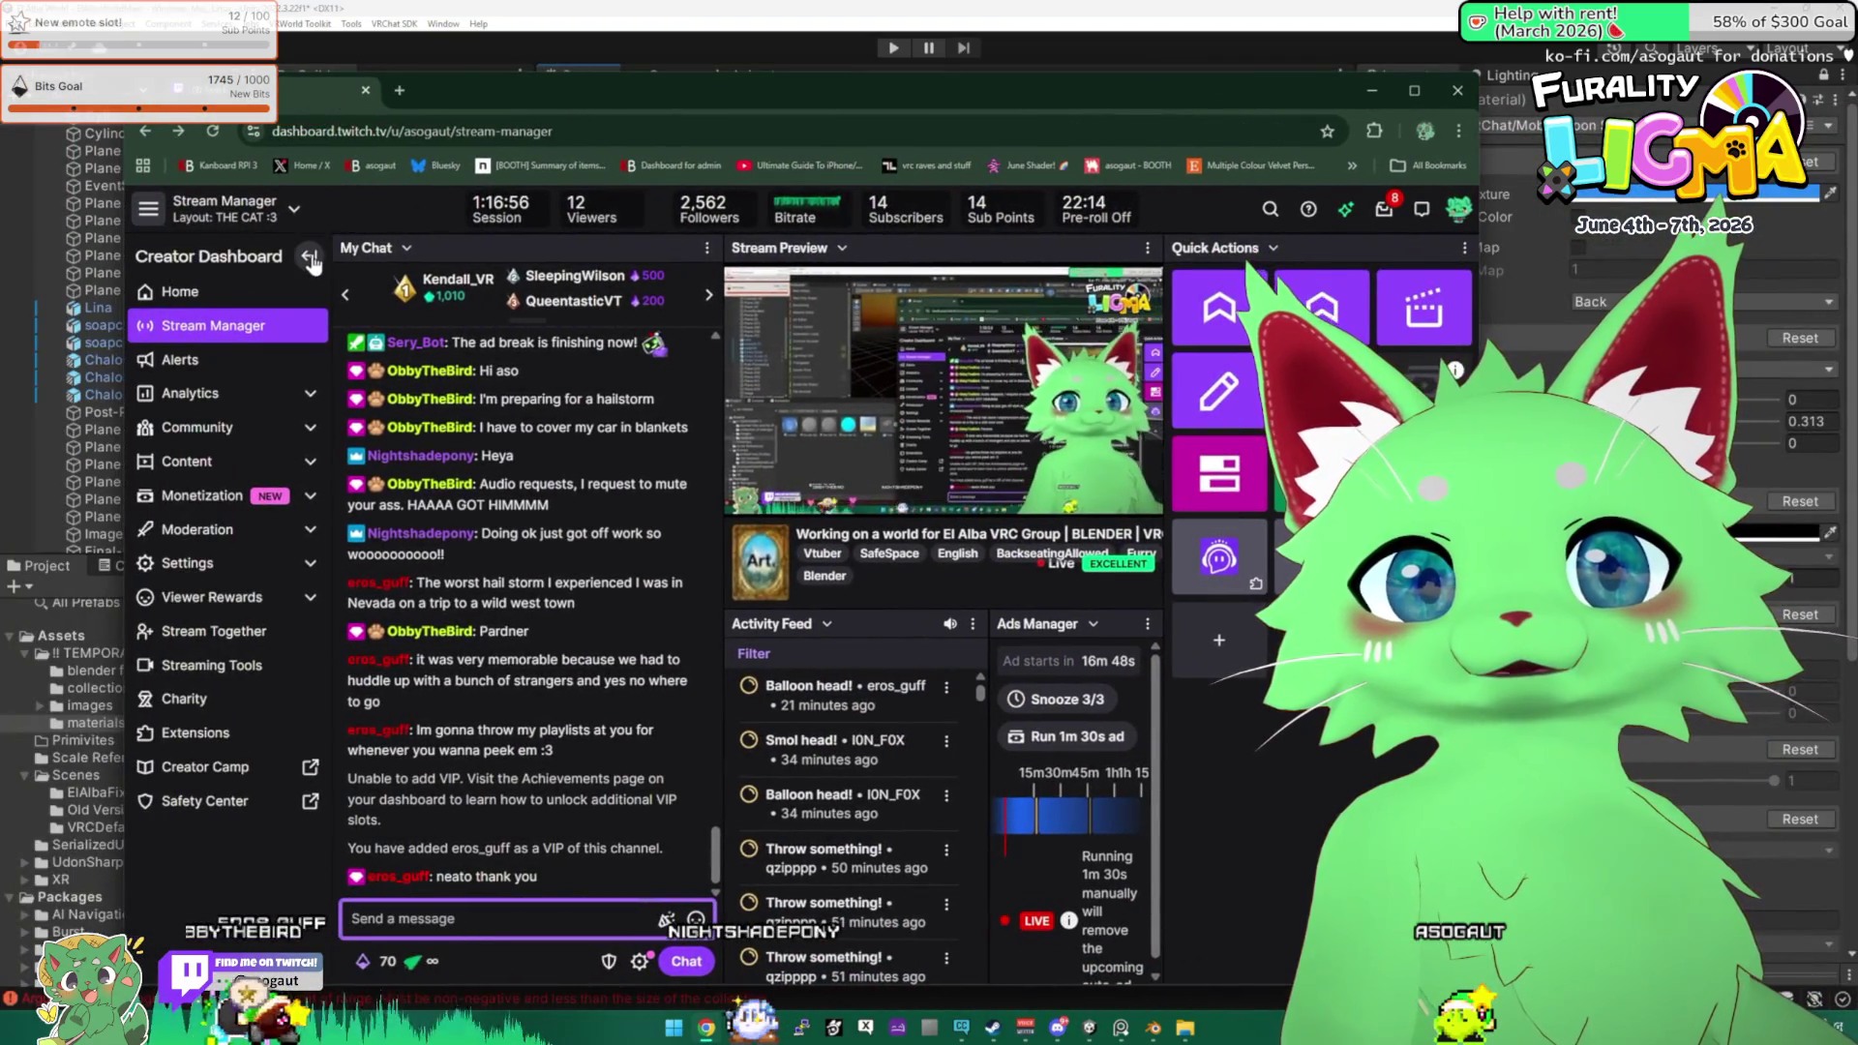
left_click(1371, 90)
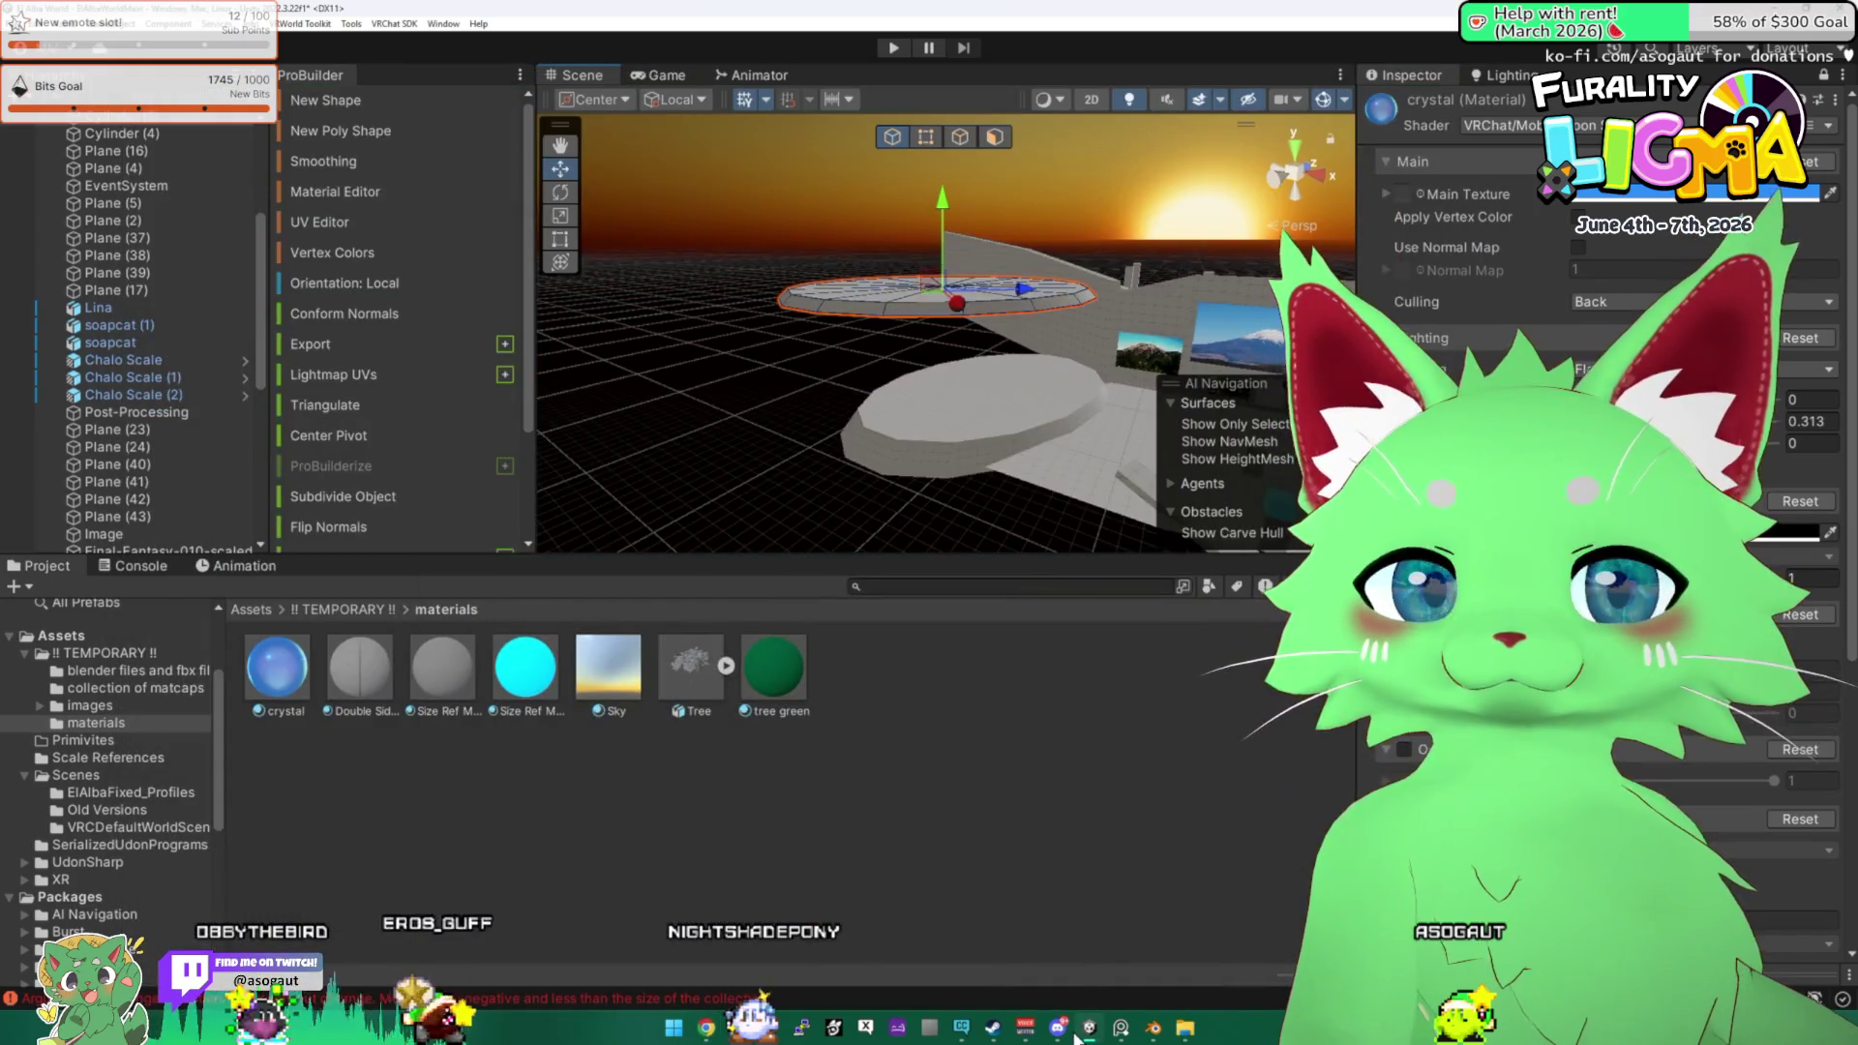
left_click(871, 774)
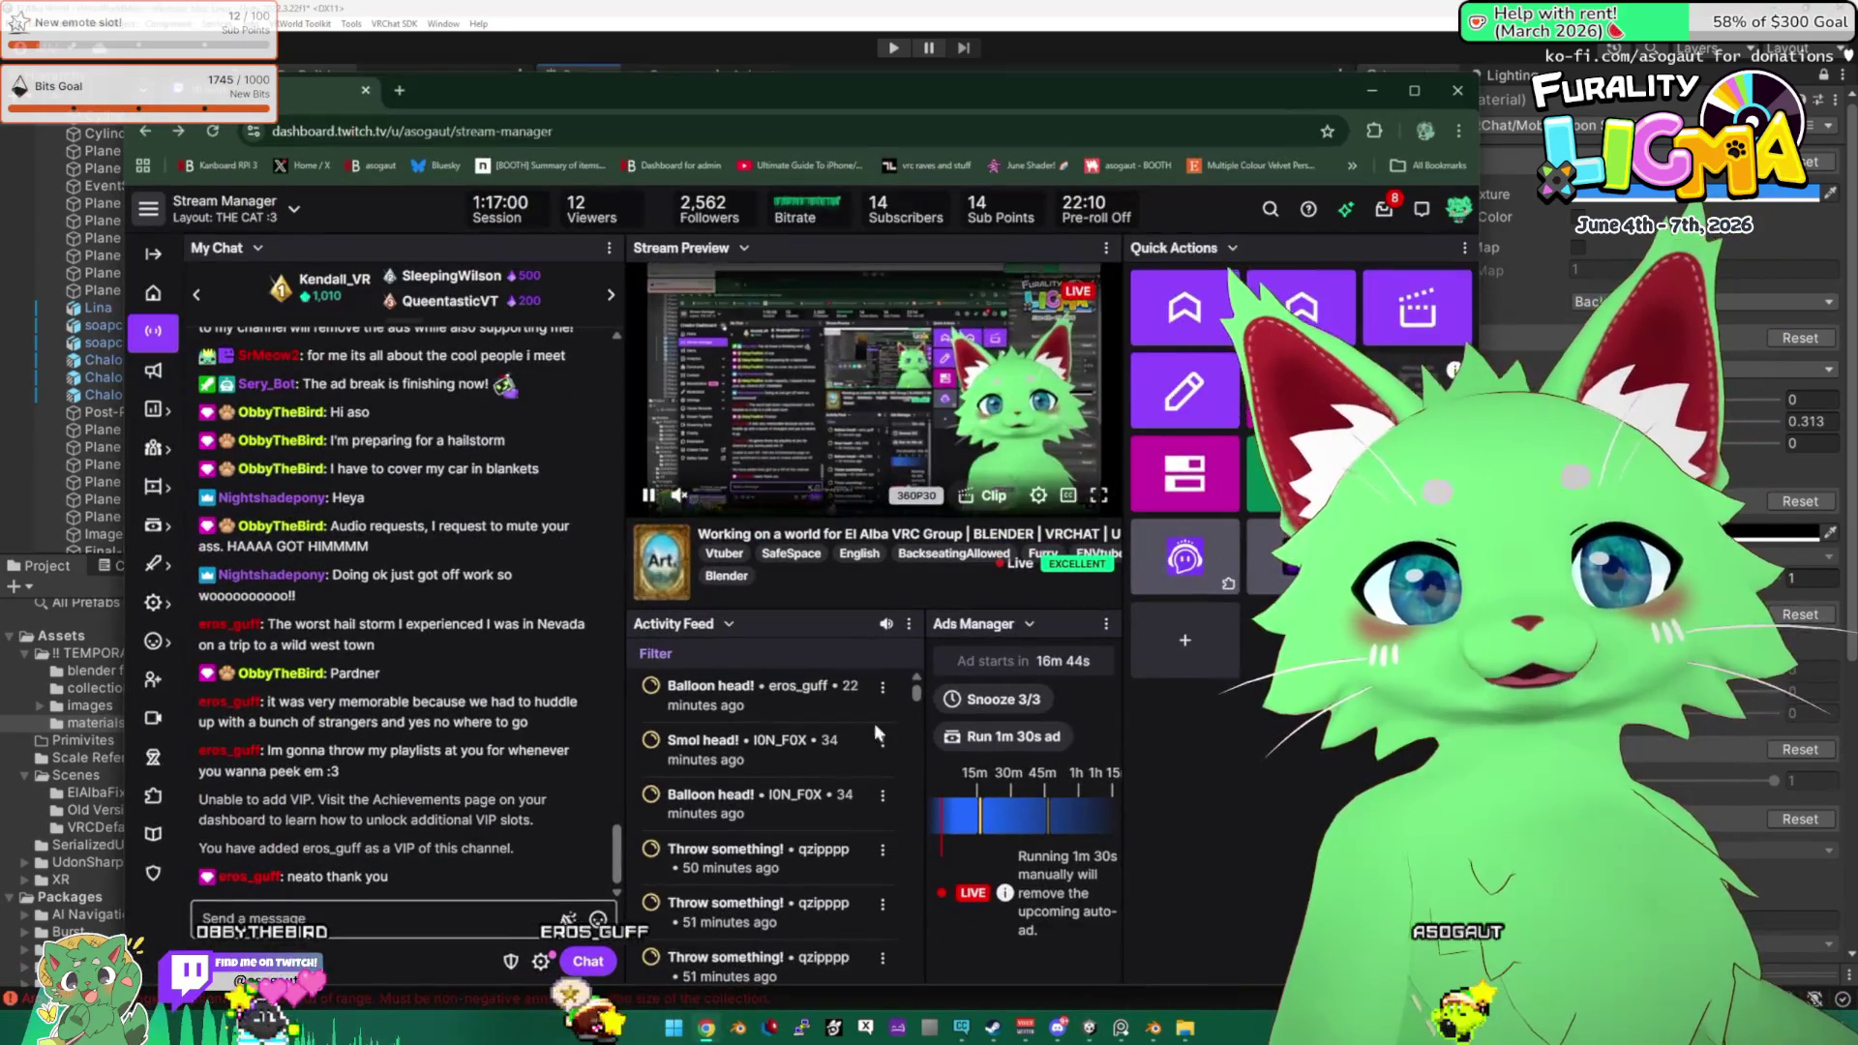
left_click(1274, 10)
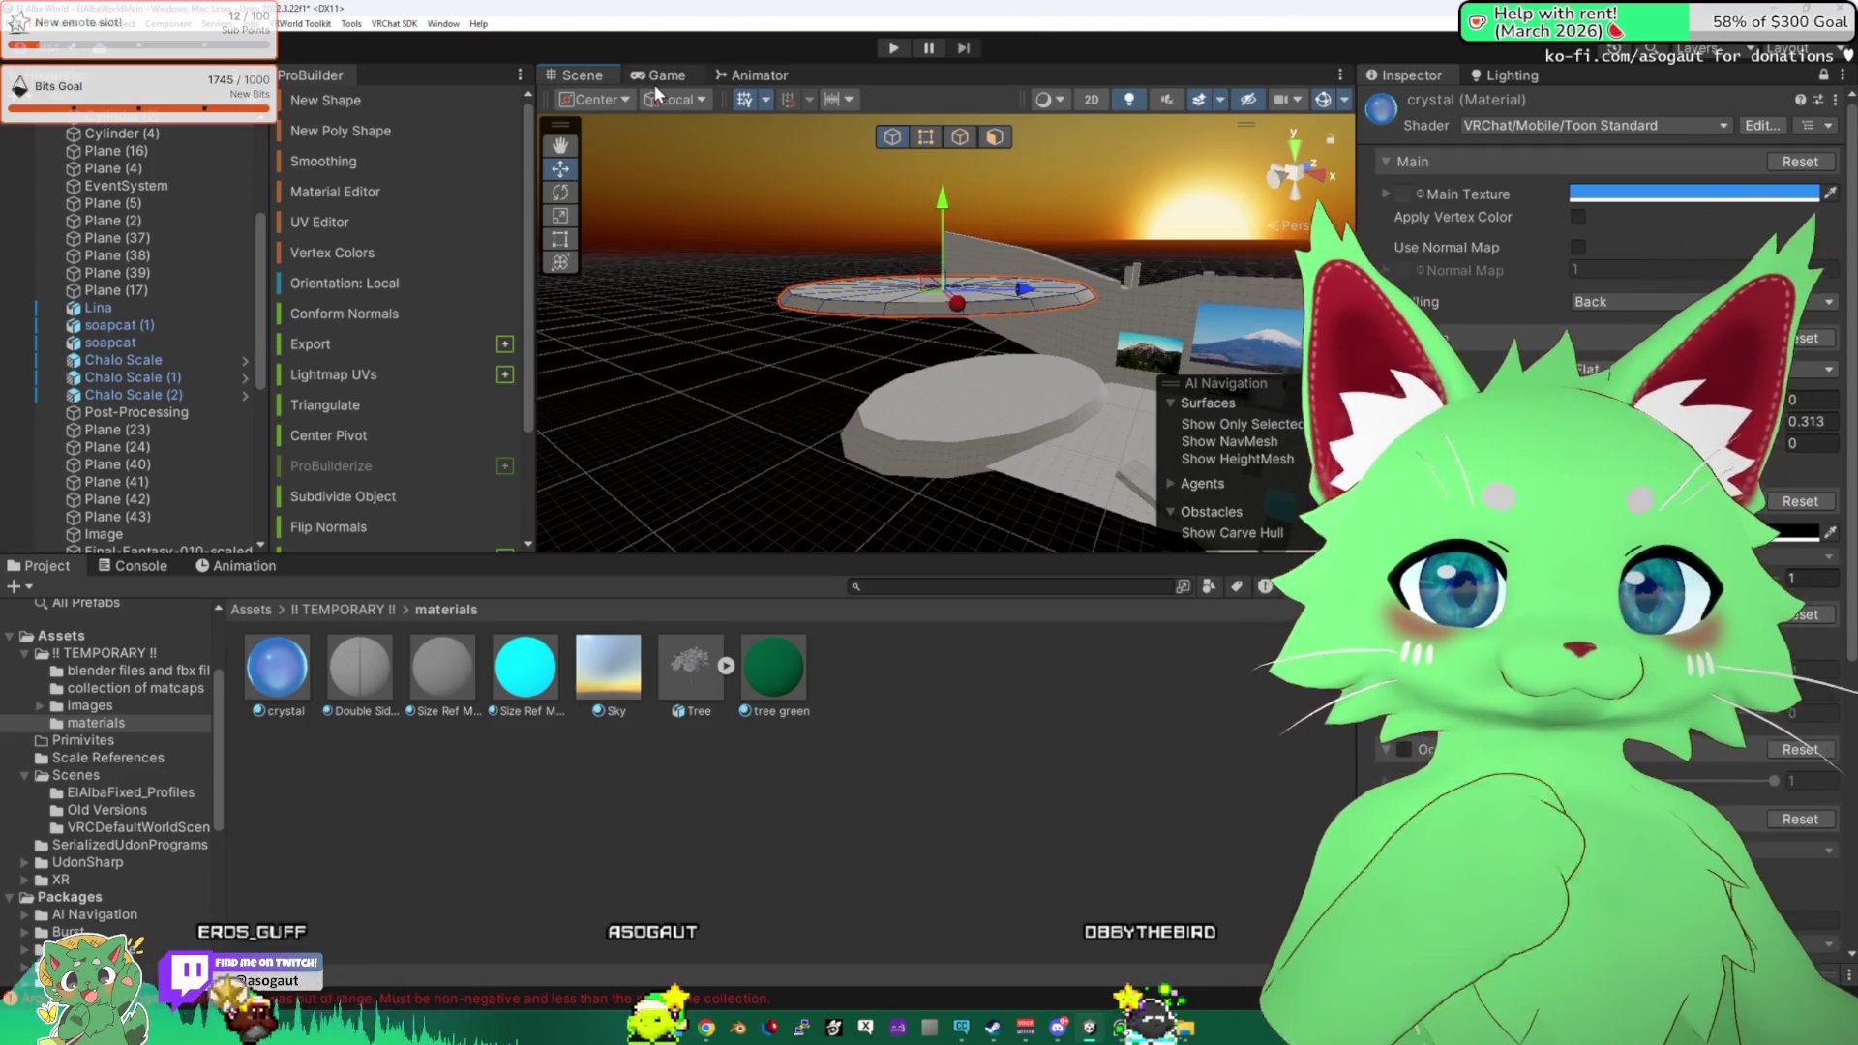
Drag the disc platform down along Y until it sits just above the lower disc.
left_click_drag(871, 233, 957, 201)
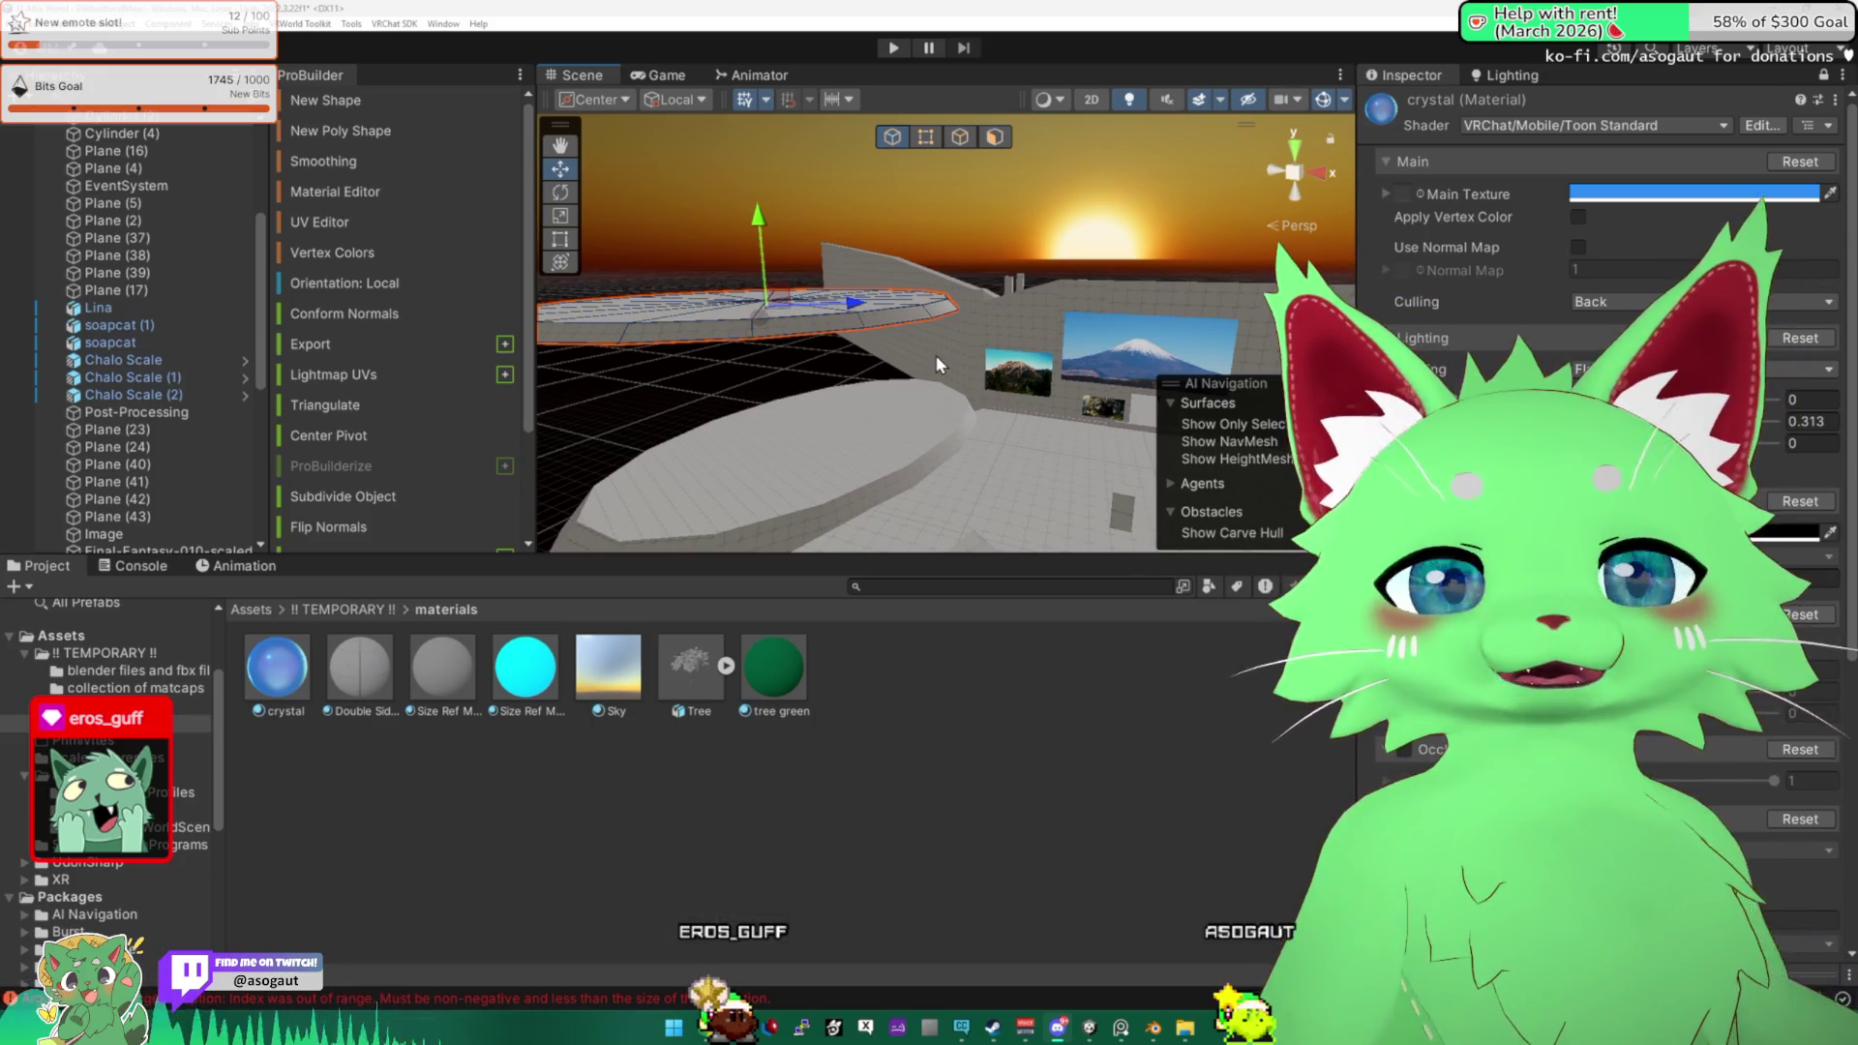
mouse_move(935, 354)
left_mouse_down()
mouse_move(890, 320)
mouse_move(807, 348)
mouse_move(1027, 501)
mouse_move(820, 244)
left_mouse_up()
left_click(1027, 501)
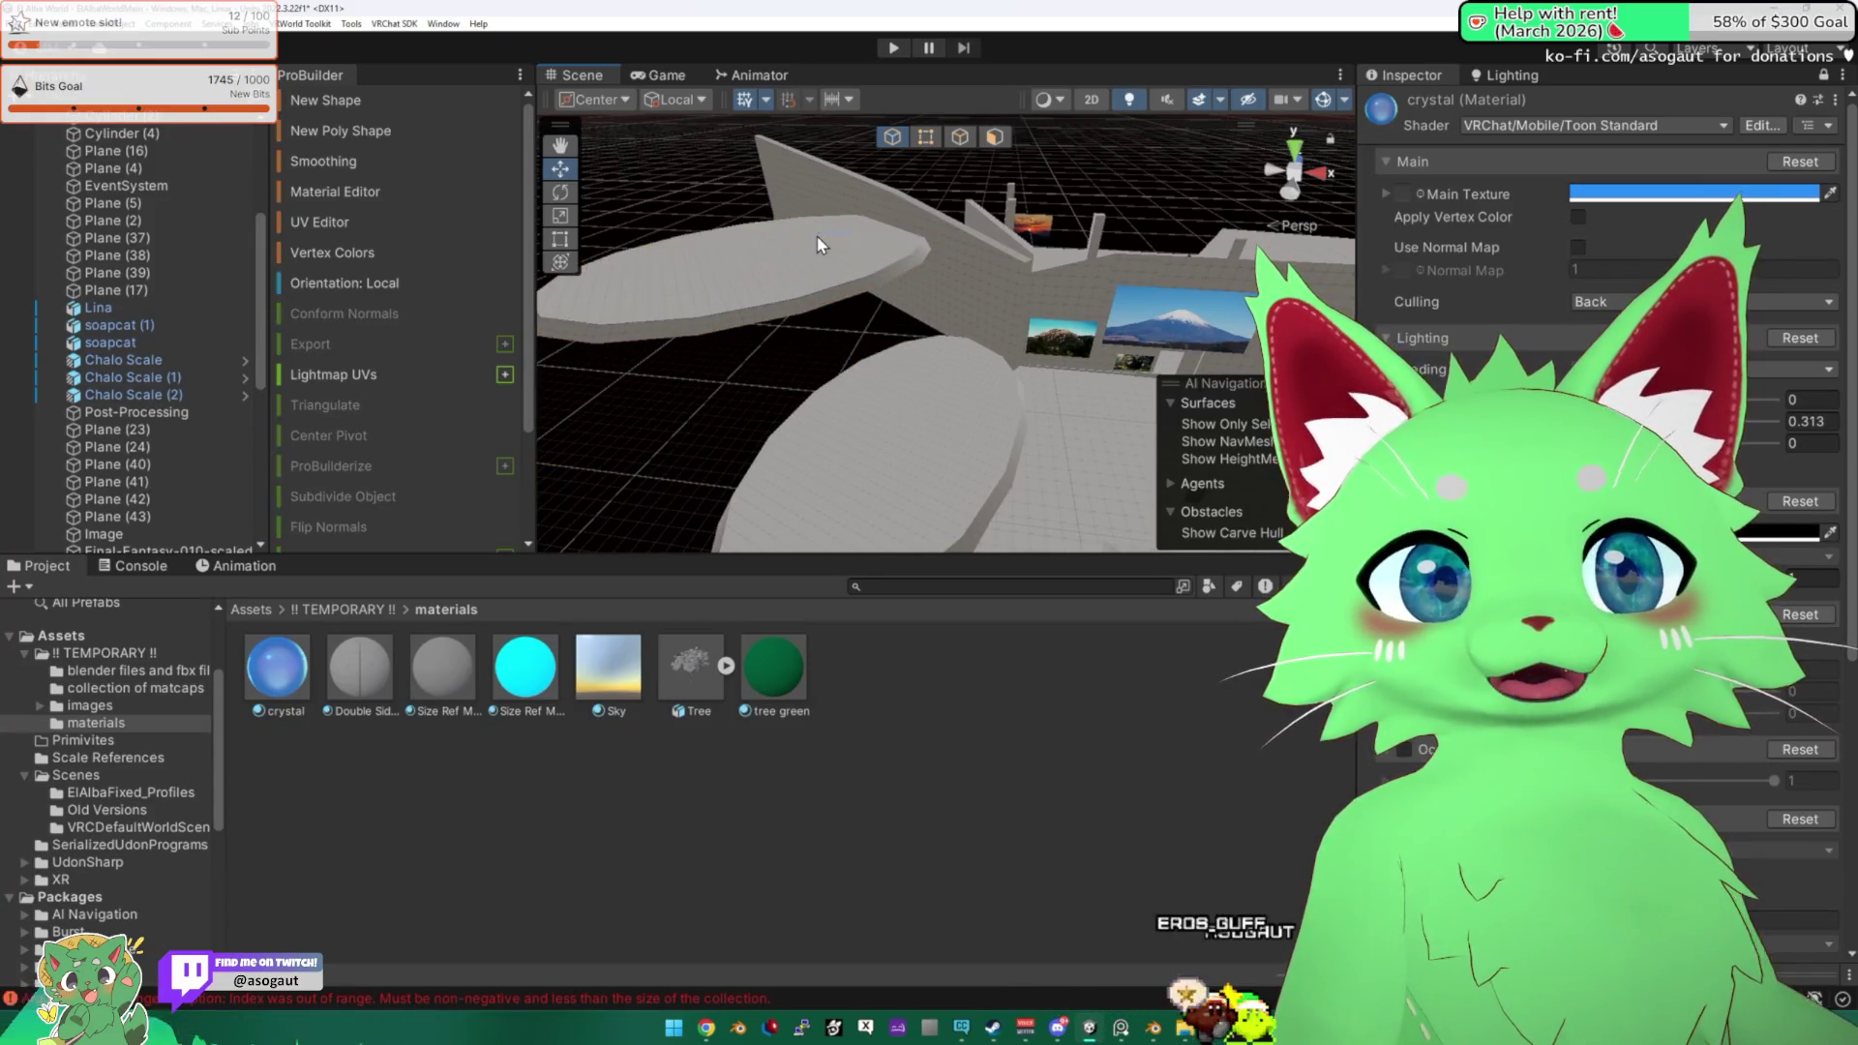
left_click(844, 242)
mouse_move(691, 176)
left_mouse_down()
mouse_move(693, 240)
mouse_move(1011, 394)
mouse_move(861, 353)
mouse_move(636, 189)
left_mouse_up()
key("e")
left_click(560, 214)
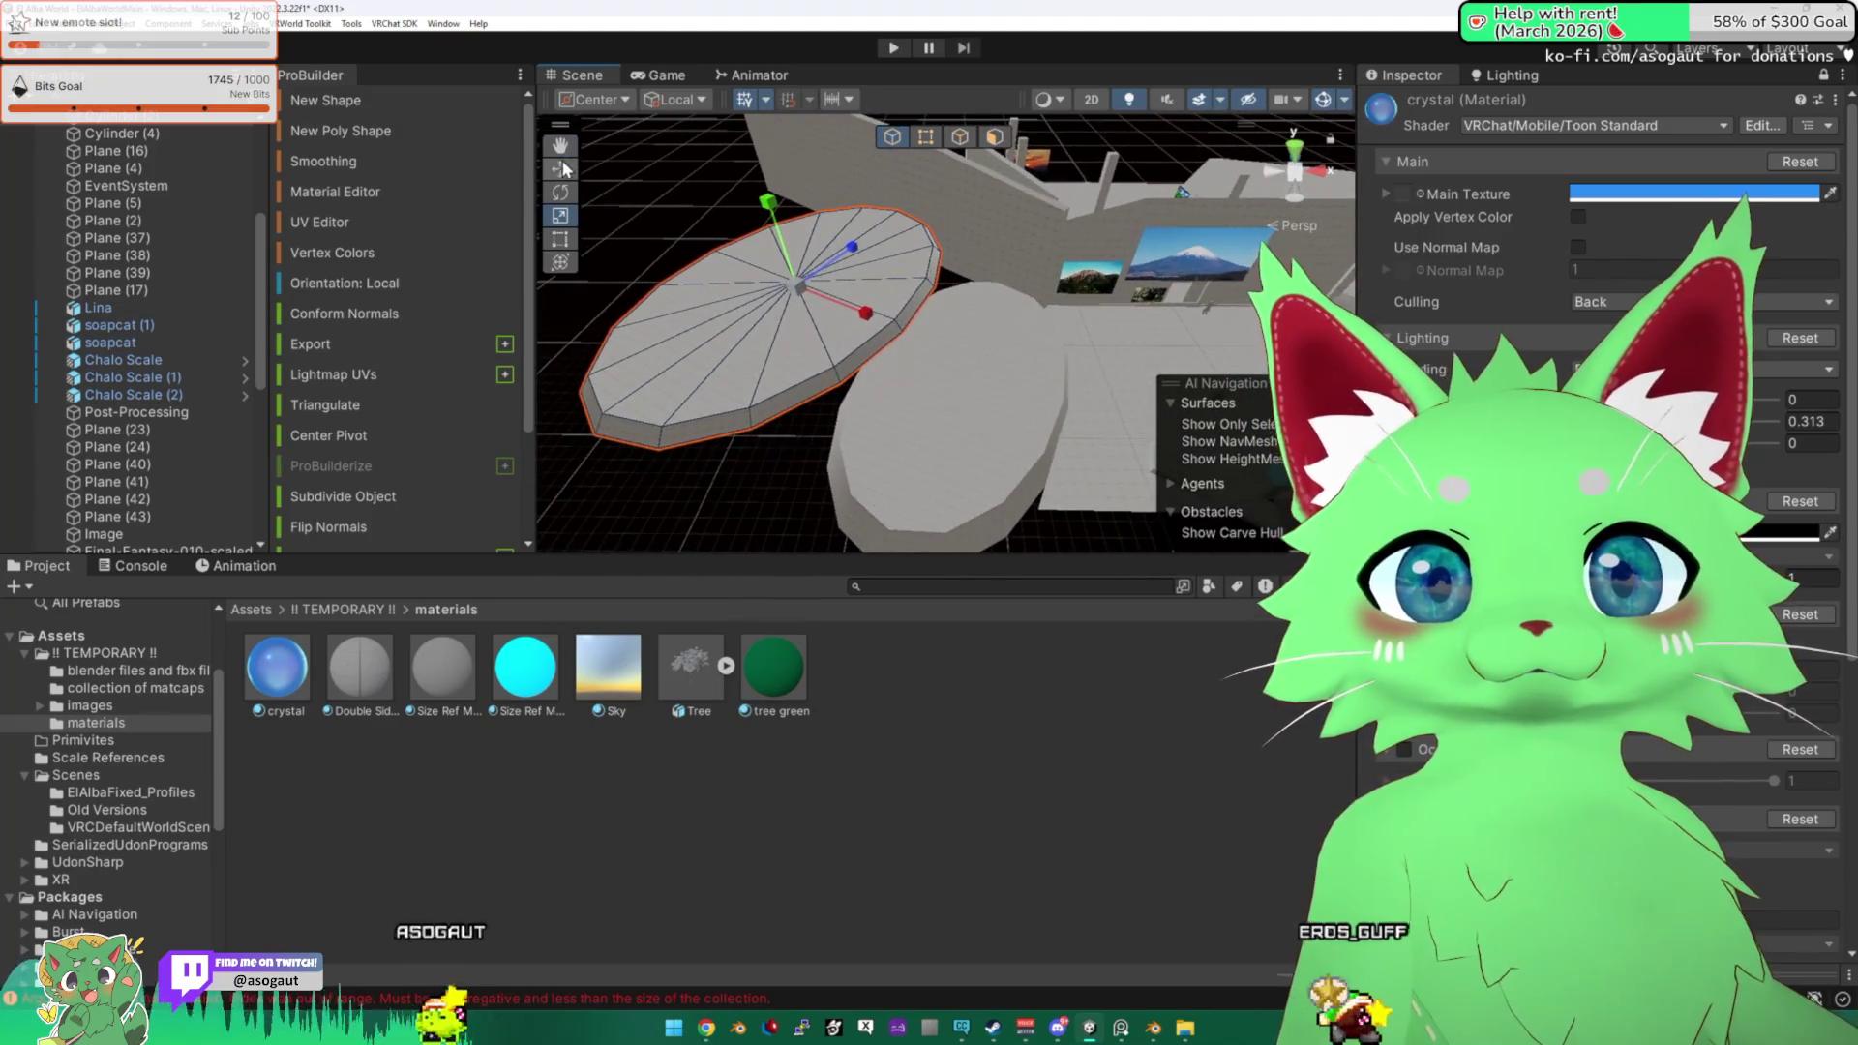
mouse_move(891, 347)
left_mouse_down()
mouse_move(980, 293)
mouse_move(813, 193)
mouse_move(784, 155)
mouse_move(838, 202)
mouse_move(765, 188)
mouse_move(893, 276)
mouse_move(845, 428)
left_mouse_up()
key("w")
left_click(733, 391)
Frame the plank Plane (5) and tilt it into a shallow ramp across the discs.
mouse_move(733, 390)
left_mouse_down()
mouse_move(1024, 471)
mouse_move(997, 464)
left_mouse_up()
left_click(997, 465)
key("f")
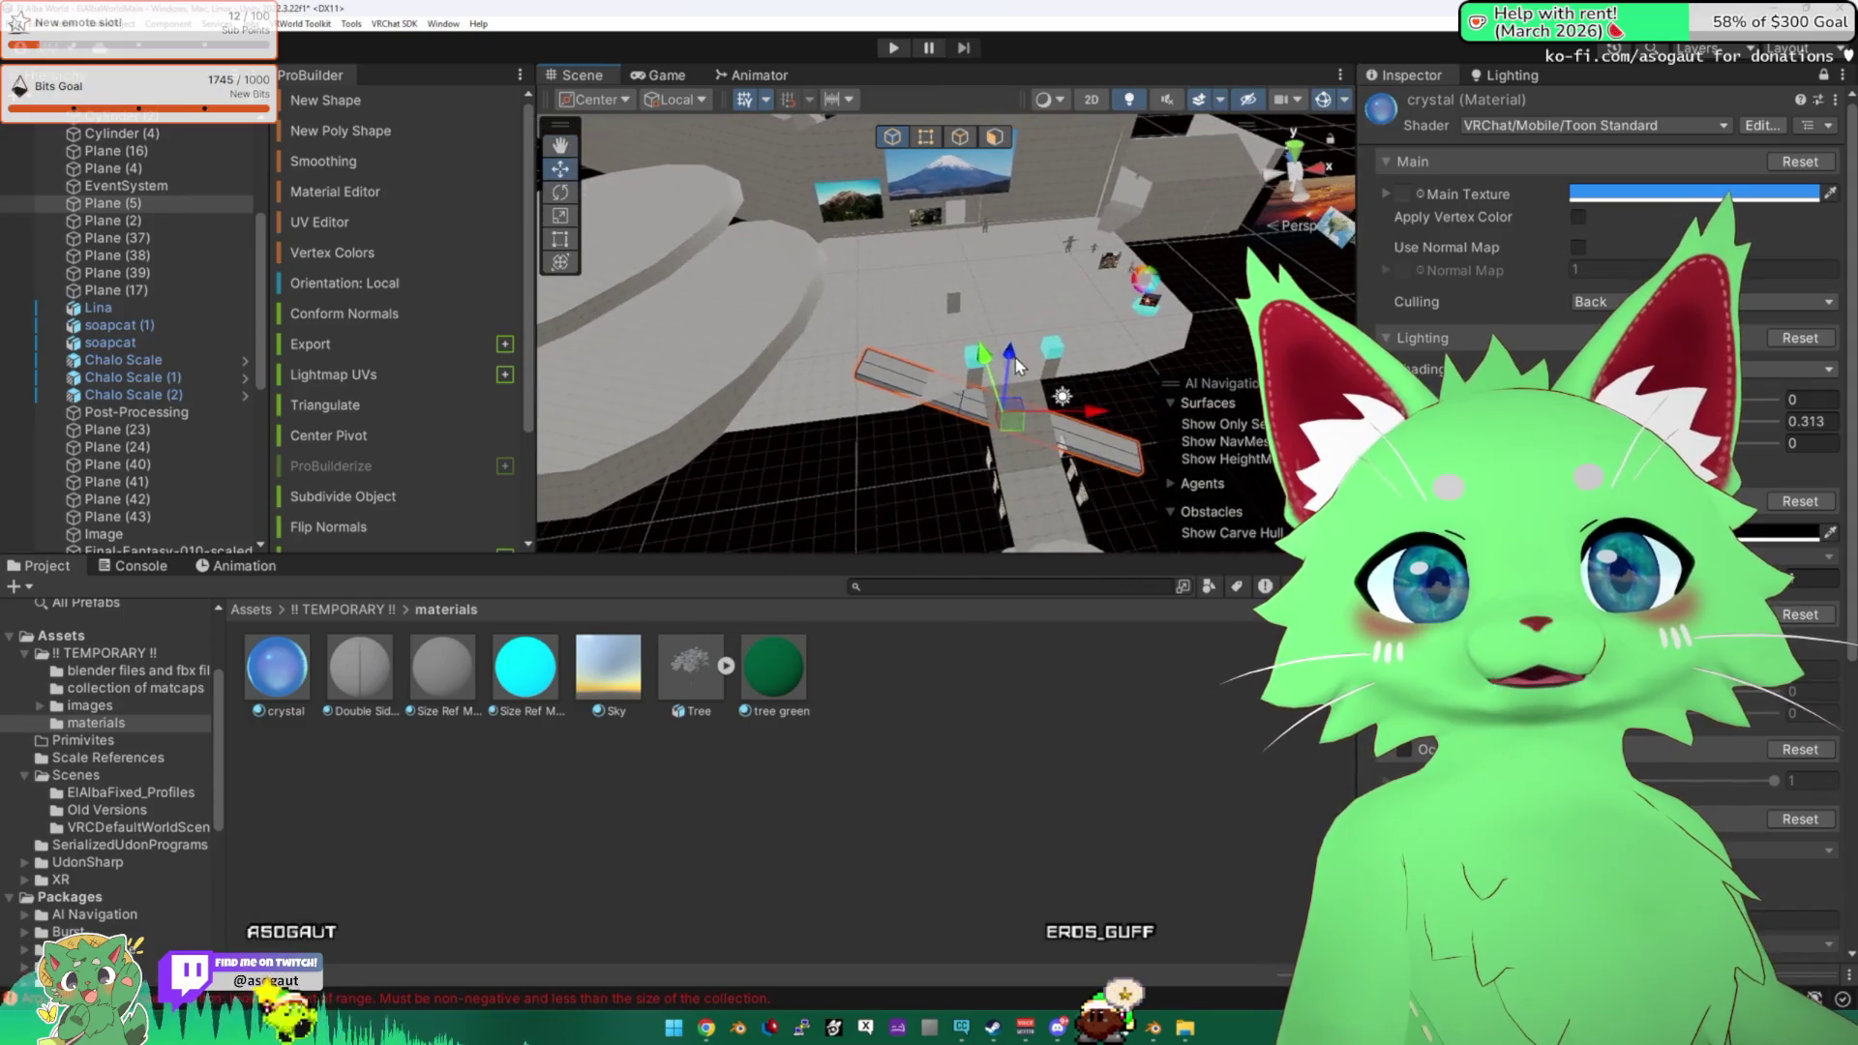
left_click_drag(967, 318, 610, 328)
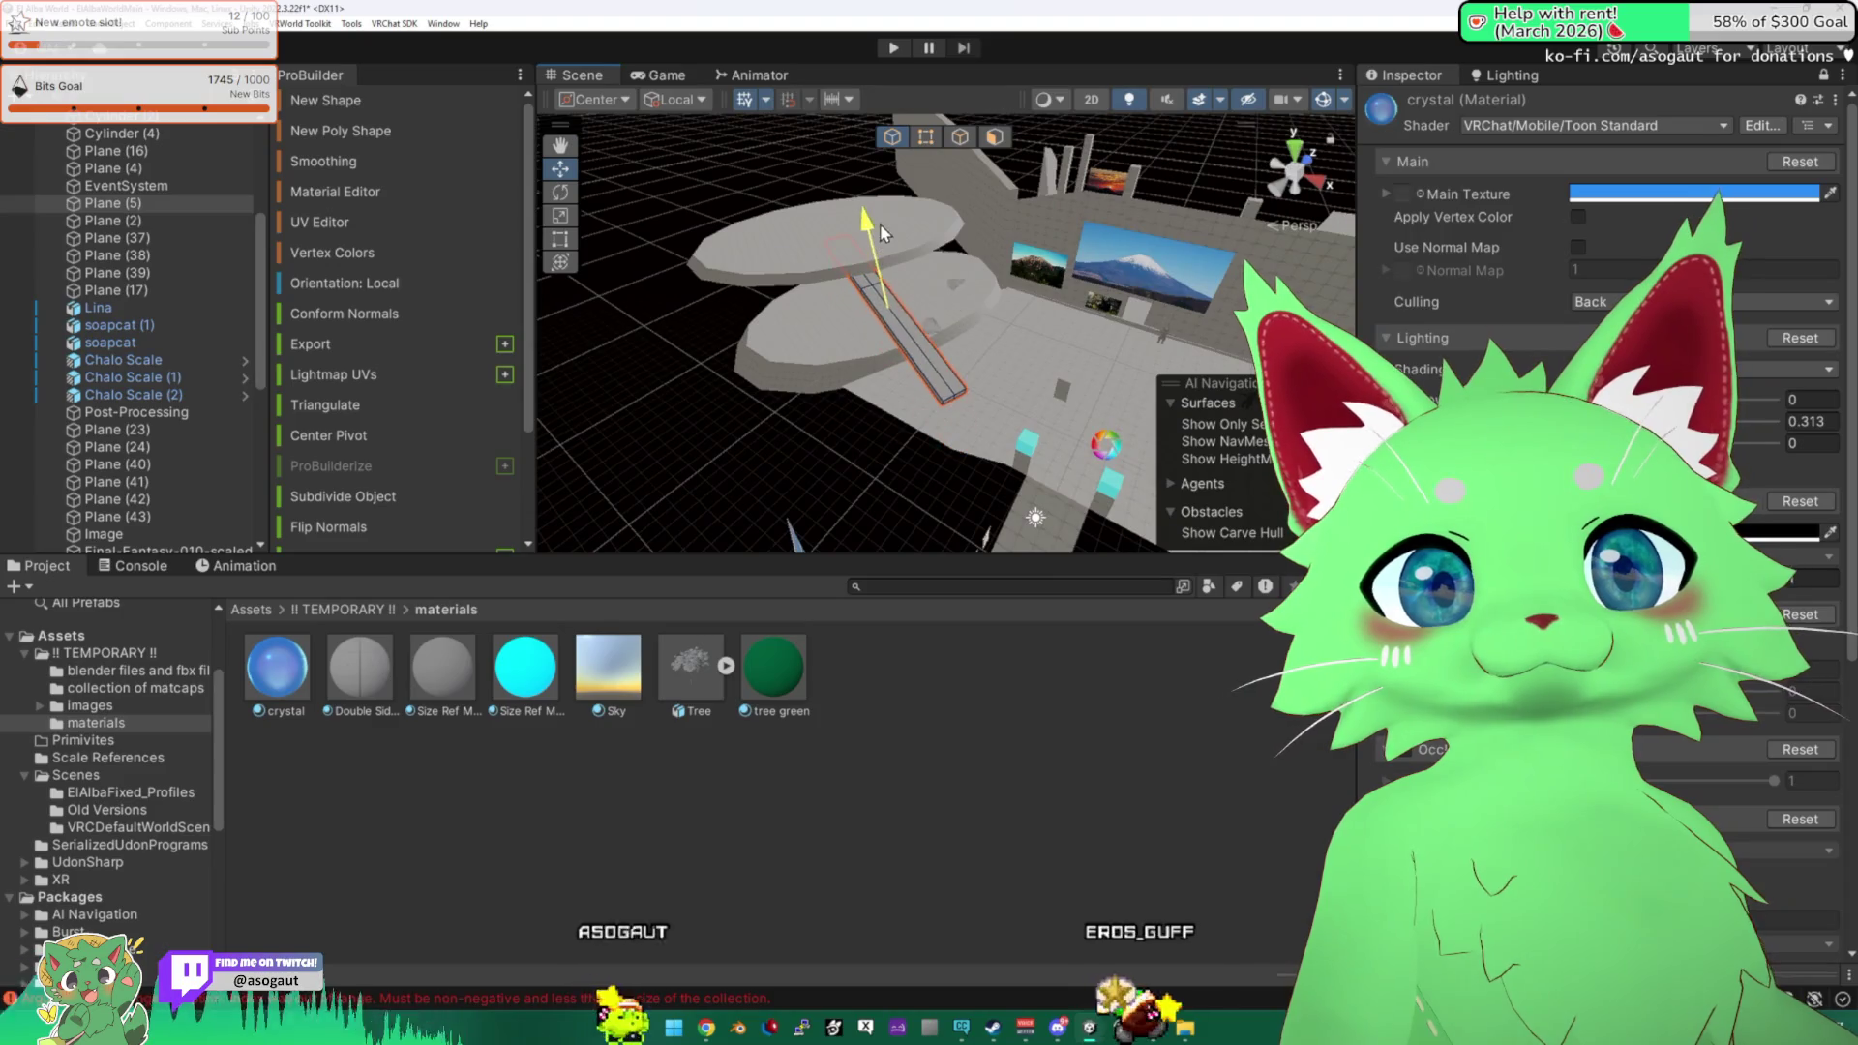
left_click_drag(919, 309, 1000, 338)
left_click_drag(871, 290, 623, 209)
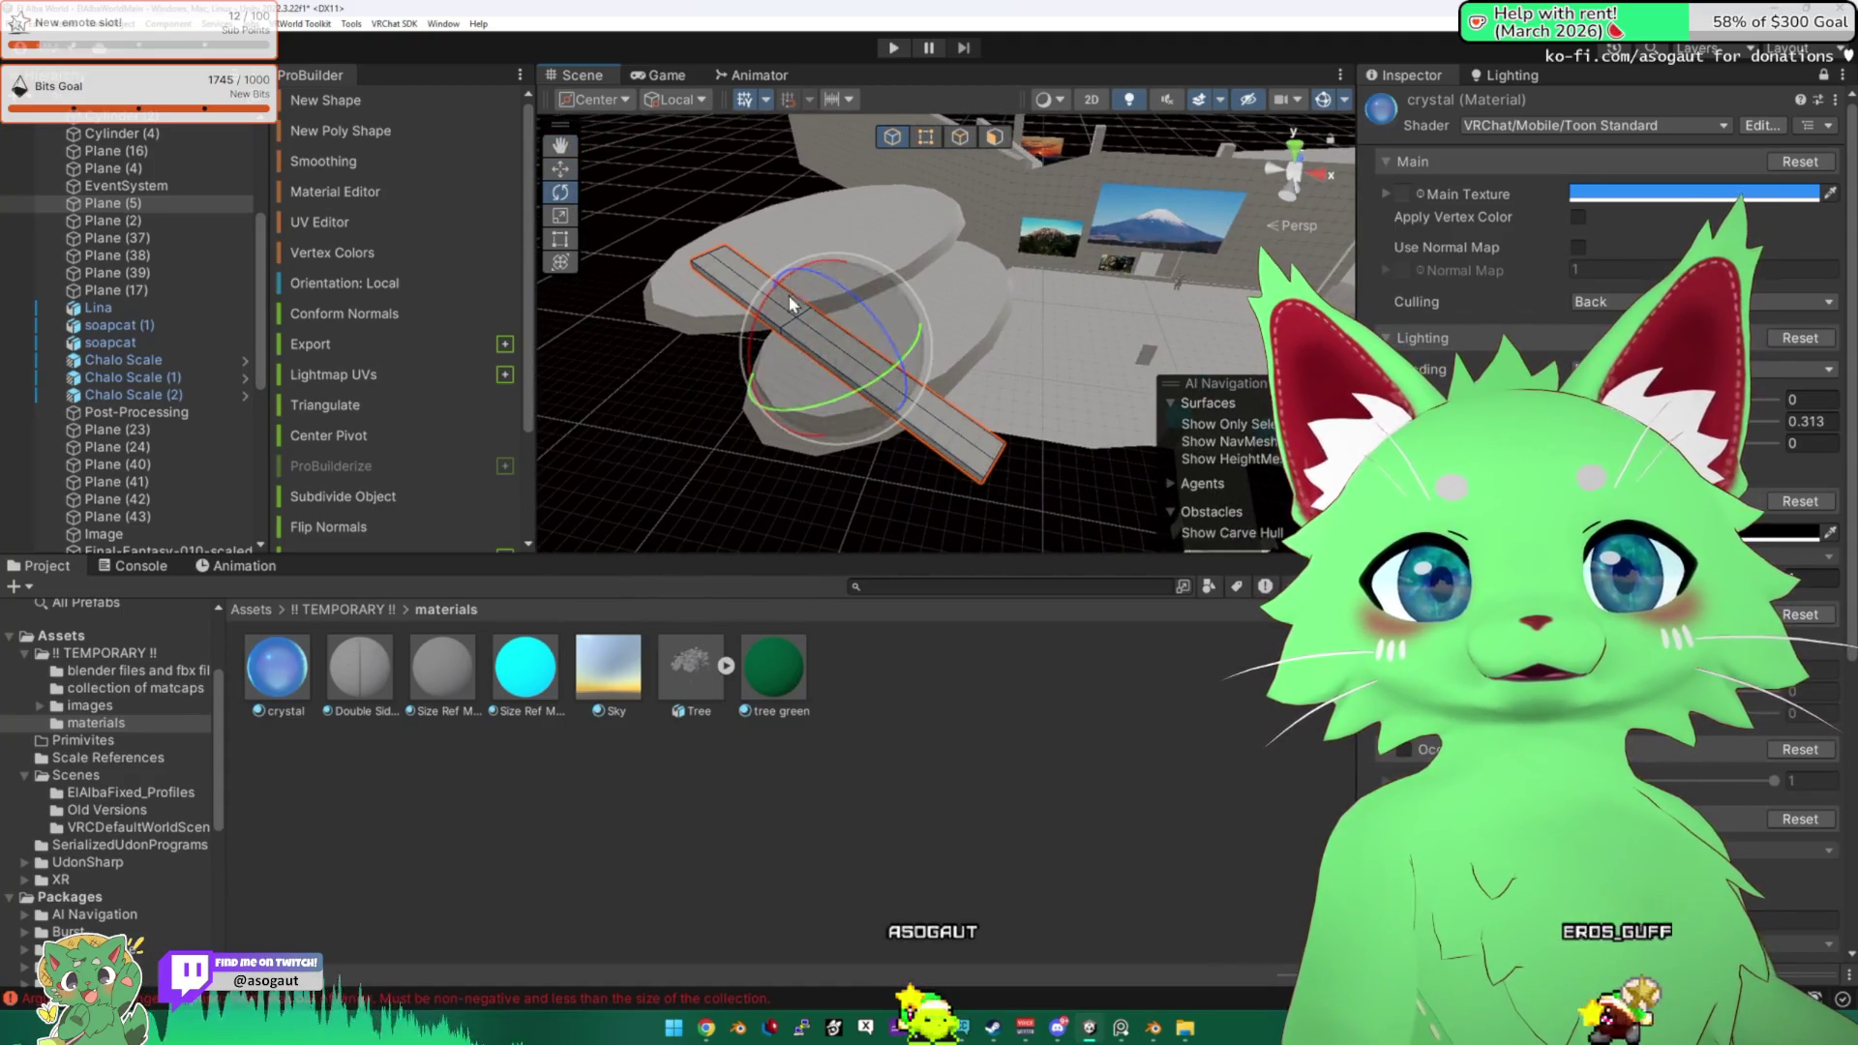
left_click_drag(808, 319, 594, 173)
mouse_move(838, 271)
left_mouse_down()
mouse_move(564, 325)
mouse_move(691, 235)
mouse_move(1039, 418)
mouse_move(984, 275)
left_mouse_up()
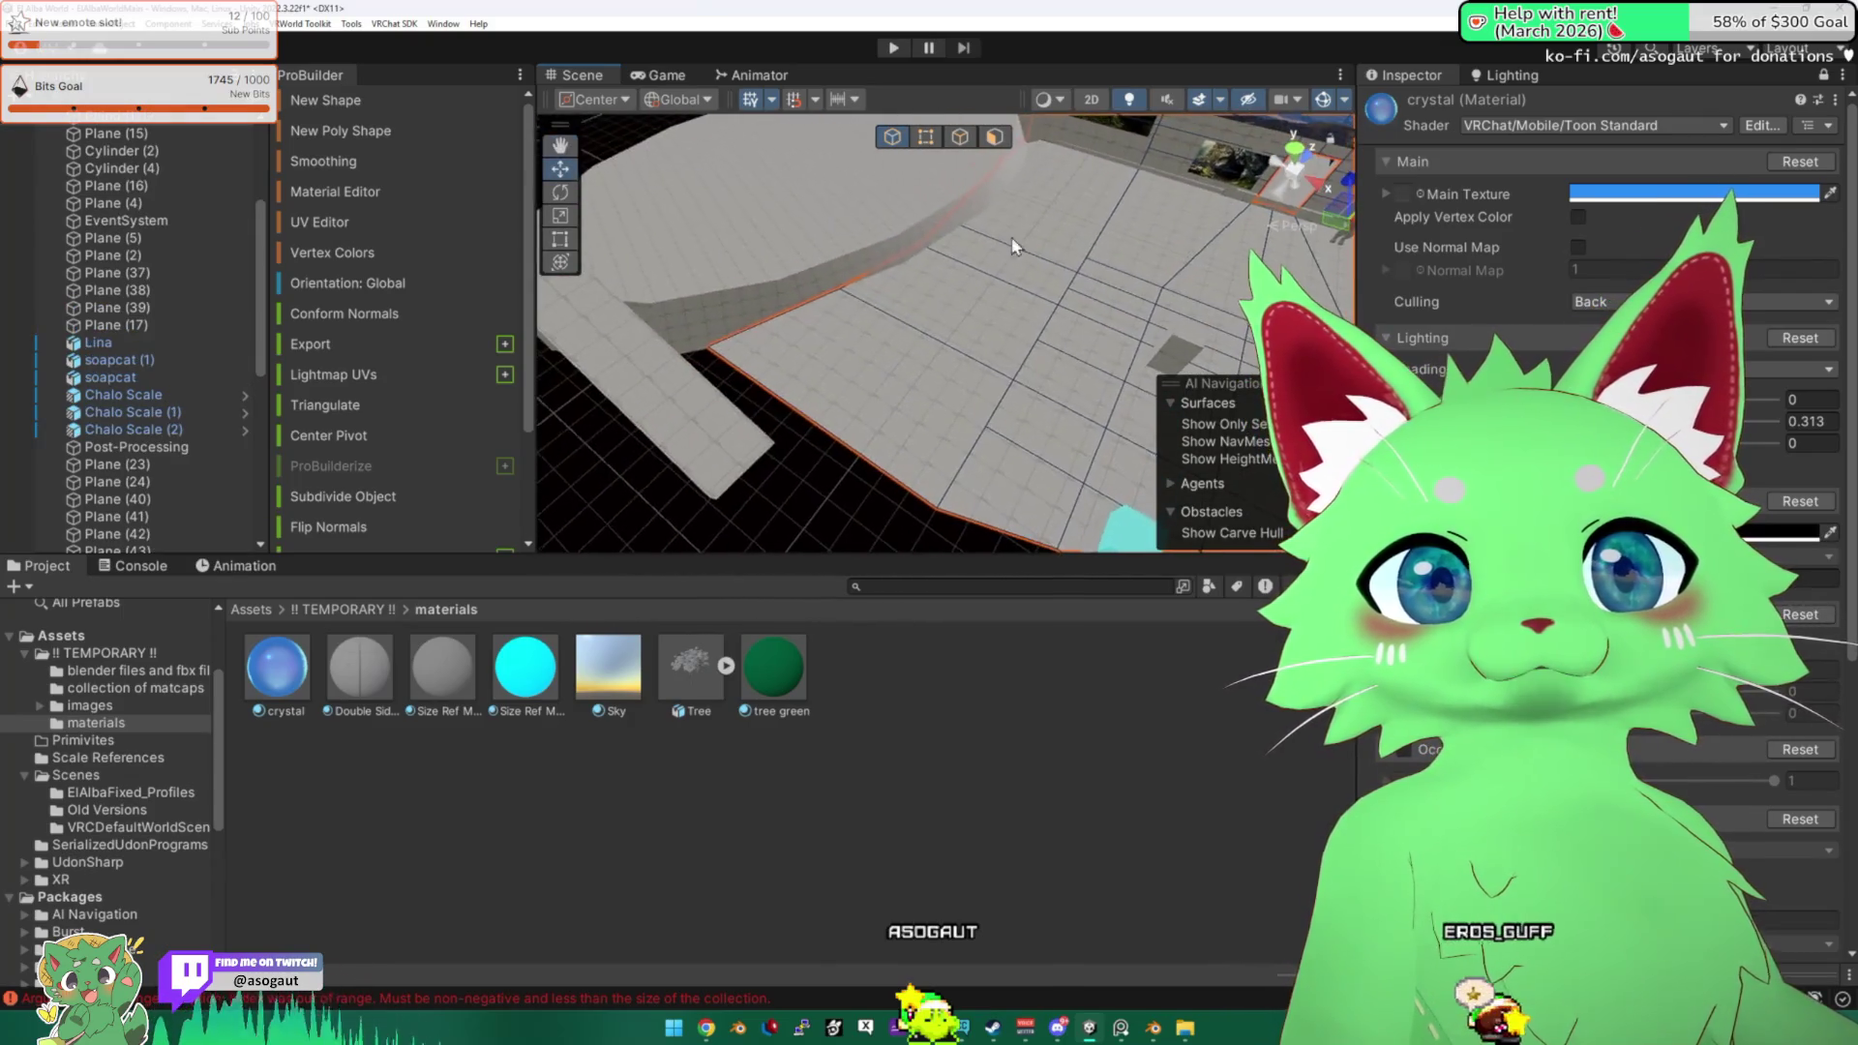
Pick a floor edge in ProBuilder edge mode, then reselect the whole Plane (5).
key("j")
left_click(830, 440)
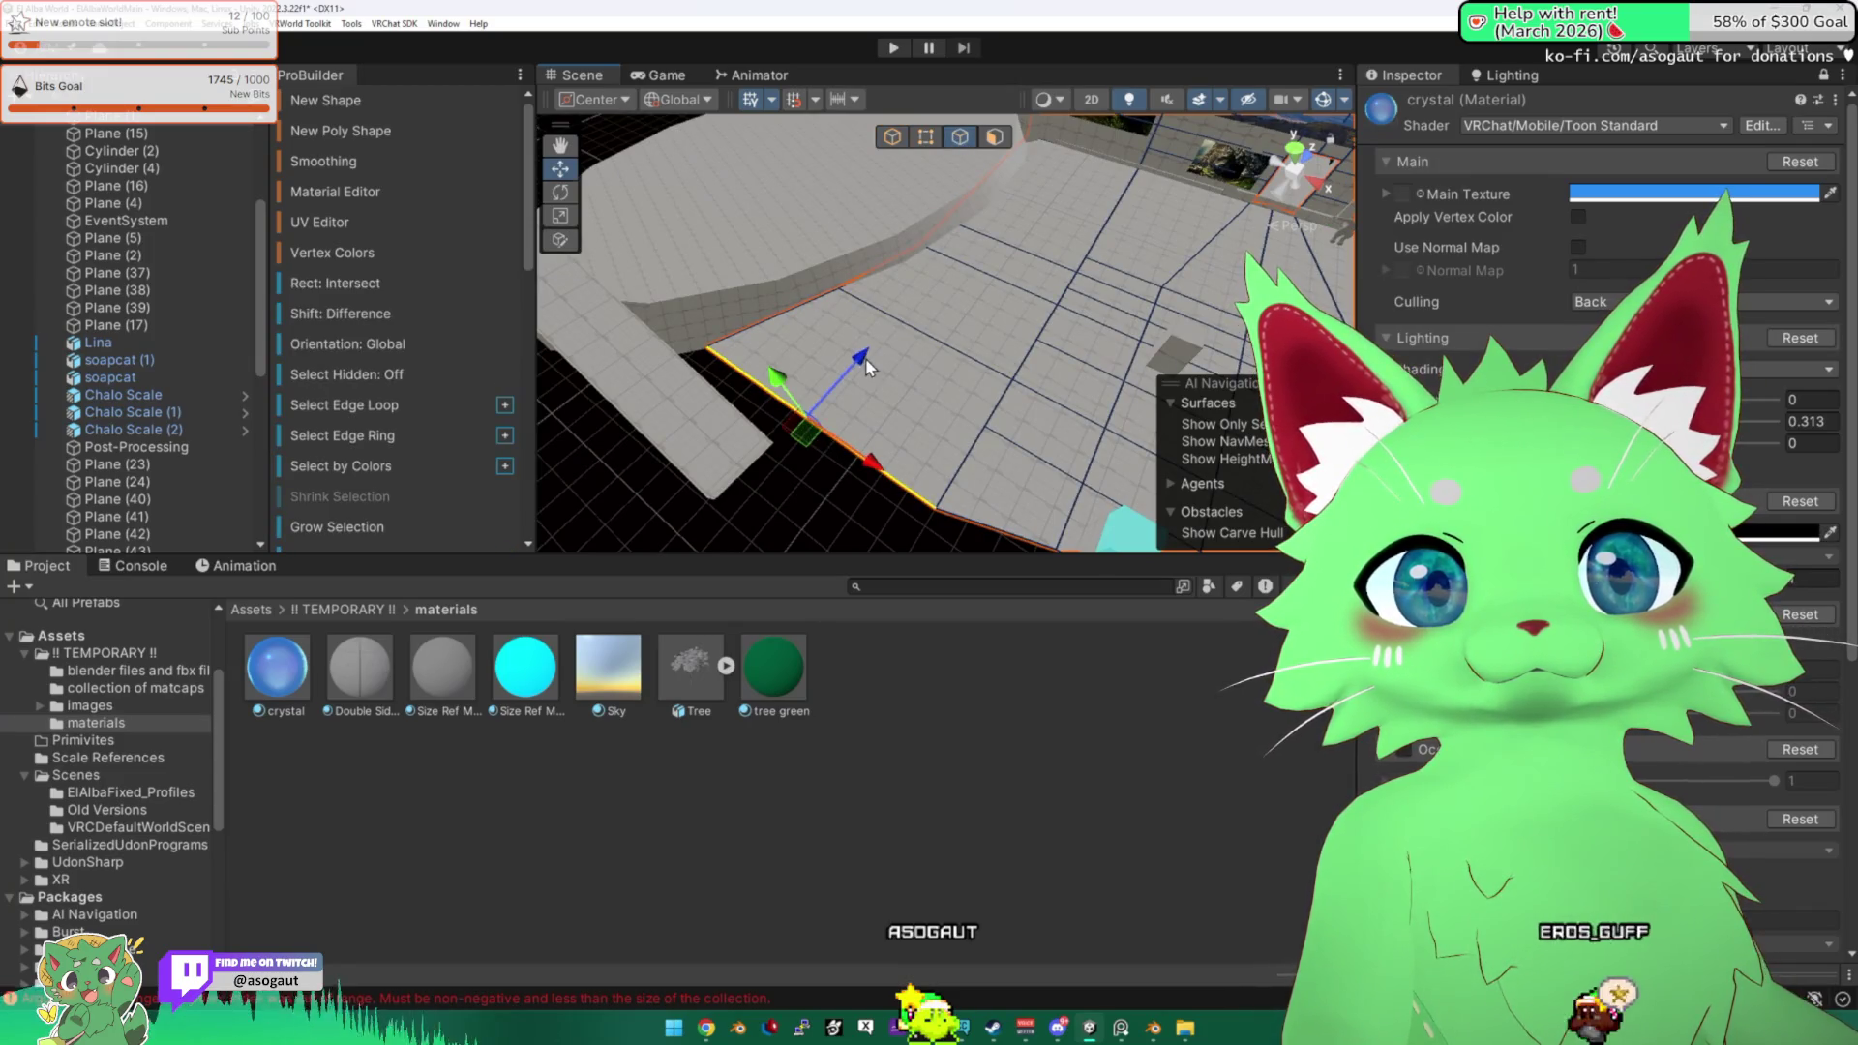
mouse_move(830, 440)
left_mouse_down()
mouse_move(840, 473)
mouse_move(924, 371)
mouse_move(877, 406)
mouse_move(882, 390)
left_mouse_up()
left_click(882, 391)
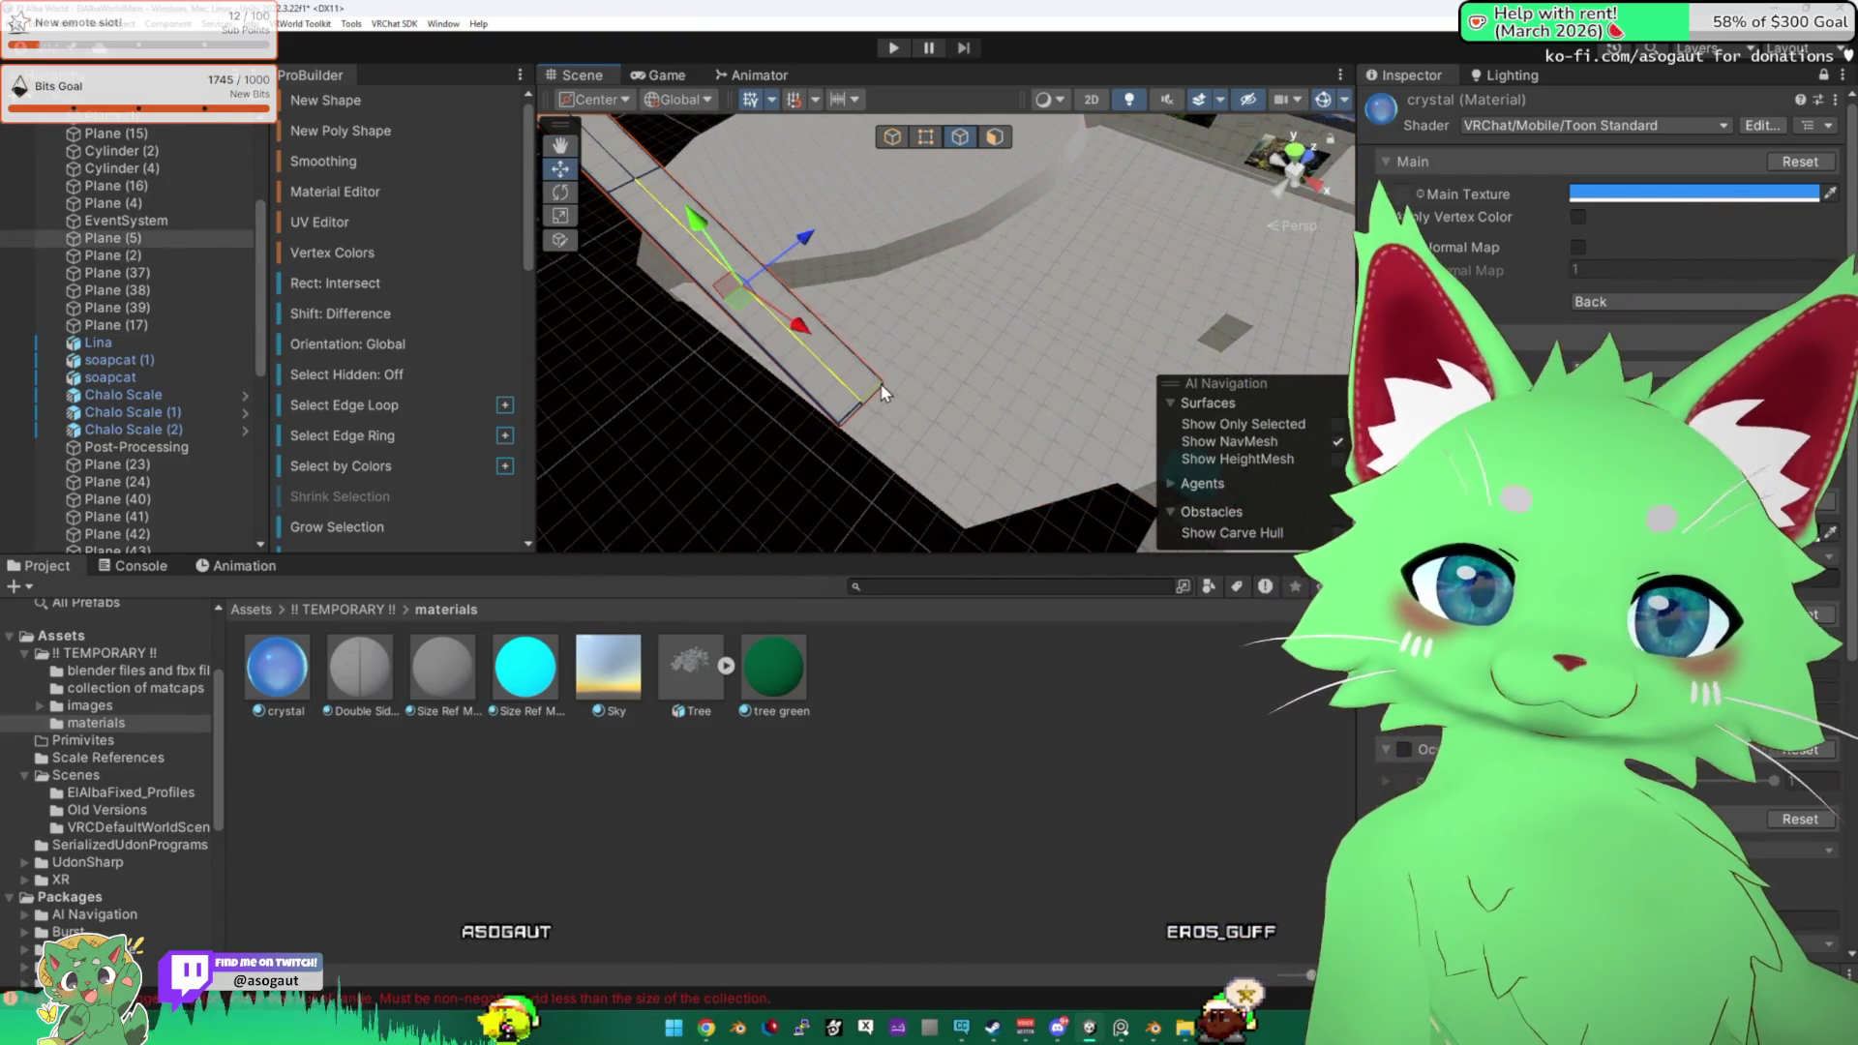